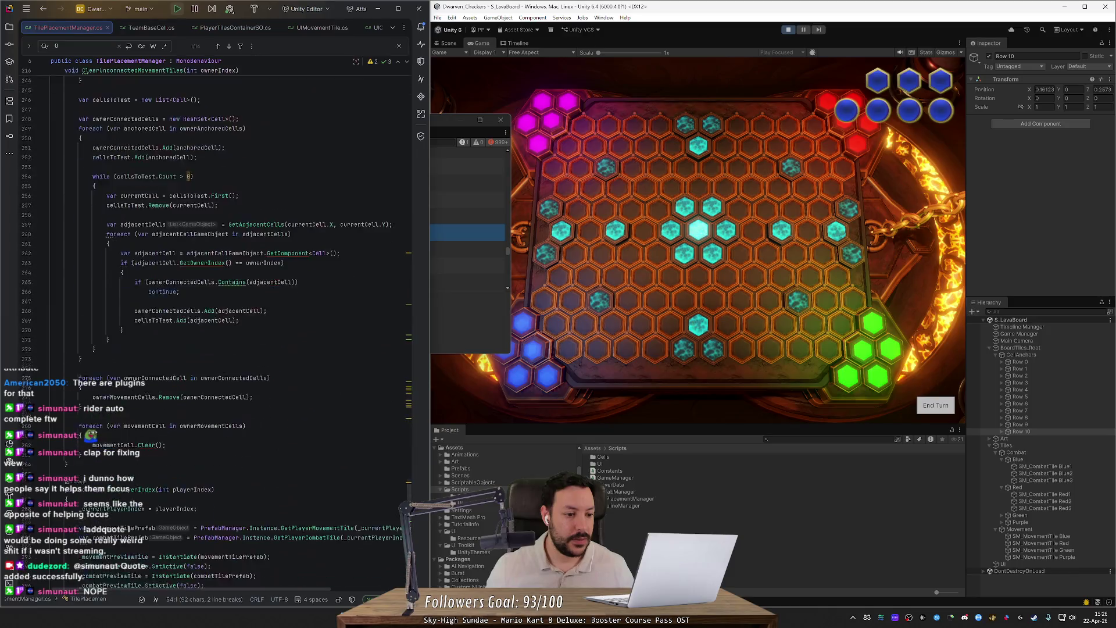
- Select SetPlayerIndex, then navigate back through Update(), the _movementPreviewTile field and Start()
double_click(129, 407)
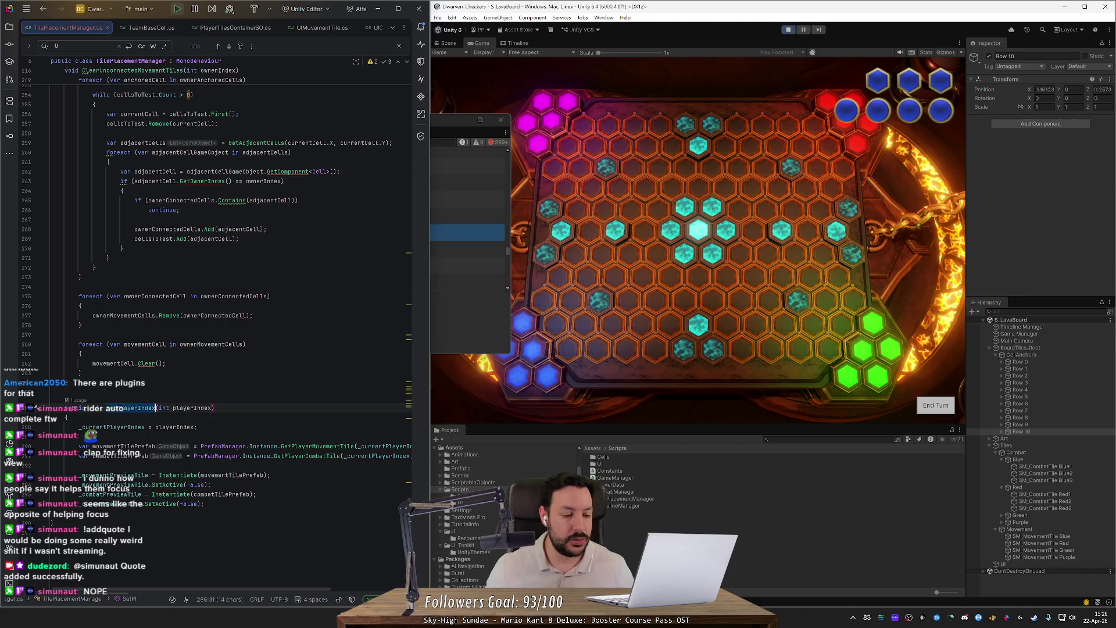
key("ctrl+alt+Left")
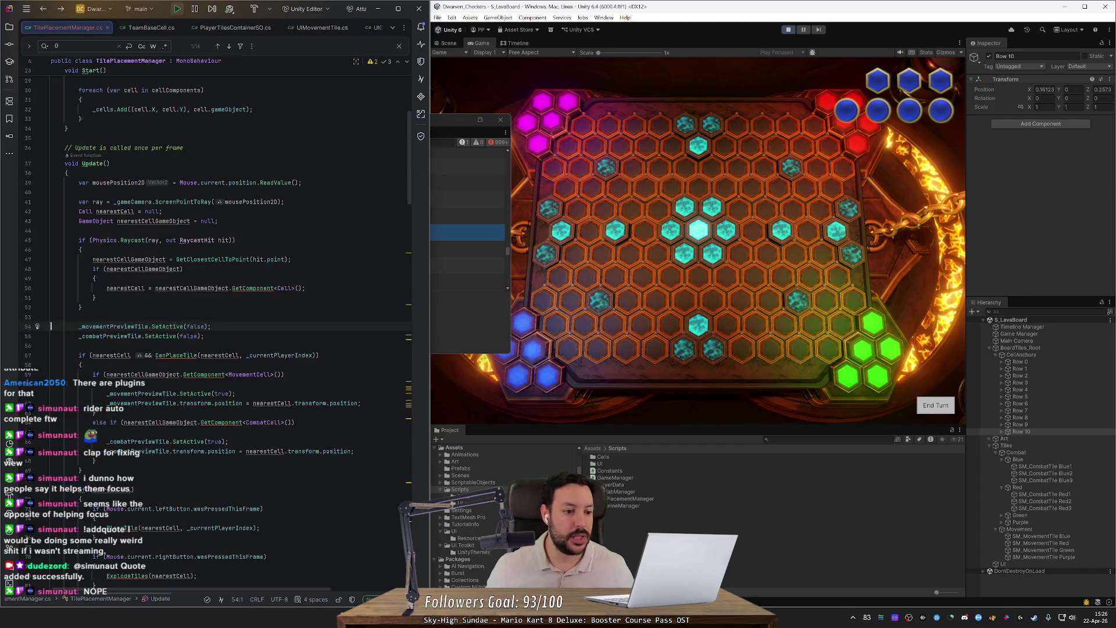
key("ctrl+alt+Left")
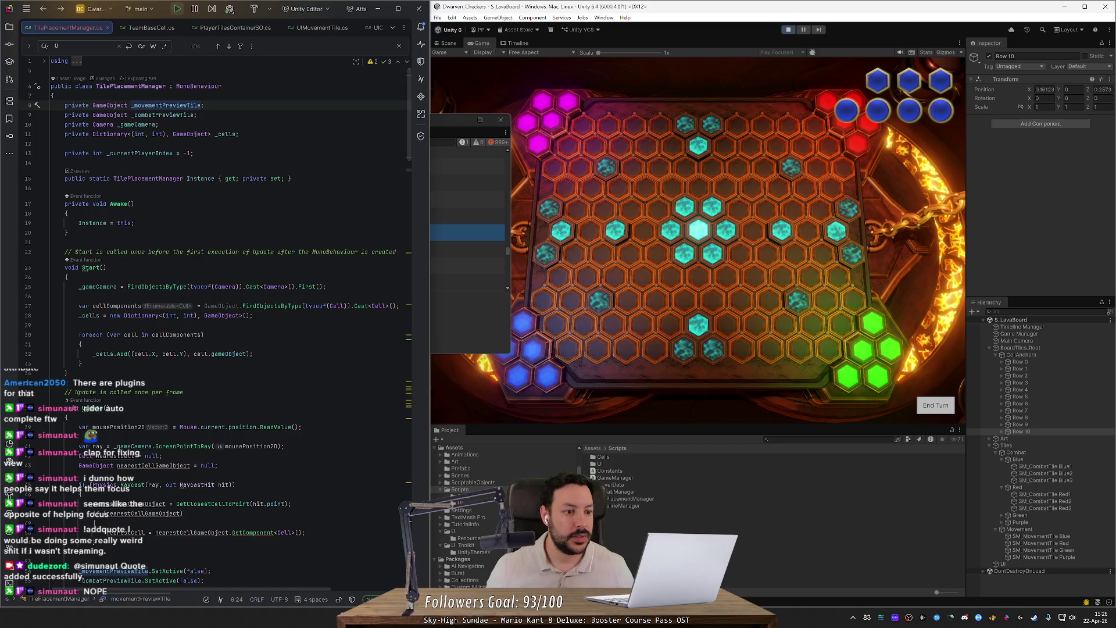
key("ctrl+alt+Left")
- Remove the stray blank line added below line 28 in Start(), then return to line 54 in Update()
key("Return")
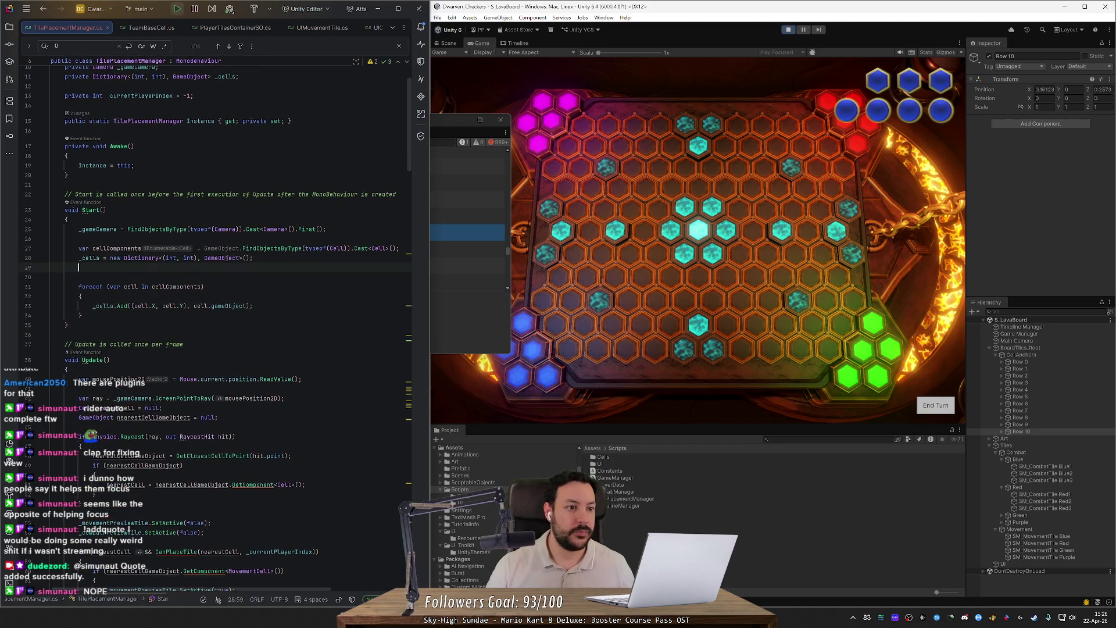
type("Tim")
key("ctrl+z")
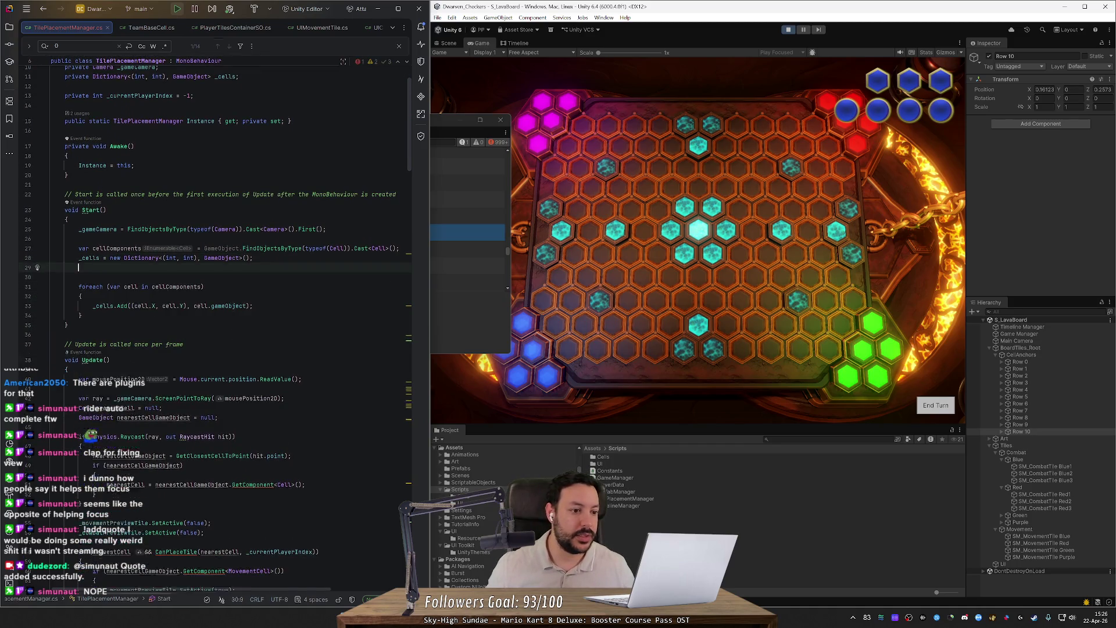
key("BackSpace")
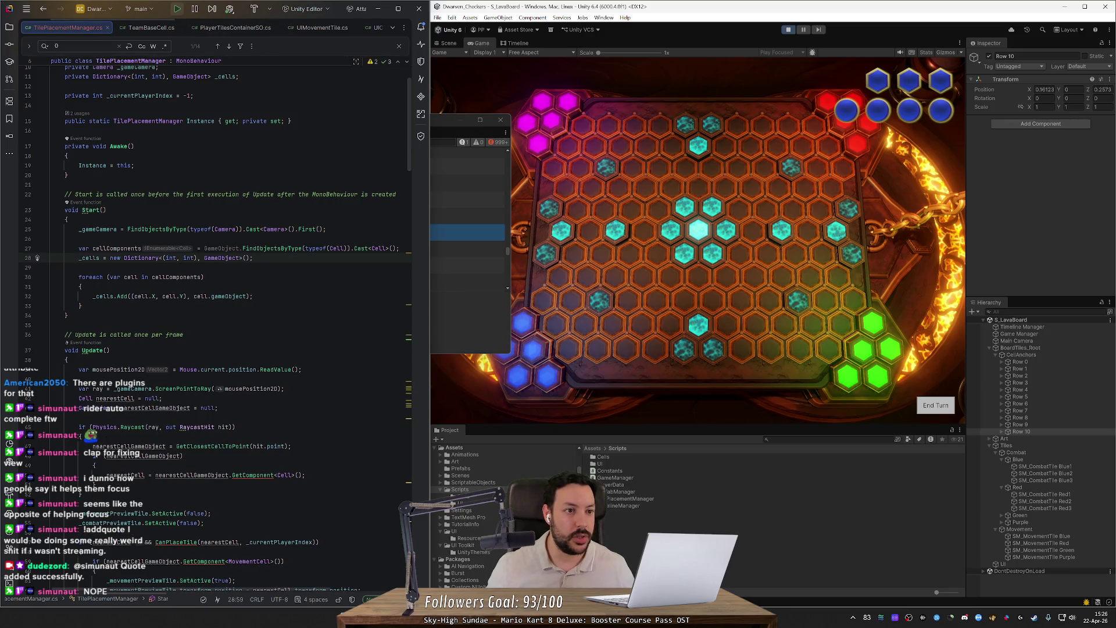
key("ctrl+alt+Left")
key("ctrl+alt+Left")
key("ctrl+alt+Left")
key("ctrl+alt+Left")
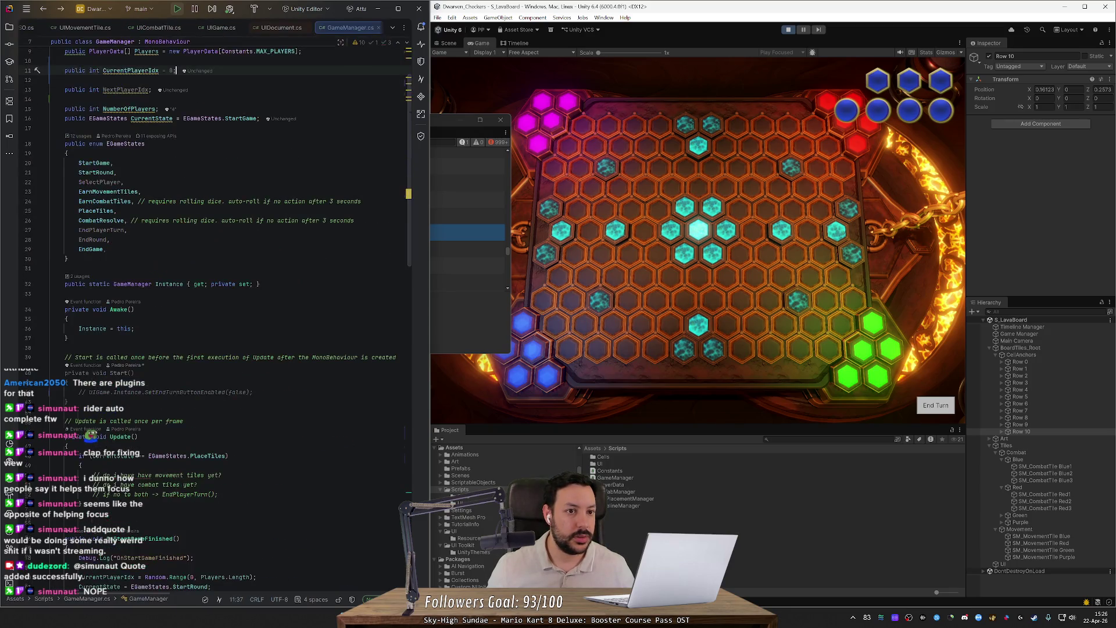
- Below the comment in GameManager's Start(), add a TilePlacementManager.Instance.SetPlayerIndex(CurrentPlayerIdx) call via completion
scroll(232, 290, "down", 6)
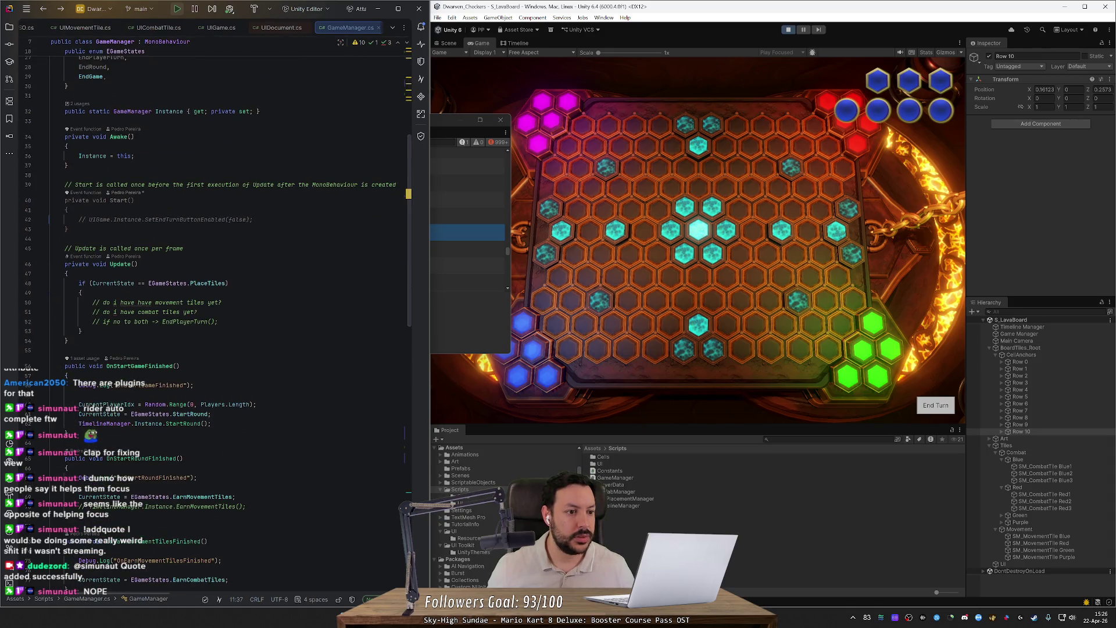
left_click(253, 219)
key("Return")
key("Return")
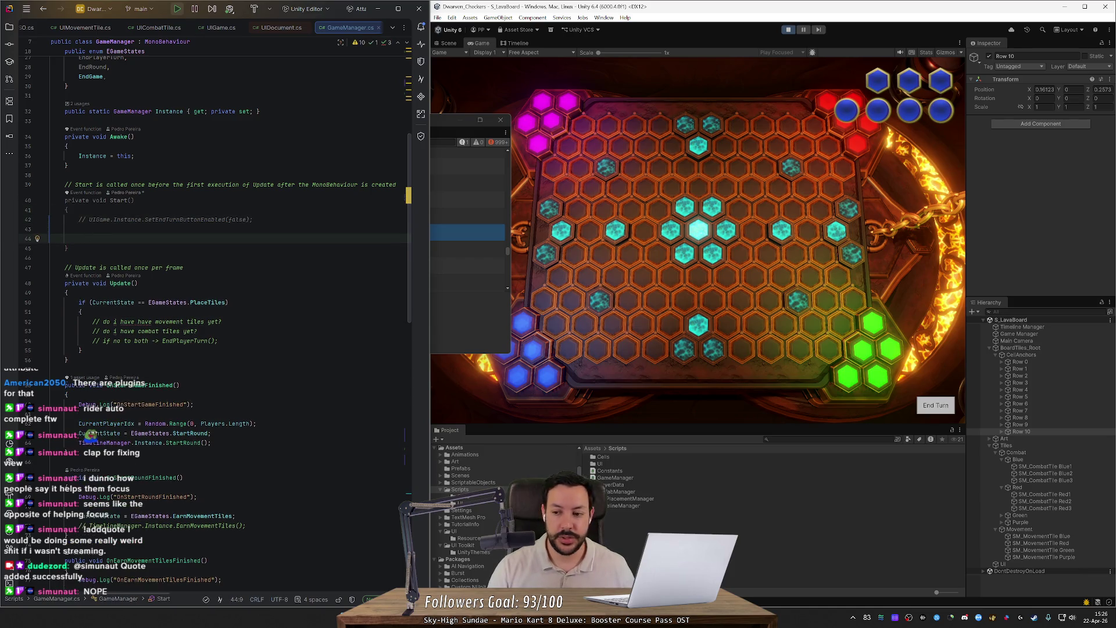
type("Tile")
key("Down")
key("Down")
key("Down")
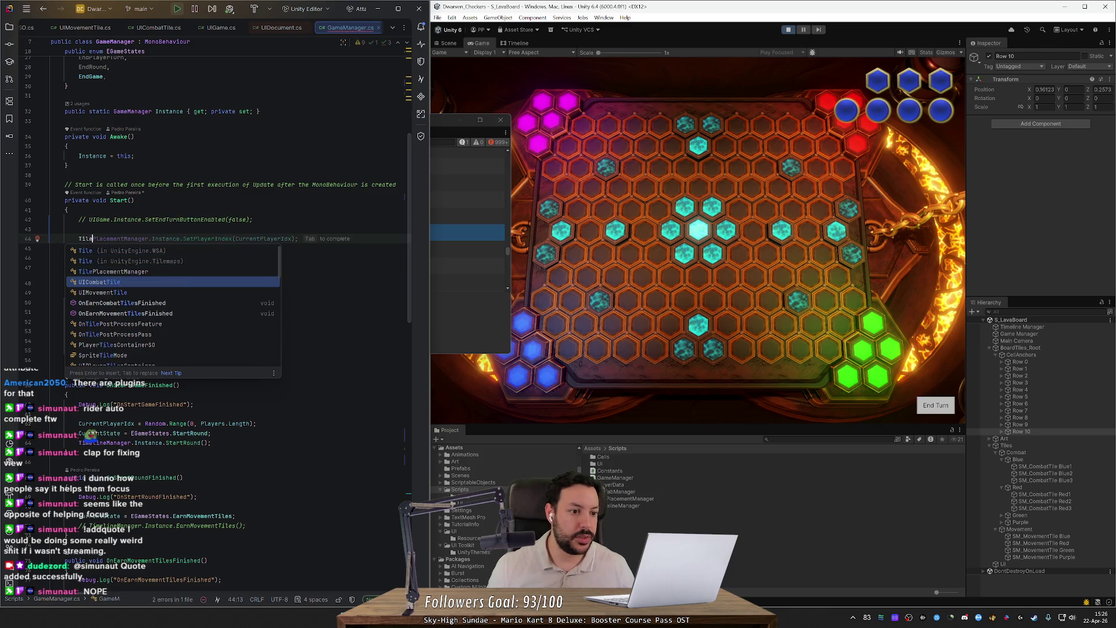
key("Tab")
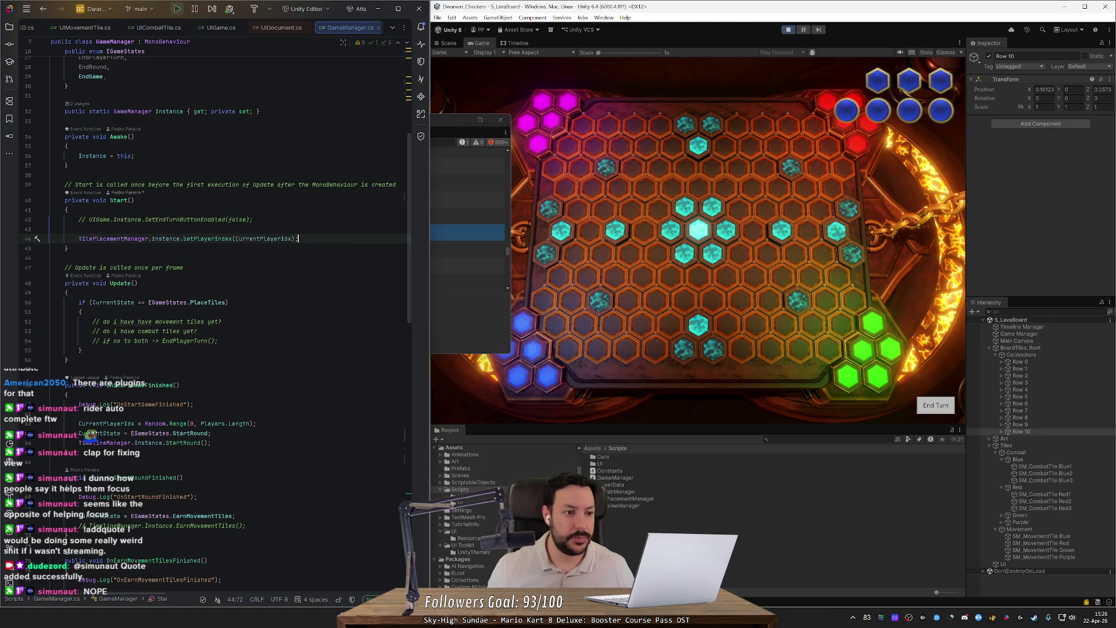
- Restart play mode, clear the console's null-reference error, close the Console and play again
left_click(789, 30)
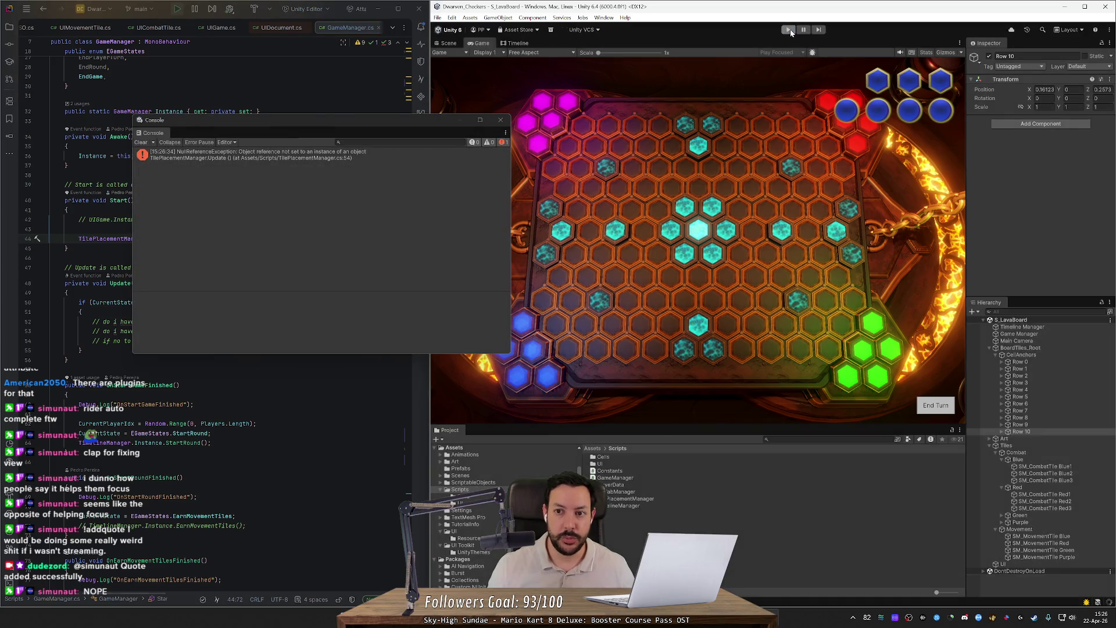
left_click(789, 29)
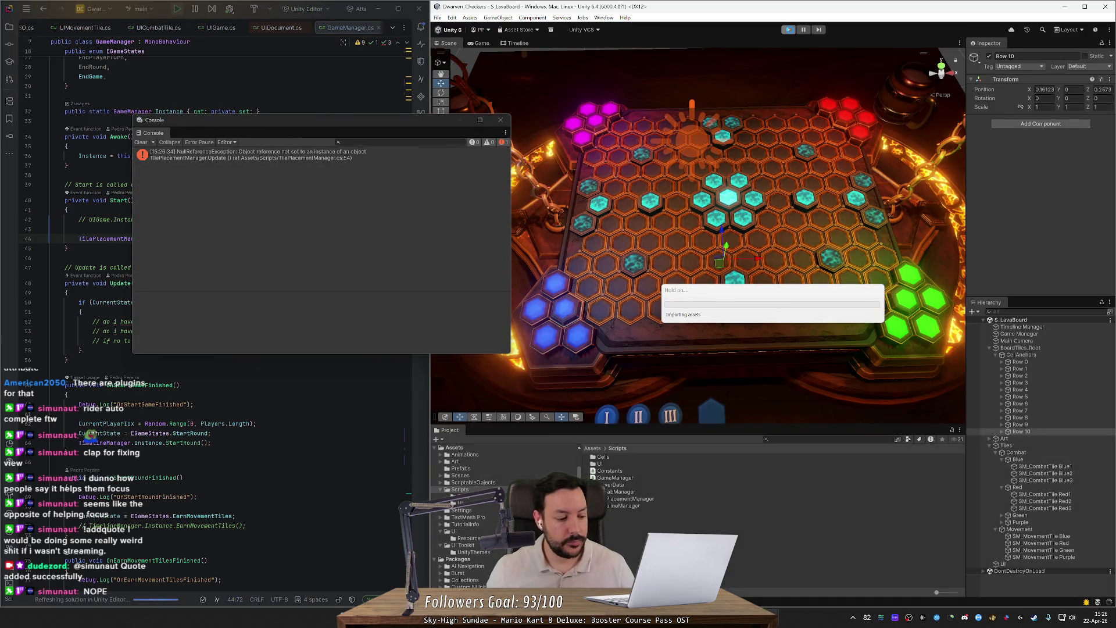
left_click(143, 143)
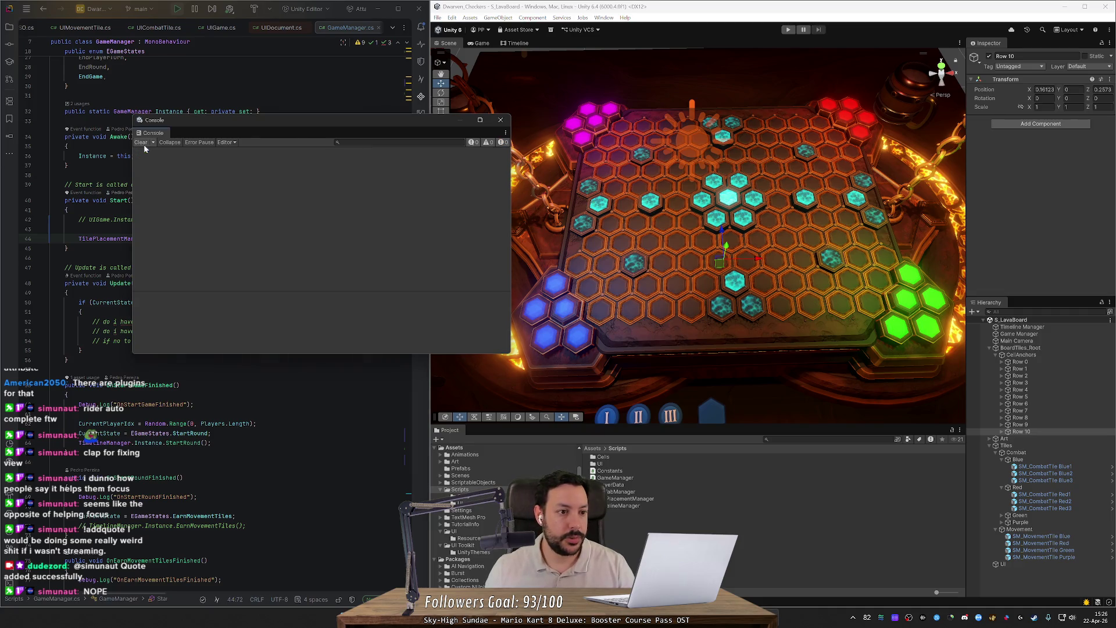
left_click(501, 120)
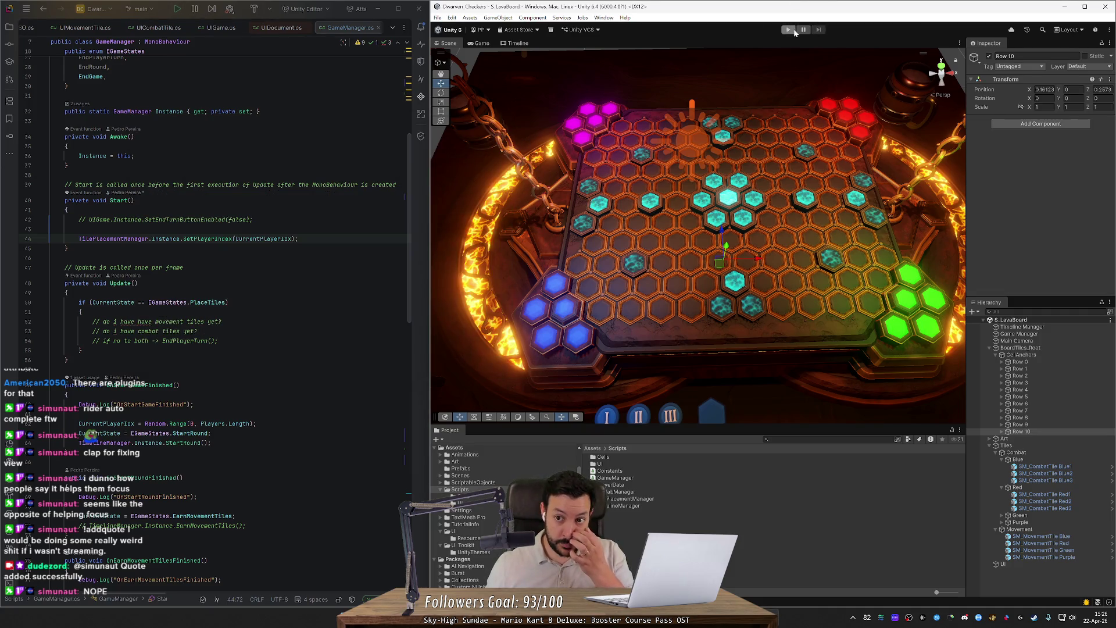
left_click(787, 30)
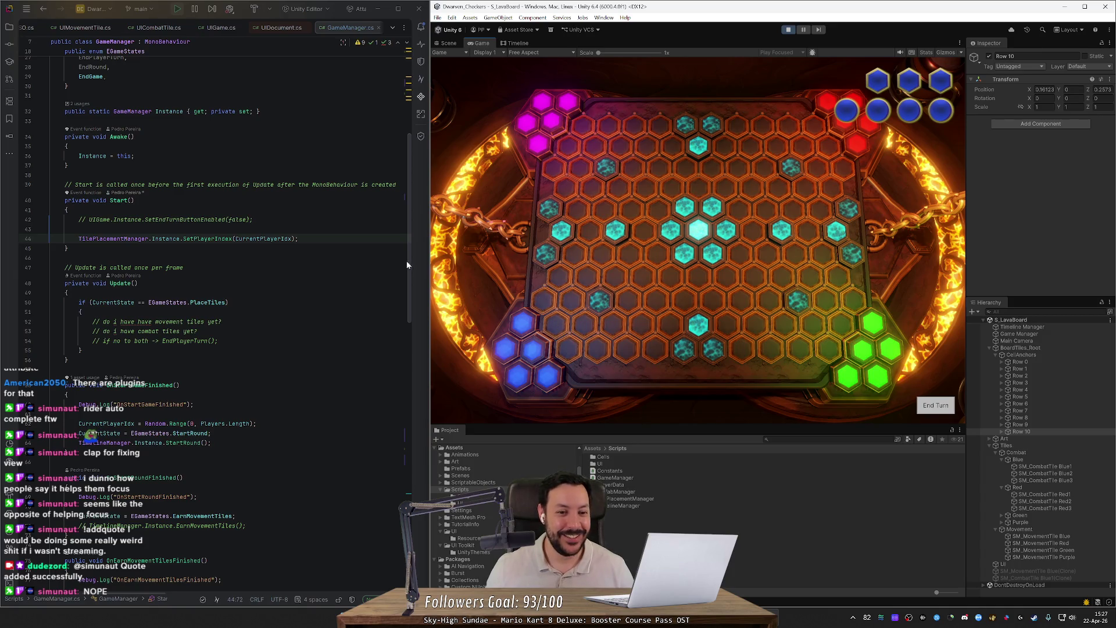
scroll(406, 271, "down", 15)
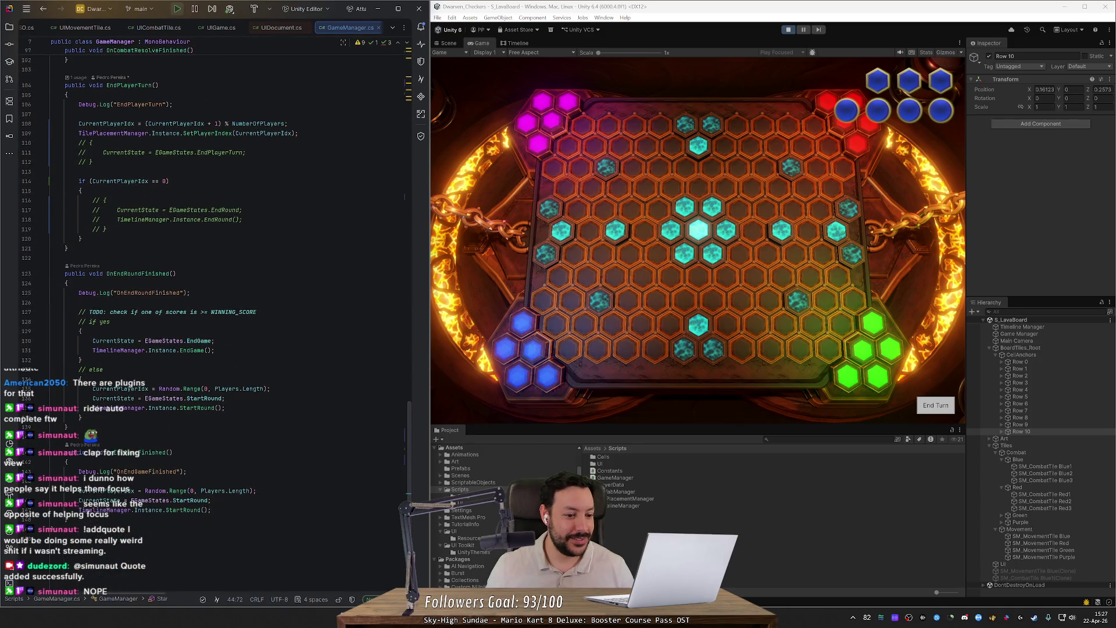
- Look over GameManager.cs at Start() near line 41 and the CurrentPlayerIdx declaration on line 11
scroll(406, 124, "up", 20)
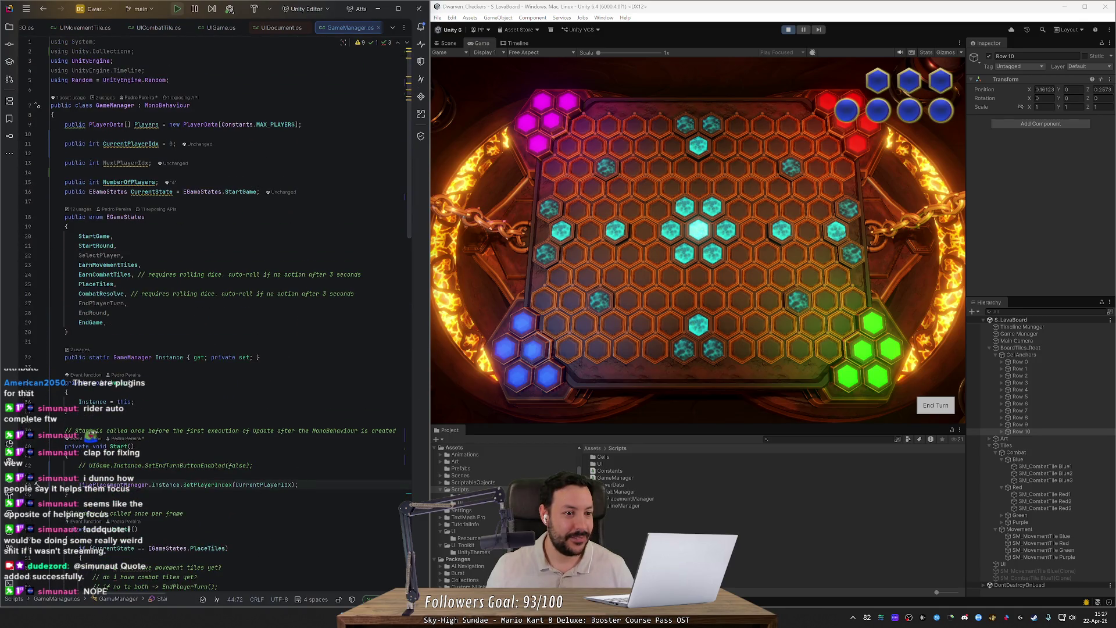
scroll(232, 233, "down", 5)
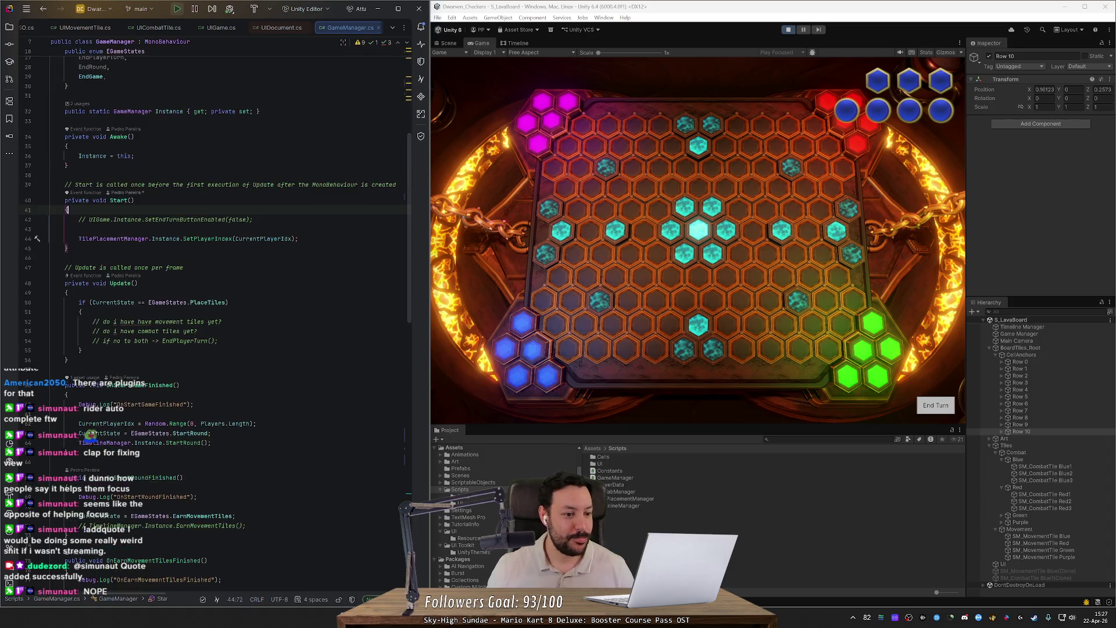
left_click(117, 209)
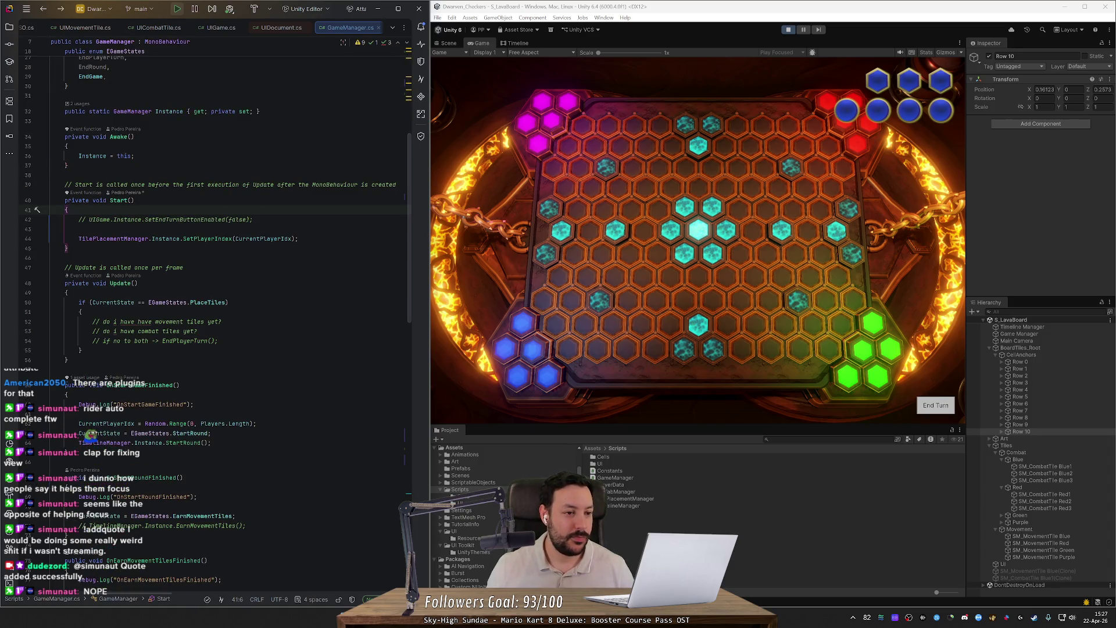
scroll(233, 232, "up", 6)
left_click(175, 71)
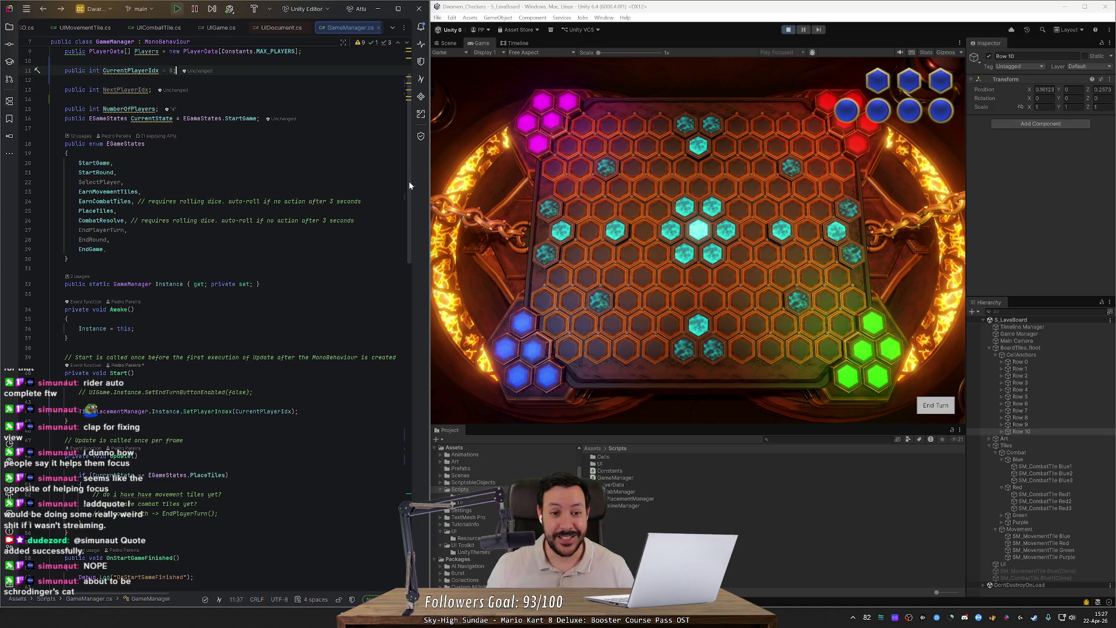
scroll(409, 180, "down", 1)
- Scroll further through GameManager.cs, close UIDocument.cs, and bring up the GameManager.cs tab's context menu
left_click_drag(406, 202, 408, 138)
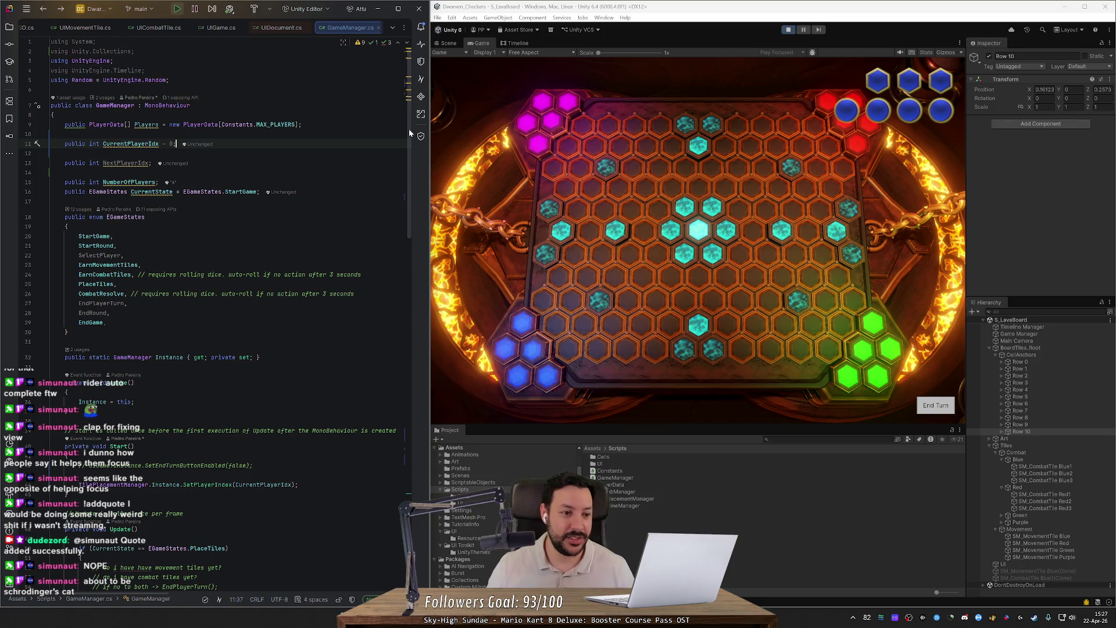
scroll(408, 168, "down", 1)
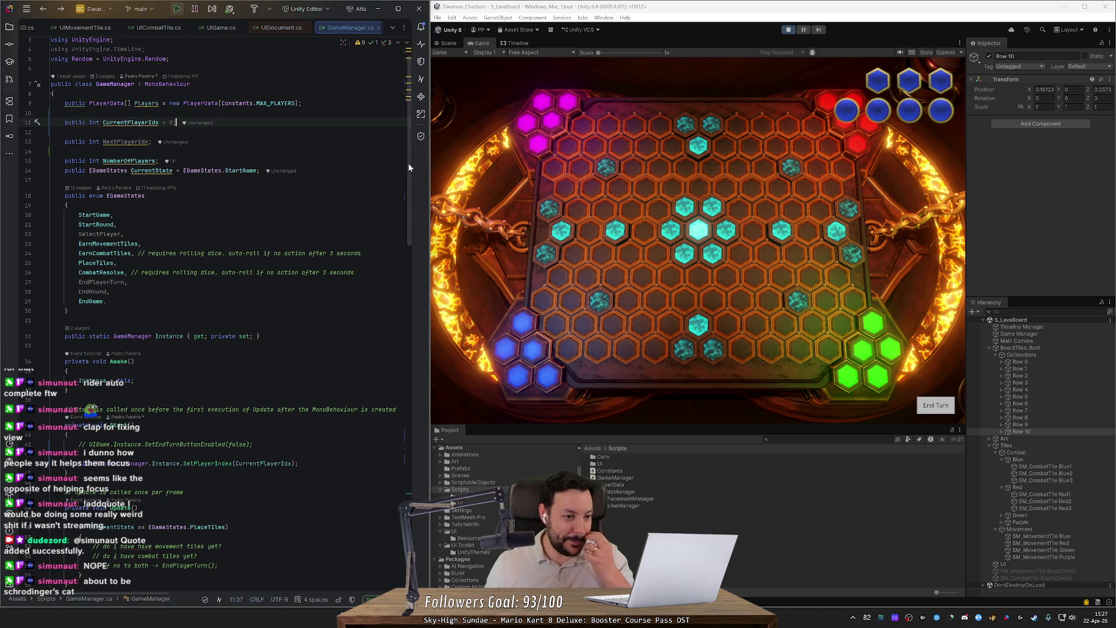
middle_click(273, 29)
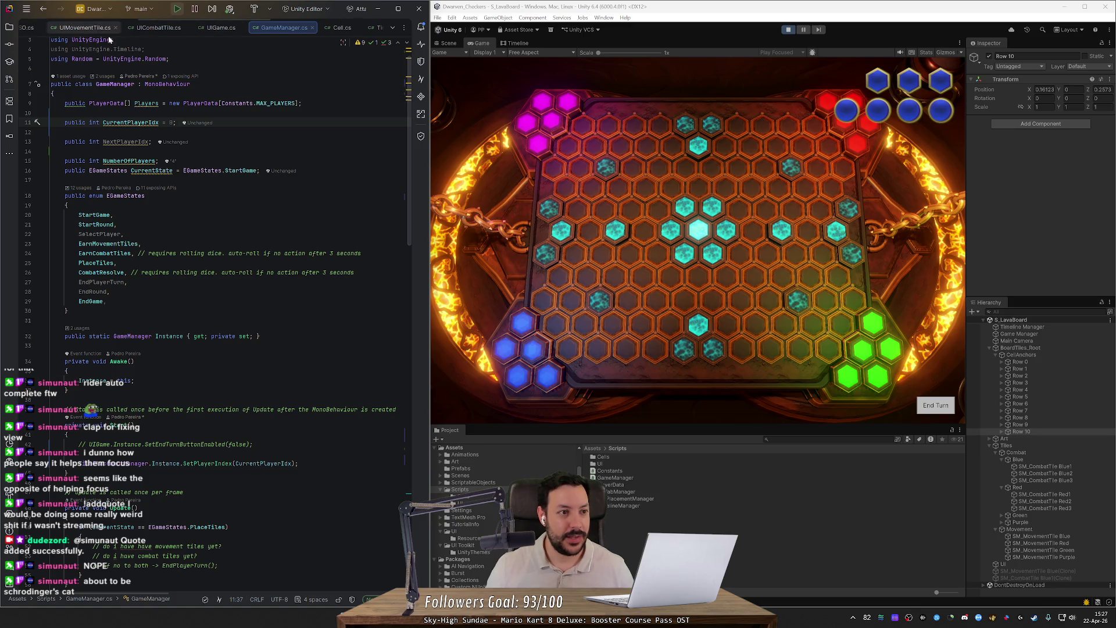
right_click(278, 29)
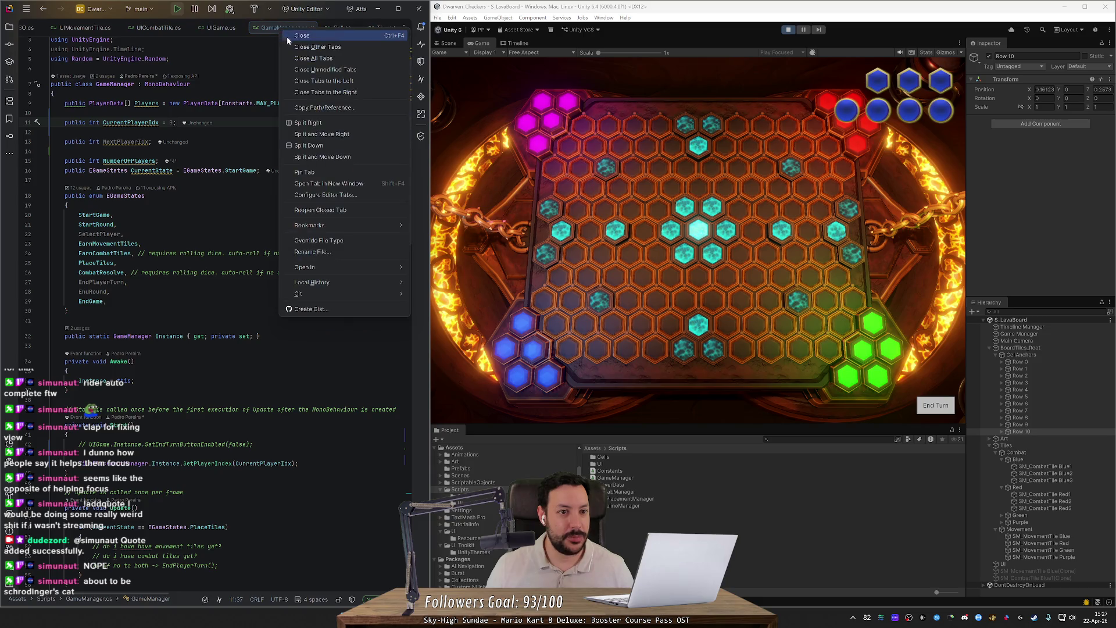
- Close all tabs except GameManager.cs and open TilePlacementManager.cs by searching 'til'
left_click(318, 46)
key("ctrl+t")
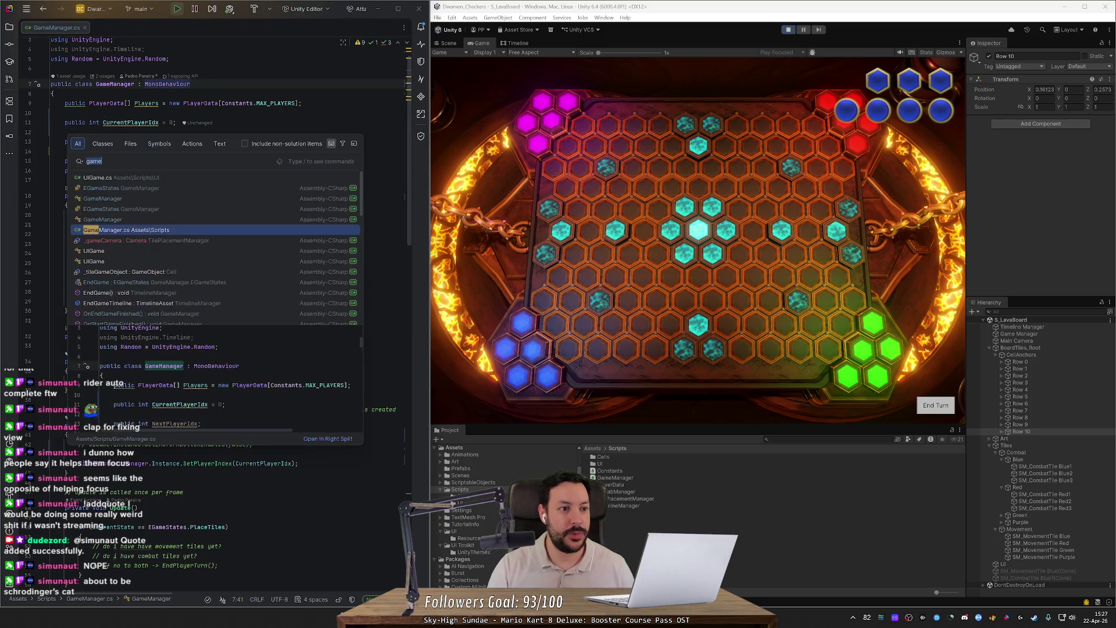
type("til")
key("Return")
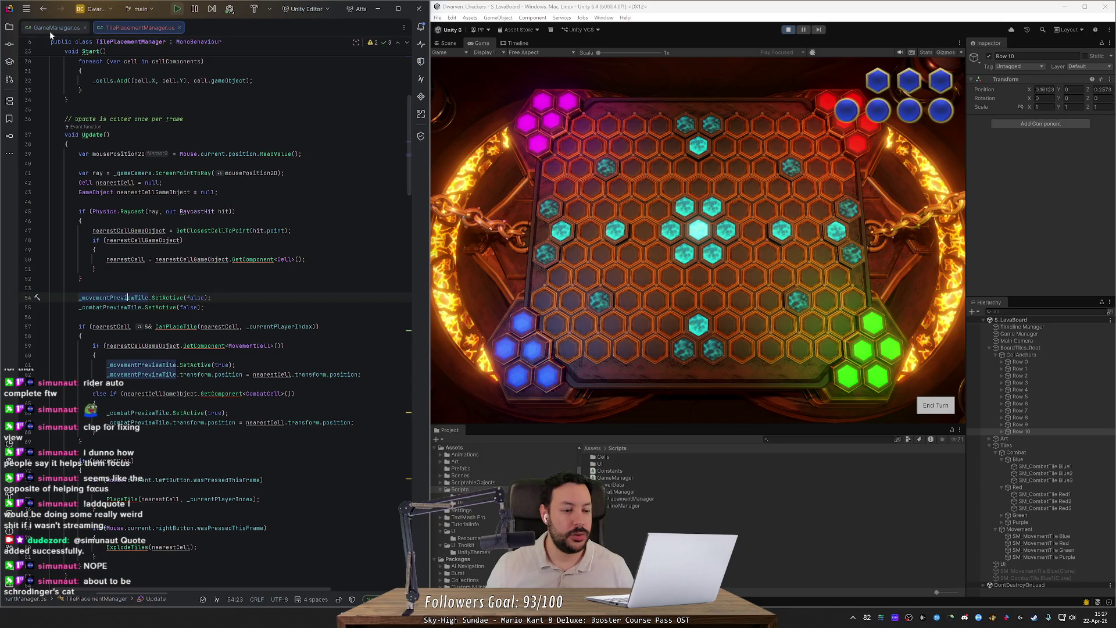
- Select the _movementPreviewTile identifier on line 54 and its next occurrence
scroll(410, 169, "down", 2)
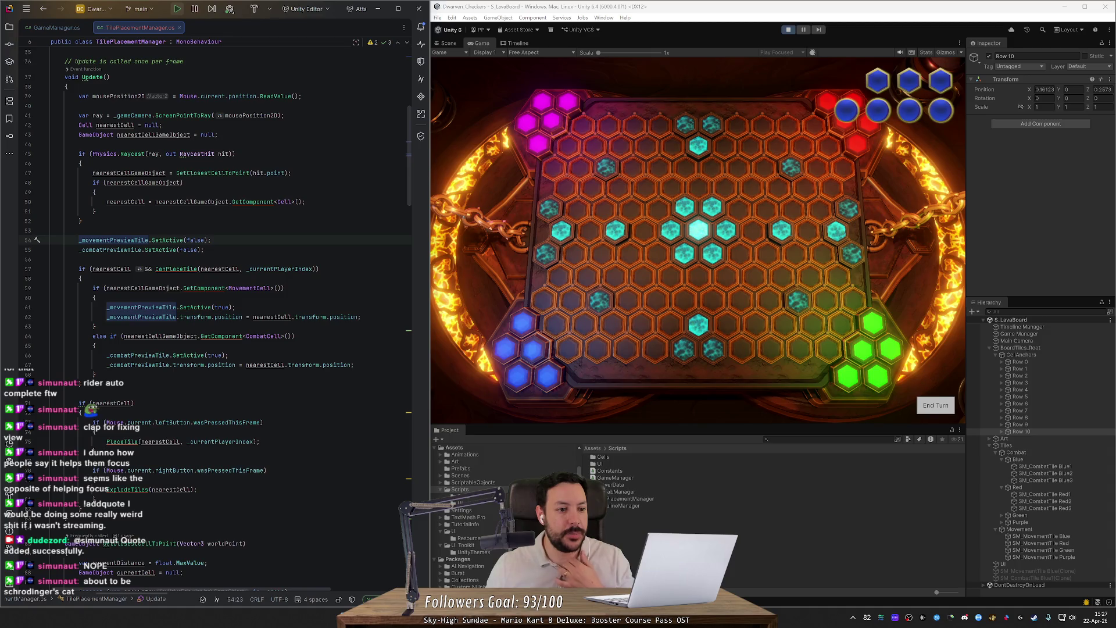
key("ctrl+w")
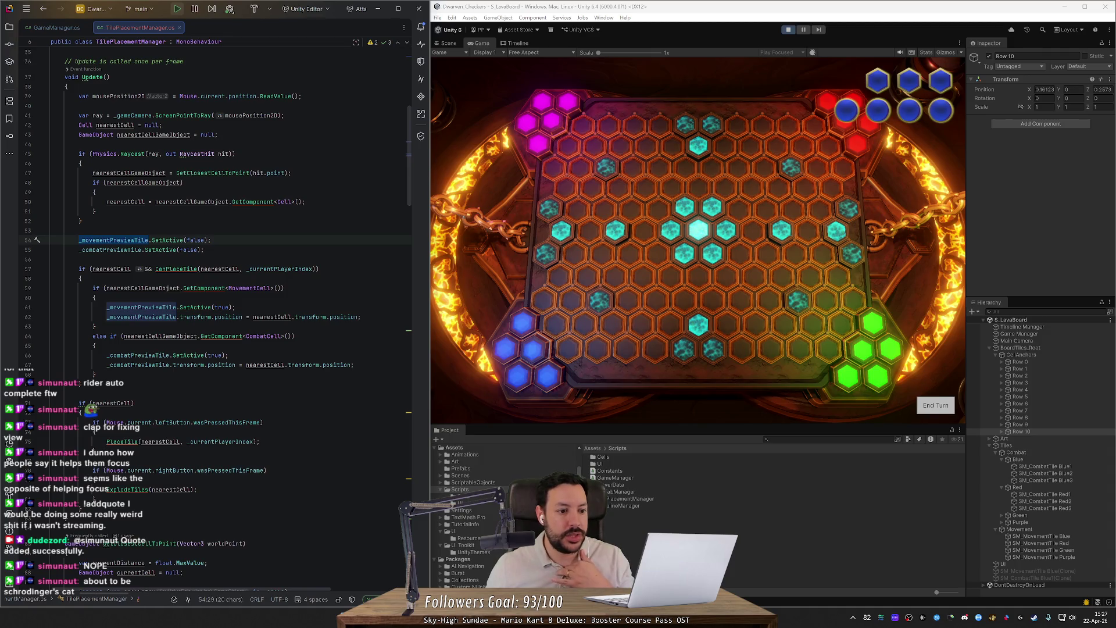
key("F3")
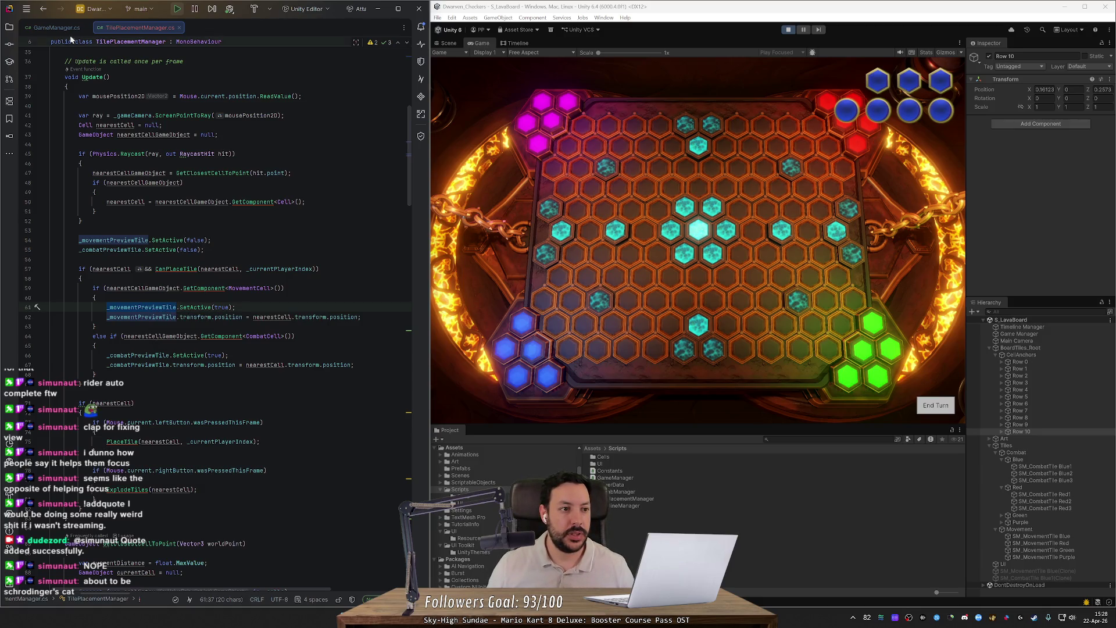
- Break at line 289 inside TilePlacementManager's SetPlayerIndex and attach to the Unity Editor with Shift+F9
left_click(56, 27)
scroll(407, 244, "down", 5)
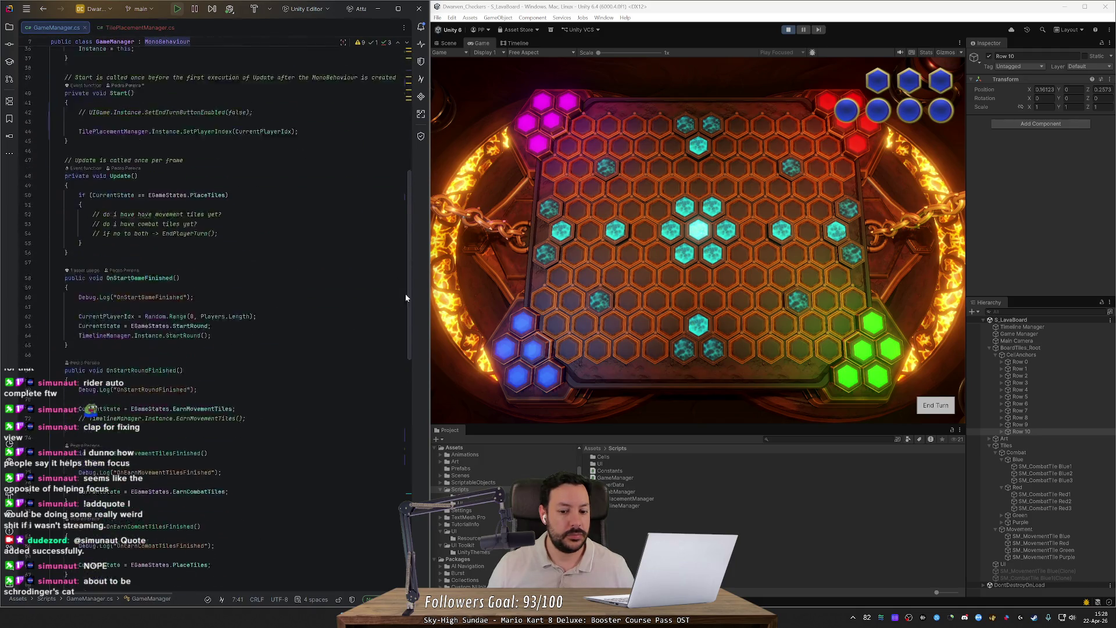
scroll(403, 324, "up", 10)
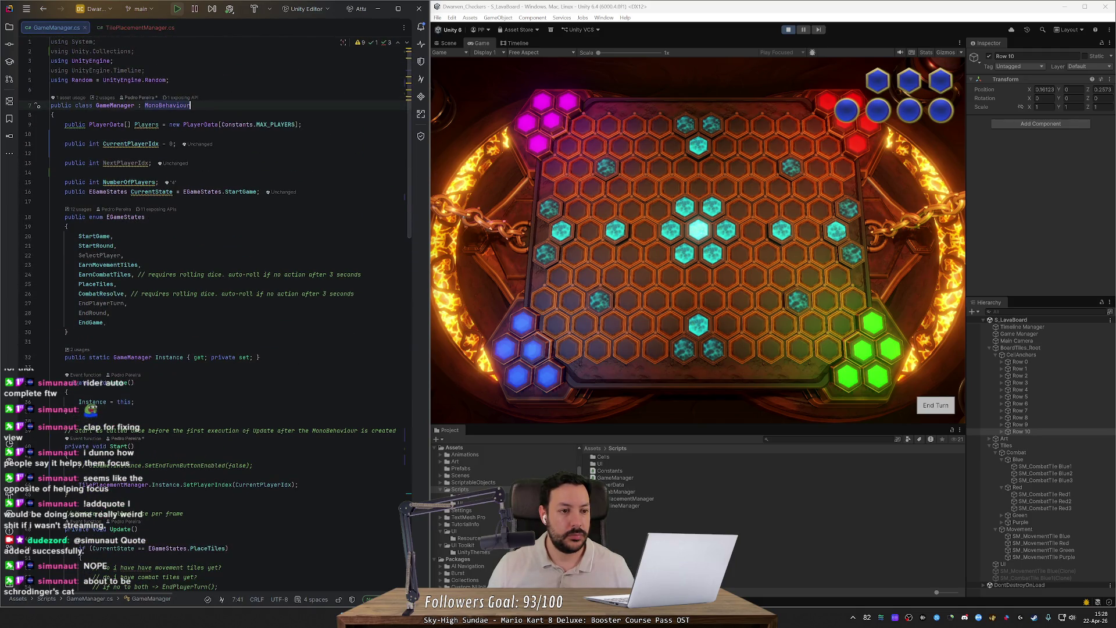
left_click(116, 29)
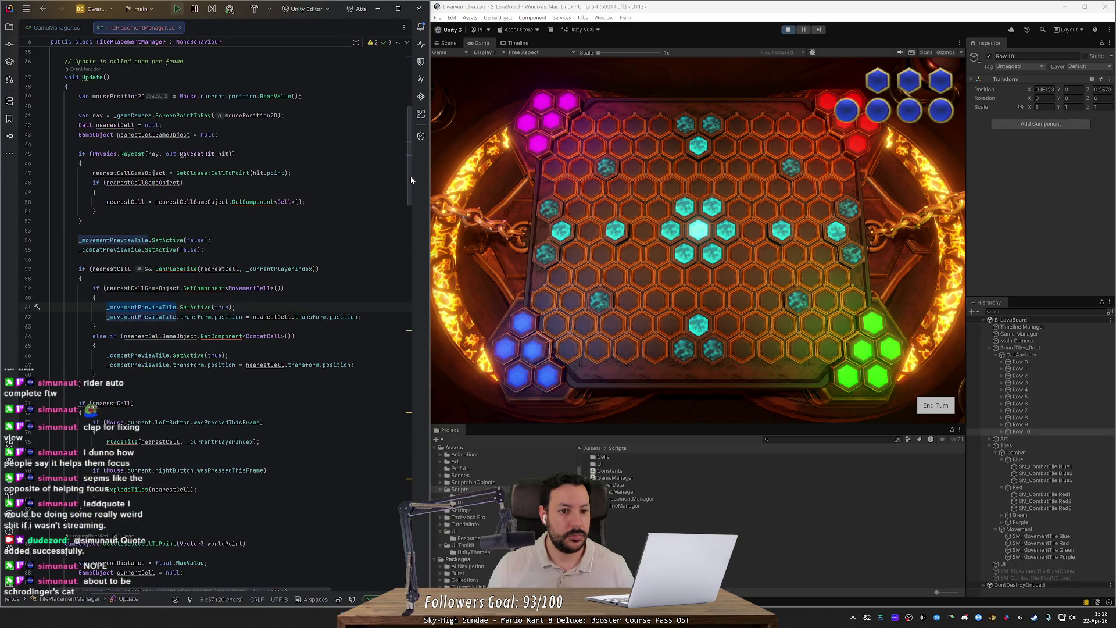
left_click_drag(410, 176, 411, 113)
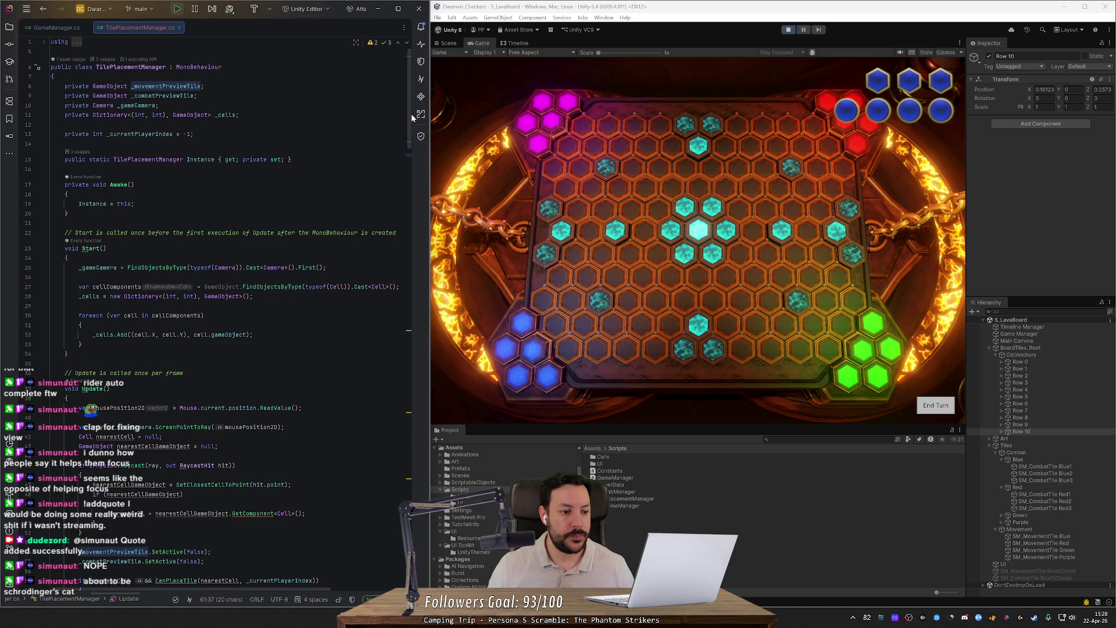
left_click_drag(411, 114, 411, 418)
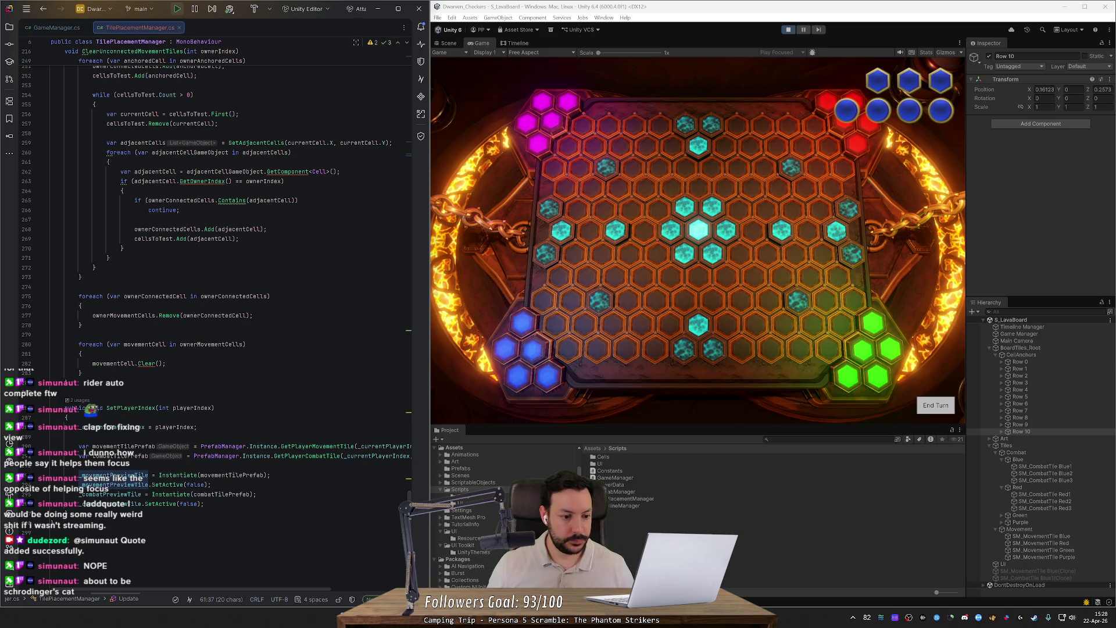
left_click(28, 446)
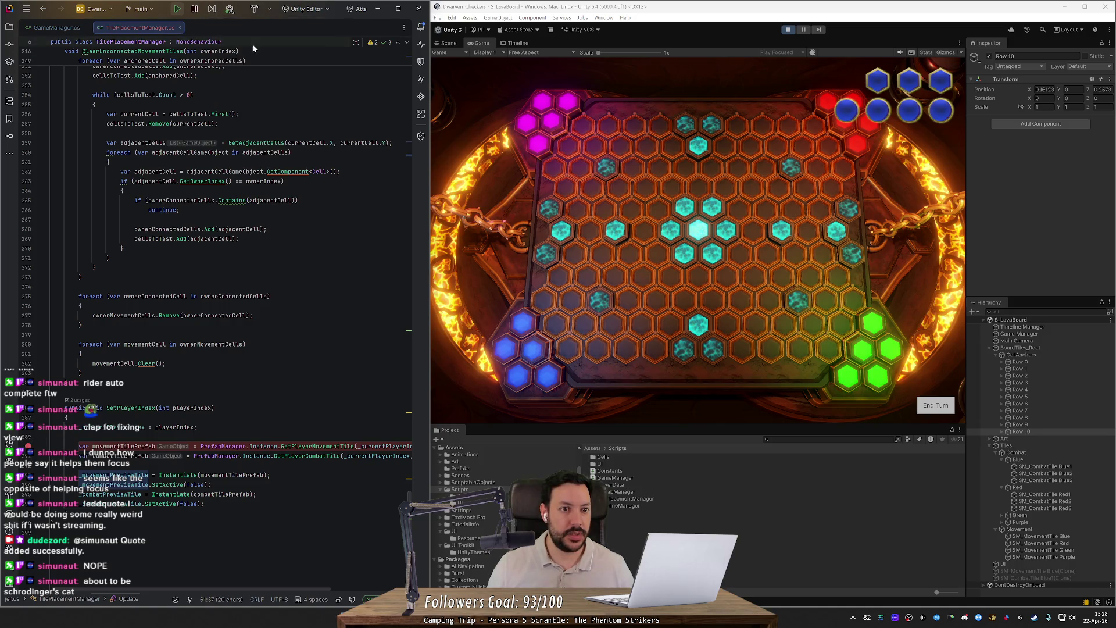
key("shift+F9")
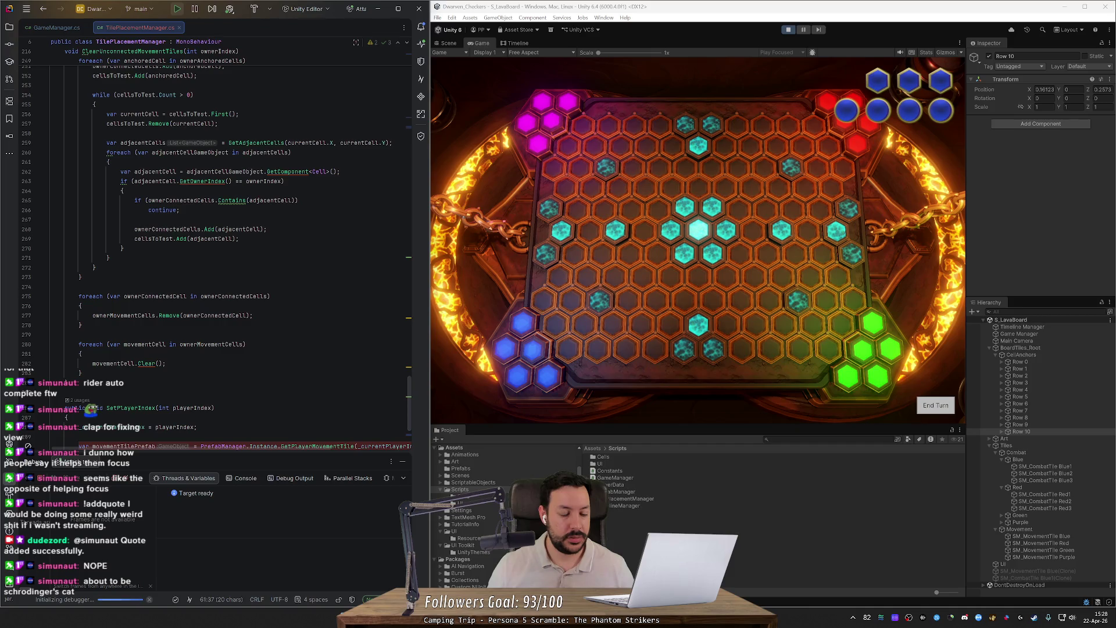
- Restart play in Unity to hit the breakpoint, checking playerIndex 0 and the GameManager caller frame
left_click(793, 30)
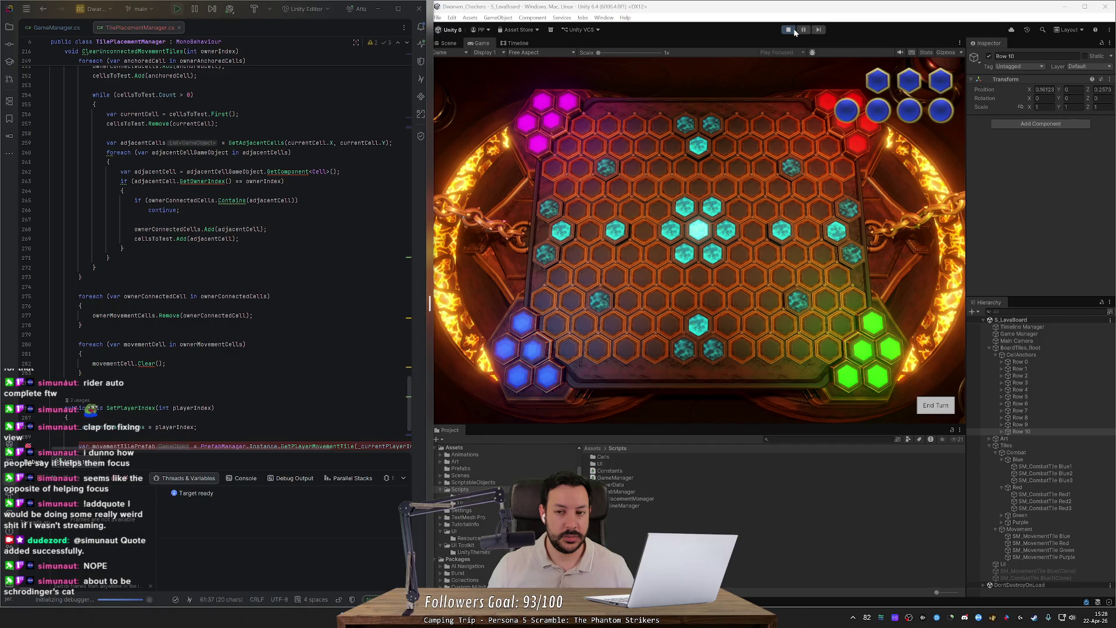
left_click(792, 32)
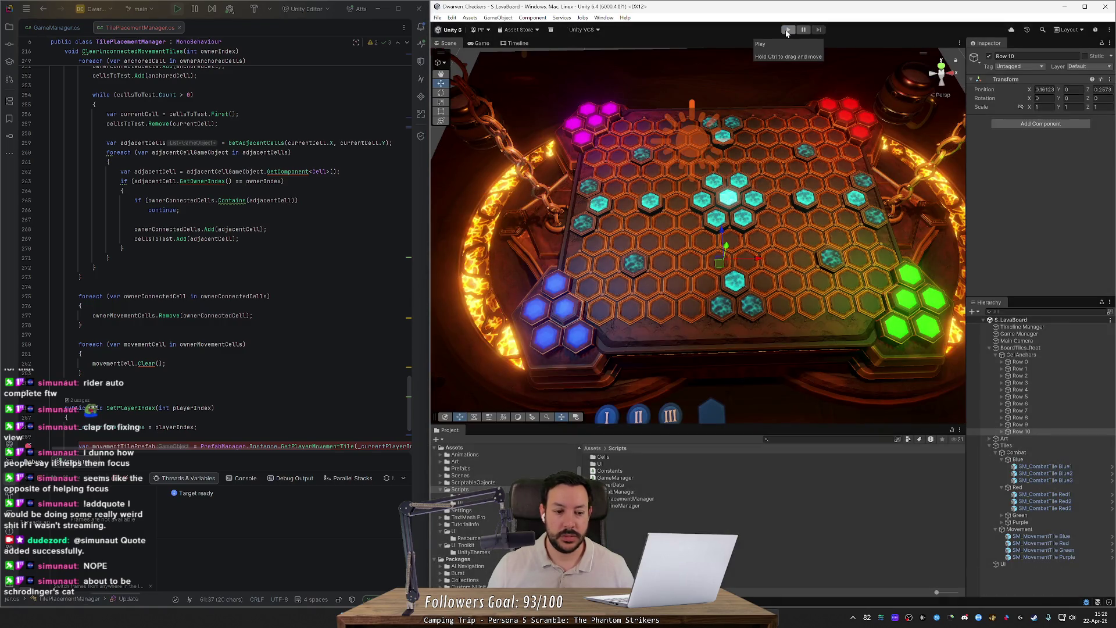
left_click(787, 31)
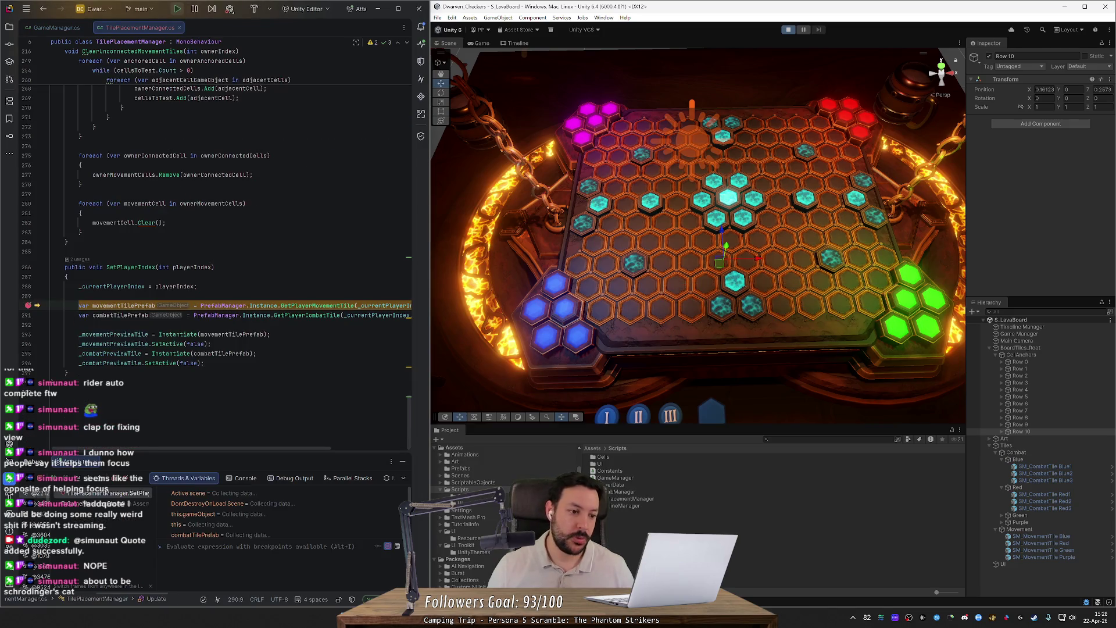
mouse_move(174, 286)
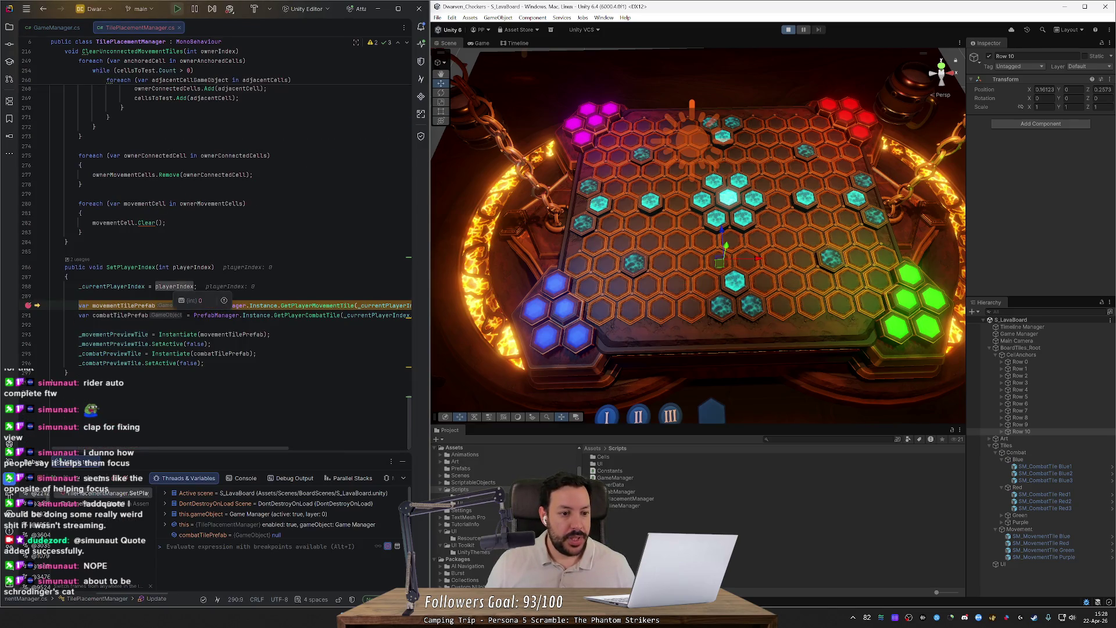
left_click(105, 504)
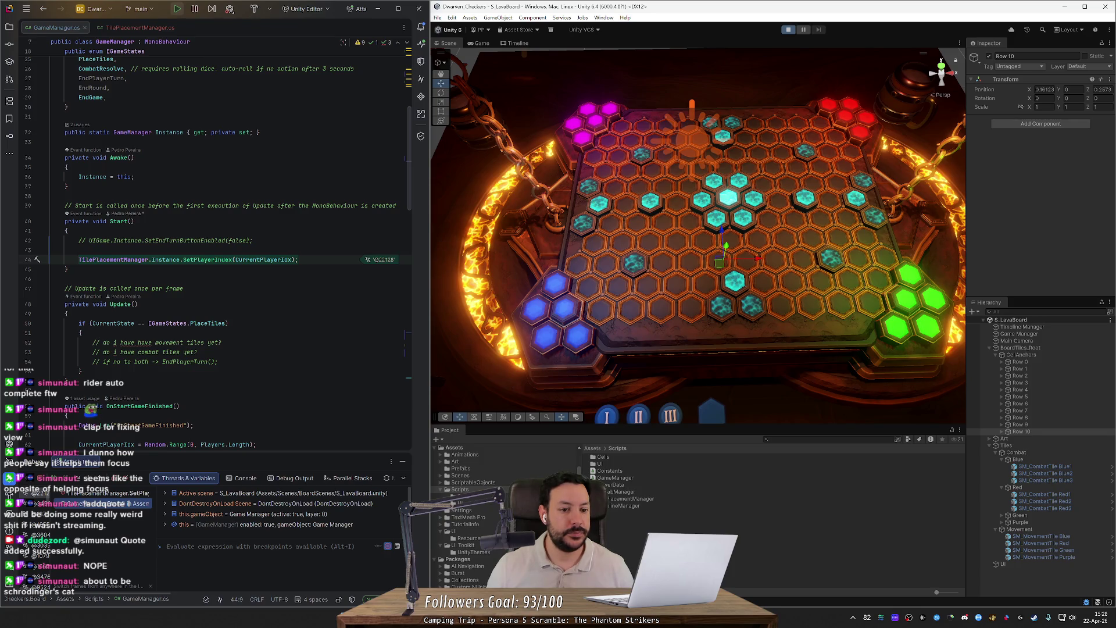
mouse_move(265, 260)
mouse_move(204, 323)
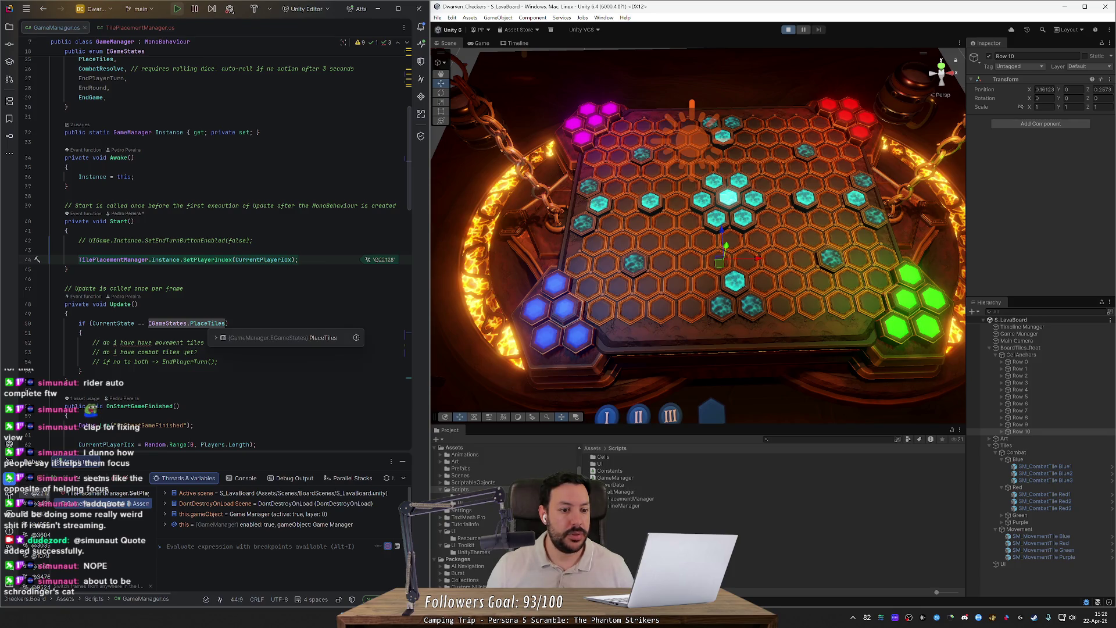
key("ctrl+Tab")
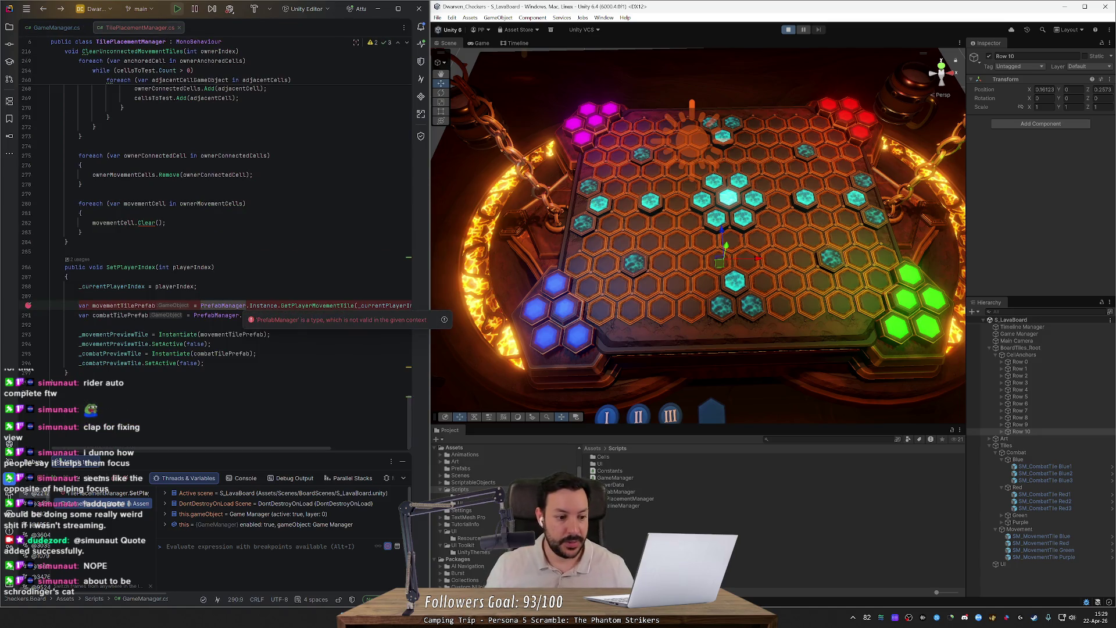
- Step over SetPlayerIndex's lines, checking the blue combatTilePrefab, then step out to Start() and resume
key("F10")
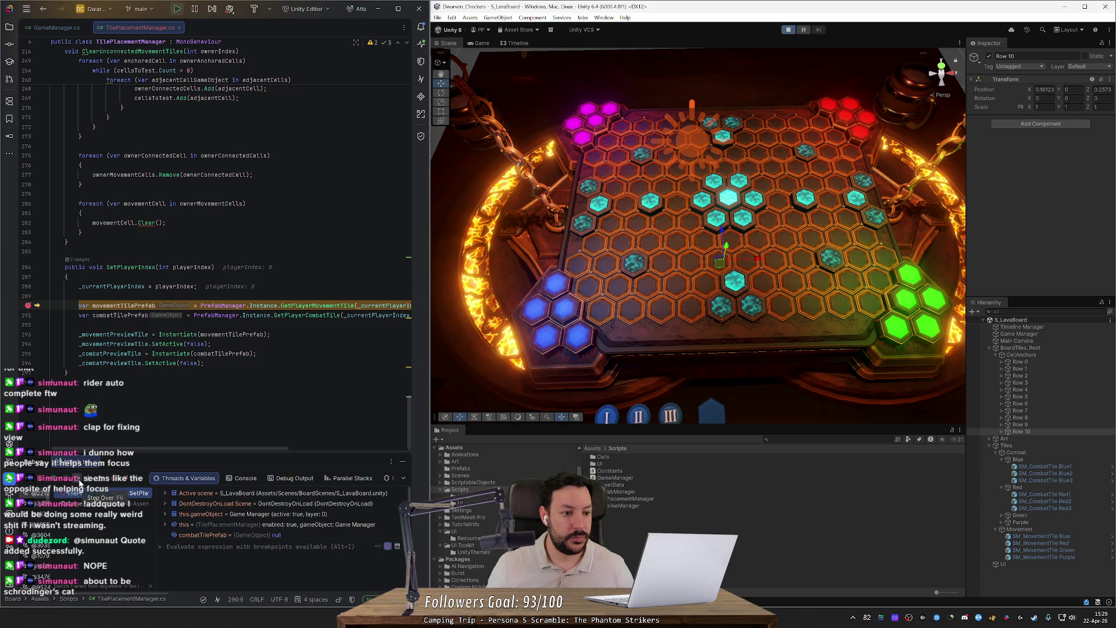
key("F10")
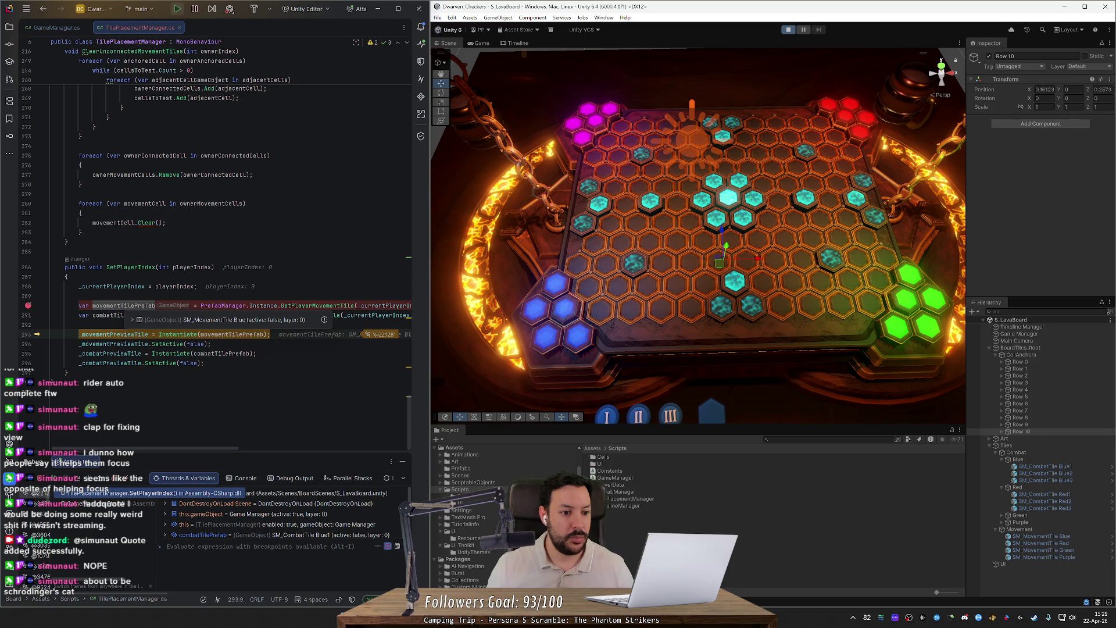
left_click(119, 321)
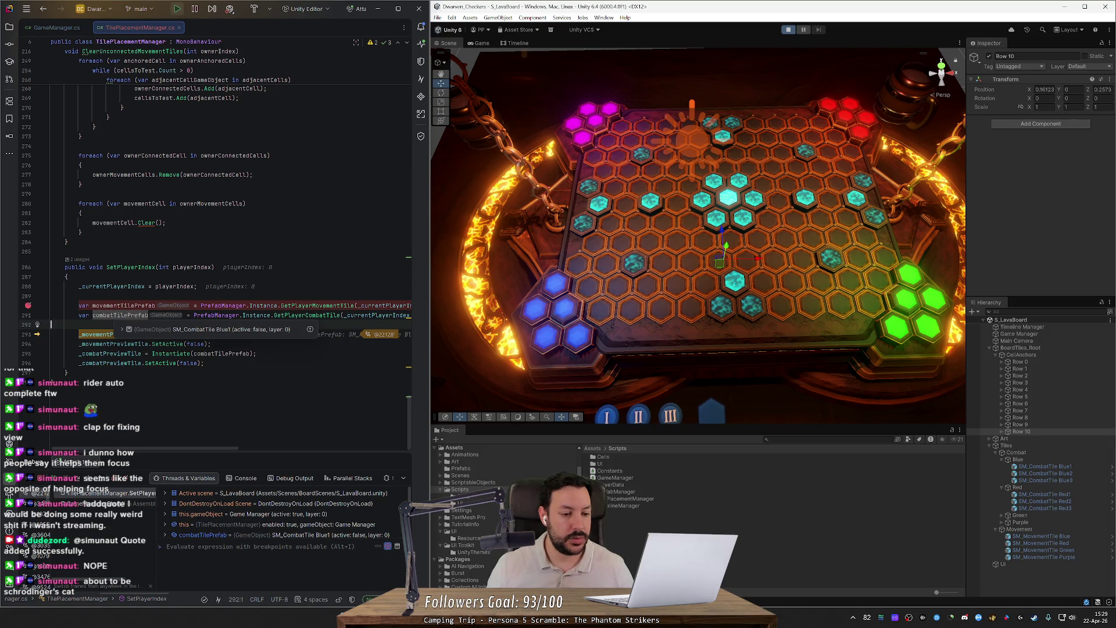
left_click(105, 391)
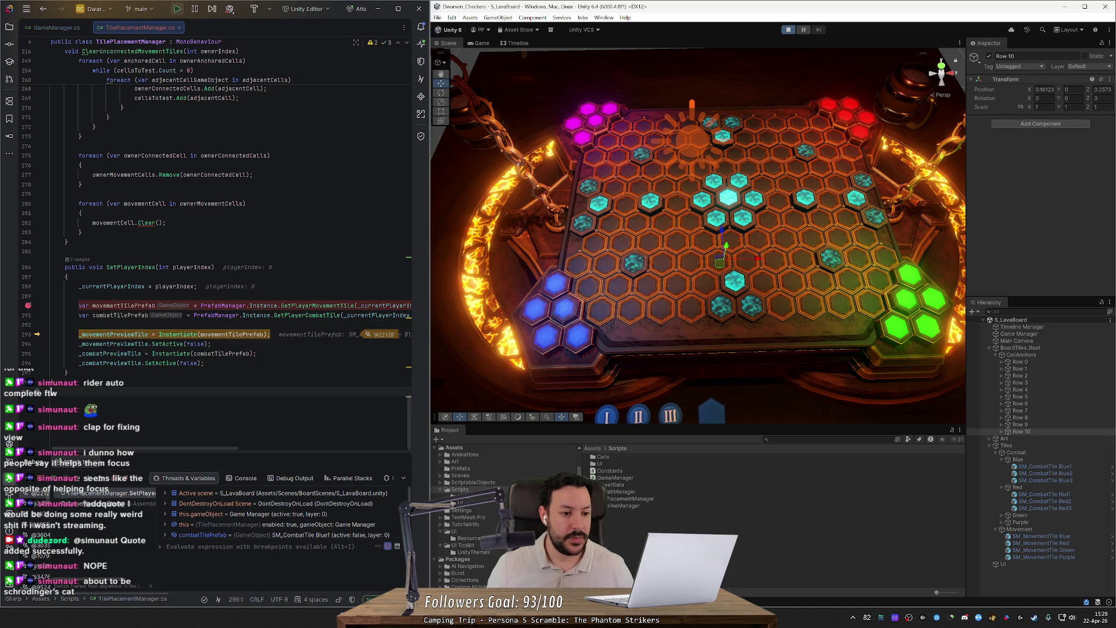
left_click(75, 484)
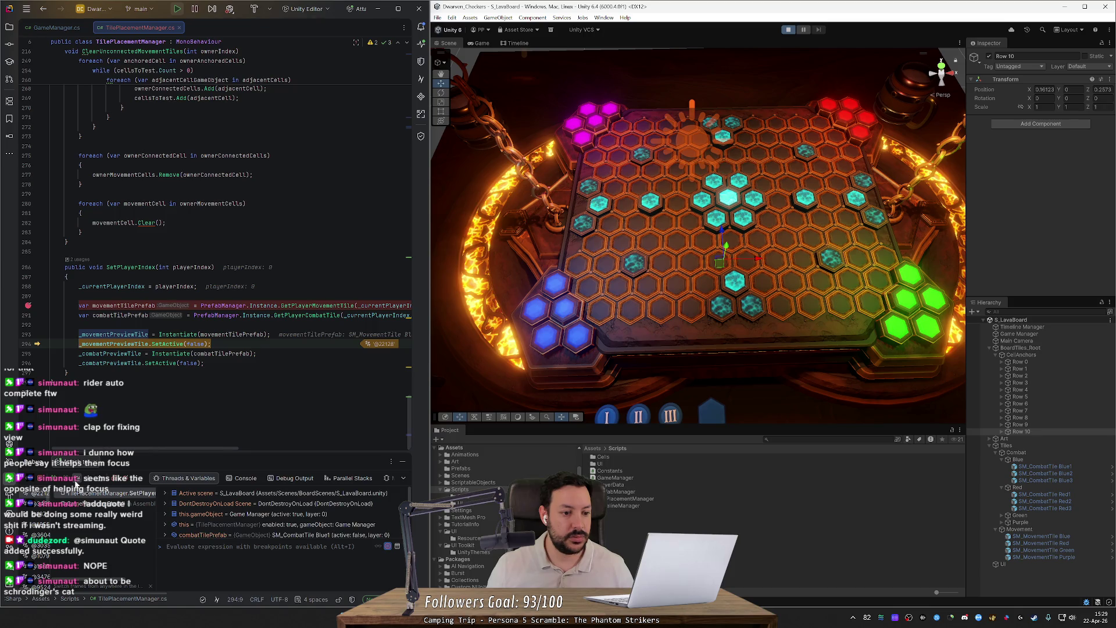
left_click(75, 484)
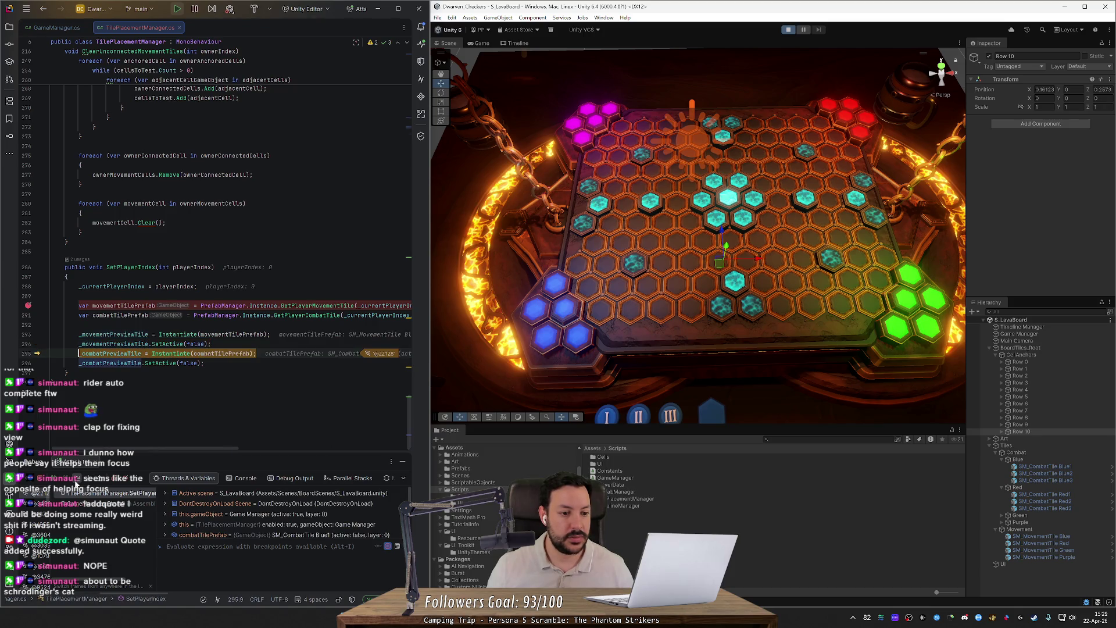
left_click(75, 485)
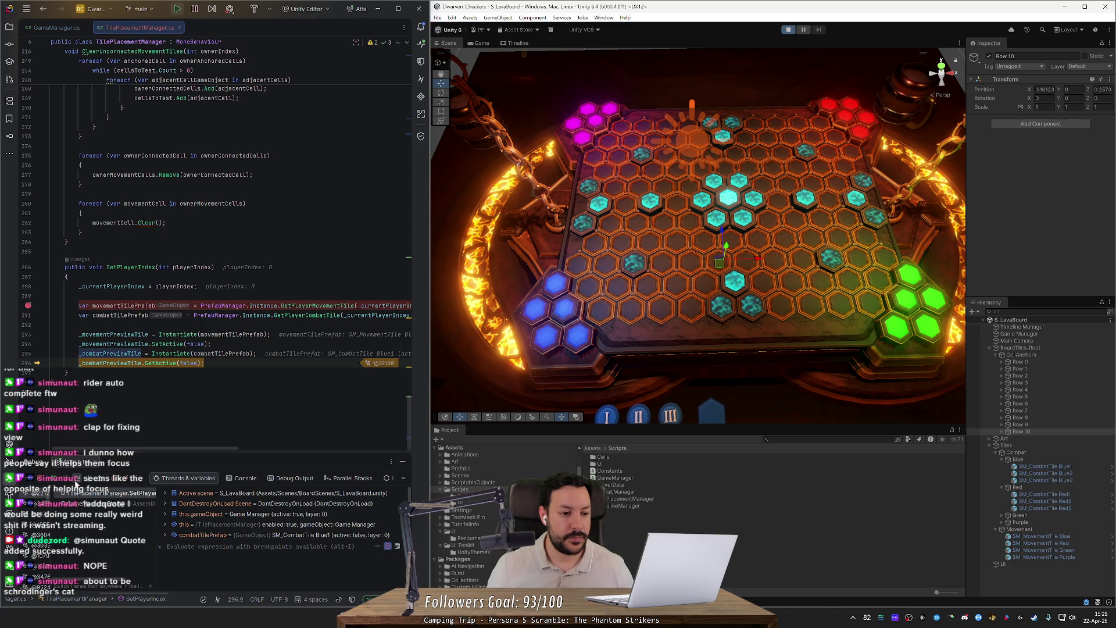
key("F10")
key("F10")
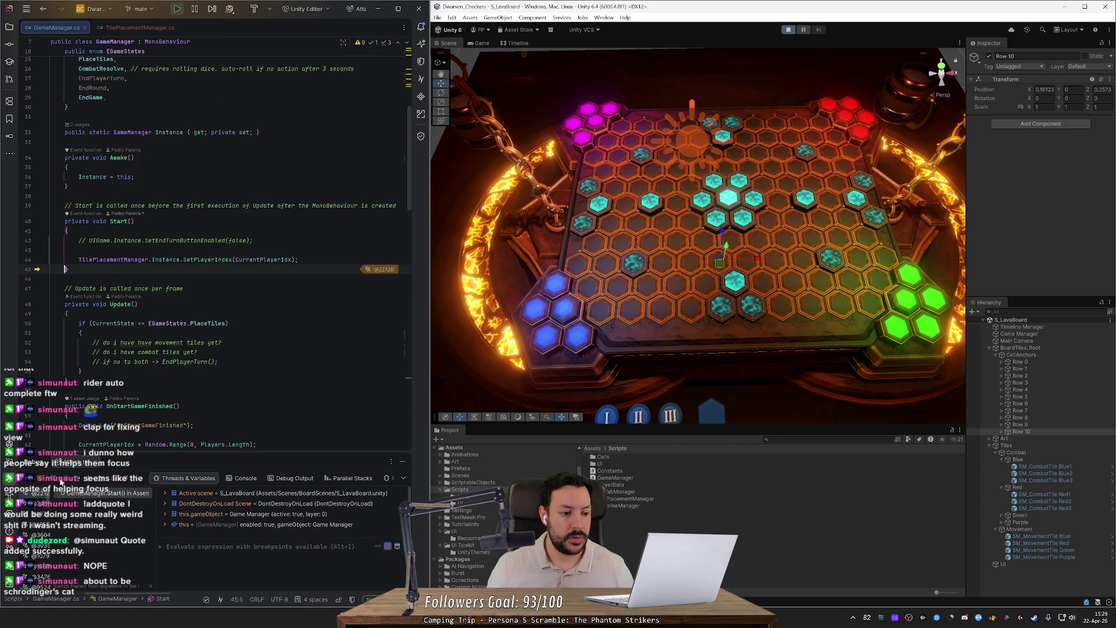
key("F5")
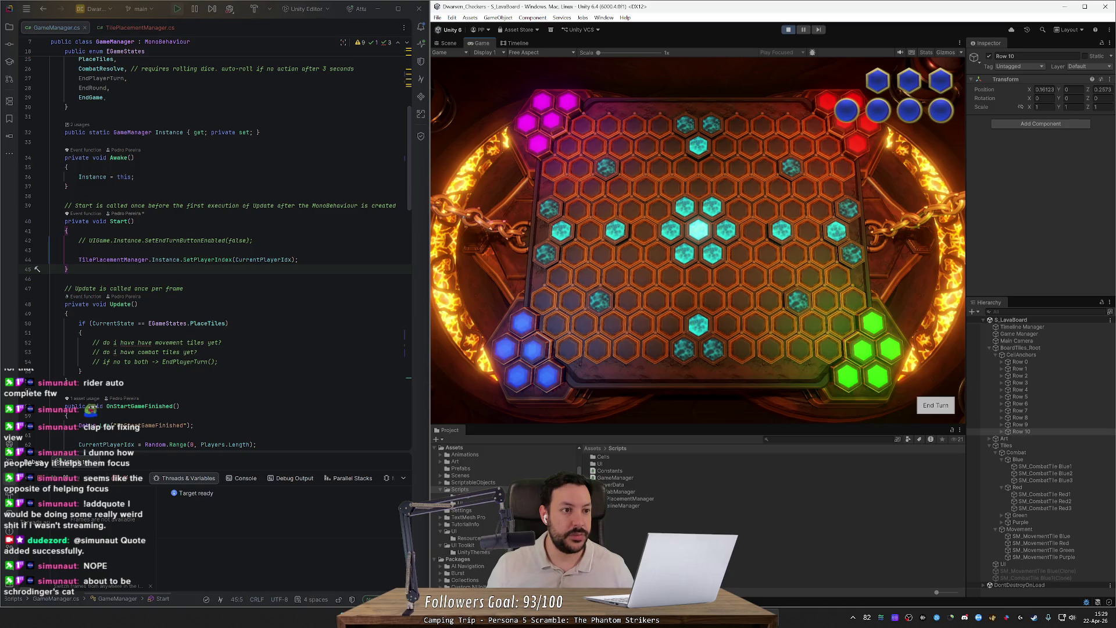
- Remove the SetPlayerIndex breakpoint in TilePlacementManager.cs and scroll up toward Update()
key("ctrl+Tab")
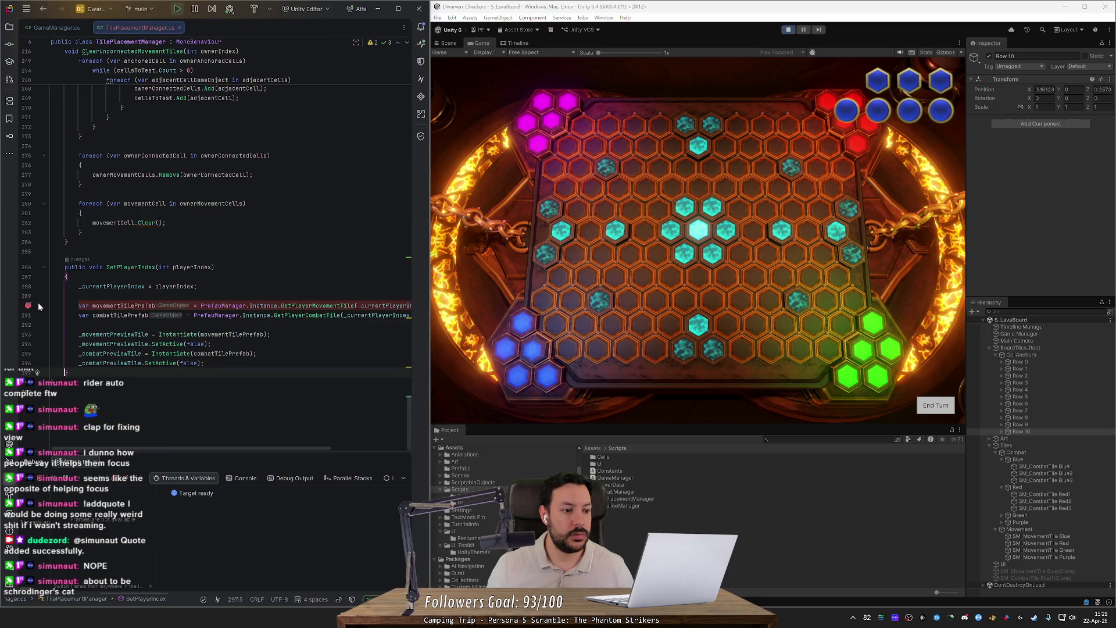
left_click(27, 305)
mouse_move(412, 372)
left_mouse_down()
mouse_move(410, 214)
mouse_move(425, 81)
left_mouse_up()
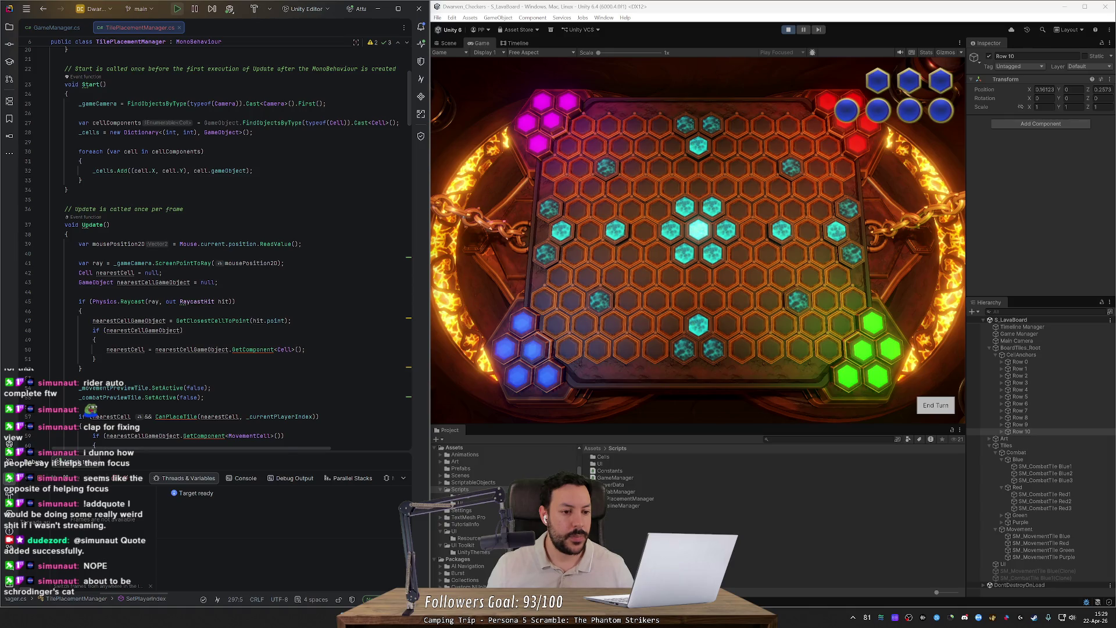
- Inspect GetClosestCellToPoint's definition, return to its call, and break at line 39 in Update()
left_click(206, 323, "ctrl")
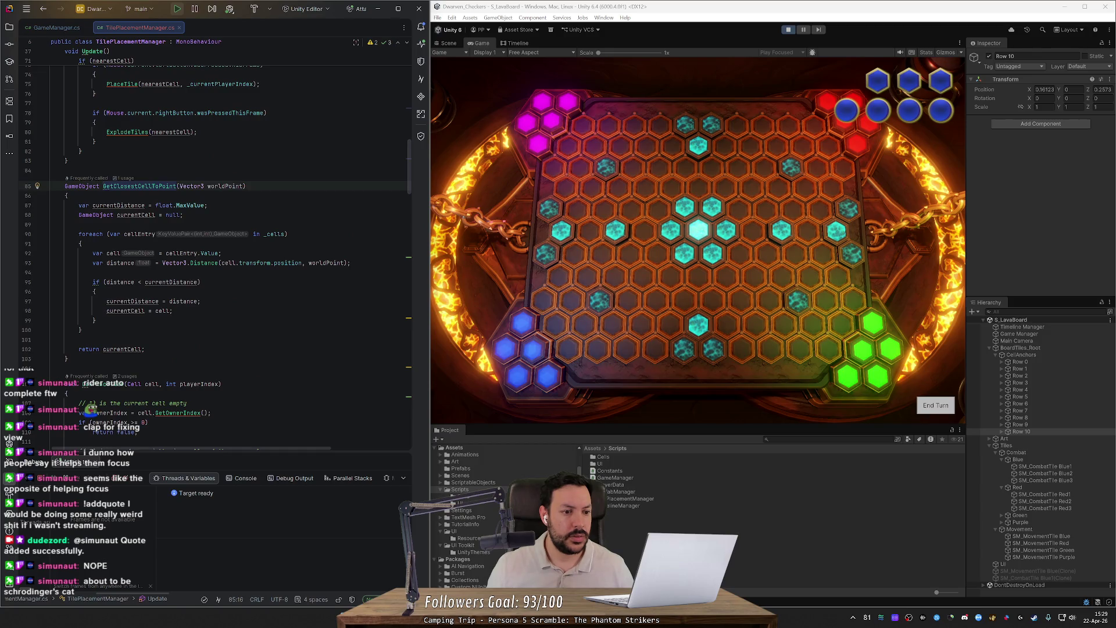
scroll(214, 258, "down", 1)
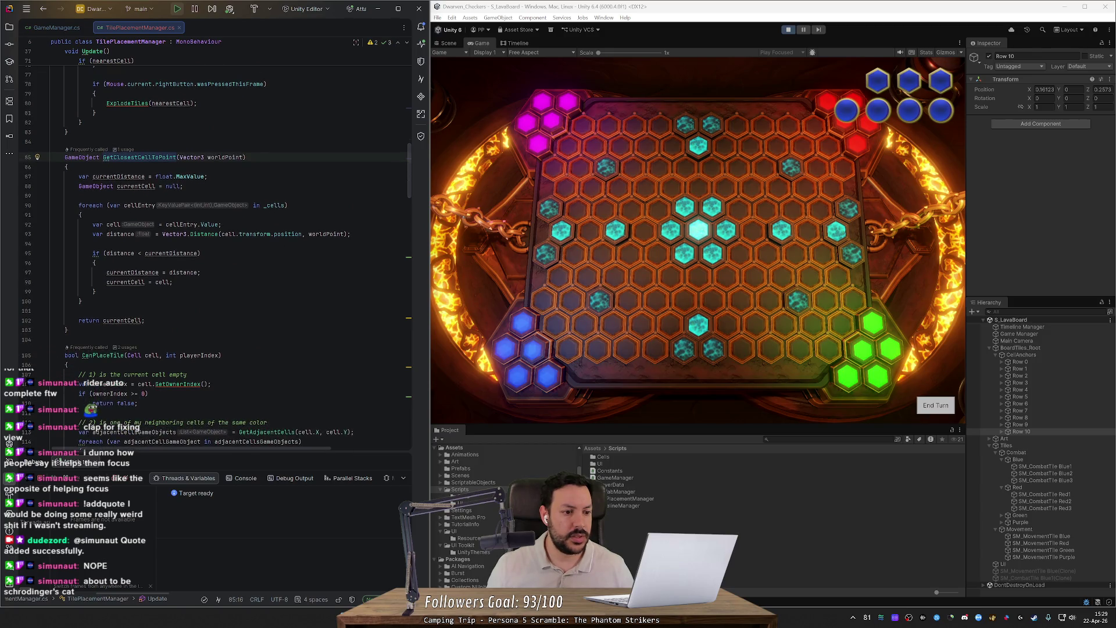
scroll(215, 261, "down", 2)
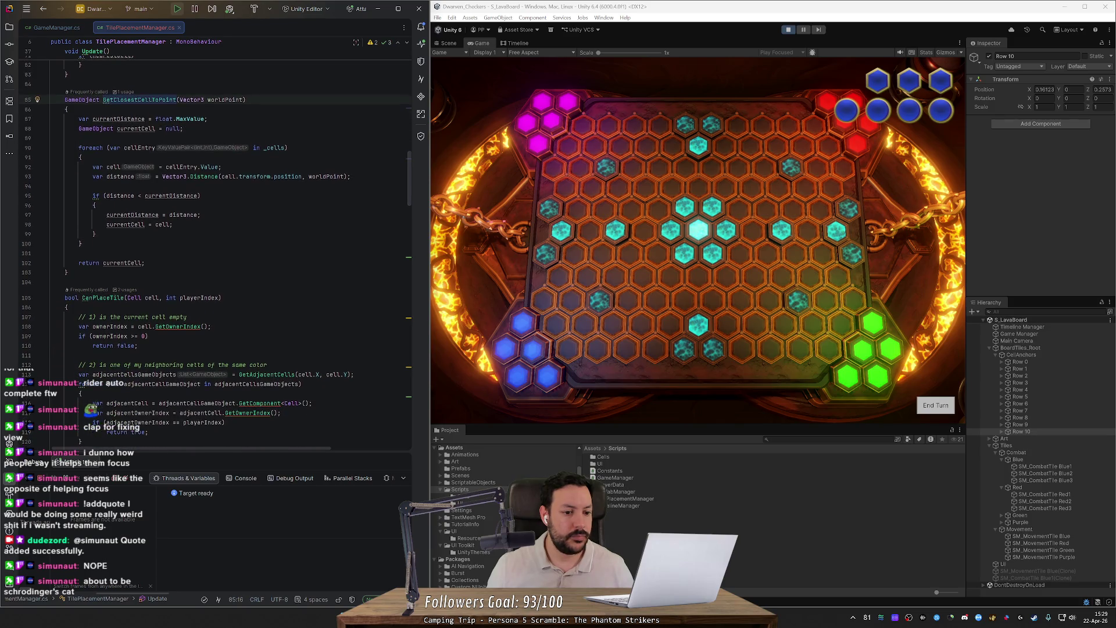
left_click(137, 100, "ctrl")
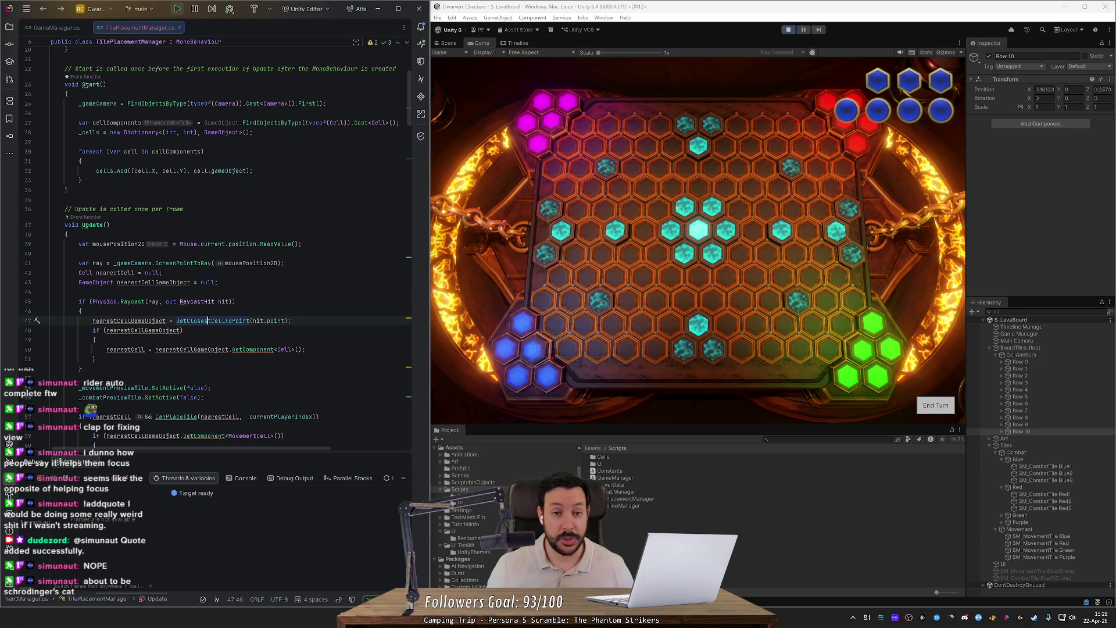
left_click(28, 244)
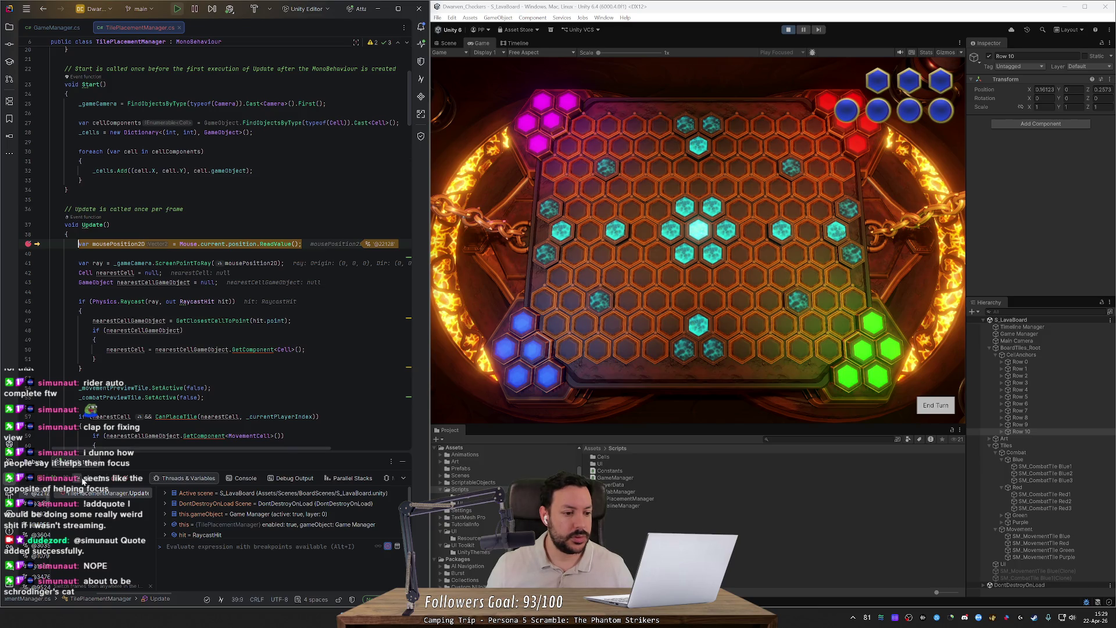
- Step over Update's cell variable declarations and the whole raycast block
left_click(30, 245)
left_click(77, 479)
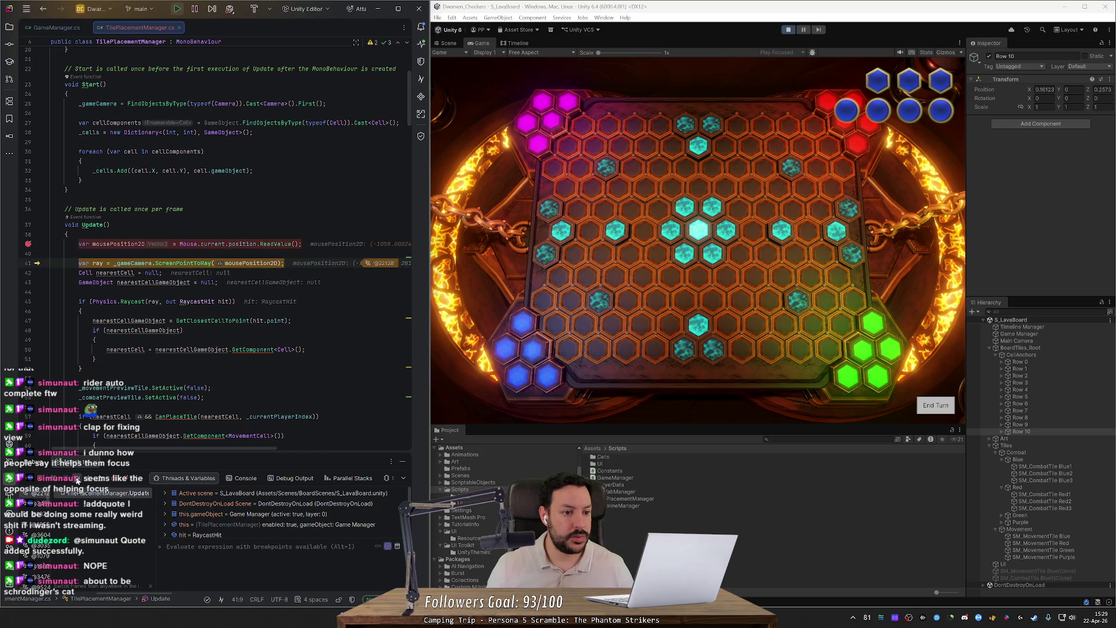
left_click(77, 480)
left_click(77, 480)
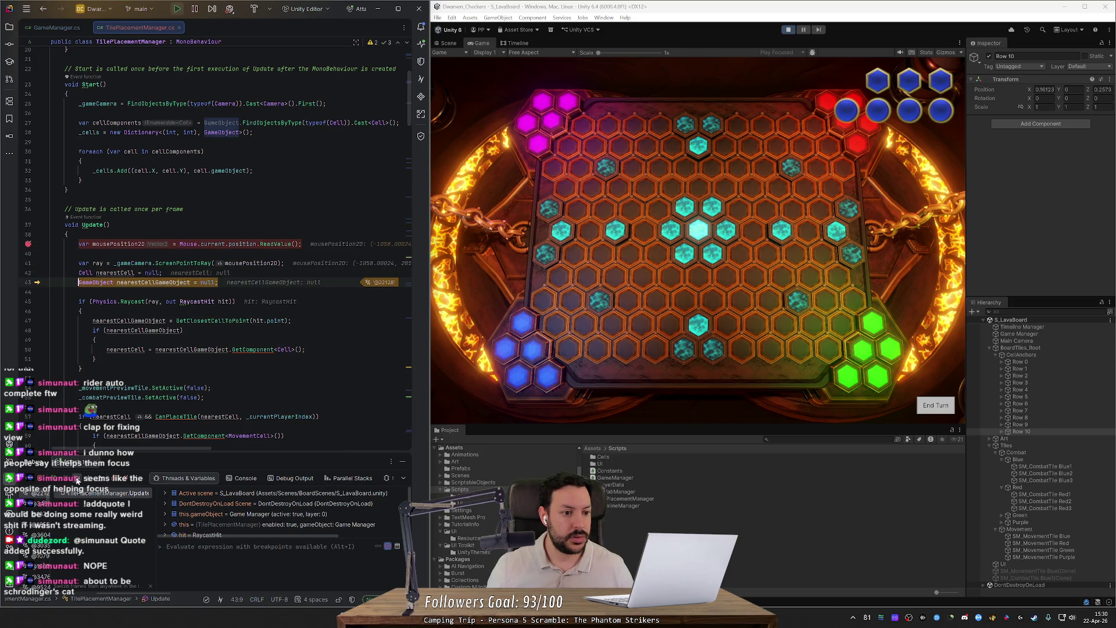
left_click(77, 480)
left_click(77, 480)
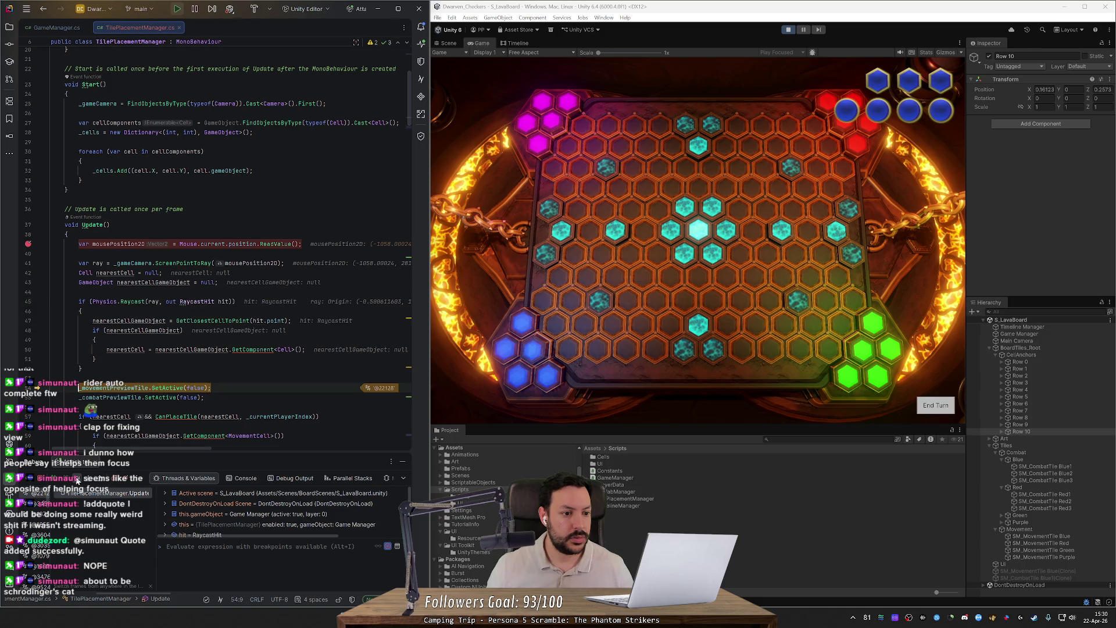
- Move the breakpoint from line 39 to the closest-cell lookup at line 47 and run to it
left_click(28, 320)
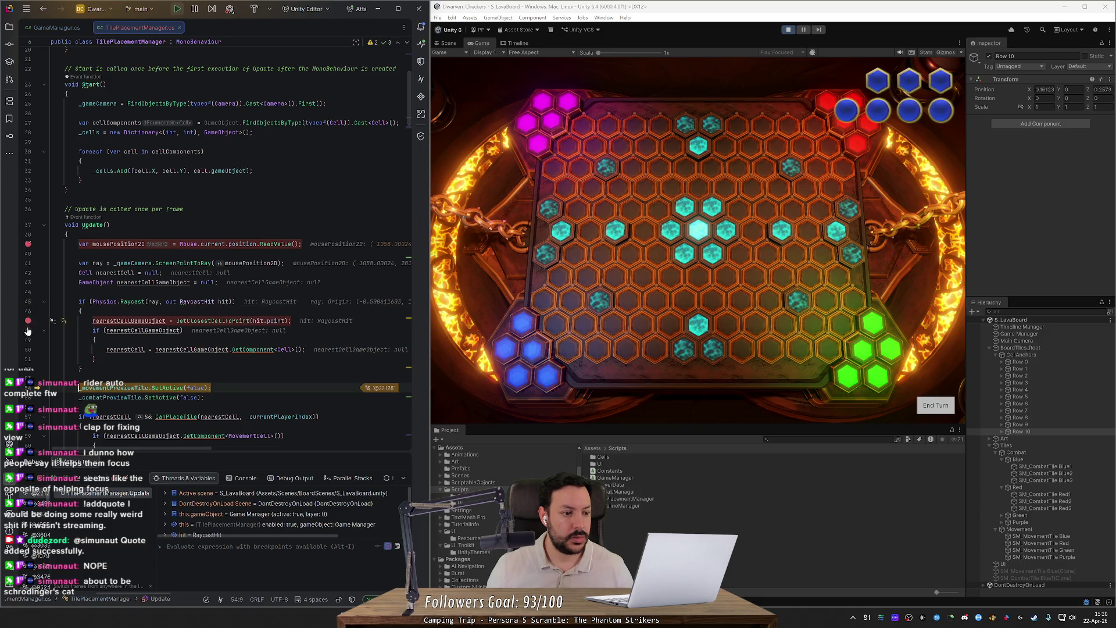
left_click(58, 479)
left_click(28, 244)
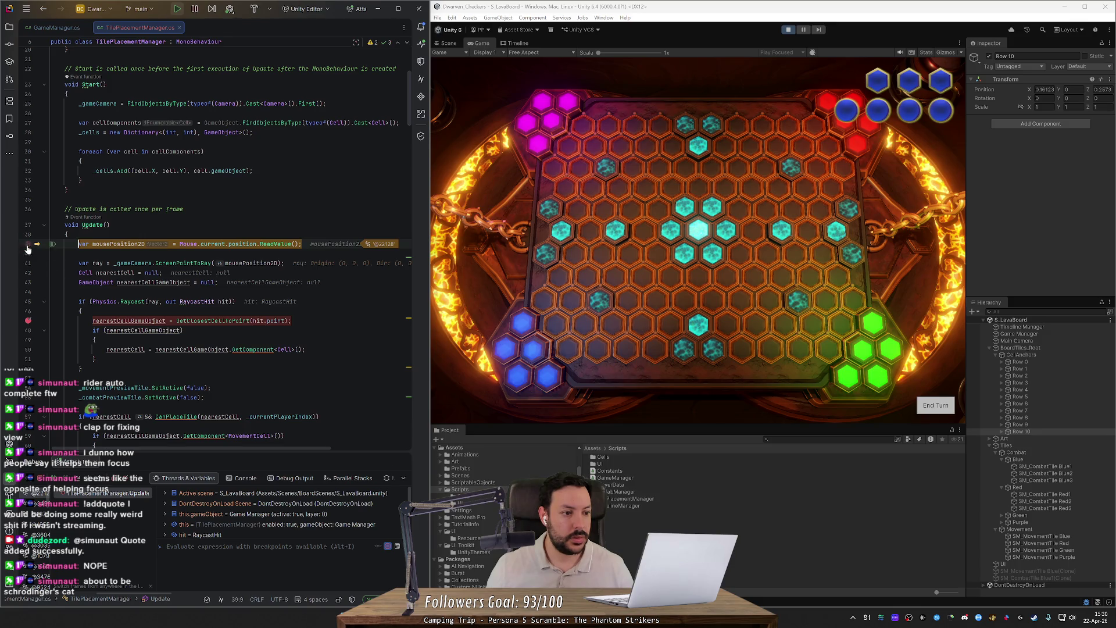
left_click(54, 479)
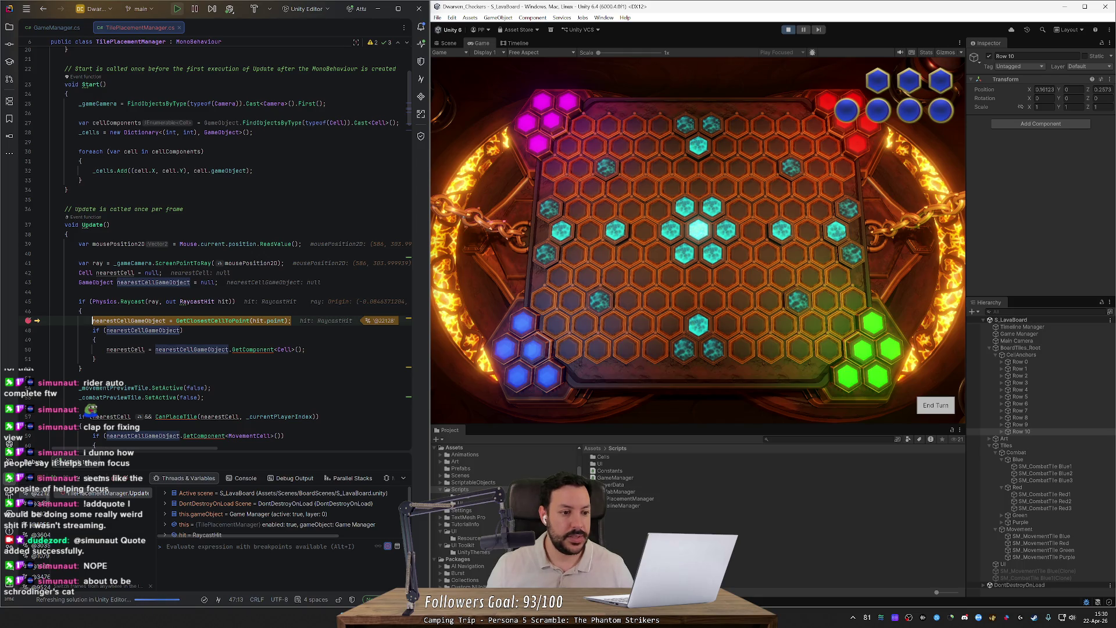
mouse_move(273, 321)
mouse_move(142, 435)
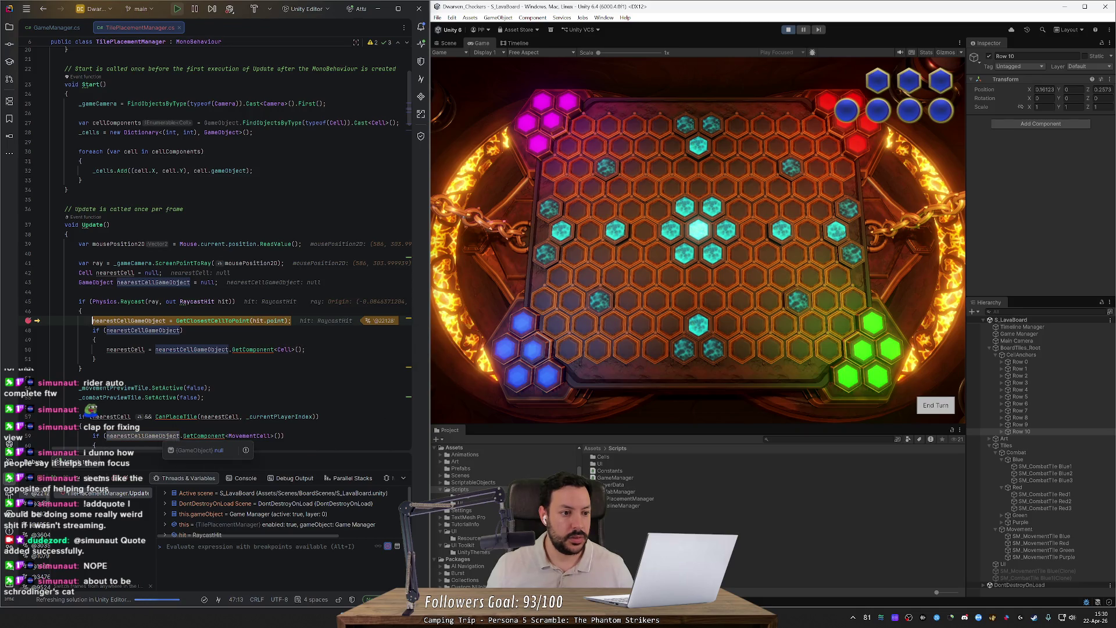
- Step through the nearest Cell lookup, preview hiding, tile placement and explode checks back to line 47
key("F8")
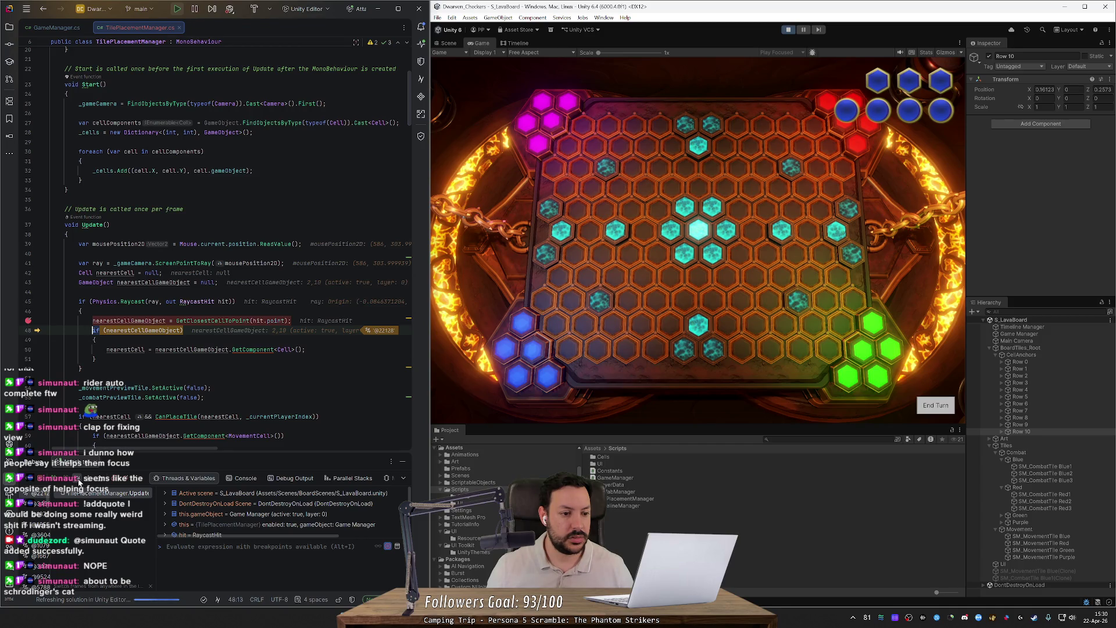
key("F8")
key("F8")
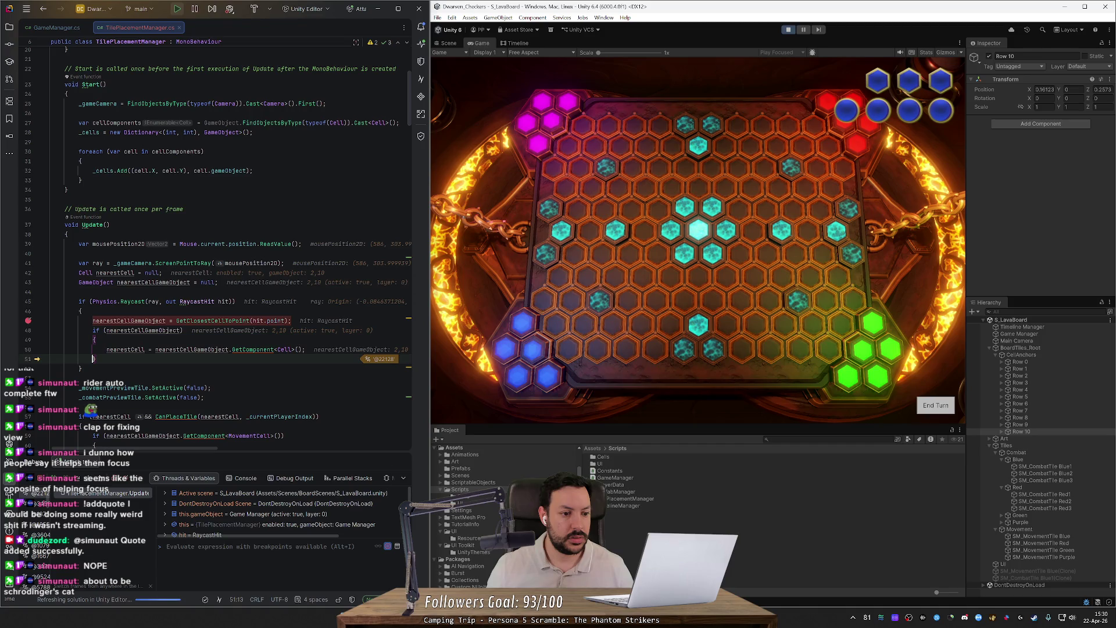
mouse_move(125, 350)
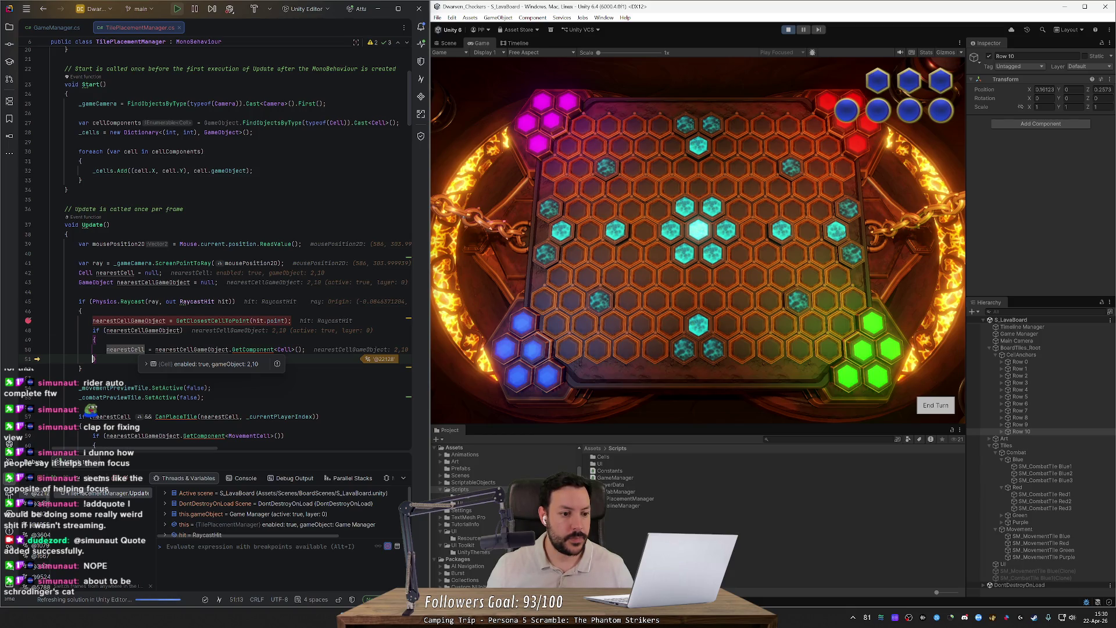
scroll(233, 262, "down", 2)
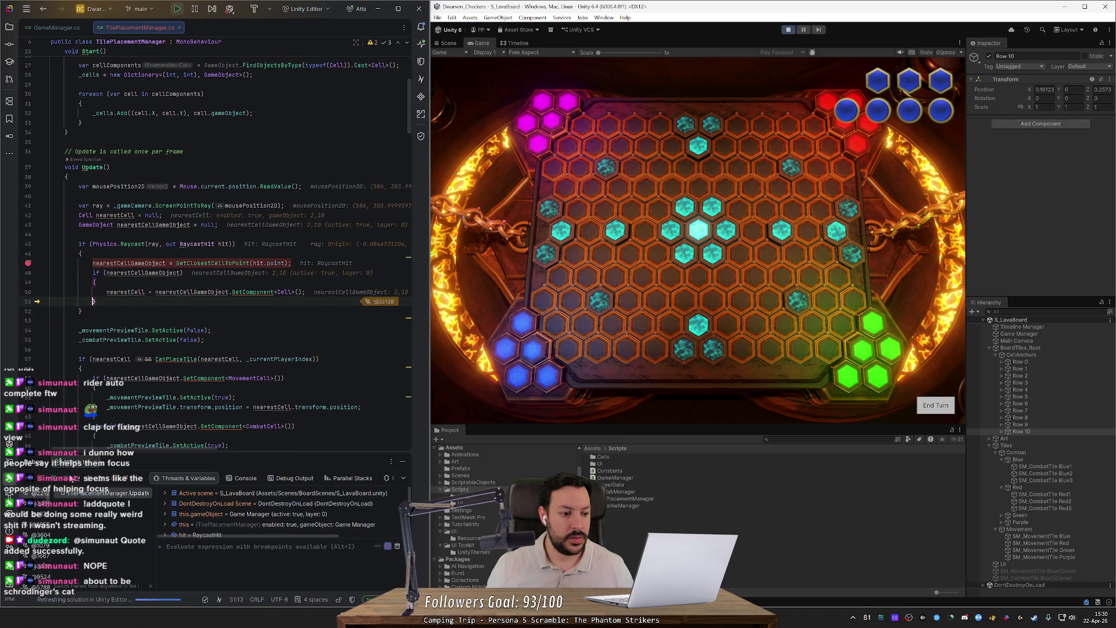
key("F10")
key("F10")
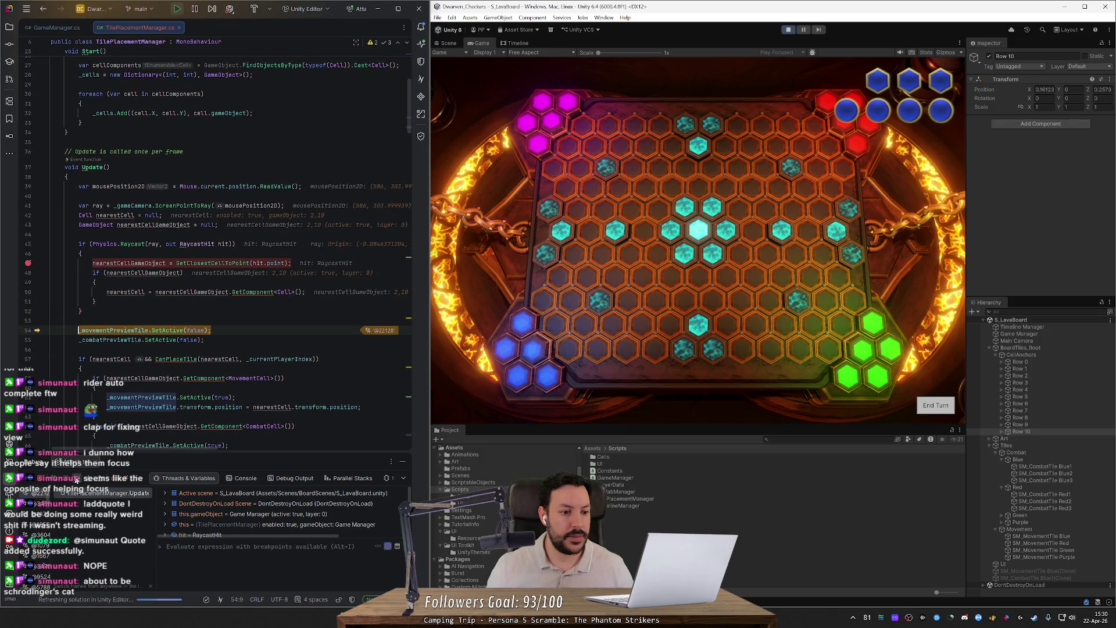
key("F10")
key("F10")
key("F10")
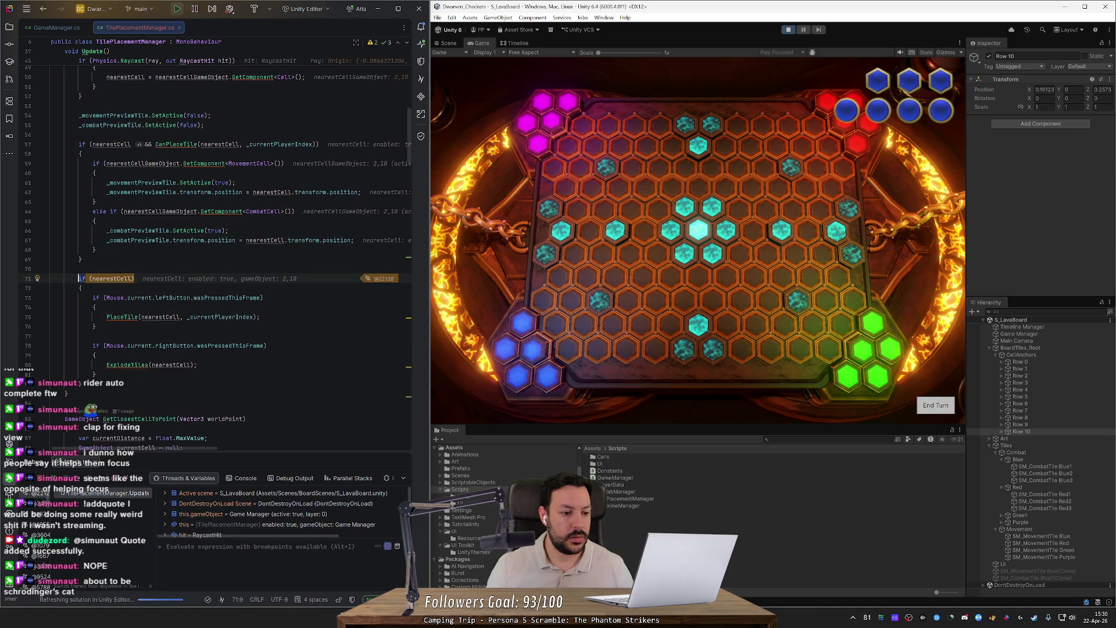
key("F10")
key("F10")
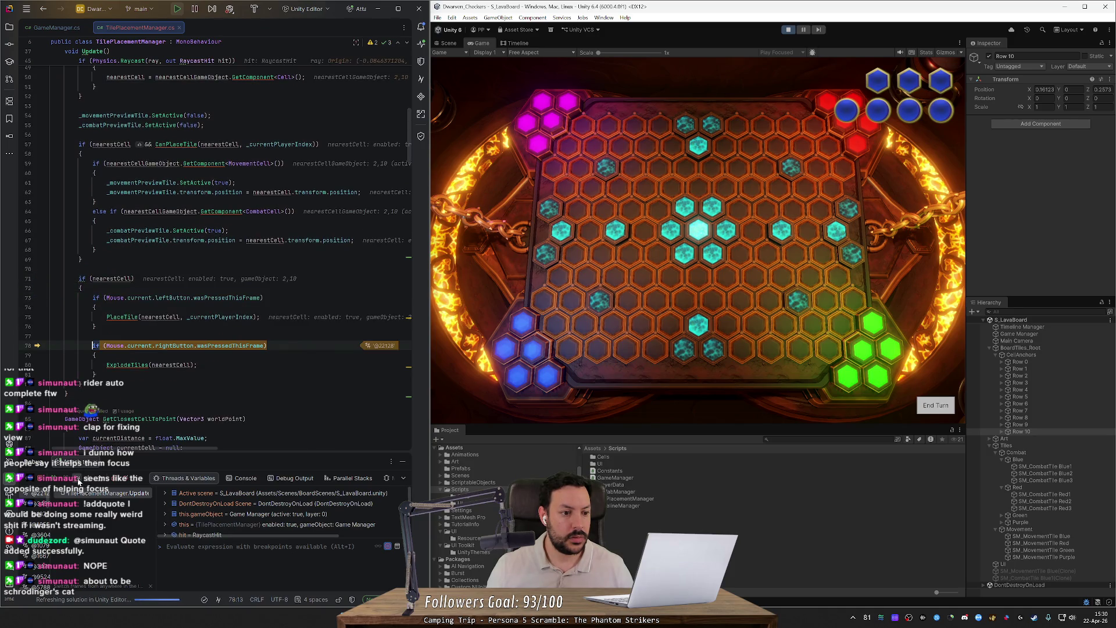
key("F10")
key("F10")
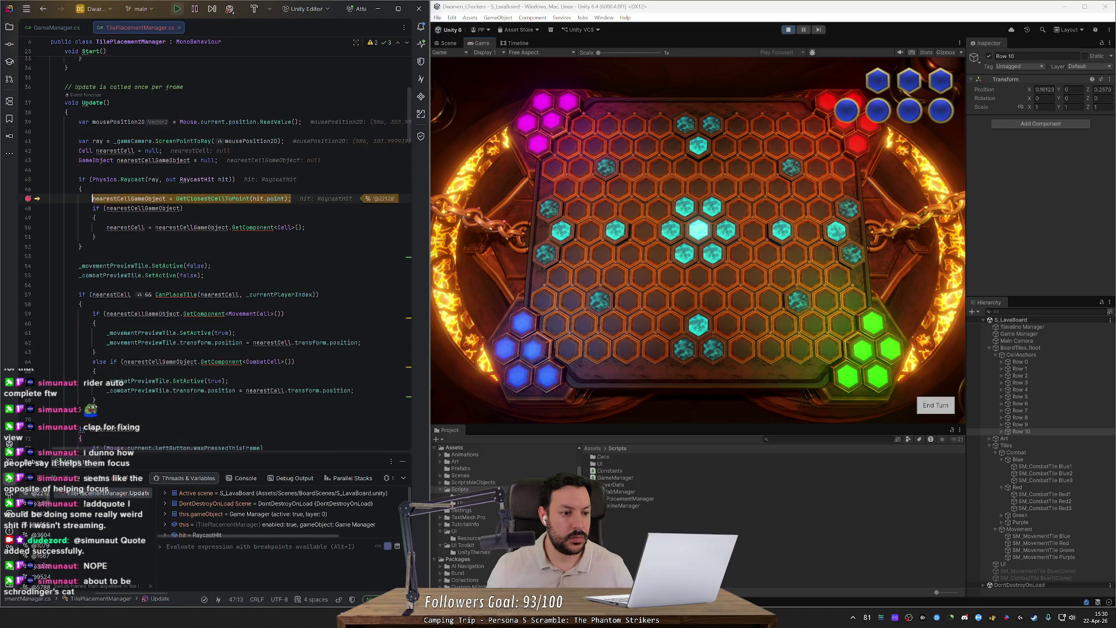
- Break on the MovementCell check at line 59 and resume the game with F9
scroll(28, 261, "down", 2)
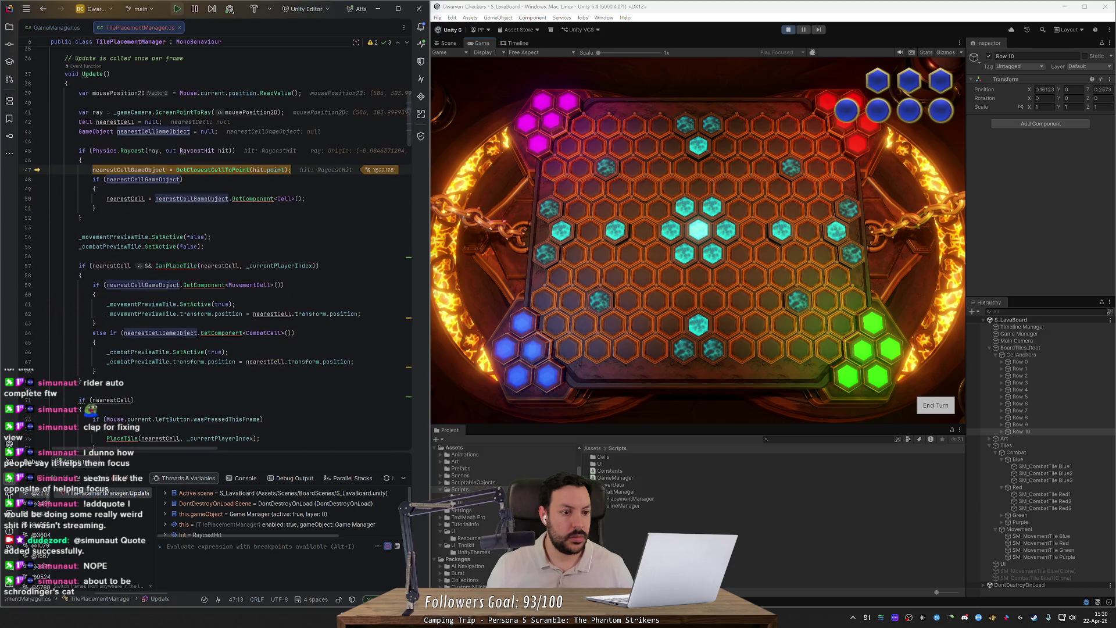
left_click(28, 286)
key("F9")
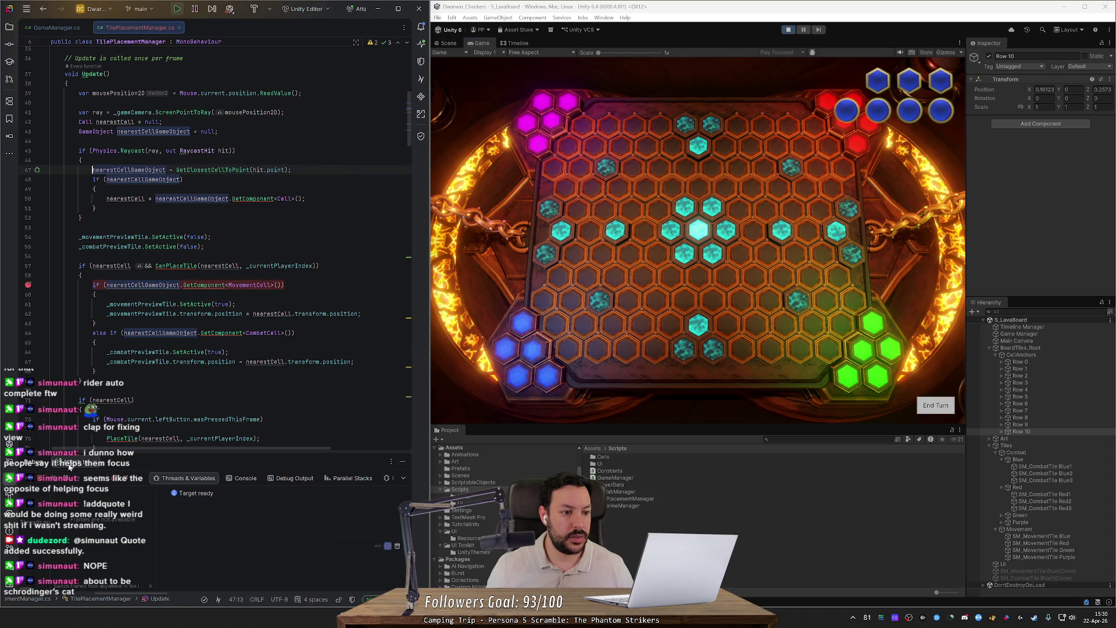
- Break on line 108's owner-index lookup in CanPlaceTile and open Cell's GetOwnerIndex definition
left_click(562, 383)
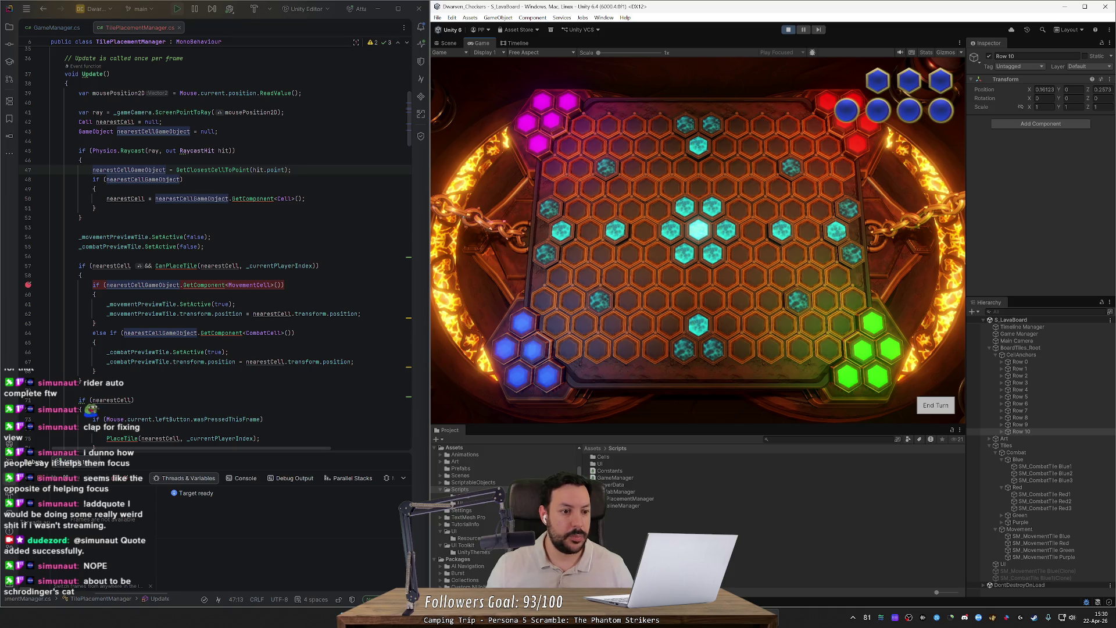
left_click(185, 267, "ctrl")
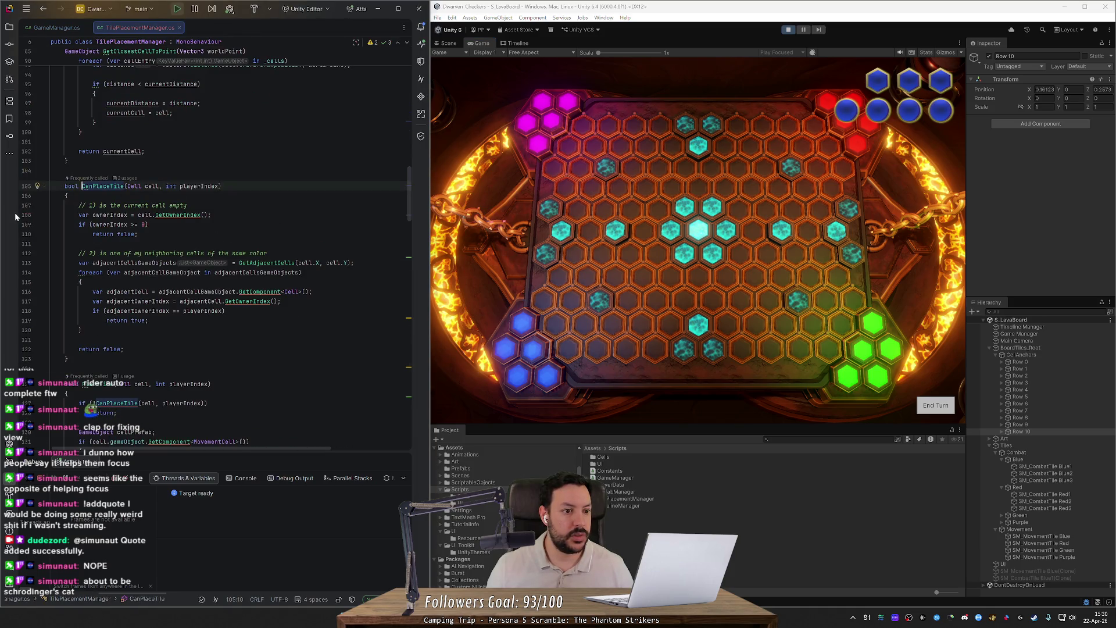
left_click(28, 215)
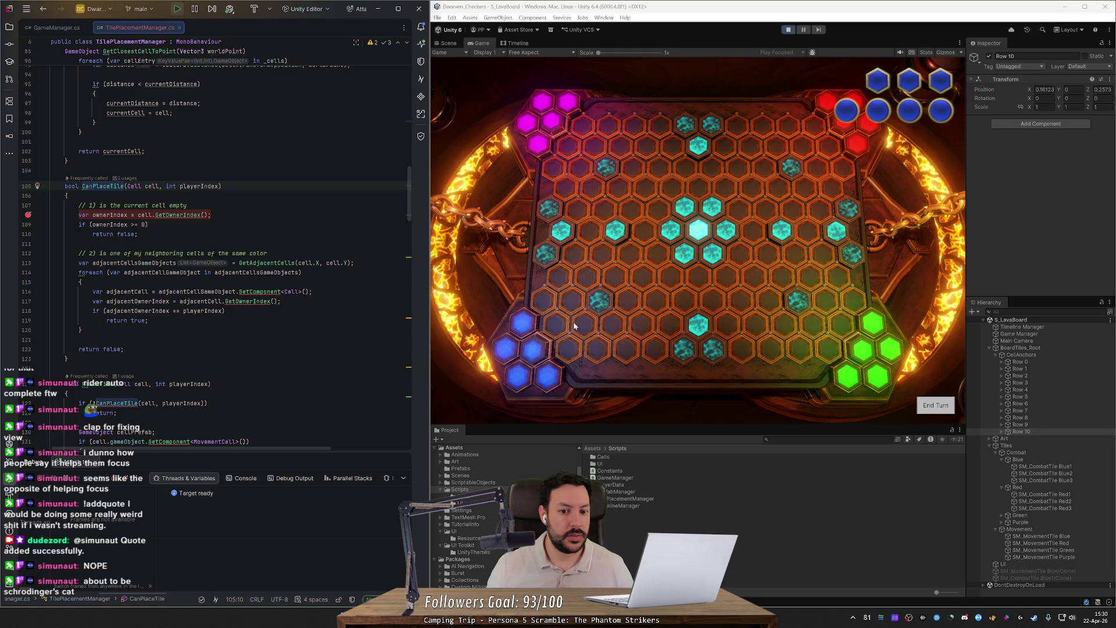
left_click(180, 214, "ctrl")
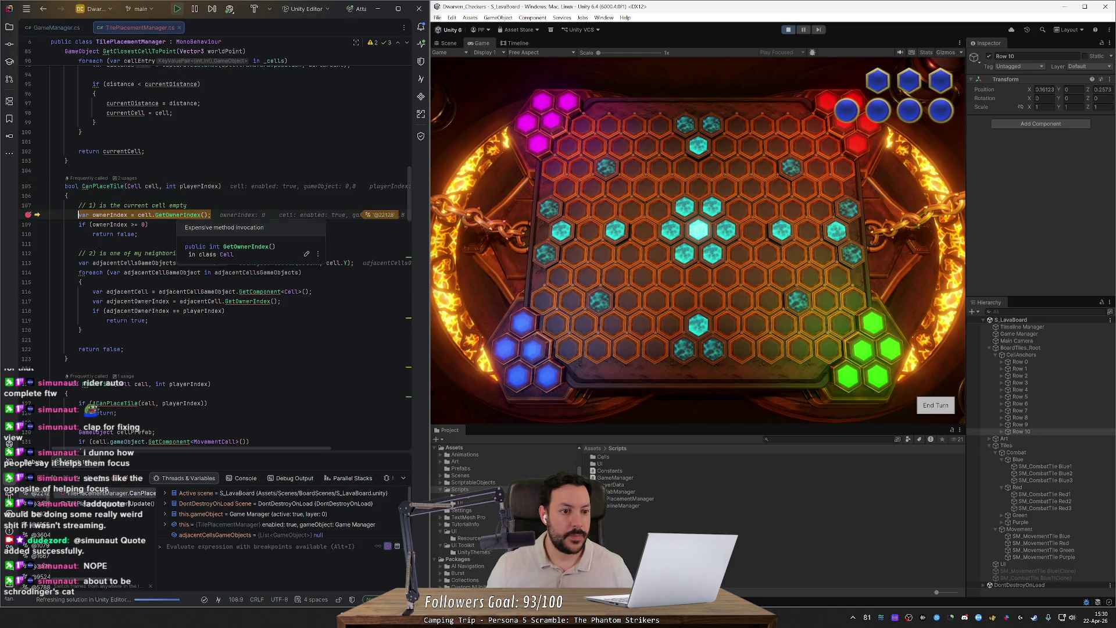
left_click(206, 245)
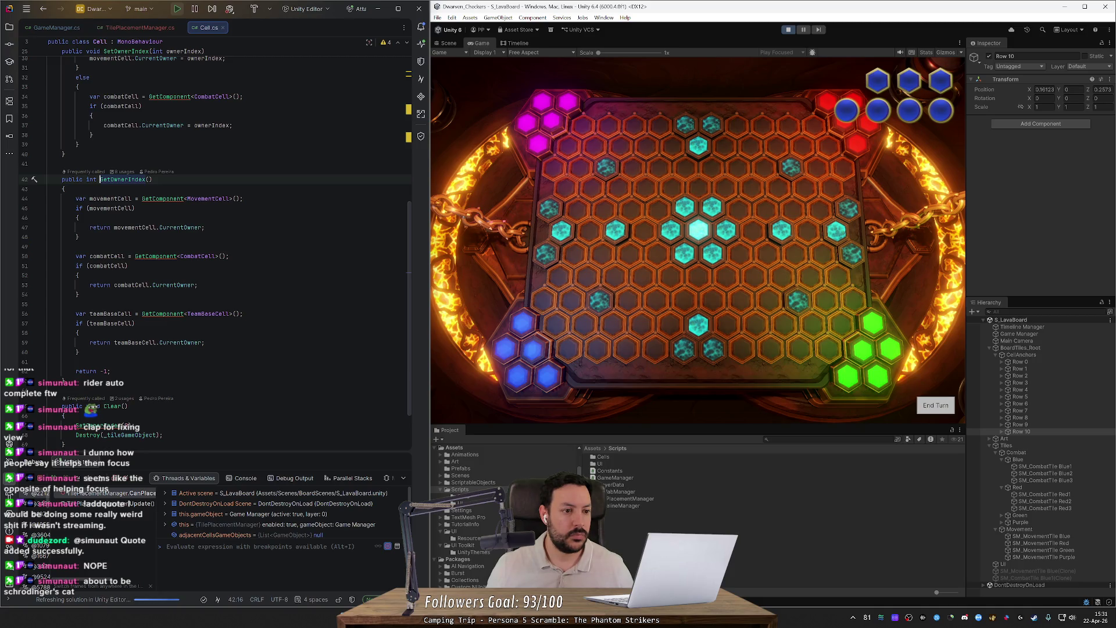
- Return to CanPlaceTile, step over cell.GetOwnerIndex() to check the owner value, then refocus the game
key("ctrl+minus")
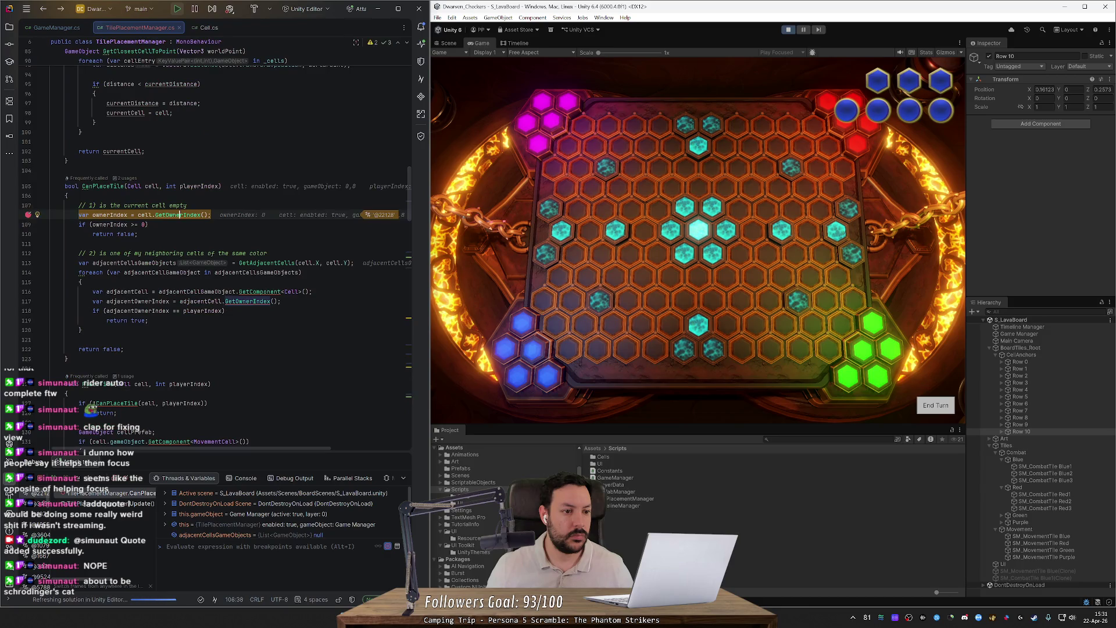
key("F10")
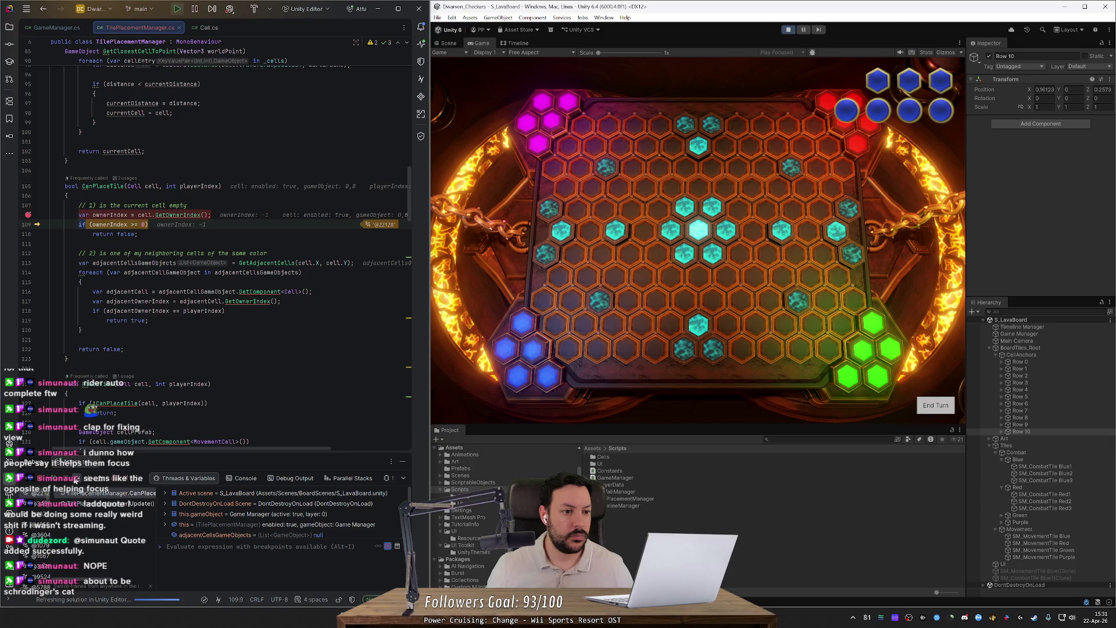
mouse_move(127, 291)
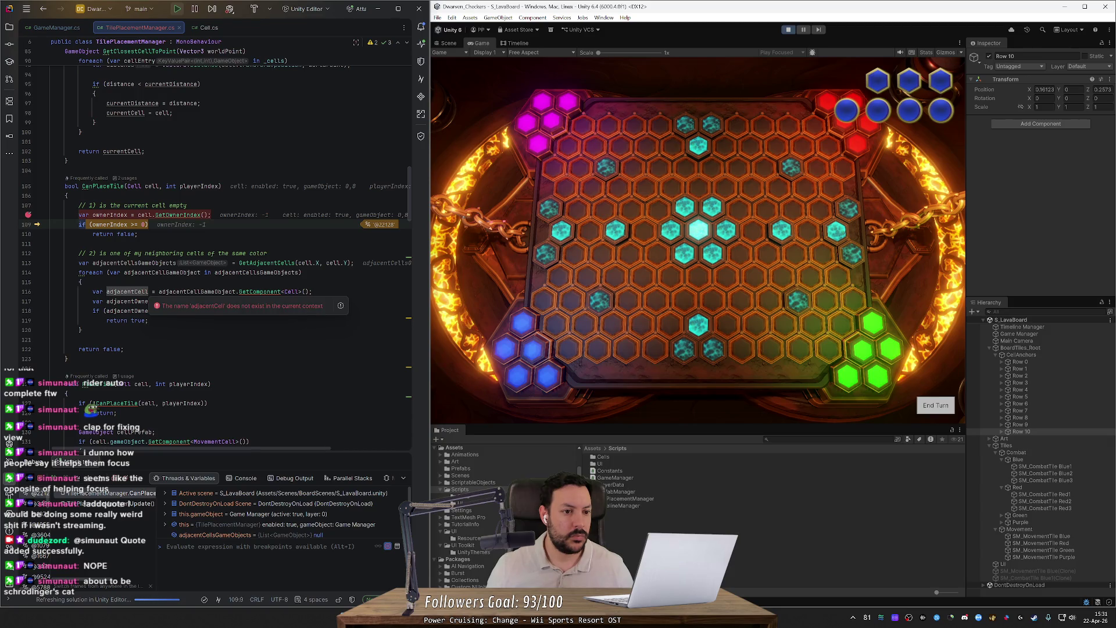
mouse_move(144, 214)
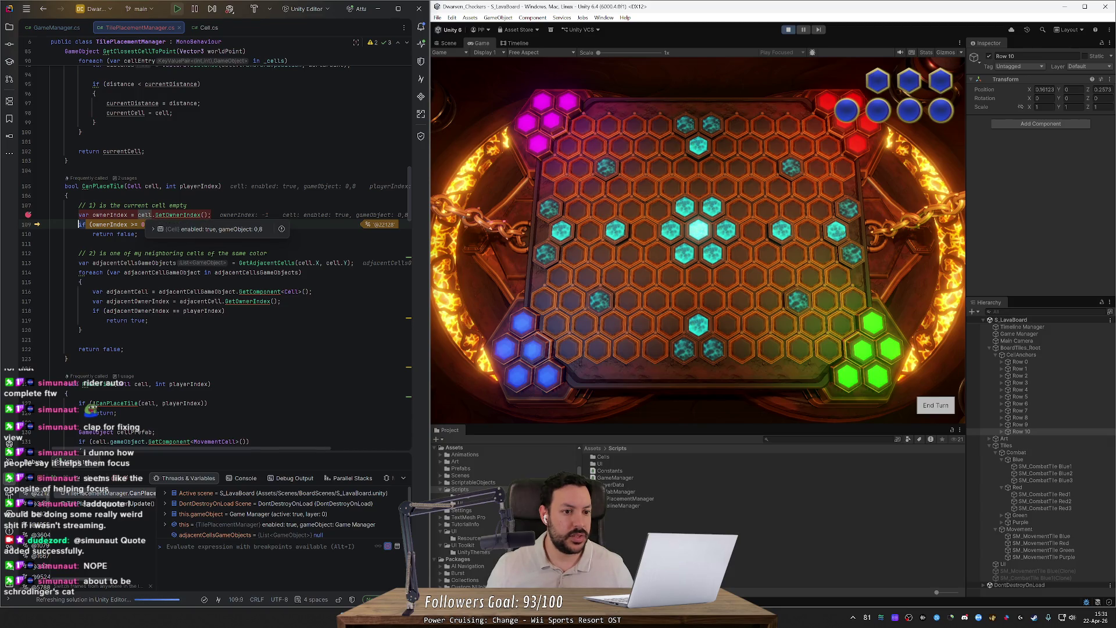
left_click(999, 361)
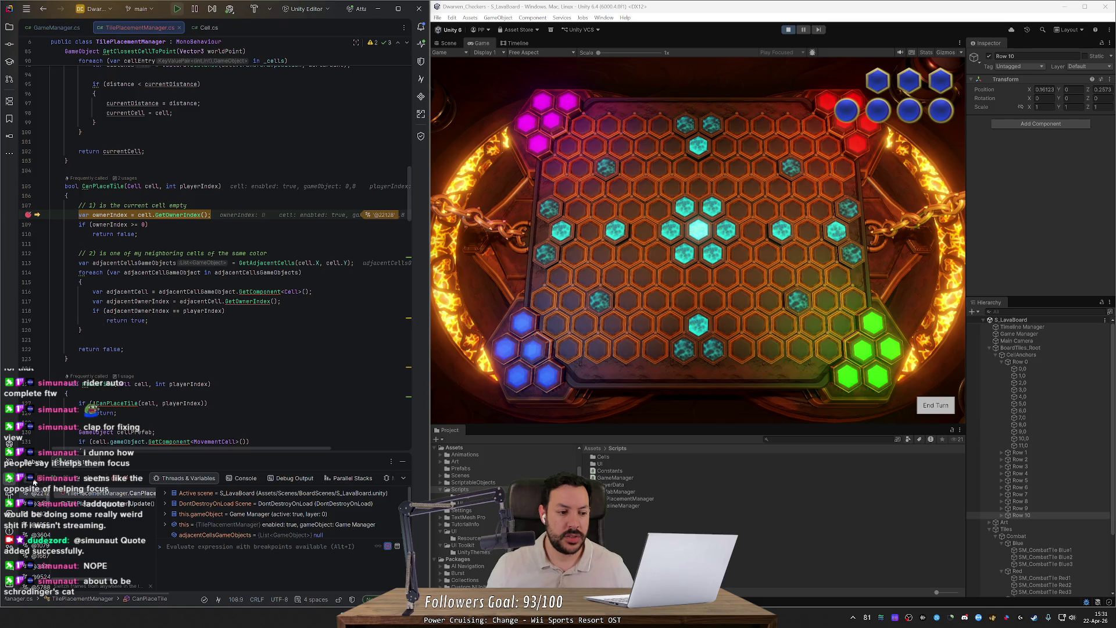
- Toggle the breakpoint on CanPlaceTile's line 108 (cell.GetOwnerIndex()) while resuming, leaving it set
left_click(28, 214)
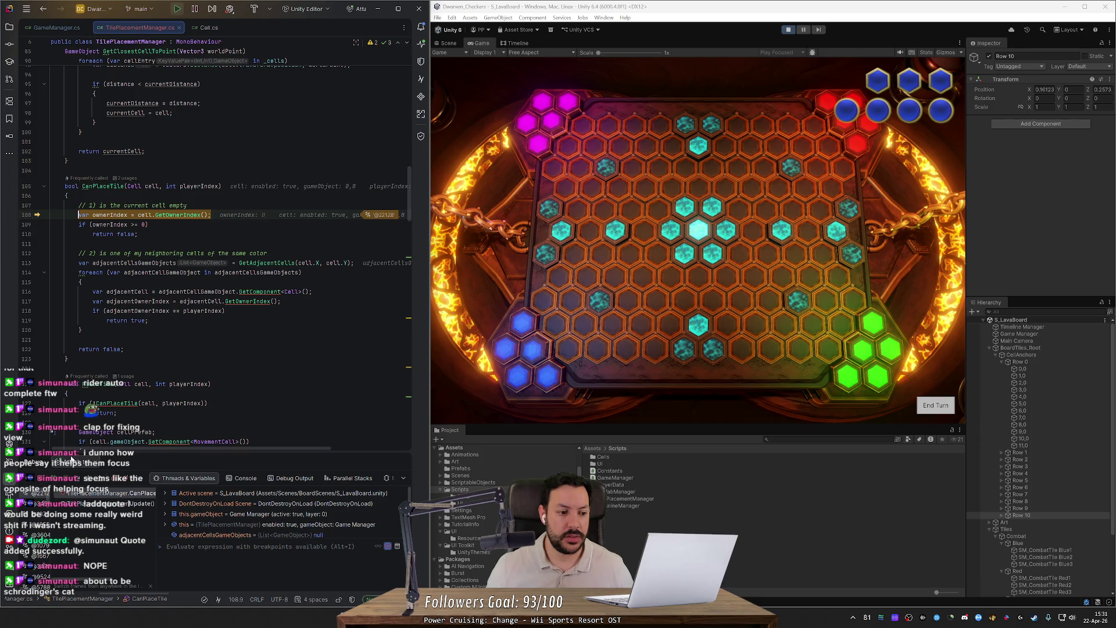
left_click(53, 481)
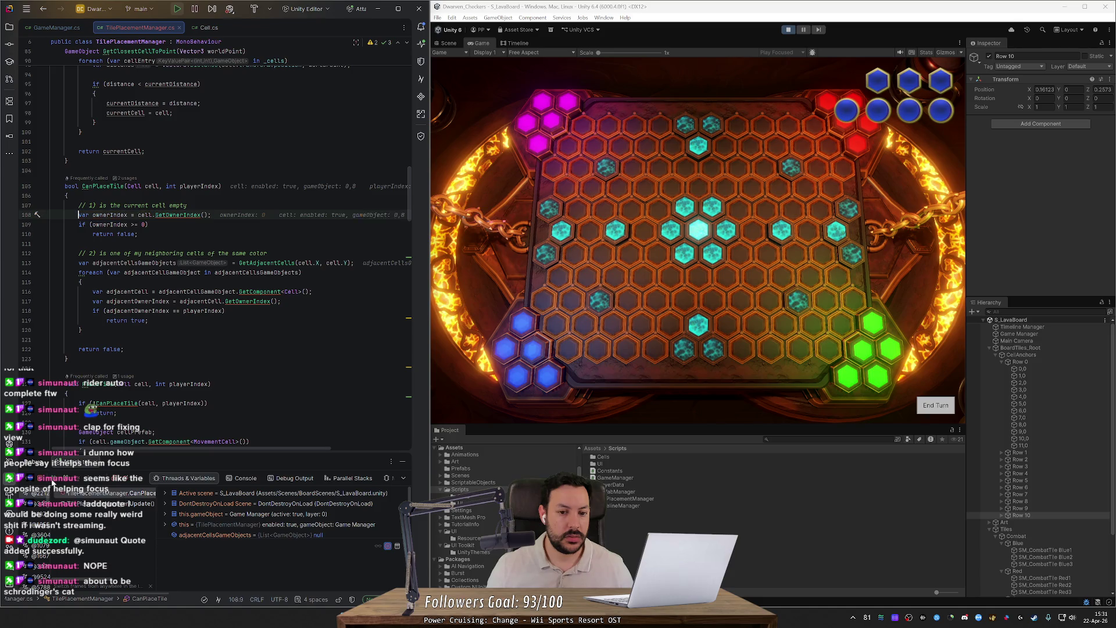
left_click(26, 216)
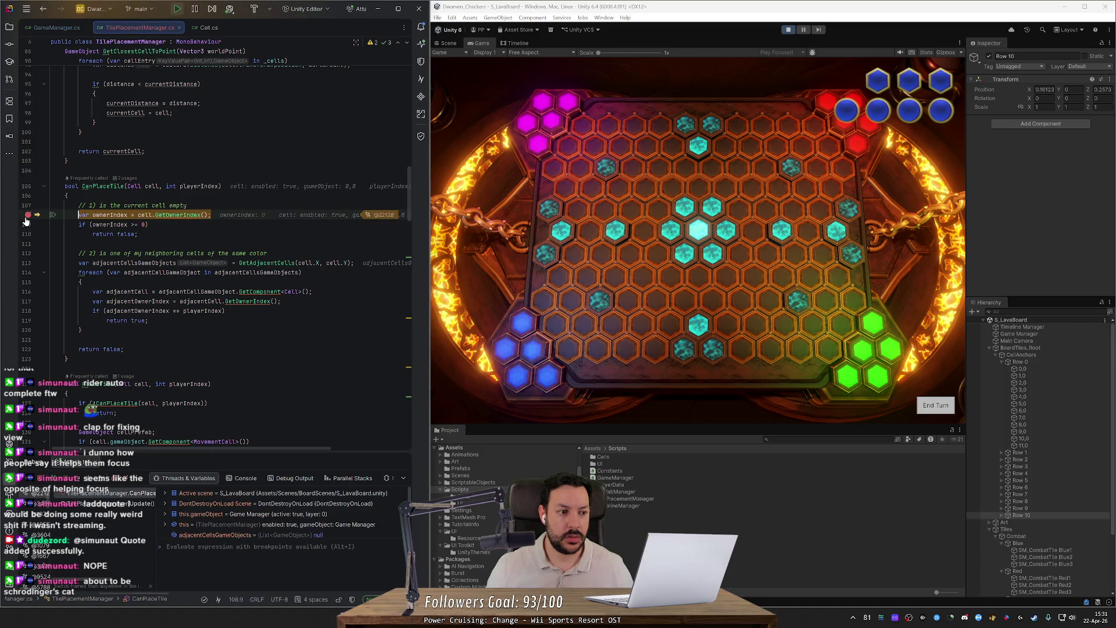
left_click(52, 481)
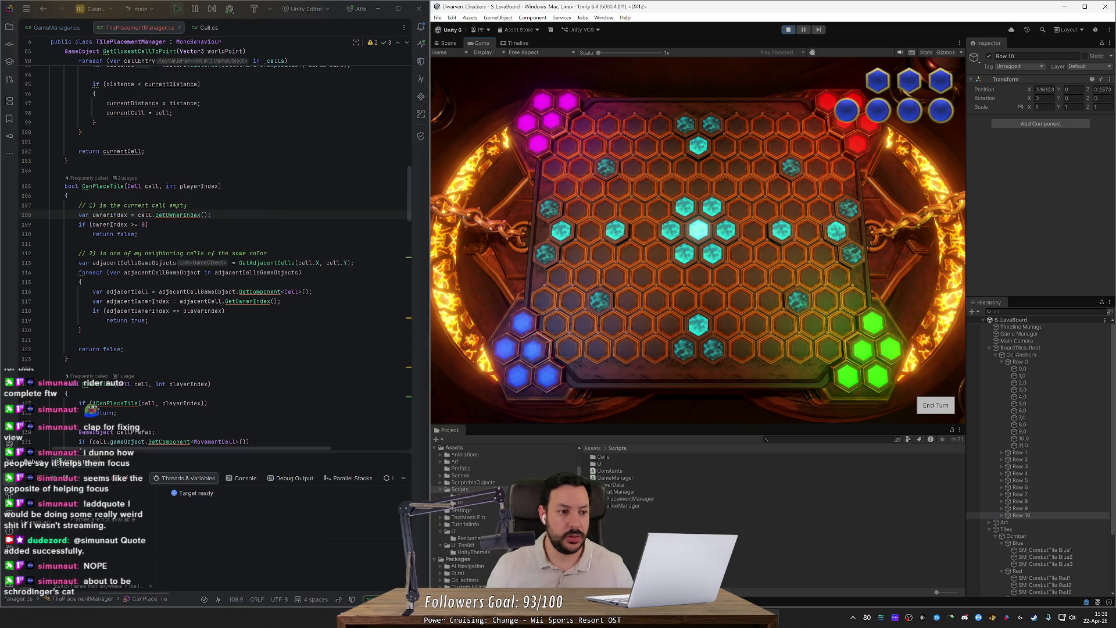
left_click(28, 215)
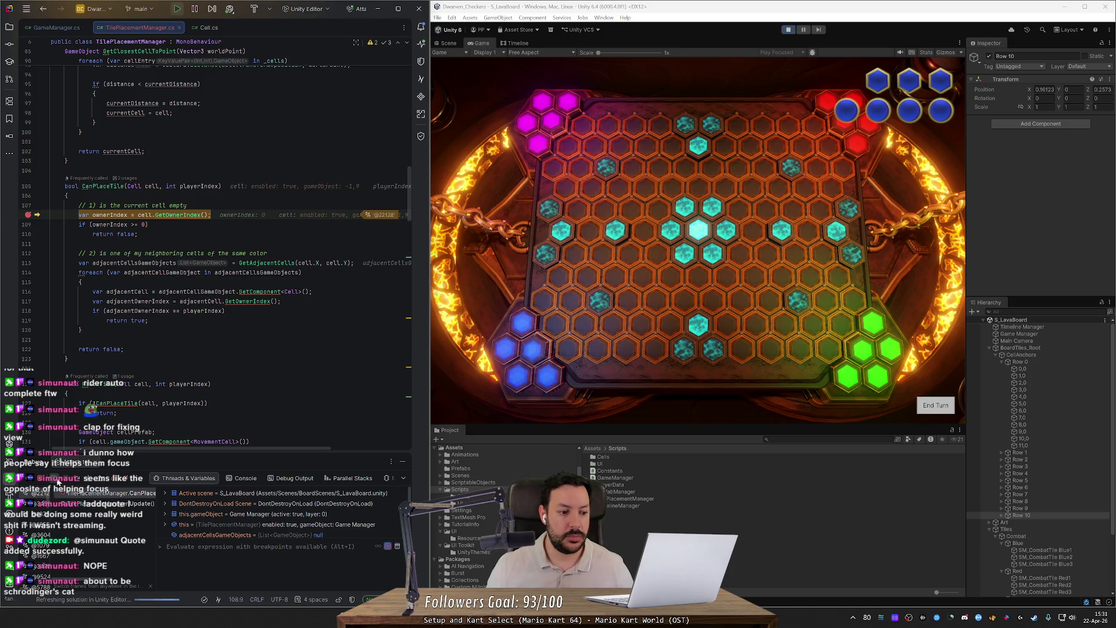
left_click(27, 214)
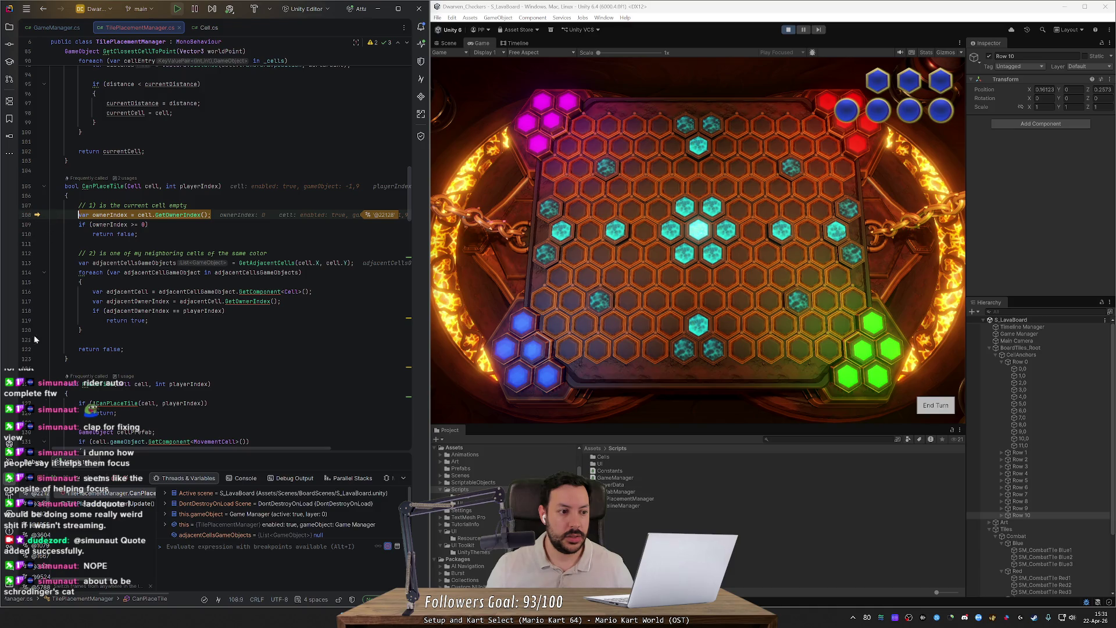
left_click(60, 482)
left_click(776, 285)
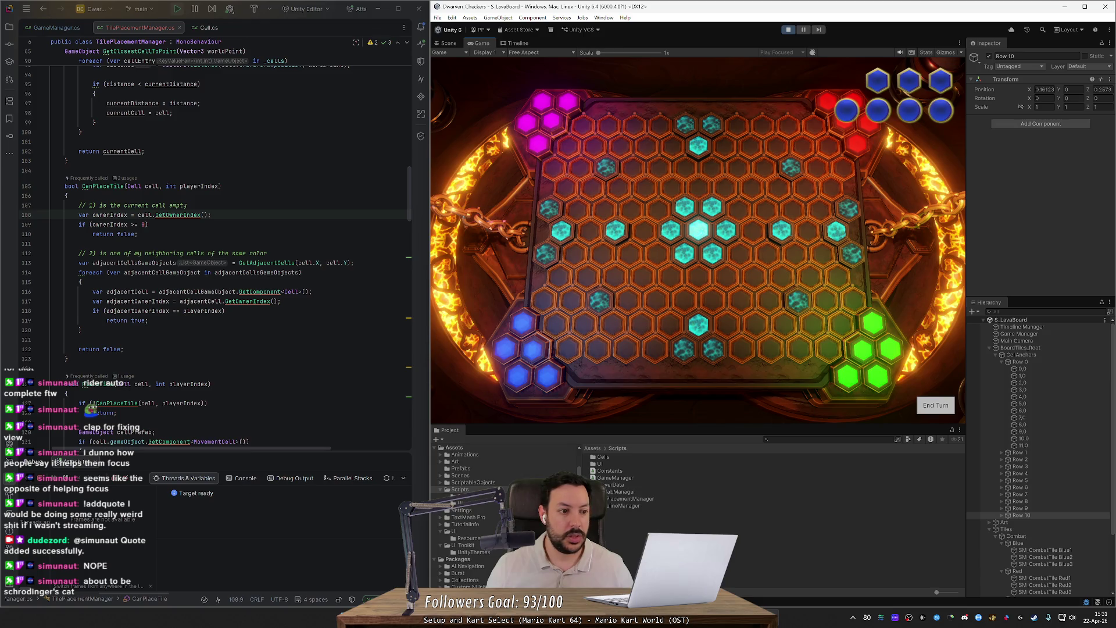
left_click(26, 215)
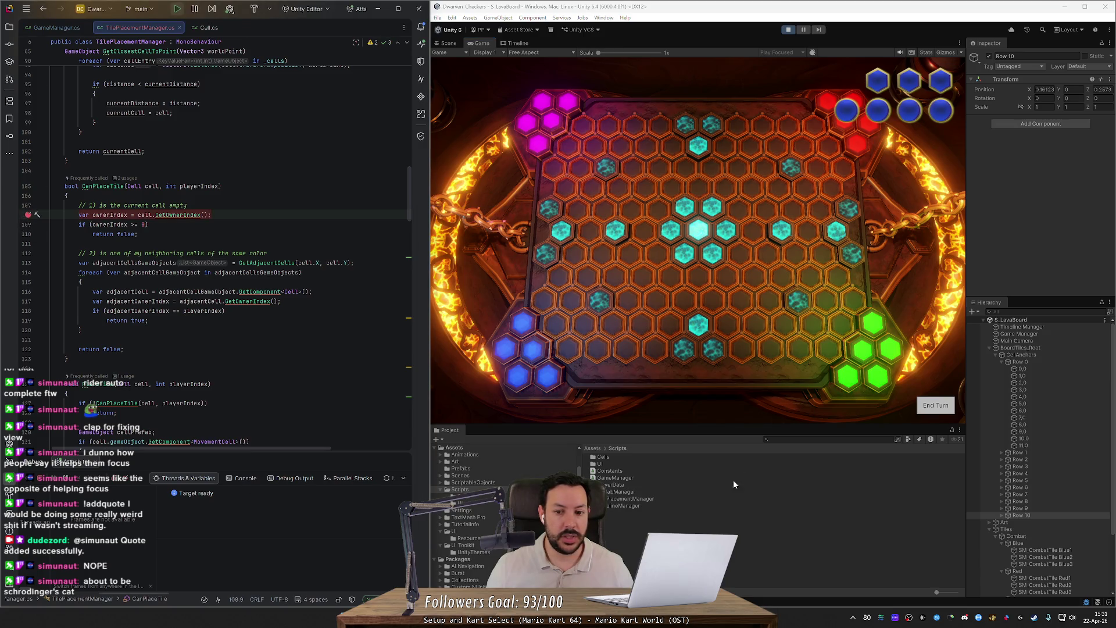
- Place a tile on the board to hit the owner-index breakpoint, resume, then place another tile
left_click(677, 325)
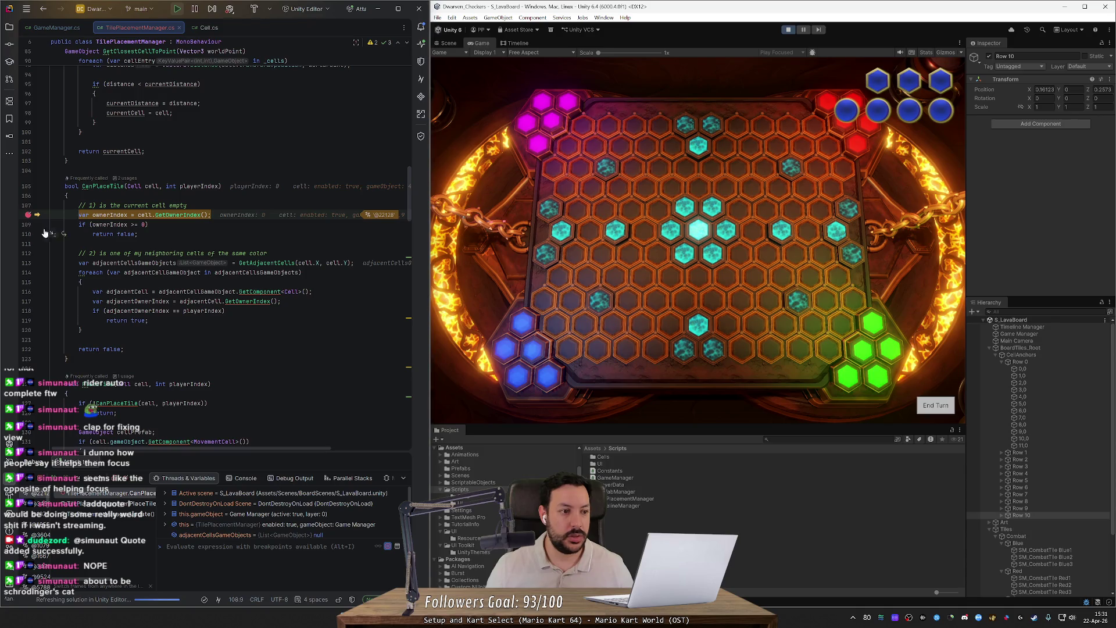
key("F5")
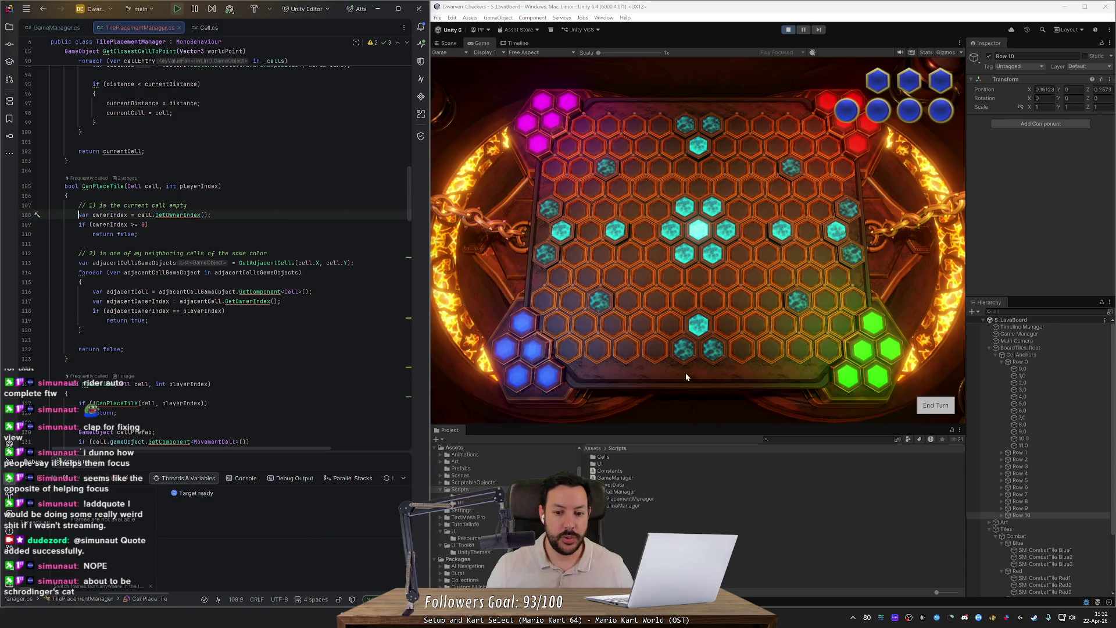
left_click(685, 372)
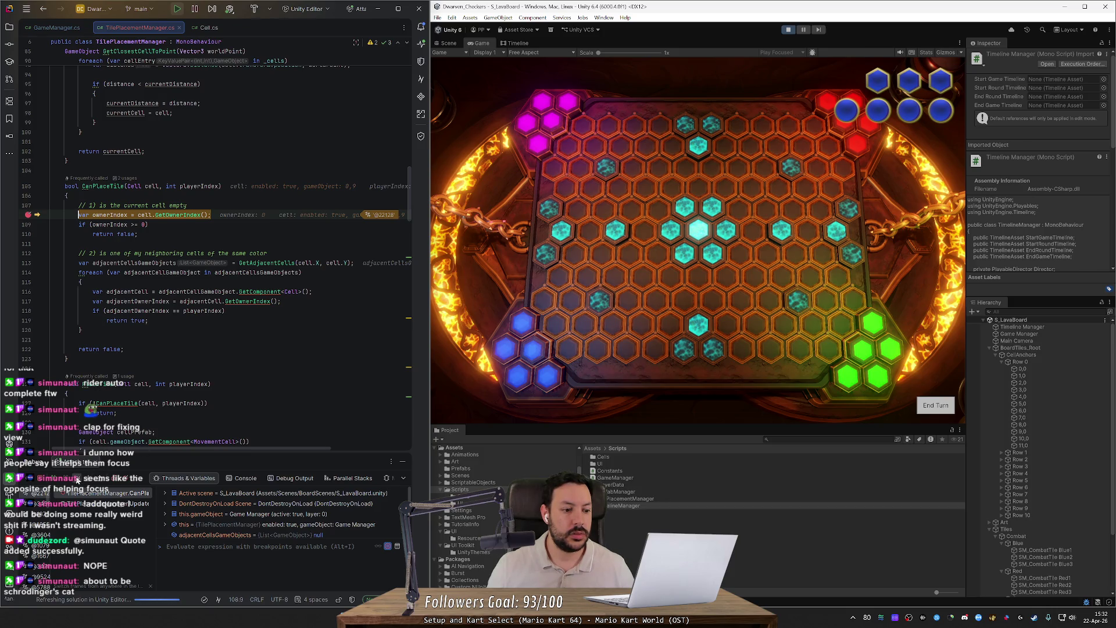
- Step past the owner-index lookup into the neighbouring-cells loop up to the owner comparison
key("F10")
key("F10")
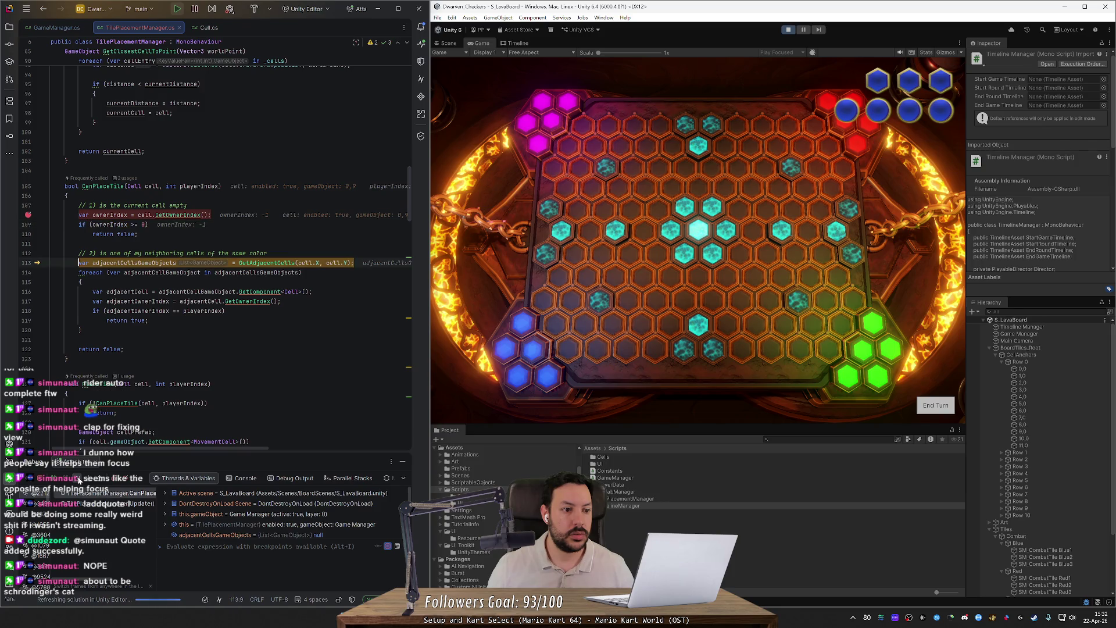
key("F10")
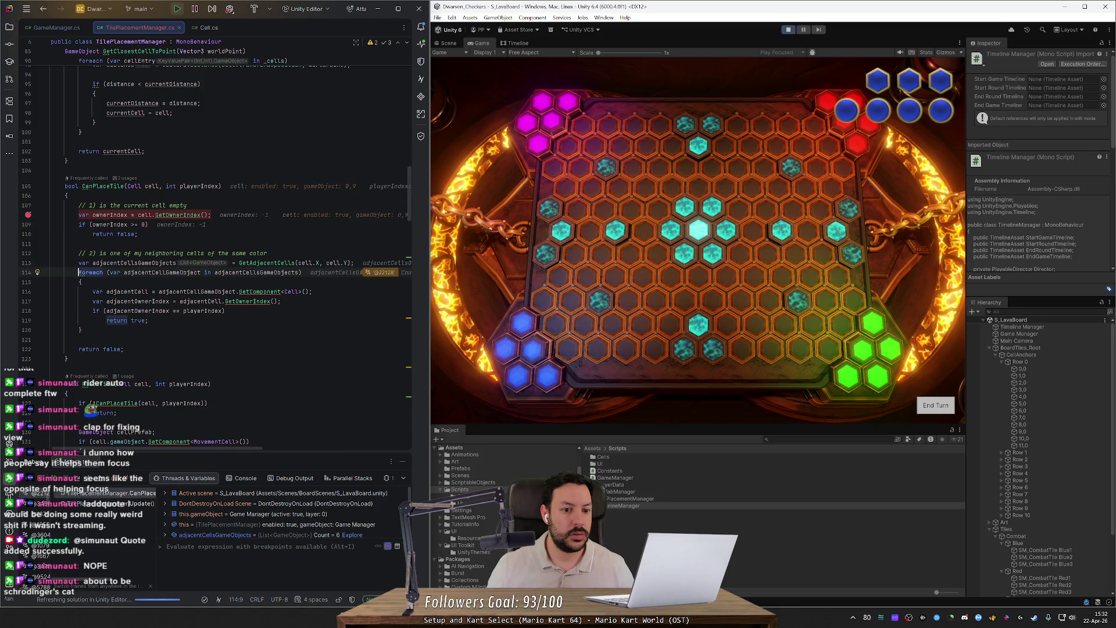
mouse_move(134, 263)
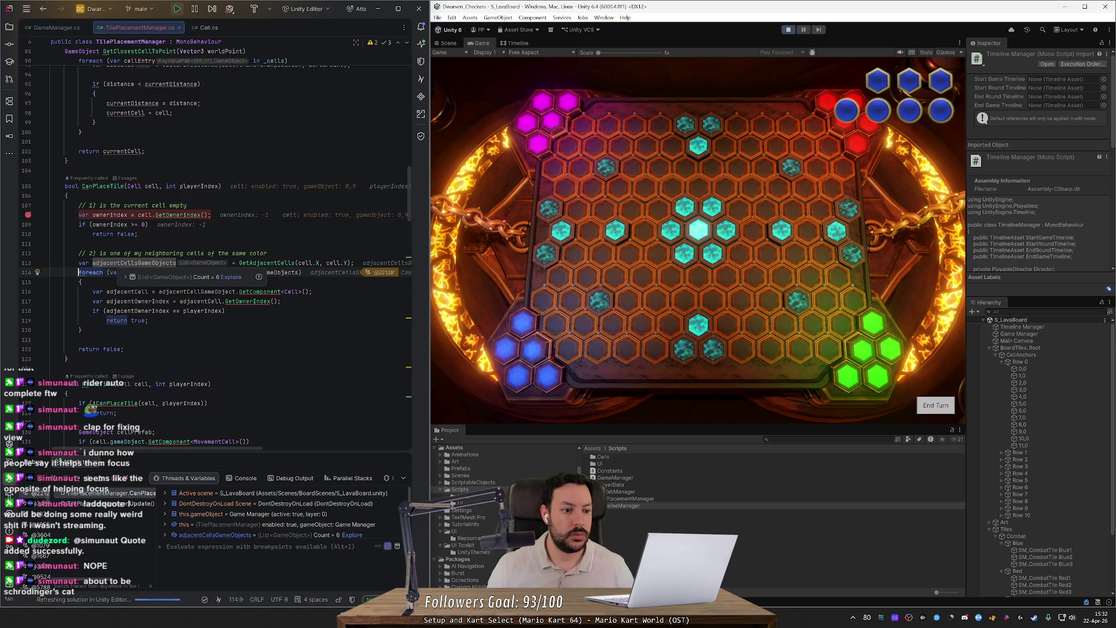
mouse_move(136, 310)
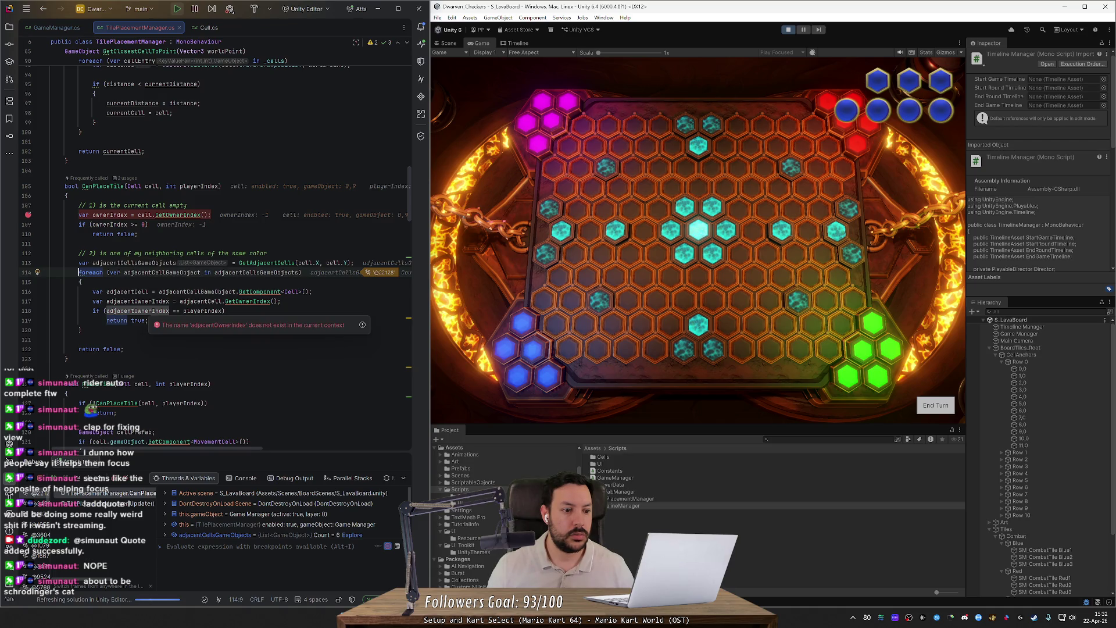
key("ctrl+Right")
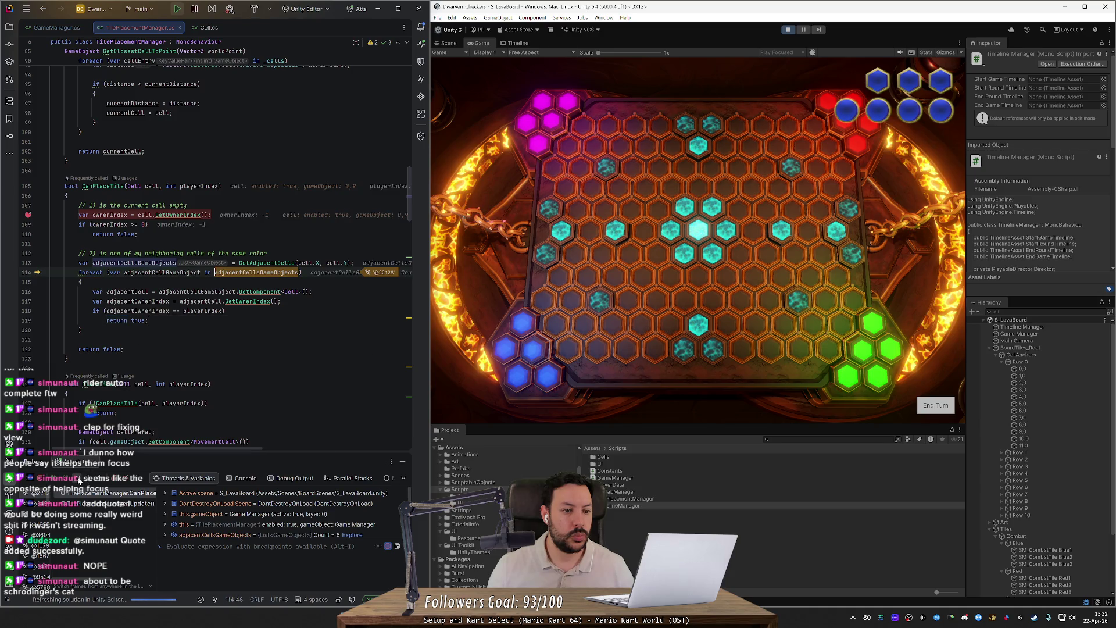
key("F10")
key("F10")
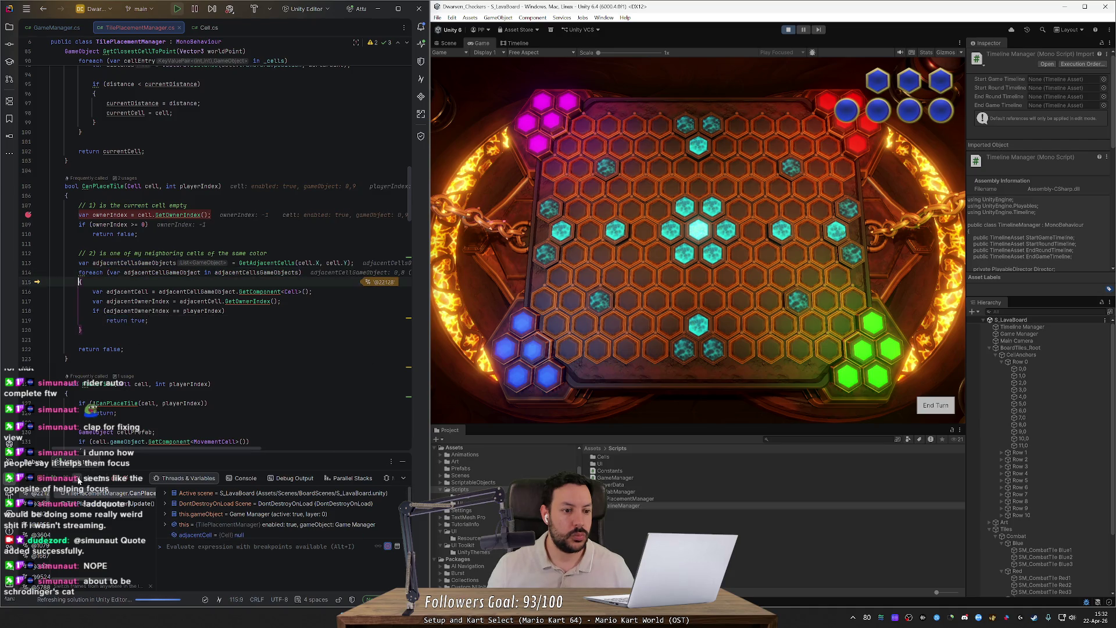
key("F10")
key("F10")
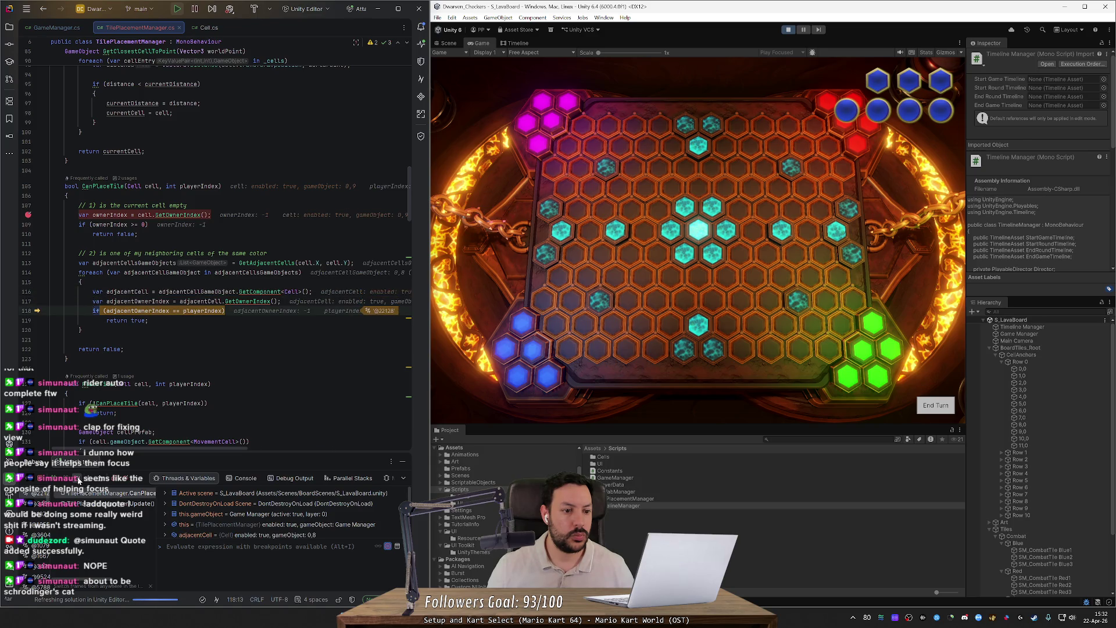
- Move the breakpoint from the owner-index line 108 to the 'return true;' line 119
mouse_move(210, 310)
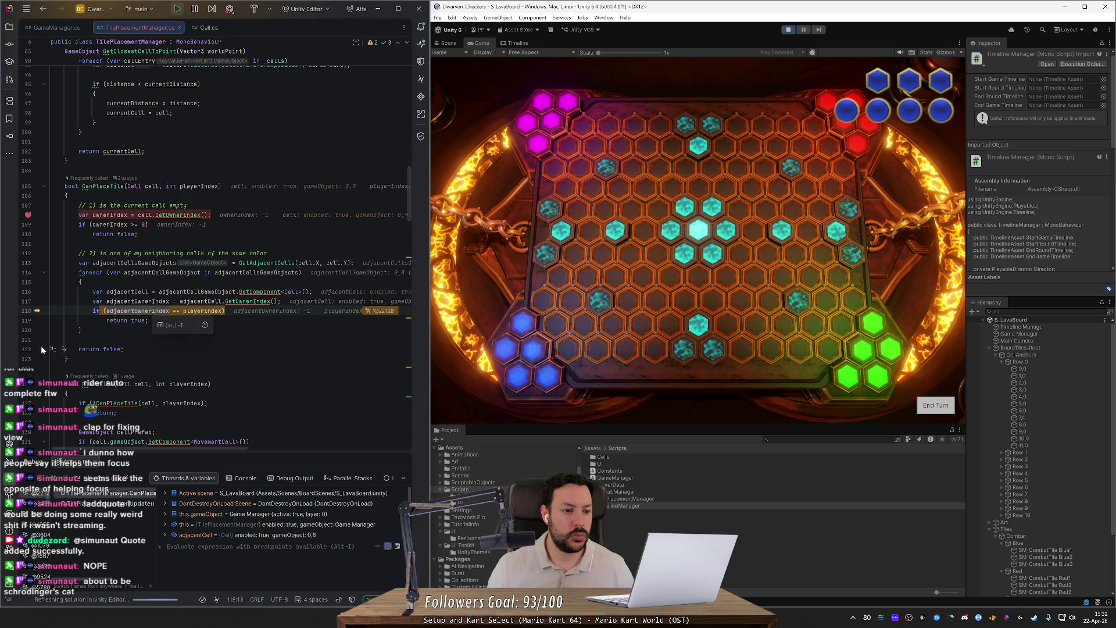
left_click(28, 322)
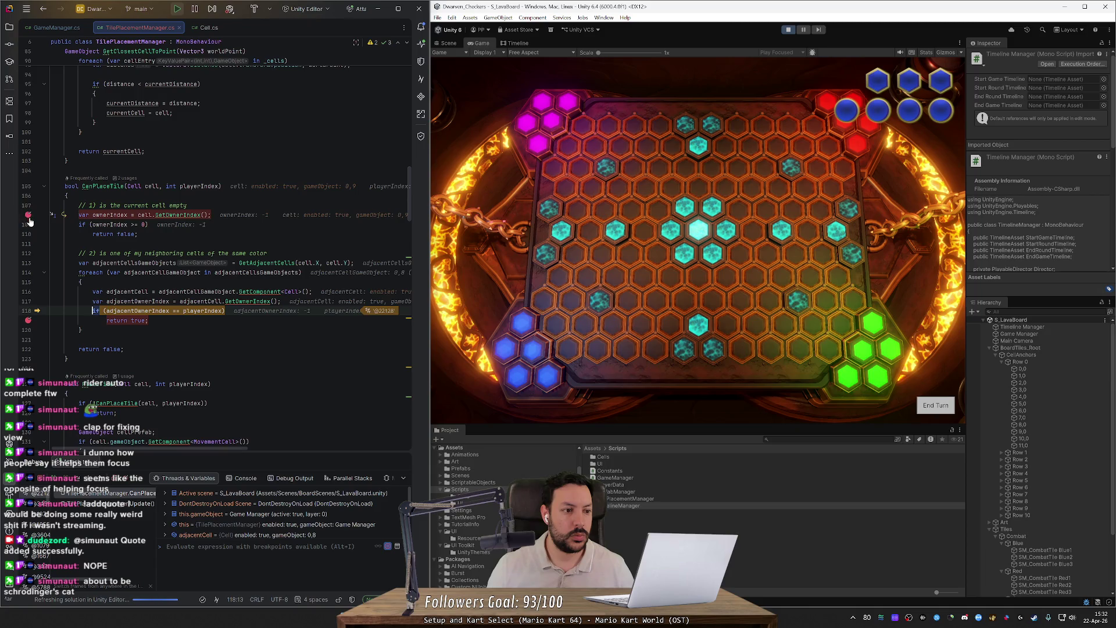
left_click(55, 480)
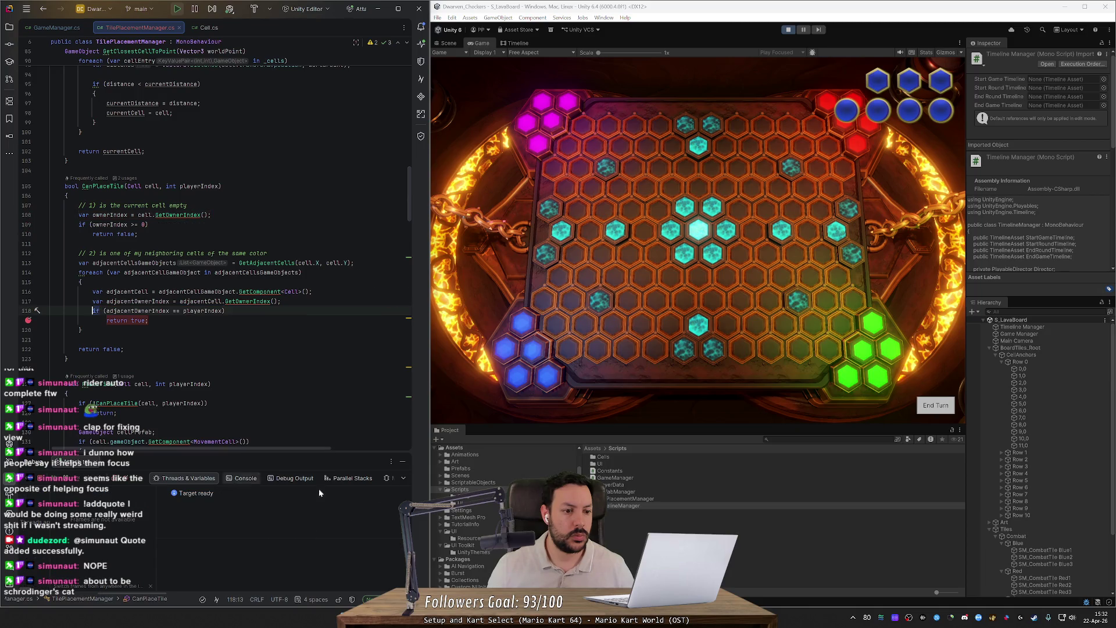
- Jump to the GetAdjacentCells definition and scroll through its code
left_click(582, 453)
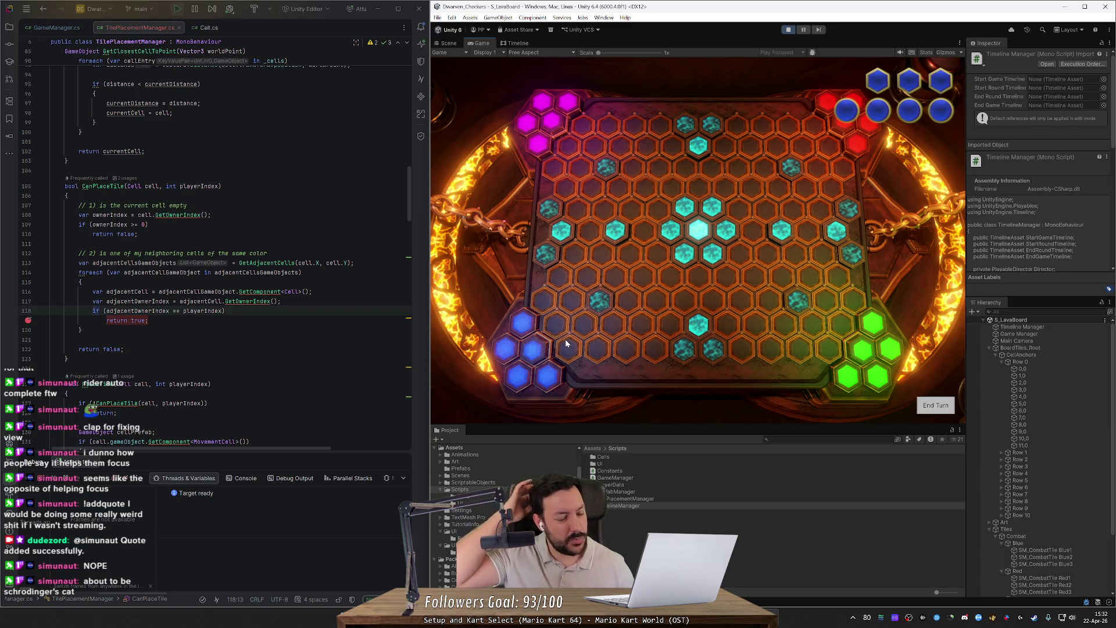
left_click(273, 263, "ctrl")
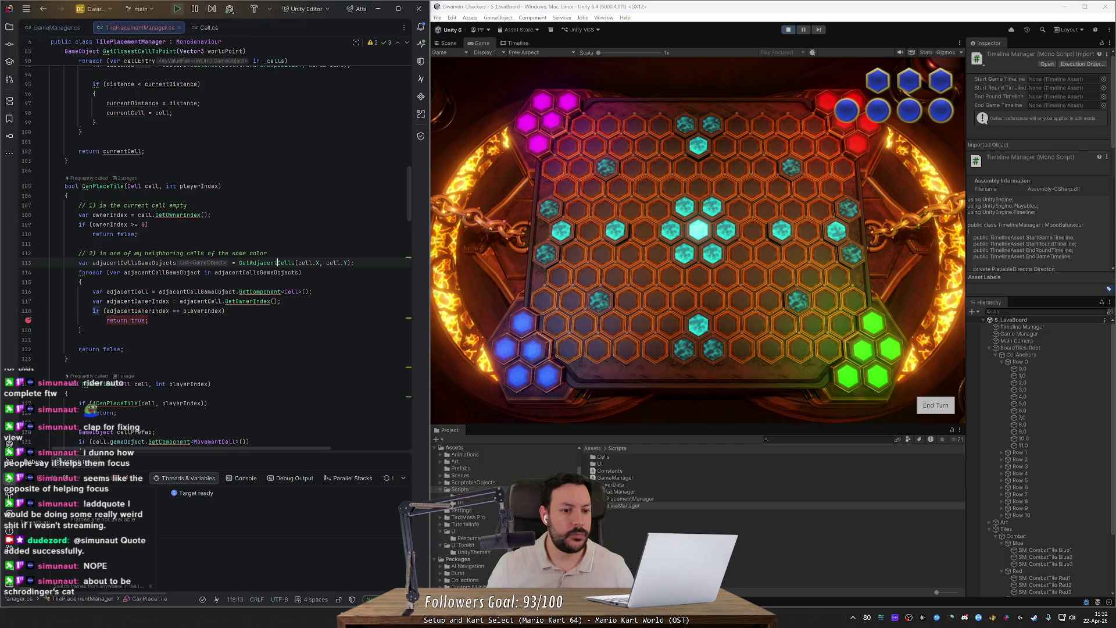
scroll(232, 244, "down", 4)
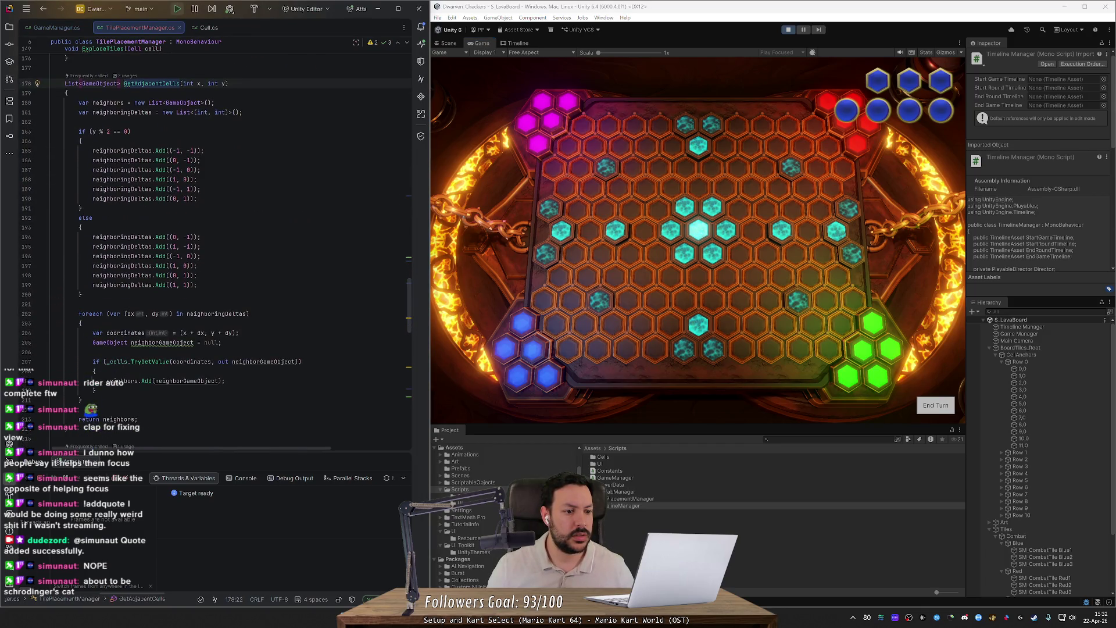
scroll(232, 244, "down", 3)
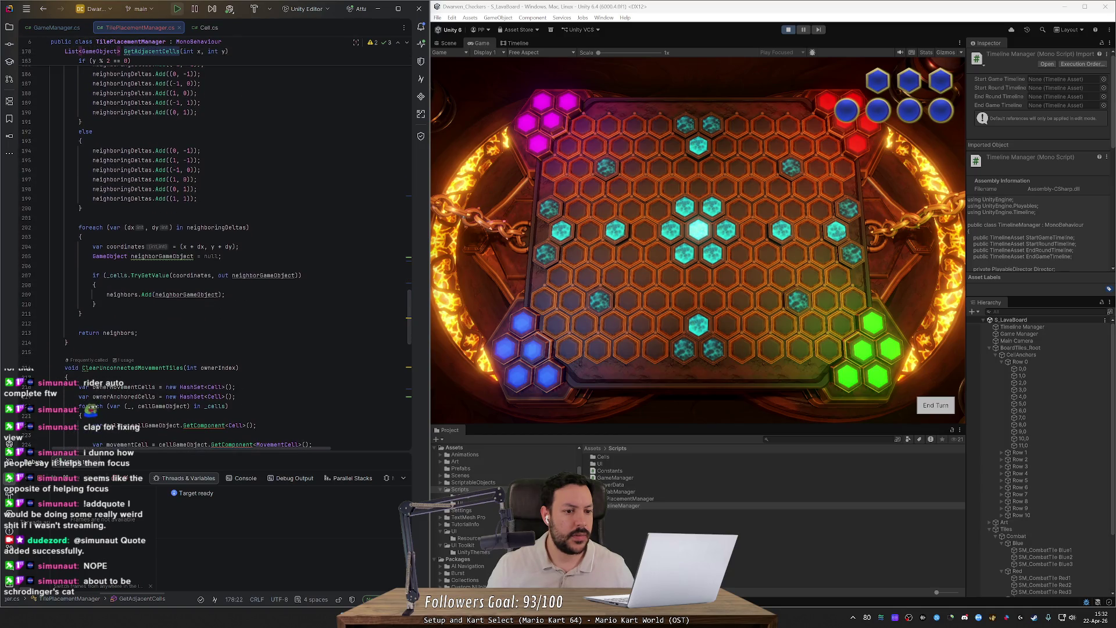
scroll(215, 250, "up", 7)
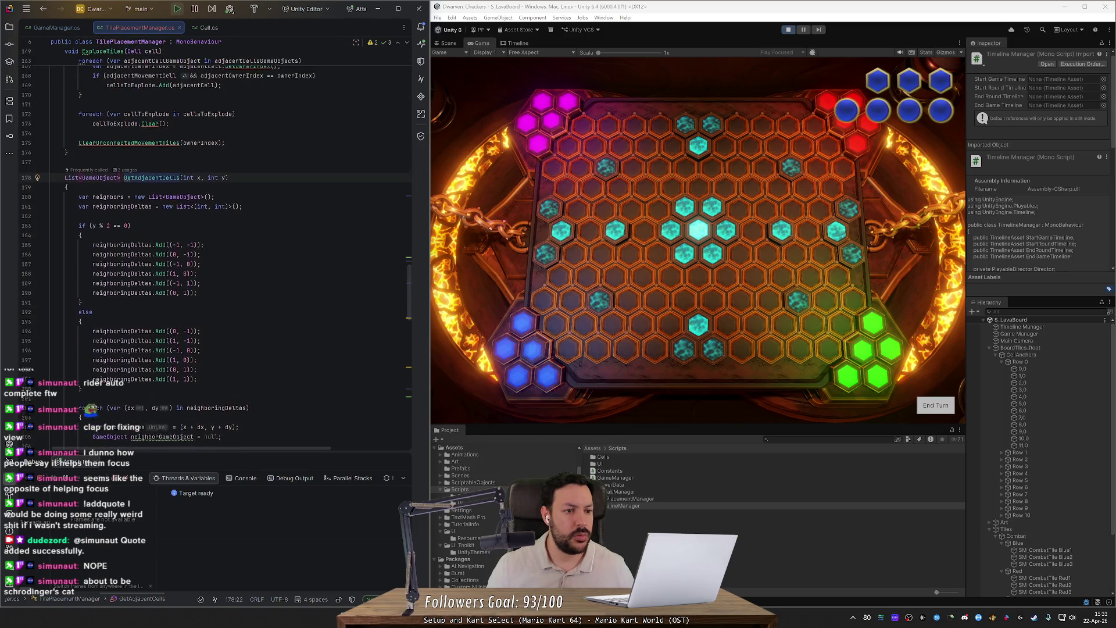
- Return to CanPlaceTile and open the GetOwnerIndex implementation in Cell.cs
key("ctrl+b")
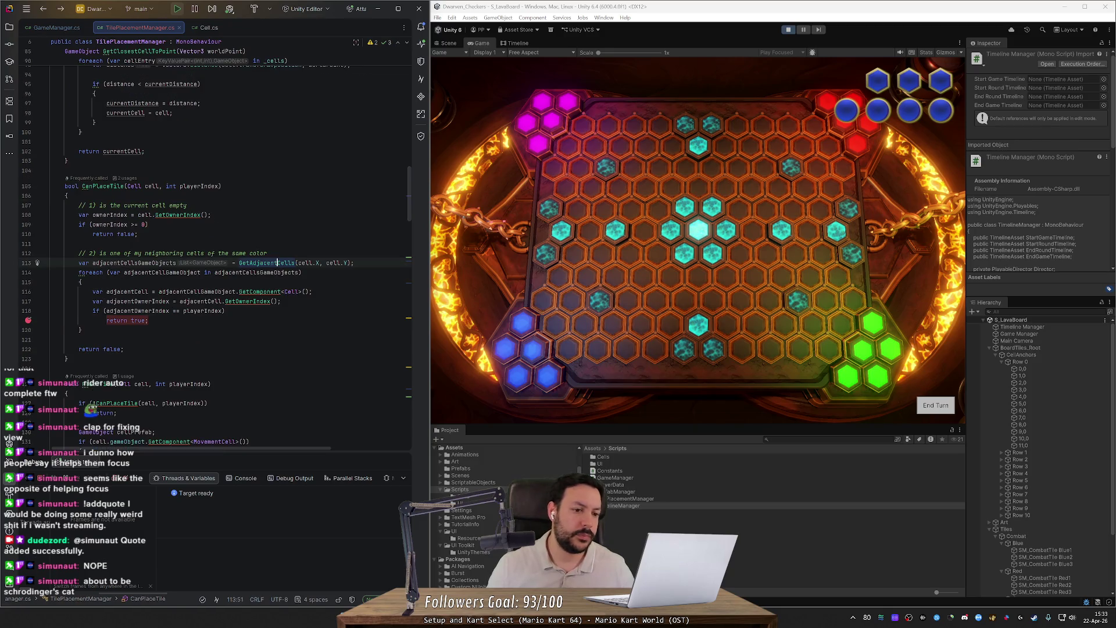
left_click(244, 301, "ctrl")
left_click(311, 335)
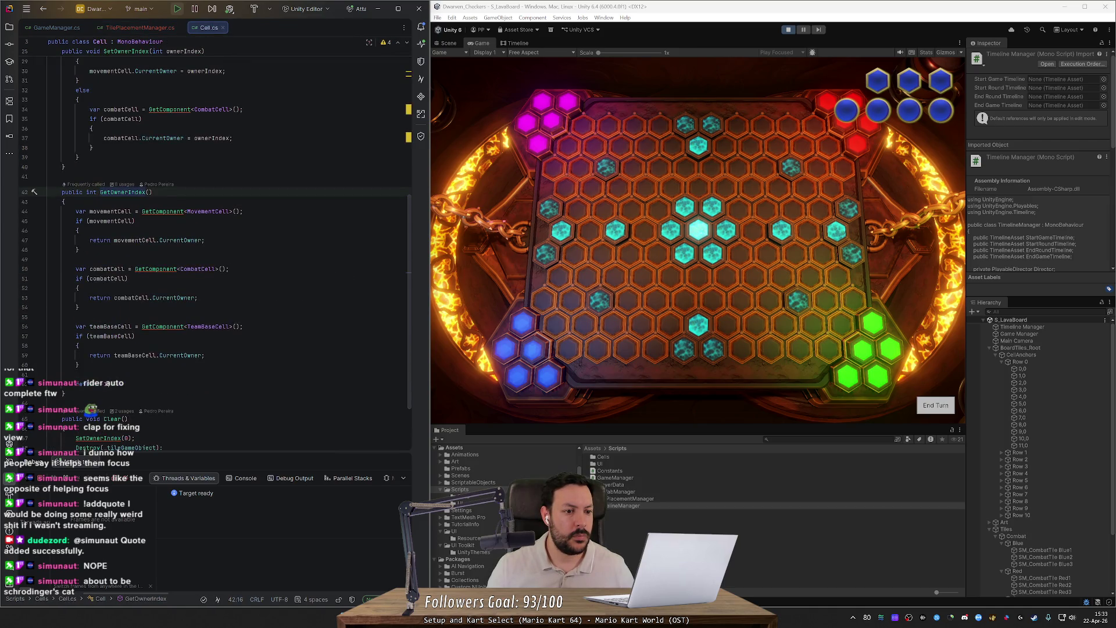
- Add a breakpoint at the start of Cell.GetOwnerIndex (line 44) and place a tile to hit it
mouse_move(192, 240)
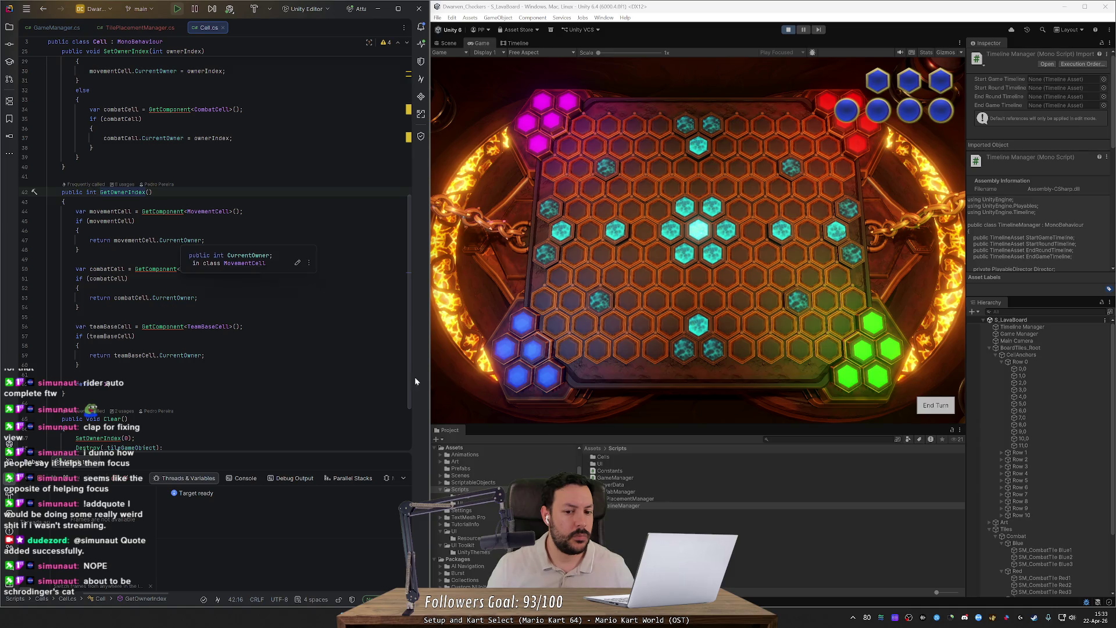
left_click(680, 477)
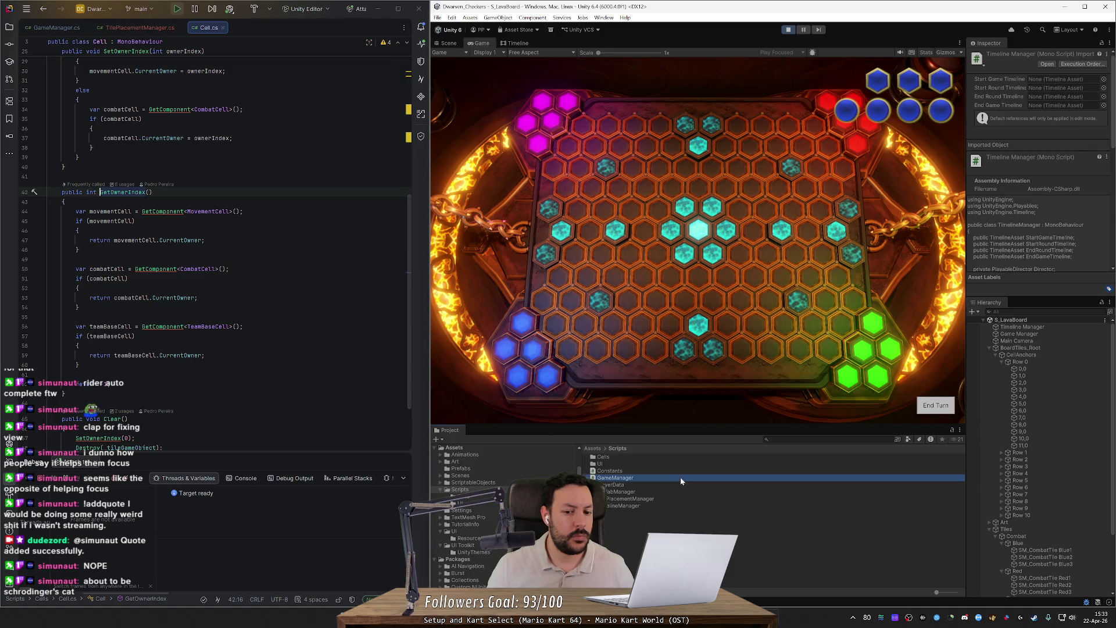
left_click(23, 211)
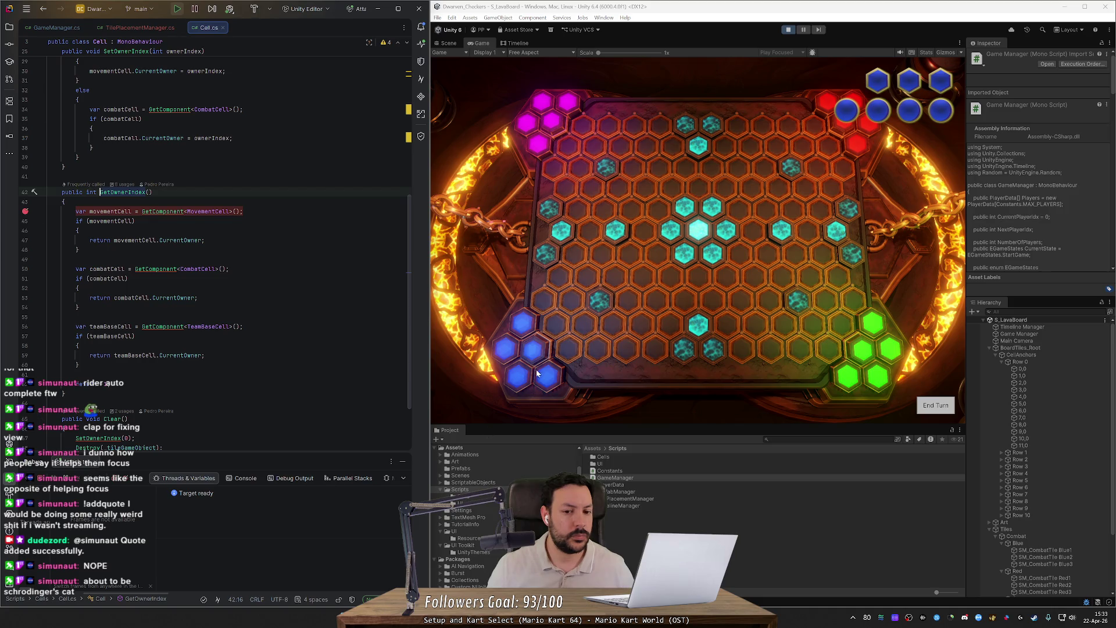
left_click(556, 322)
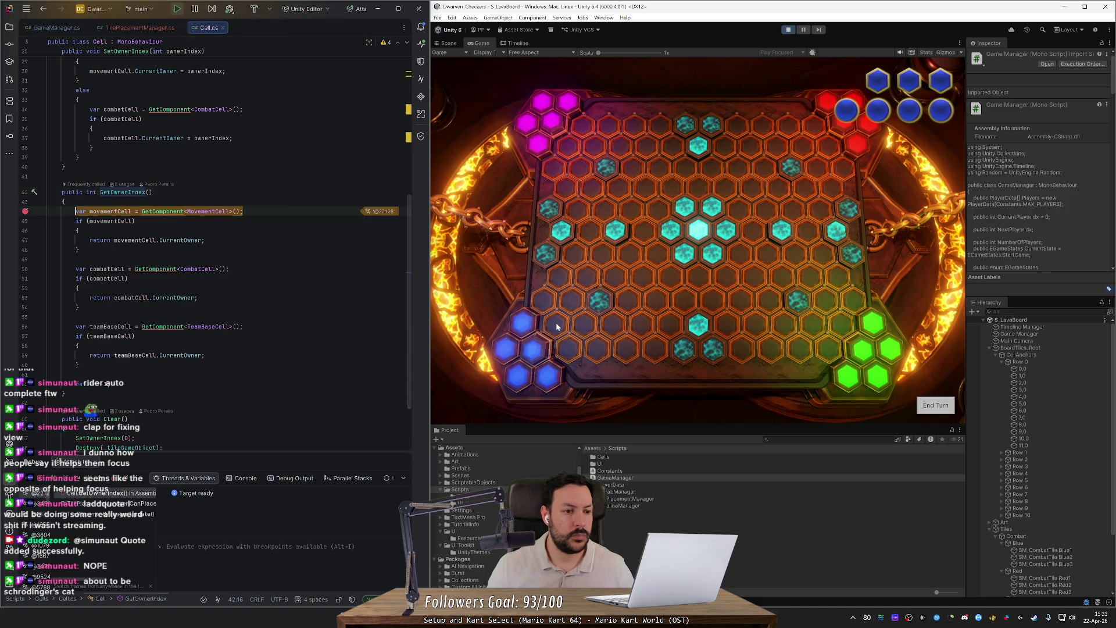
- Step to the movement cell's -1 owner return, out into CanPlaceTile to line 113, then resume
key("F8")
key("F8")
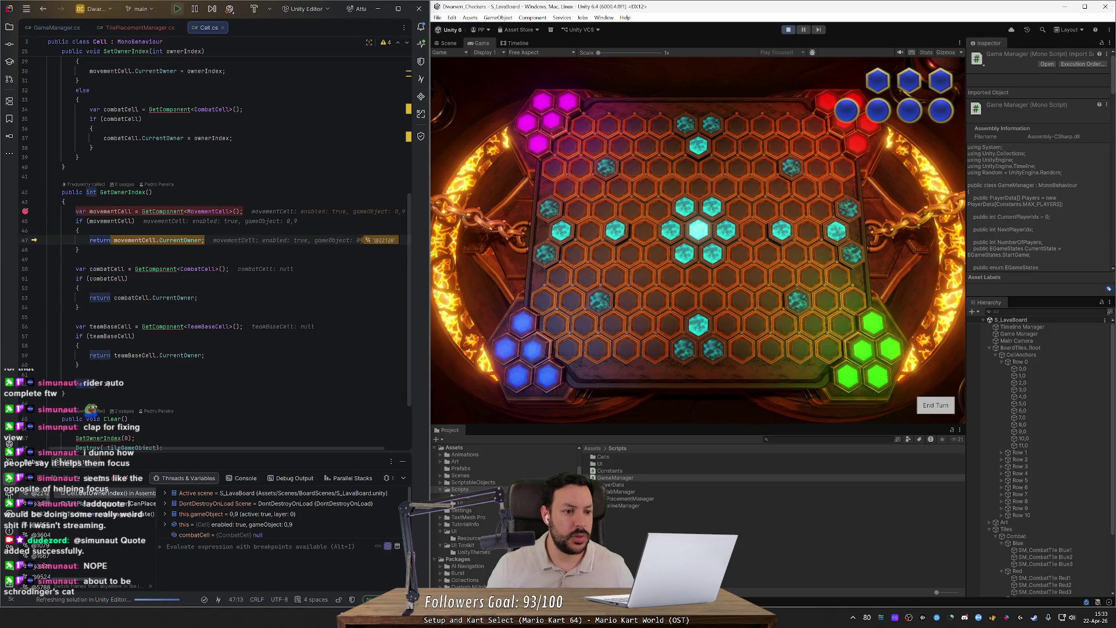
mouse_move(185, 240)
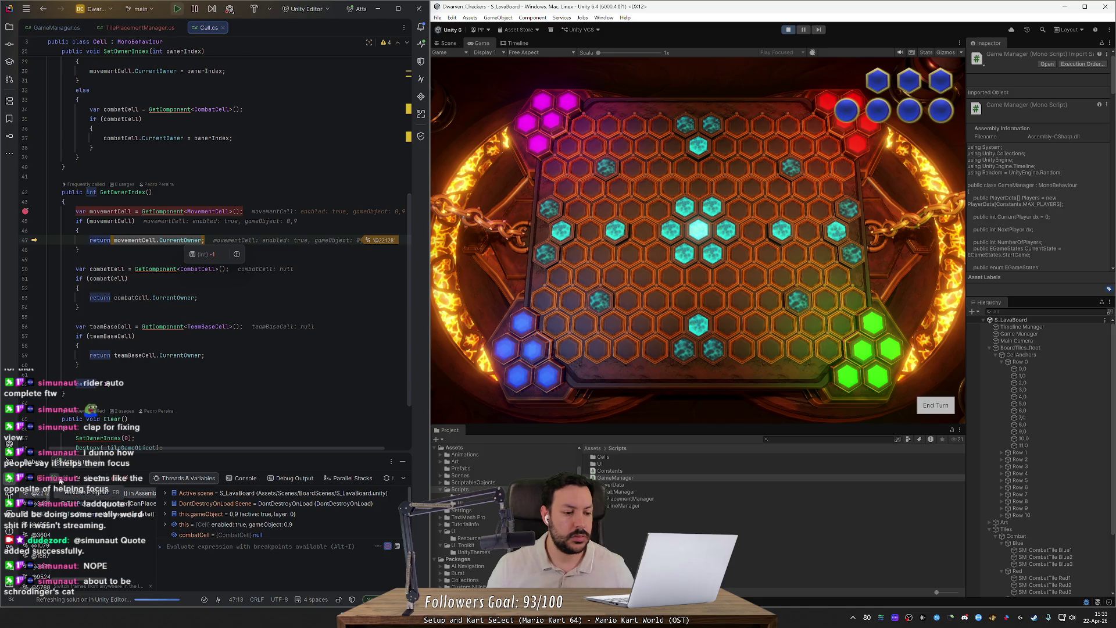
key("shift+F8")
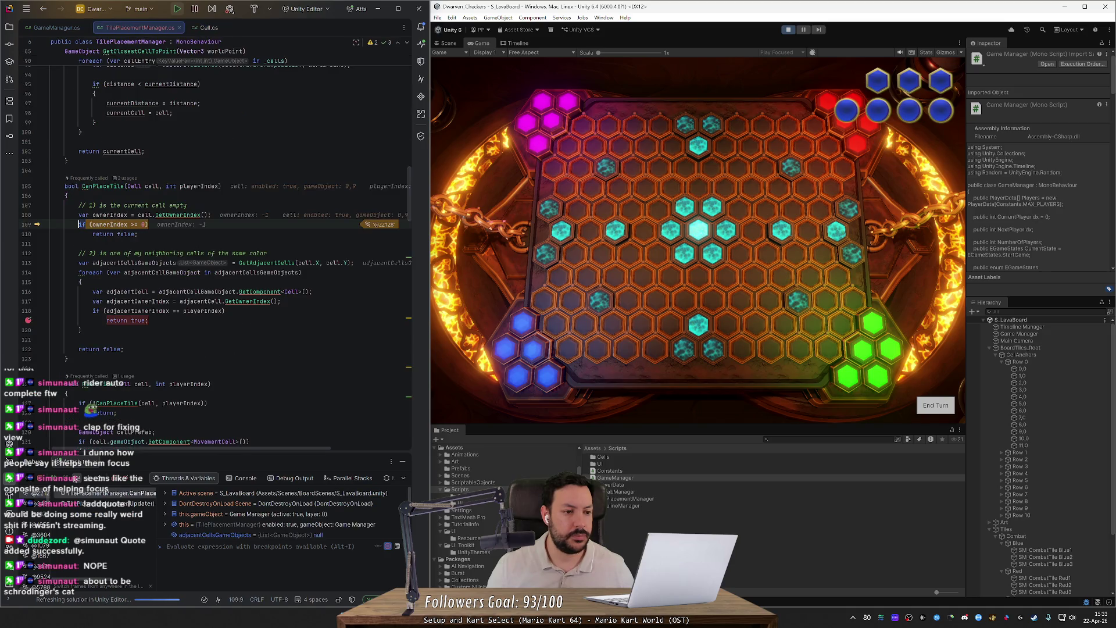
key("F8")
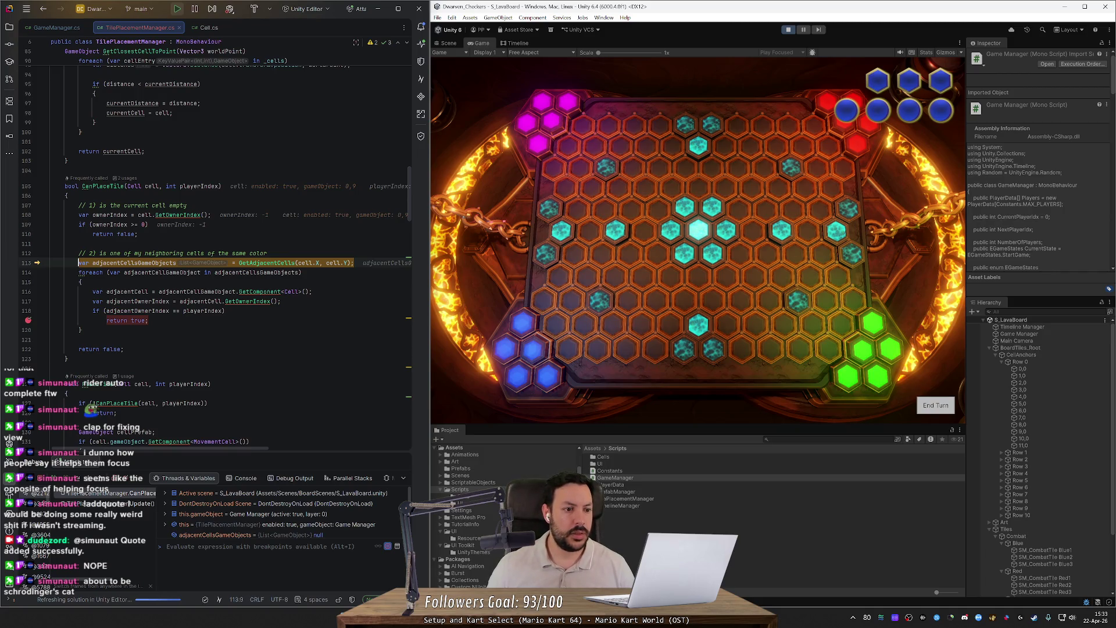
mouse_move(138, 320)
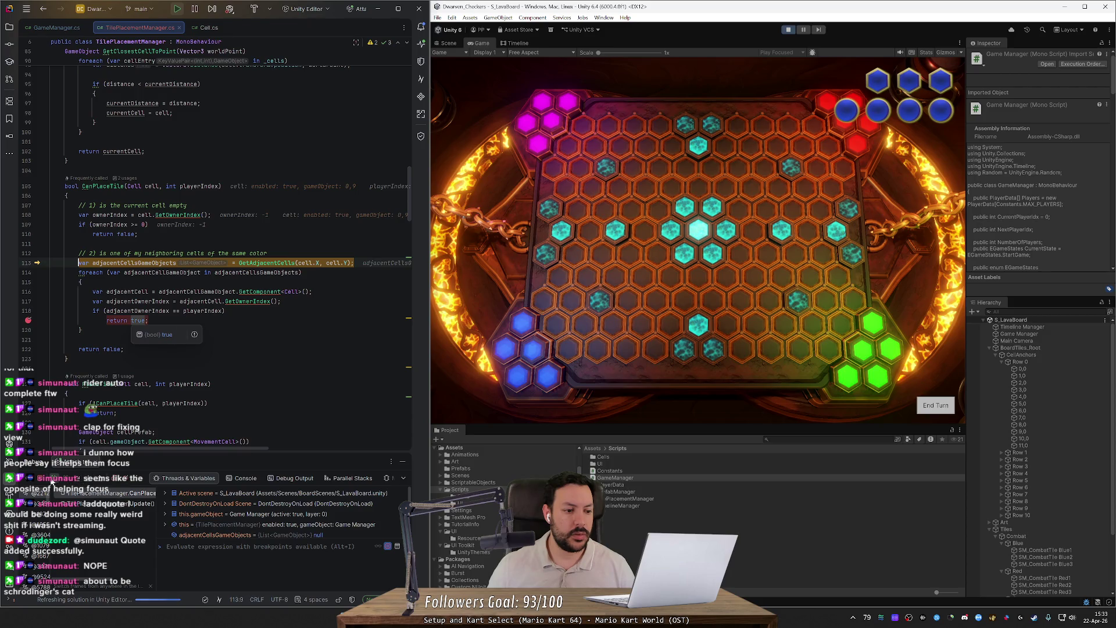
left_click(45, 482)
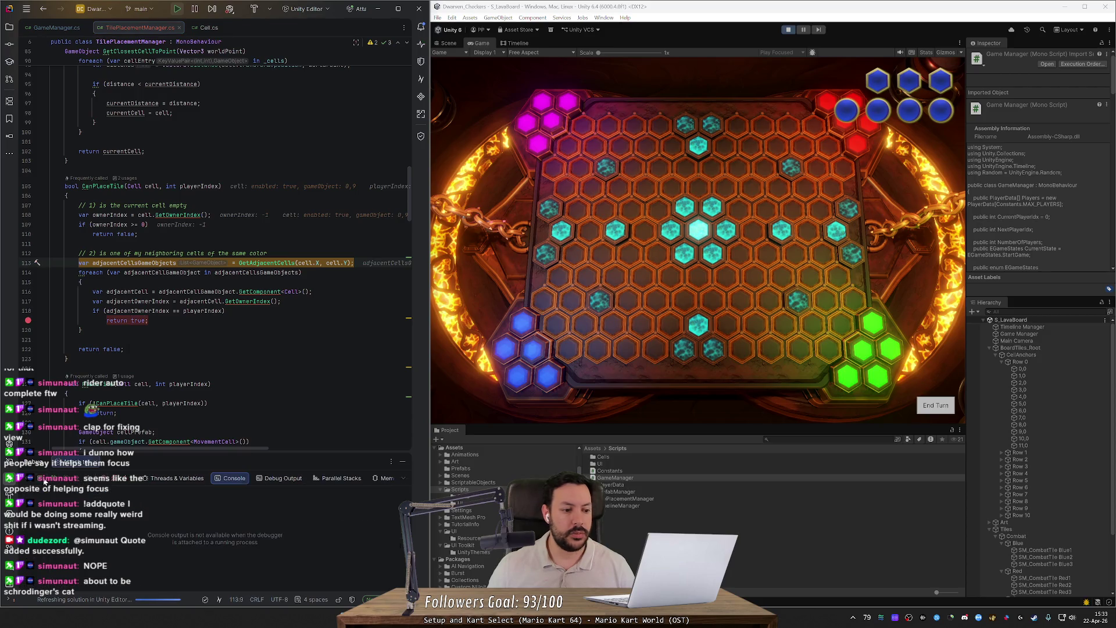
- Set Current Owner on rows 0–1 base cells: 0,0 to 3, -1,1 to 3, 11,1 to 2
left_click(523, 329)
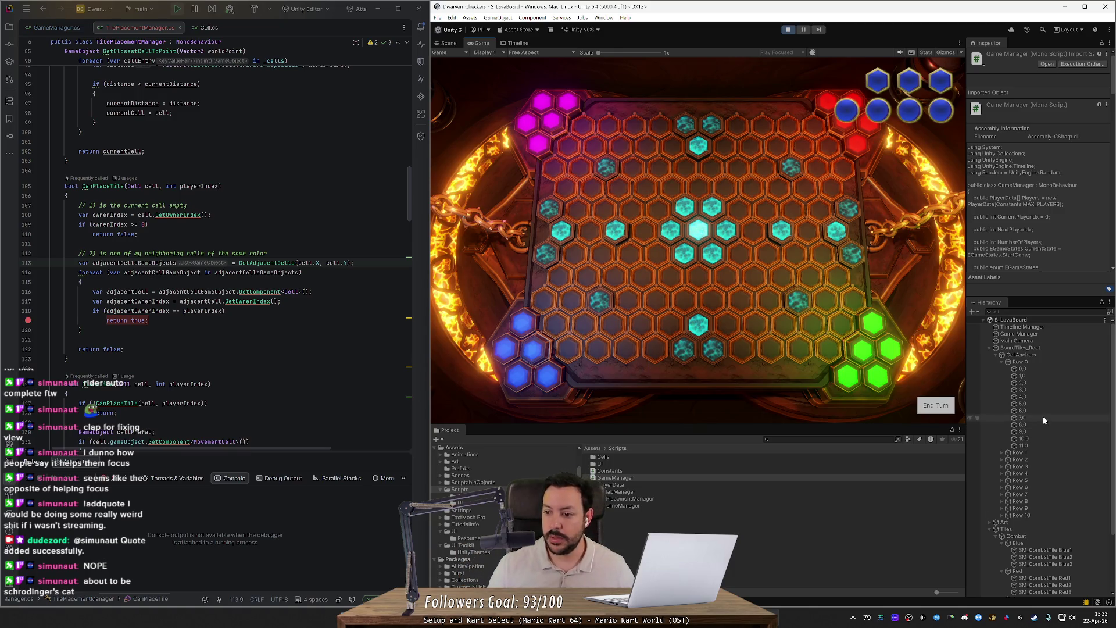
left_click(1034, 370)
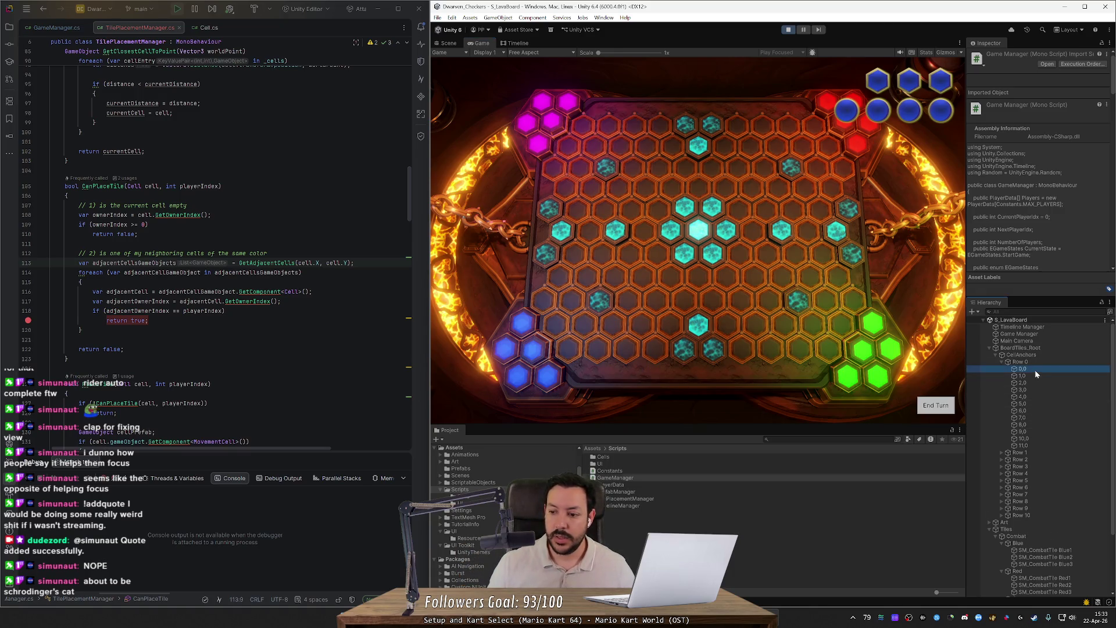
left_click(1070, 181)
type("3")
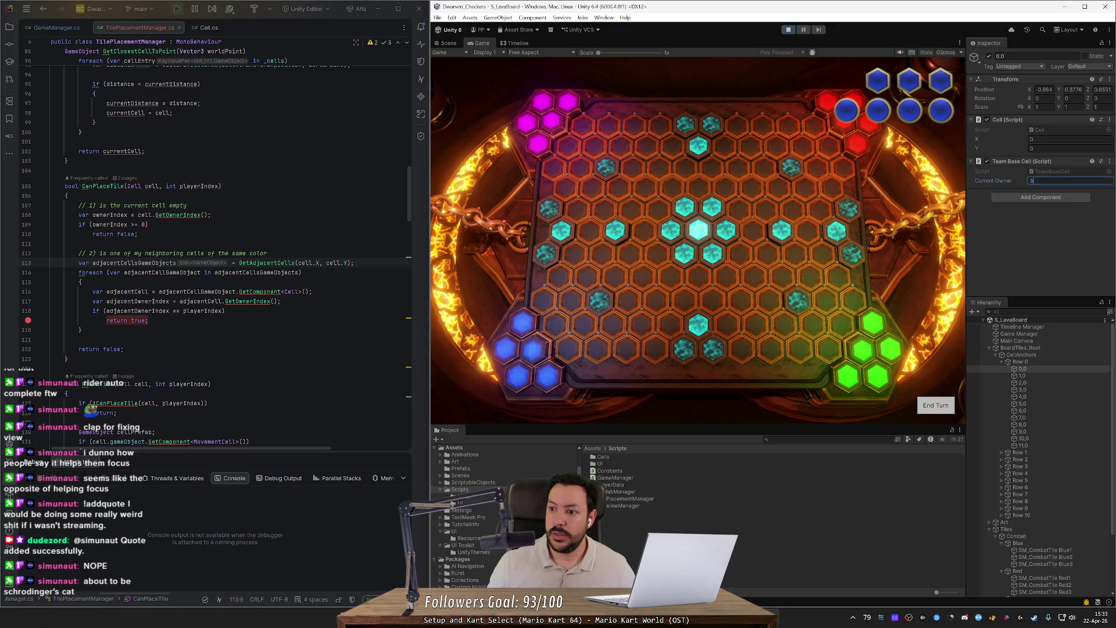
left_click(1022, 376)
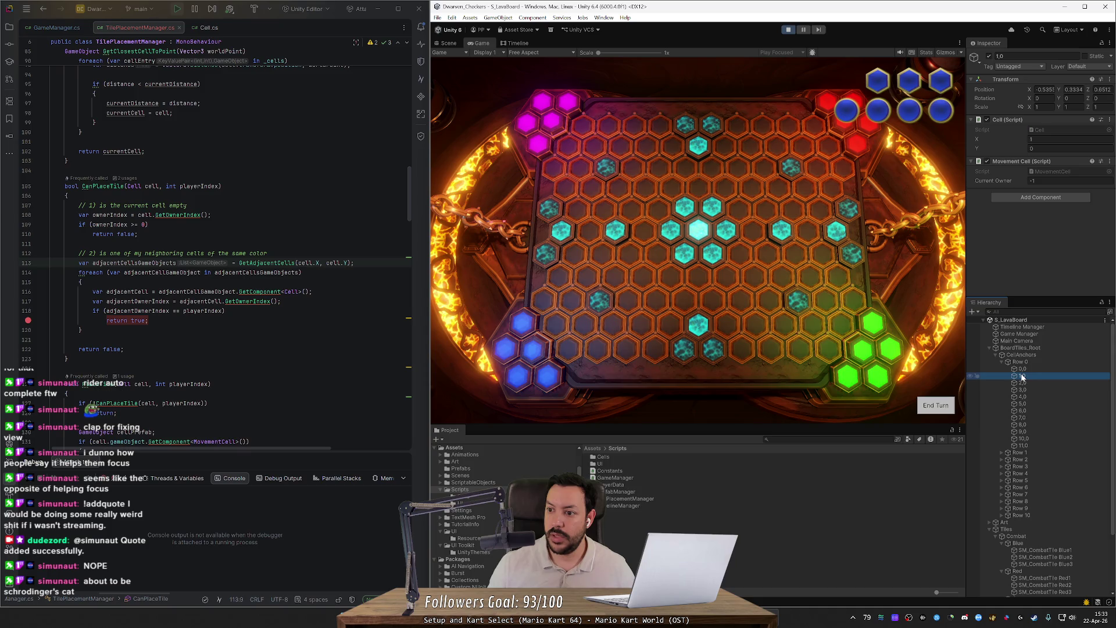
left_click(1022, 445)
left_click(1046, 181)
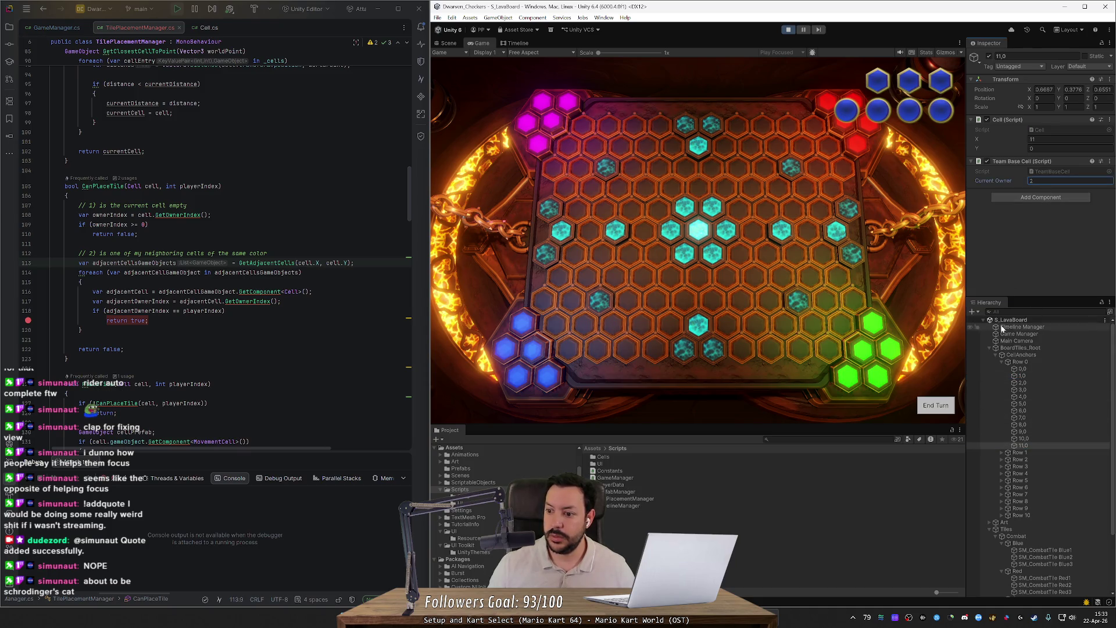
left_click(1002, 361)
left_click(1001, 368)
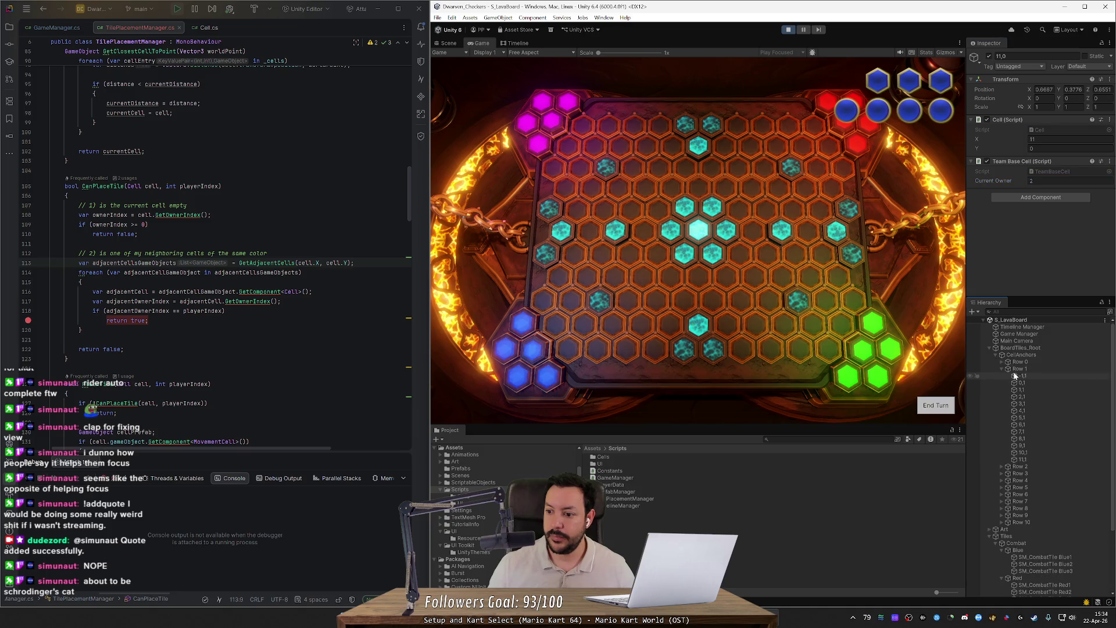
left_click(1022, 375)
left_click(1046, 181)
type("3")
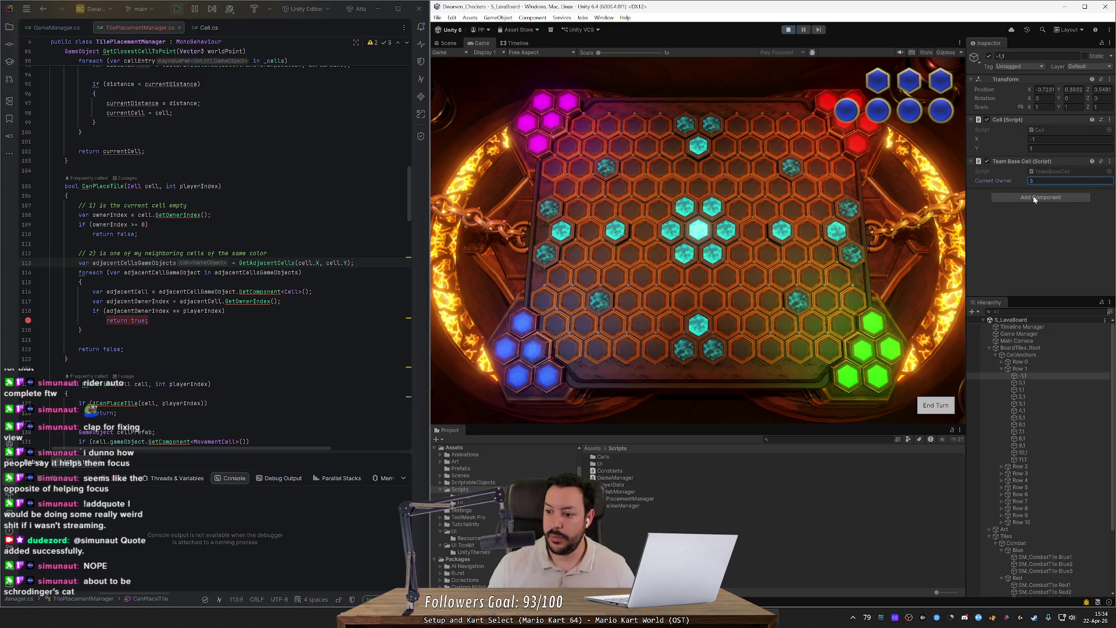
left_click(1023, 459)
left_click(1040, 180)
type("2")
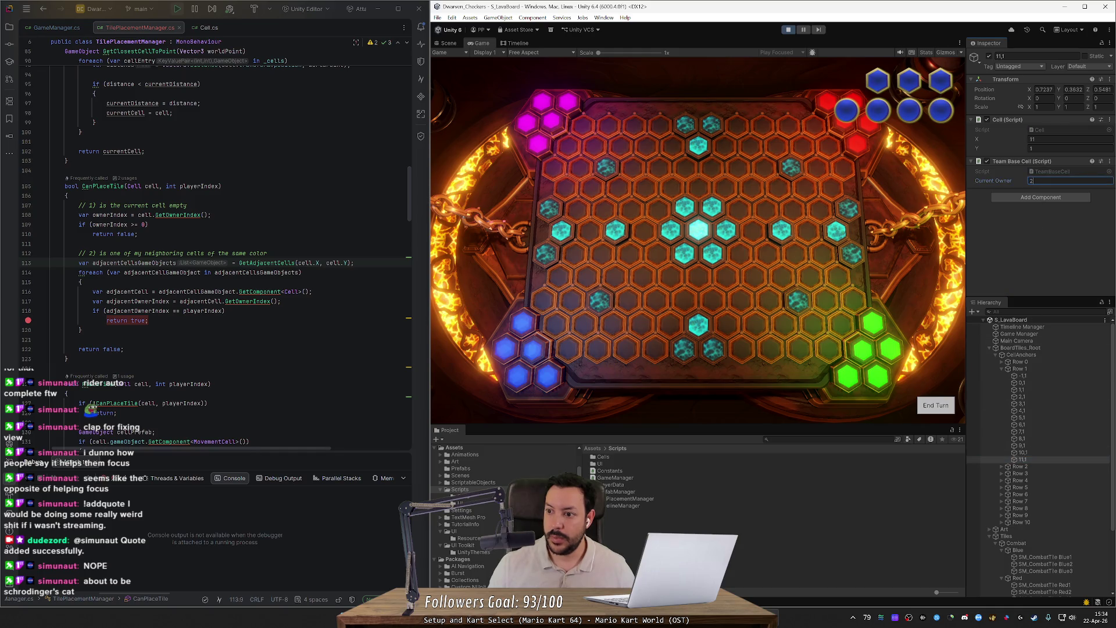
- Set Current Owner on rows 9–10 base cells (11,9 to 1, 11,10 to 2), then stop playing
left_click(1001, 369)
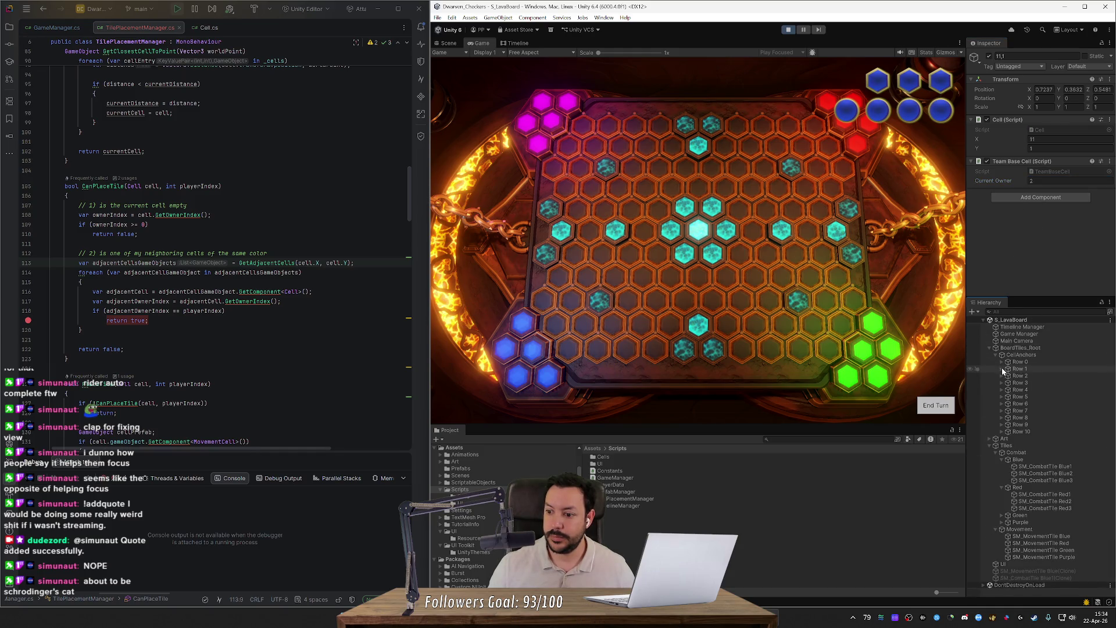
left_click(1003, 425)
left_click(1022, 431)
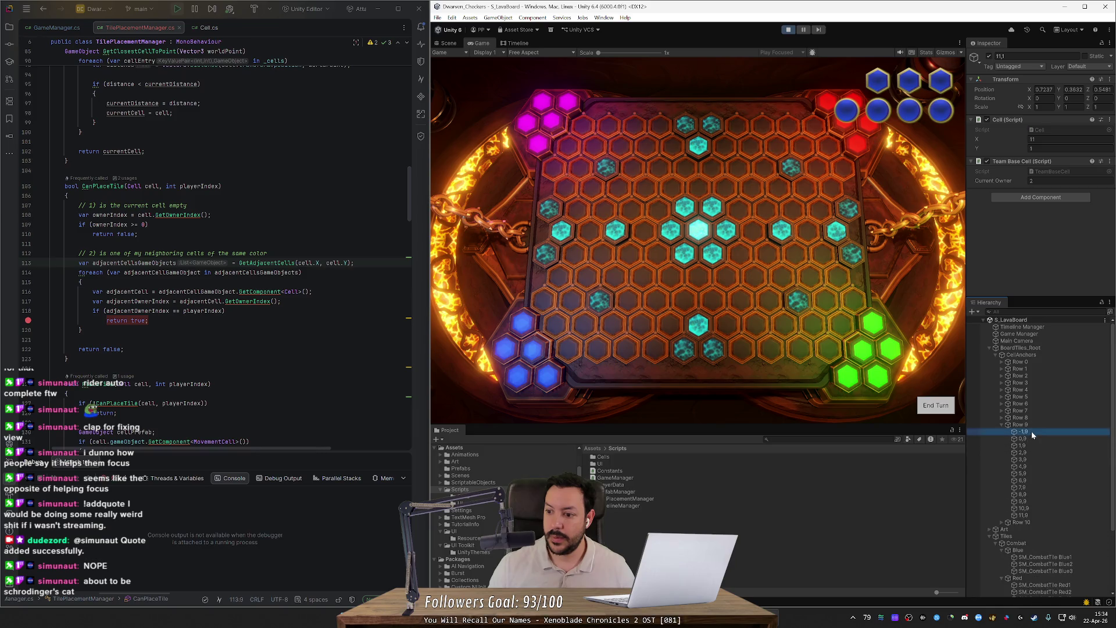
left_click(1040, 180)
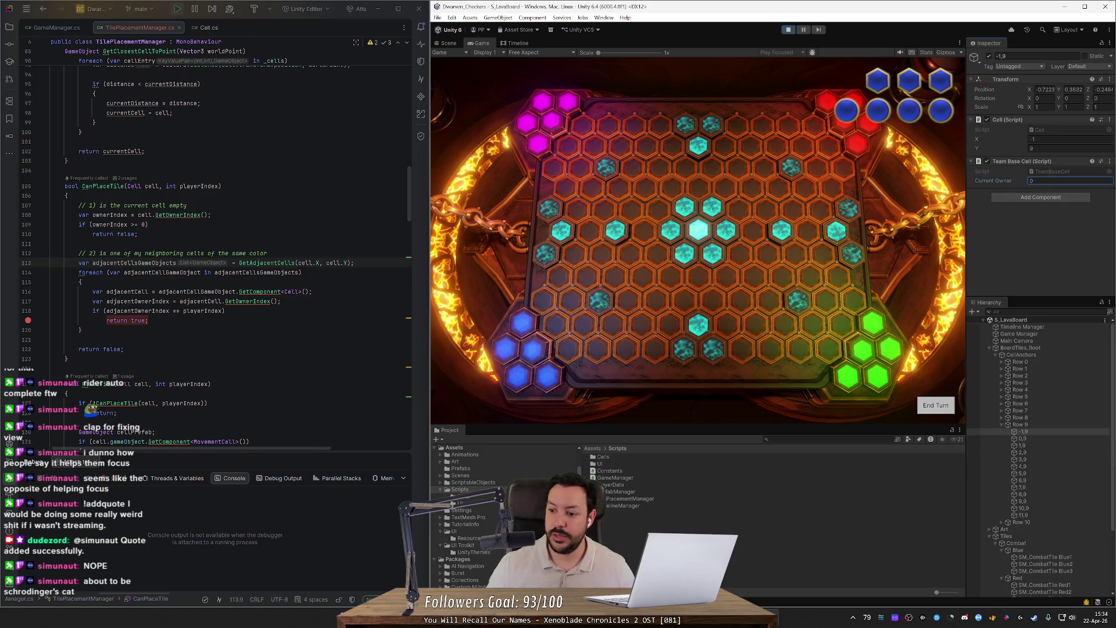
left_click(1021, 515)
left_click(1035, 181)
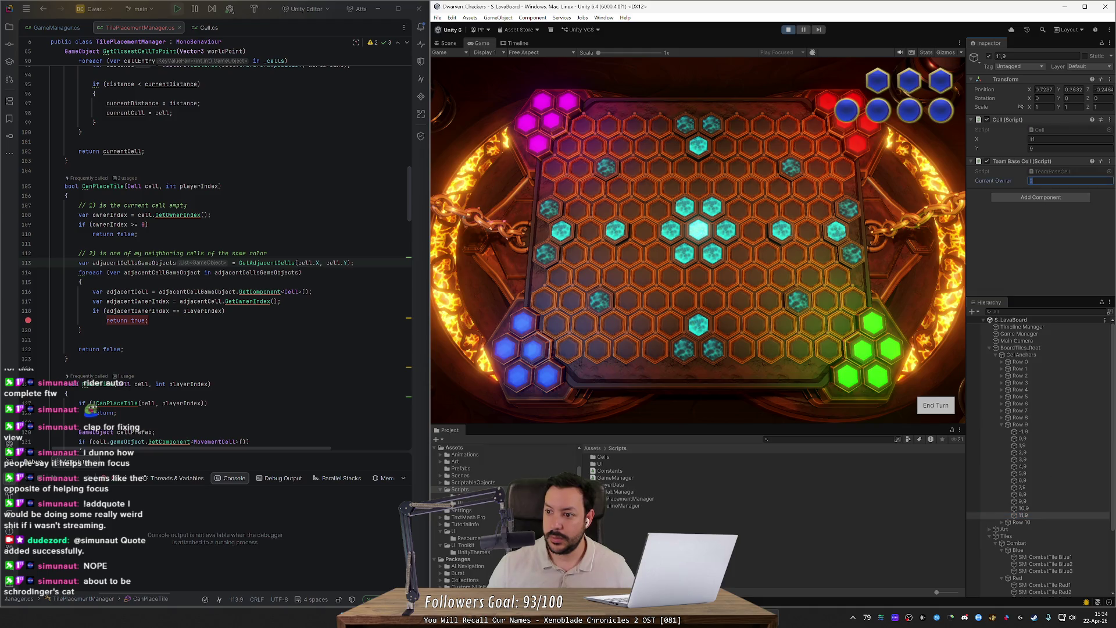
type("1")
left_click(1001, 424)
left_click(1001, 431)
left_click(1020, 438)
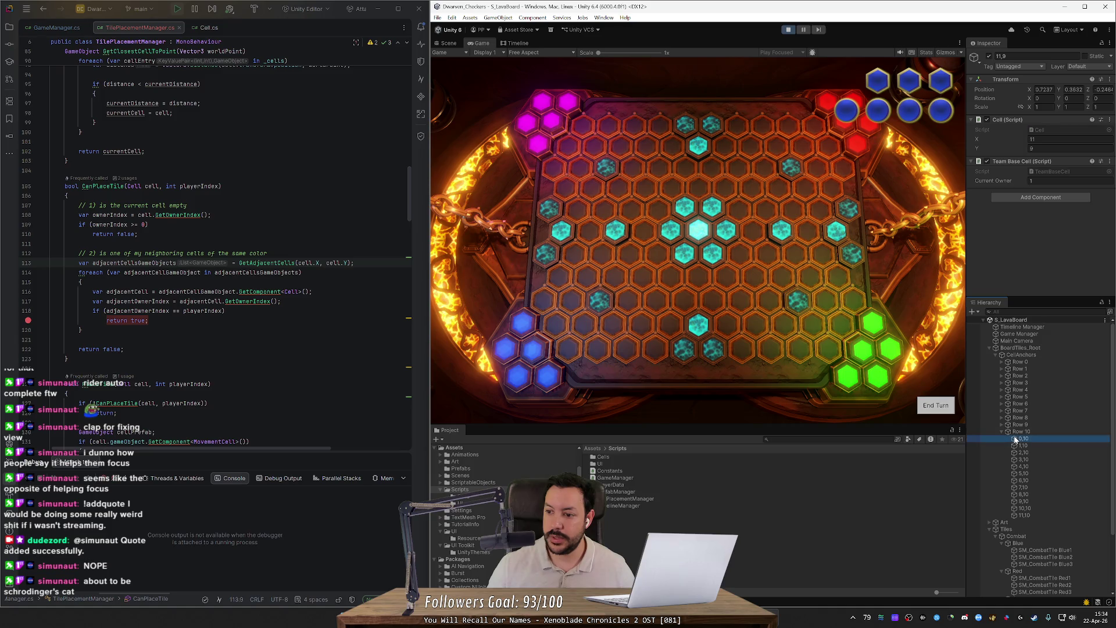
left_click(1035, 181)
type("0")
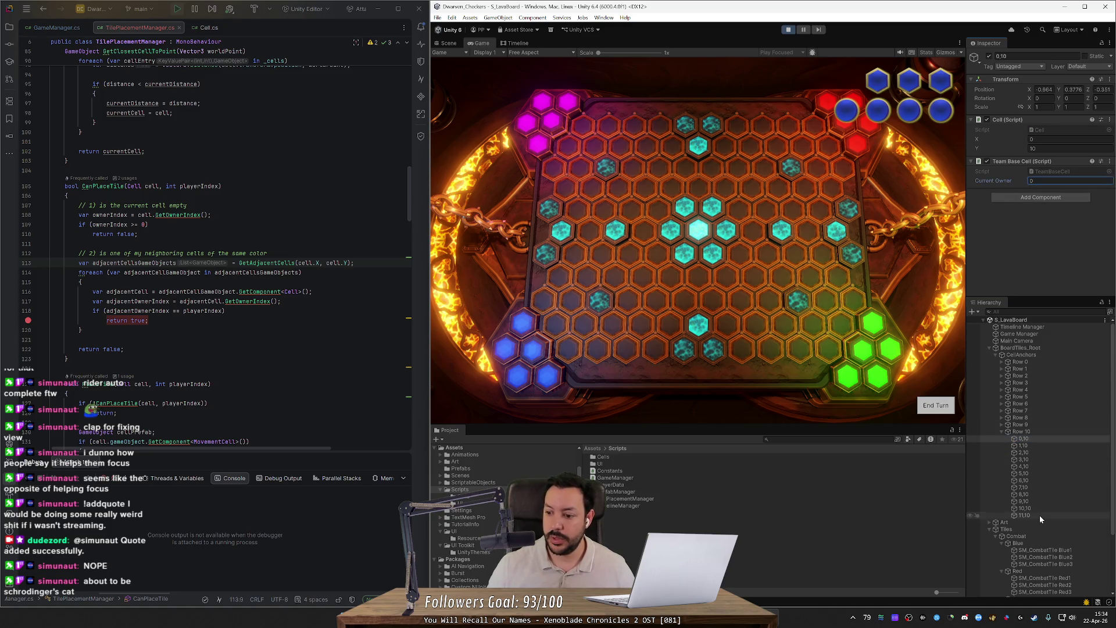
left_click(1039, 515)
left_click(1046, 181)
type("2")
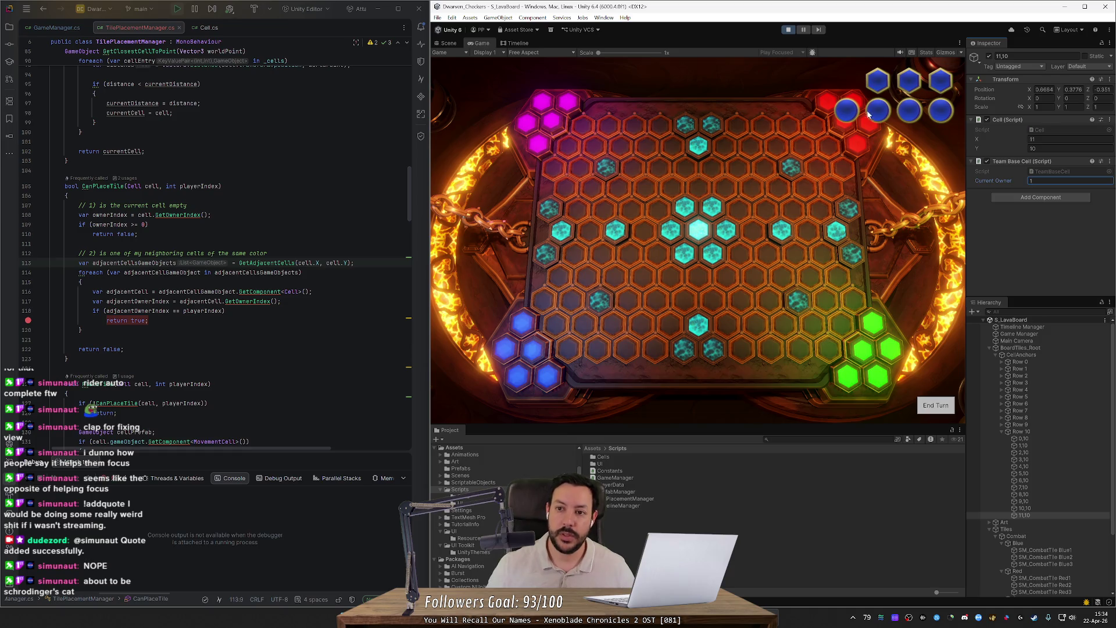
left_click(788, 29)
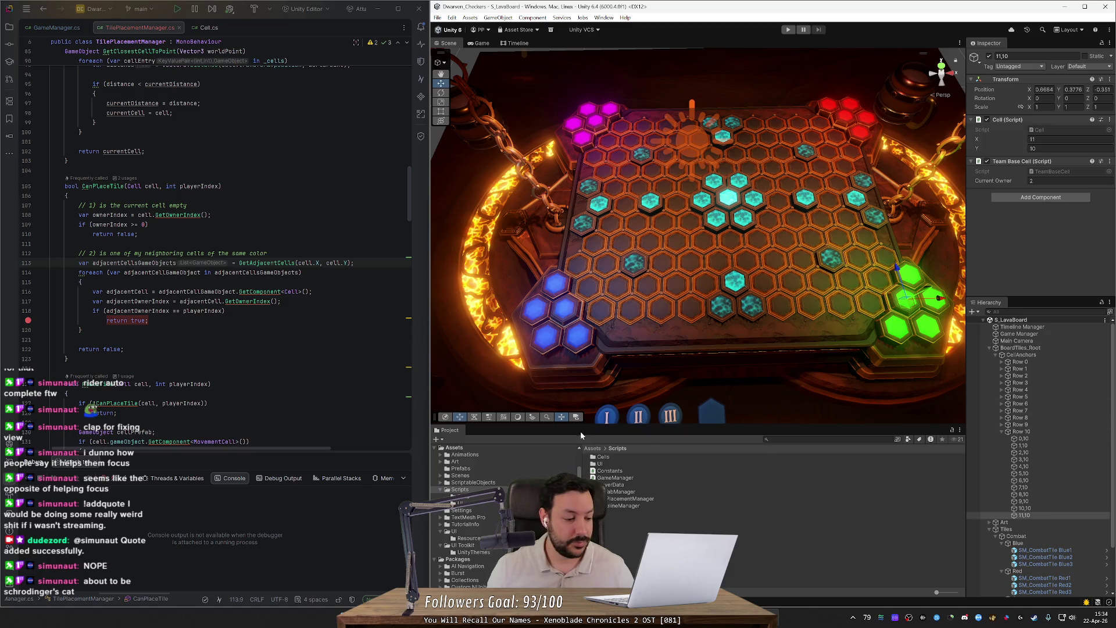
- Open Unity's File menu
left_click(437, 17)
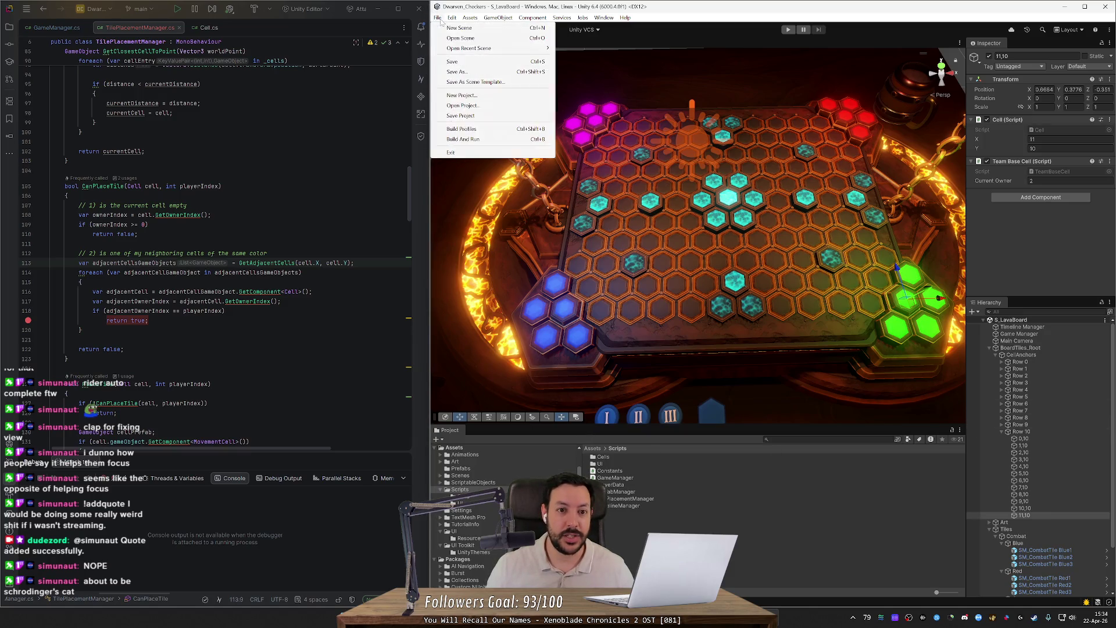
- Open Edit > Preferences, search 'save' to find the auto-save option, then clear the search
key("Right")
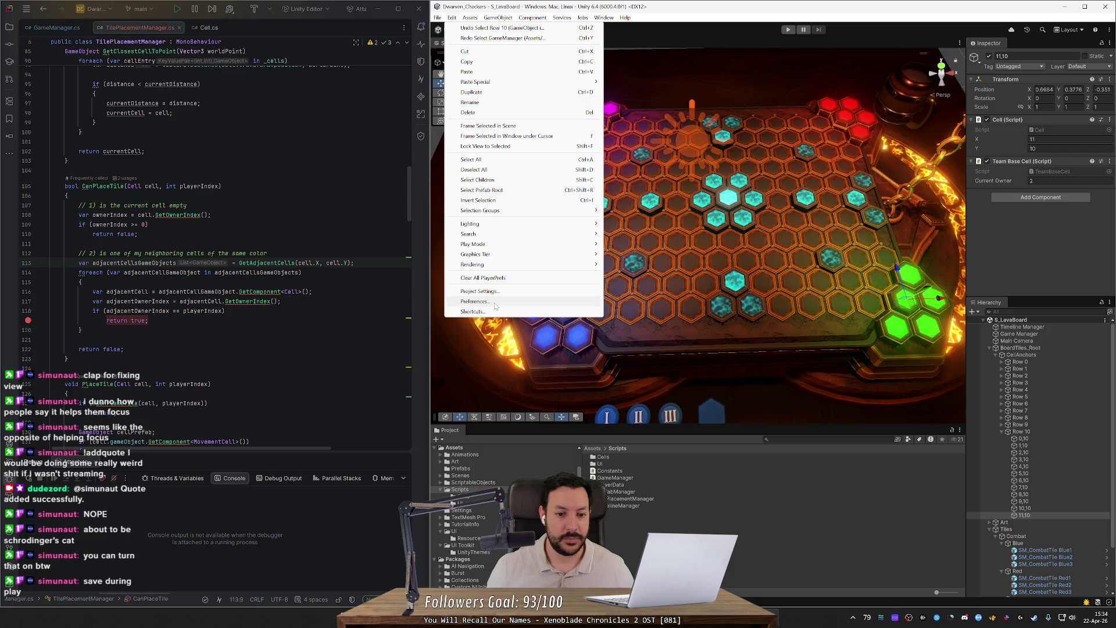
left_click(494, 302)
type("save")
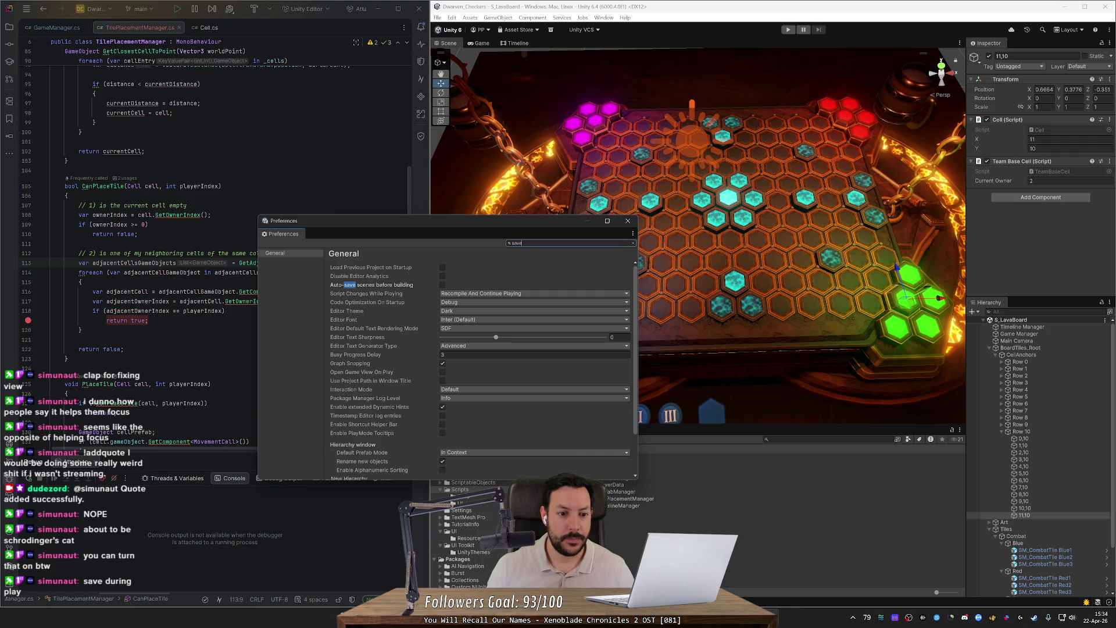
scroll(625, 374, "down", 3)
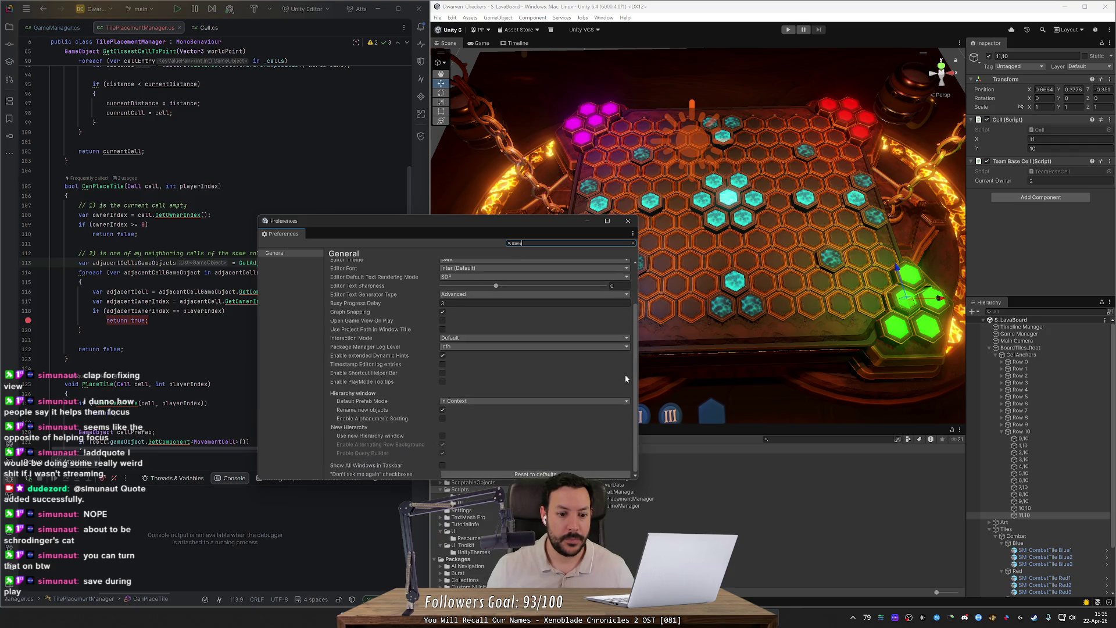
scroll(625, 374, "up", 3)
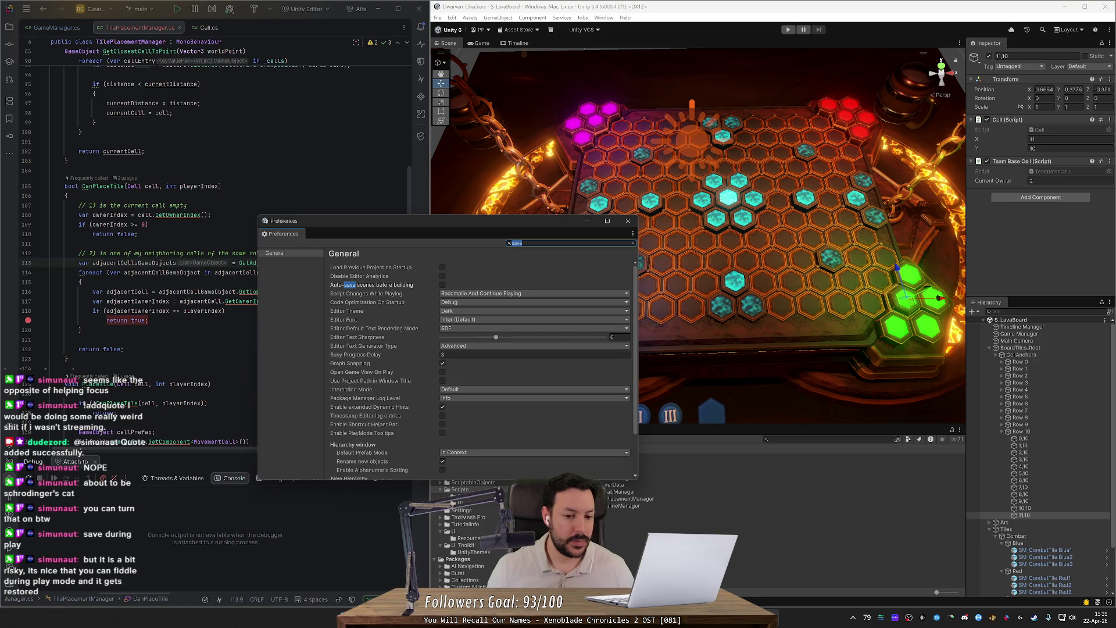
key("BackSpace")
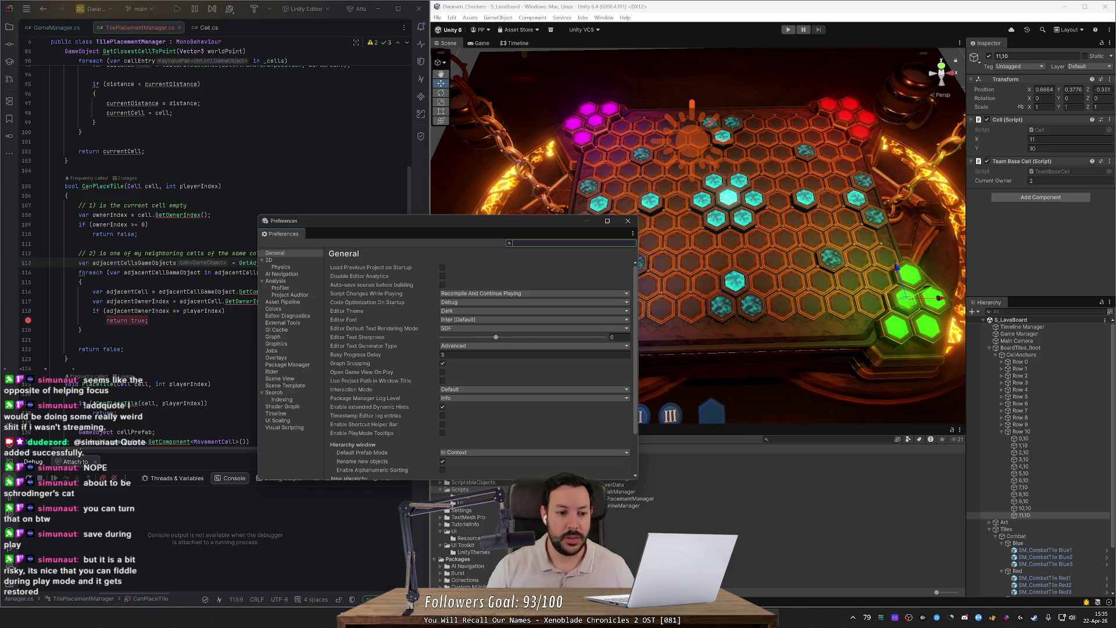
- Go to the Colors preferences page and search for 'play mode'
left_click(274, 309)
left_click_drag(633, 274, 627, 393)
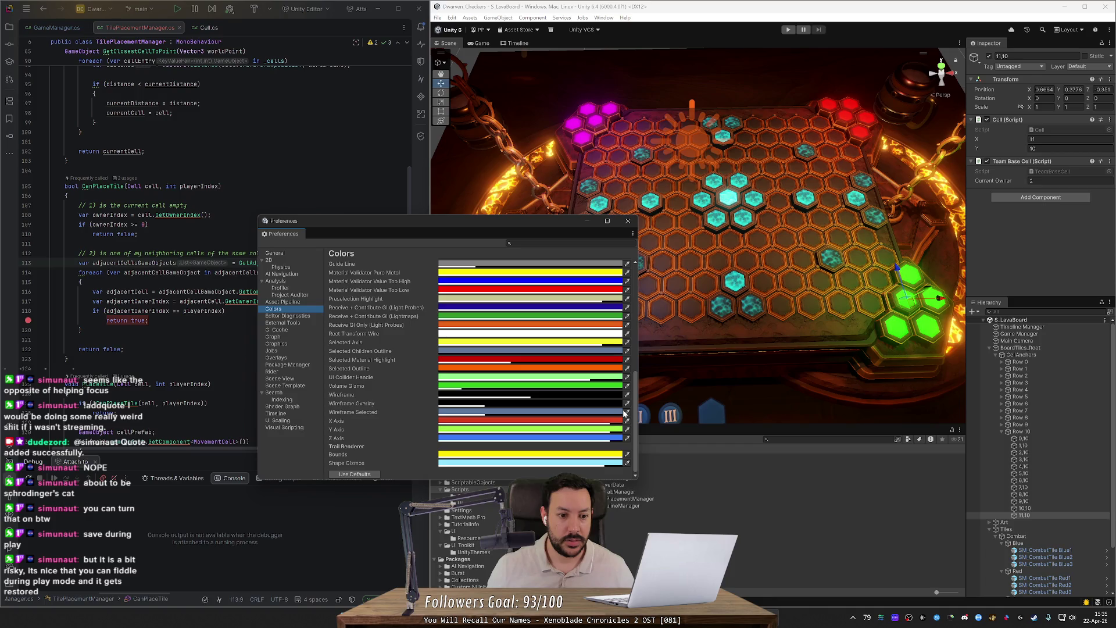
scroll(417, 313, "up", 15)
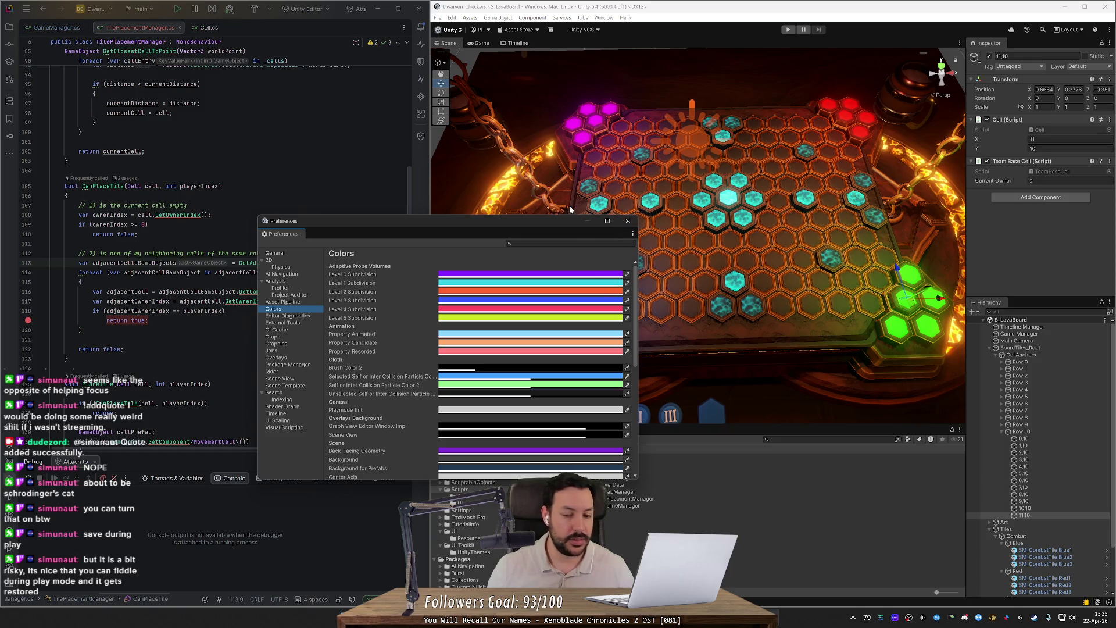
left_click(613, 243)
type("play mode")
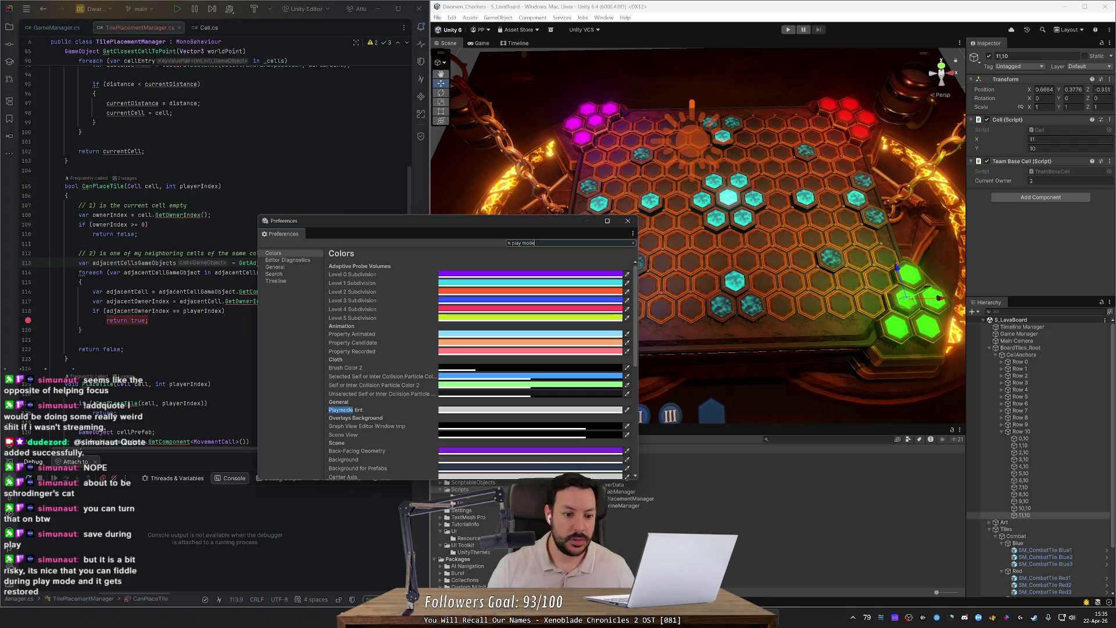
- Change the Playmode tint to green and enter Play mode
left_click(467, 410)
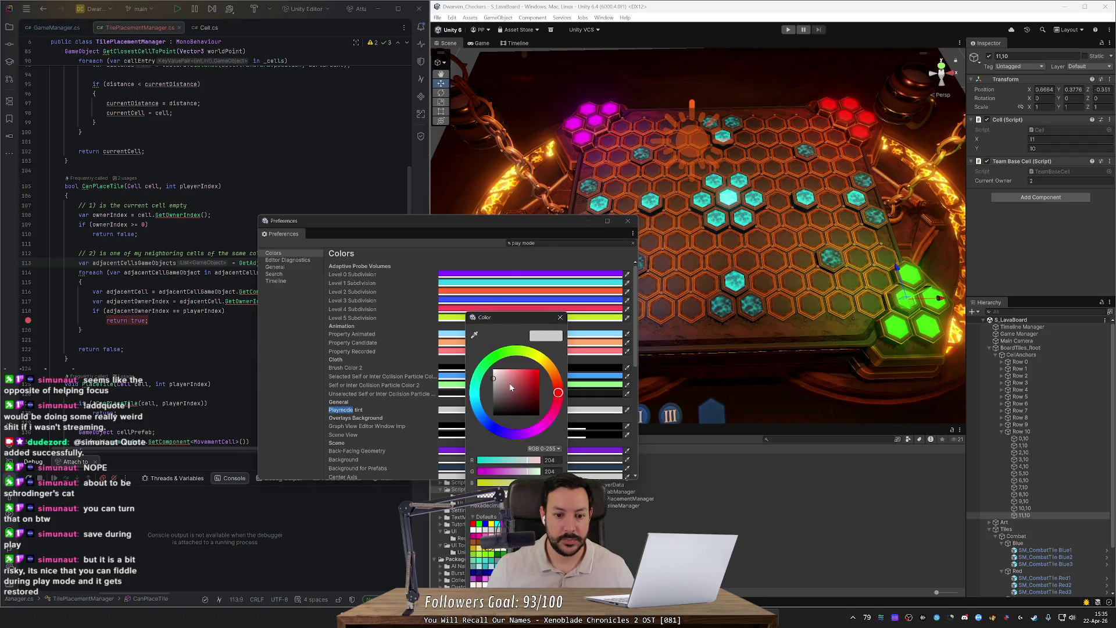
mouse_move(507, 365)
left_mouse_down()
mouse_move(480, 383)
mouse_move(552, 369)
left_mouse_up()
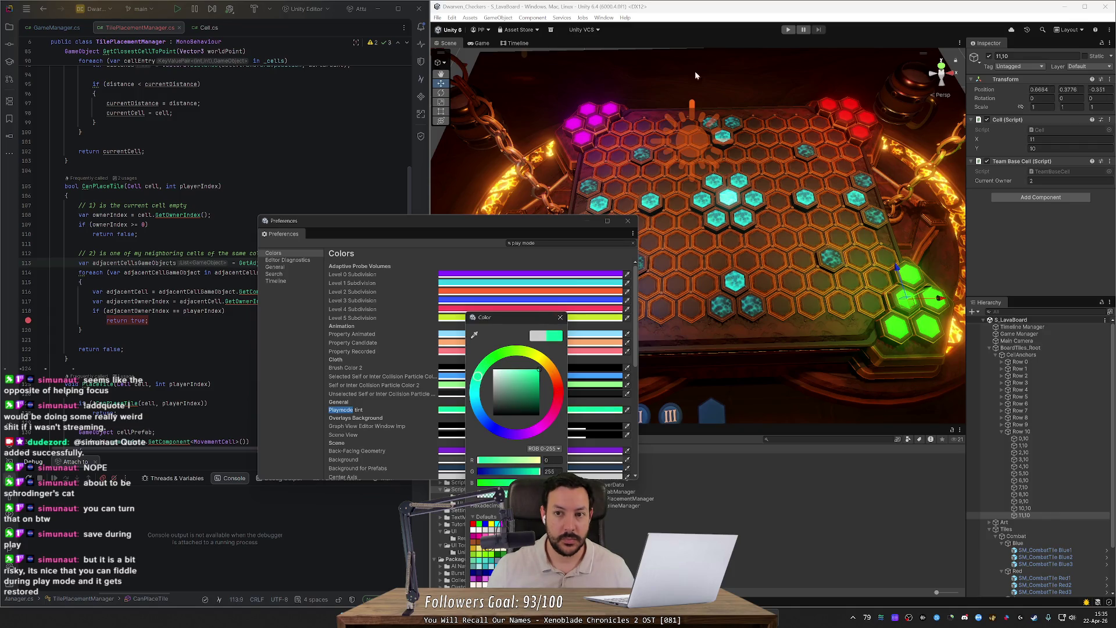
left_click(788, 29)
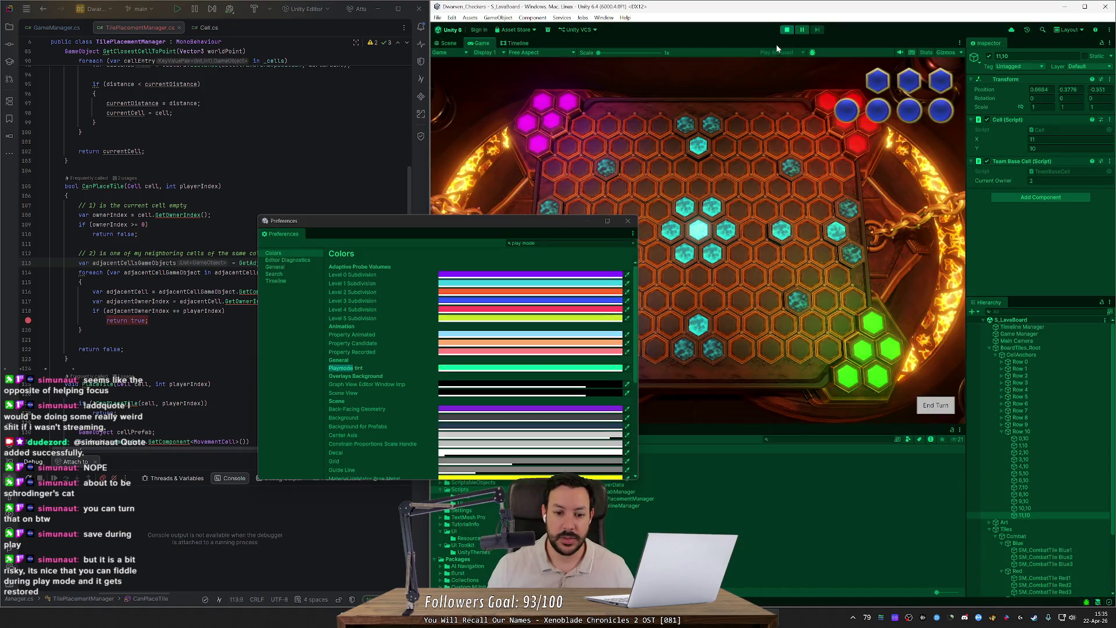
- Adjust the Playmode tint in the colour picker from green to a softened cyan-teal
left_click(506, 368)
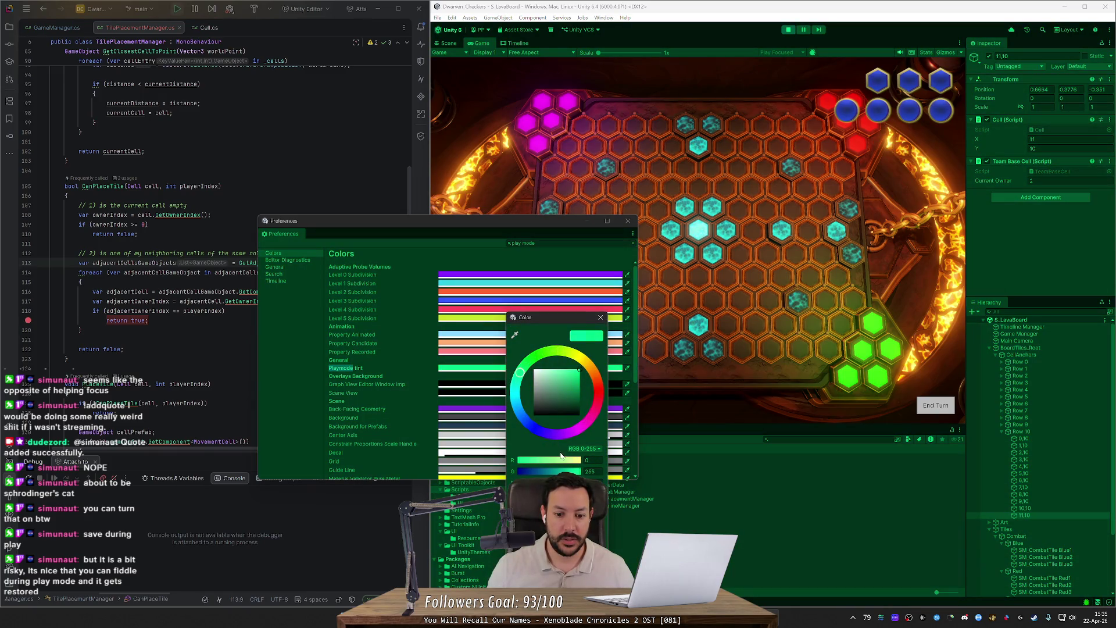
mouse_move(519, 371)
left_mouse_down()
mouse_move(554, 364)
mouse_move(477, 390)
mouse_move(514, 352)
mouse_move(505, 439)
mouse_move(574, 394)
mouse_move(578, 349)
left_mouse_up()
left_click(547, 370)
left_click(555, 372)
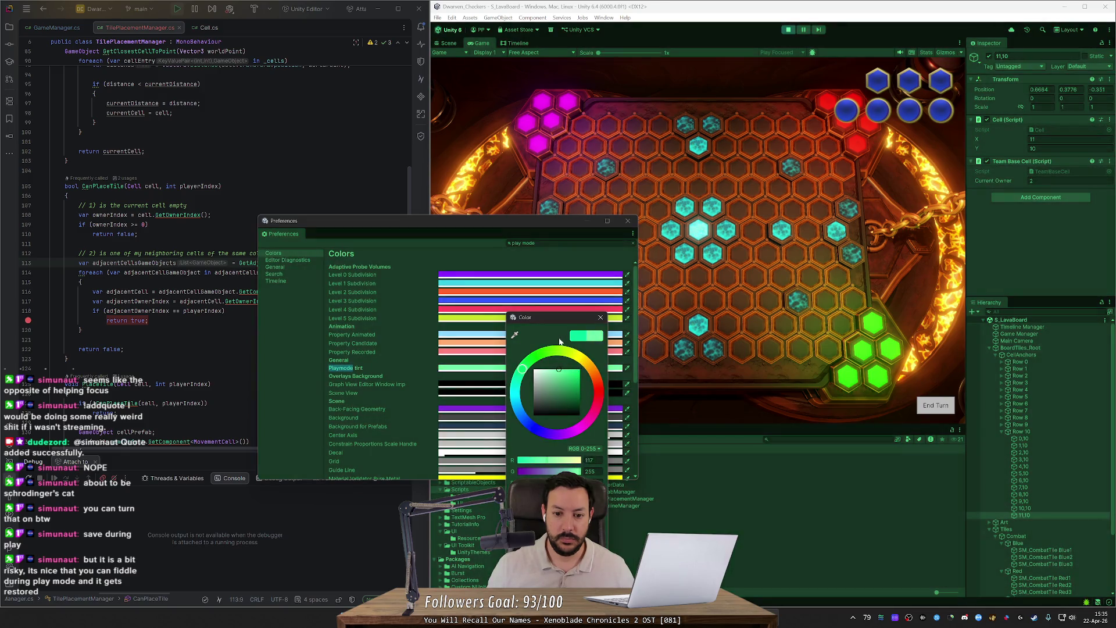
left_click(515, 336)
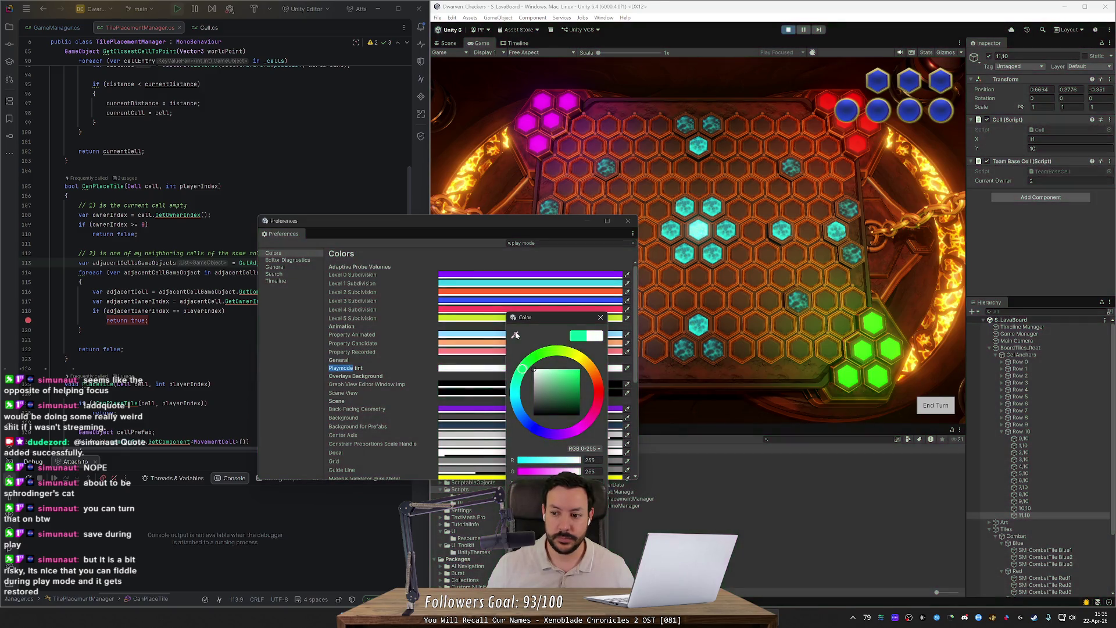
left_click(547, 326)
left_click_drag(524, 365, 503, 401)
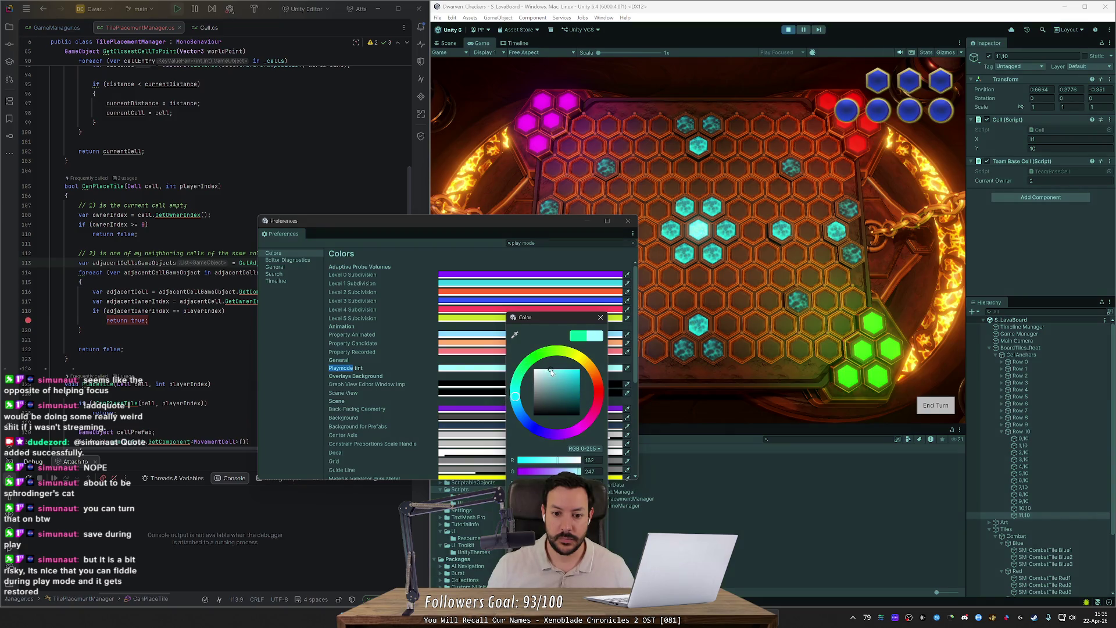
left_click(554, 366)
left_click_drag(554, 366, 584, 363)
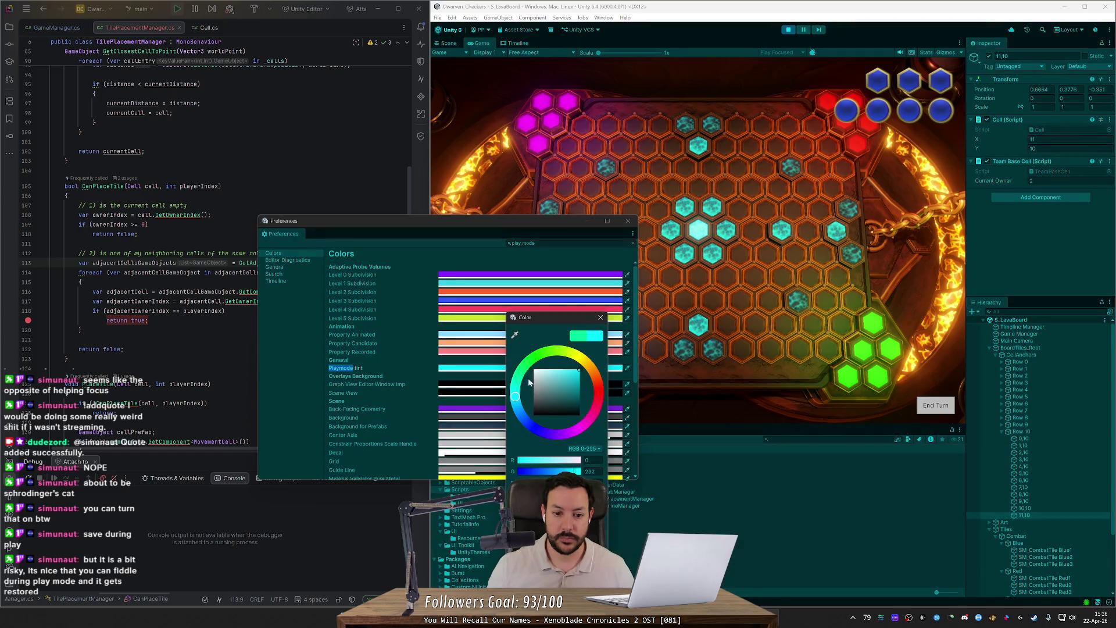
left_click(518, 397)
left_click(511, 394)
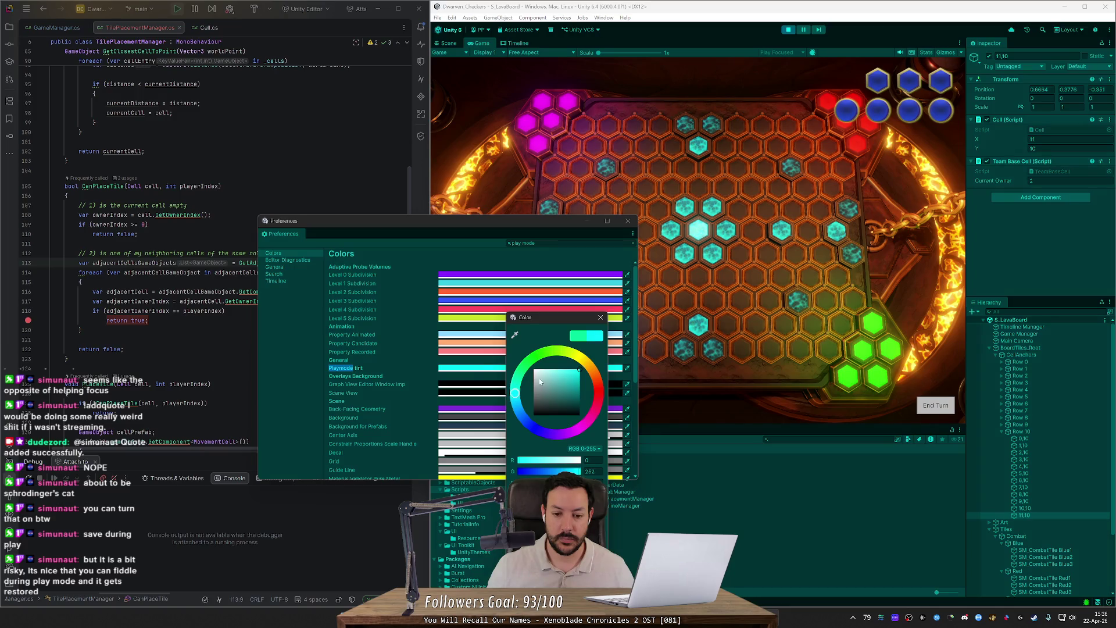
left_click_drag(573, 372, 564, 372)
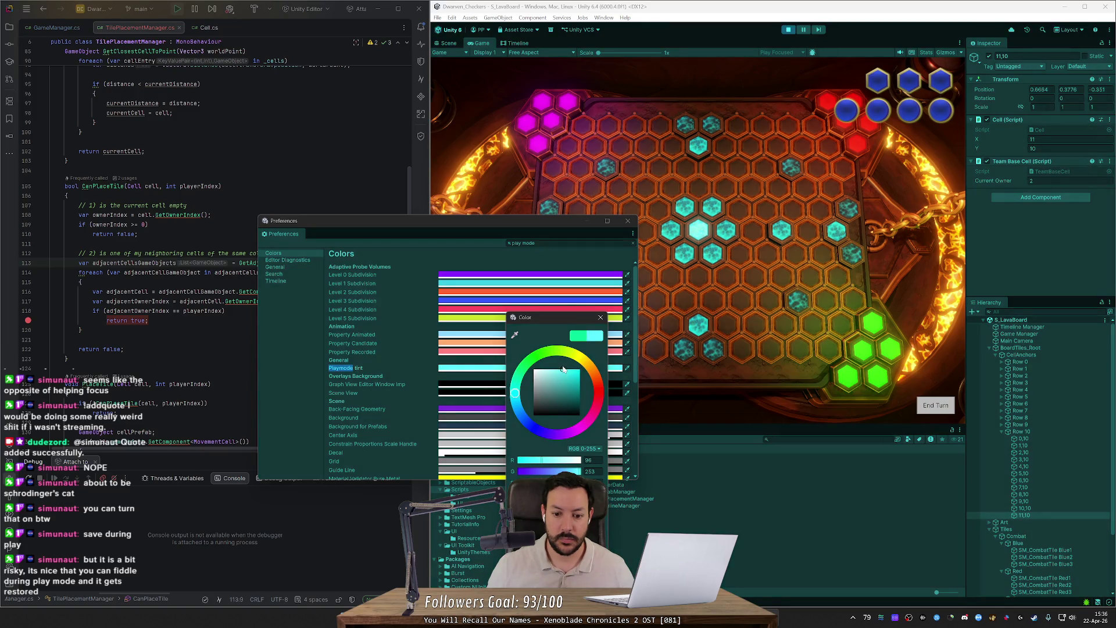
- Close the colour picker and Preferences window, then stop the running game
left_click(787, 30)
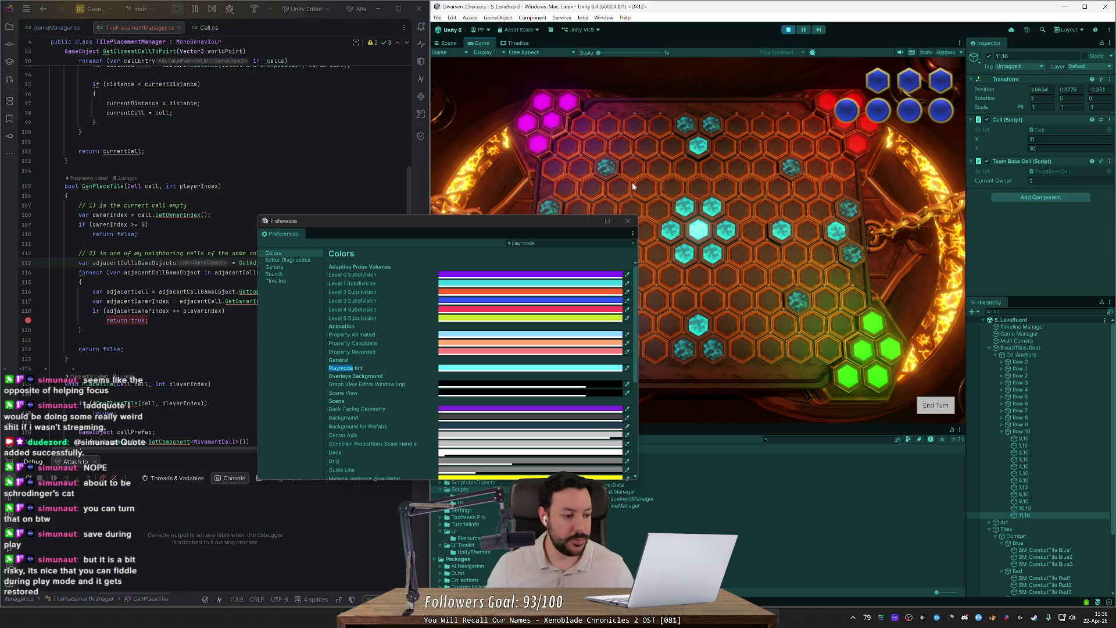
left_click(628, 222)
left_click(788, 29)
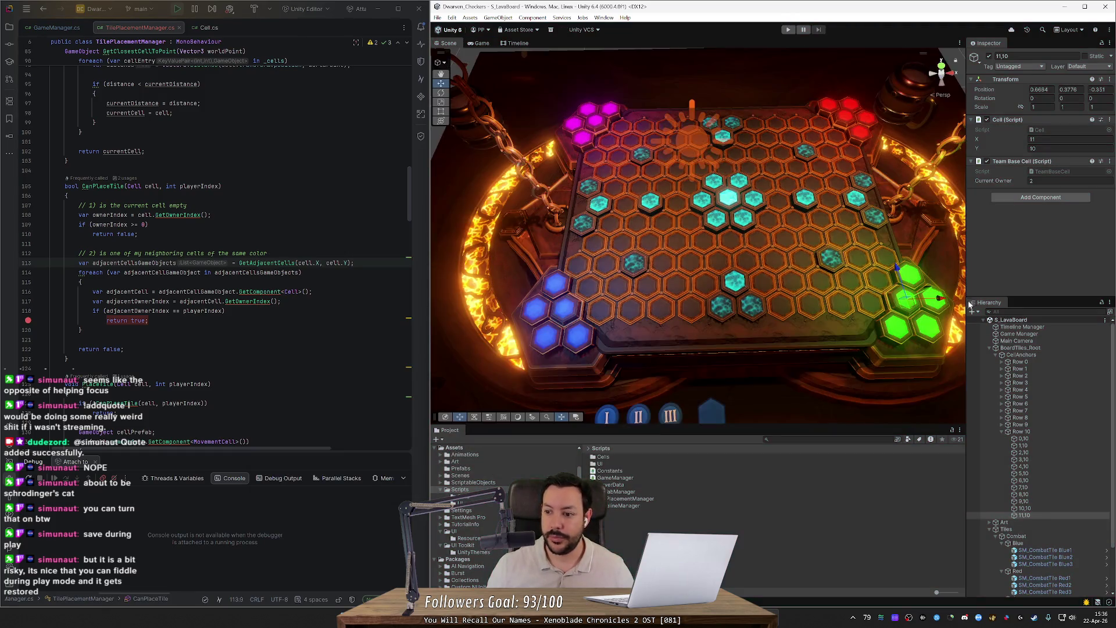
- Re-enter Current Owner for the upper corner base cells 0,10, 11,10, -1,9 and 11,9
left_click(1036, 515)
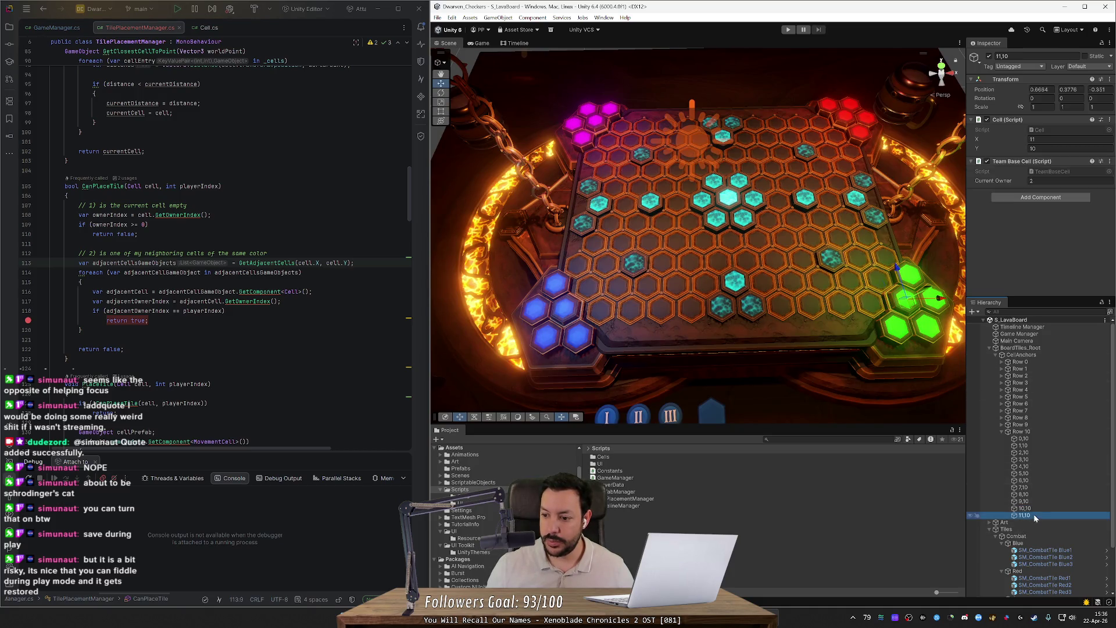
left_click(1029, 444, "ctrl")
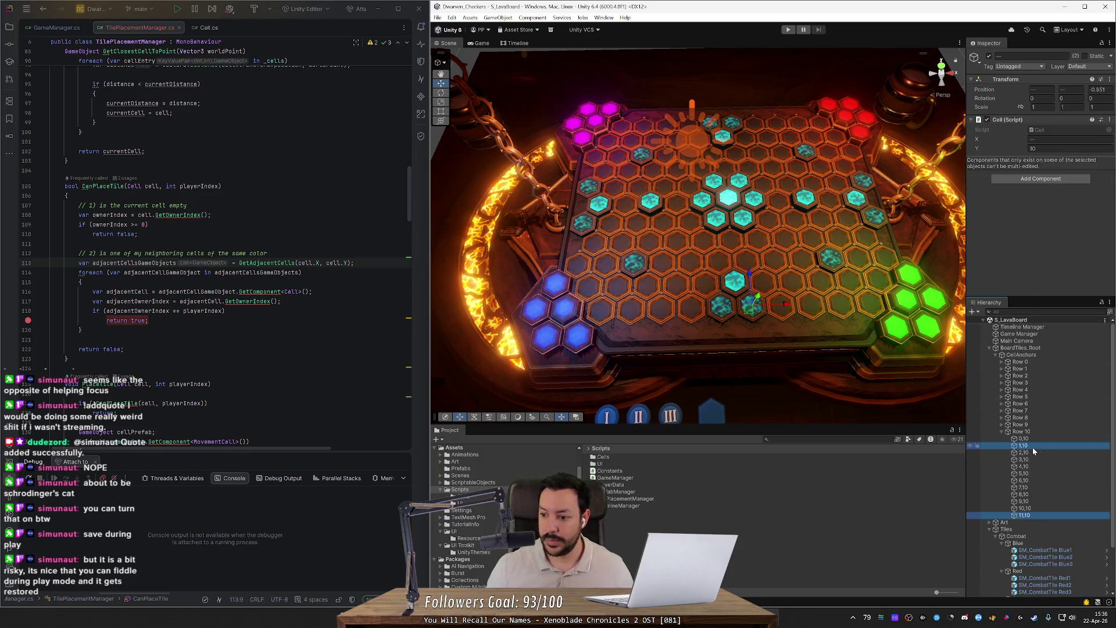
left_click(1024, 439)
left_click(1035, 181)
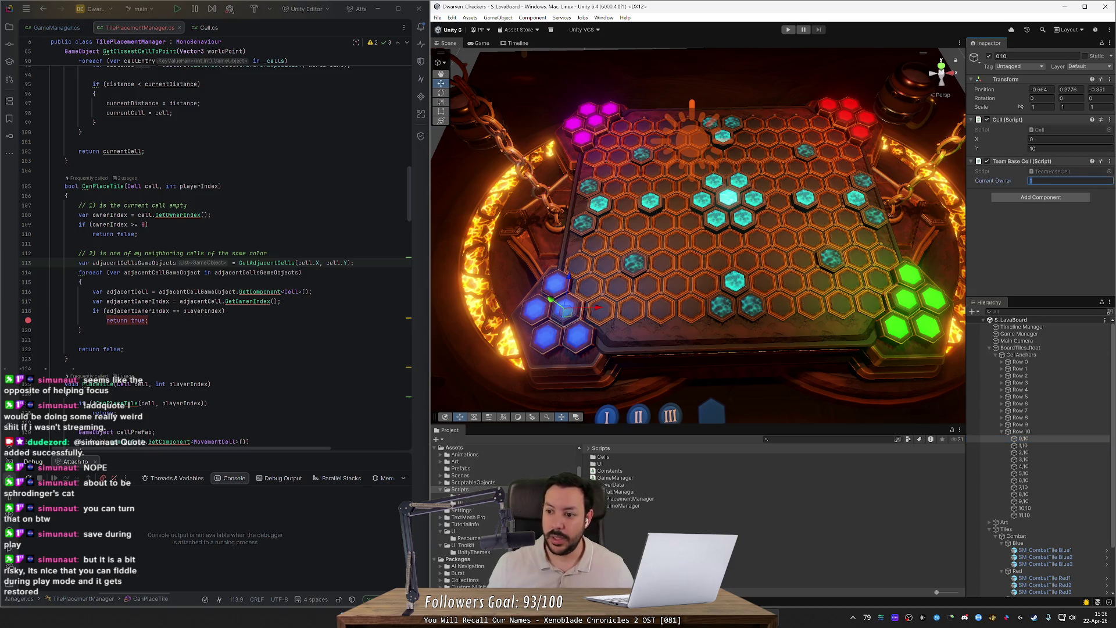
left_click(1046, 445)
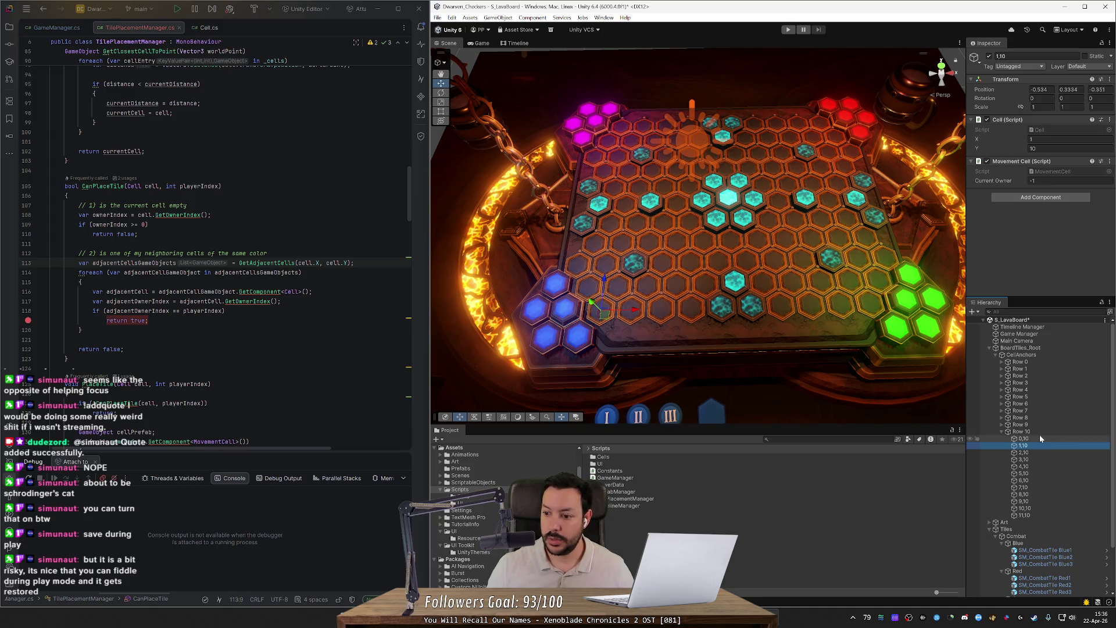
left_click(1026, 515)
left_click(1034, 181)
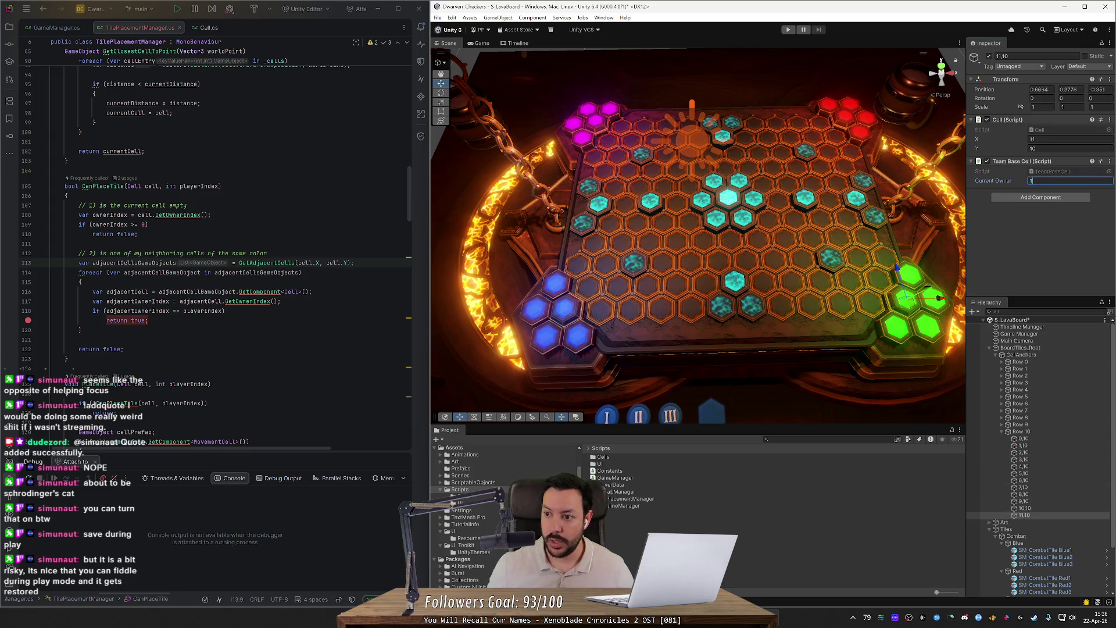
left_click(1001, 425)
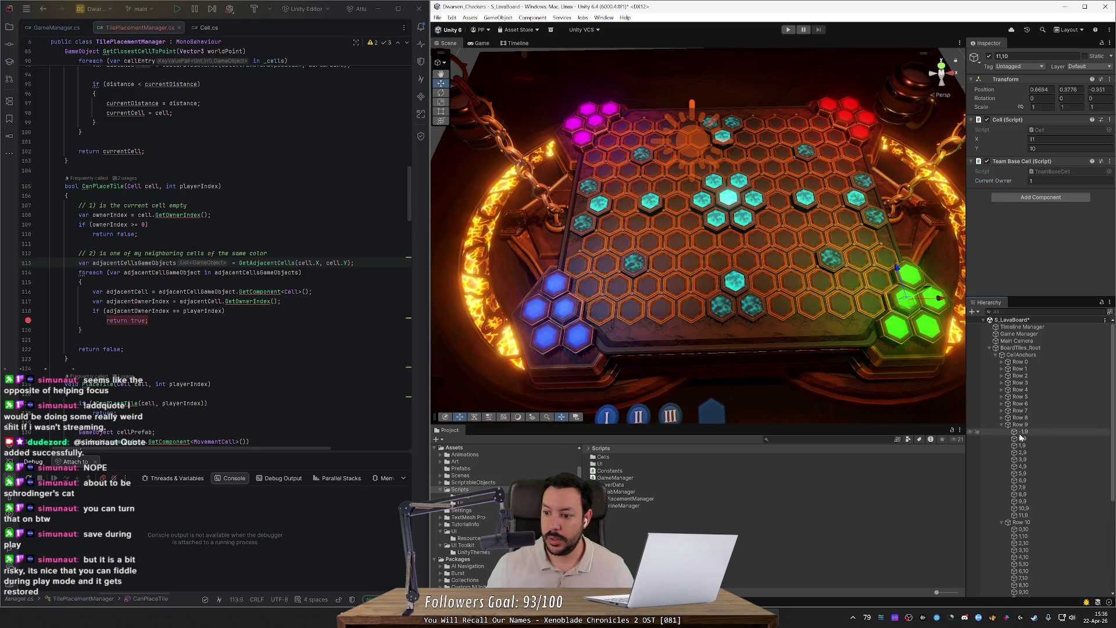
left_click(1023, 431)
left_click(1035, 181)
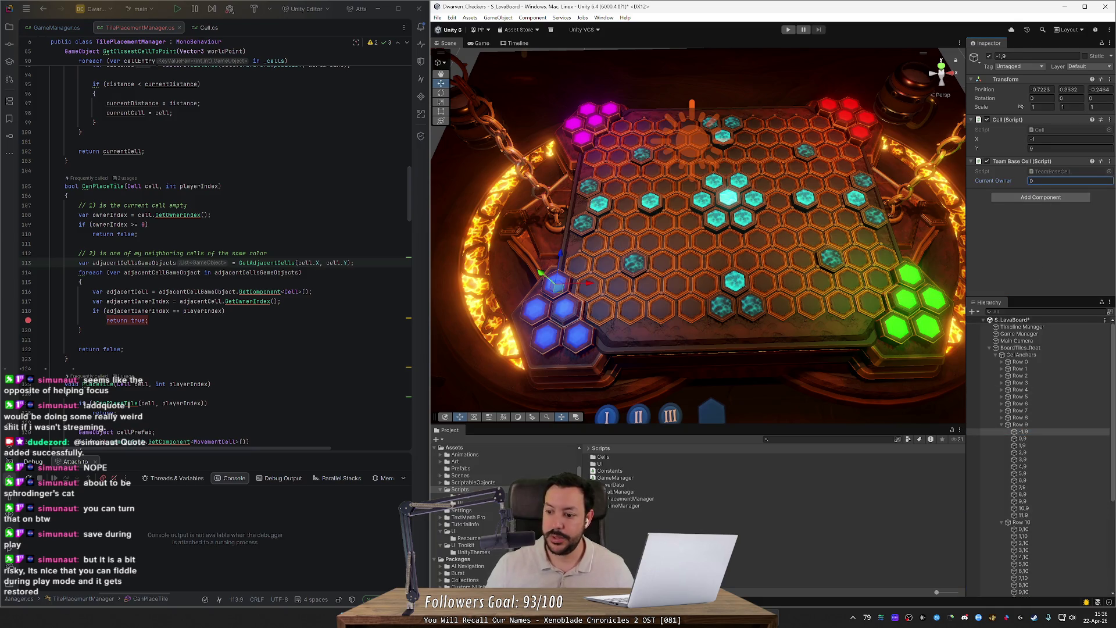
left_click(1022, 515)
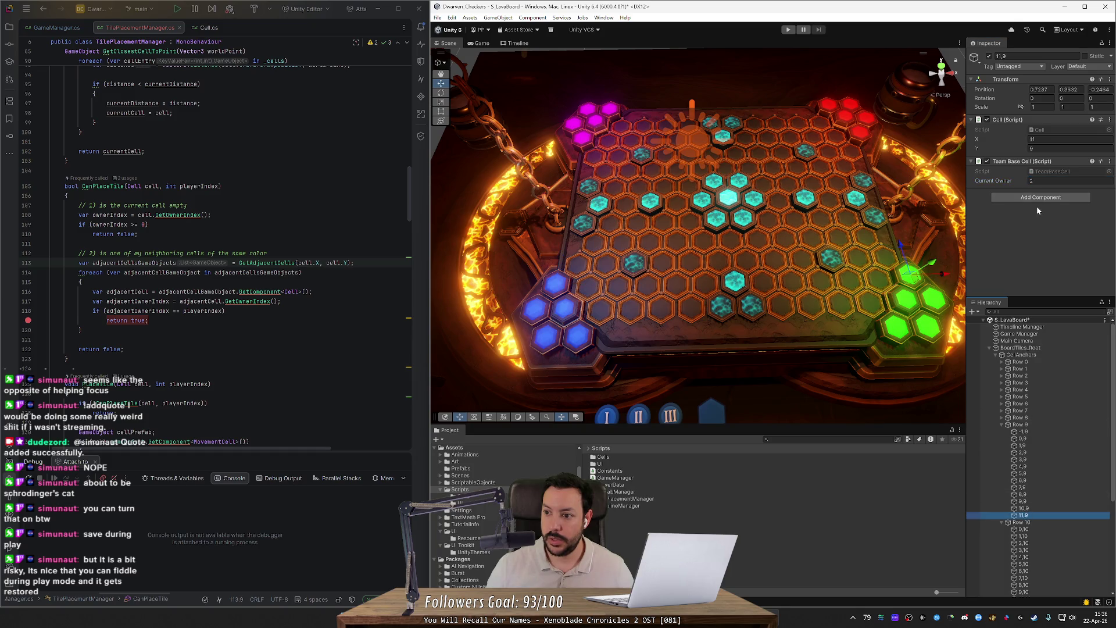
left_click(1038, 181)
type("1")
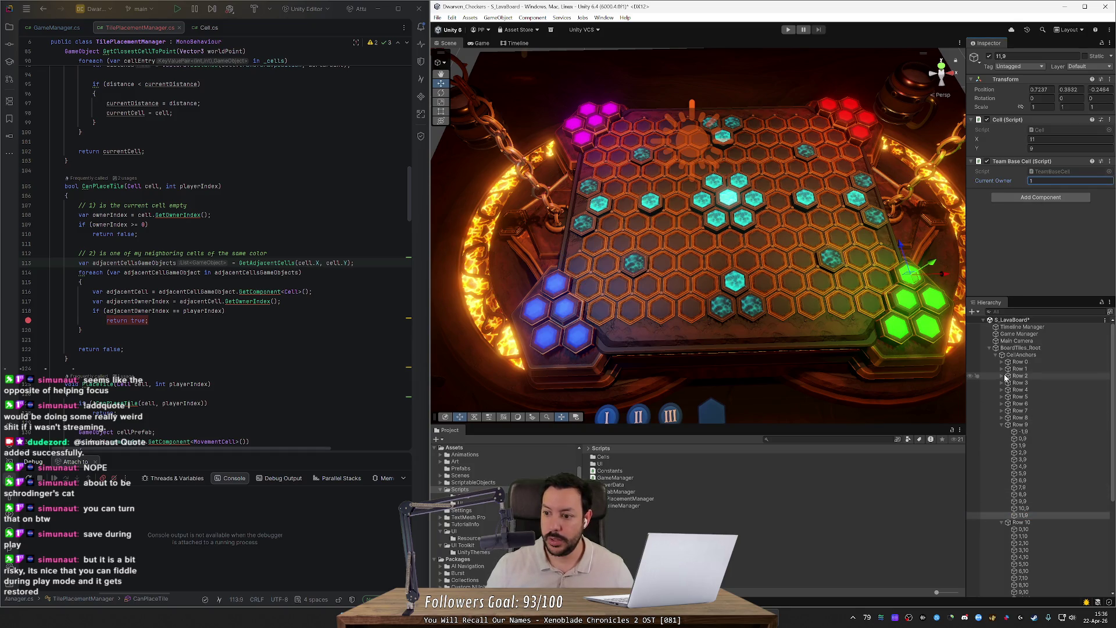
- Re-enter Current Owner for lower corner cells -1,1, 11,1 and 0,0, setting 11,0 to 2
left_click(1002, 368)
left_click(1023, 376)
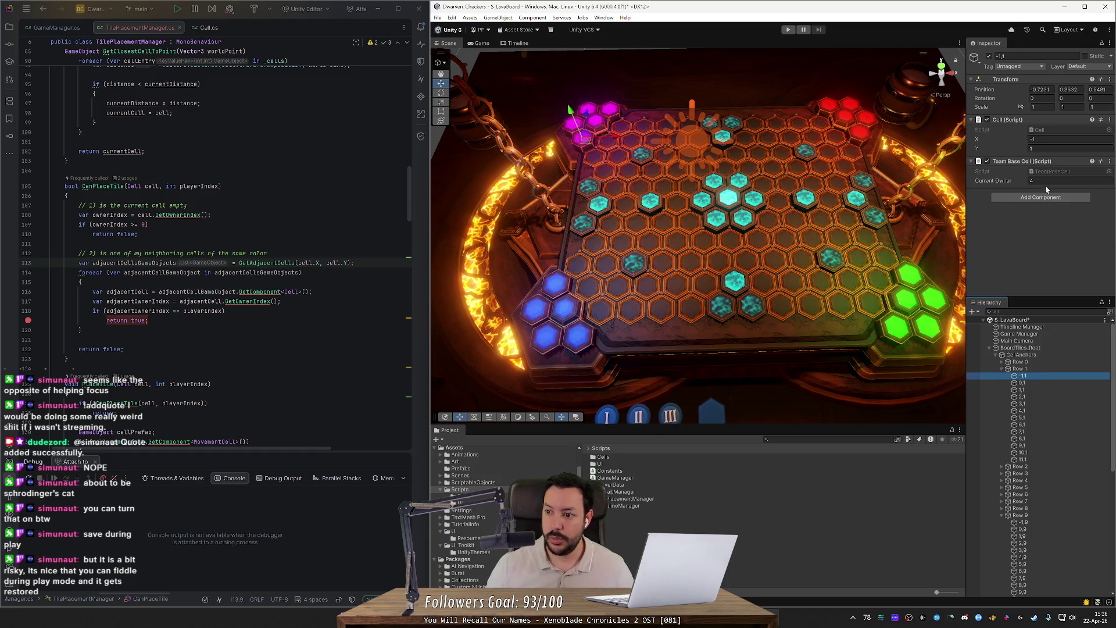
left_click(1041, 180)
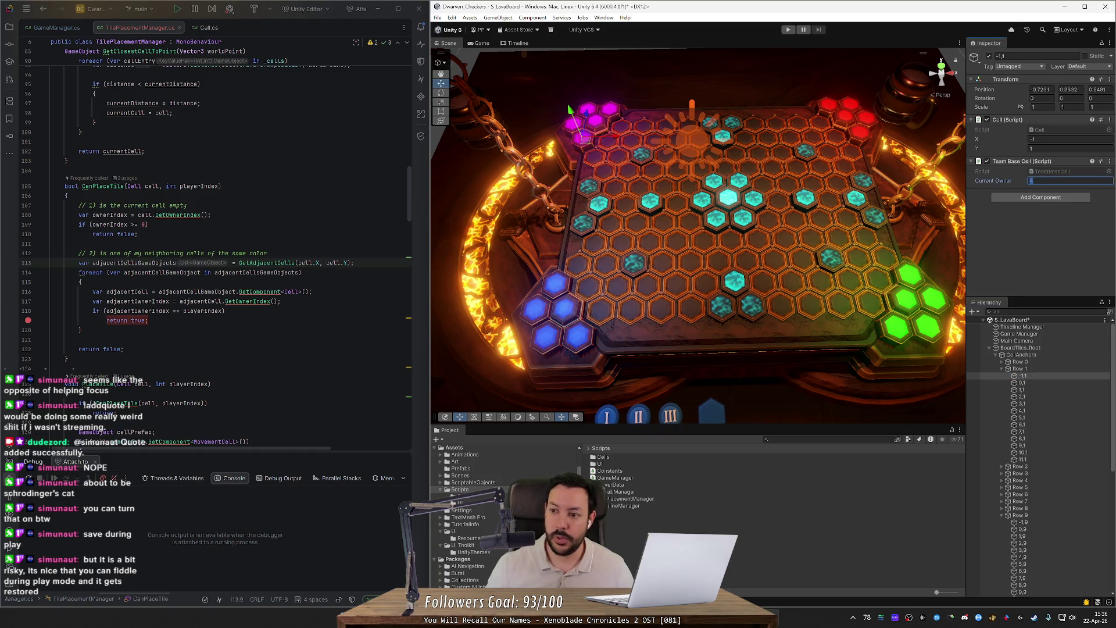
left_click(1025, 459)
left_click(1041, 181)
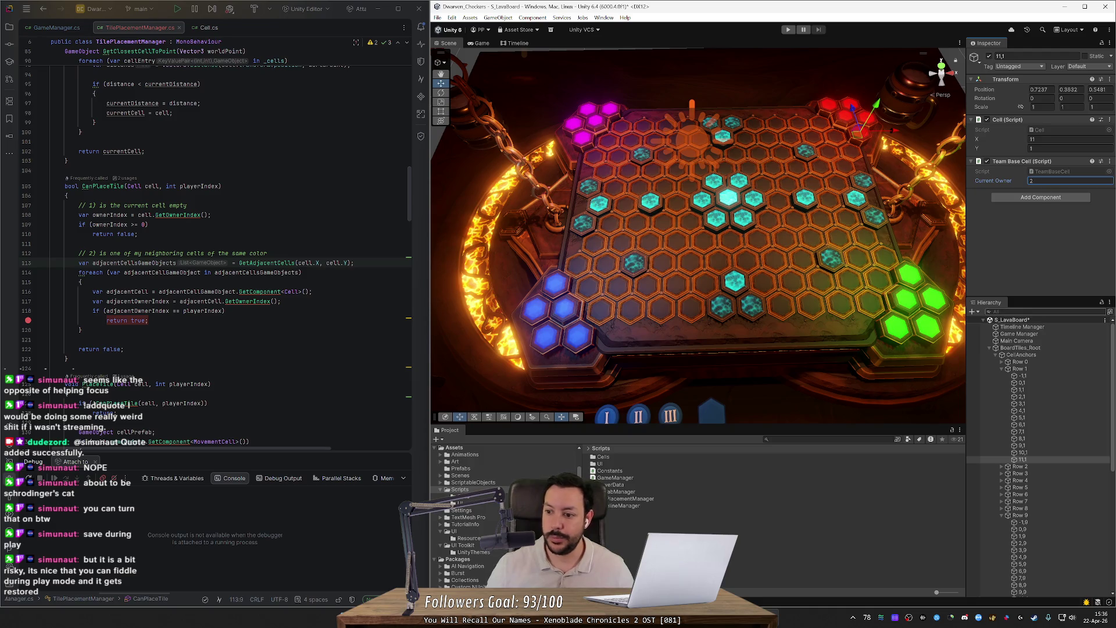
left_click(1001, 362)
left_click(1020, 362)
left_click(1021, 369)
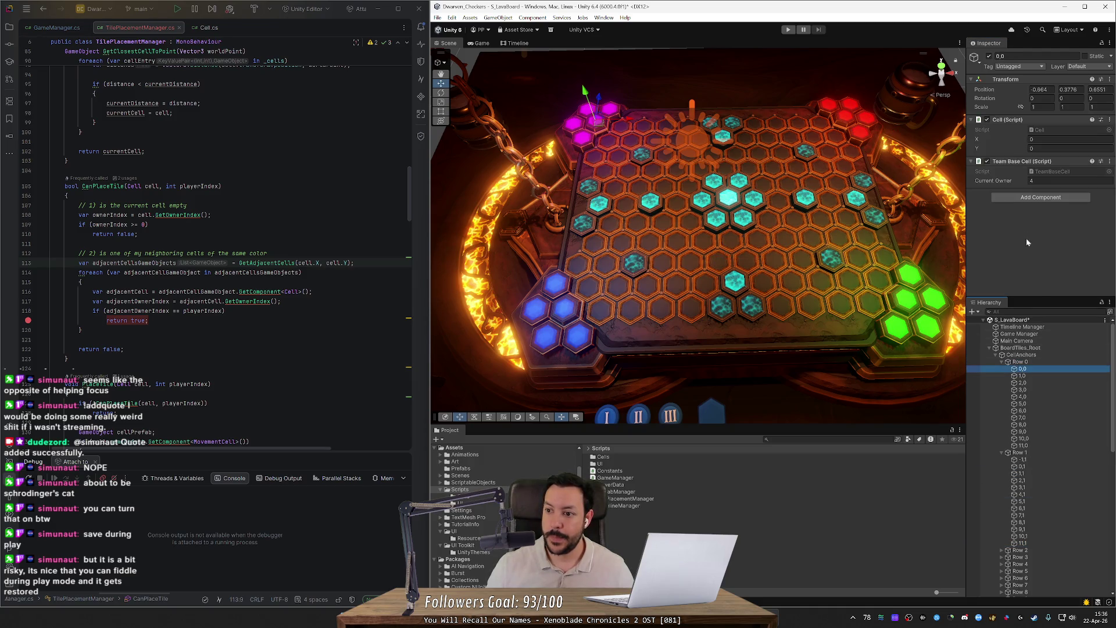
left_click(1041, 181)
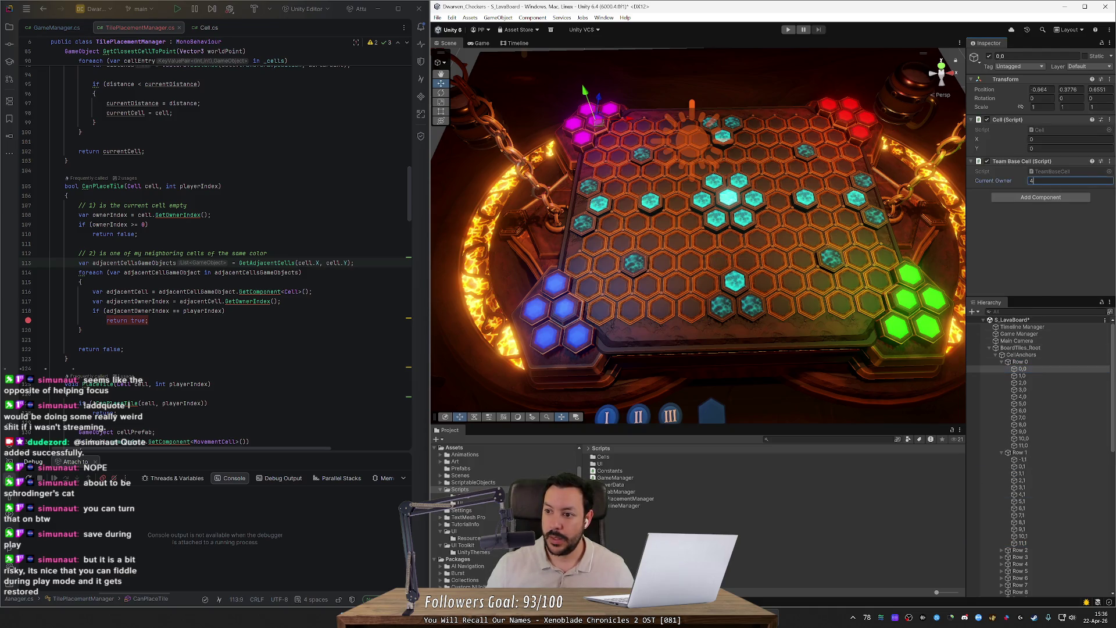
left_click(1021, 446)
left_click(1040, 180)
type("2")
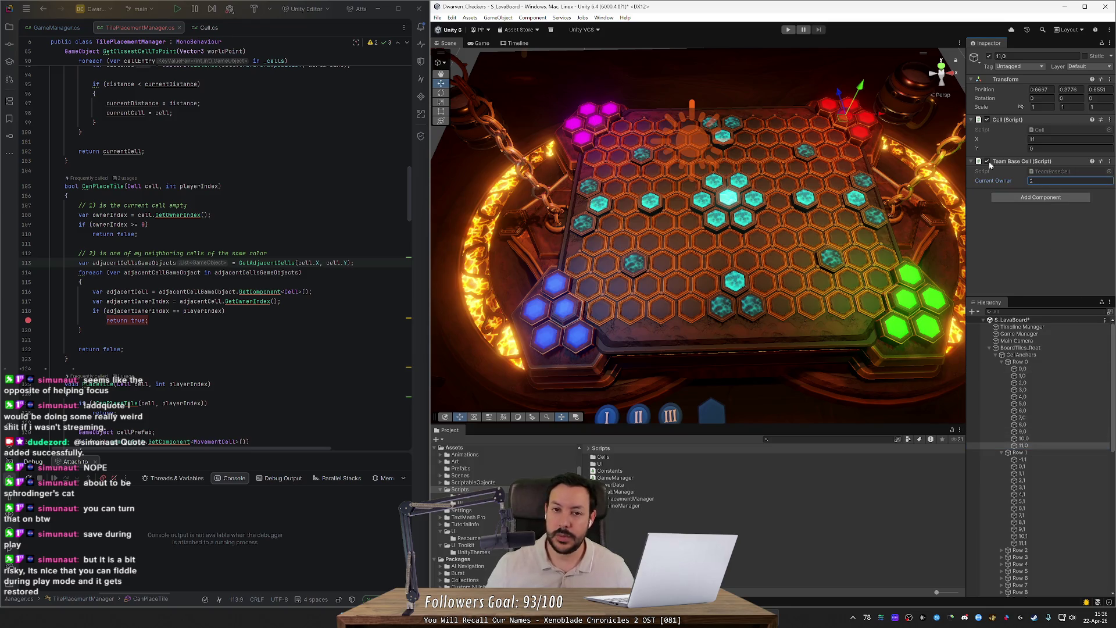
key("Return")
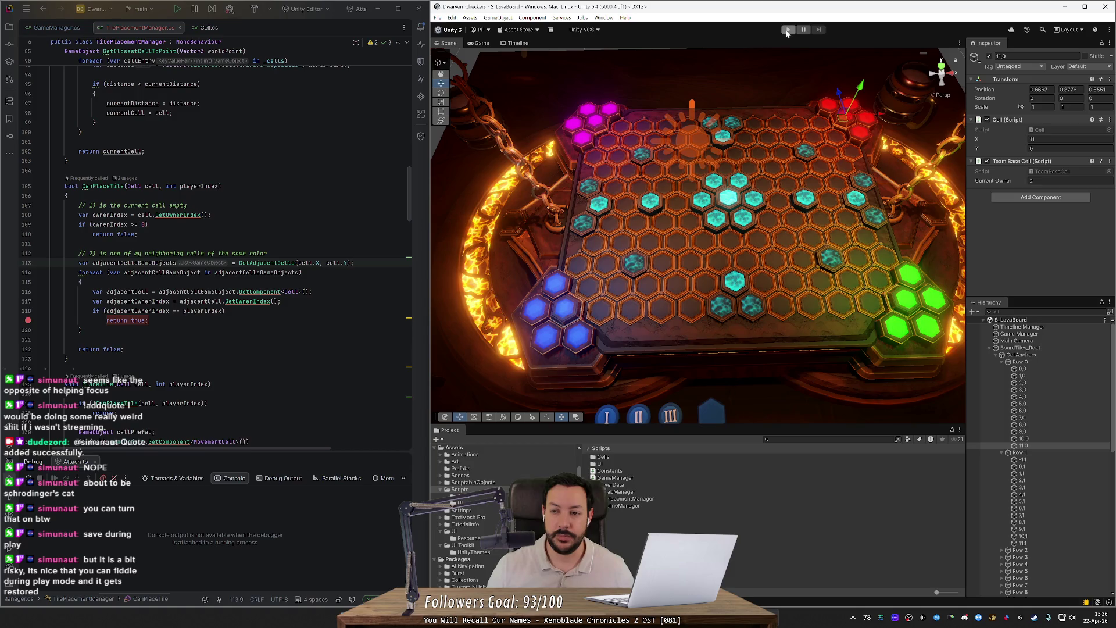
- Play the game and drag a line of blue tiles, then remove the CanPlaceTile breakpoint and open GetOwnerIndex
left_click(788, 30)
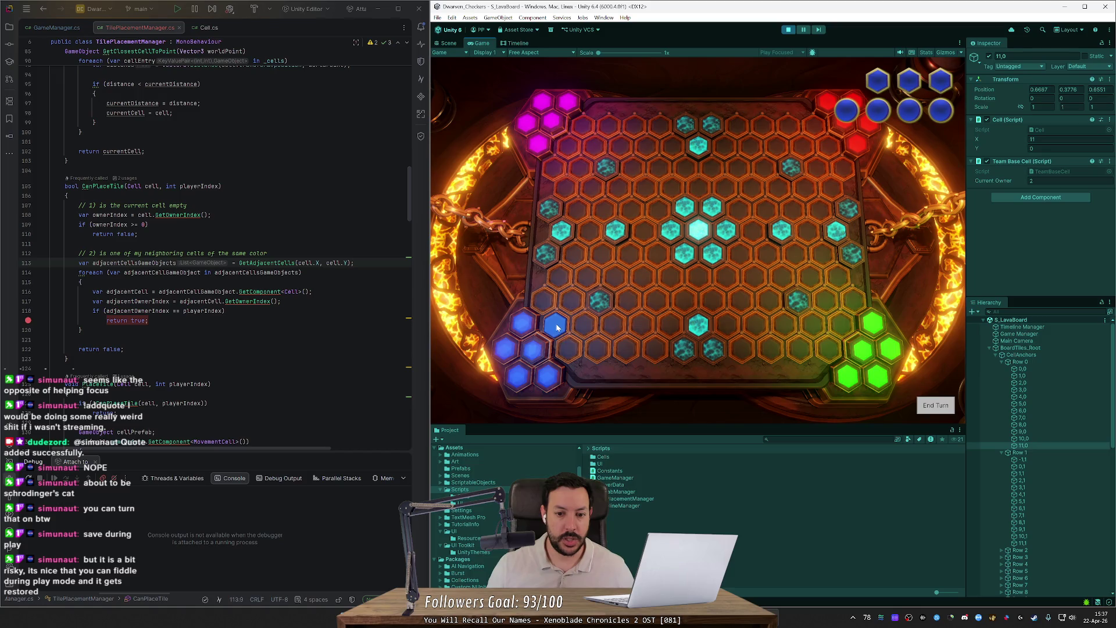
mouse_move(589, 271)
left_mouse_down()
mouse_move(626, 298)
mouse_move(650, 340)
left_mouse_up()
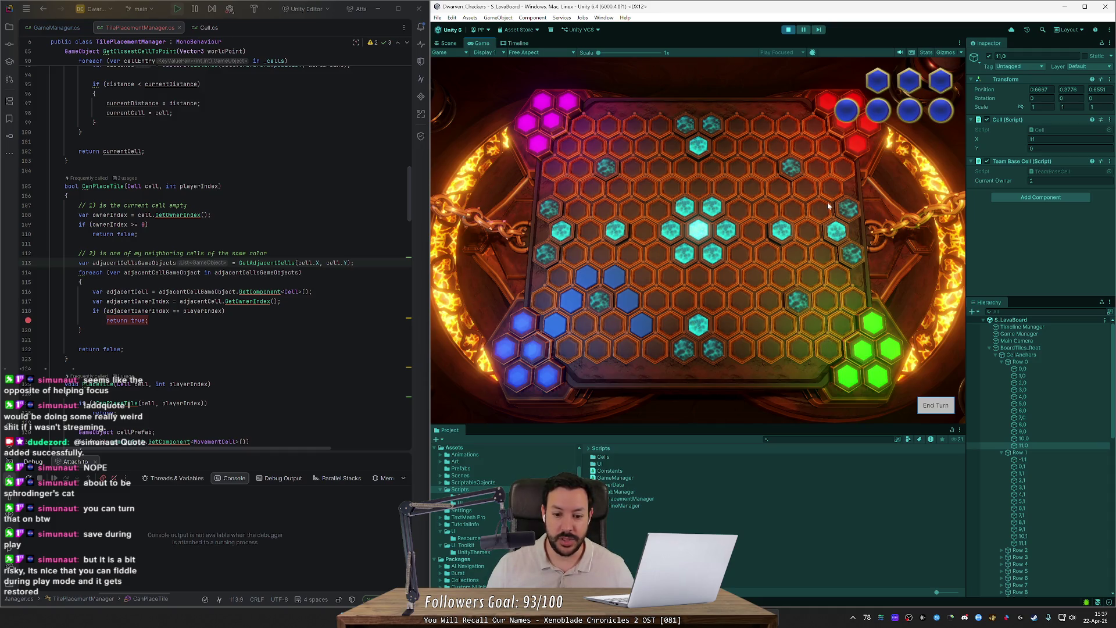
left_click(27, 320)
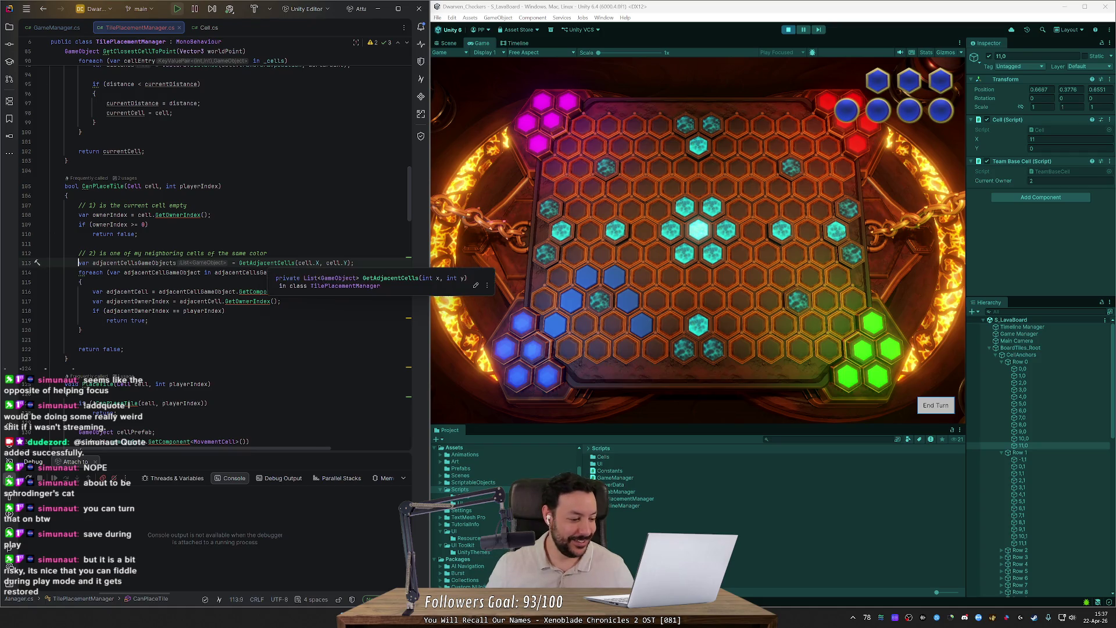
mouse_move(267, 263)
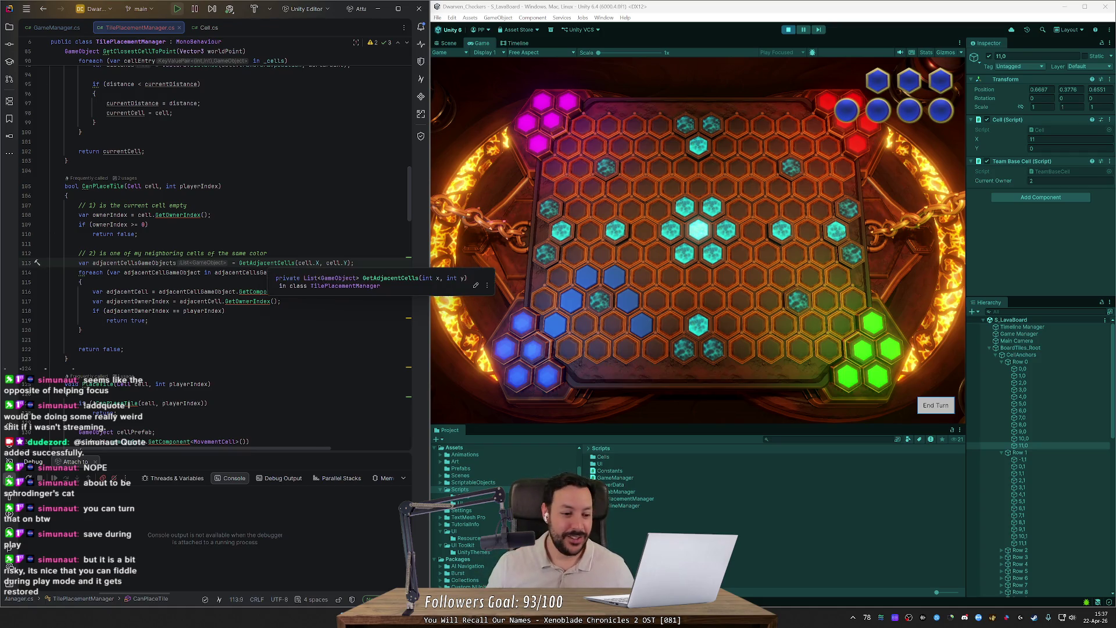
left_click(177, 214, "ctrl")
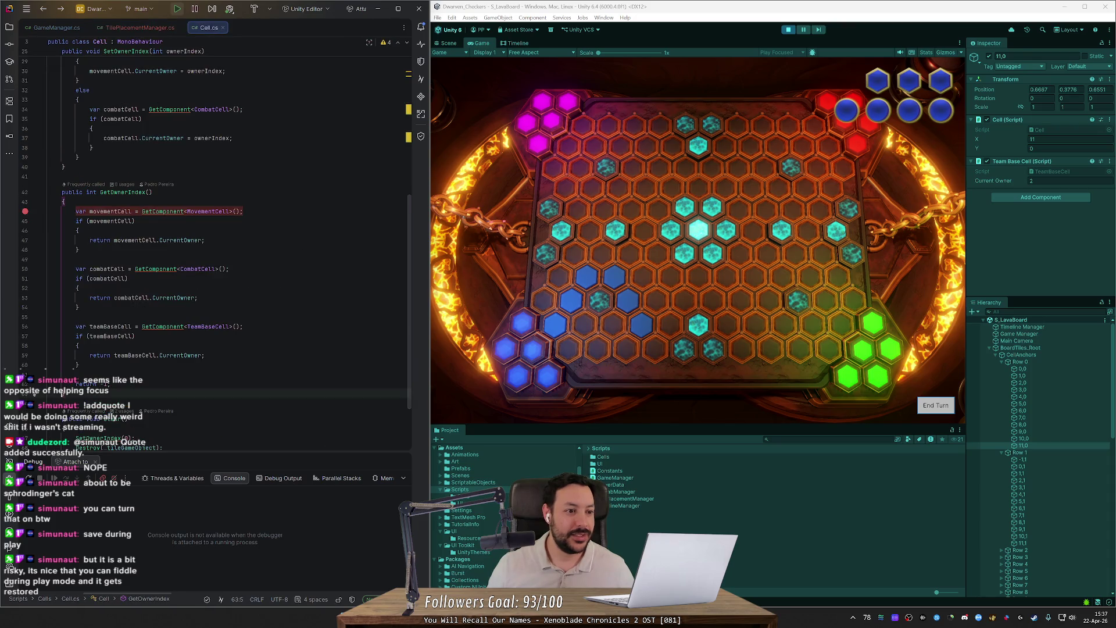
- Attach Rider's debugger to the running Unity Editor from the Unity toolbar dropdown
left_click(230, 8)
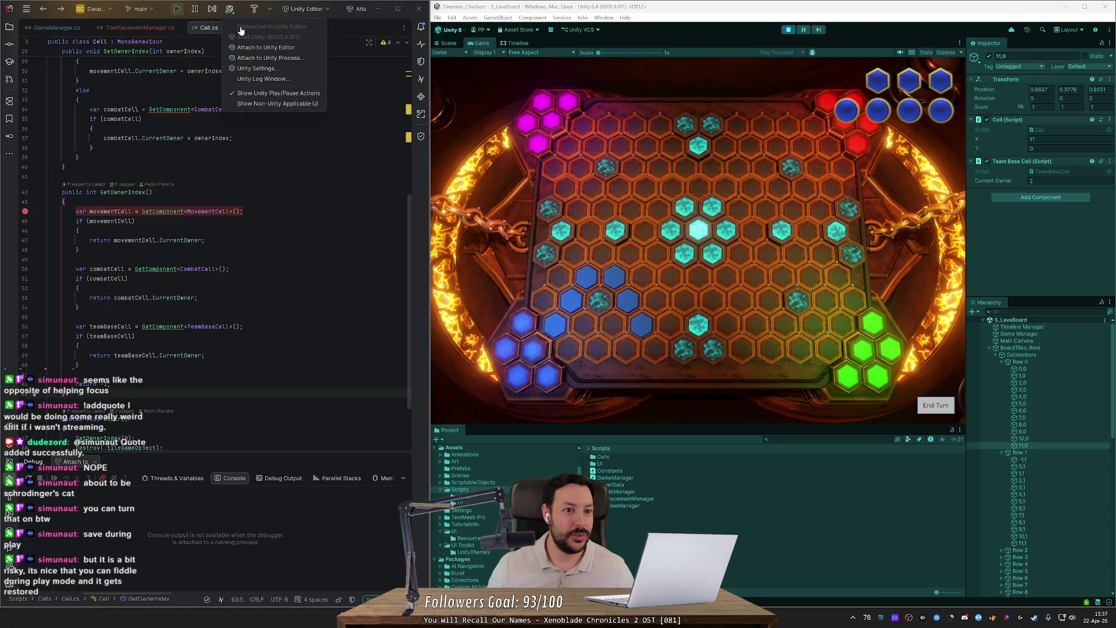
left_click(243, 48)
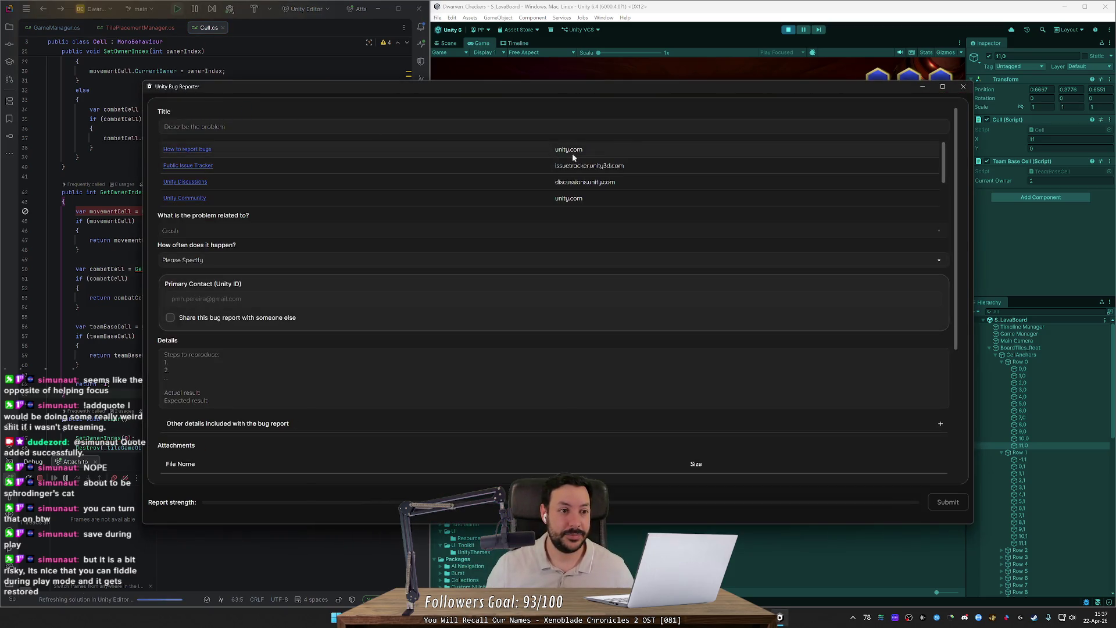
- Close the Unity bug report, relaunch Unity Editor from Rider, and decline restoring scene backups
left_click(963, 86)
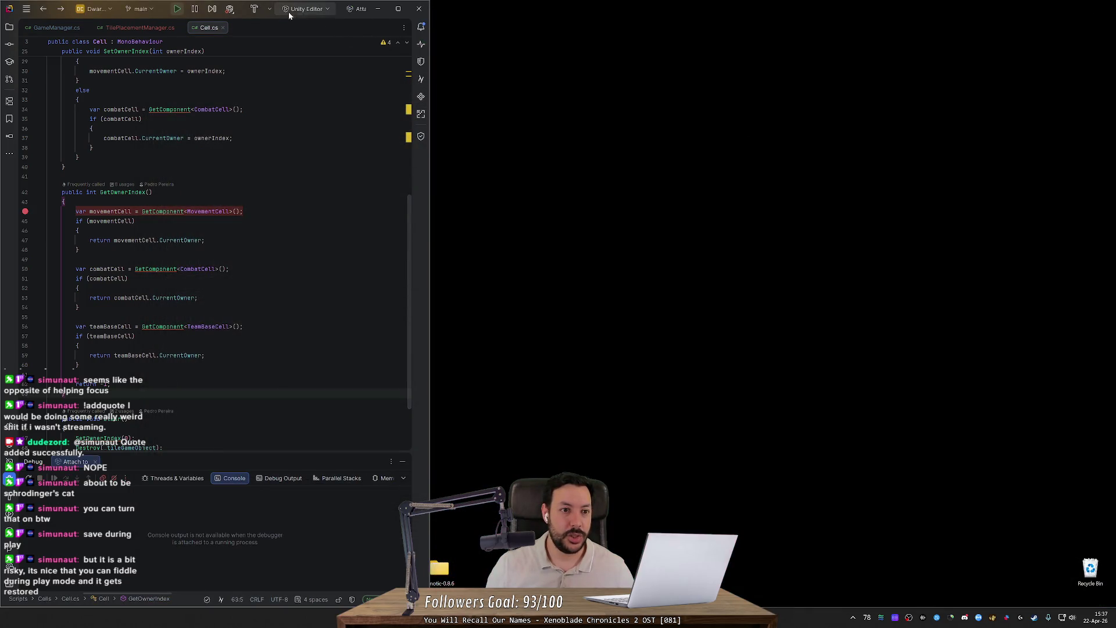
left_click(316, 12)
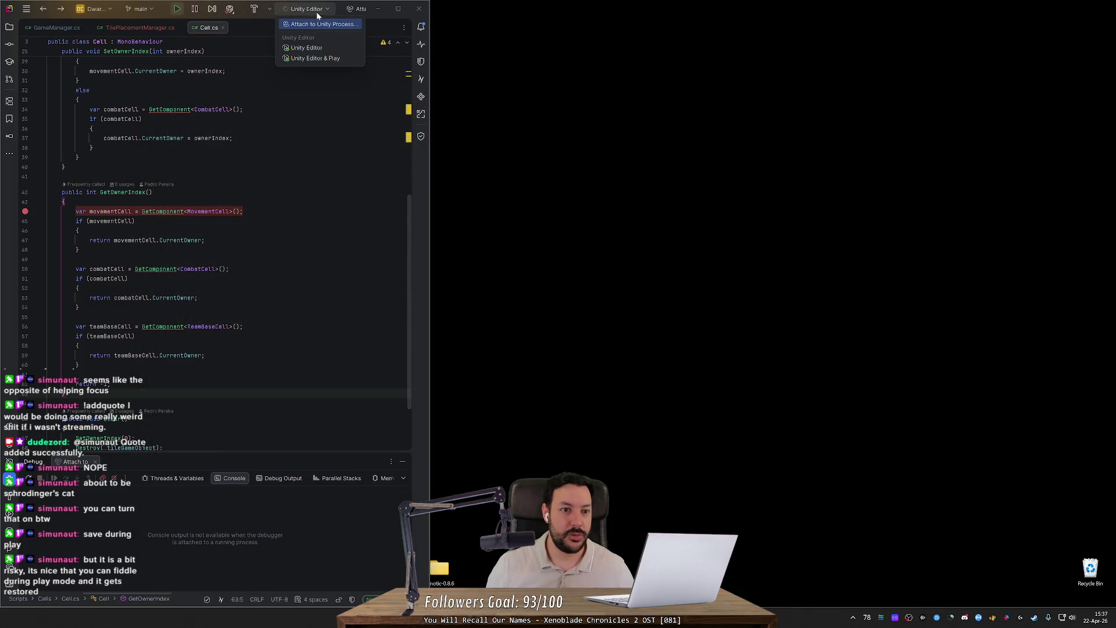
left_click(230, 10)
left_click(252, 37)
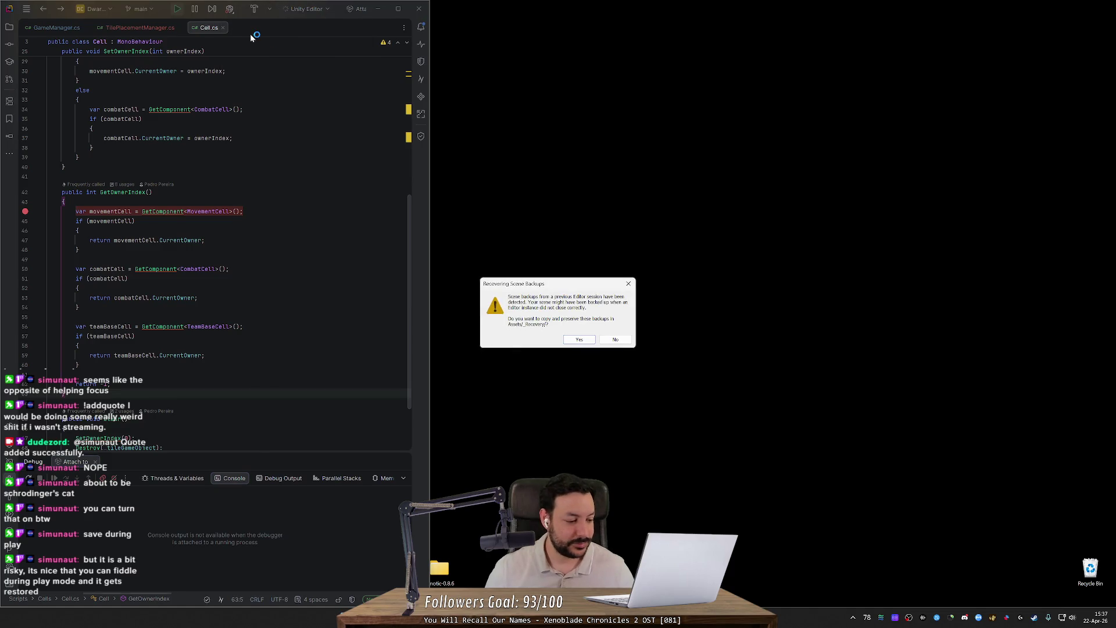
left_click(613, 341)
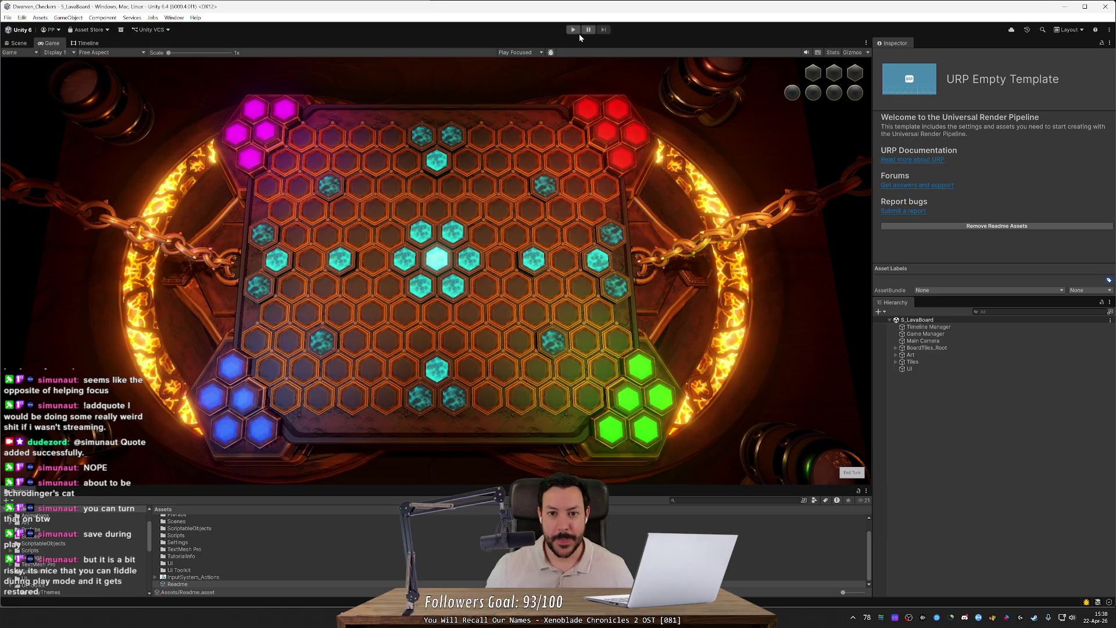
- Snap Unity to the right half of the screen and enter play mode
key("super+Right")
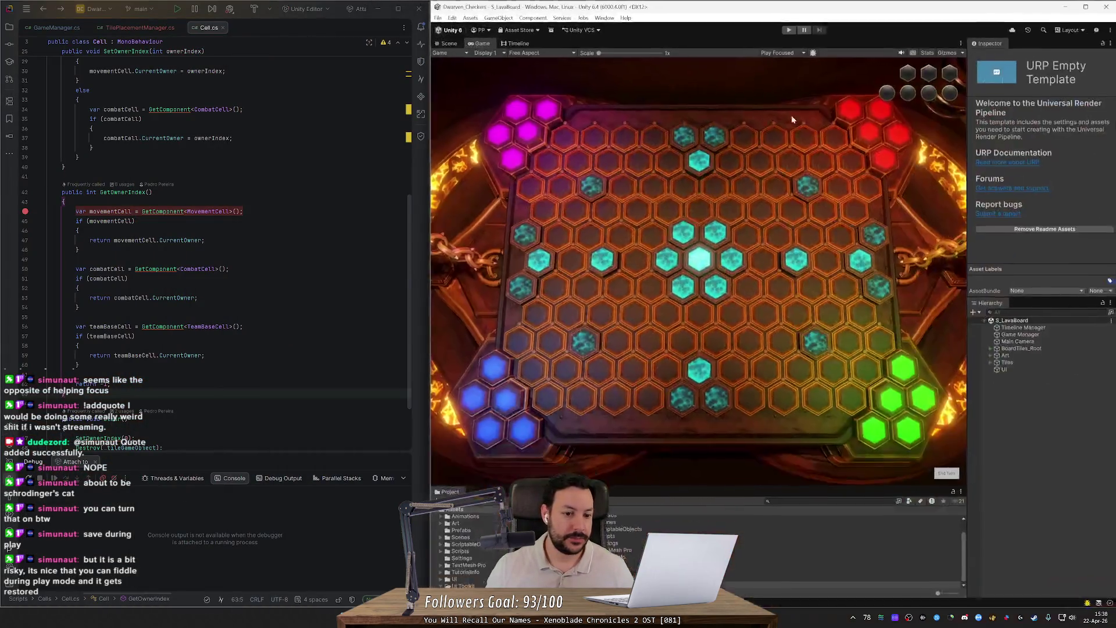
left_click(789, 31)
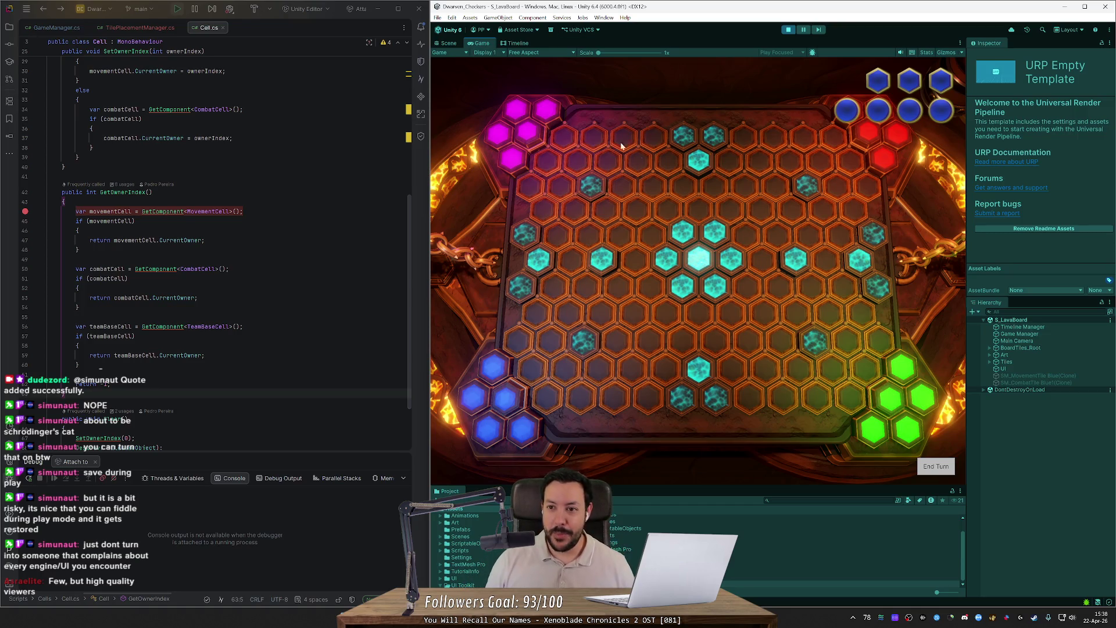
- Place two blue tiles and end the turn, then place two green tiles and end green's turn
left_click(547, 375)
left_click(532, 370)
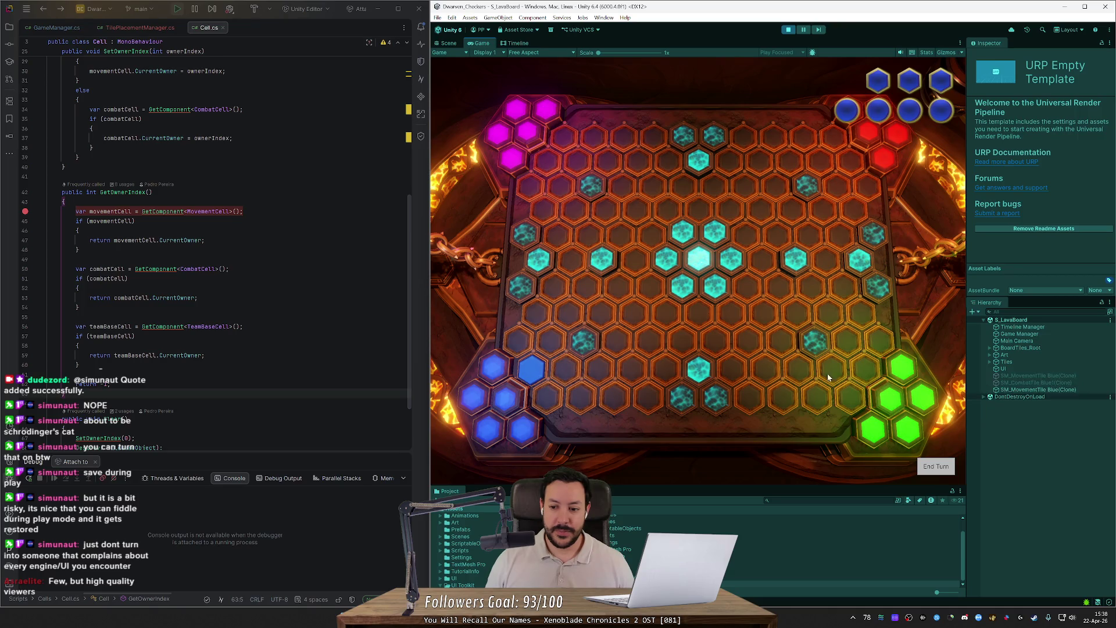
left_click(935, 471)
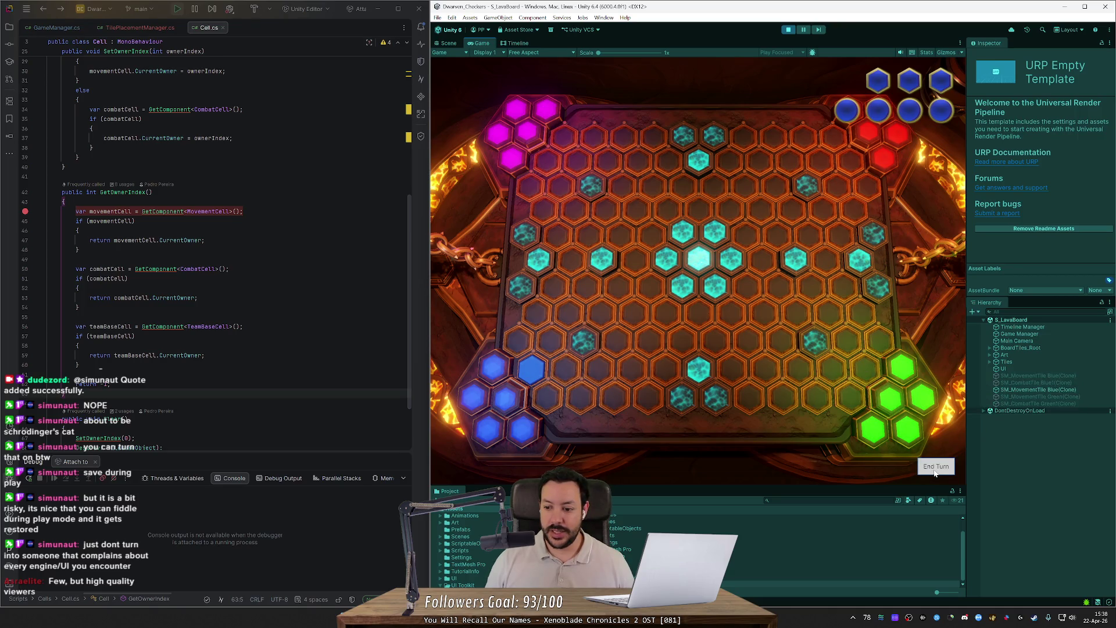
key("ctrl+shift+c")
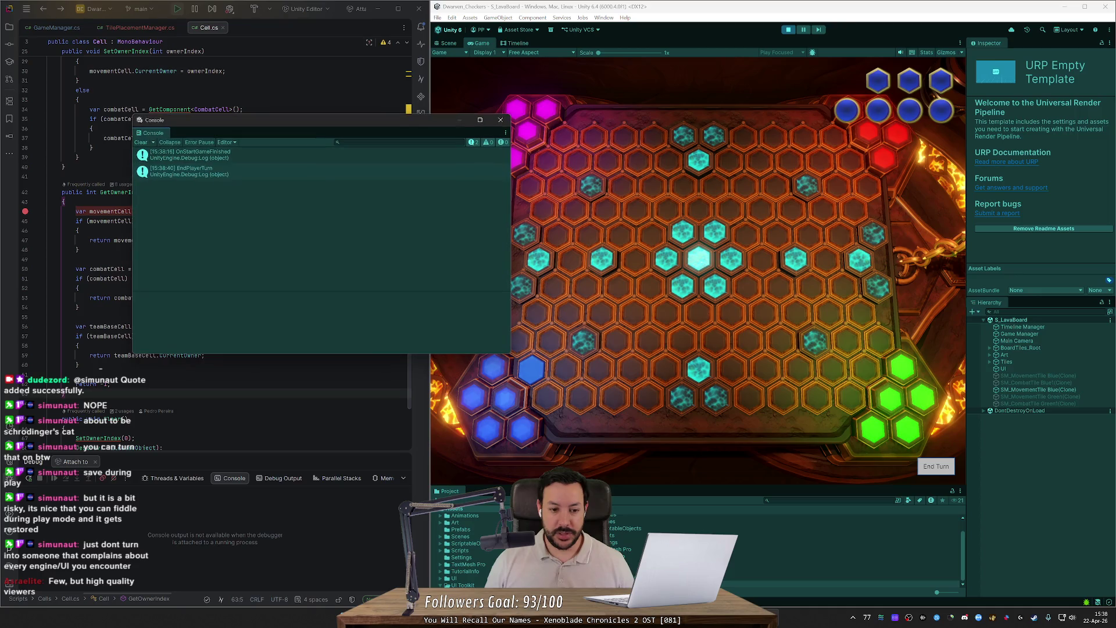
left_click(501, 120)
left_click(877, 353)
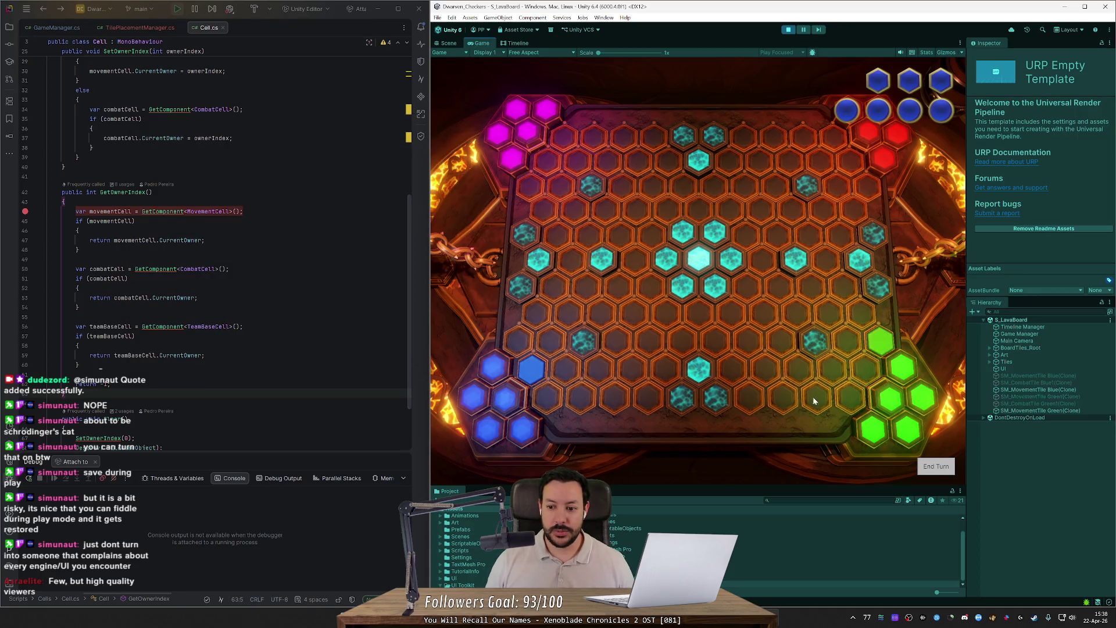
left_click(860, 331)
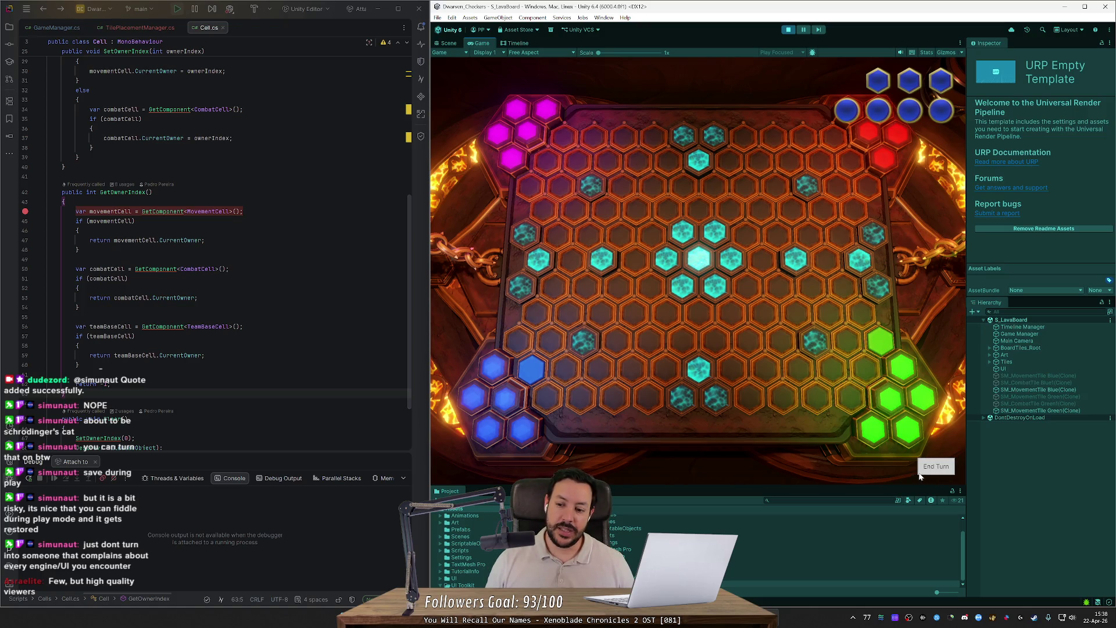
left_click(928, 467)
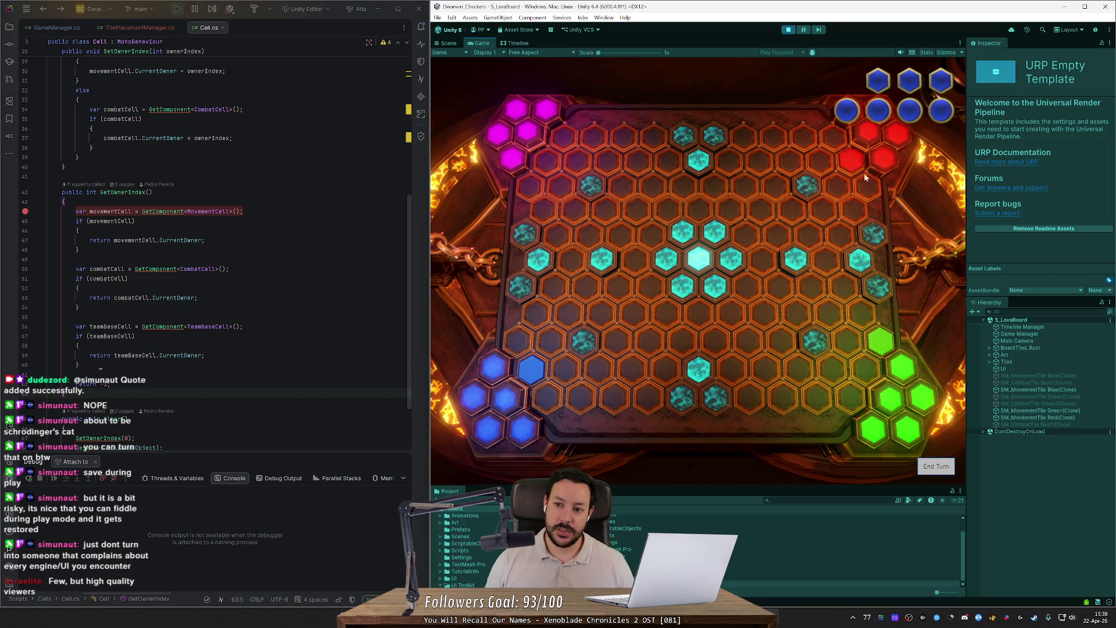
- Play on with green and red combat pieces, then drag to extend blue's tile path
left_click(788, 30)
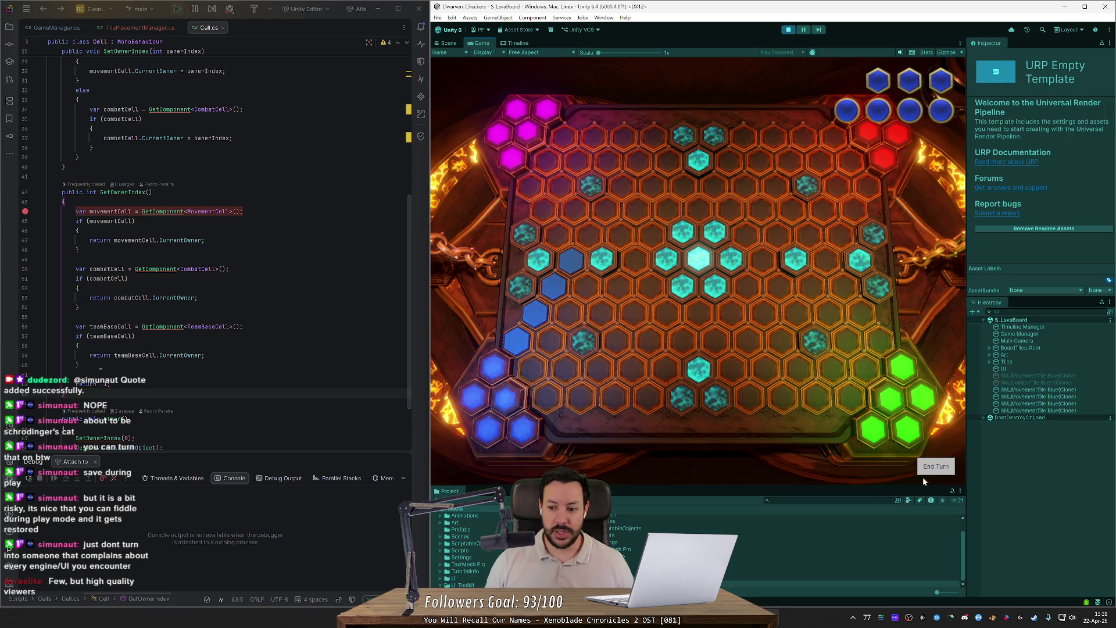
left_click(935, 468)
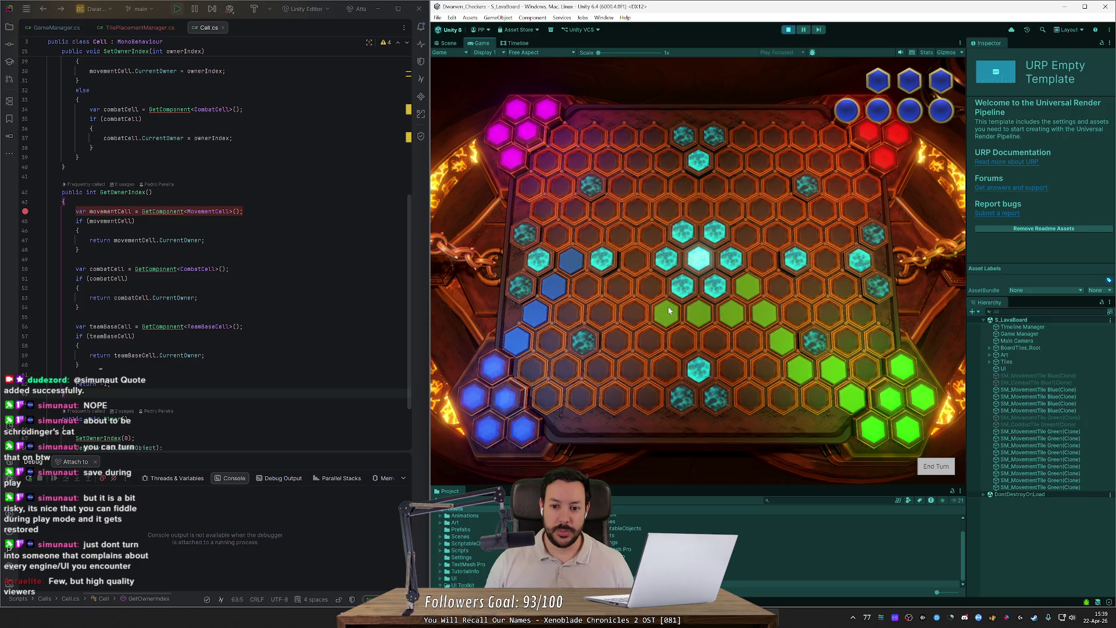
left_click(637, 267)
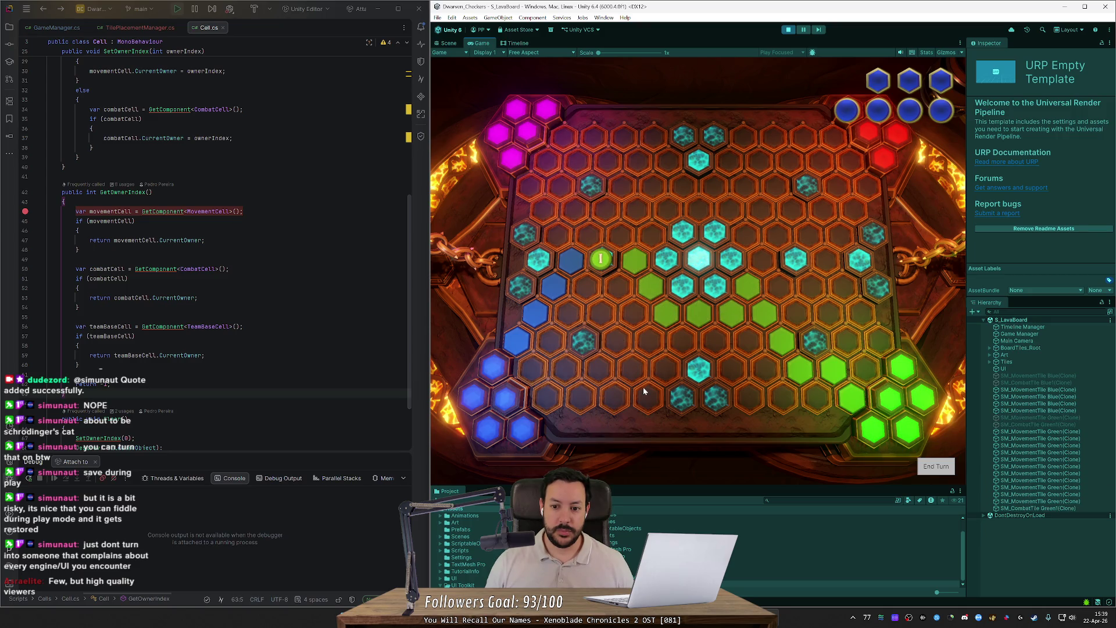
left_click(933, 466)
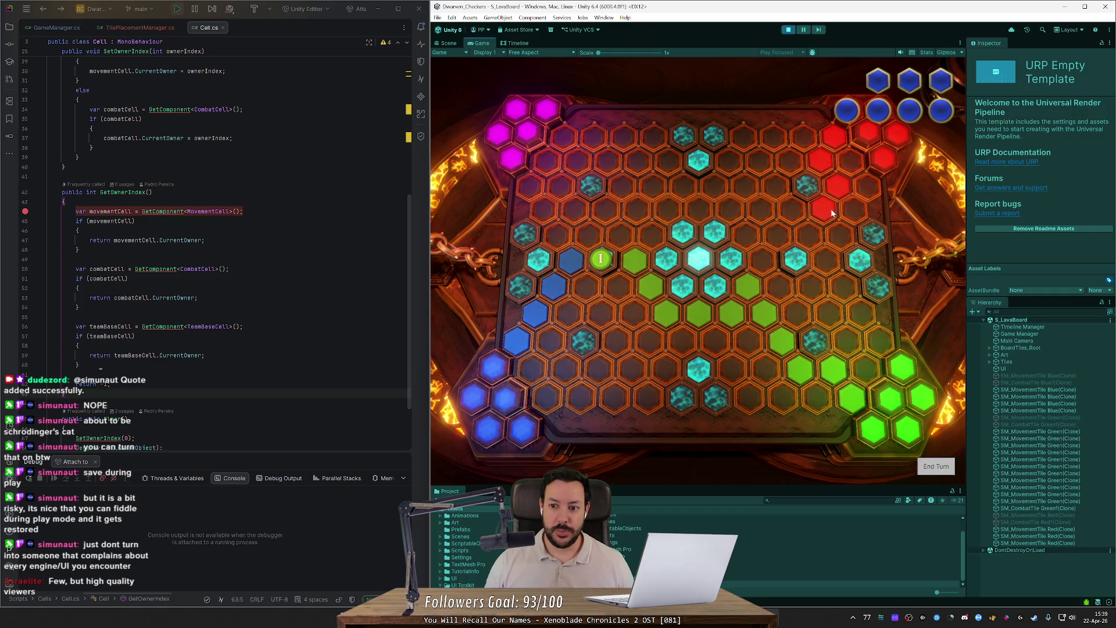
left_click(814, 349)
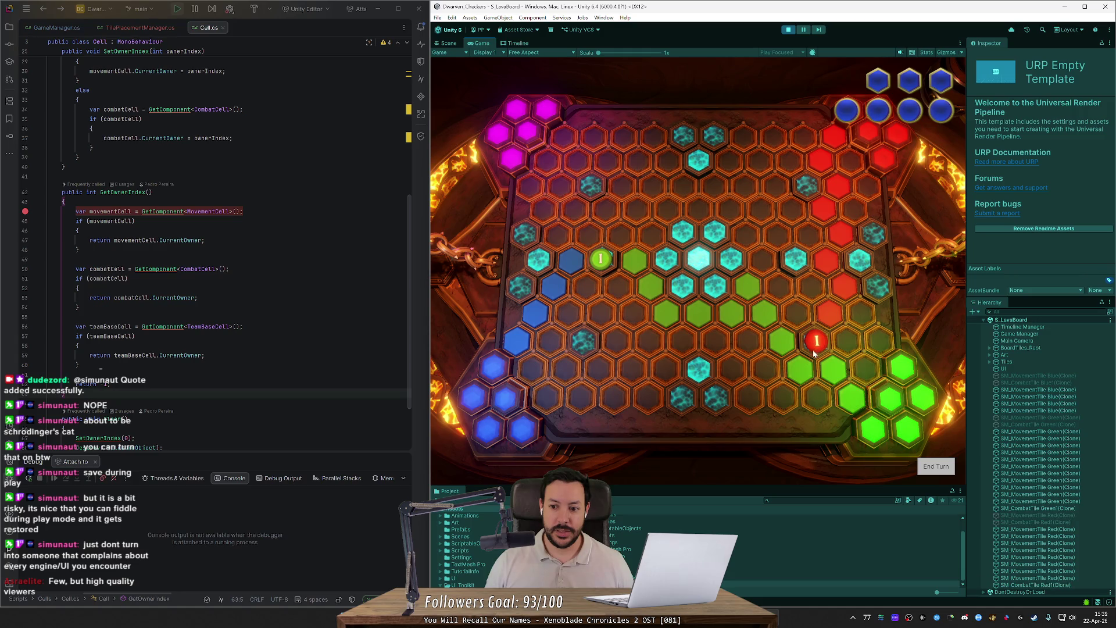
left_click(934, 466)
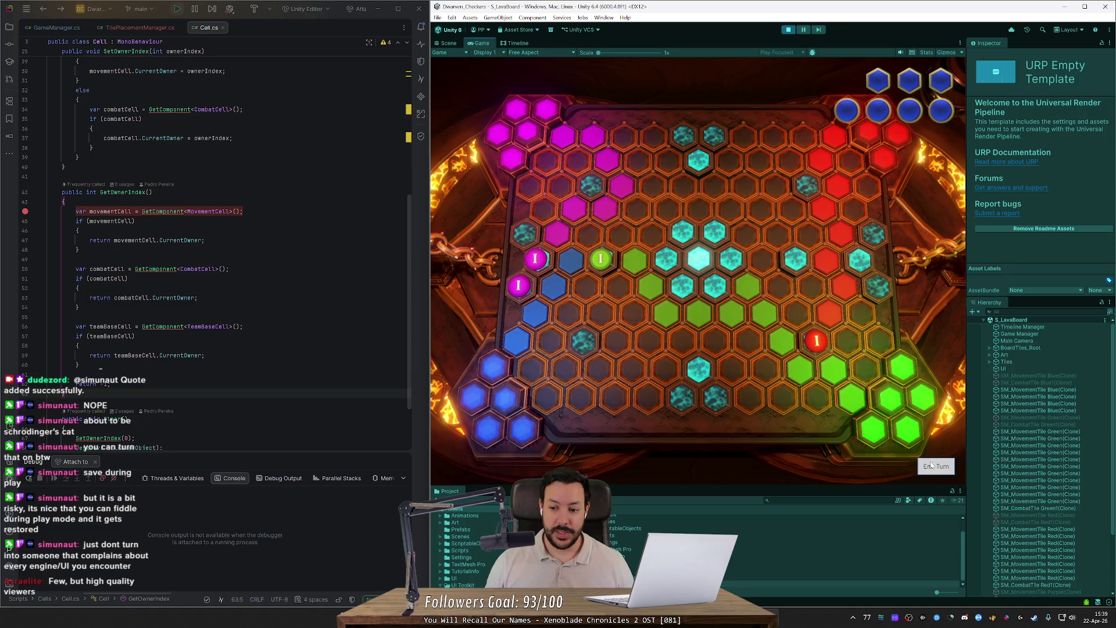
mouse_move(548, 313)
left_mouse_down()
mouse_move(581, 314)
mouse_move(616, 343)
left_mouse_up()
left_click_drag(640, 379, 582, 347)
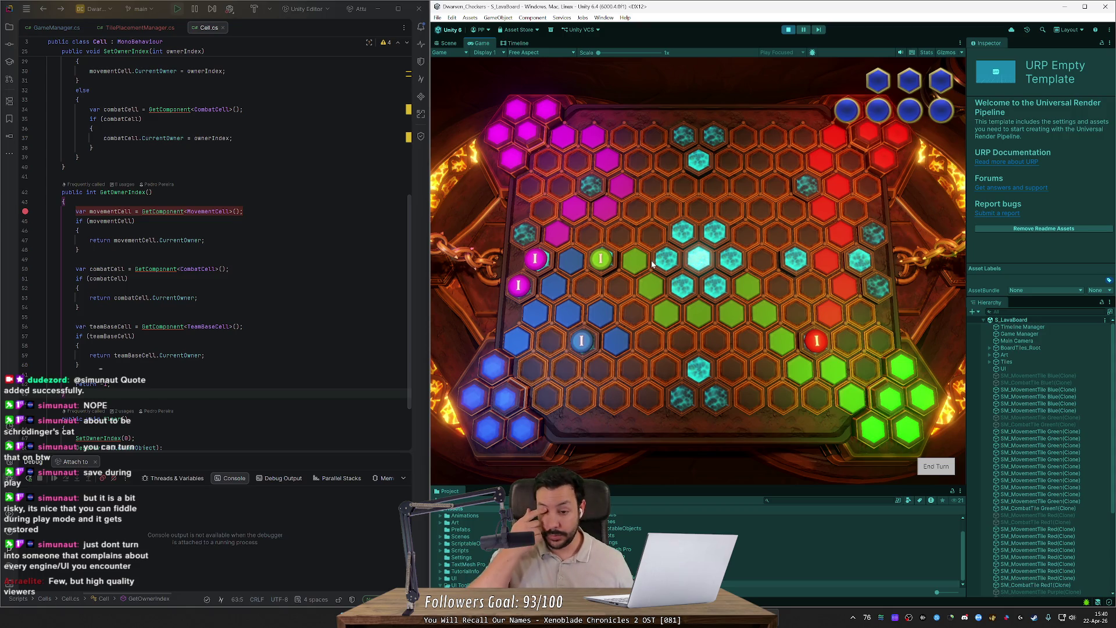
- Remove the breakpoint from GetOwnerIndex in Cell.cs
left_click(25, 212)
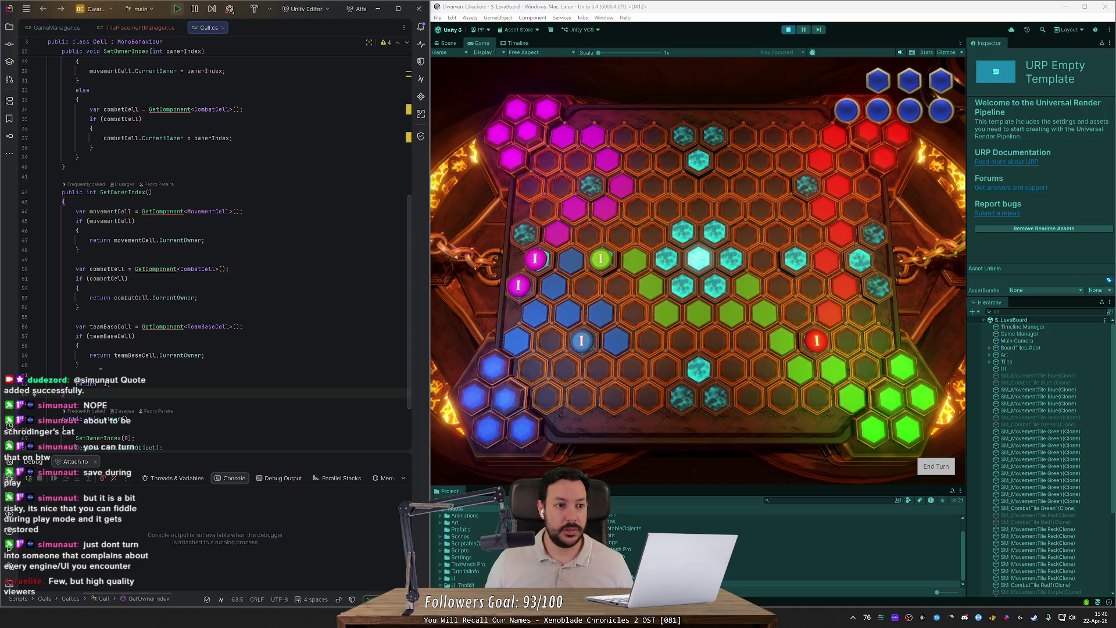
- In TilePlacementManager, remove Update's preview breakpoint and add one at the start of ExplodeTiles
left_click(126, 29)
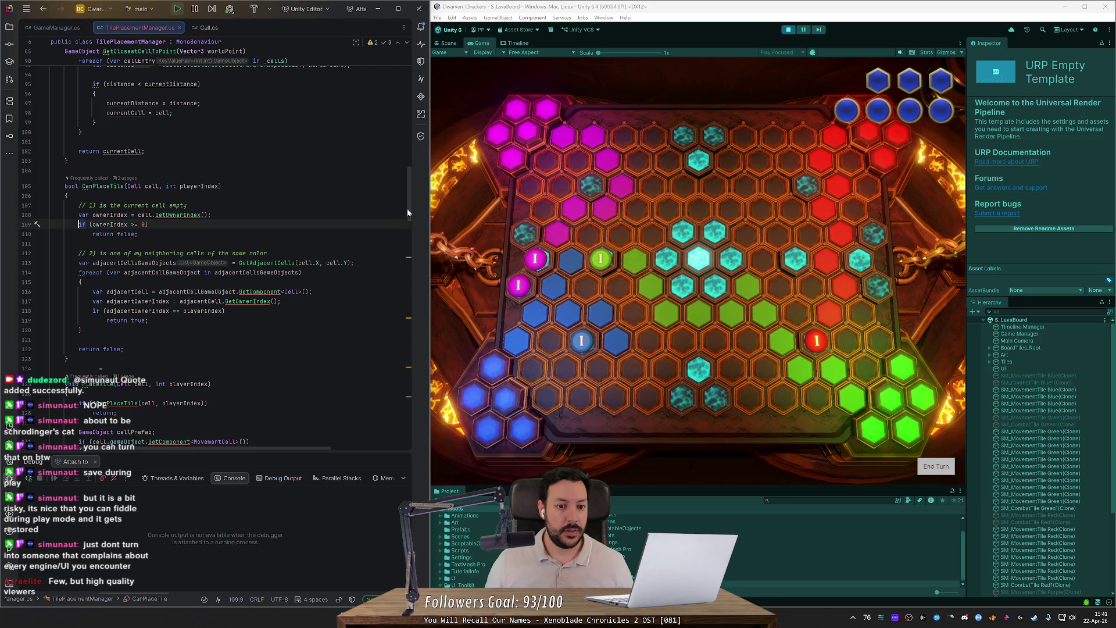
left_click_drag(407, 211, 406, 137)
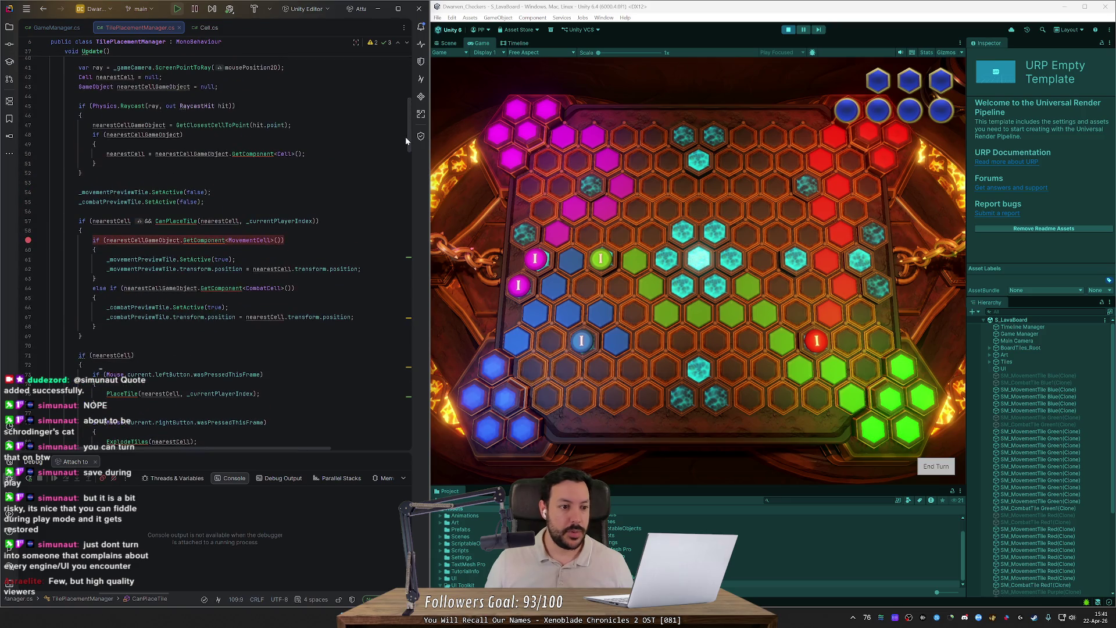
left_click(29, 241)
scroll(174, 233, "down", 4)
mouse_move(67, 326)
left_mouse_down()
mouse_move(96, 336)
mouse_move(51, 297)
left_mouse_up()
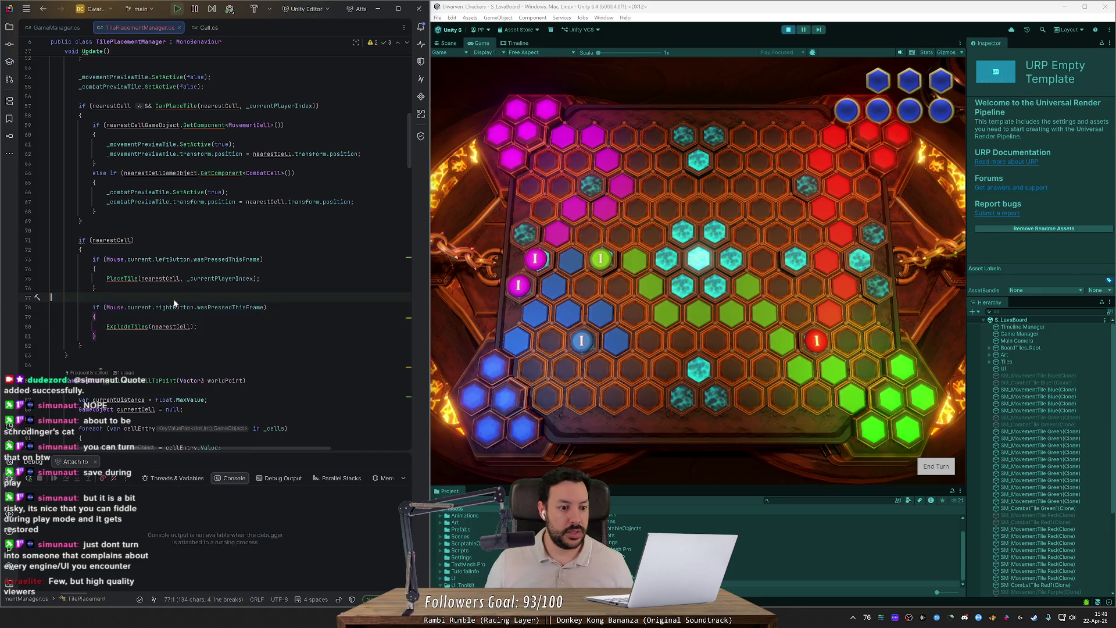
key("Escape")
key("Left")
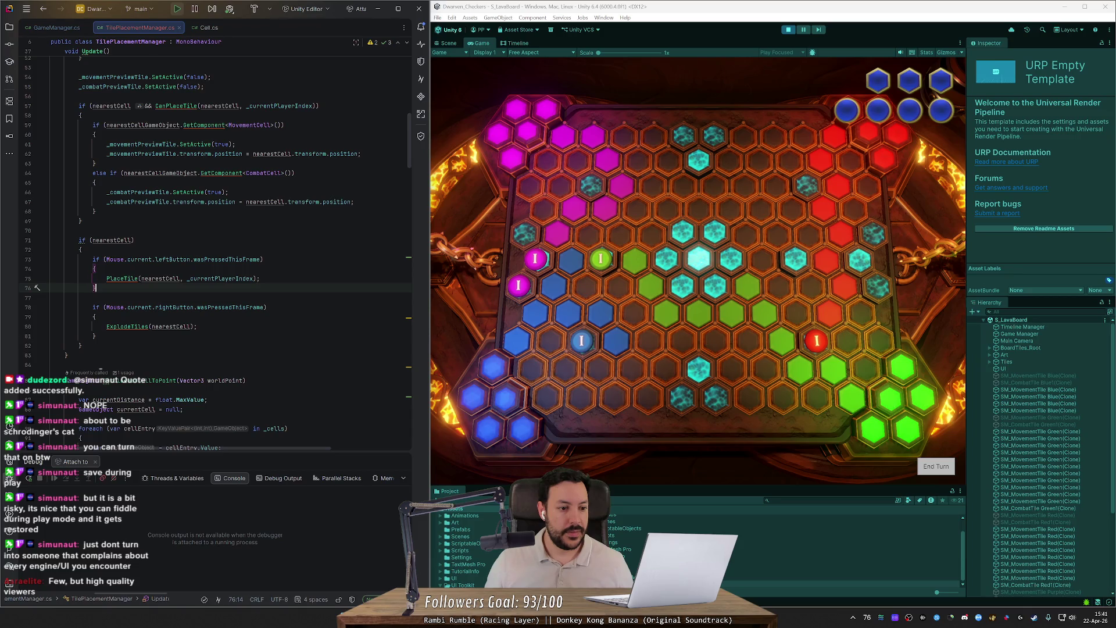
left_click(126, 326, "ctrl")
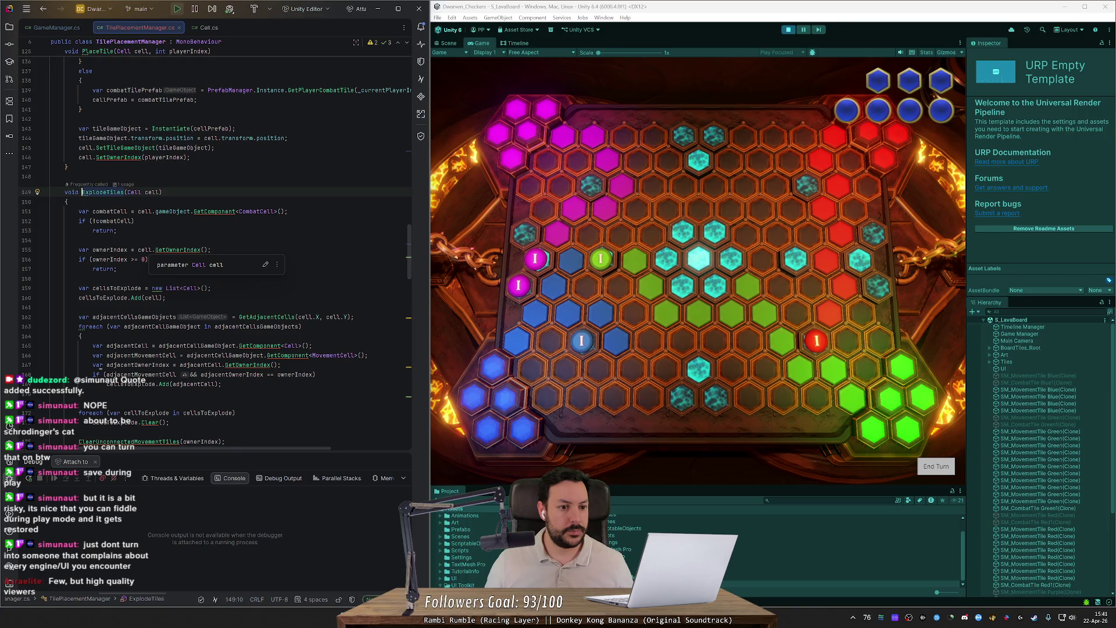
double_click(109, 250)
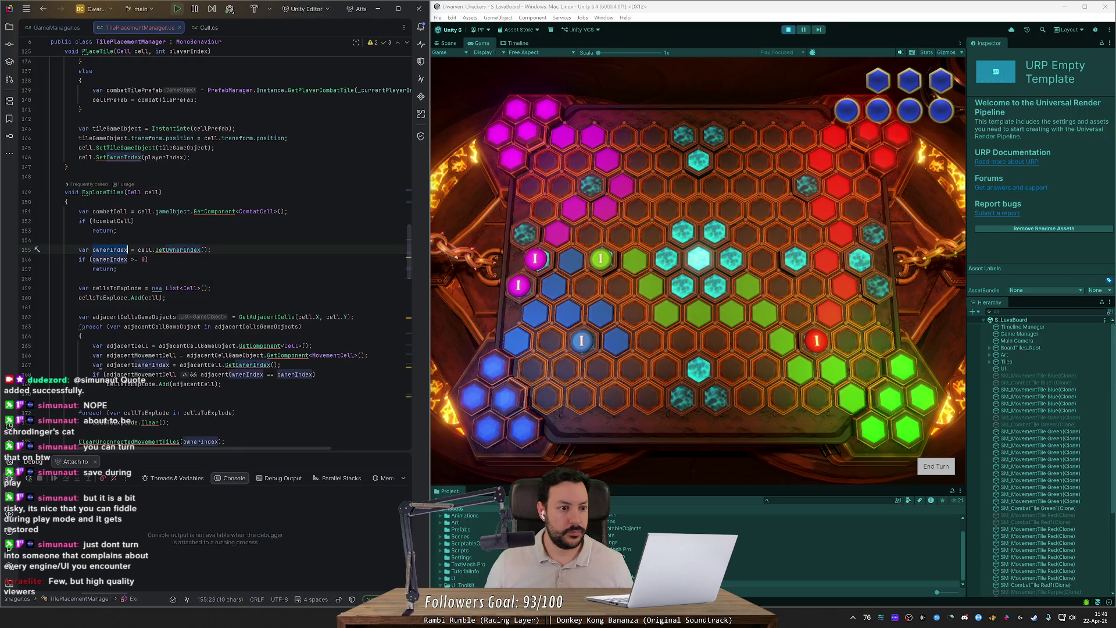
left_click(27, 211)
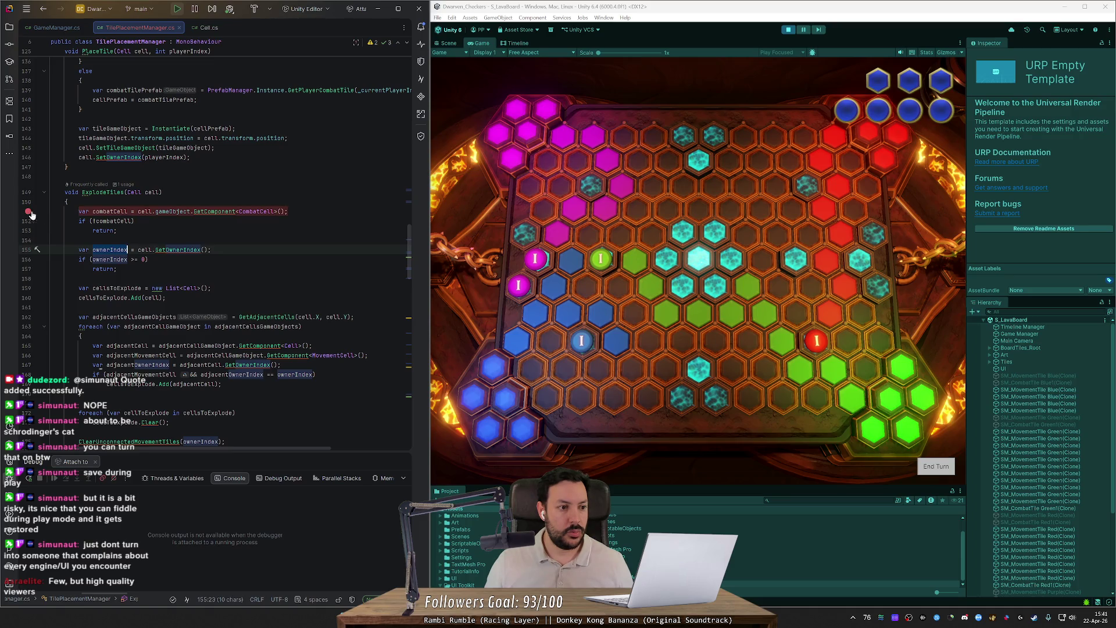
- Add breakpoints on the ExplodeTiles(nearestCell) call and Update's left-click check
left_click(602, 265)
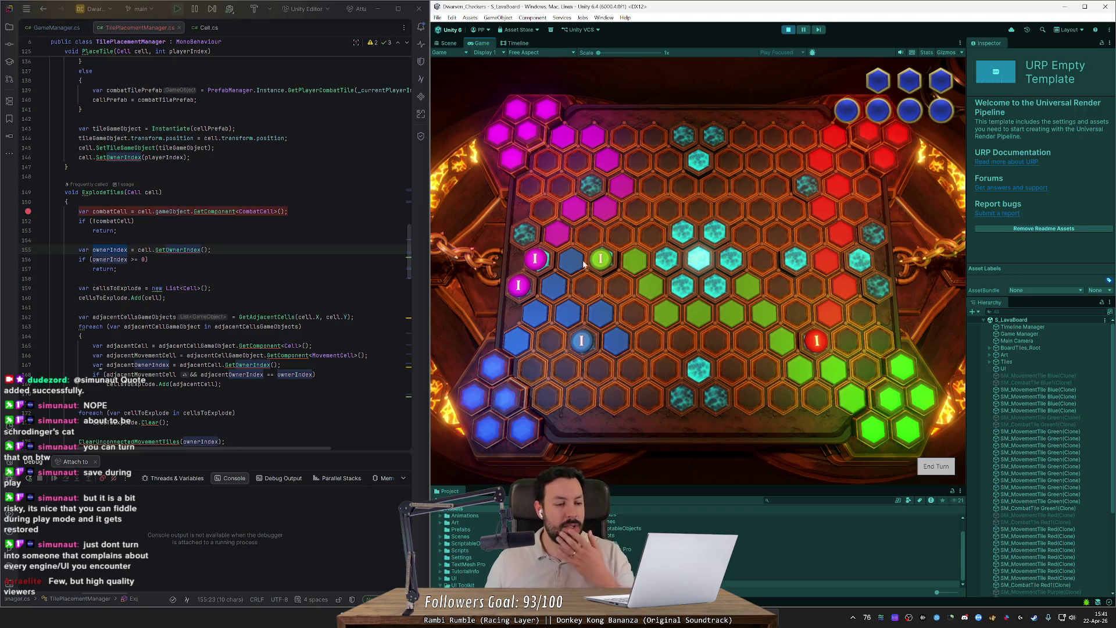
left_click(103, 191, "ctrl")
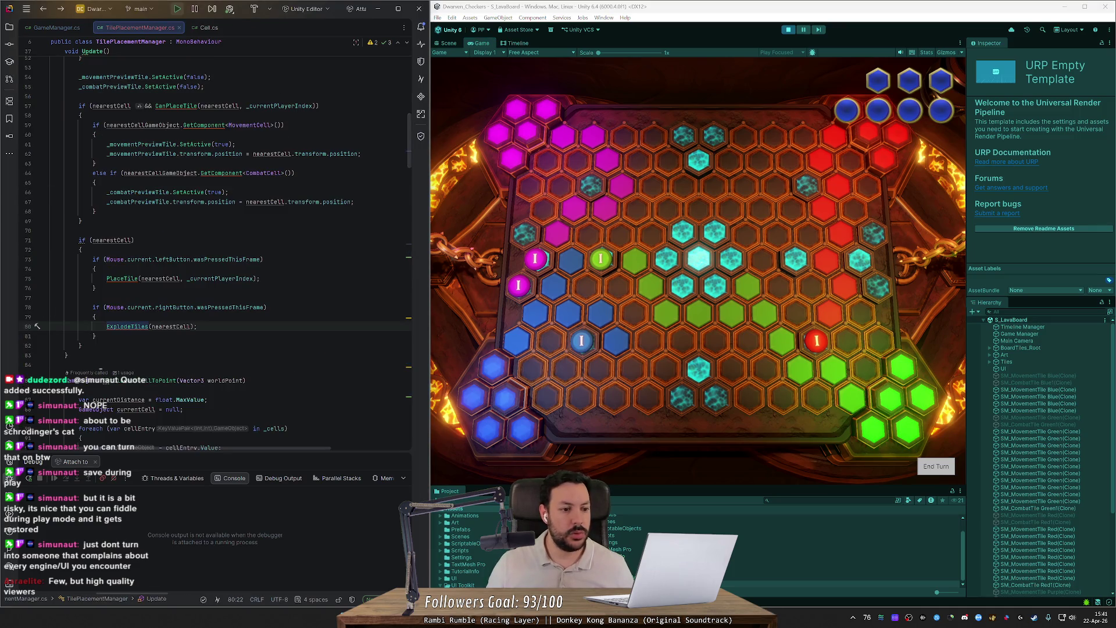
left_click(28, 326)
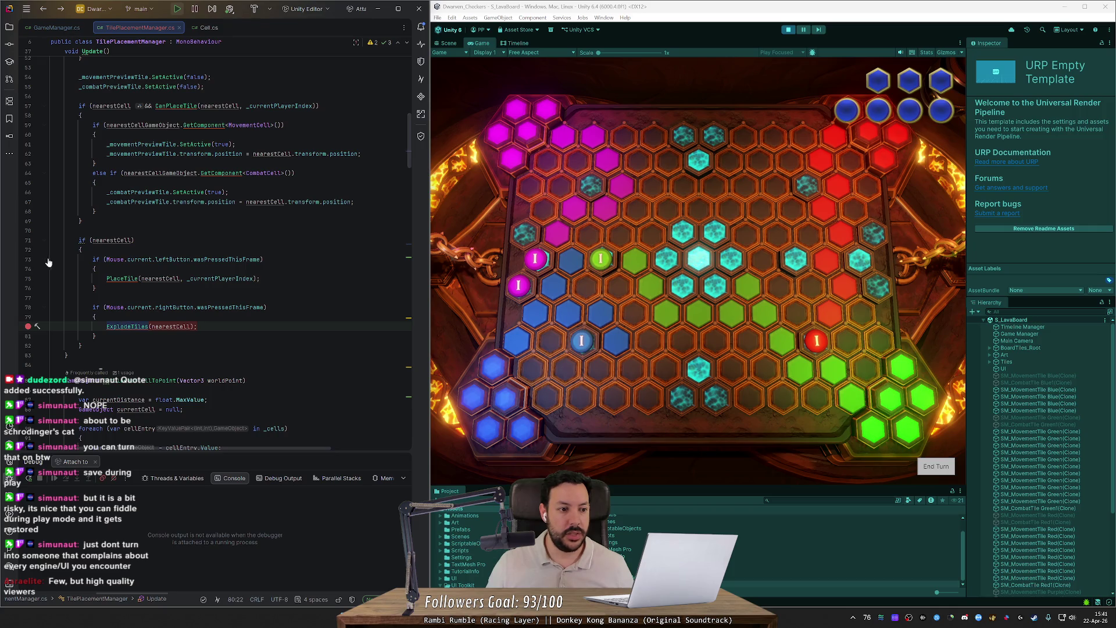
left_click(28, 259)
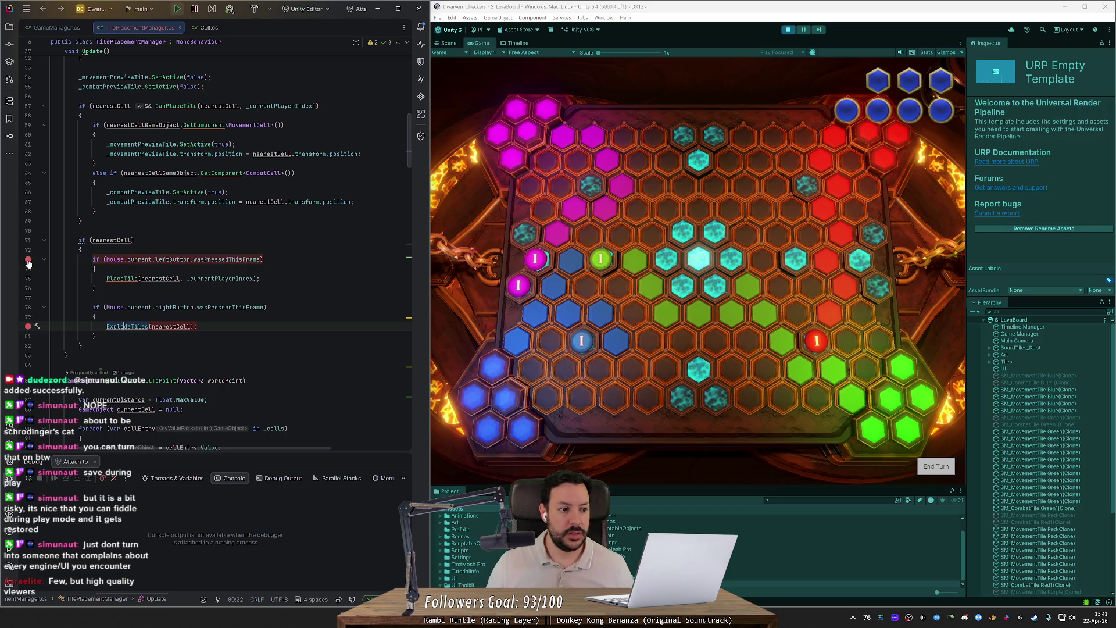
left_click(575, 263)
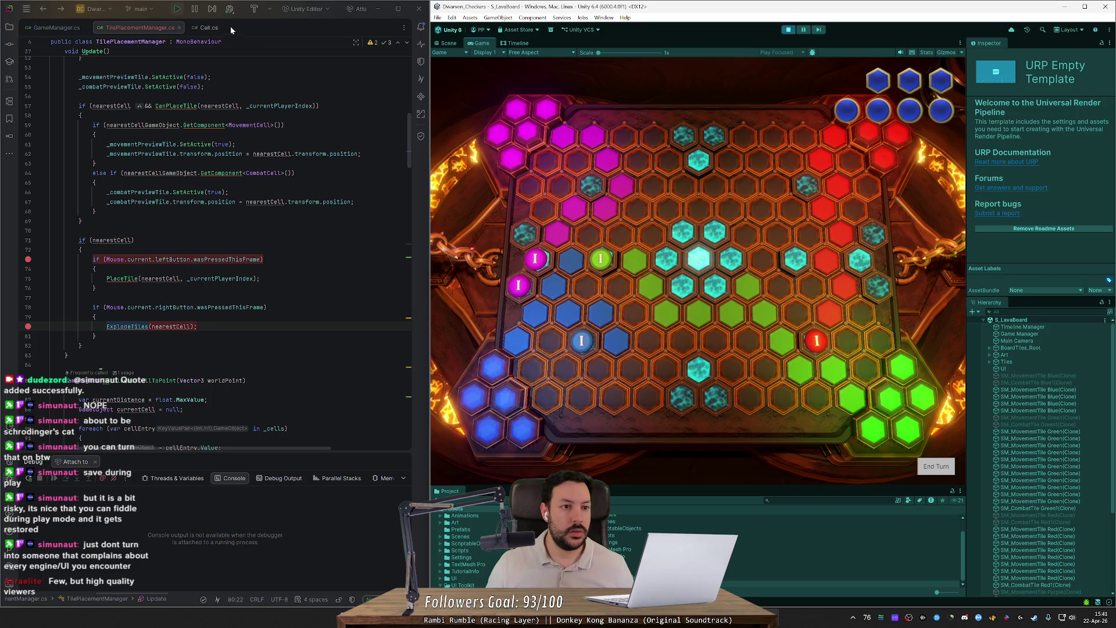
left_click(229, 10)
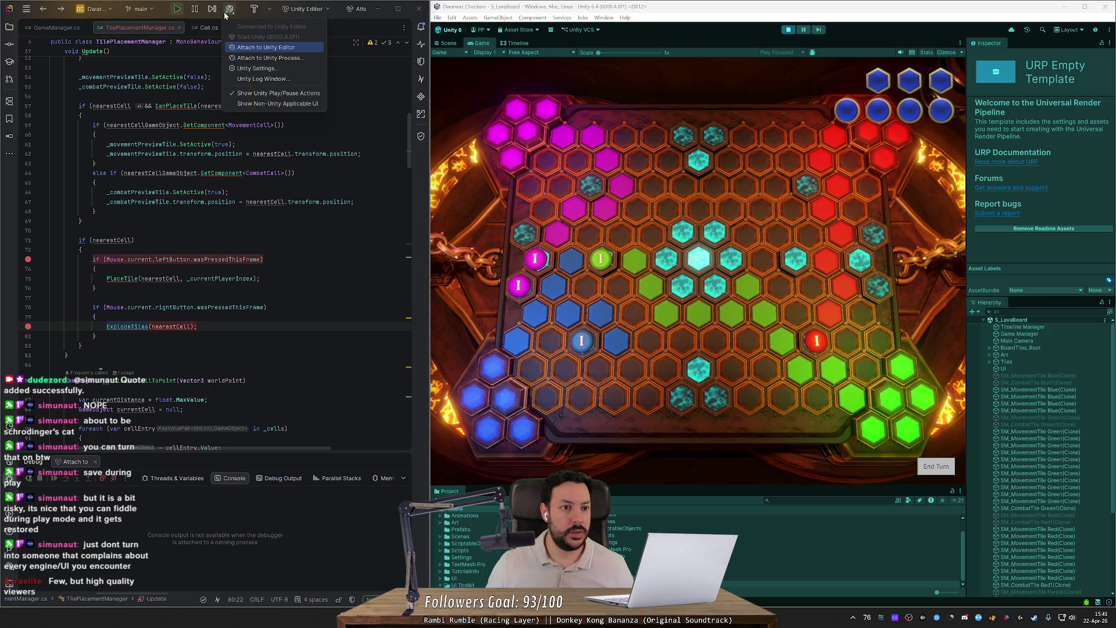
- Attach to Unity, explode the green tile, and step into ExplodeTiles up to the owner check
left_click(246, 46)
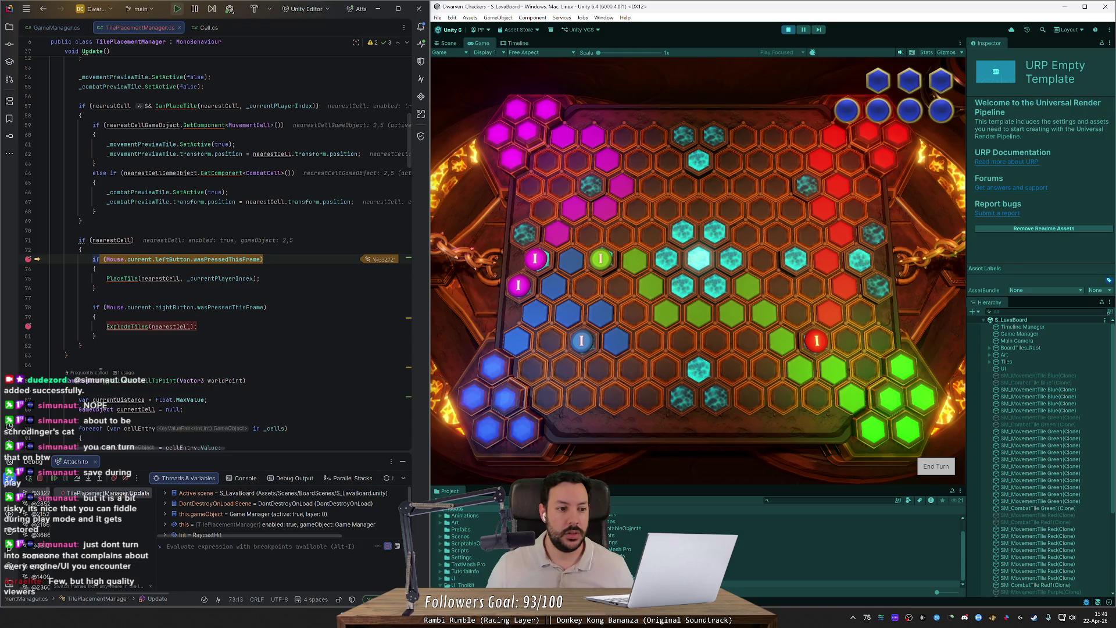
left_click(28, 258)
left_click(54, 478)
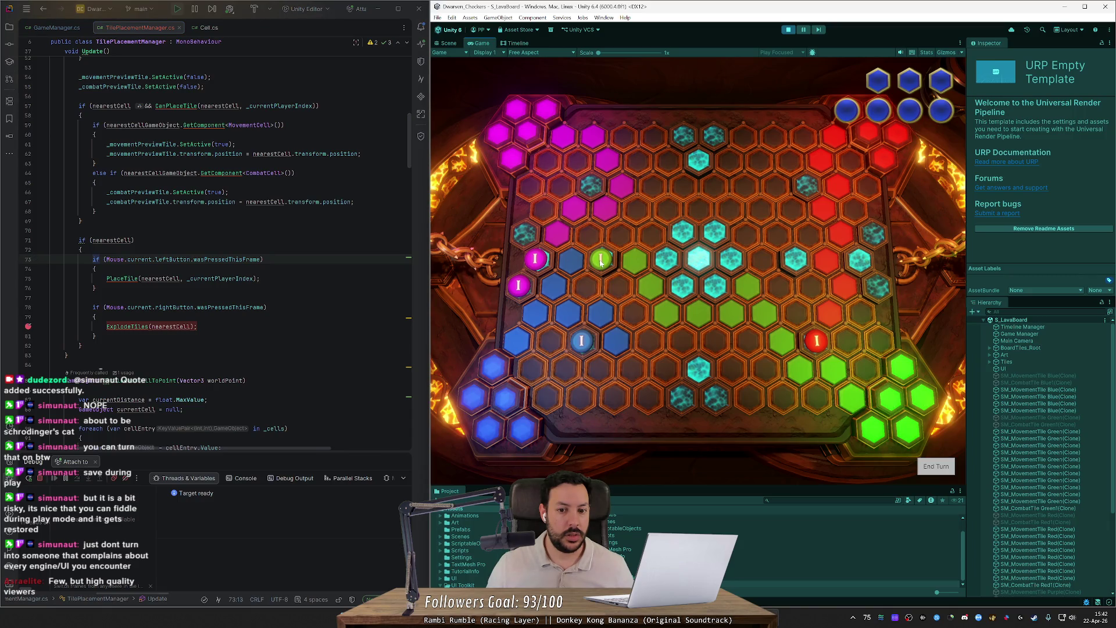
right_click(600, 262)
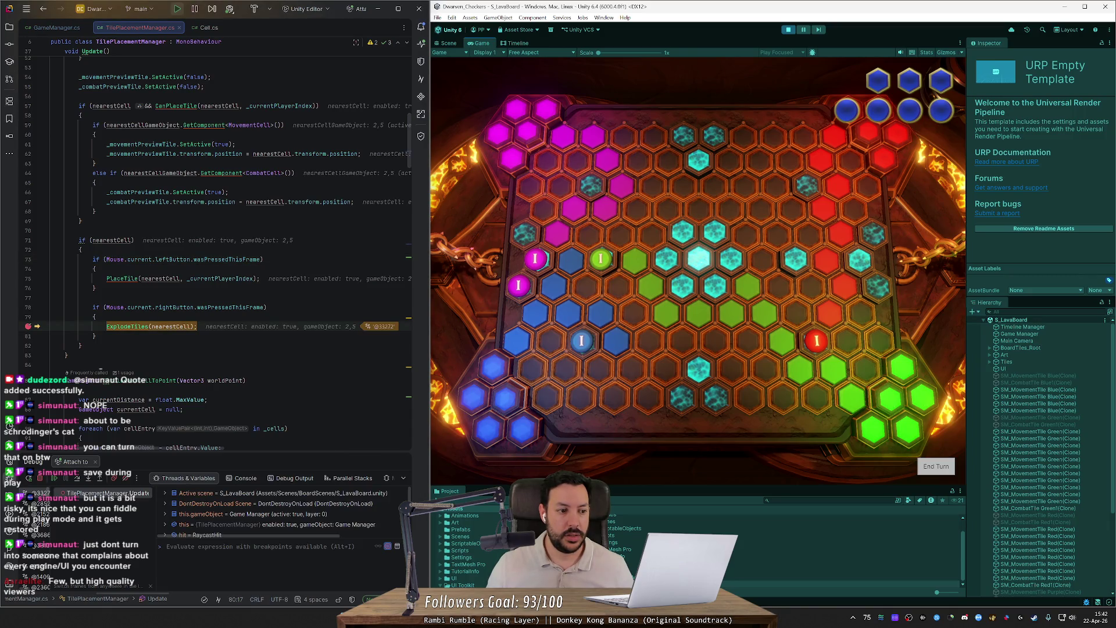
left_click(117, 326, "ctrl")
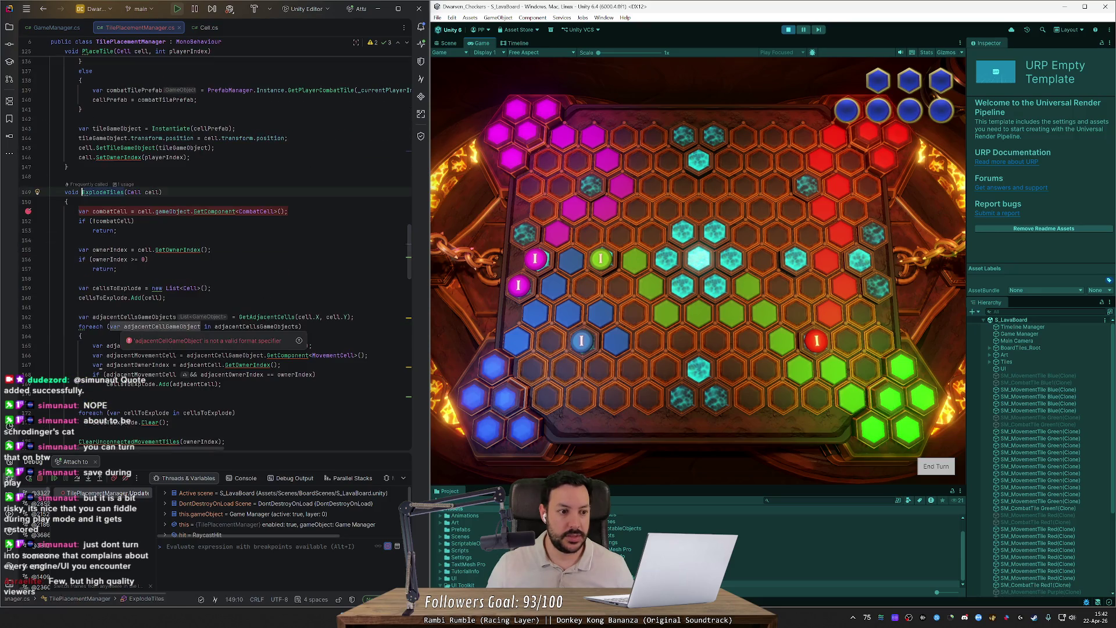
left_click(77, 478)
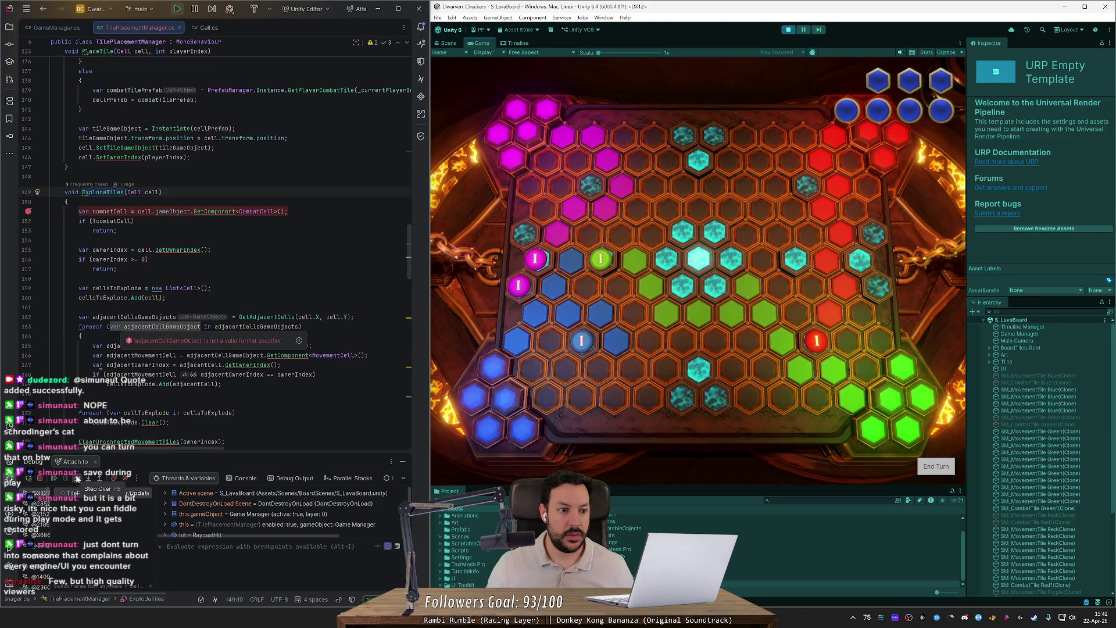
left_click(77, 478)
left_click(77, 478)
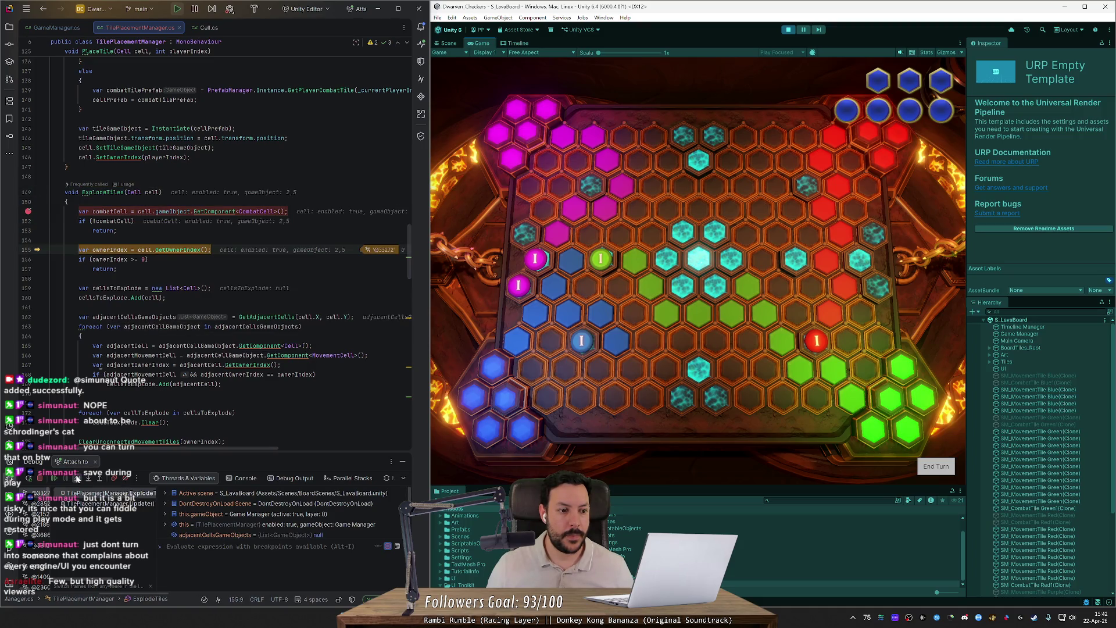
left_click(77, 478)
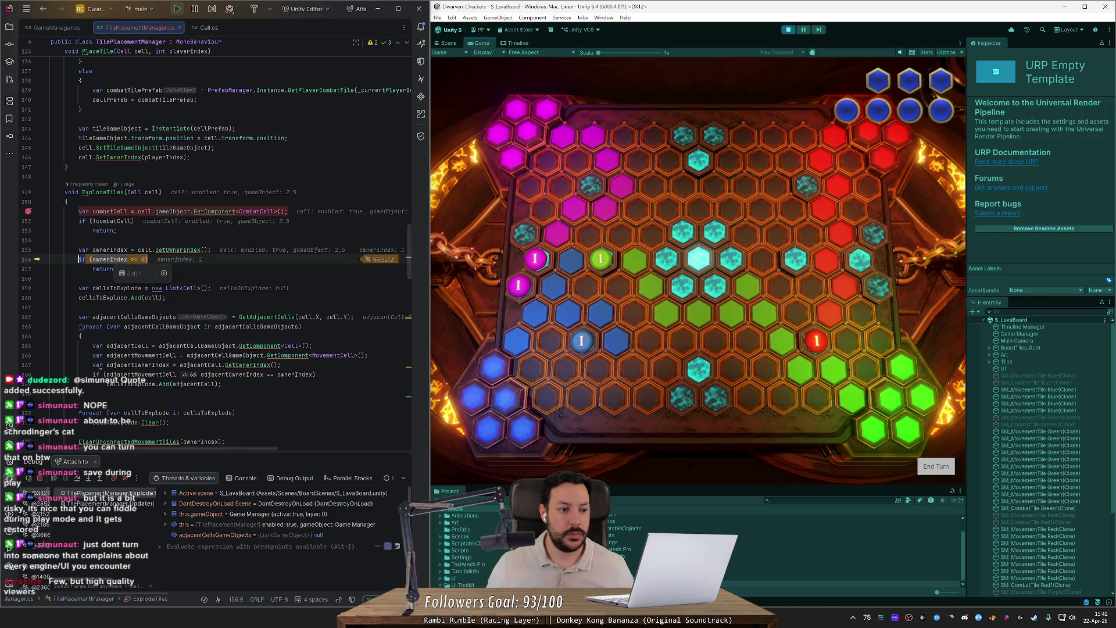
- Change the condition 'ownerIndex >= 0' to 'ownerIndex == -1' and resume the game
left_click(131, 260)
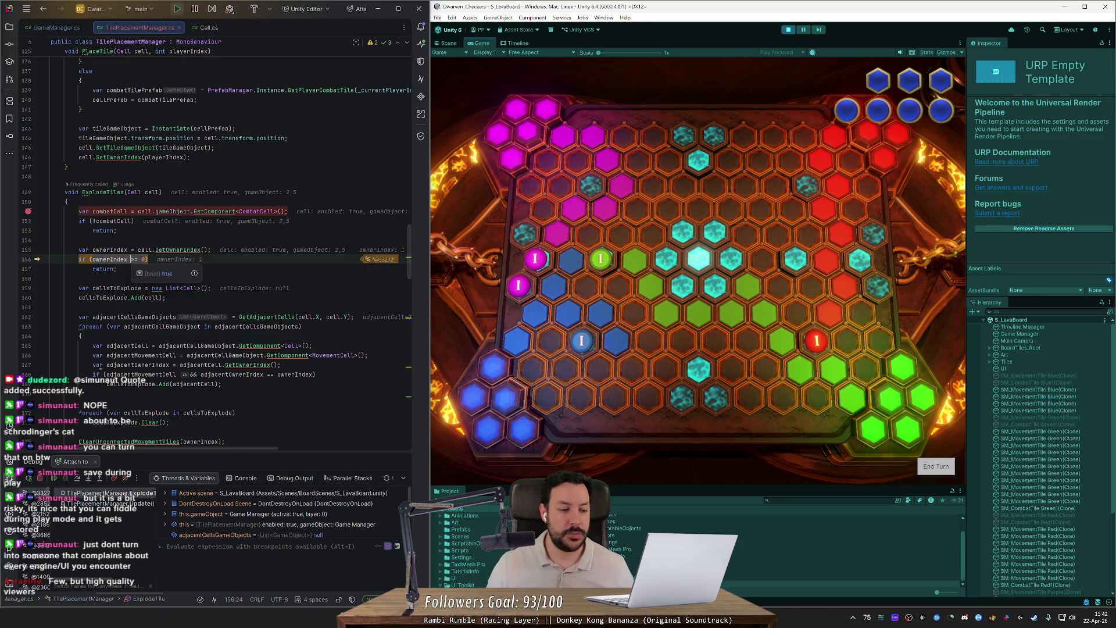
key("shift+Right")
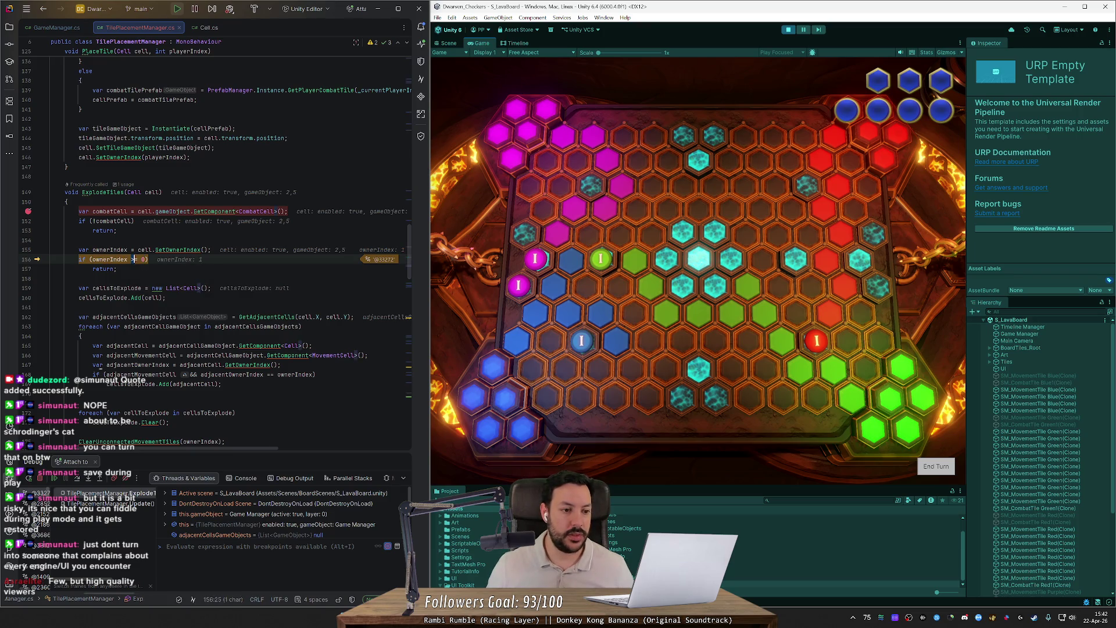
key("BackSpace")
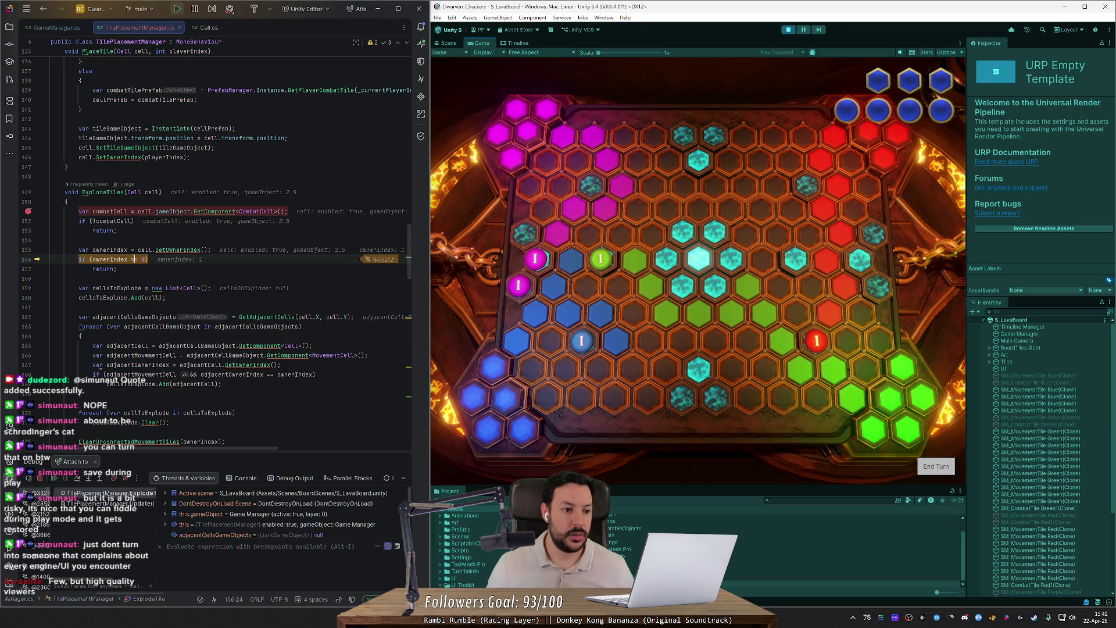
type("=")
key("Right")
key("Right")
key("Right")
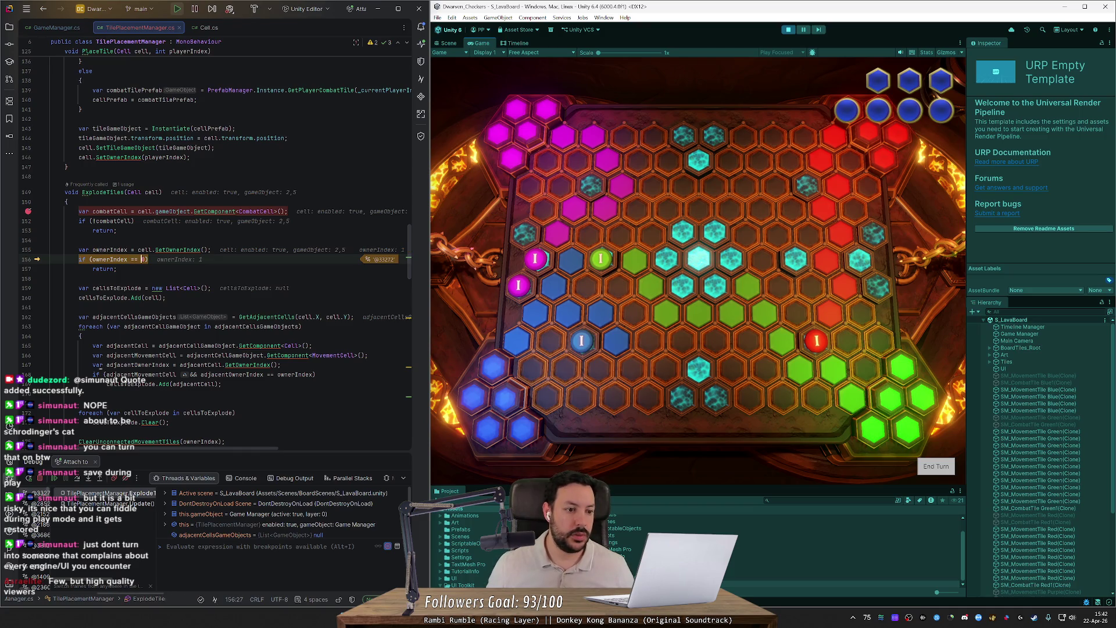
key("BackSpace")
type("-1")
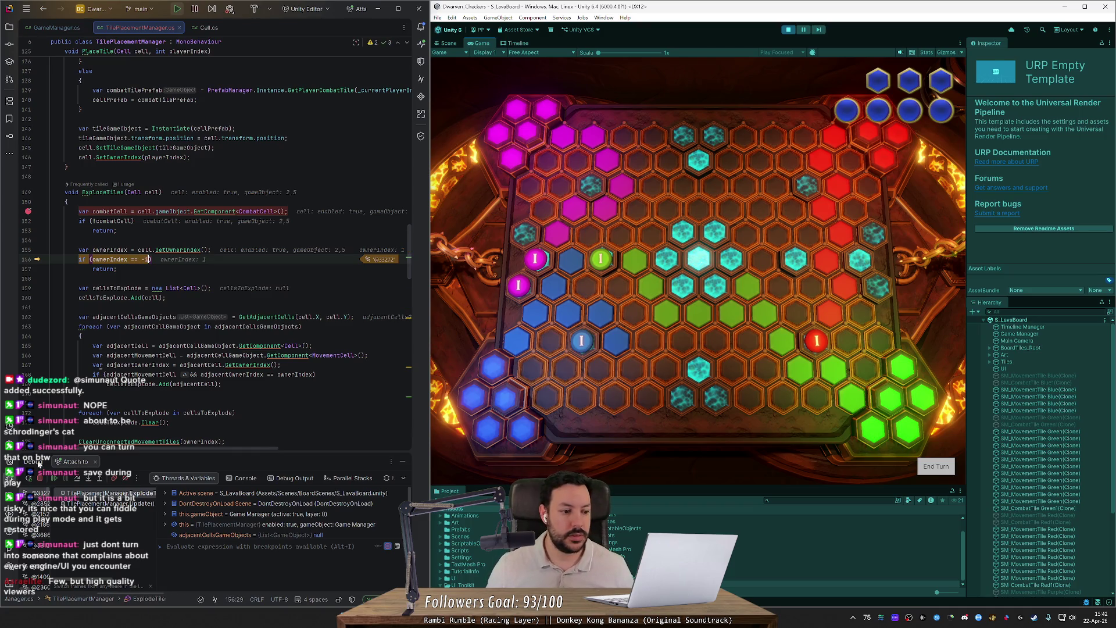
left_click(54, 477)
left_click(657, 84)
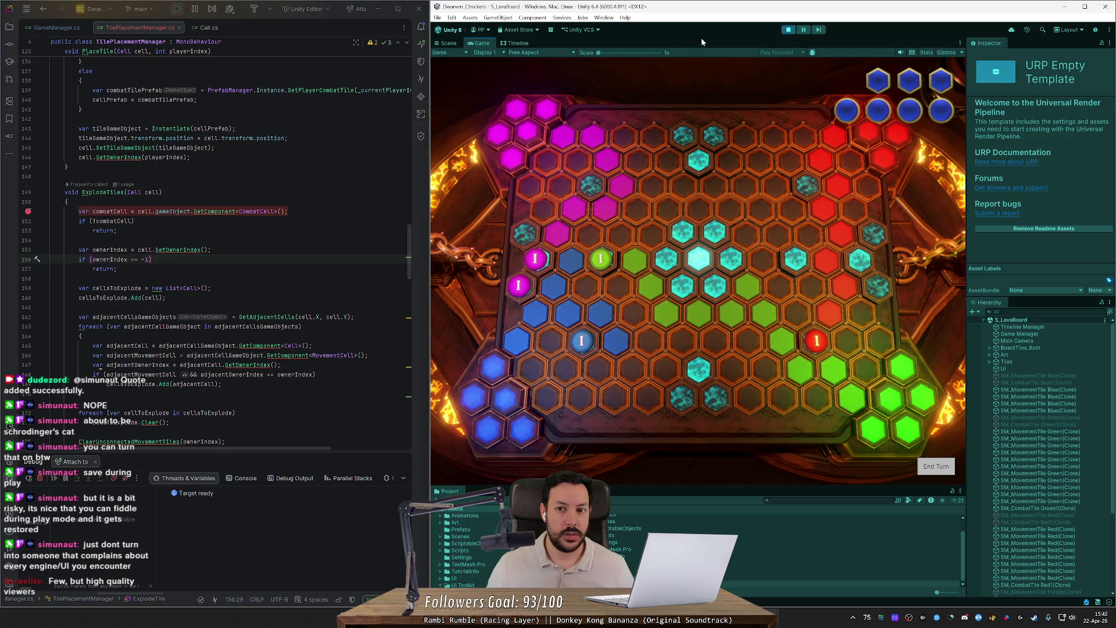
- Stop play, save to recompile, restart, and place a blue row ending in a combat piece
left_click(788, 30)
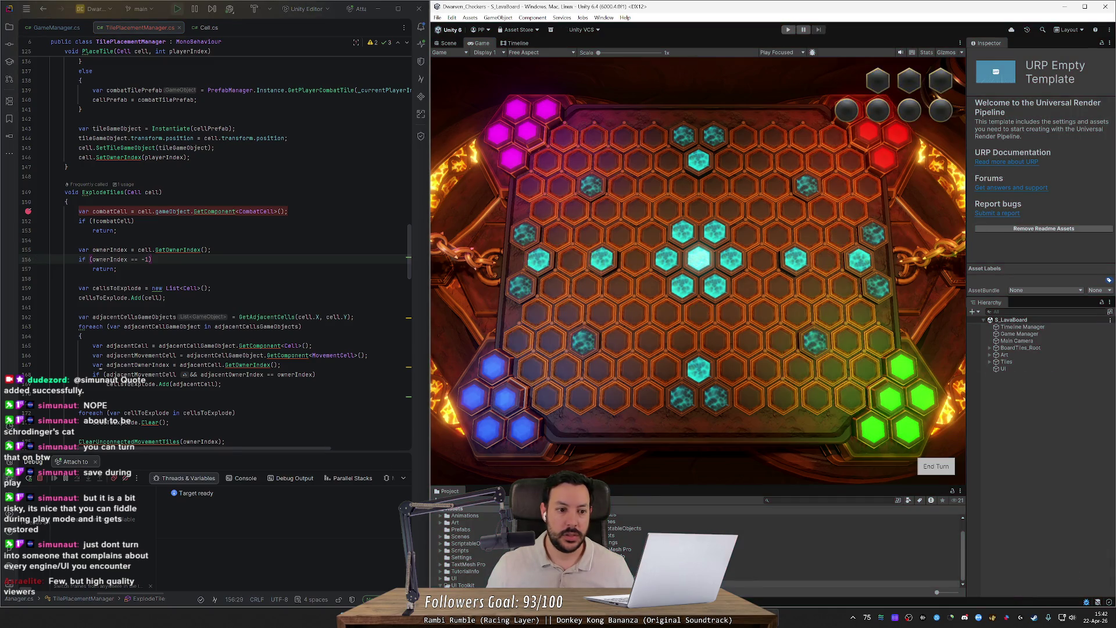
left_click(194, 249)
key("ctrl+s")
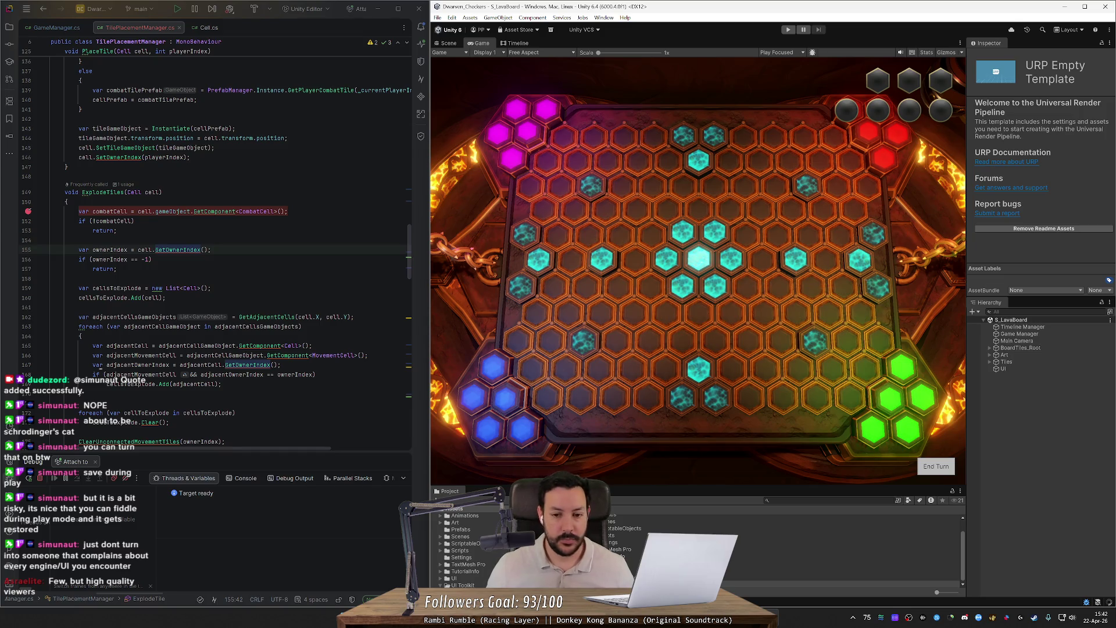
left_click(788, 30)
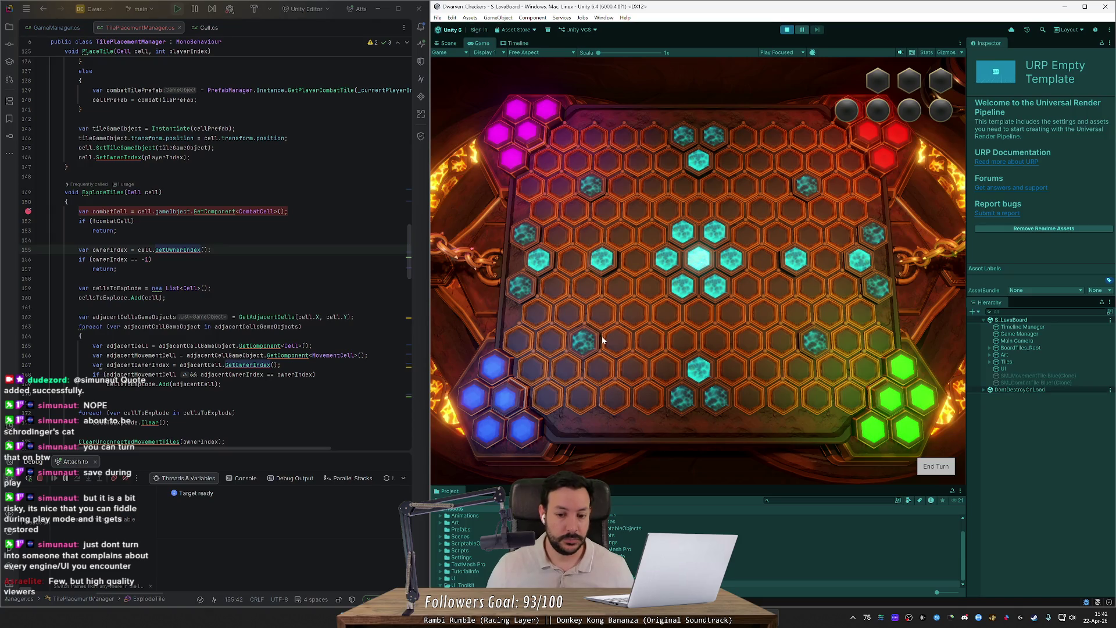
left_click(543, 407)
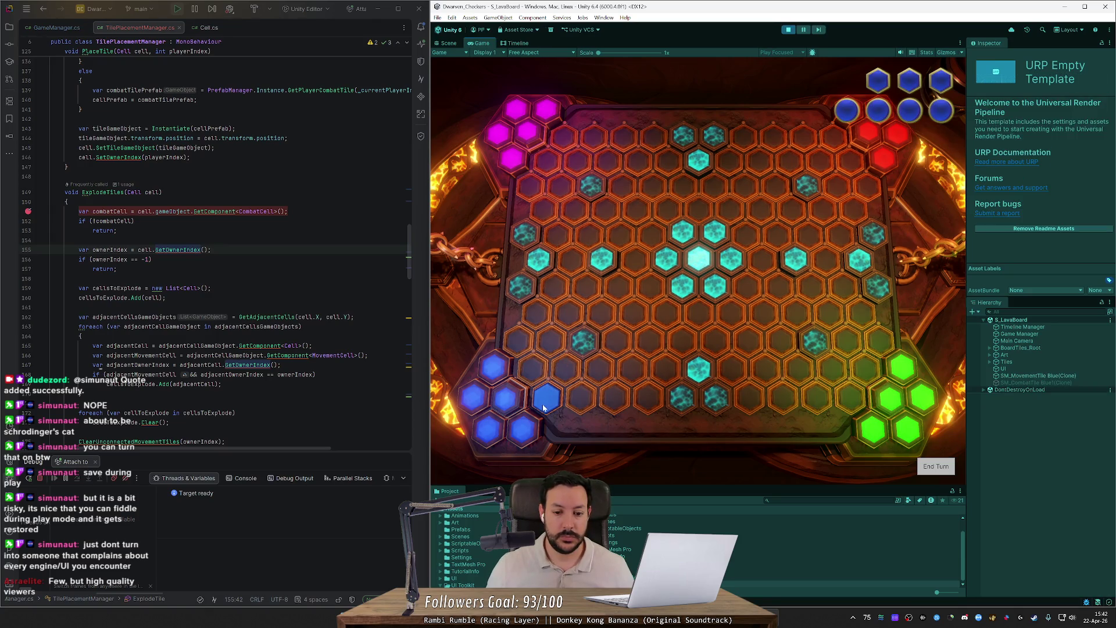
left_click(565, 369)
left_click(598, 369)
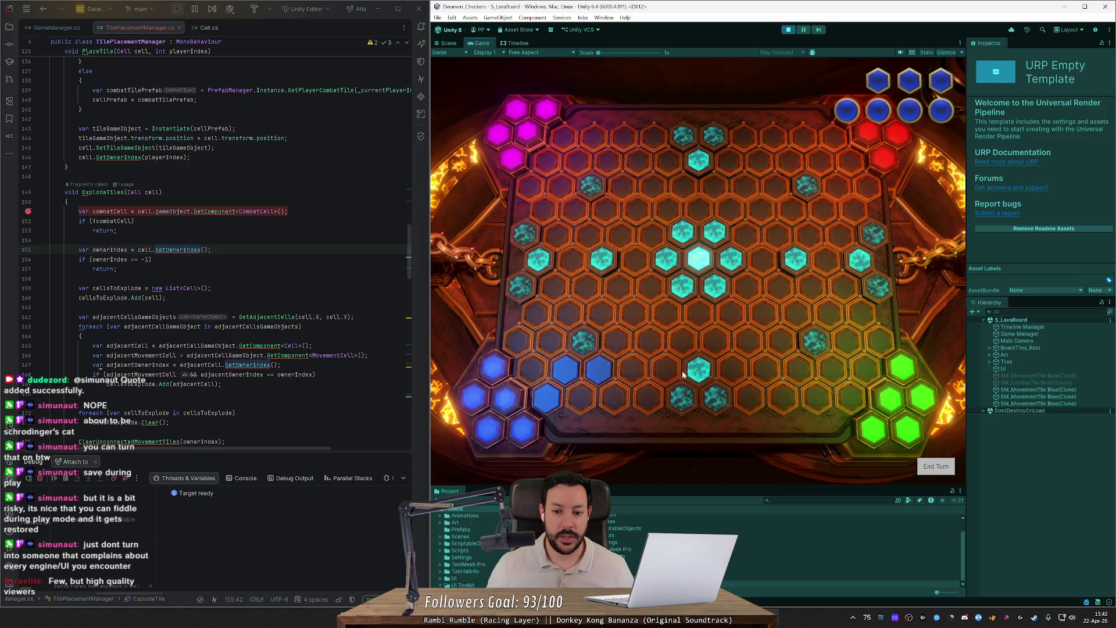
left_click(631, 369)
left_click(665, 369)
left_click(699, 369)
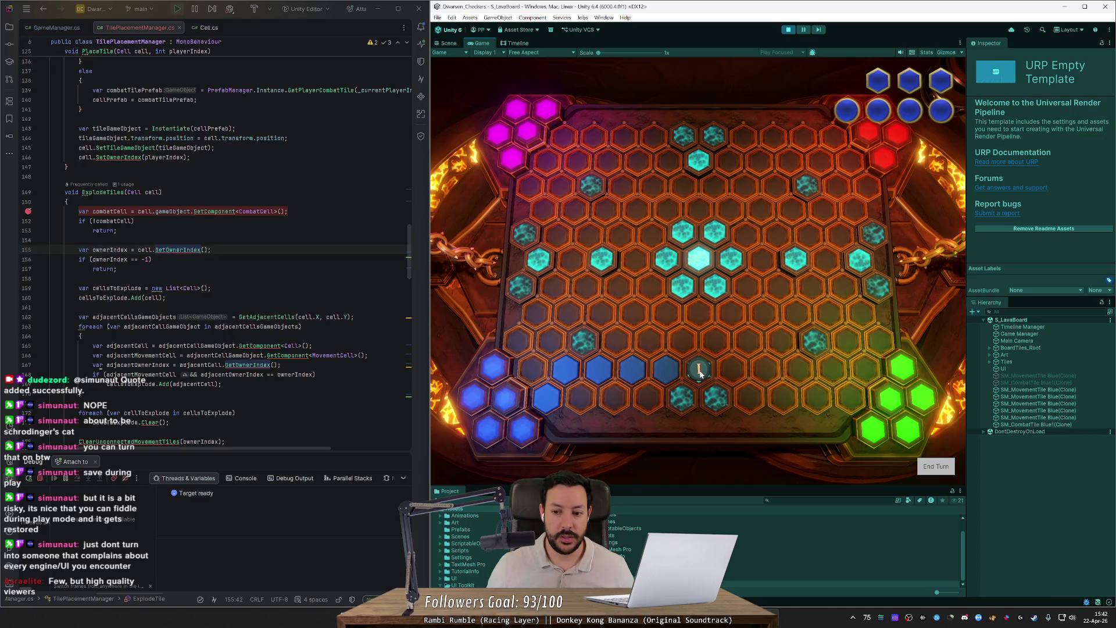
- End turns through the other players, then lay a green row along the bottom and trigger an explode
left_click(935, 466)
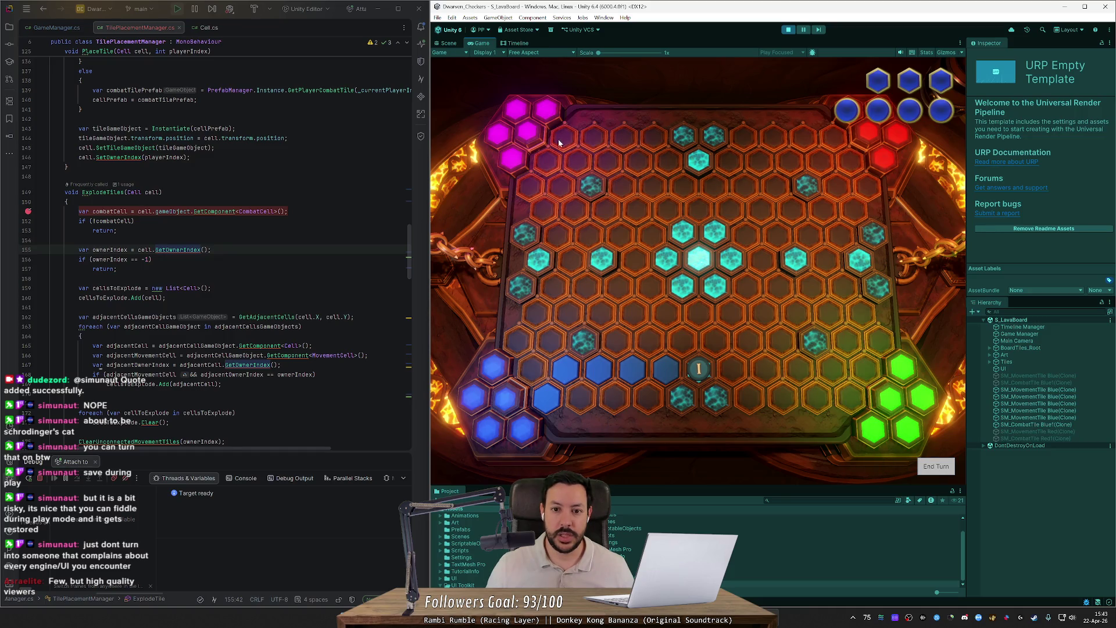
left_click(933, 472)
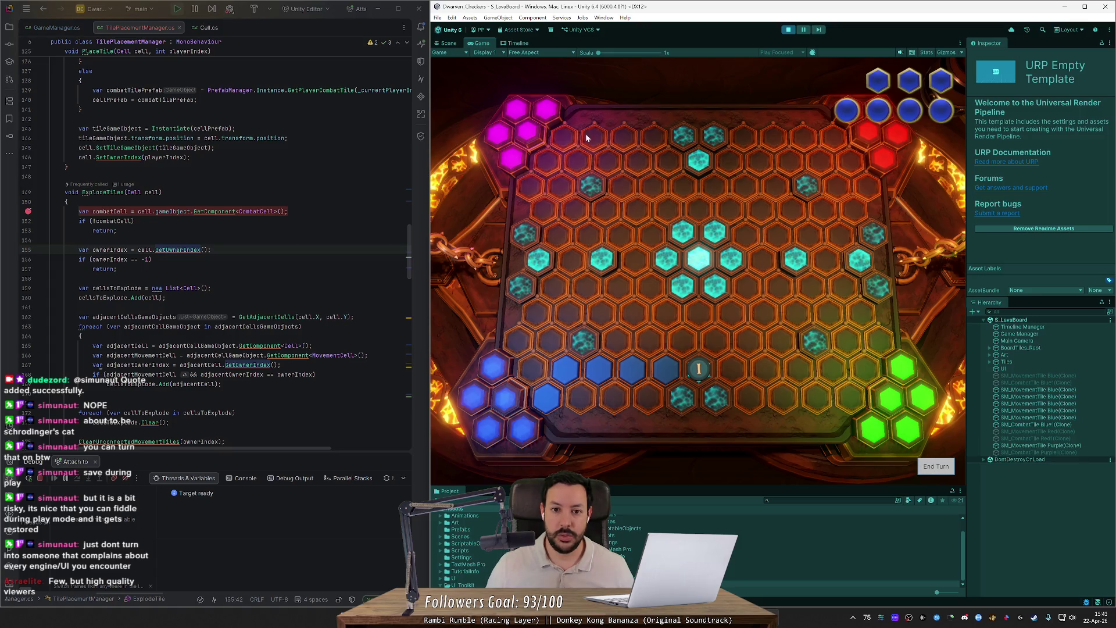
left_click(942, 472)
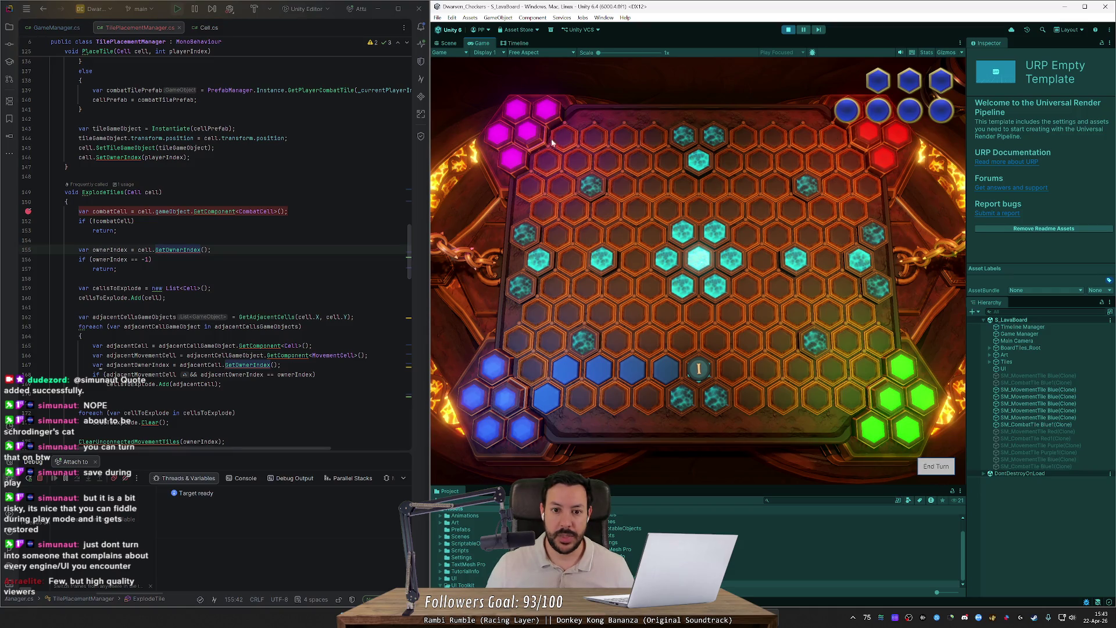
left_click(929, 466)
left_click(929, 468)
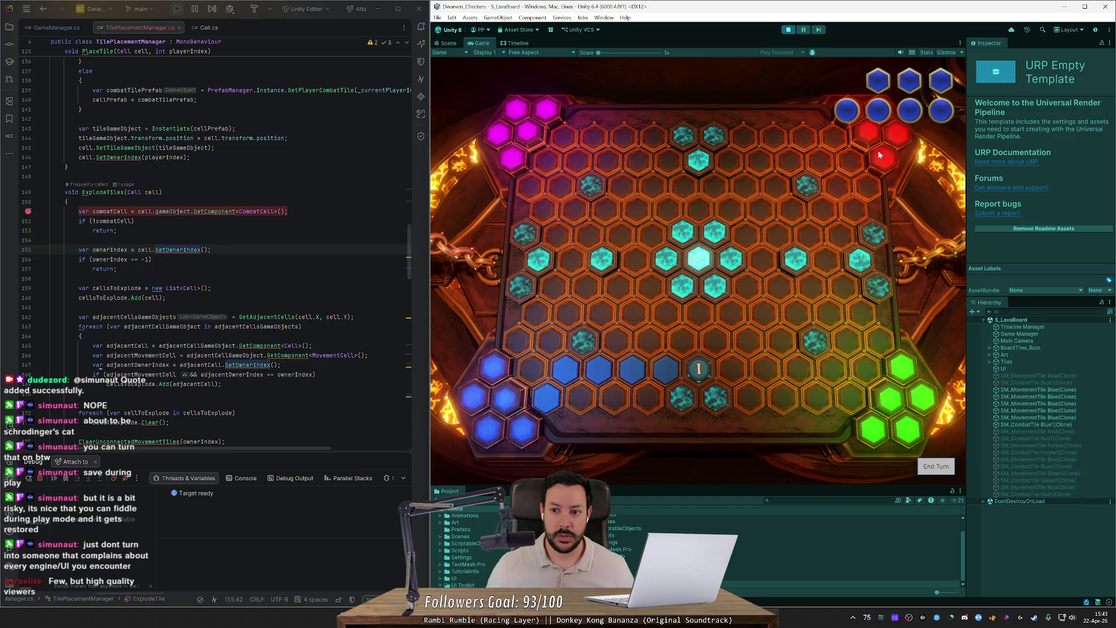
left_click(933, 466)
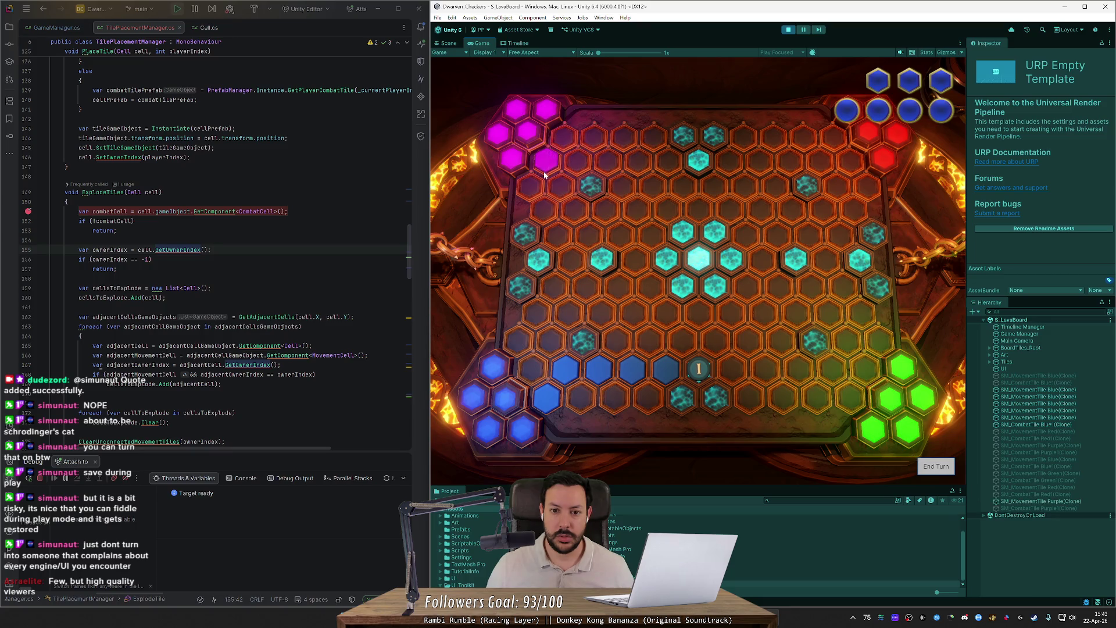
left_click(940, 469)
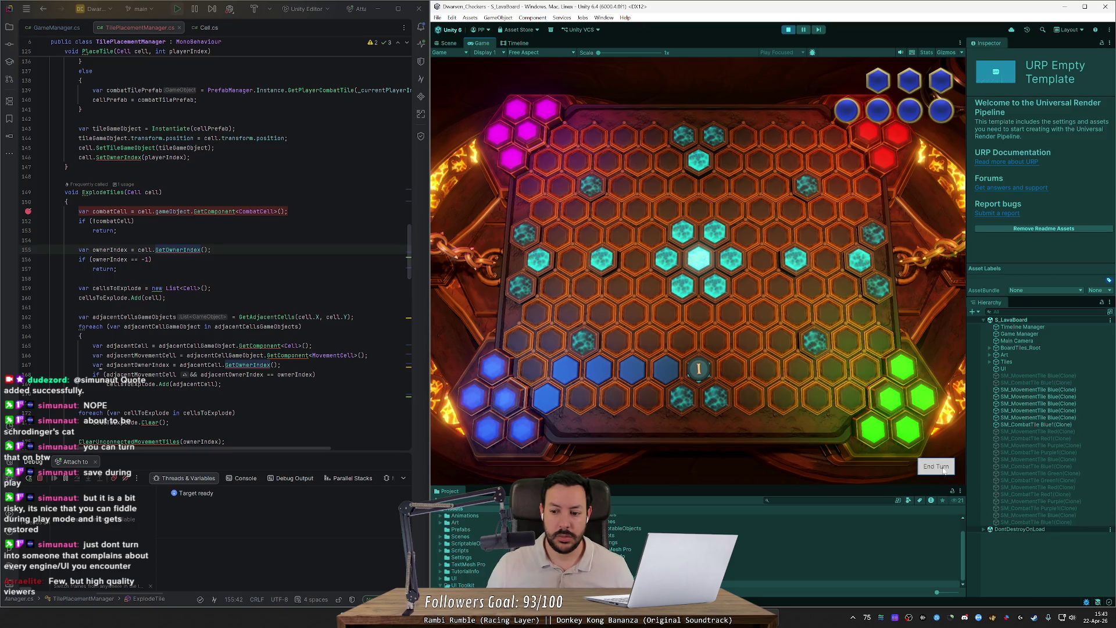
left_click(866, 368)
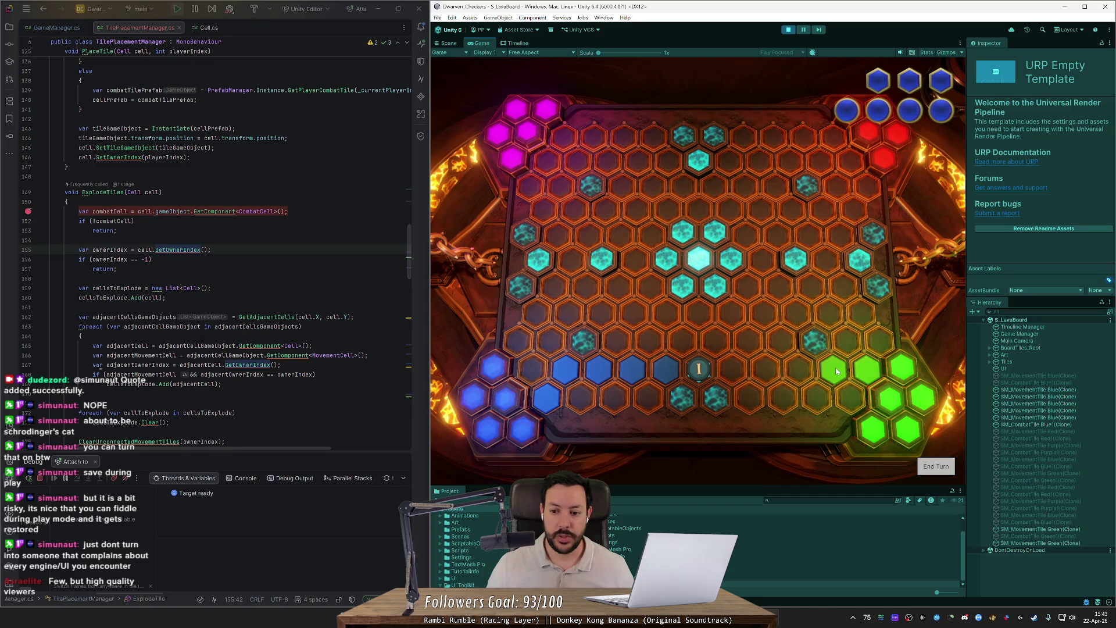
left_click_drag(836, 371, 698, 369)
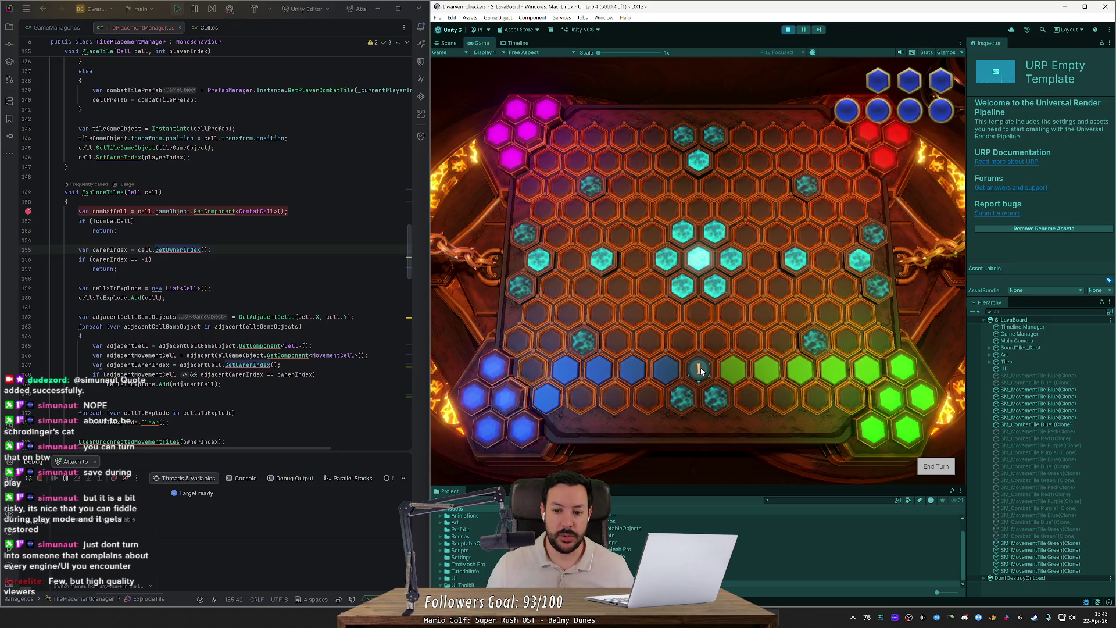
left_click(701, 370)
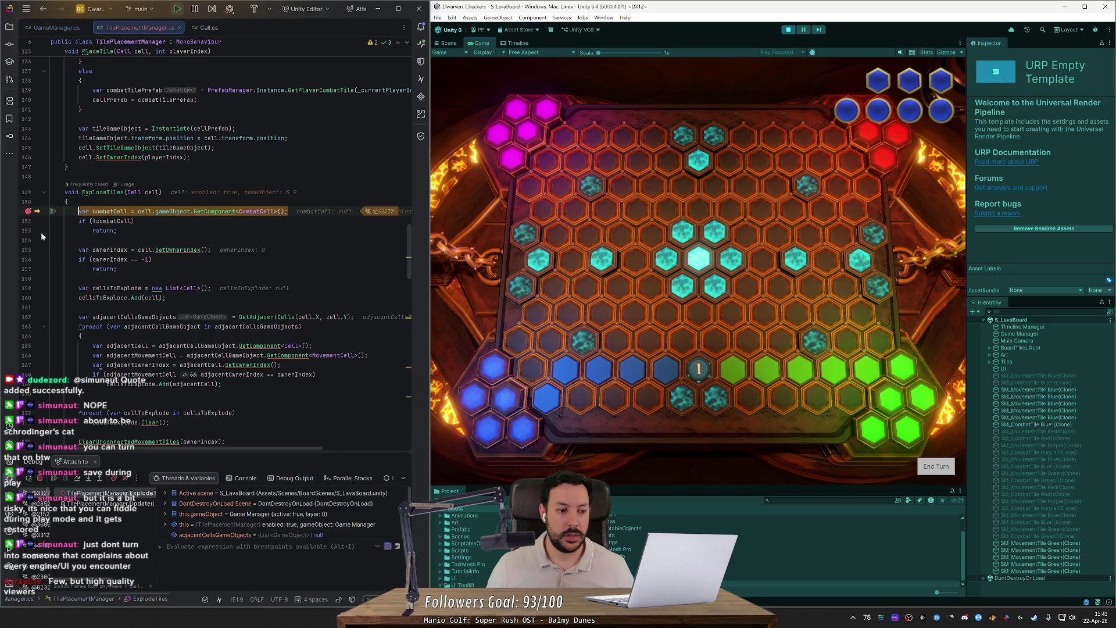
- Step through the ExplodeTiles checks, then remove its breakpoint and resume the game
left_click(76, 478)
left_click(76, 478)
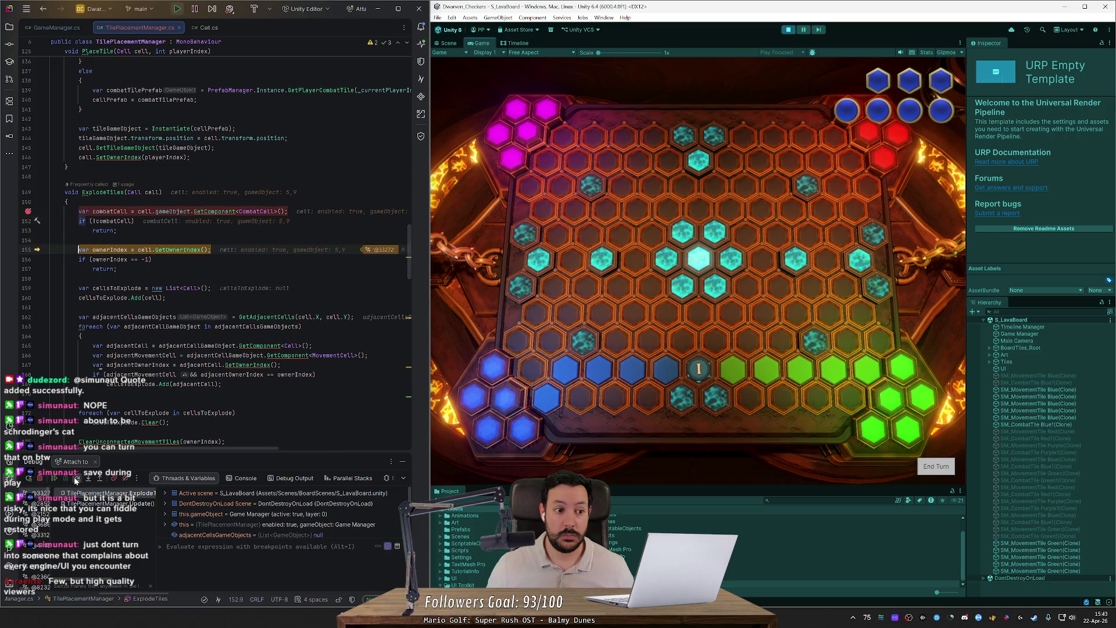
left_click(76, 478)
left_click(76, 479)
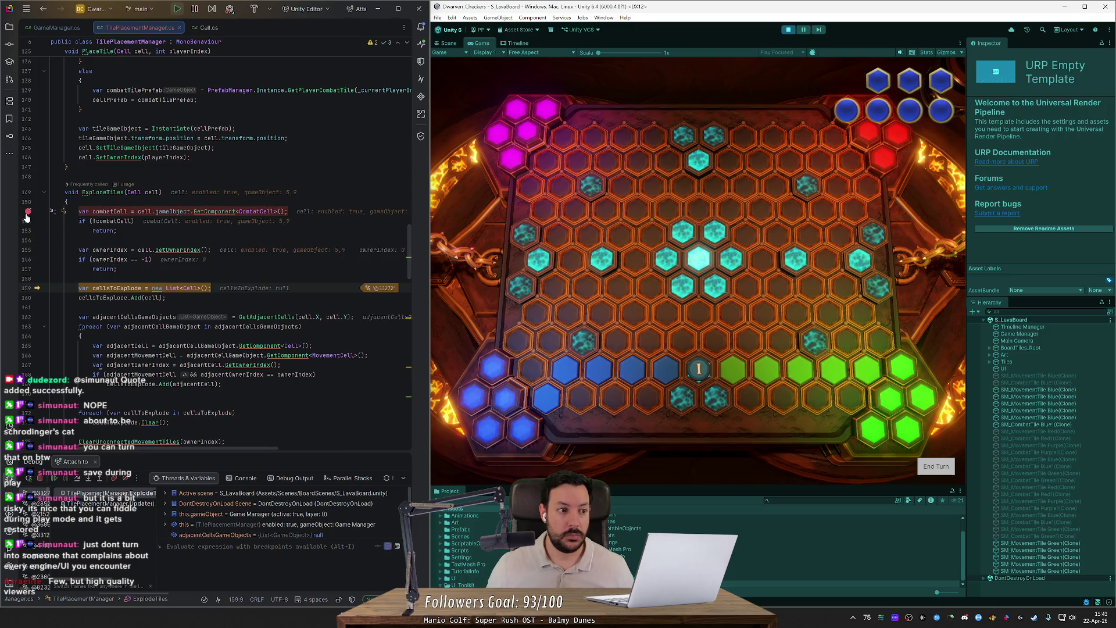
left_click(28, 211)
left_click(53, 478)
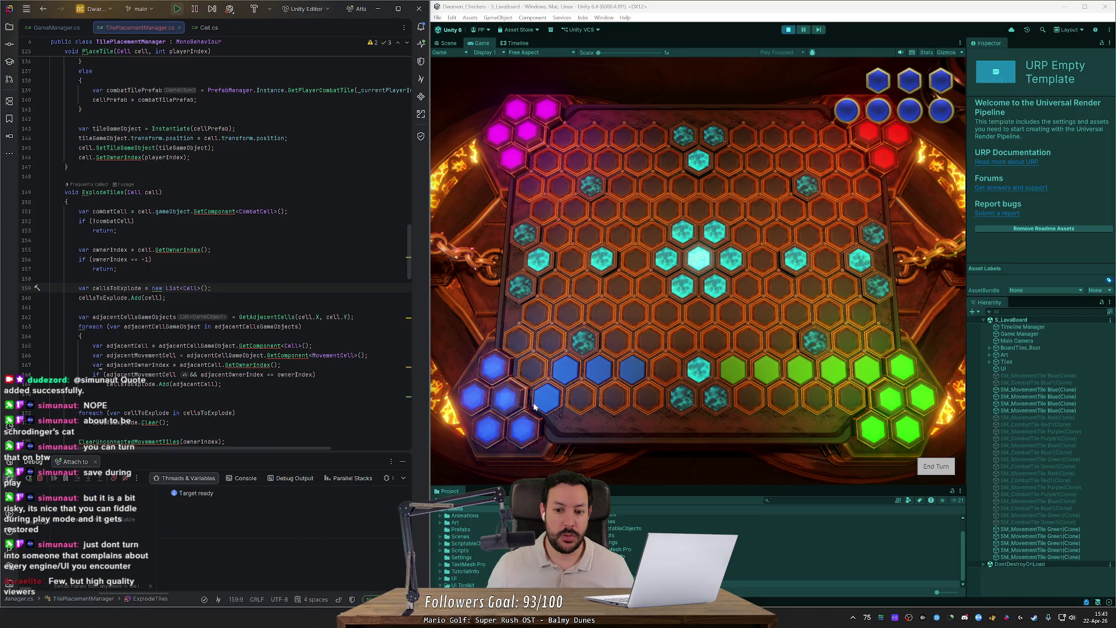
- Place a green tile on an empty hex in the running game
left_click(651, 378)
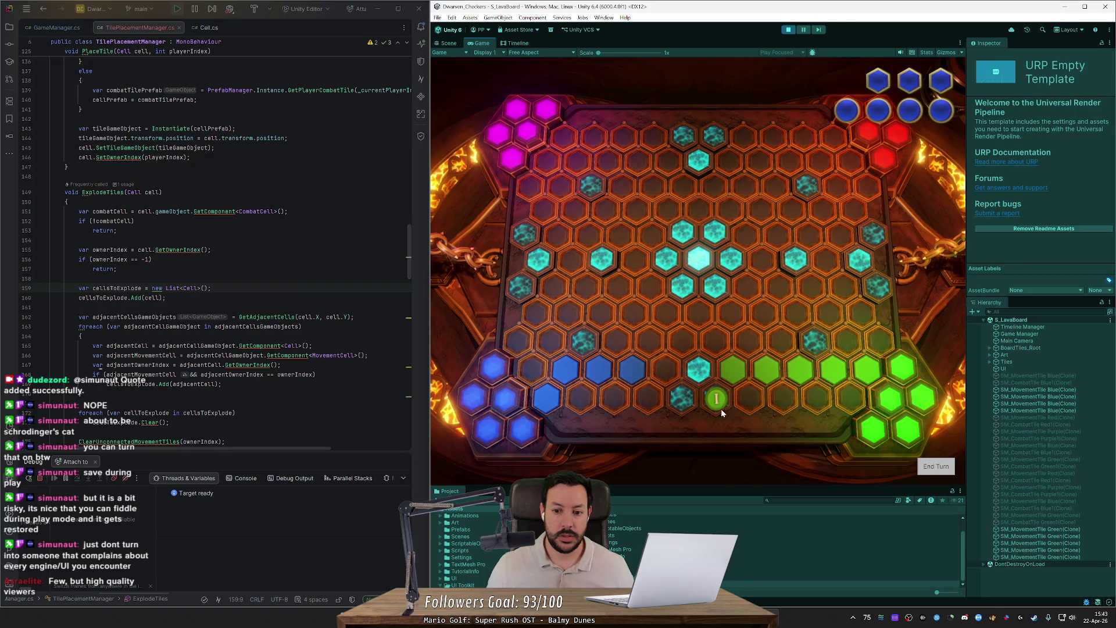
left_click(722, 405)
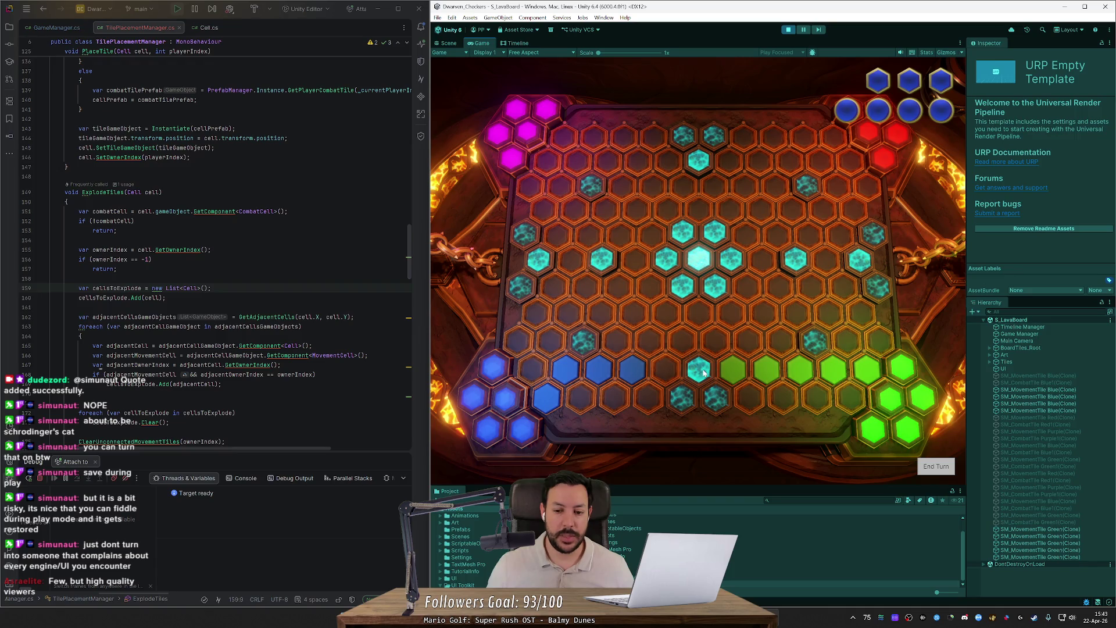
scroll(233, 244, "down", 4)
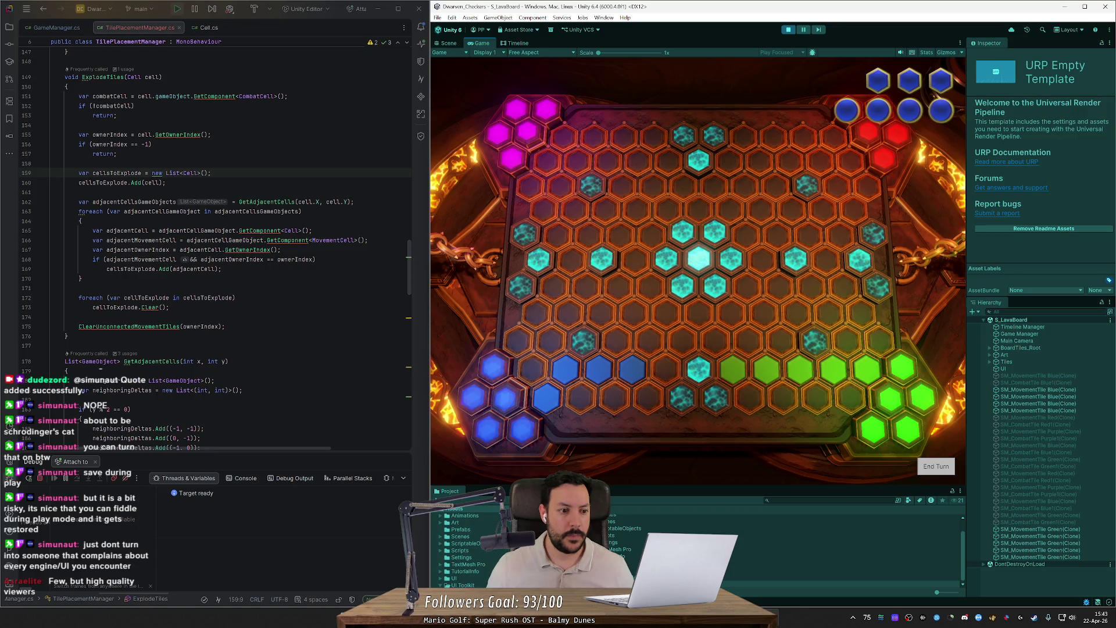
- Change Cell.Clear's SetOwnerIndex(0) to SetOwnerIndex(-1), then return to Unity to recompile
double_click(115, 307)
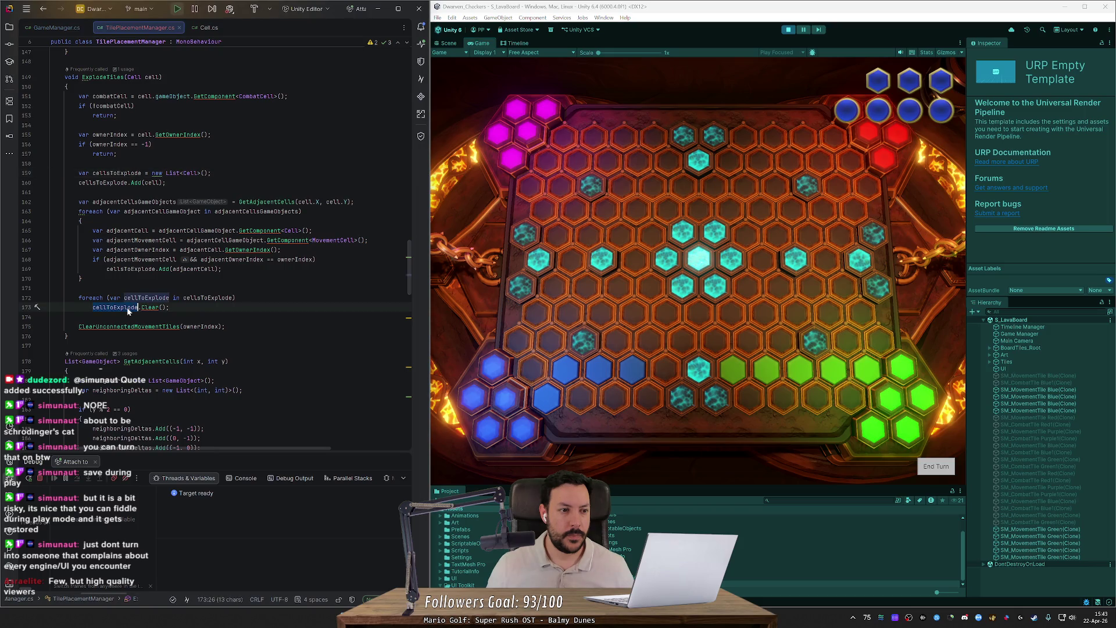
left_click(148, 307, "ctrl")
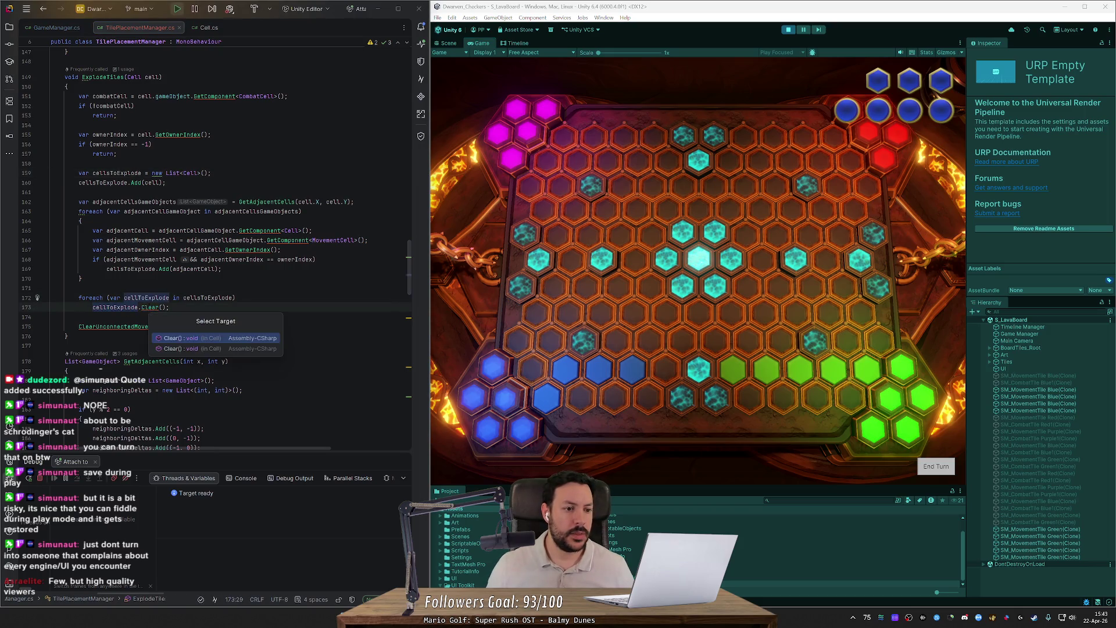
key("Return")
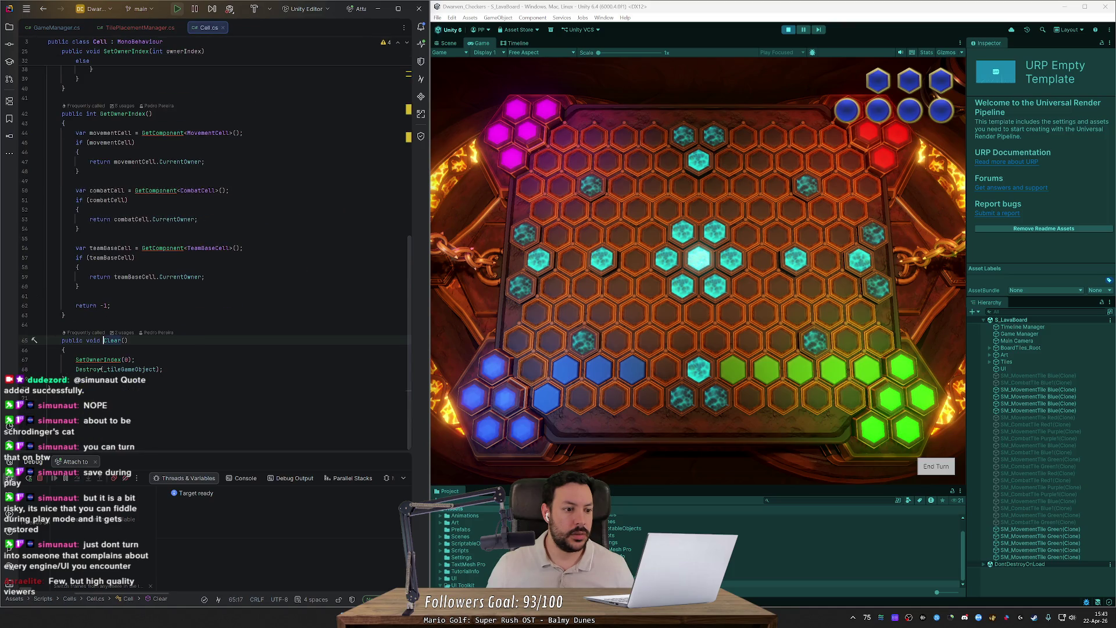
left_click(132, 360)
left_click_drag(128, 359, 124, 359)
type("-1")
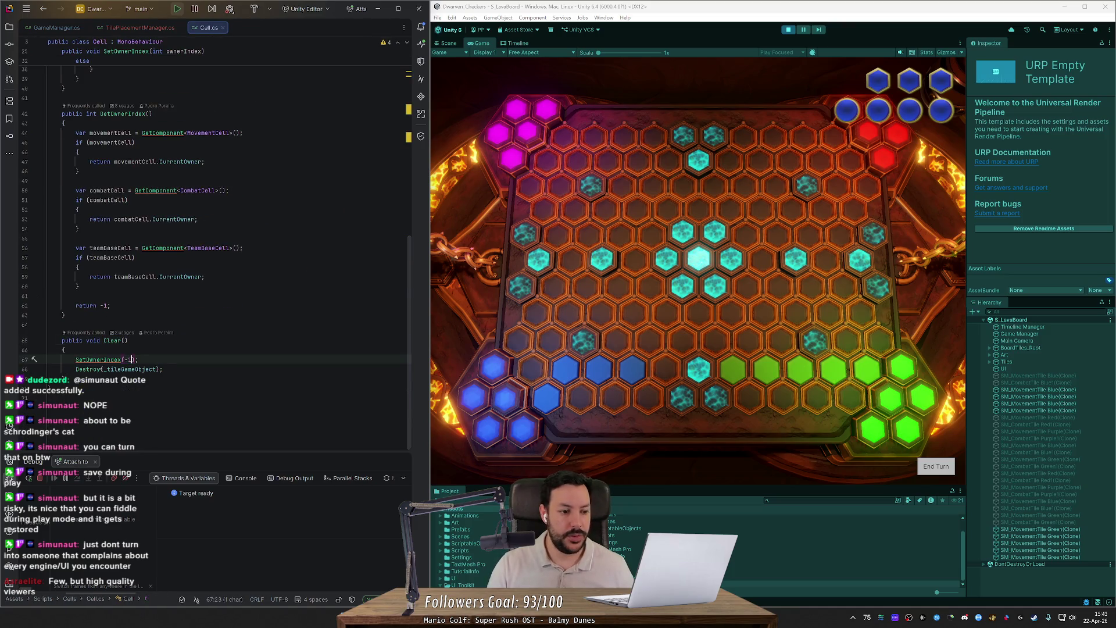
left_click(608, 26)
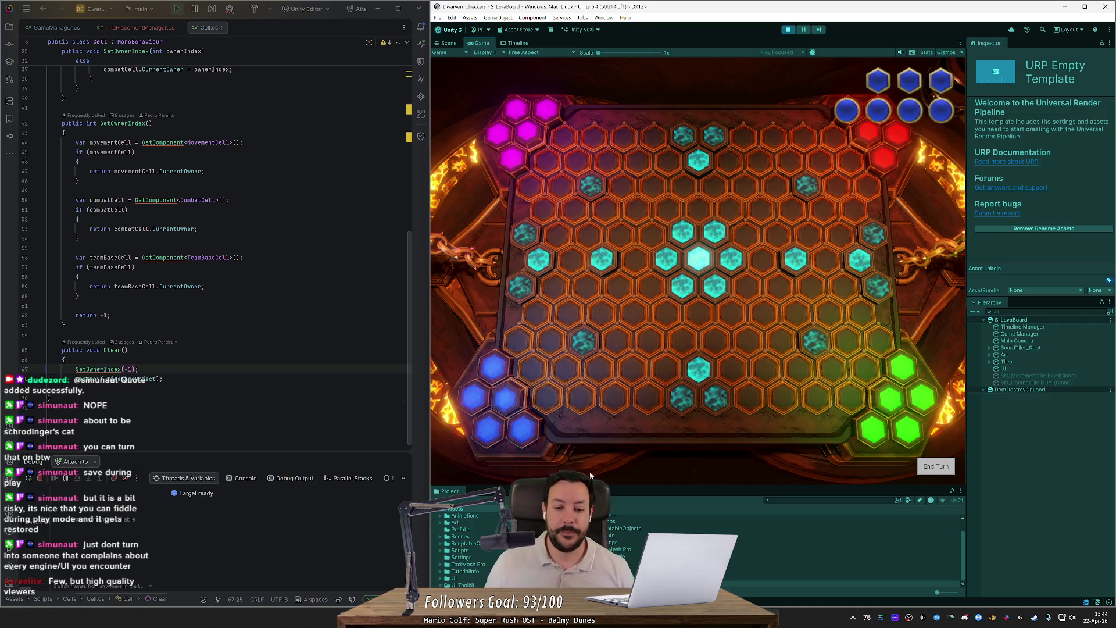
- Lay a blue tile row, then a green row with a combat tile, and explode it
mouse_move(549, 386)
left_mouse_down()
mouse_move(567, 370)
mouse_move(696, 368)
left_mouse_up()
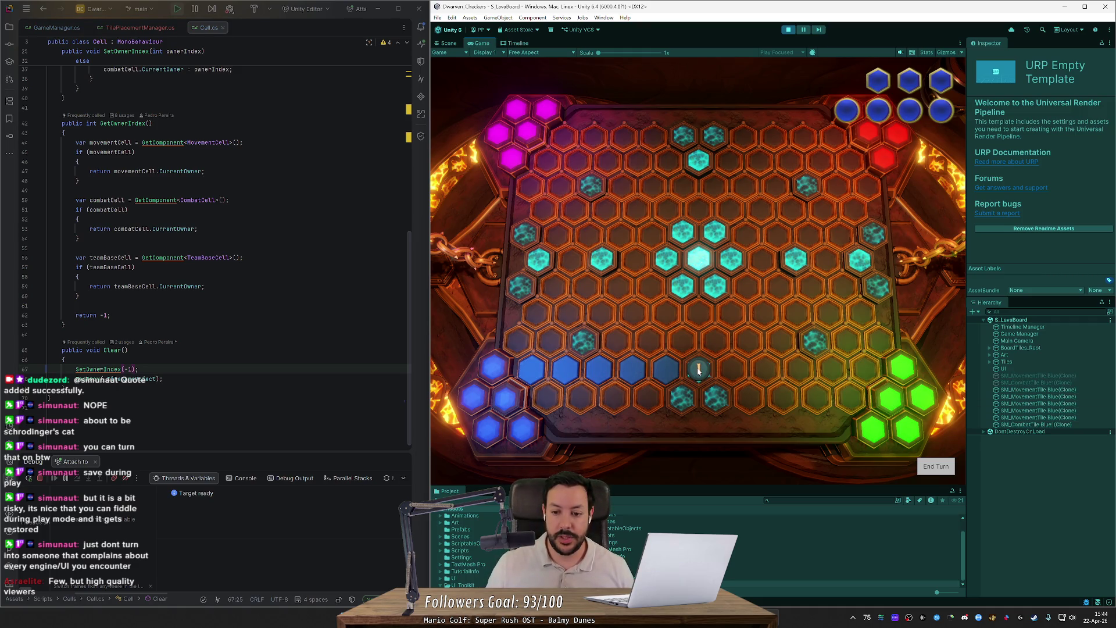
left_click(936, 466)
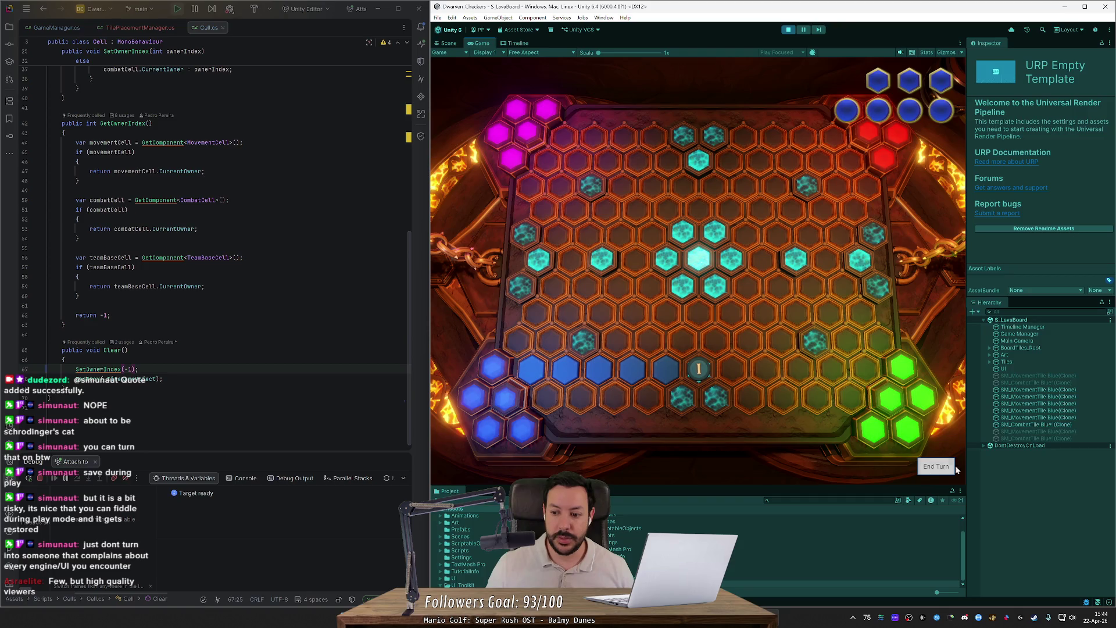
left_click(945, 466)
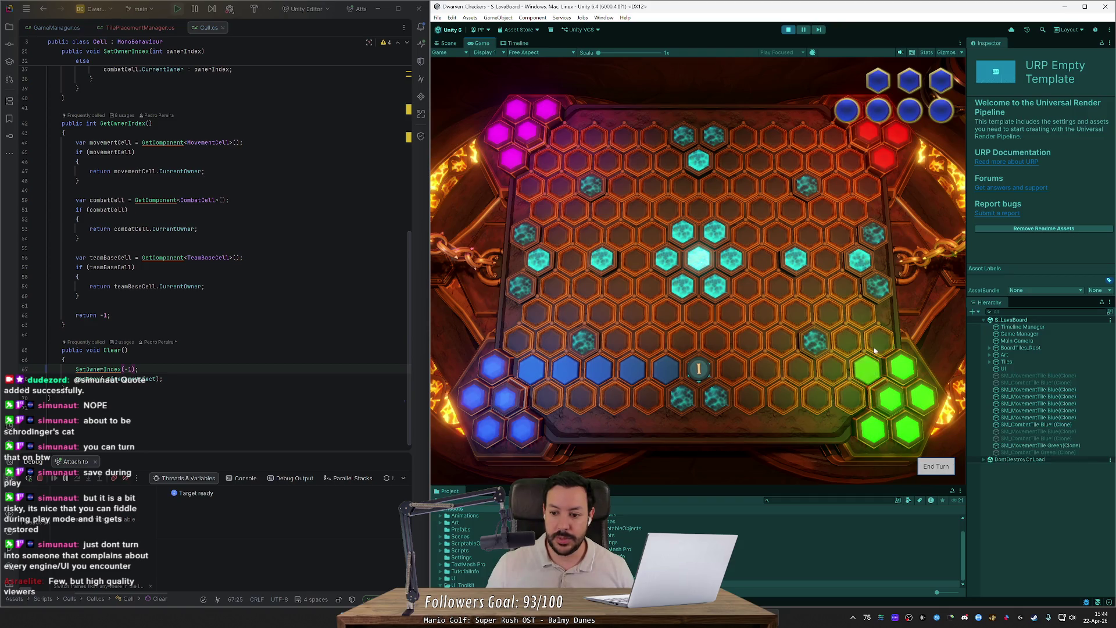
left_click_drag(866, 365, 687, 369)
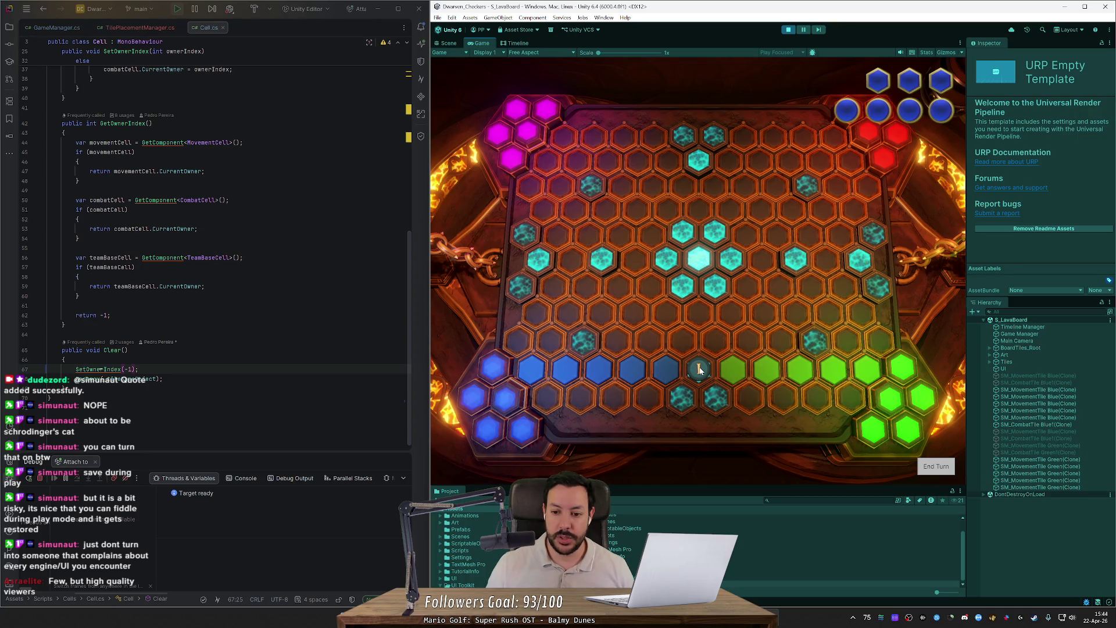
left_click(699, 369)
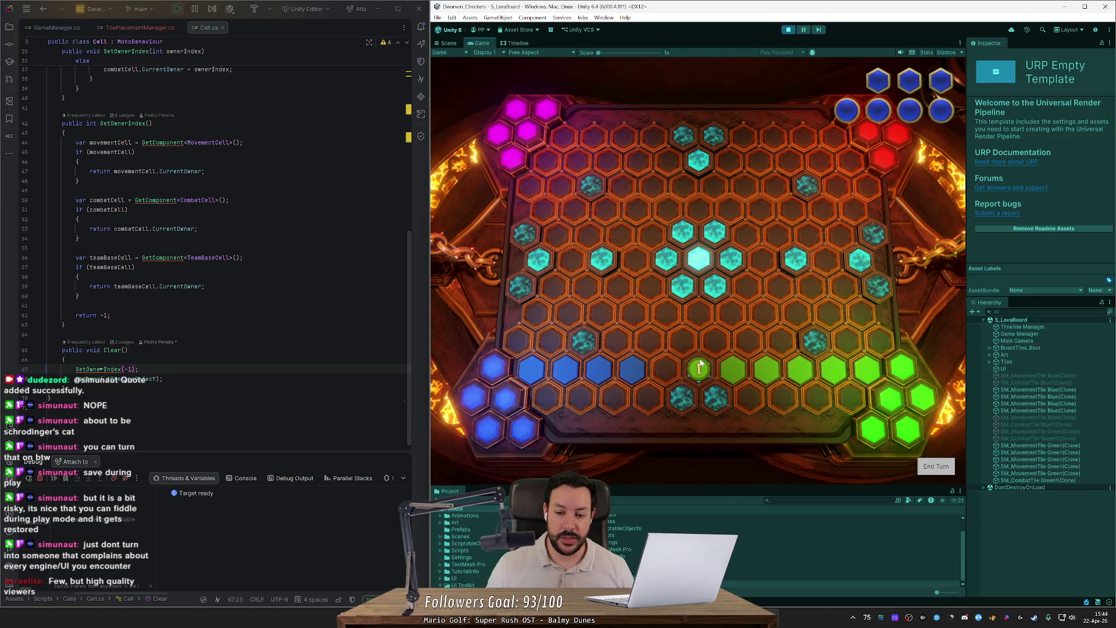
left_click(936, 467)
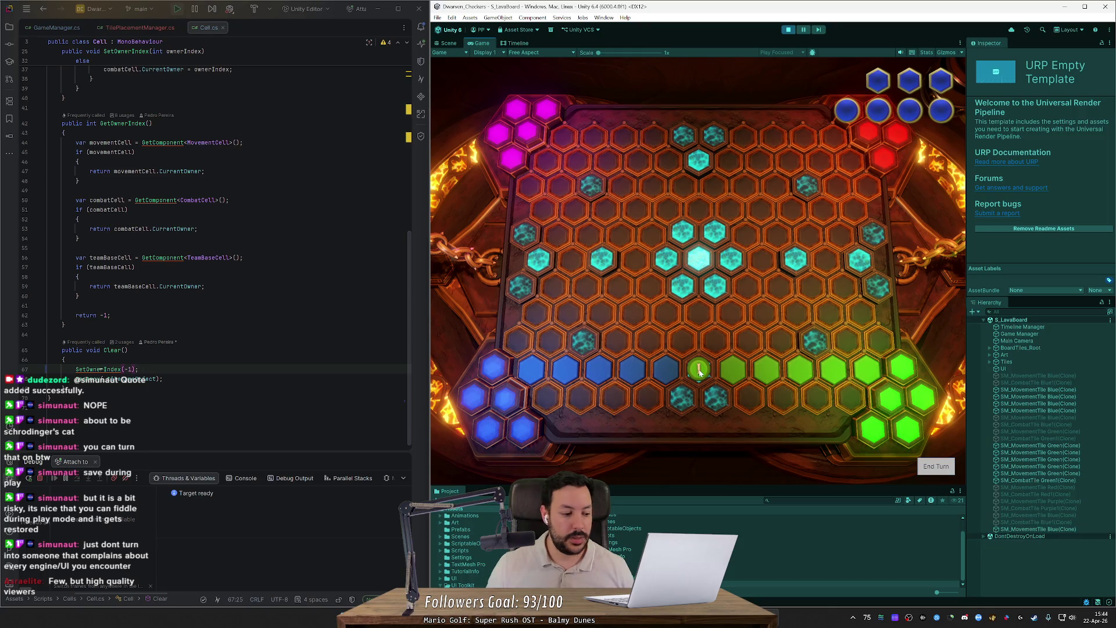
left_click(700, 372)
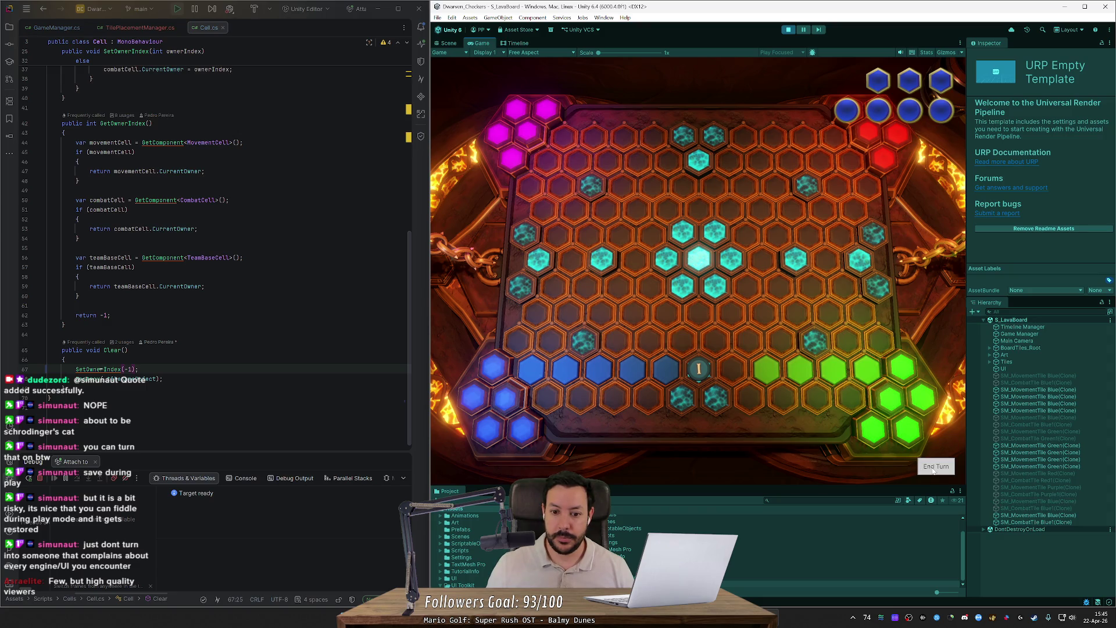
- Place another blue tile and several green tiles, then end turns until purple's turn
left_click(727, 363)
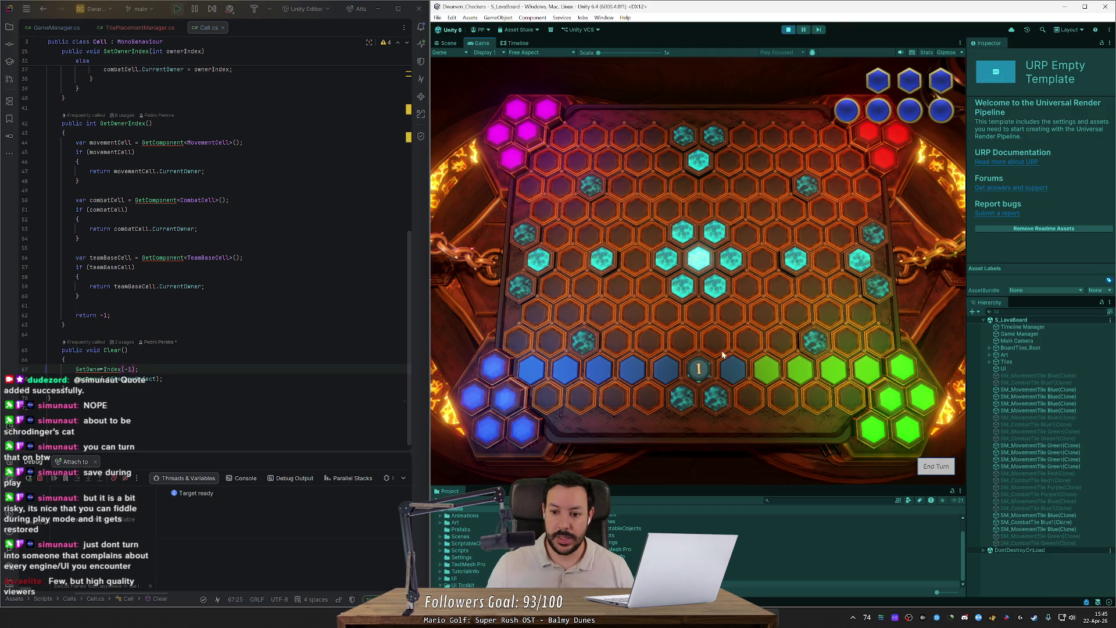
left_click(749, 344)
left_click(721, 347)
left_click(699, 370)
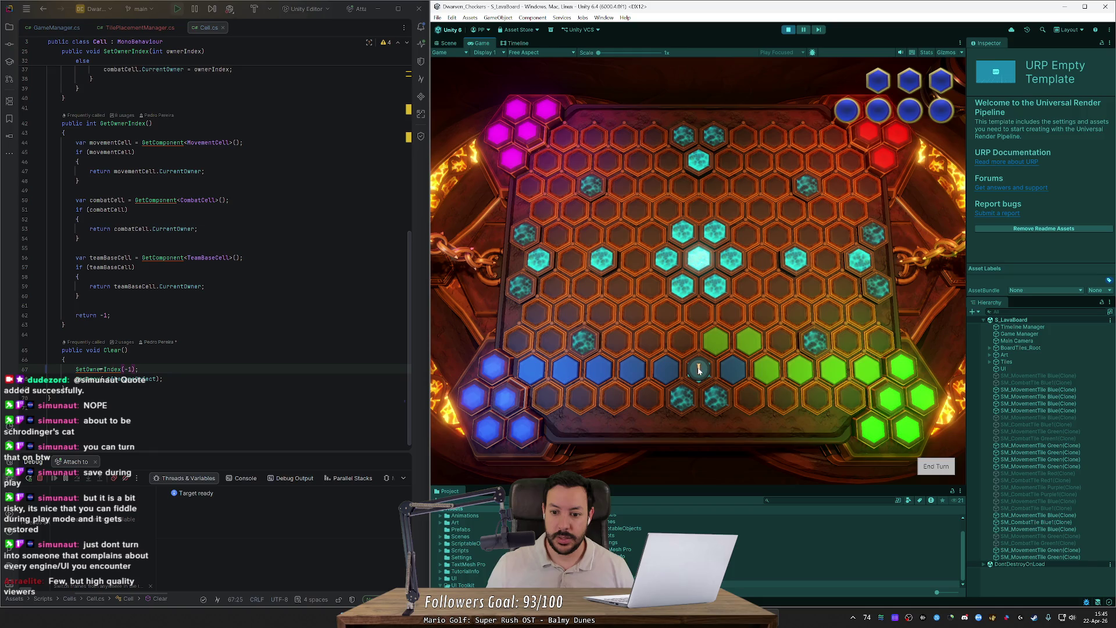
left_click(699, 370)
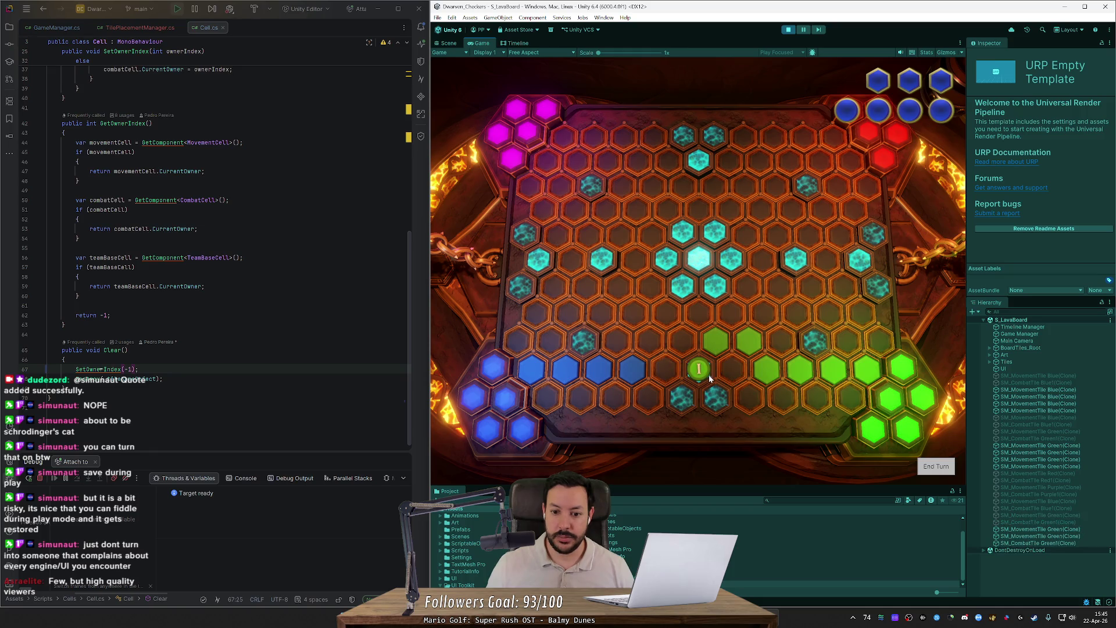
left_click(879, 436)
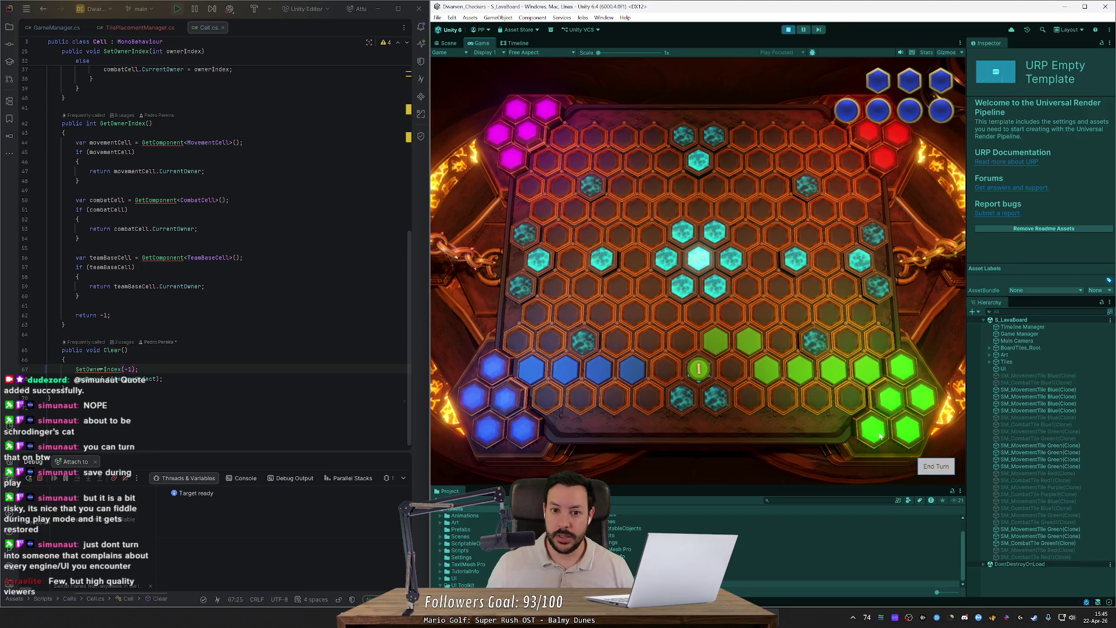
left_click(936, 467)
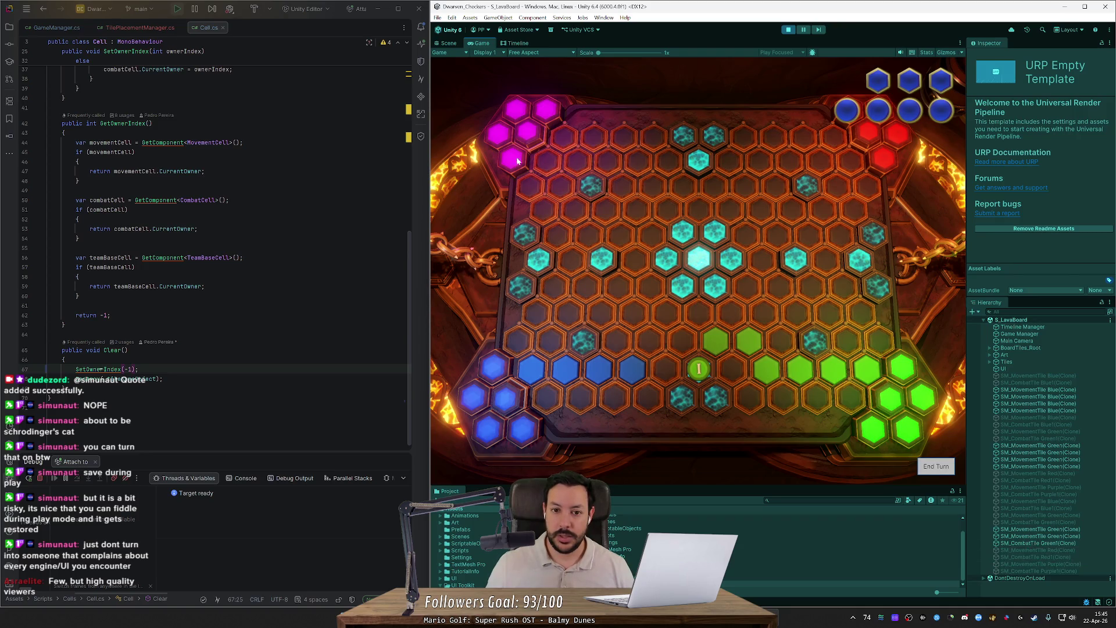
- Lay a diagonal purple trail from the top-left and explode the blue combat tile
left_click(545, 166)
mouse_move(549, 177)
left_mouse_down()
mouse_move(531, 187)
mouse_move(571, 258)
mouse_move(581, 342)
left_mouse_up()
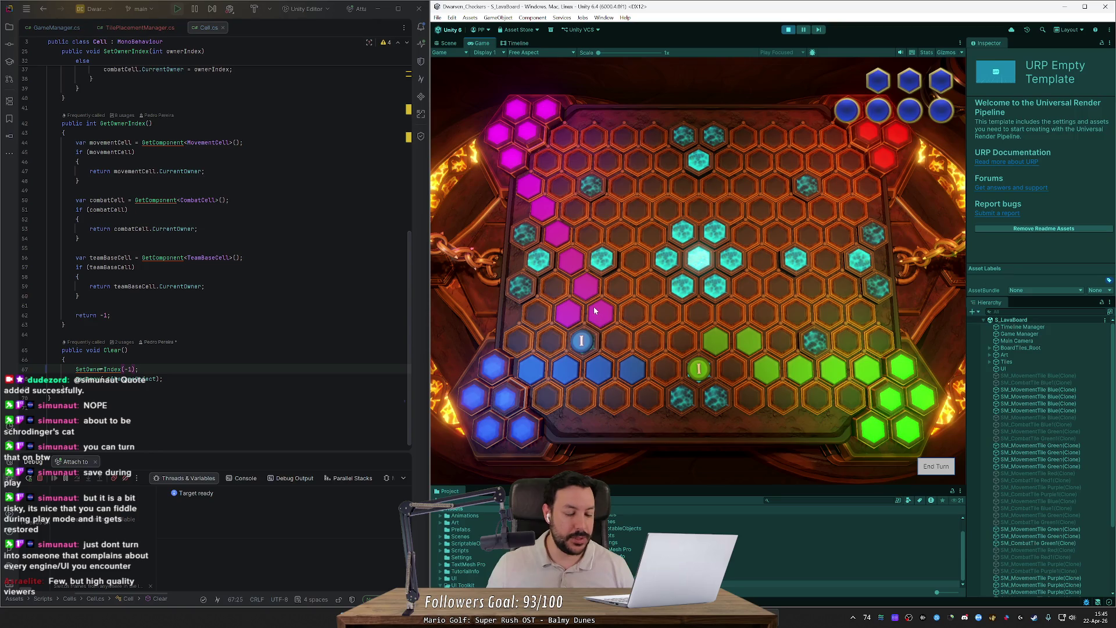
left_click(588, 349)
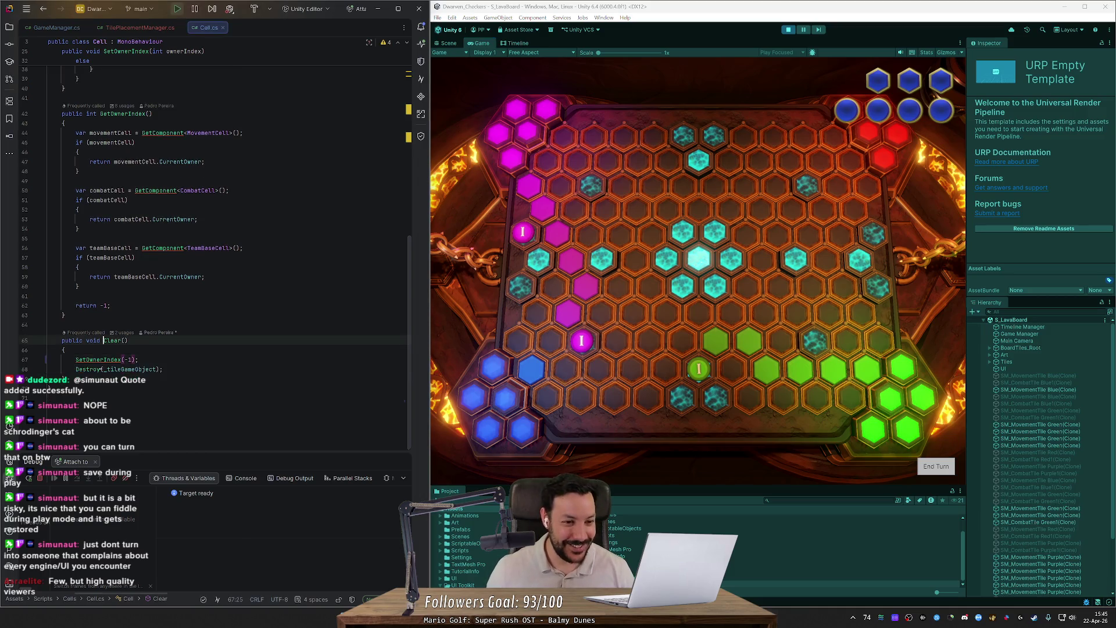
key("ctrl+Tab")
scroll(215, 250, "down", 3)
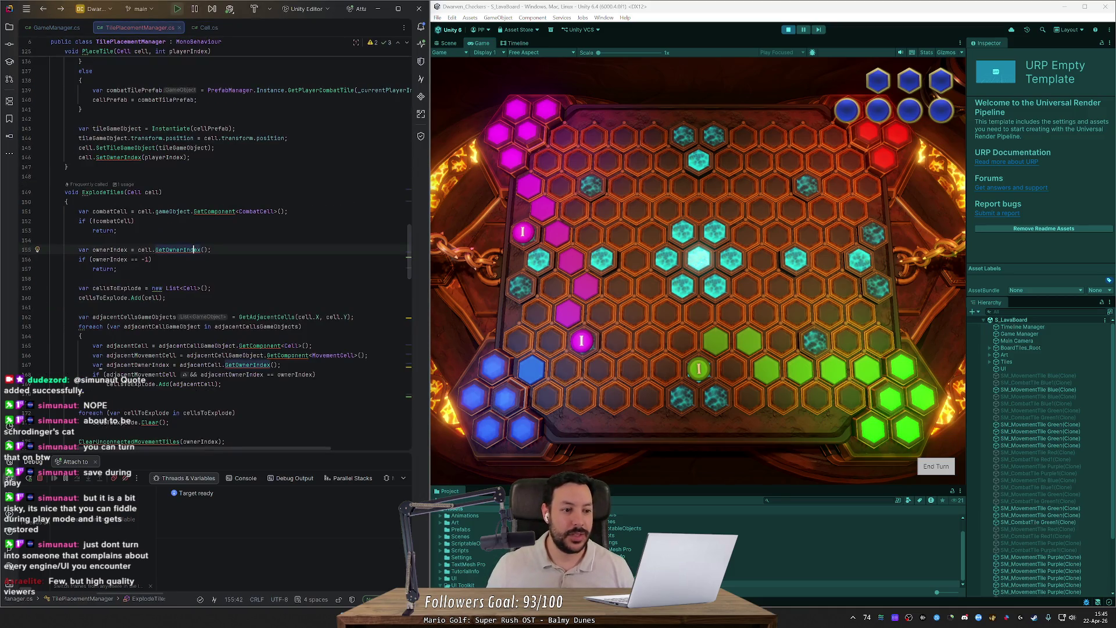
- Jump from ExplodeTiles back to its caller in Update, then open File Explorer
left_click(194, 98)
key("ctrl+alt+Left")
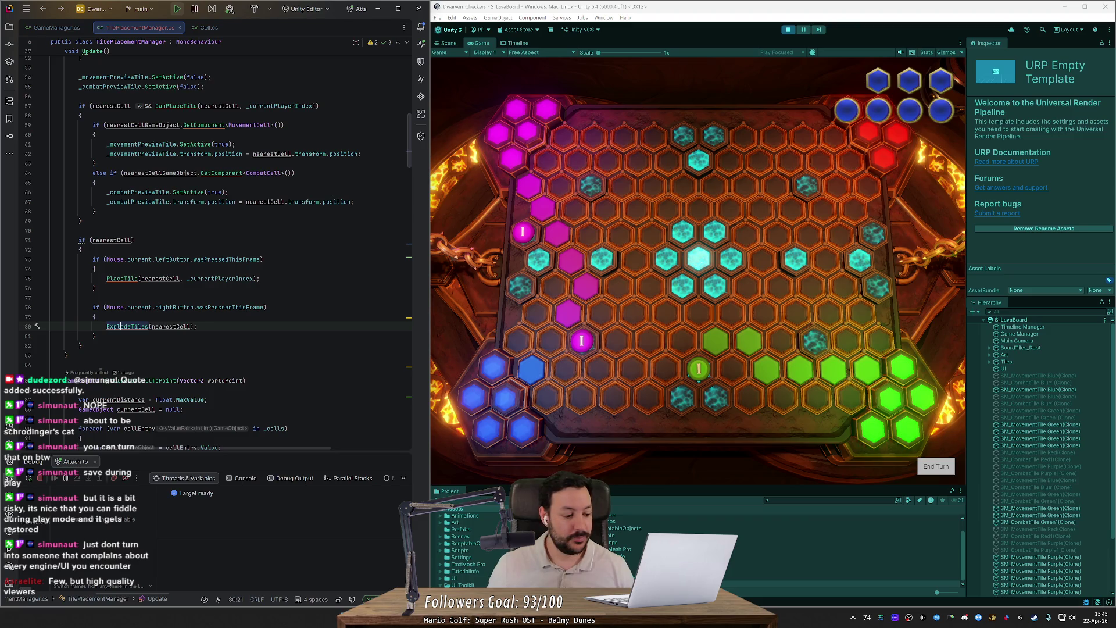
key("super+e")
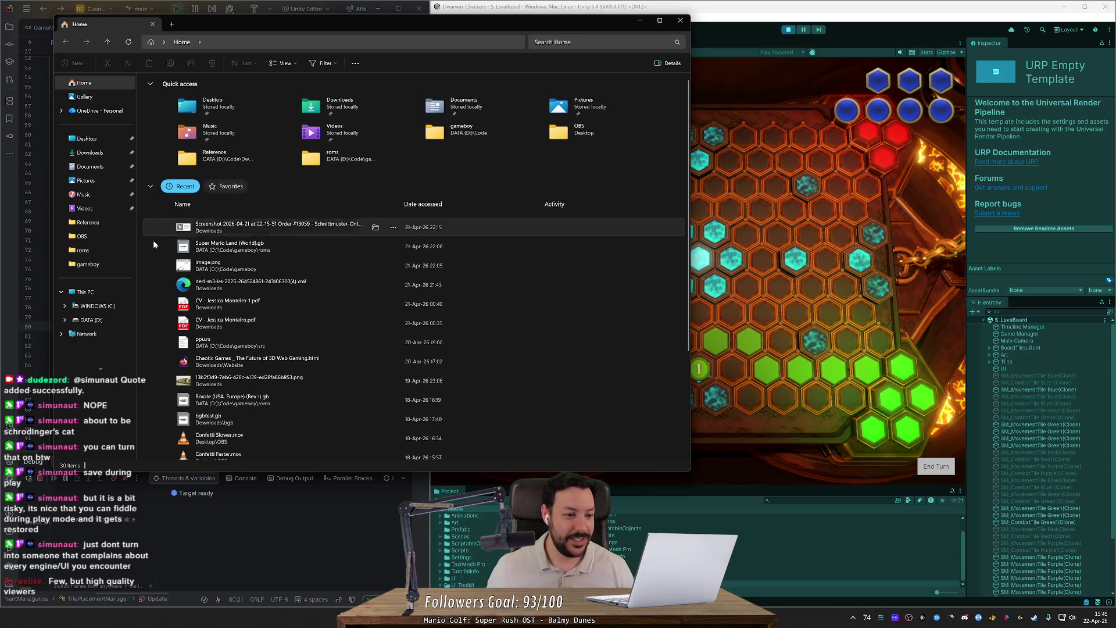
- Browse to D:\Code\DwarvenCheckers\Reference and open In-game UI.png
left_click(91, 320)
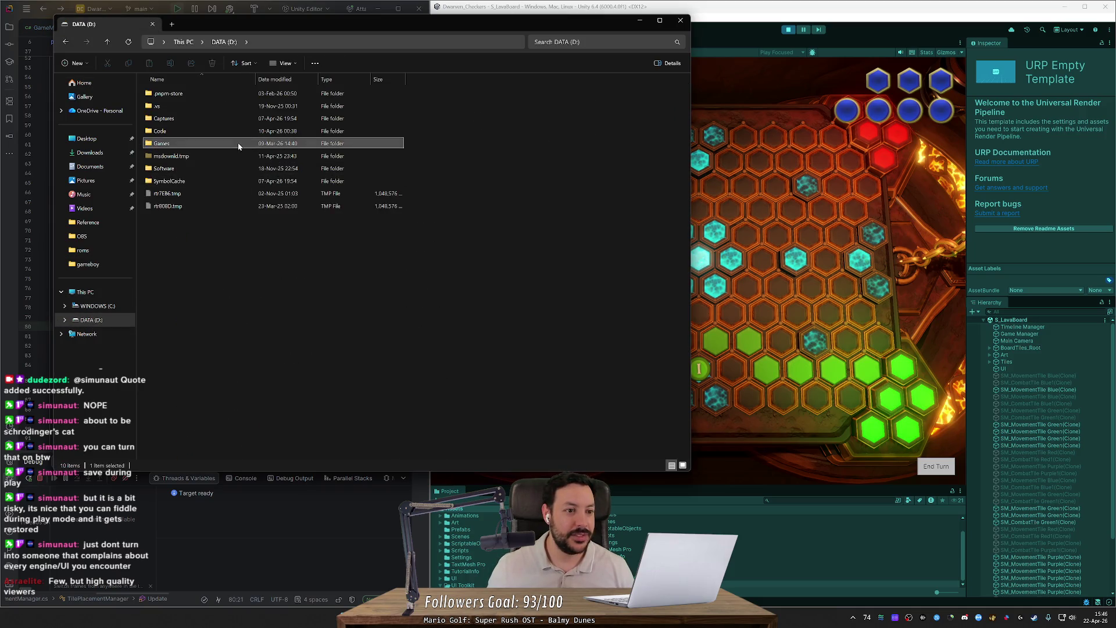
double_click(238, 143)
key("alt+Left")
left_click(248, 131)
double_click(248, 133)
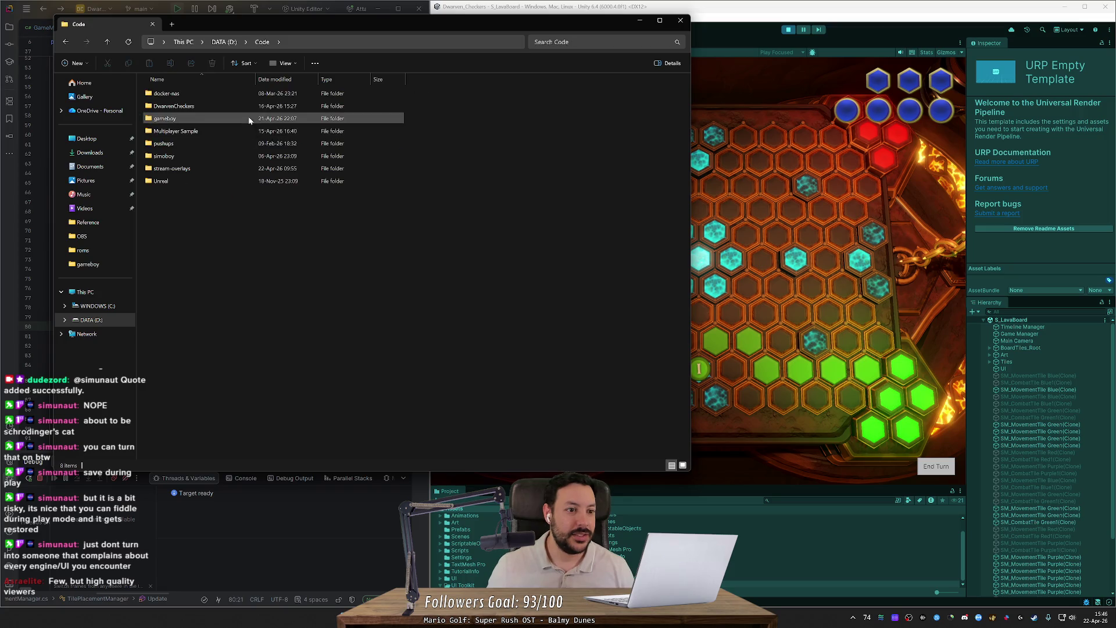
double_click(251, 106)
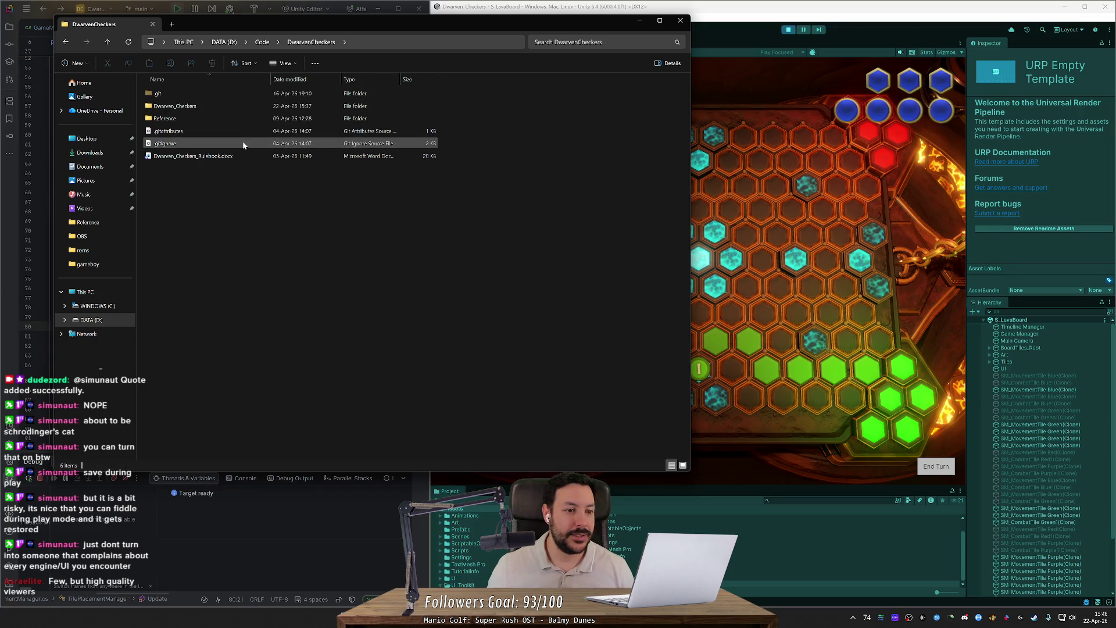
double_click(246, 118)
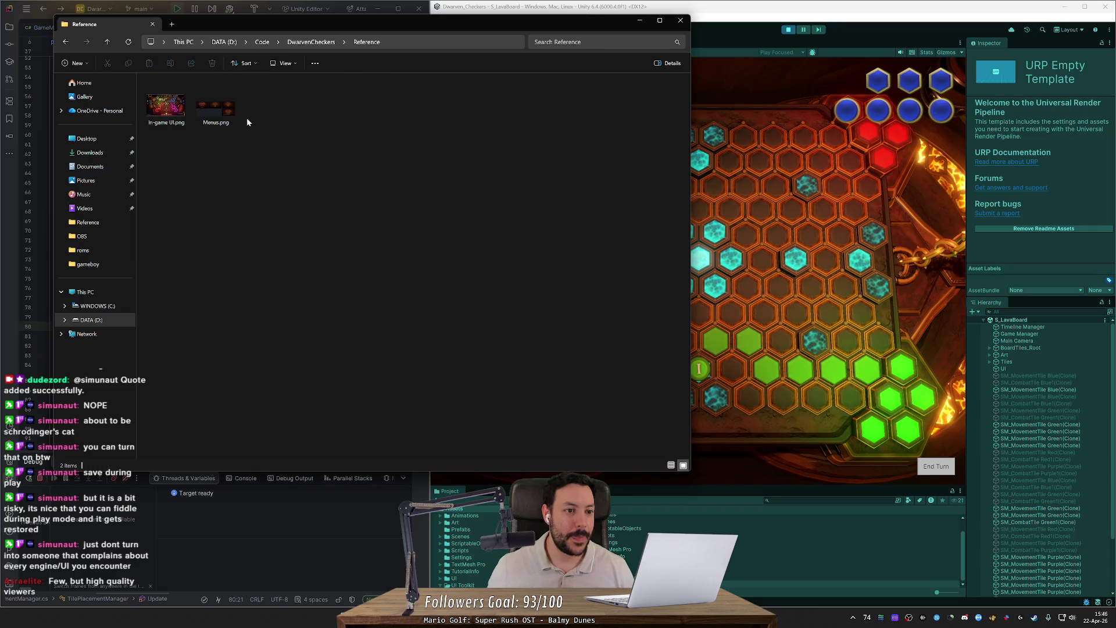
double_click(168, 110)
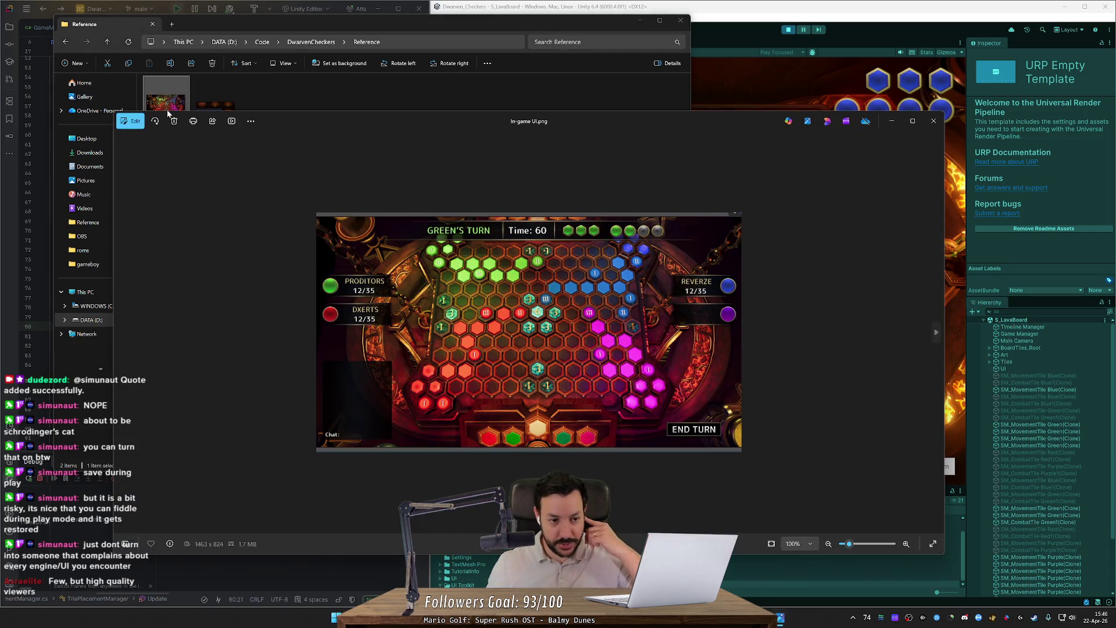
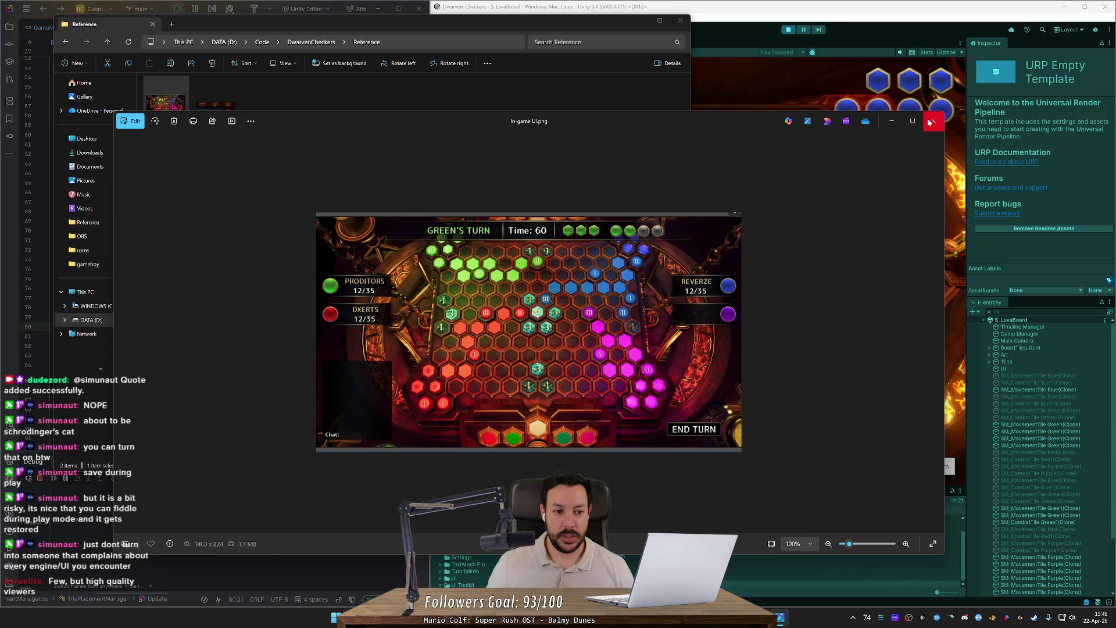
- Close the In-game UI.png mockup in Photos and return to the Unity game window
left_click(931, 121)
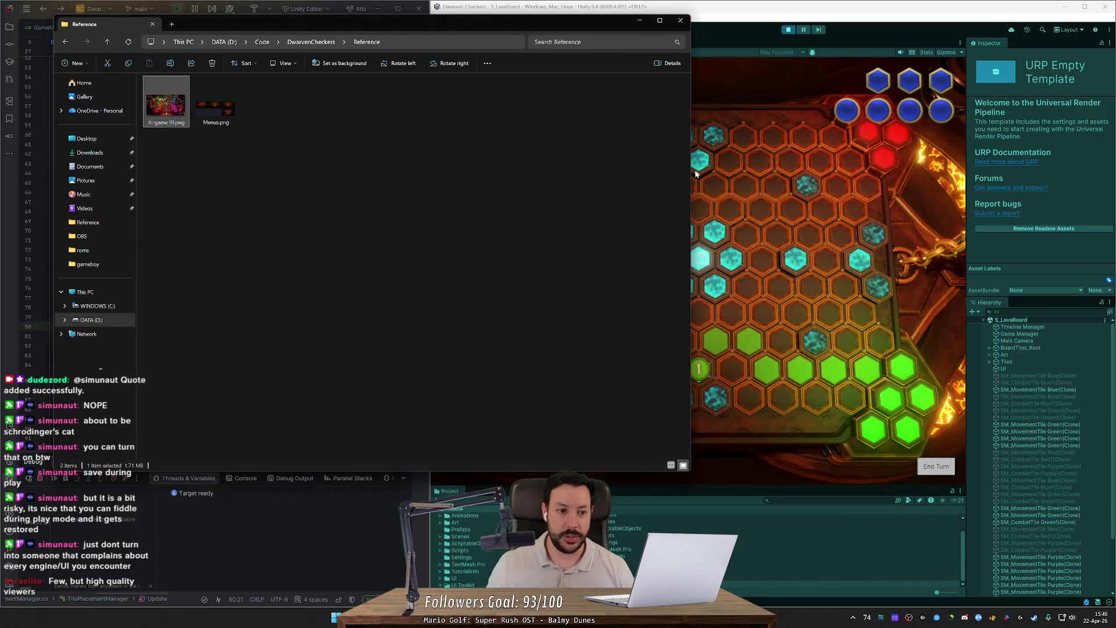
left_click(790, 37)
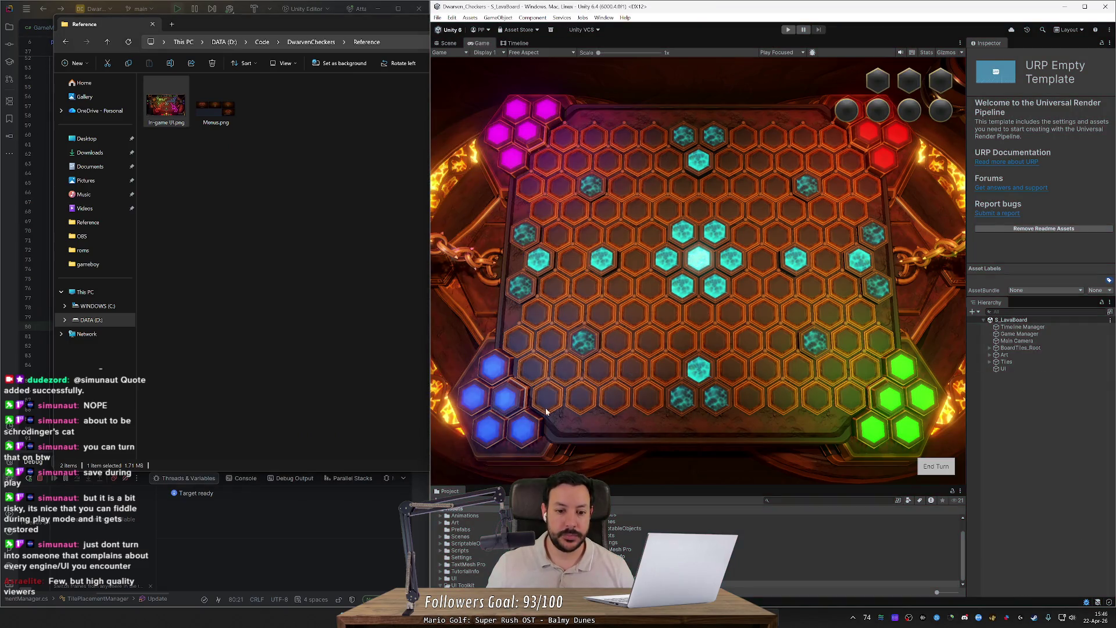
left_click(186, 77)
- In the left-click branch, add 'var movementCell = nearestCellGameObject.GetComponent<MovementCell>();'
key("ctrl+w")
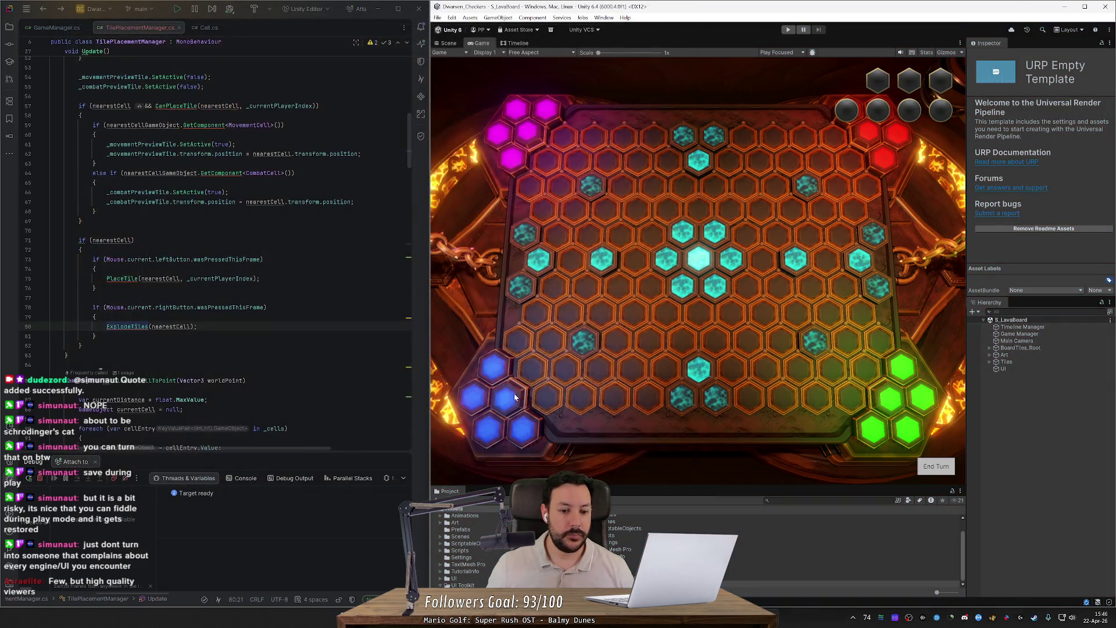
scroll(101, 370, "down", 2)
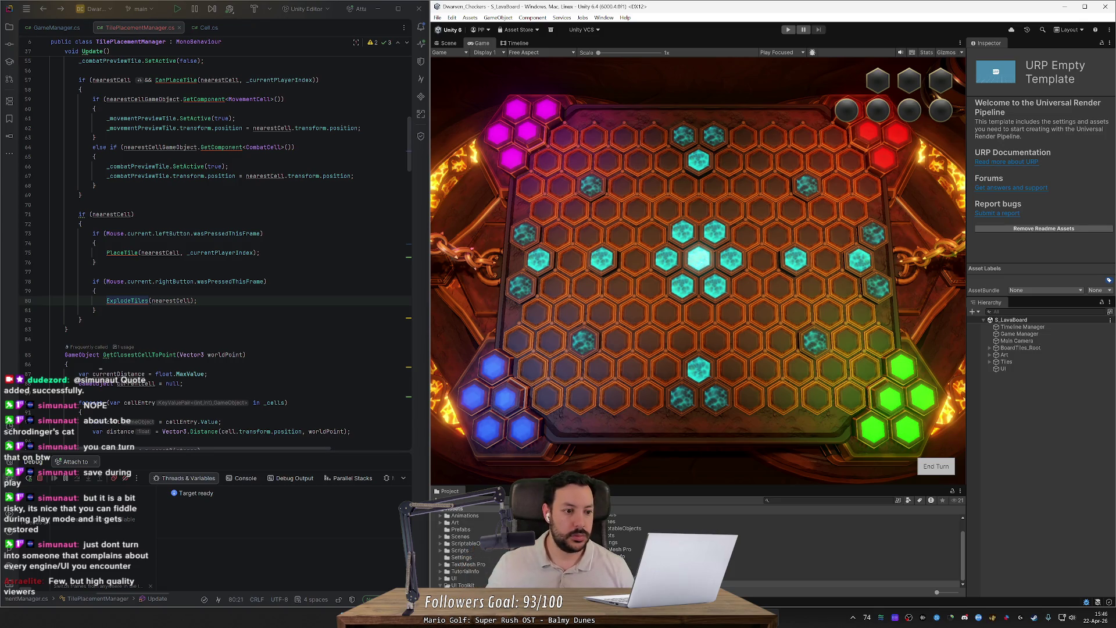
key("ctrl+w")
key("ctrl+w")
key("ctrl+w")
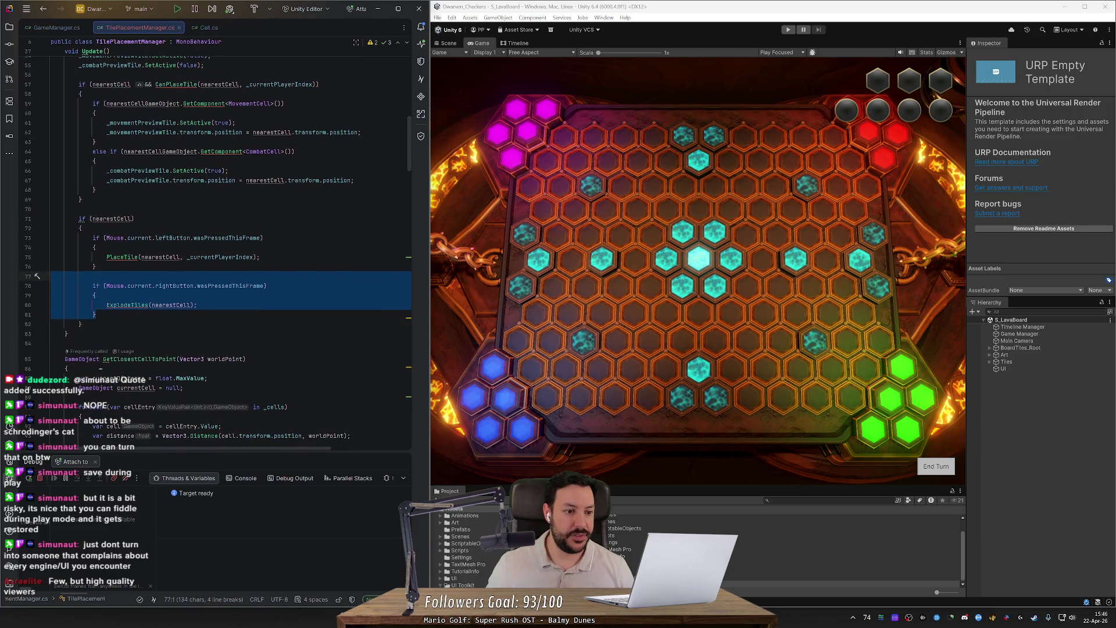
left_click(96, 247)
scroll(215, 252, "up", 2)
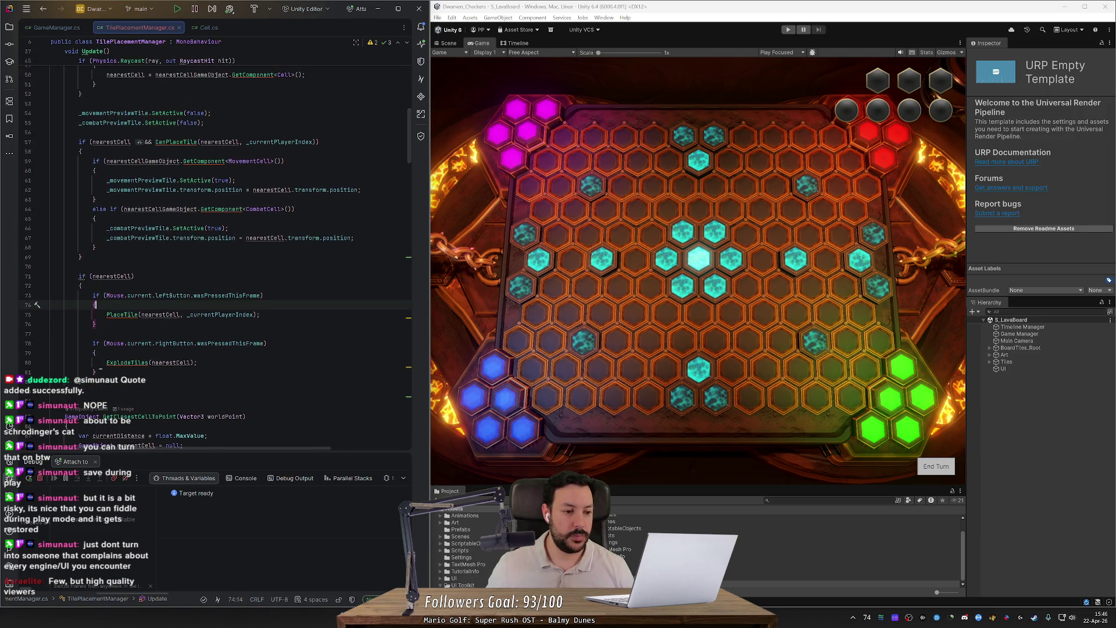
key("Return")
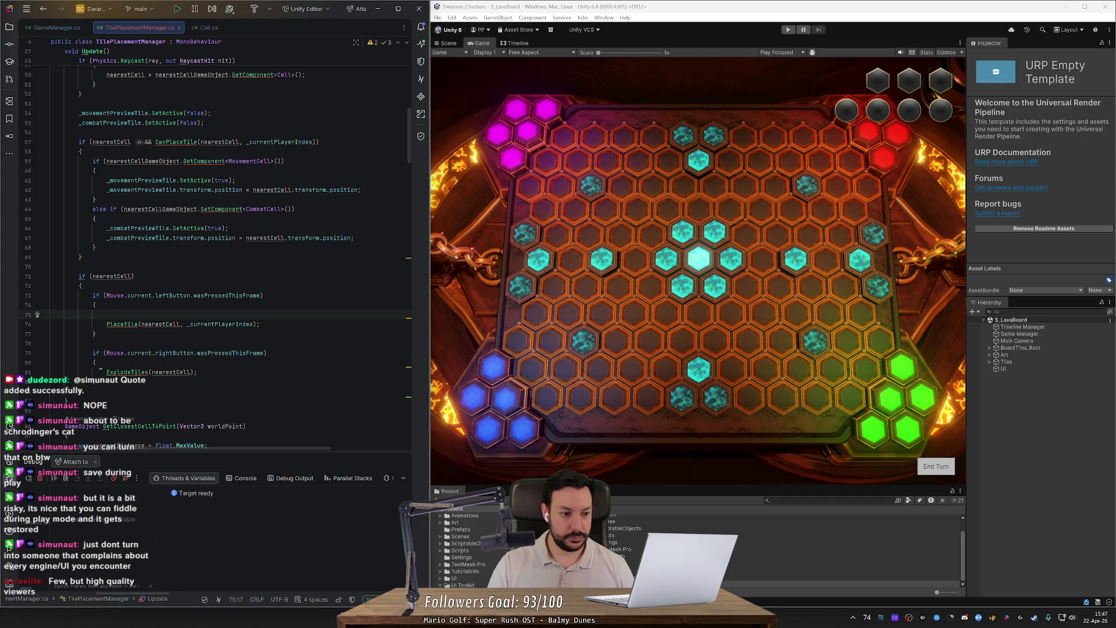
type("neare")
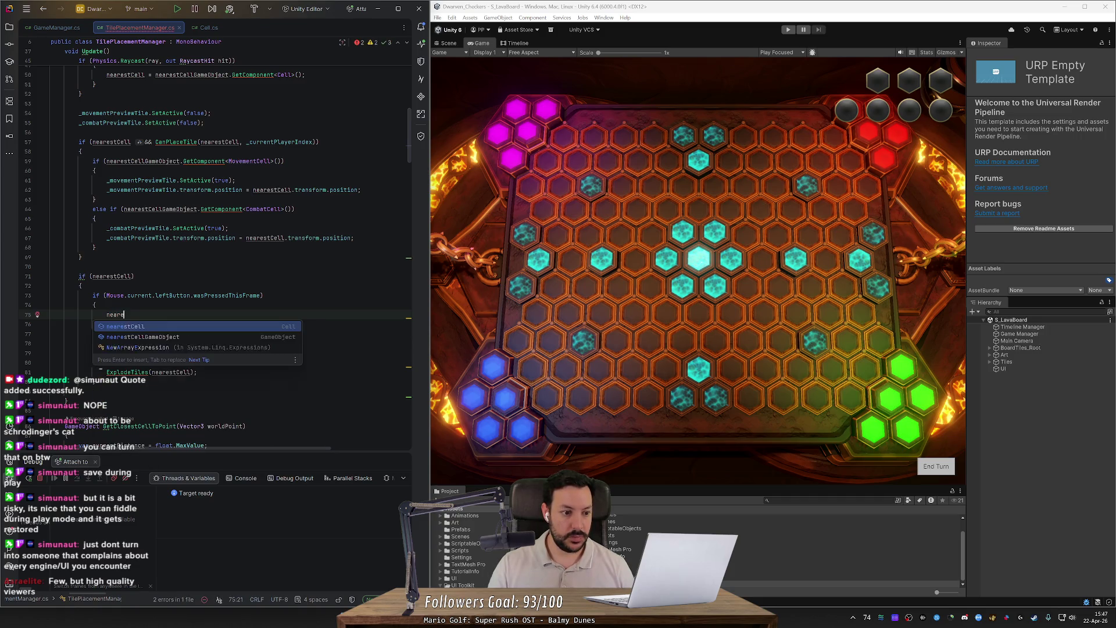
type("st")
key("Down")
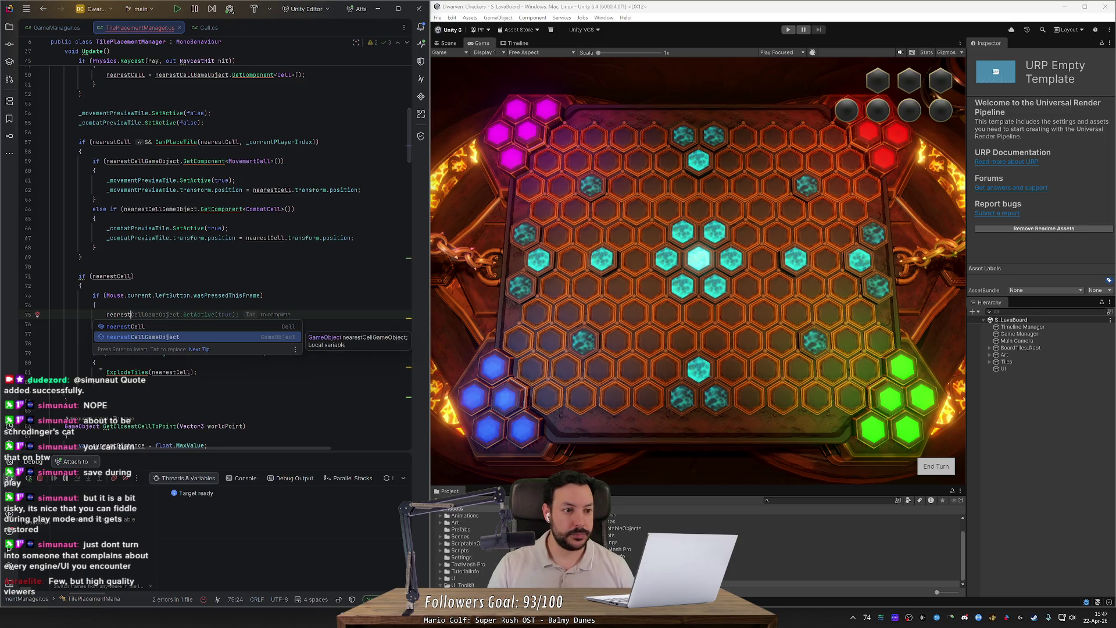
key("Tab")
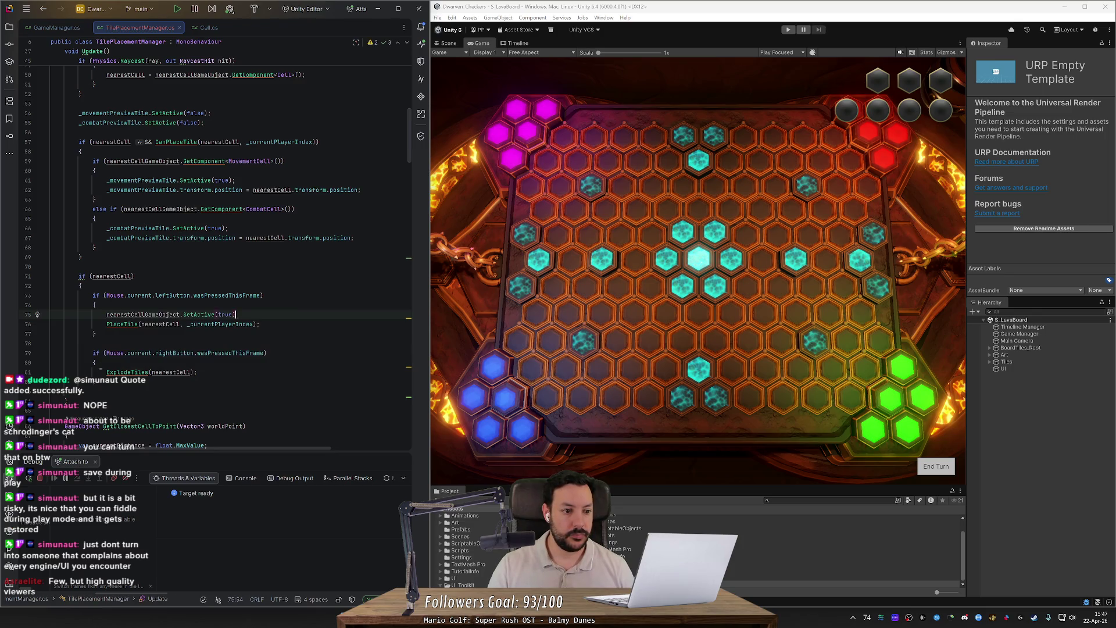
key("BackSpace")
key("BackSpace")
key("BackSpace")
type("GetC")
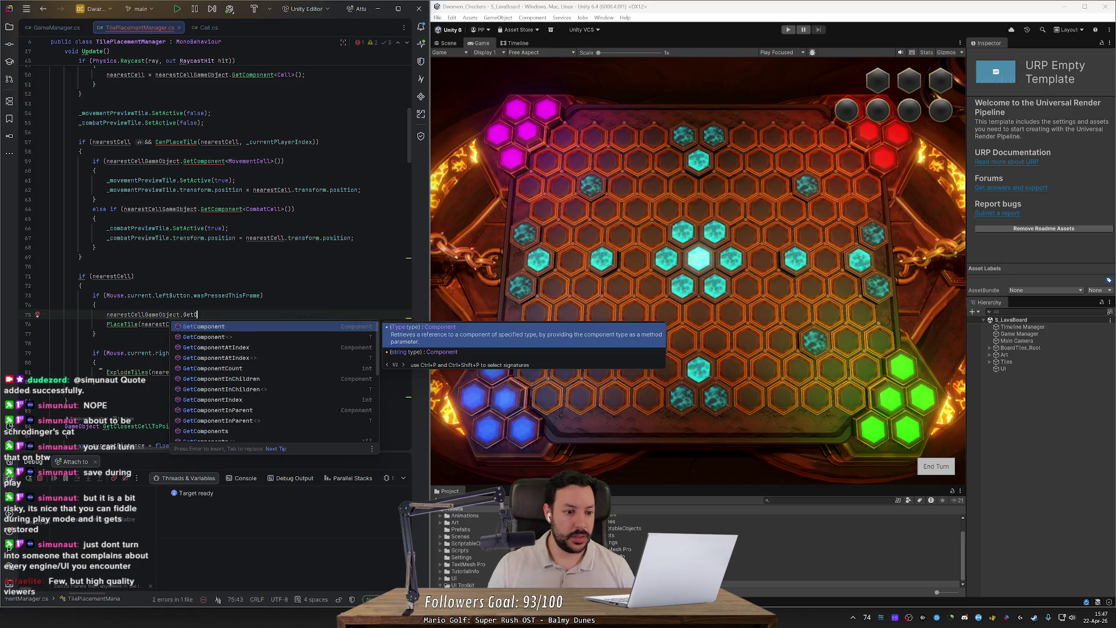
key("Return")
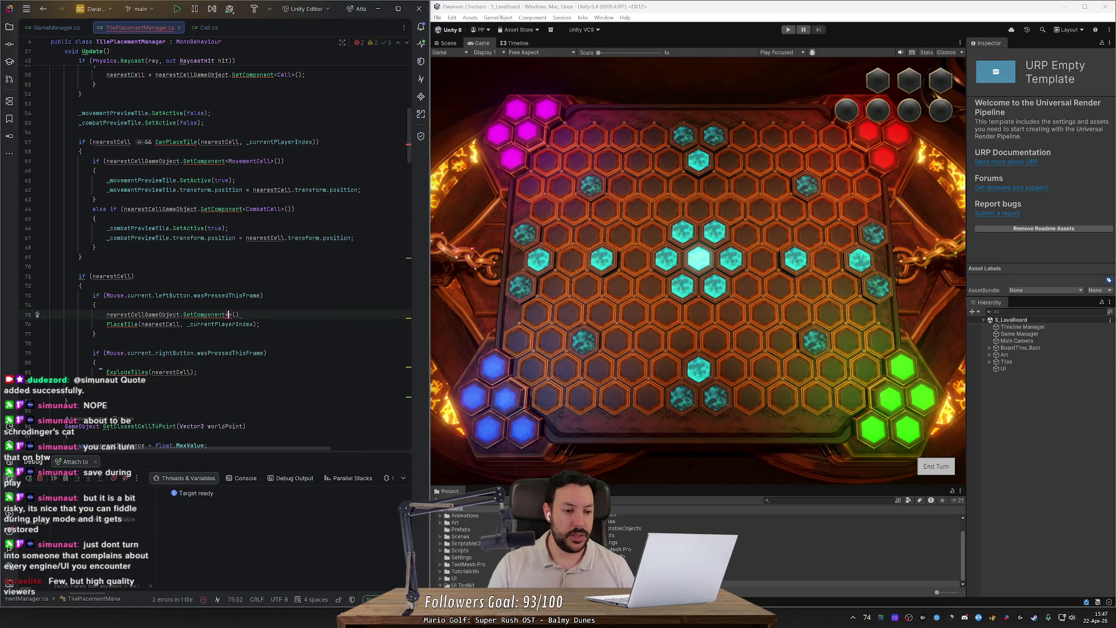
type("M")
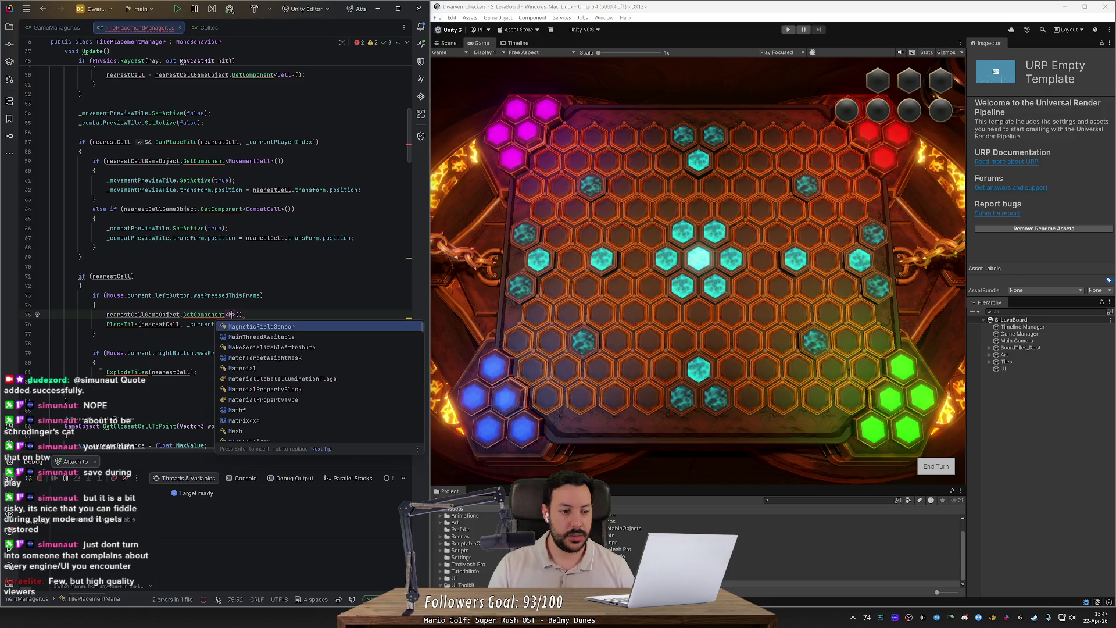
type("ovemen")
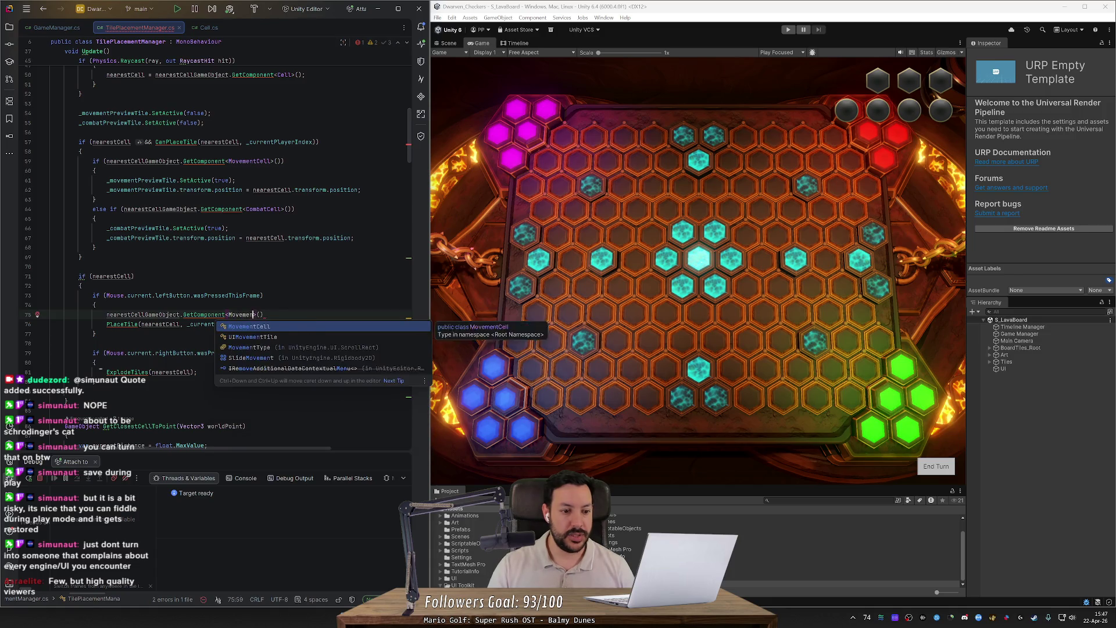
key("Return")
key("Home")
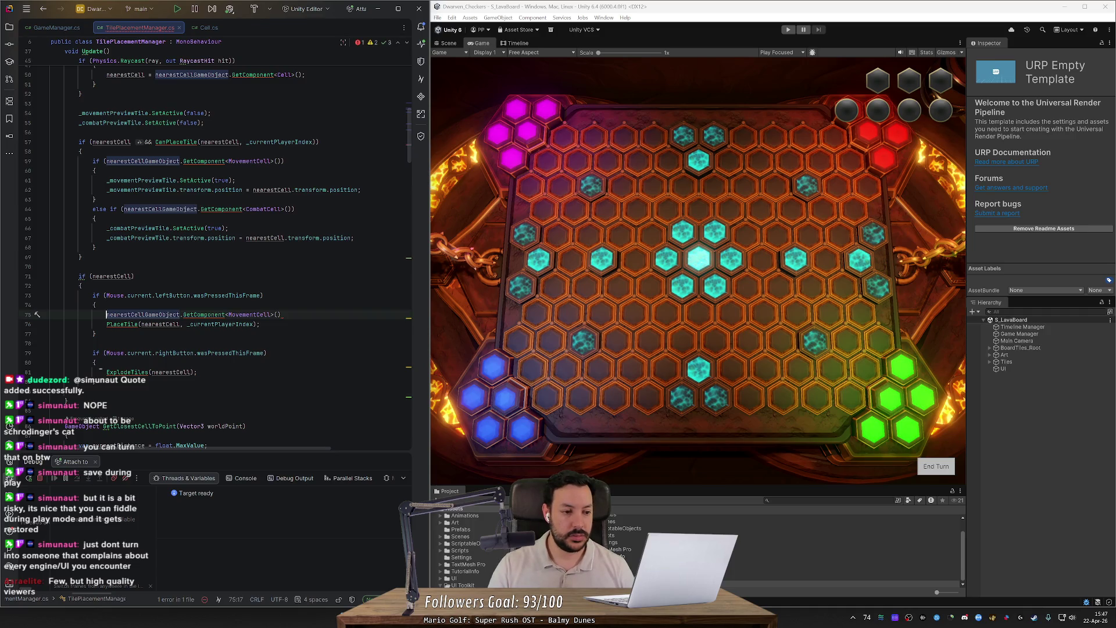
type("var movementCel")
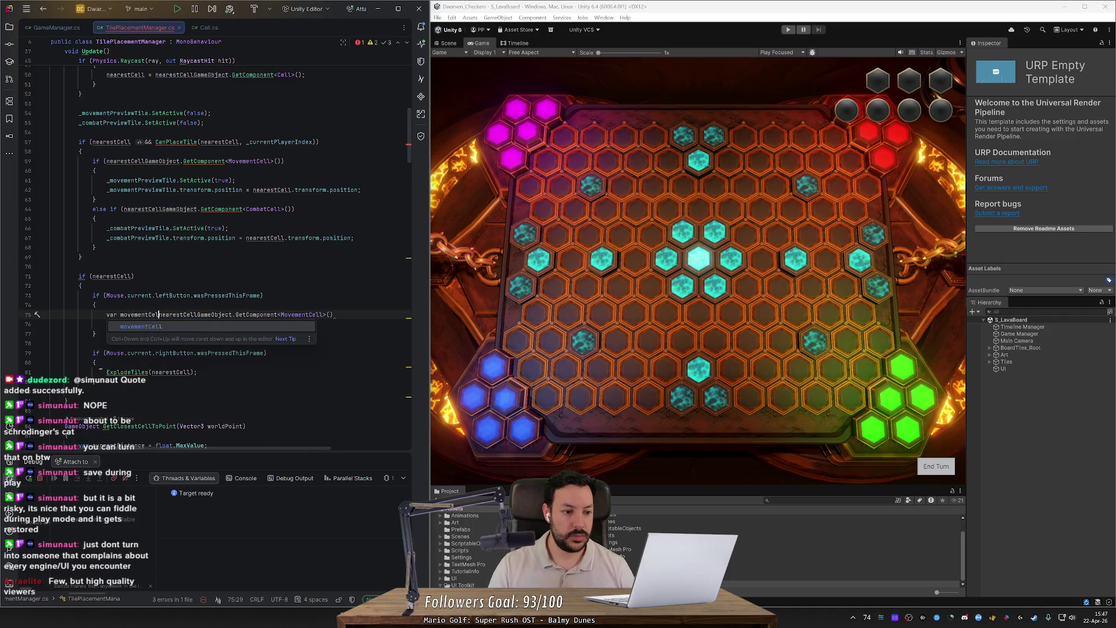
type("l =")
key("End")
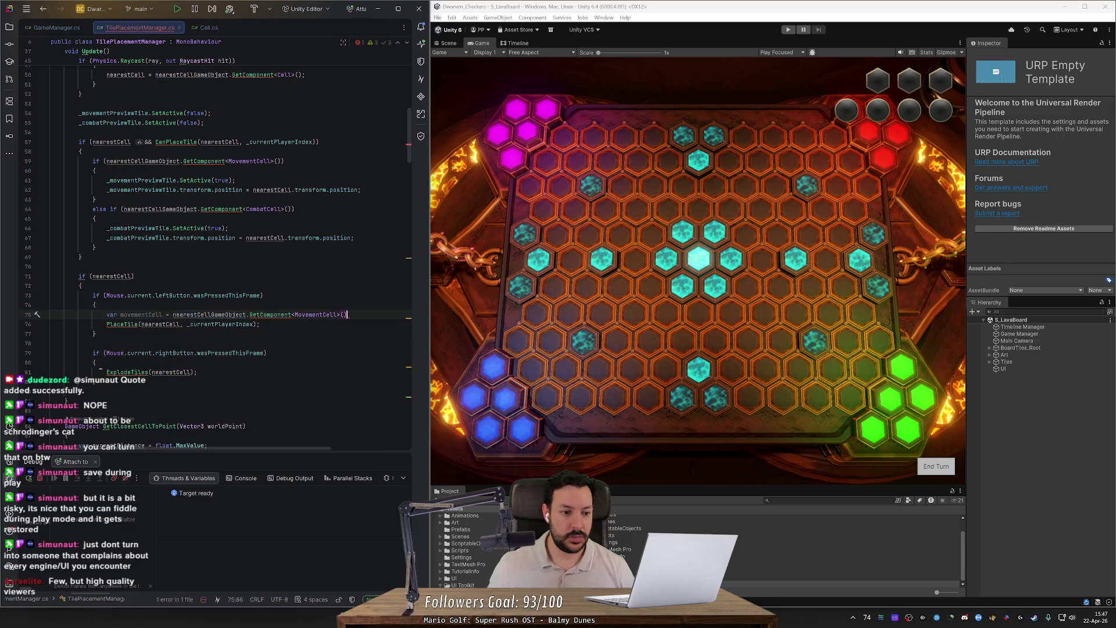
type(";")
key("Return")
- Wrap the PlaceTile call in an 'if (movementCell)' condition
type("if movemen")
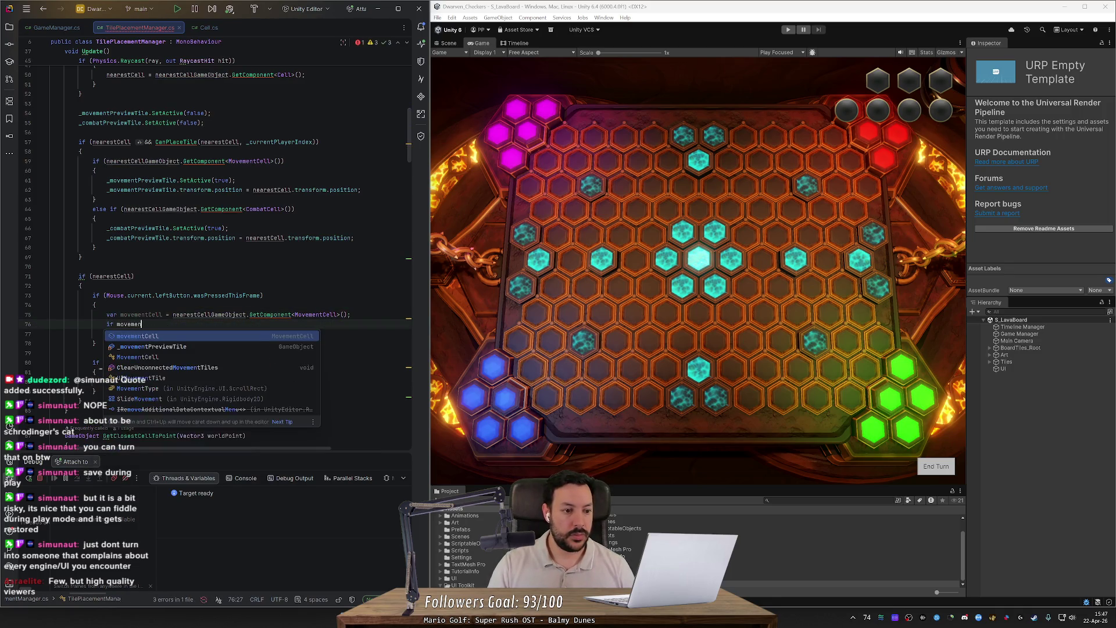
key("BackSpace")
key("BackSpace")
key("BackSpace")
key("BackSpace")
key("BackSpace")
key("BackSpace")
key("BackSpace")
type("(mveoem")
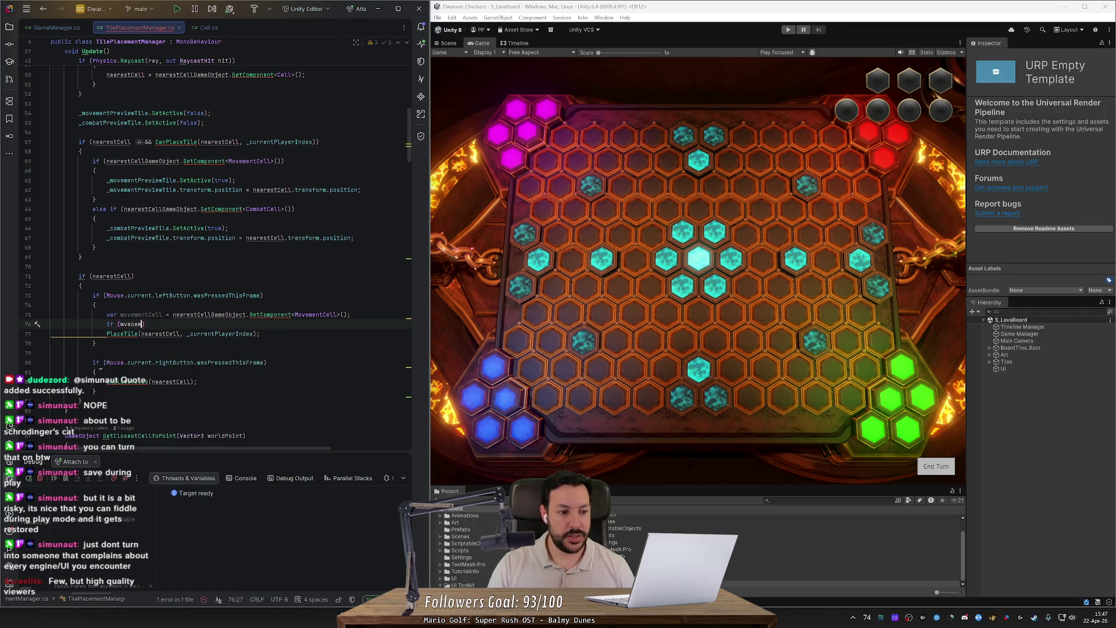
key("BackSpace")
key("BackSpace")
key("BackSpace")
type("mov")
key("Return")
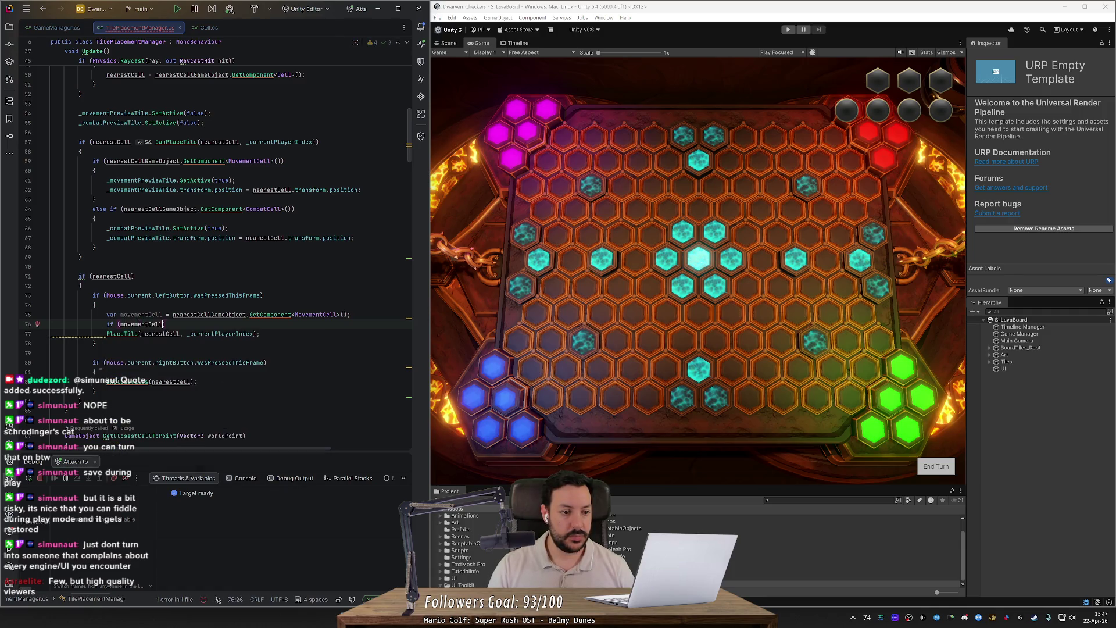
key("Down")
key("Home")
key("Tab")
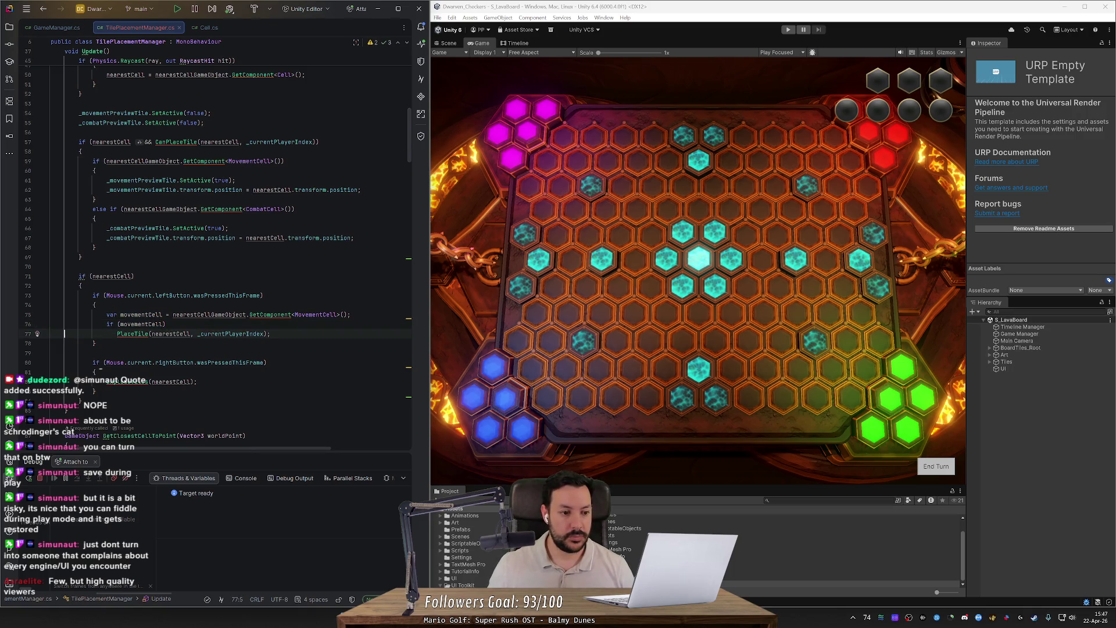
key("End")
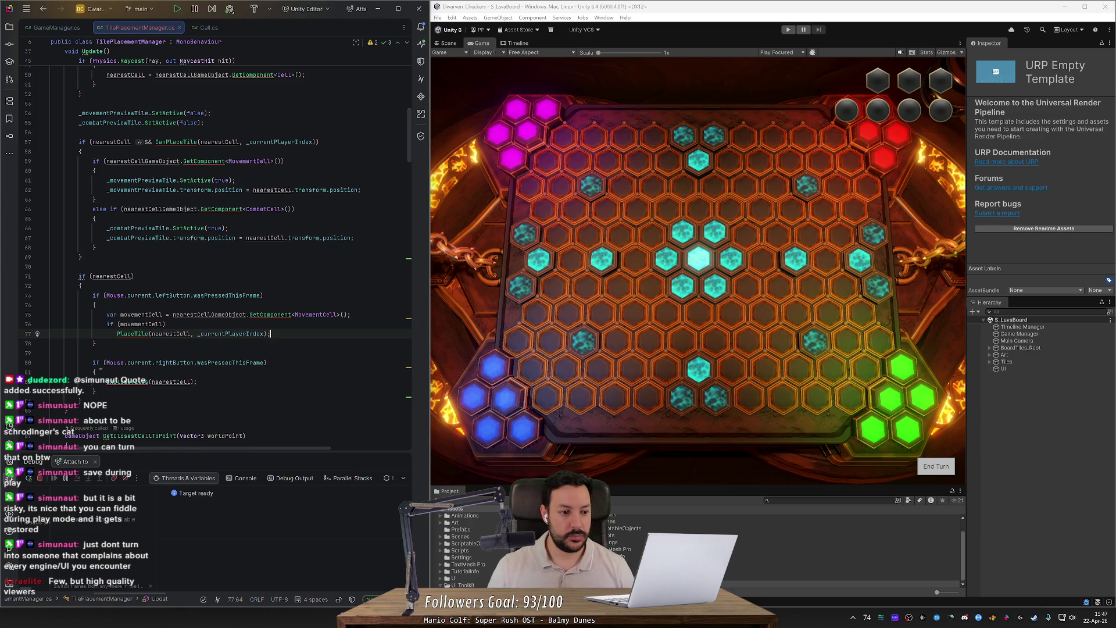
- Add an else block and paste the movementCell lookup and check lines into it
key("Return")
type("else ")
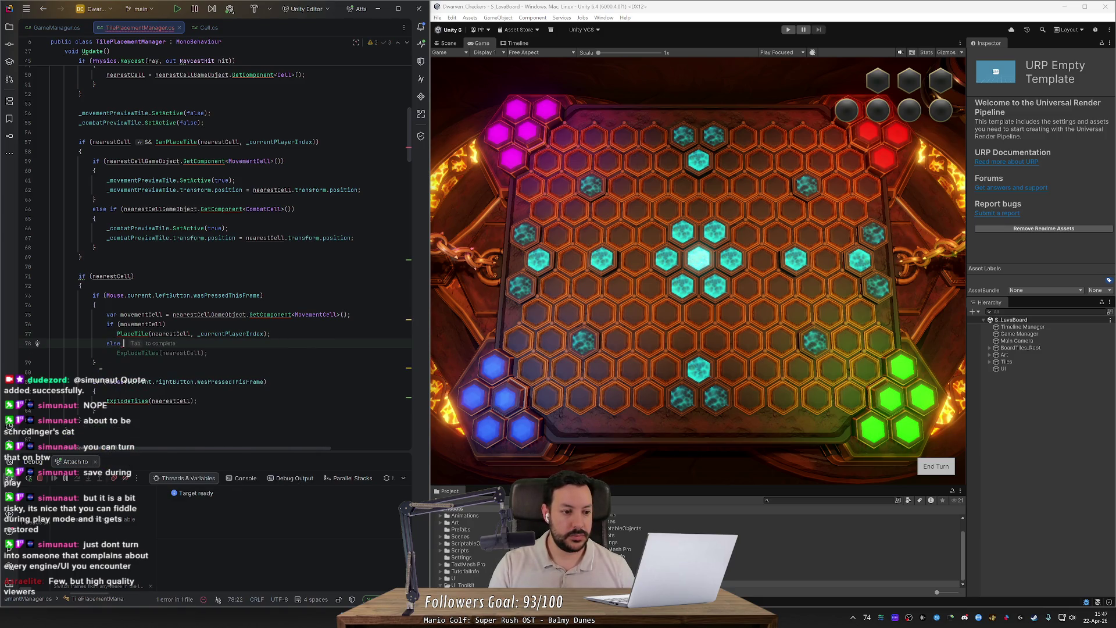
type("{")
key("Return")
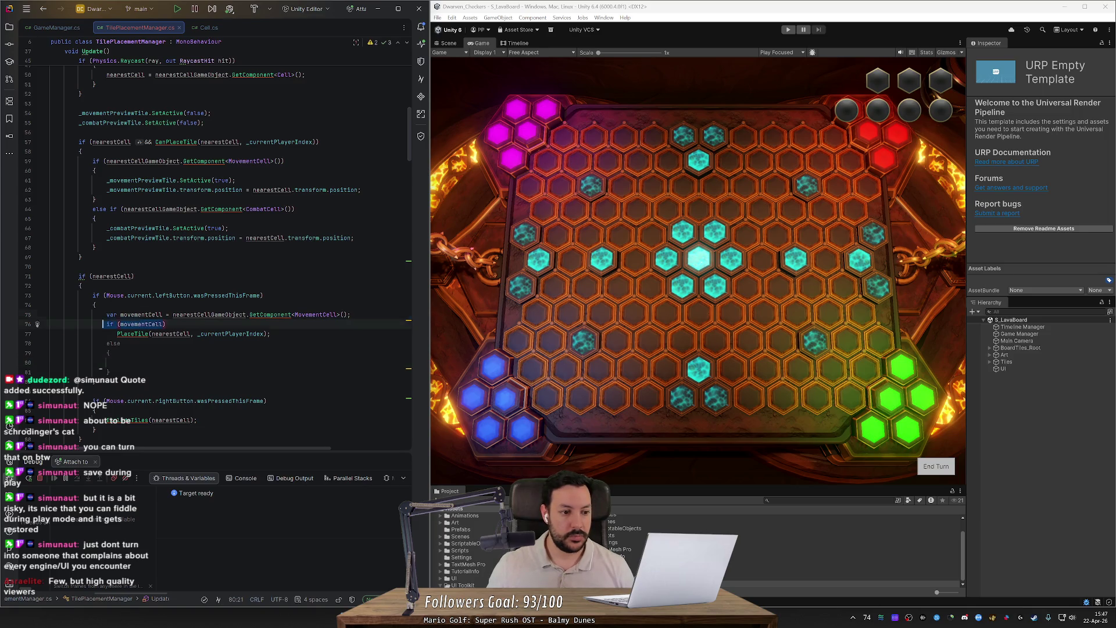
key("ctrl+c")
key("ctrl+v")
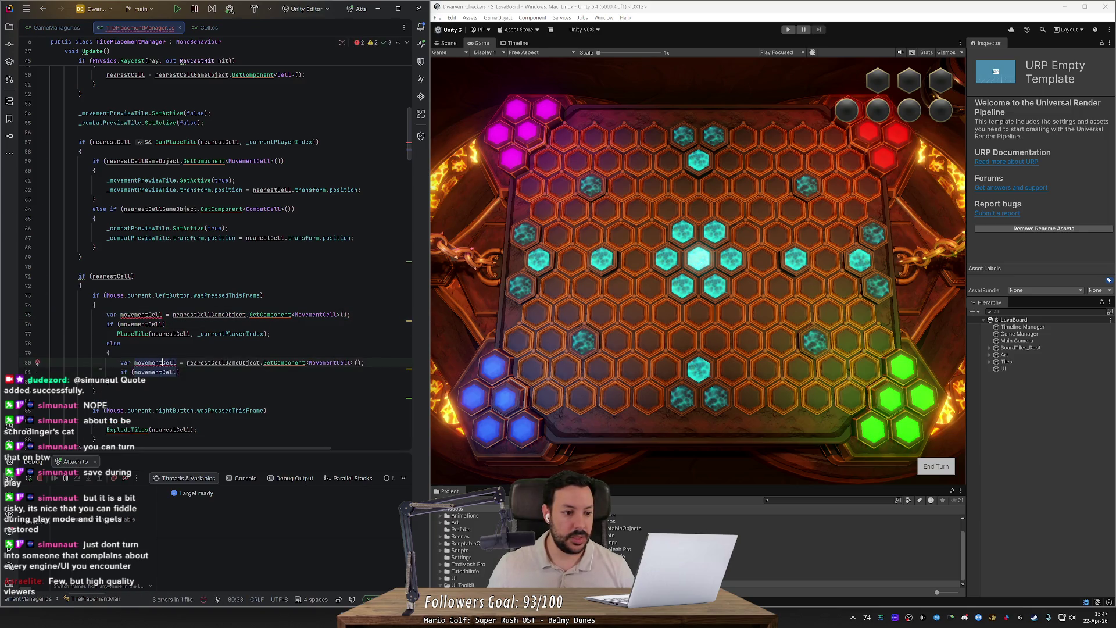
- In the else block, rename movementCell to combatCell and change the component type to CombatCell
key("alt+j")
key("alt+j")
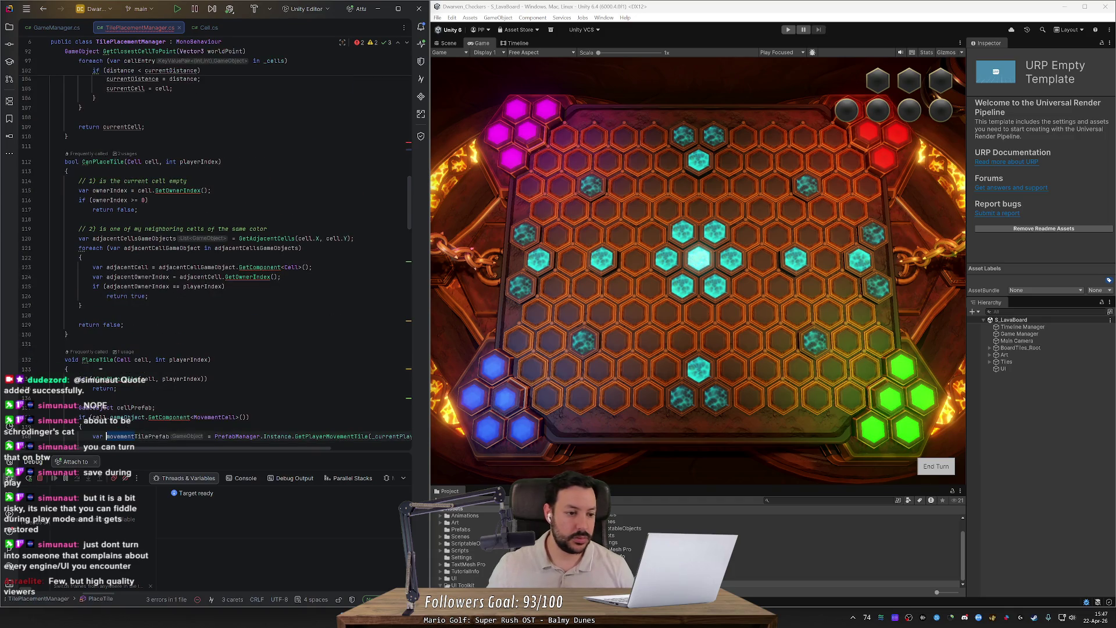
key("Escape")
key("ctrl+shift+Left")
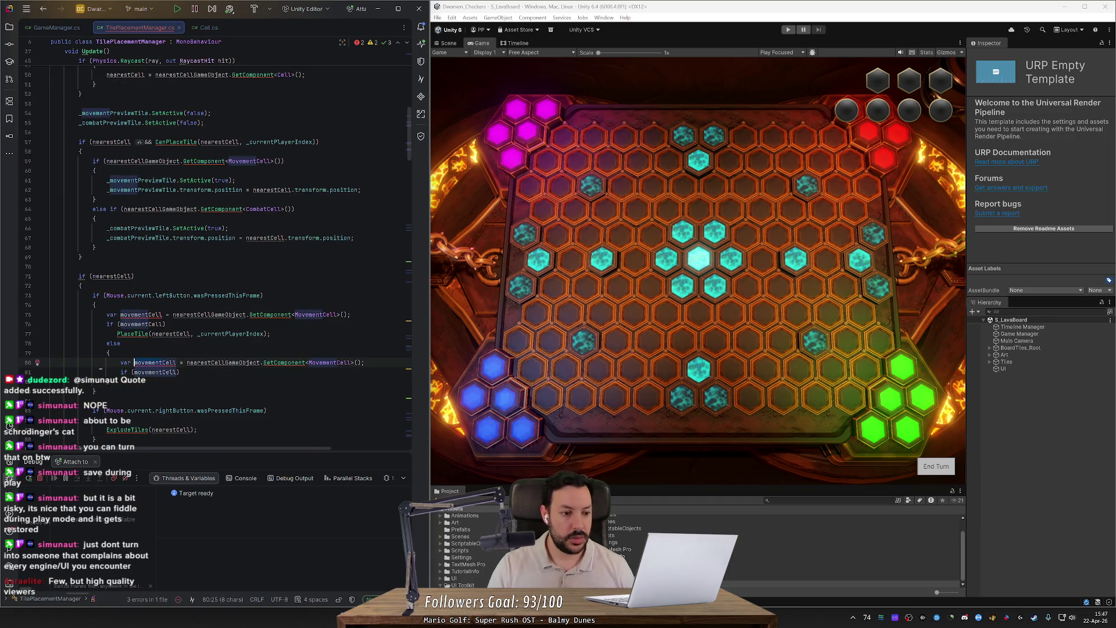
key("alt+j")
type("combata")
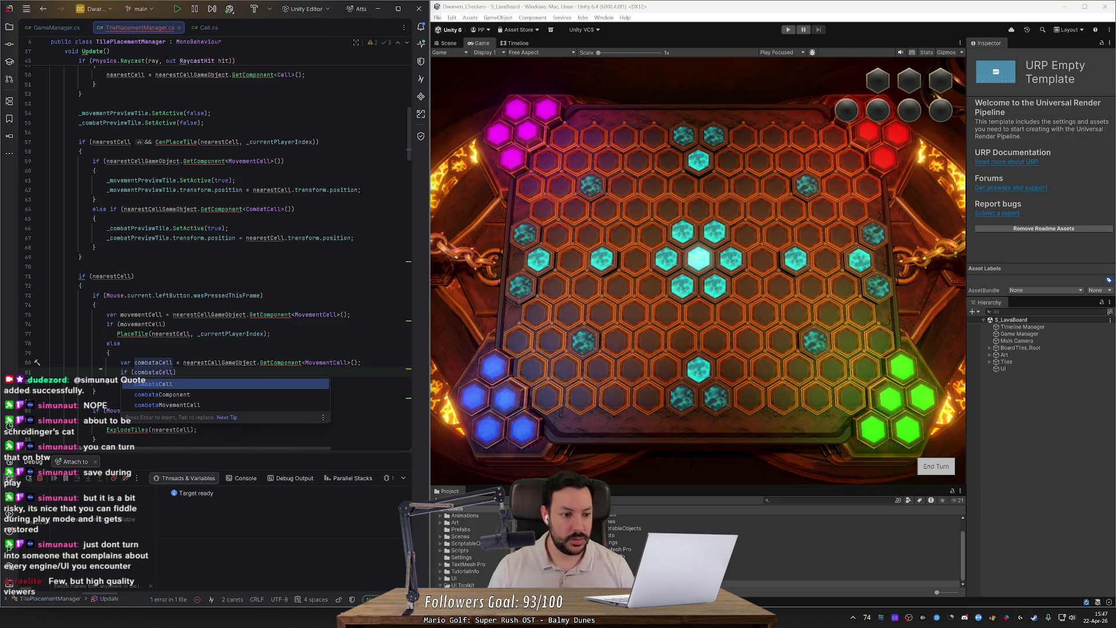
key("BackSpace")
left_click(329, 362)
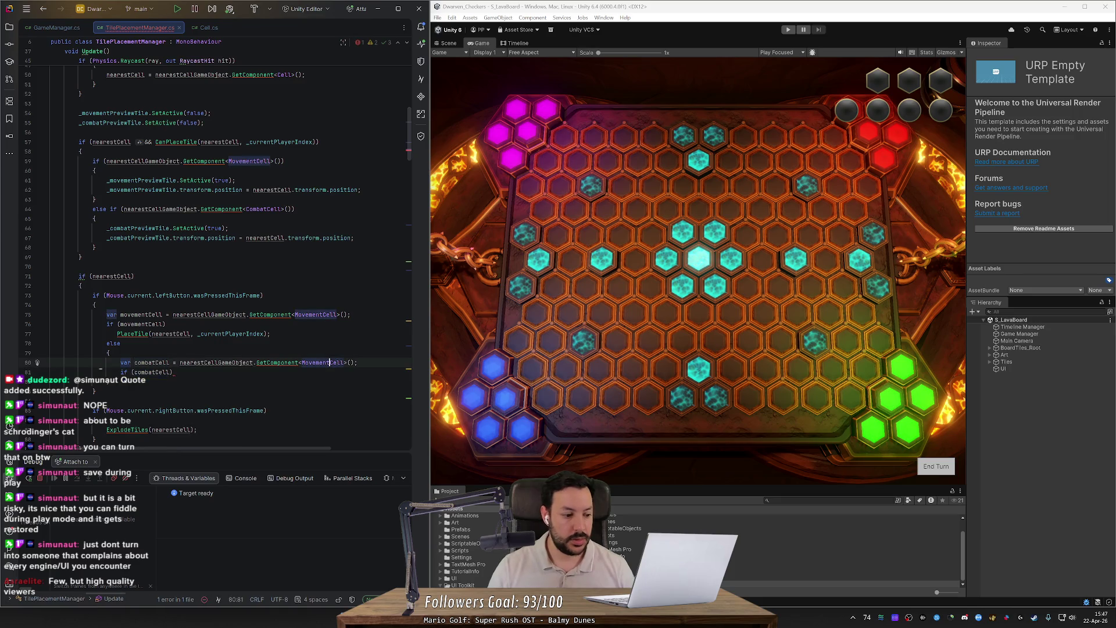
key("ctrl+BackSpace")
type("Combat")
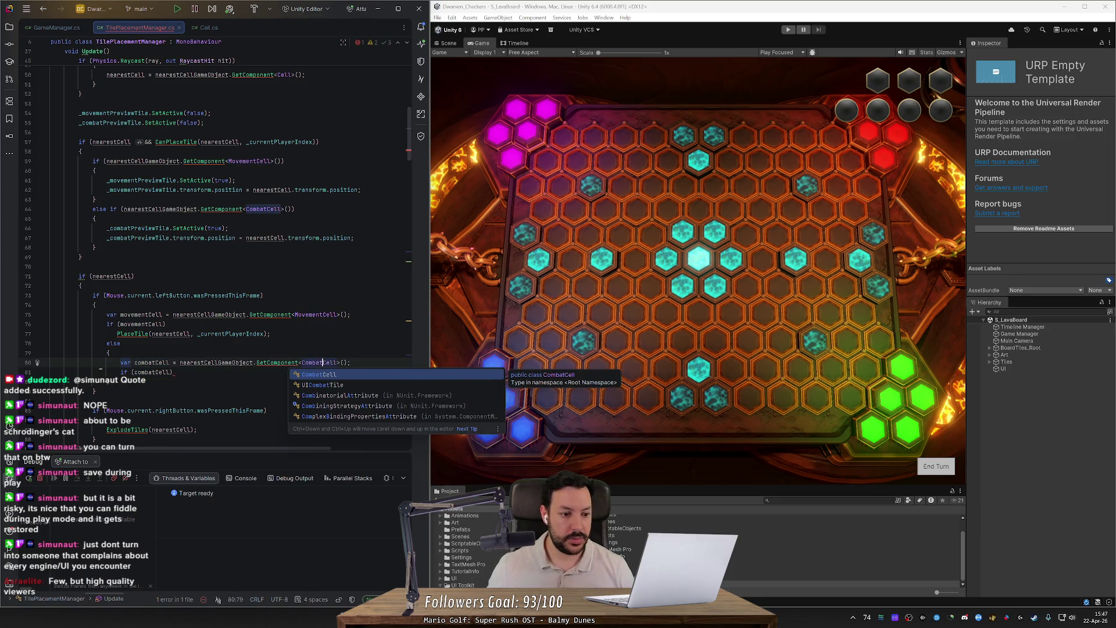
- Move ExplodeTiles(nearestCell); into a brace block under if (combatCell)
left_click(173, 372)
key("Return")
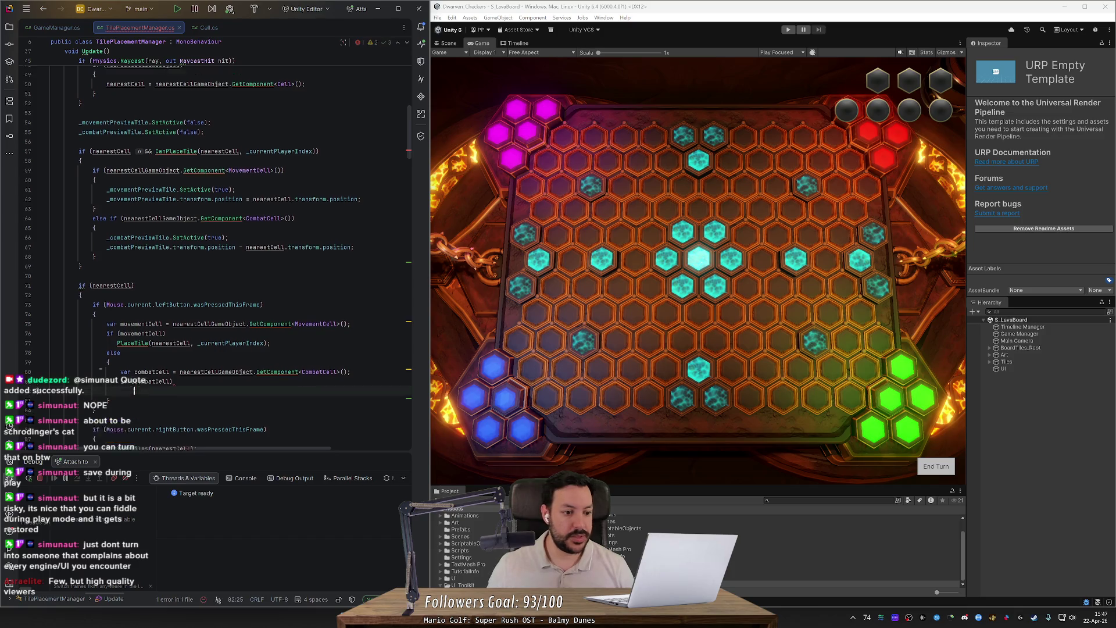
left_click(197, 434)
key("alt+shift+Up")
key("alt+shift+Up")
key("alt+shift+Up")
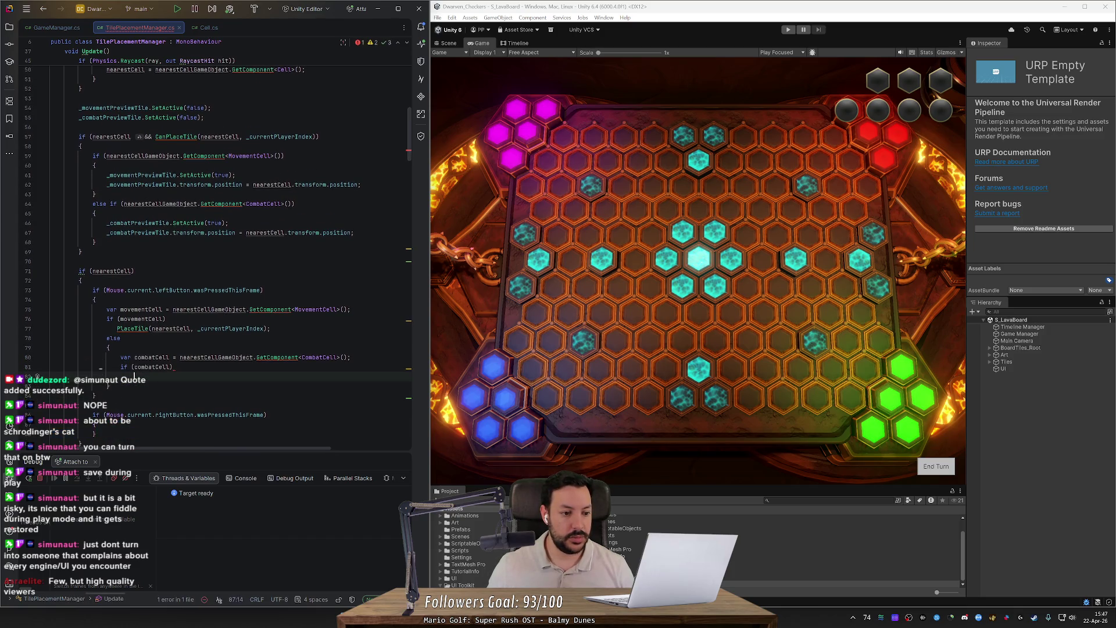
type("ExplodeTiles(nearestCell);")
type(")")
left_click(137, 377)
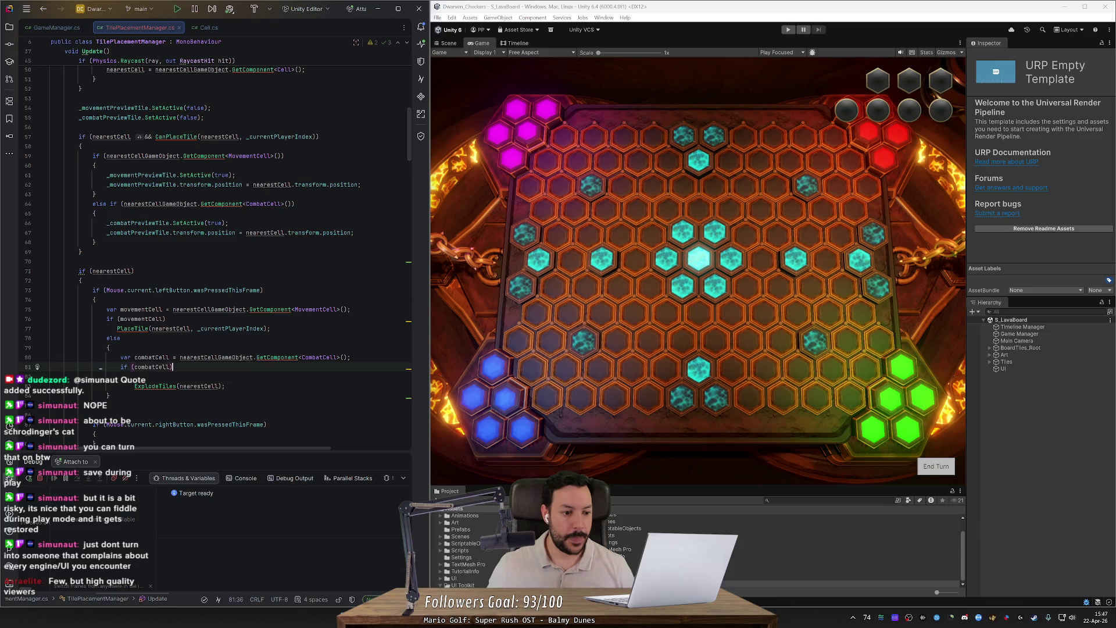
key("Return")
type("{")
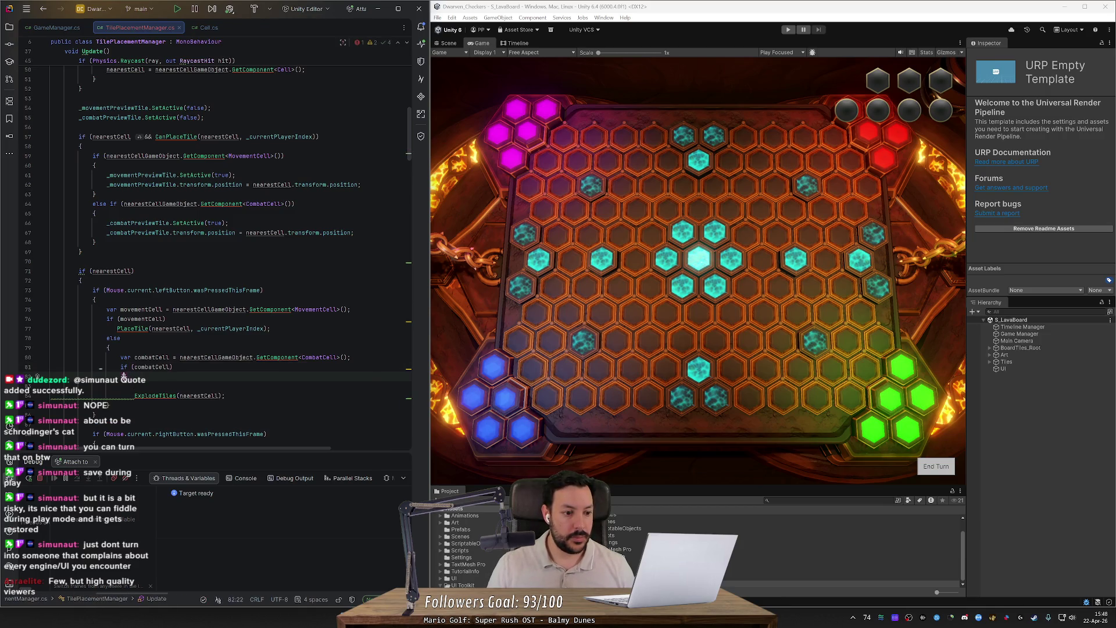
key("Return")
key("Down")
key("Down")
key("Down")
key("alt+shift+Up")
key("alt+shift+Up")
key("alt+shift+Up")
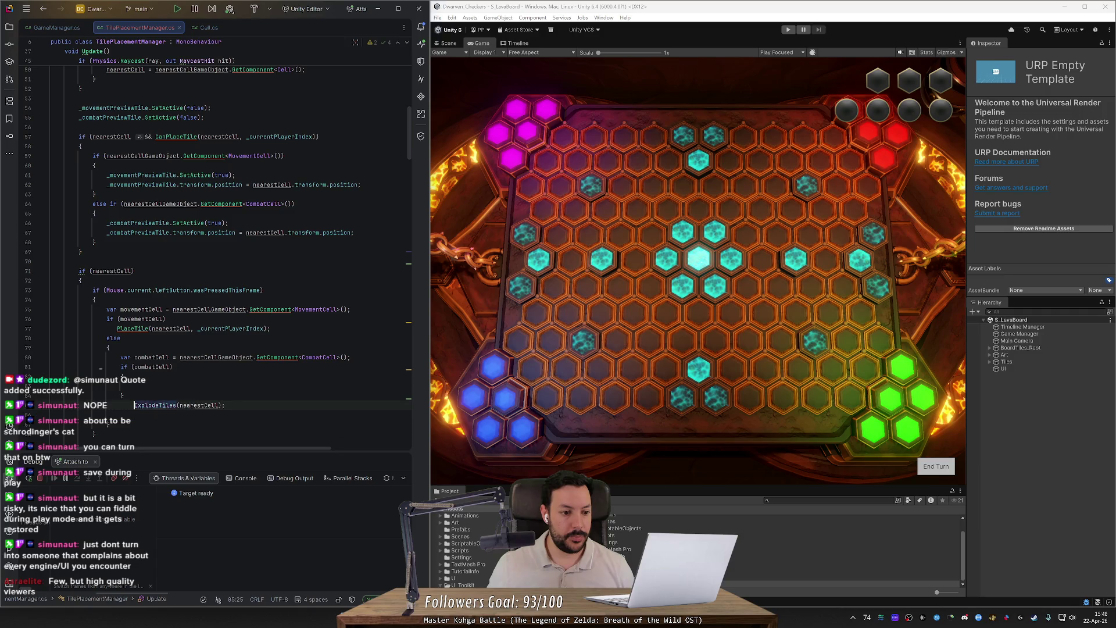
key("Down")
key("Down")
key("Down")
key("Down")
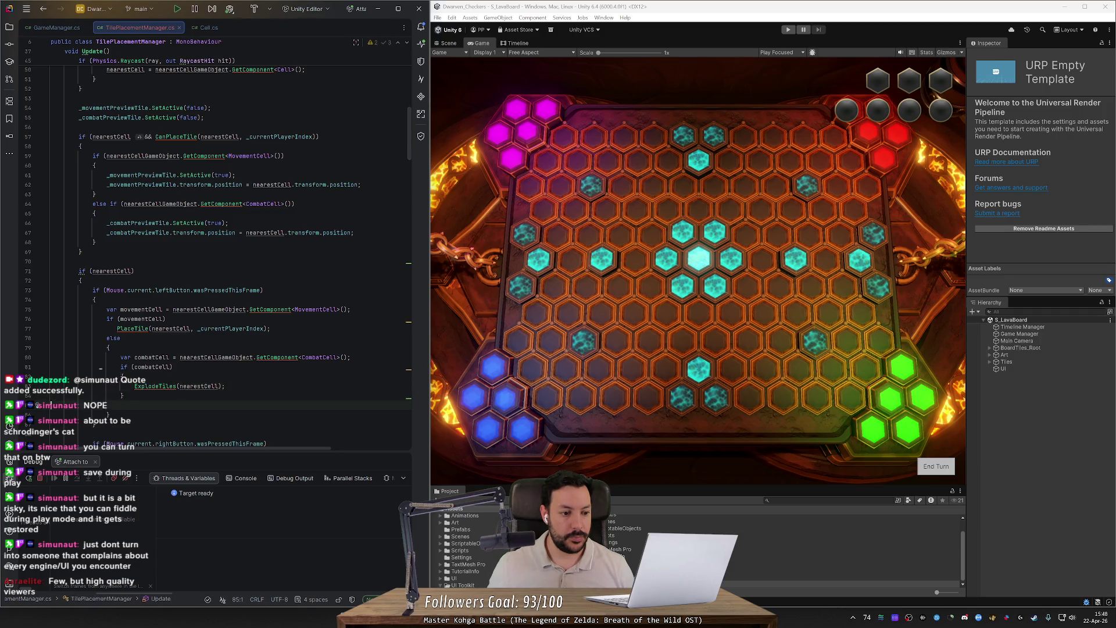
key("shift+Down")
key("shift+Down")
key("shift+Down")
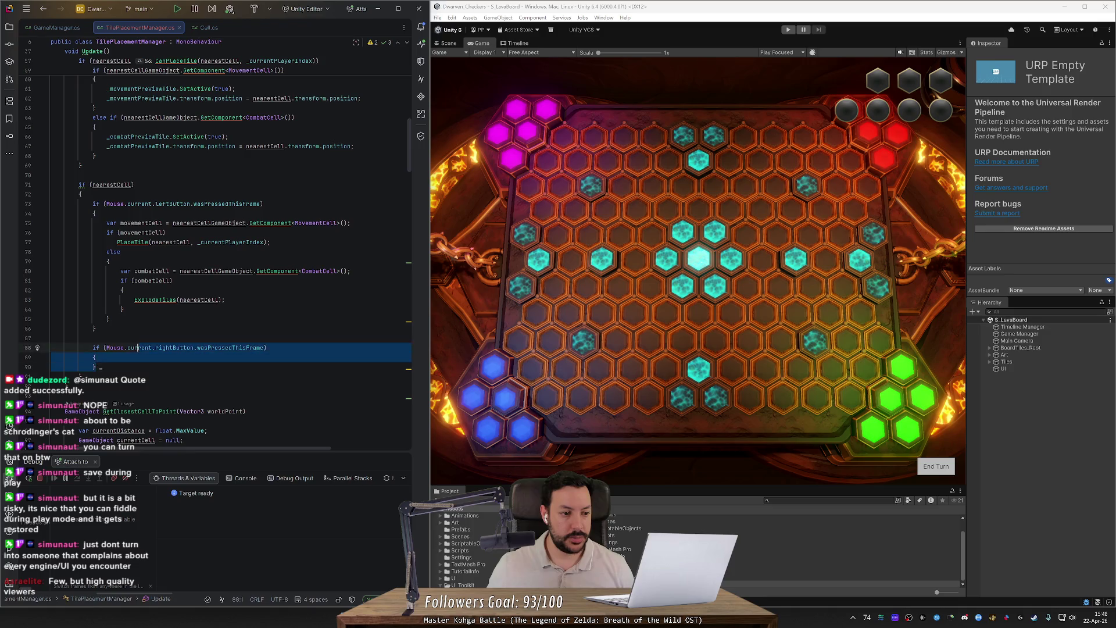
- Delete the empty rightButton.wasPressedThisFrame if-block and save with Ctrl+S so Unity reloads
key("Delete")
key("Up")
key("BackSpace")
key("ctrl+s")
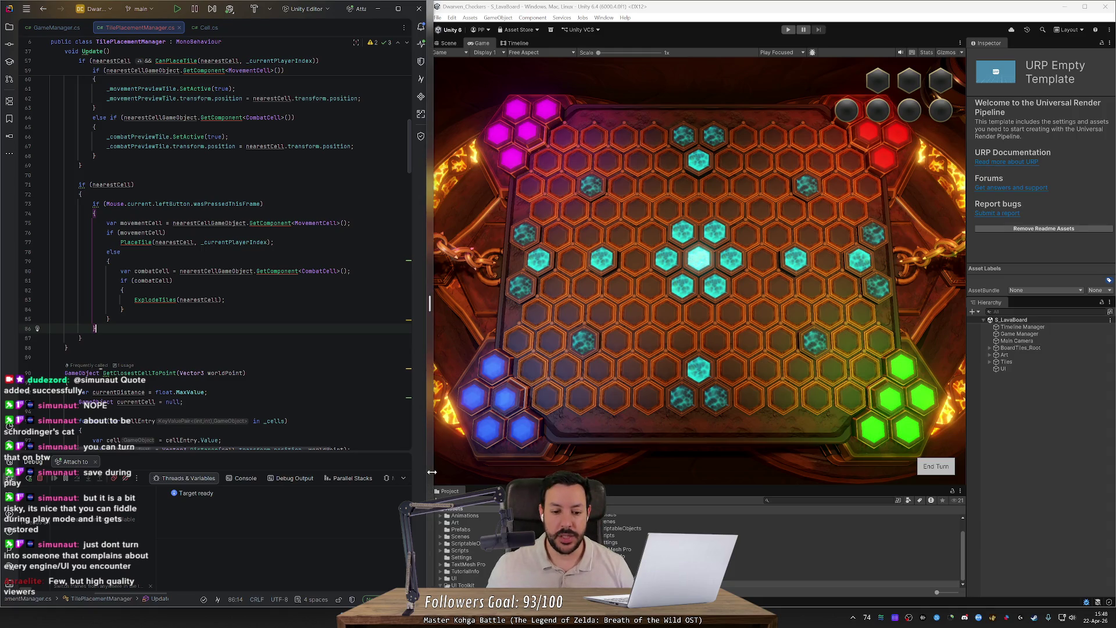
left_click(435, 384)
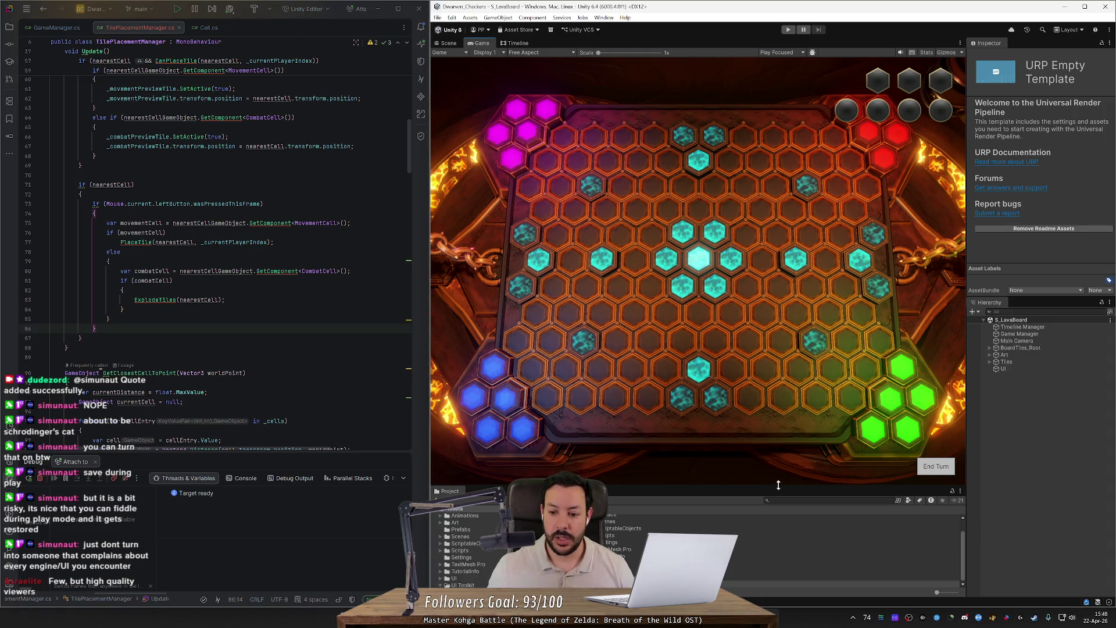
- Resize the Project, Game and Inspector panels so the whole hex board and End Turn button show
mouse_move(778, 485)
left_mouse_down()
mouse_move(744, 279)
mouse_move(707, 156)
mouse_move(711, 443)
left_mouse_up()
mouse_move(966, 352)
left_mouse_down()
mouse_move(543, 349)
mouse_move(1037, 349)
left_mouse_up()
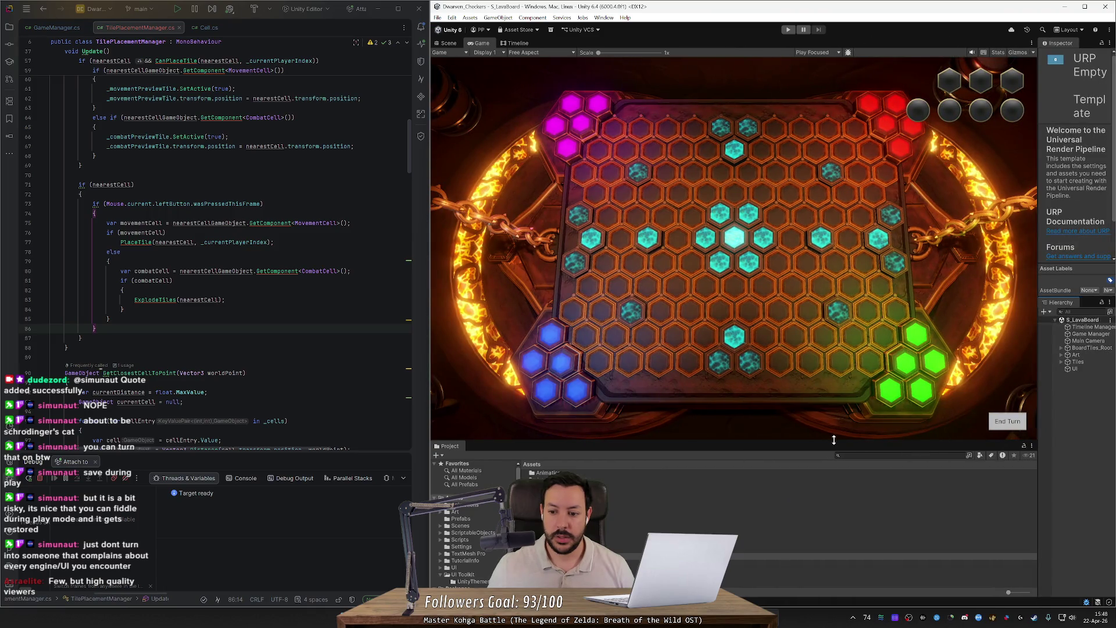
mouse_move(833, 440)
left_mouse_down()
mouse_move(830, 392)
mouse_move(817, 485)
mouse_move(815, 463)
left_mouse_up()
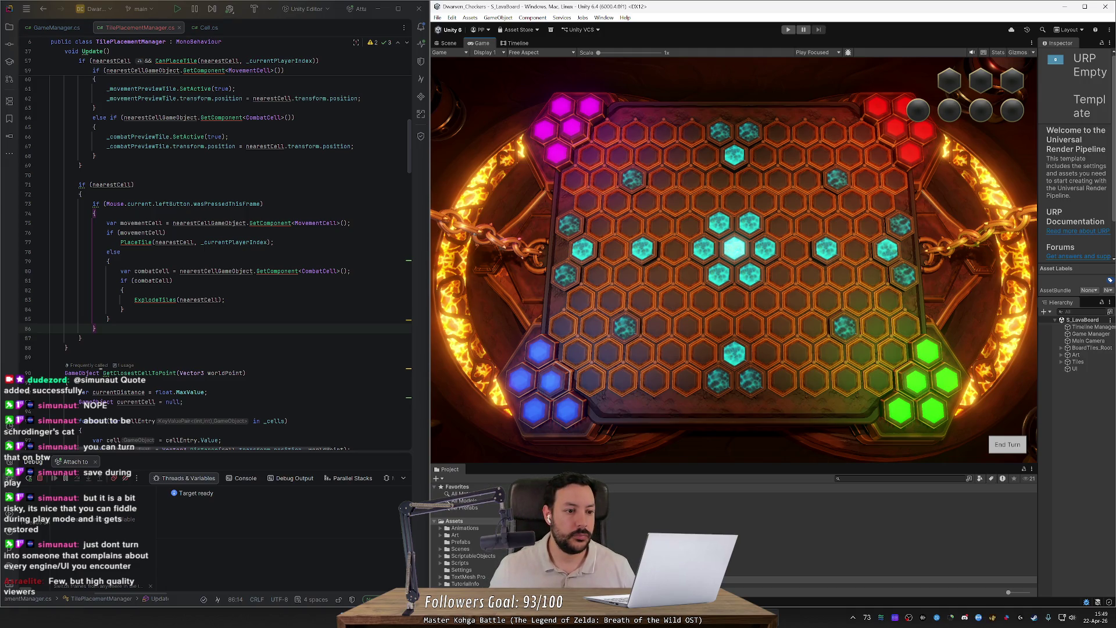
- Rename the PlaceTile method to PlaceMovementTile
left_click(129, 241, "ctrl")
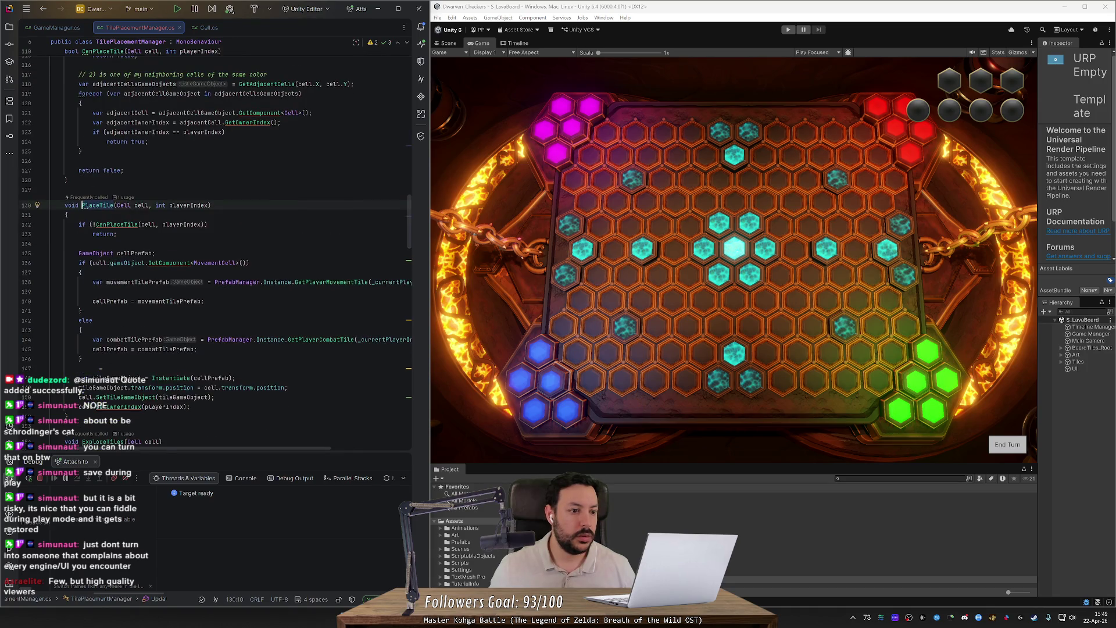
double_click(100, 205)
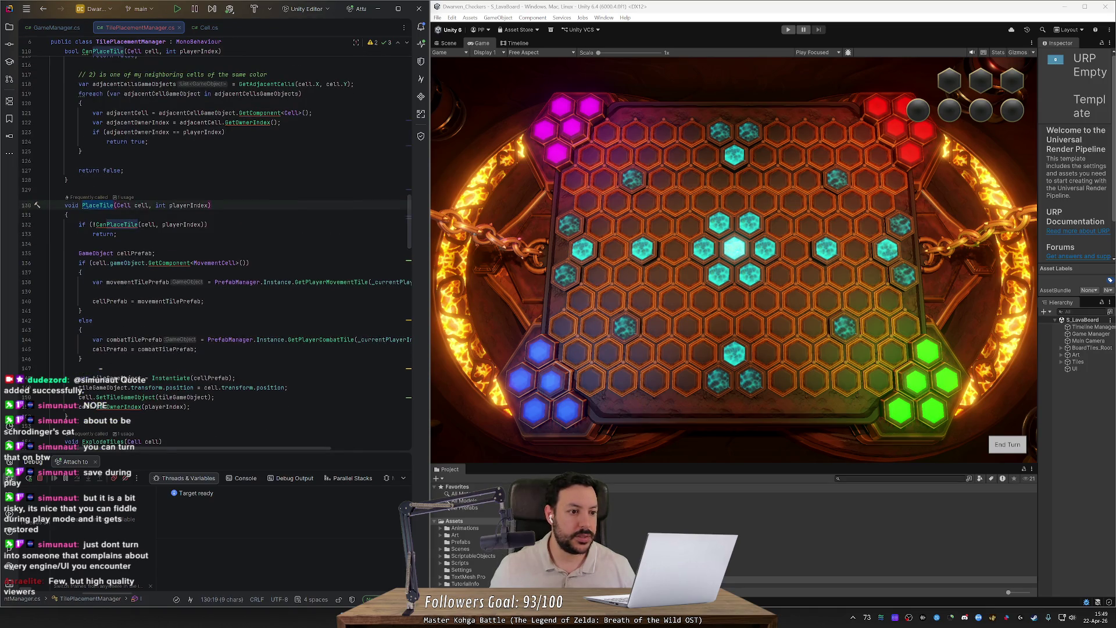
left_click(83, 205)
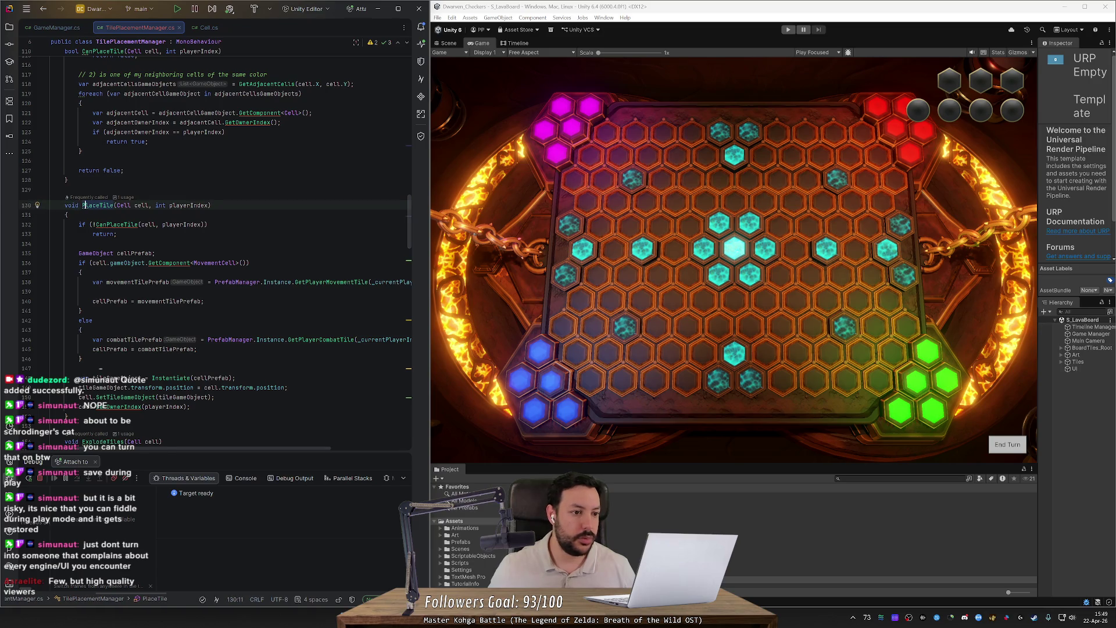
right_click(91, 203)
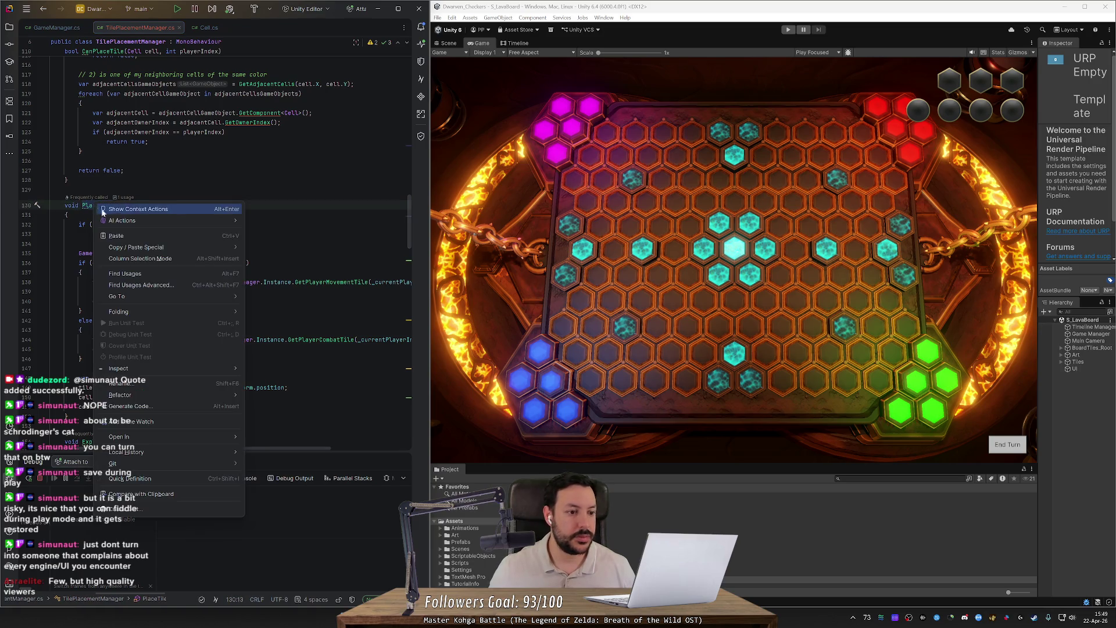
left_click(173, 382)
left_click(140, 301)
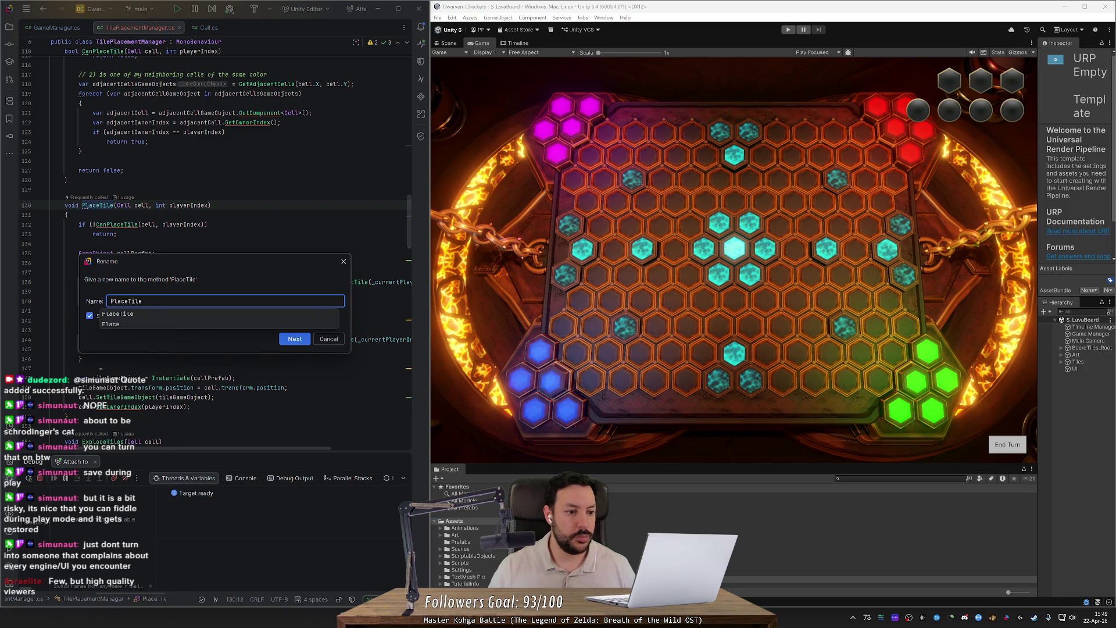
type("M")
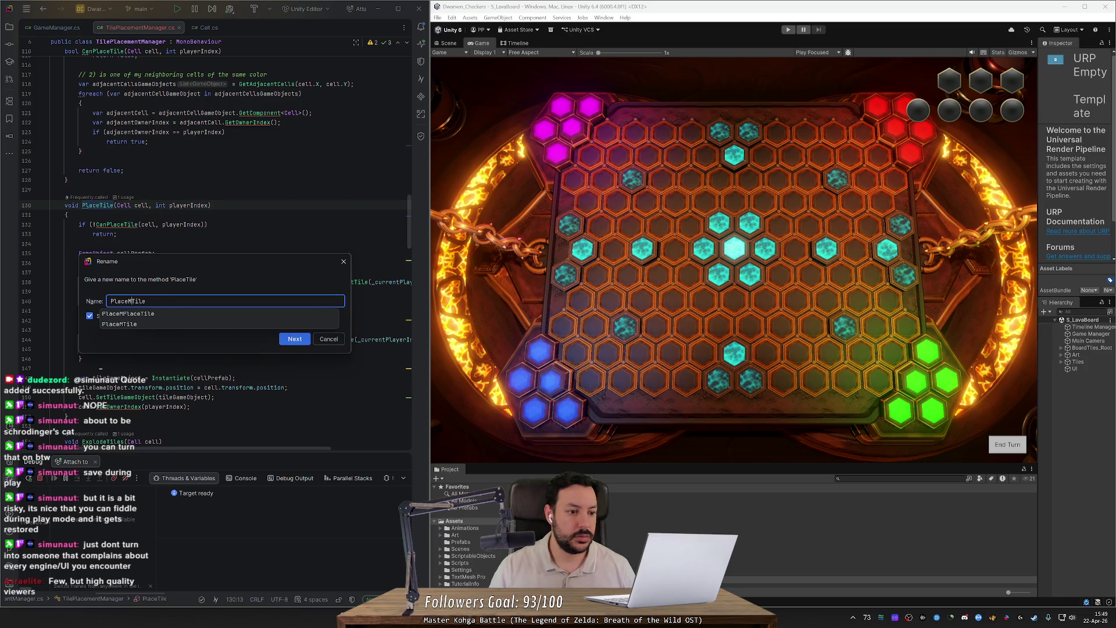
type("ovement")
key("Return")
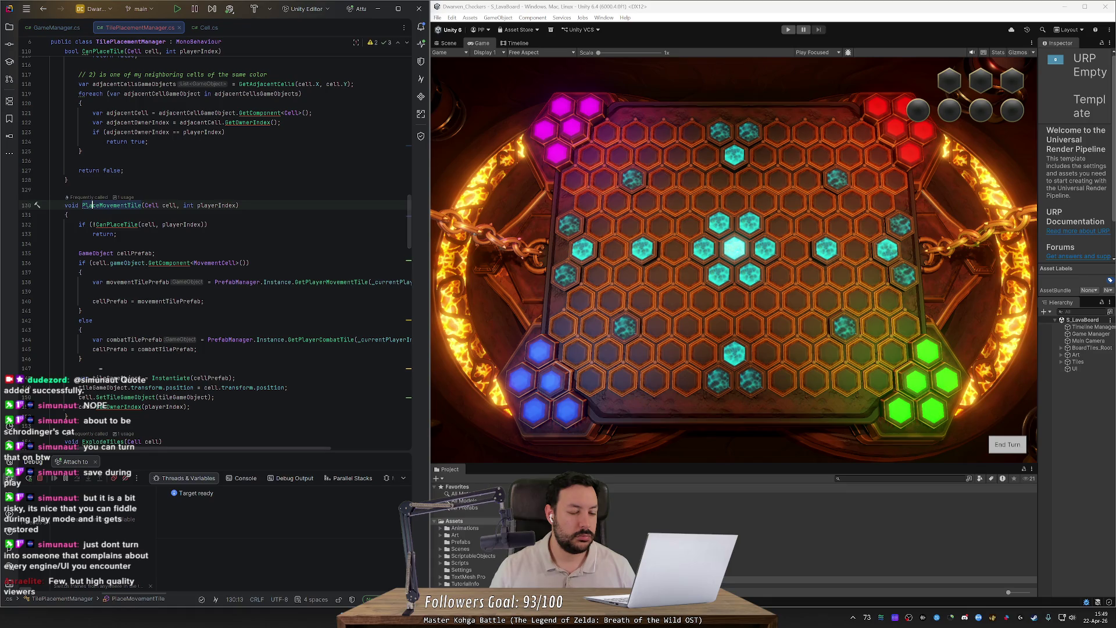
- Paste a copy of the method below it and rename the copy to PlaceCombatTile
scroll(215, 250, "down", 1)
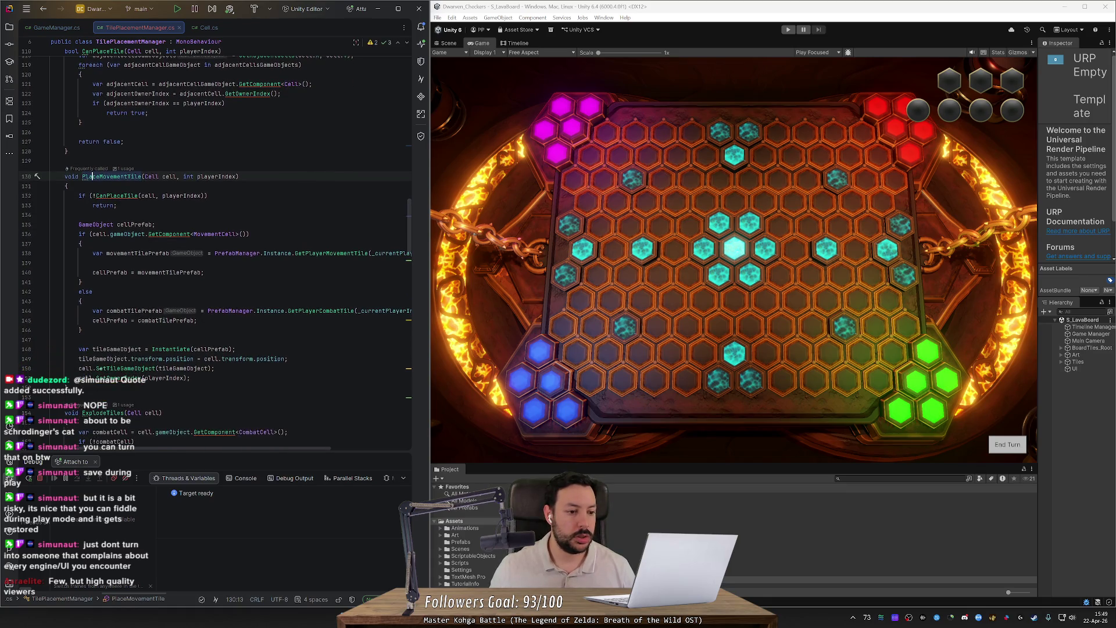
mouse_move(175, 387)
left_mouse_down()
mouse_move(145, 363)
mouse_move(51, 176)
left_mouse_up()
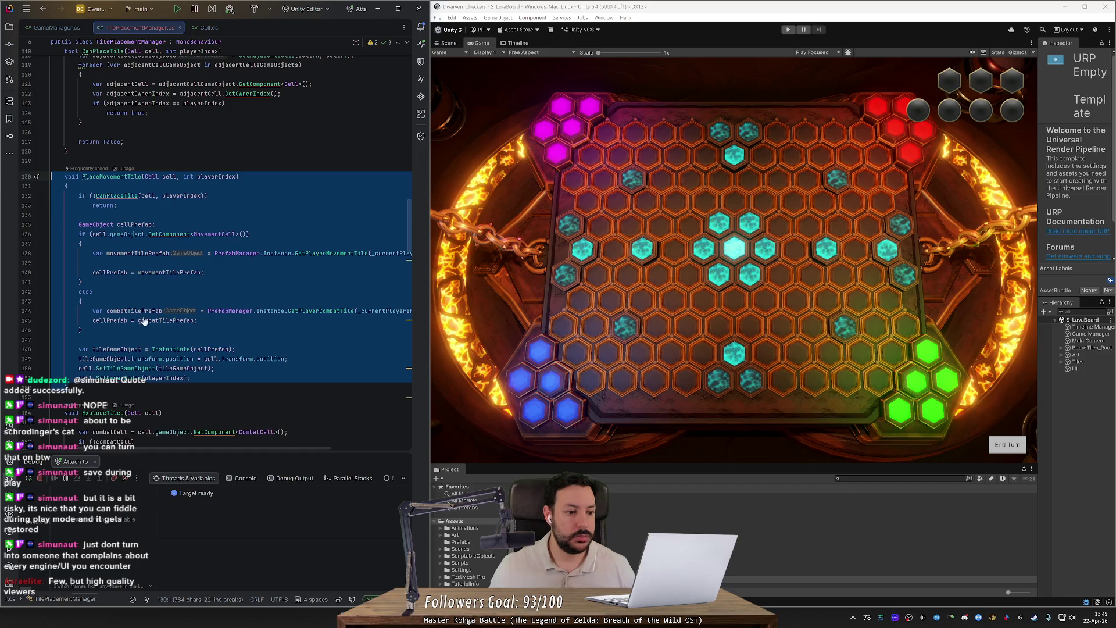
left_click(67, 387)
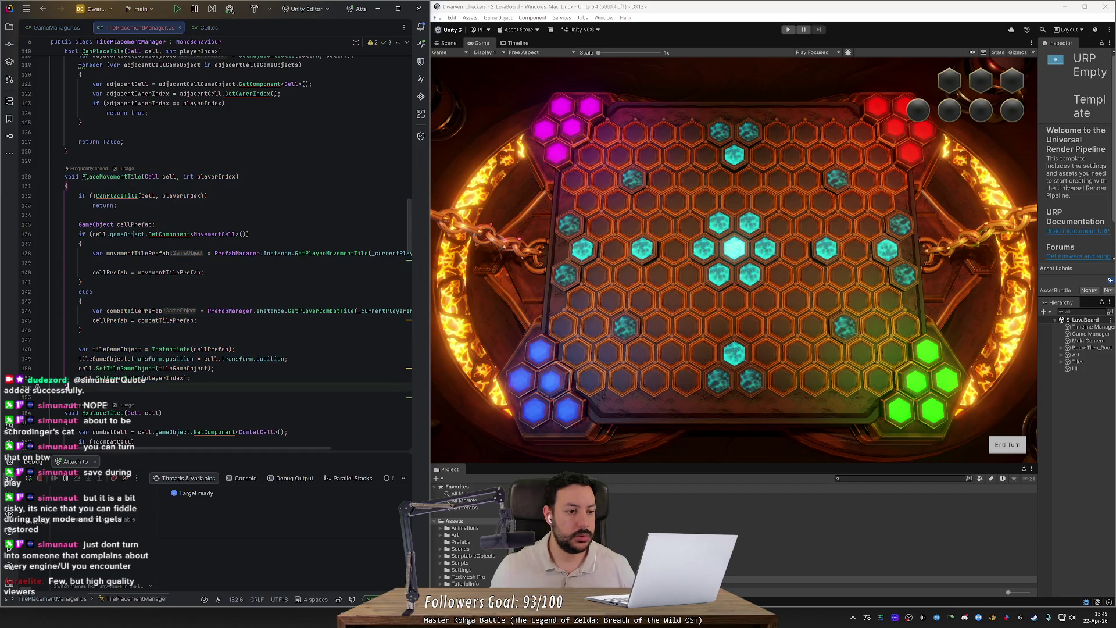
key("ctrl+v")
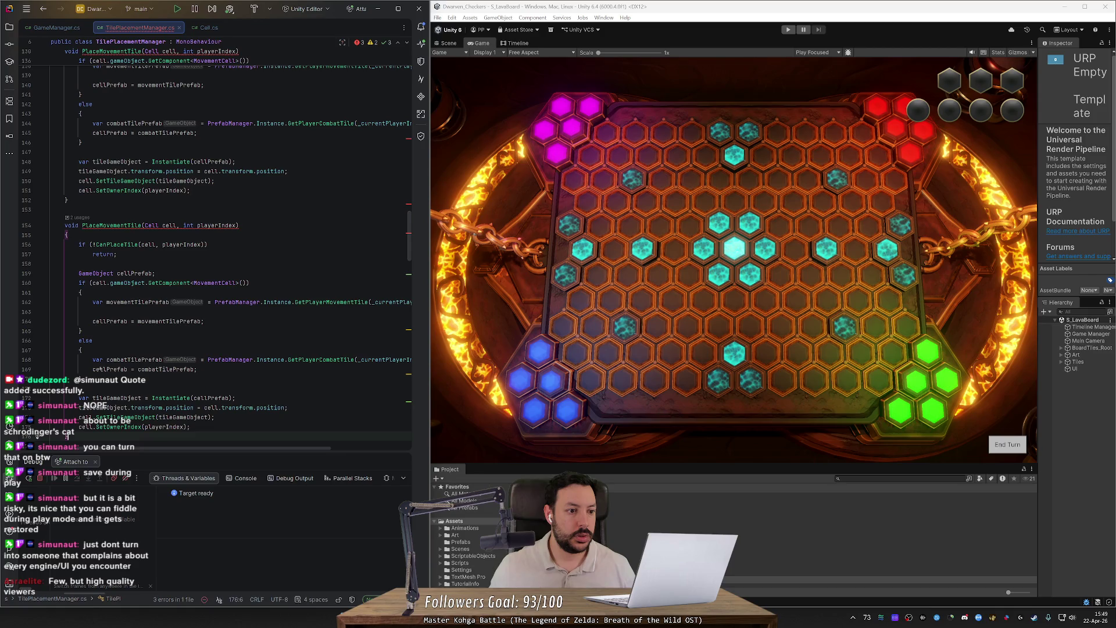
double_click(107, 225)
type("Comb")
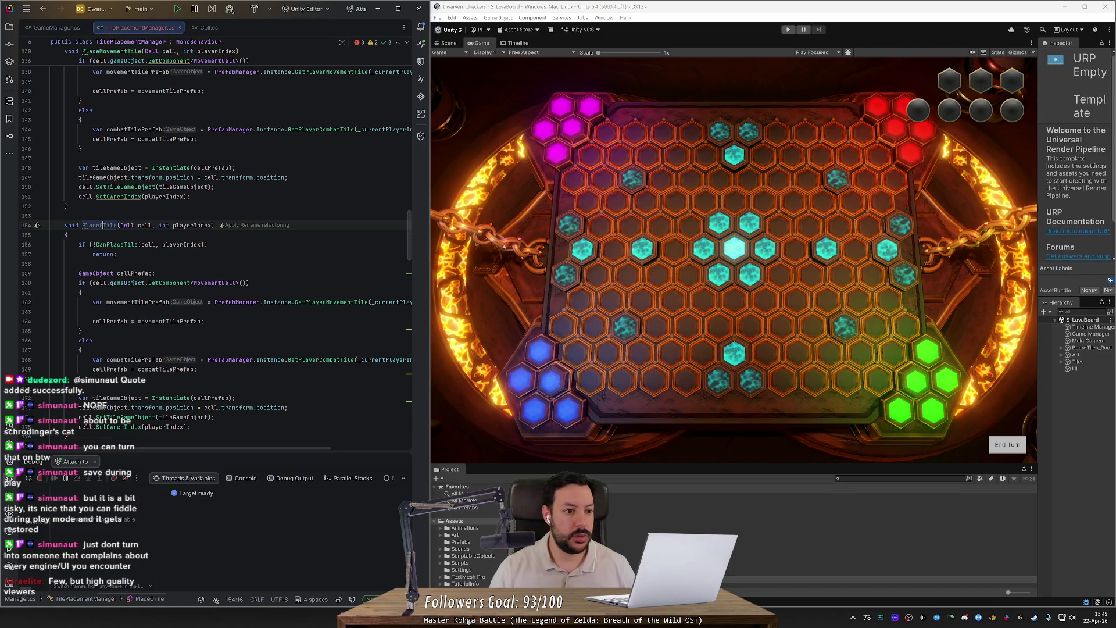
type("at")
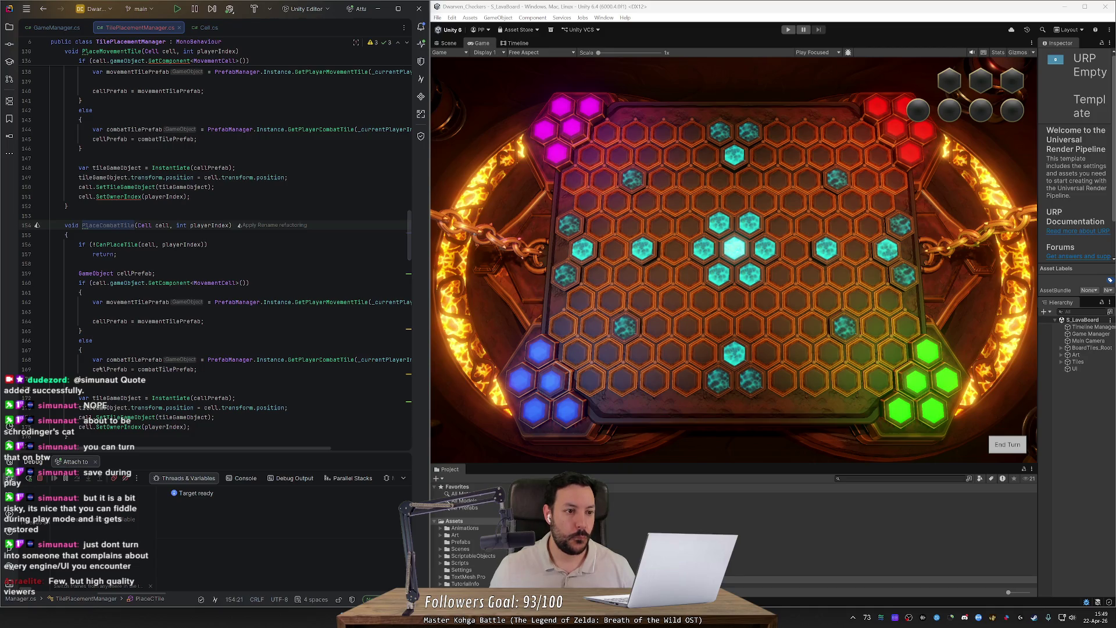
- Delete the duplicated PlaceCombatTile method and its leftover blank line
scroll(216, 250, "up", 2)
scroll(100, 369, "up", 2)
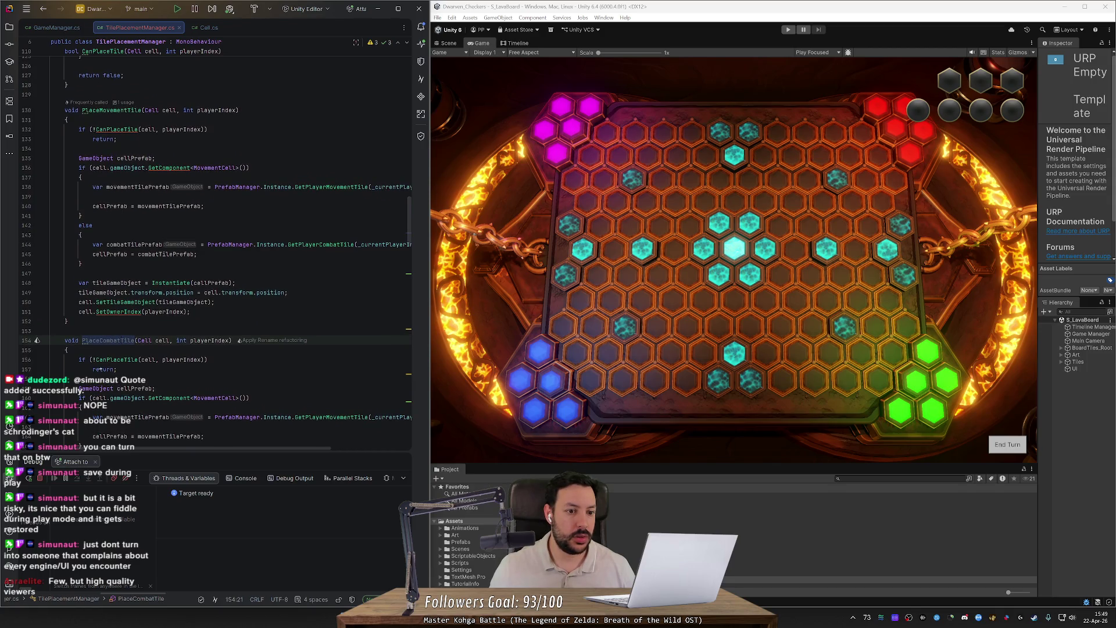
scroll(101, 369, "down", 2)
key("Up")
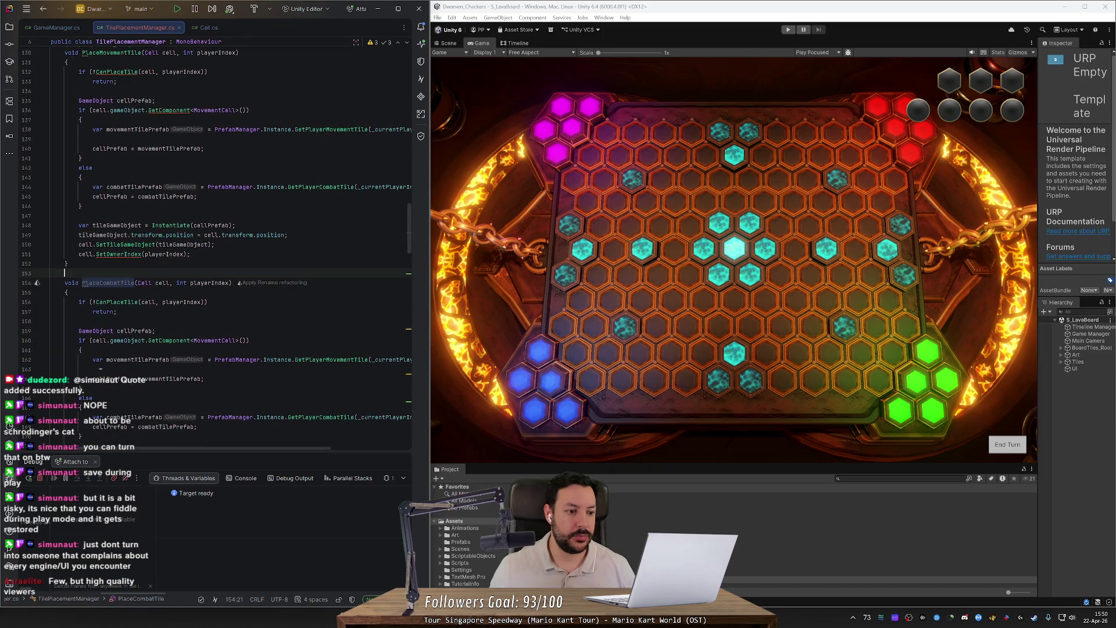
key("ctrl+w")
key("ctrl+w")
key("ctrl+w")
key("Delete")
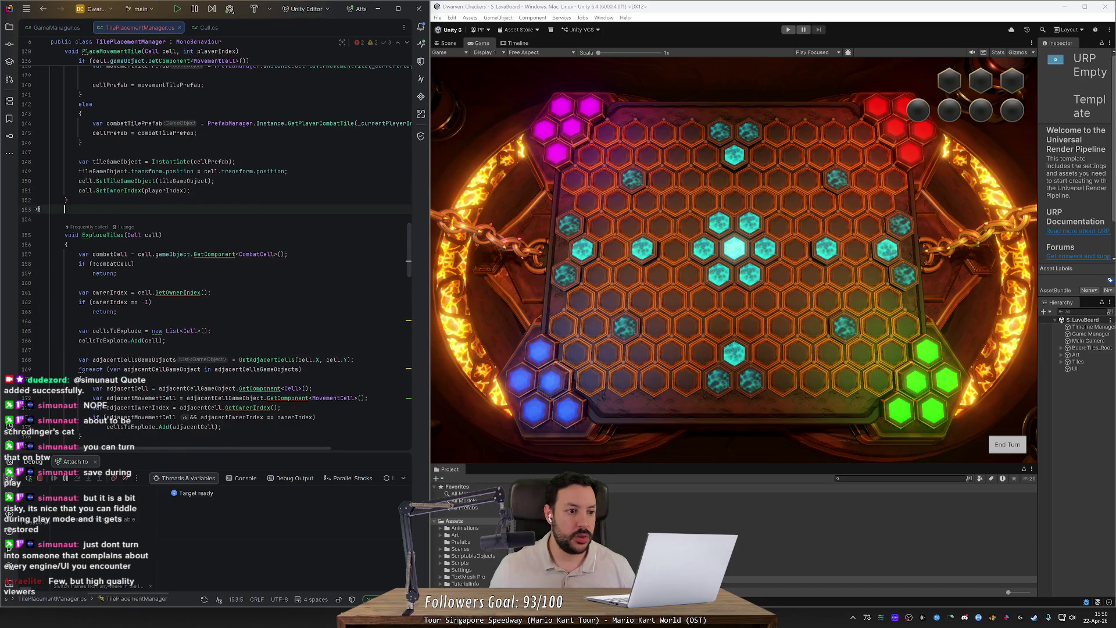
key("BackSpace")
- Review the ExplodeTiles method, then navigate back to the PlaceTile call in Update
scroll(121, 282, "up", 3)
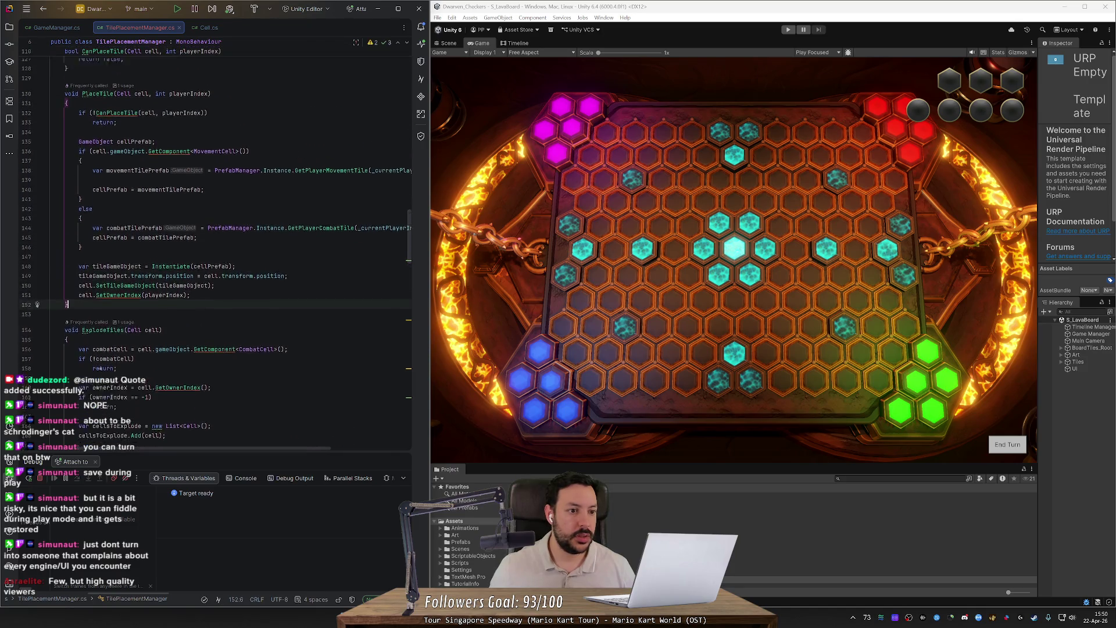
left_click(121, 283)
scroll(120, 282, "down", 2)
left_click(116, 436)
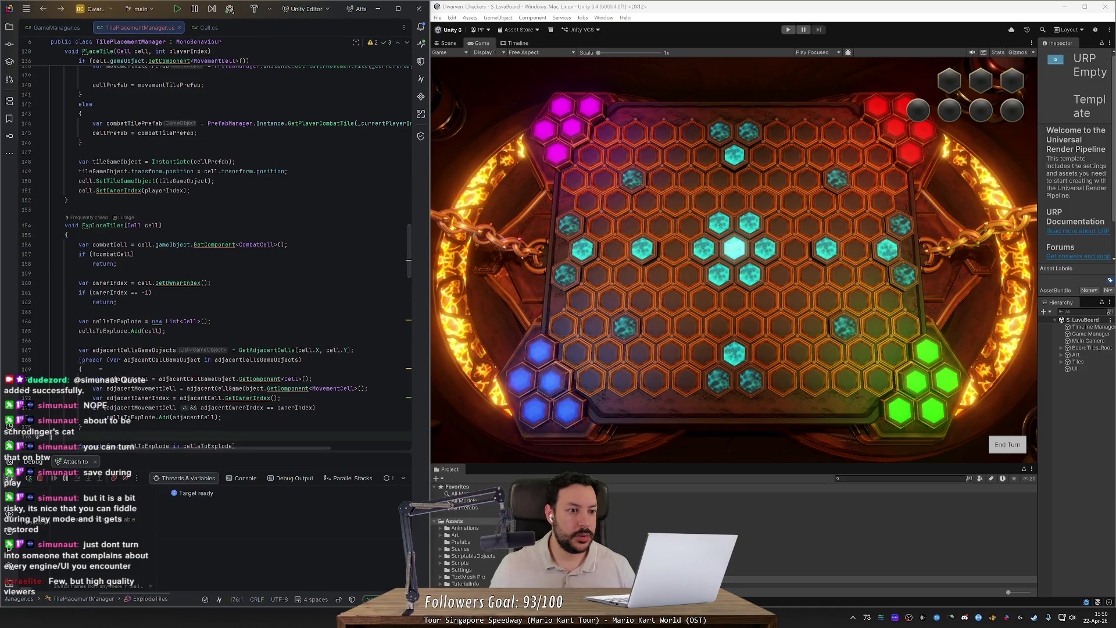
key("ctrl+alt+Left")
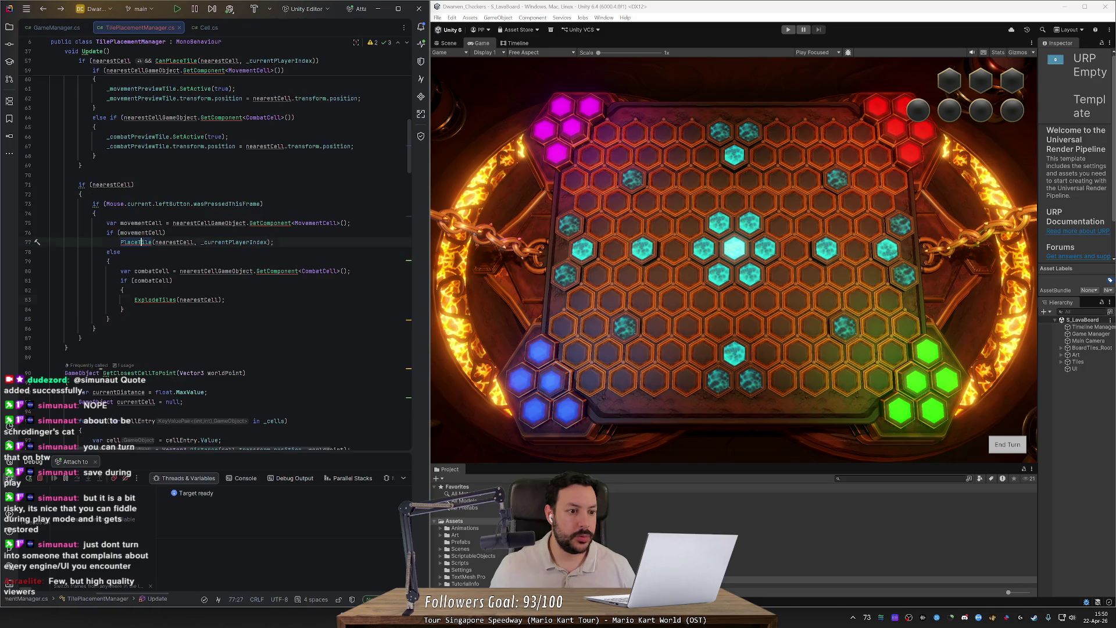
- Add PlaceTile(nearestCell, _currentPlayerIndex) after ExplodeTiles, tidy indentation, save, and play the game
left_click(226, 299)
key("Return")
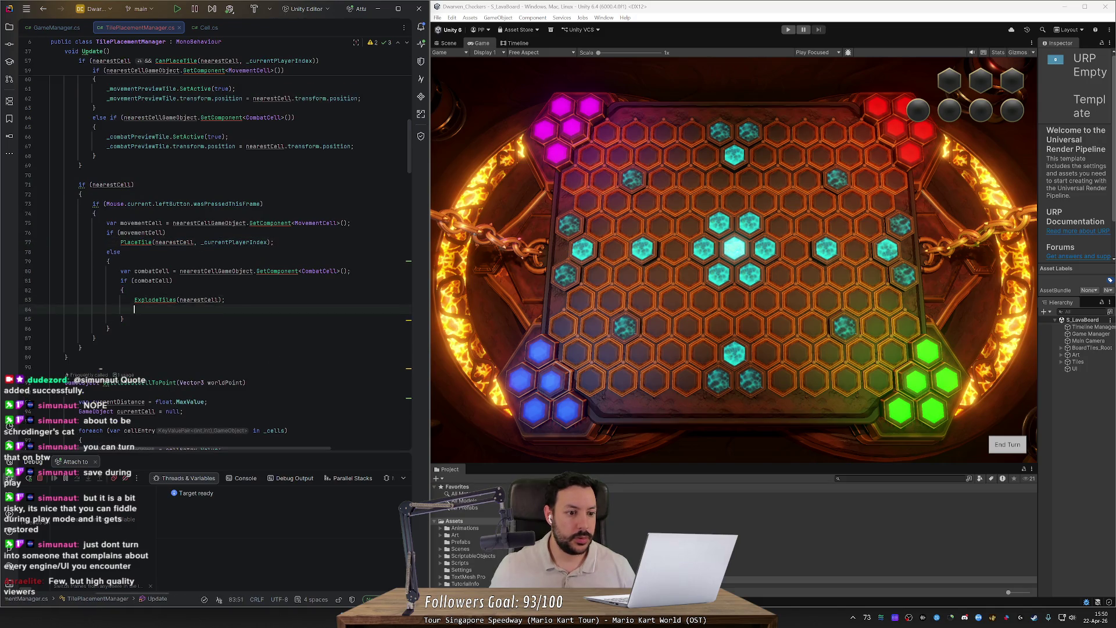
type("PlaceTile(nearestCell, _currentPlayerIndex);")
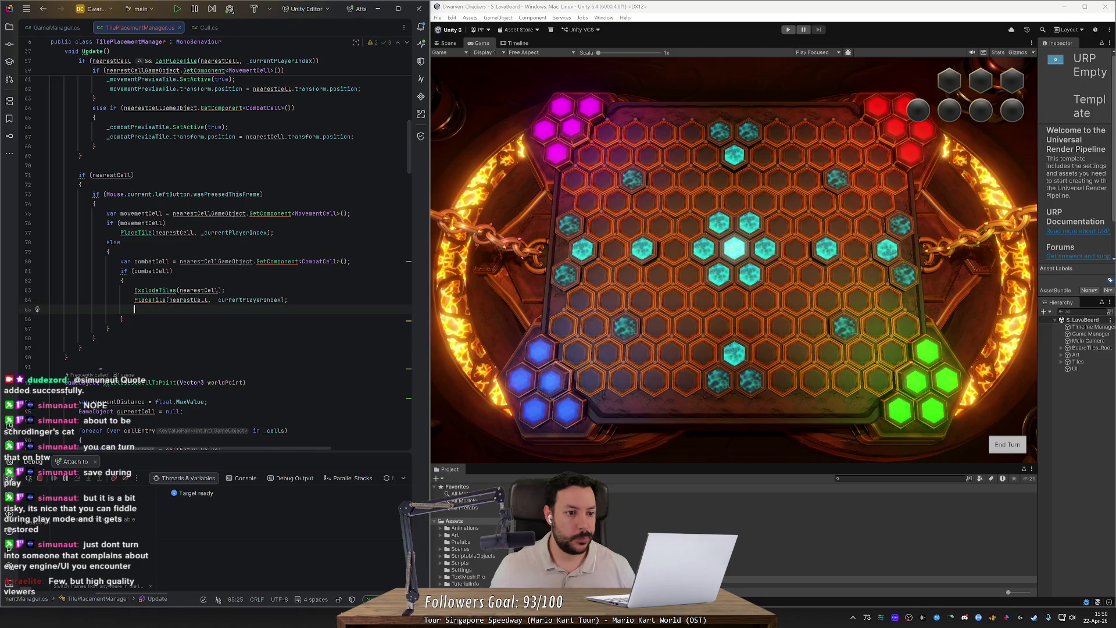
key("ctrl+x")
key("ctrl+s")
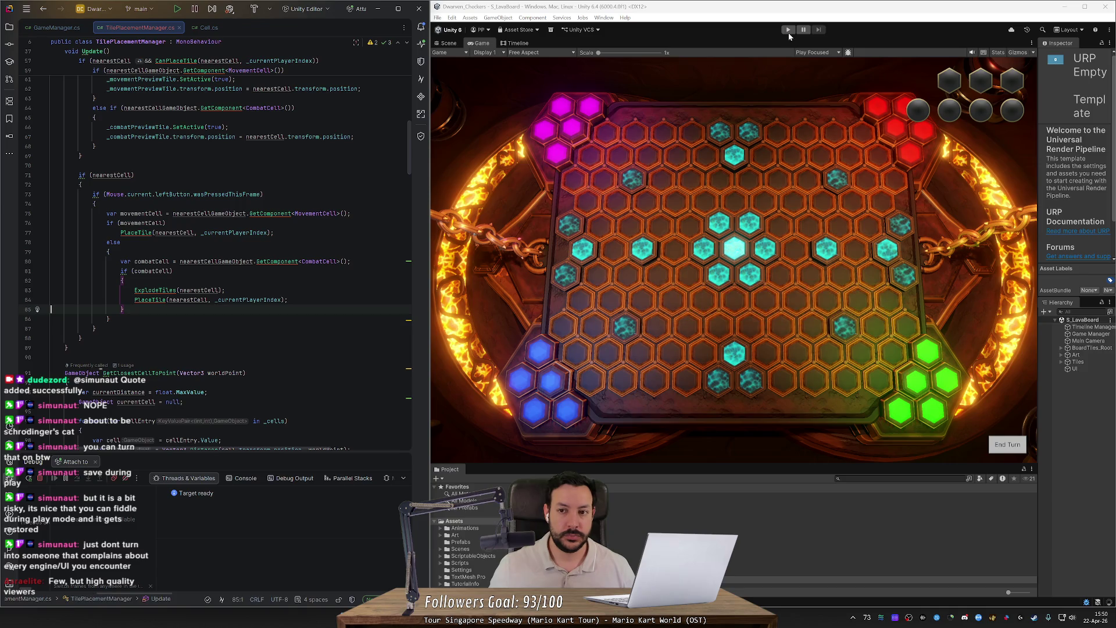
left_click(788, 30)
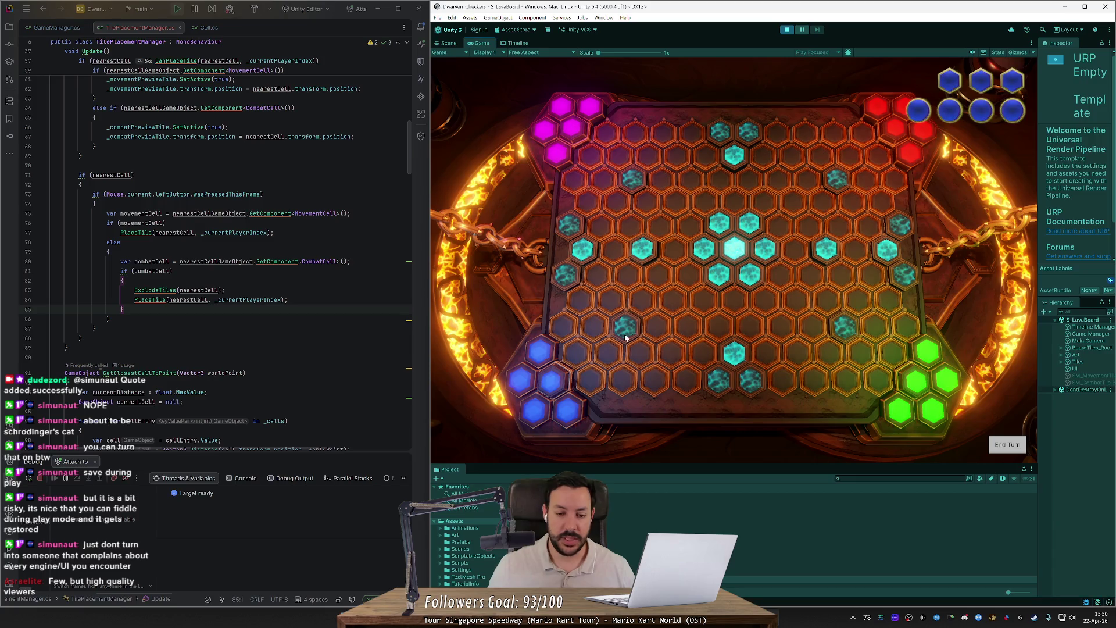
left_click(583, 351)
left_click(593, 327)
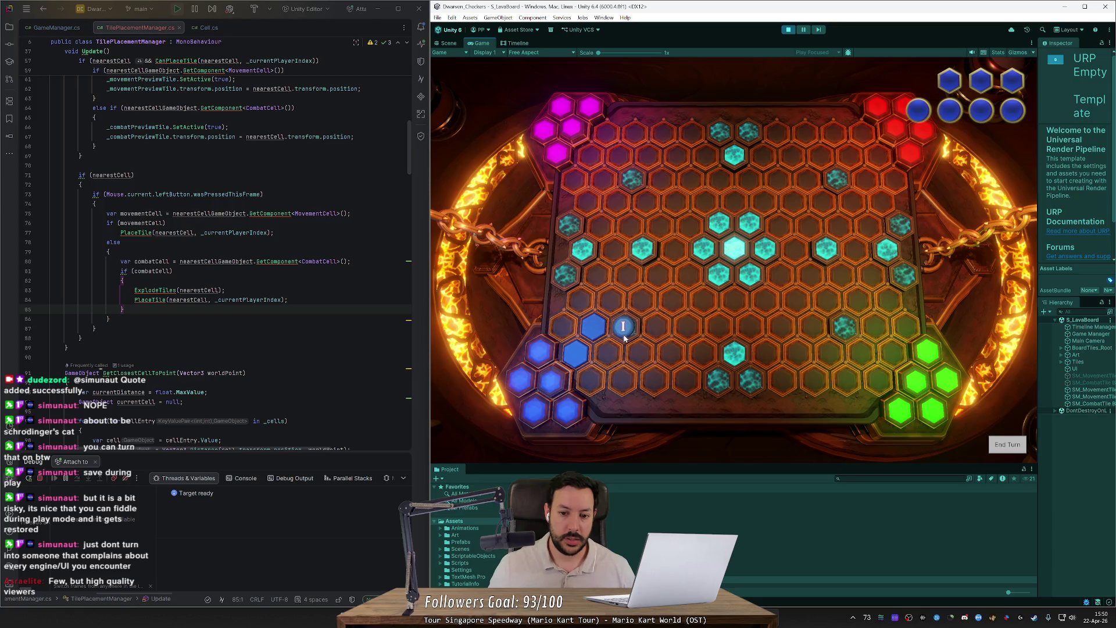
left_click(641, 300)
left_click(657, 274)
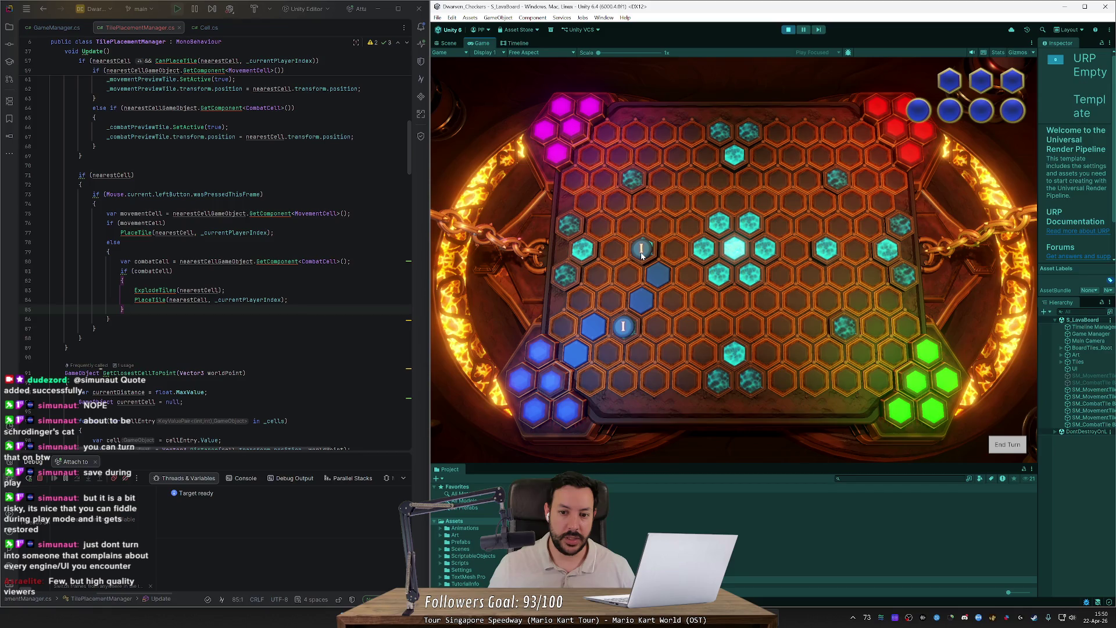
left_click(1000, 447)
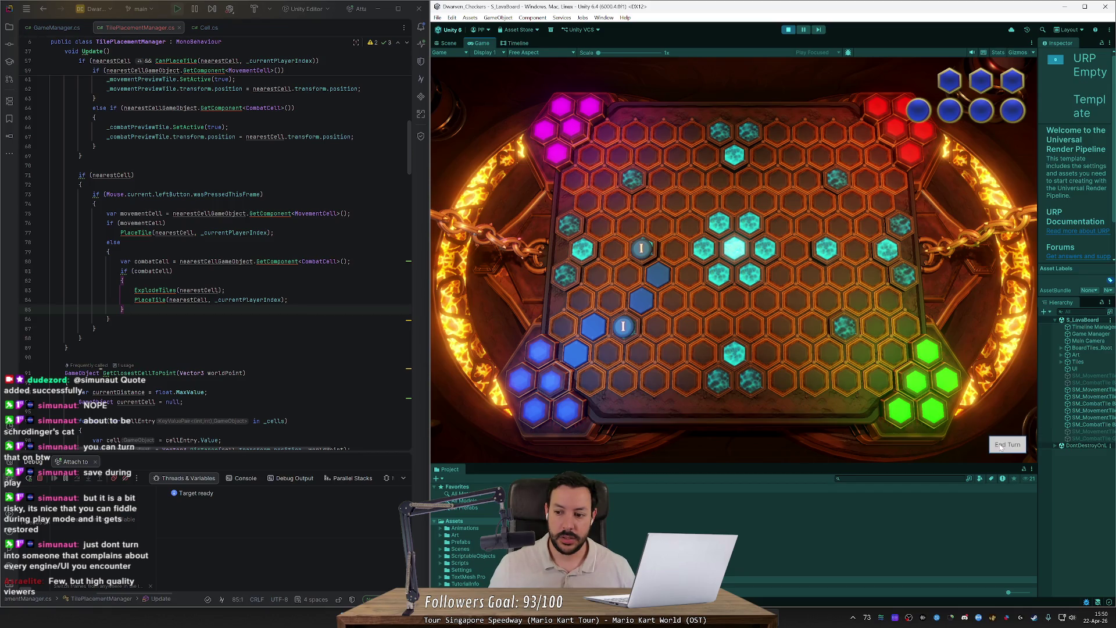
left_click(1010, 449)
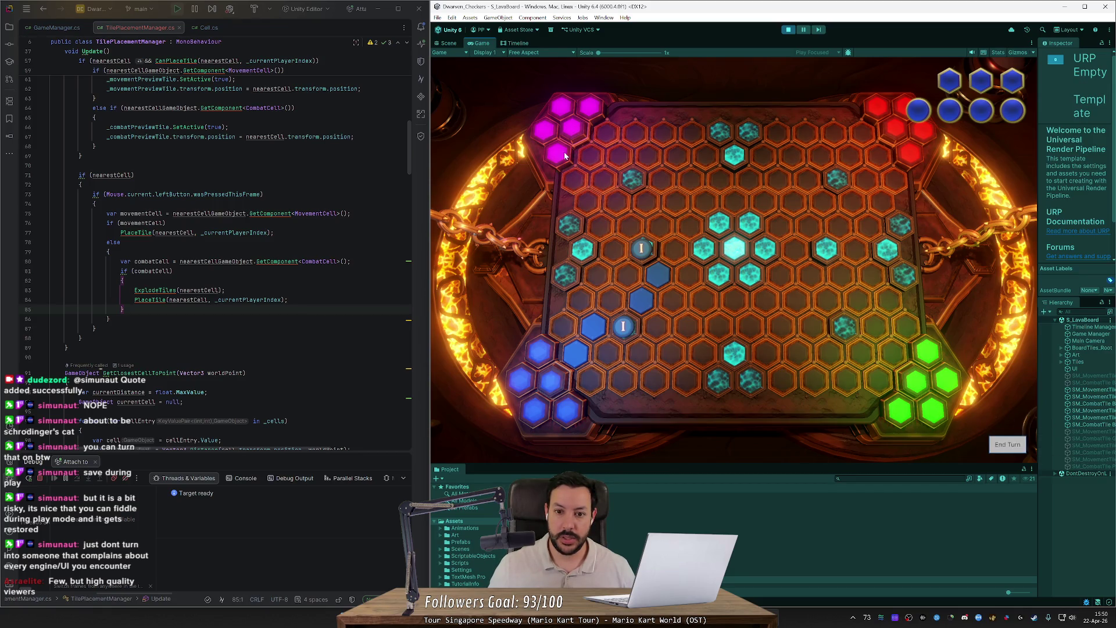
left_click(602, 158)
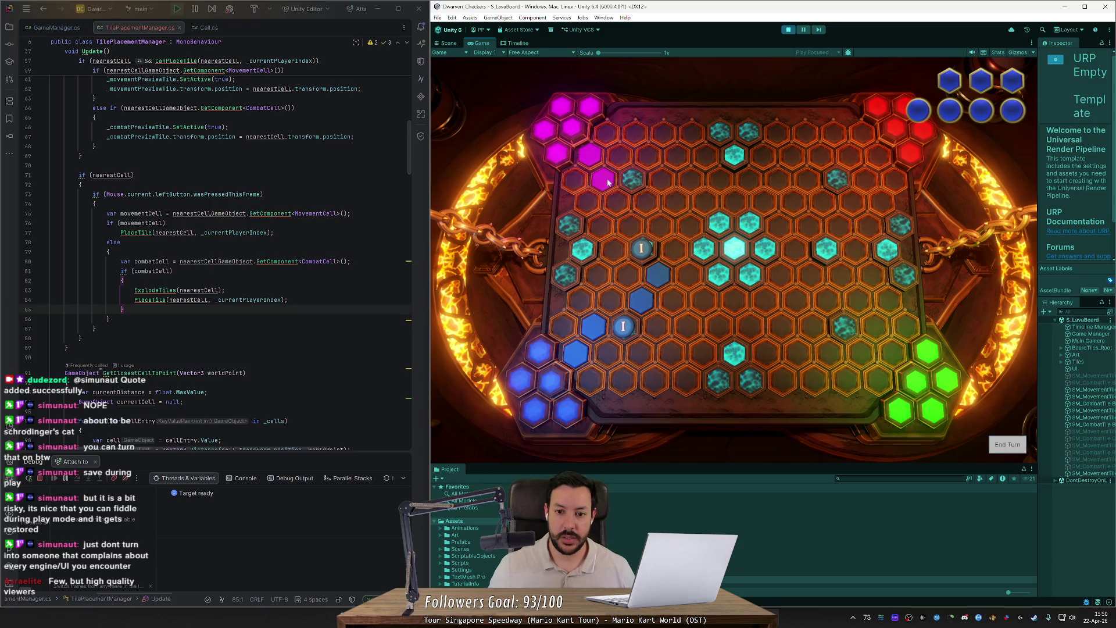
left_click(601, 180)
left_click(615, 199)
left_click(628, 227)
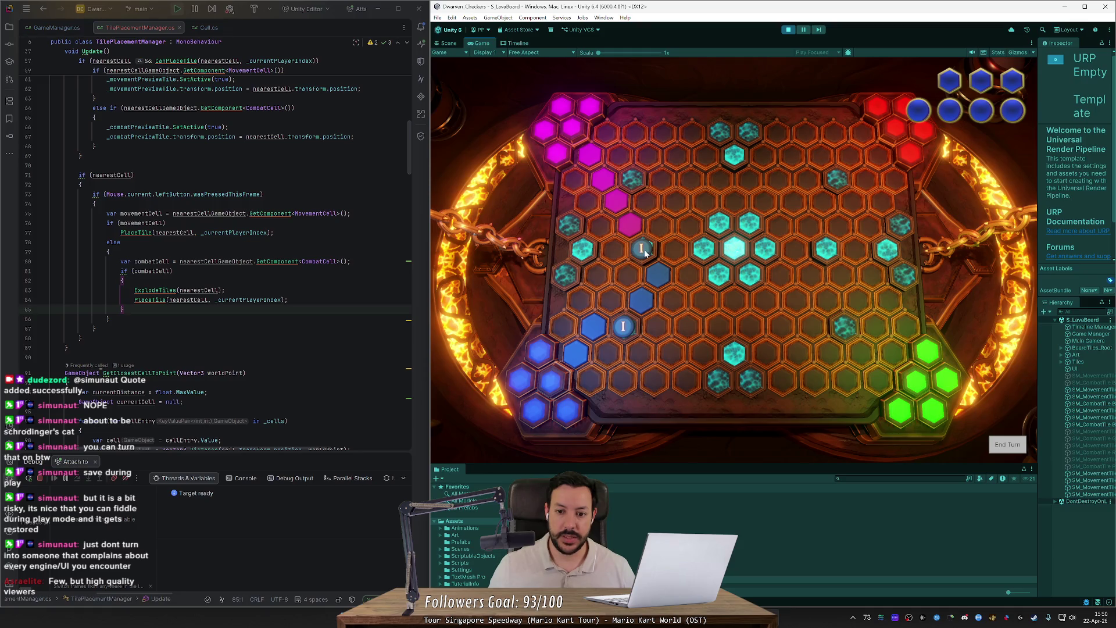
left_click(643, 250)
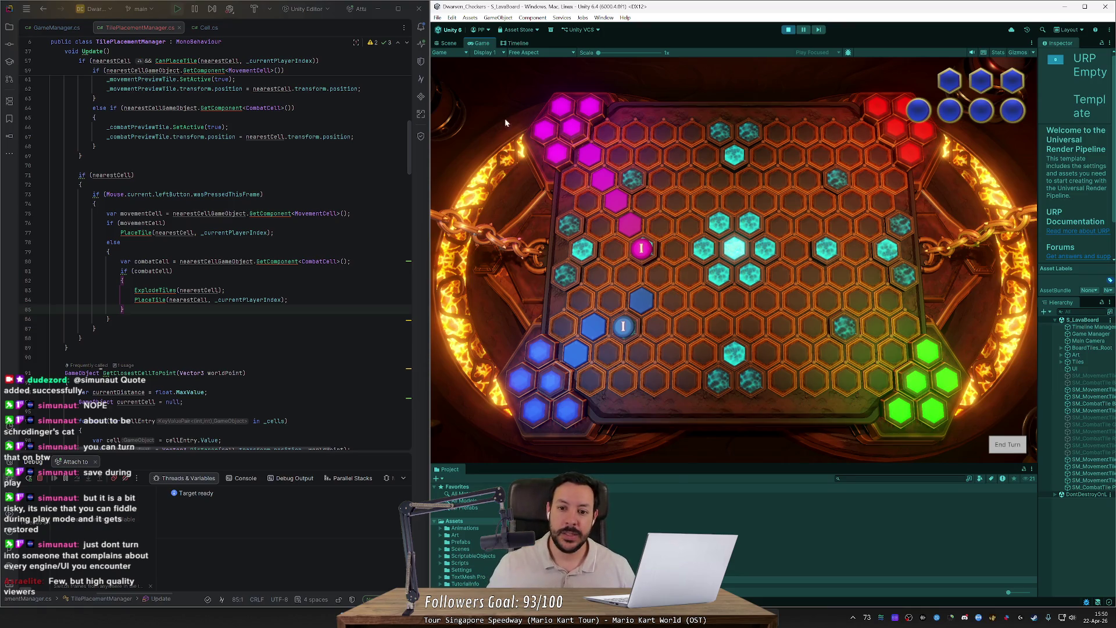
key("ctrl+p")
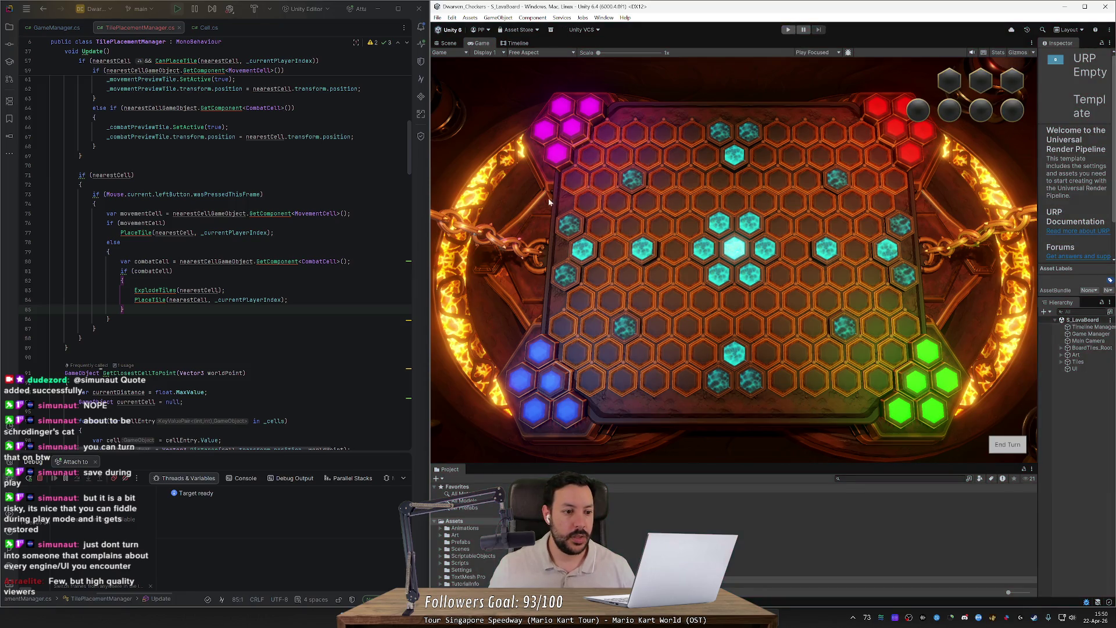
- Look over TilePlacementManager.cs down to the _cells dictionary, then switch to GameManager.cs
scroll(407, 131, "up", 6)
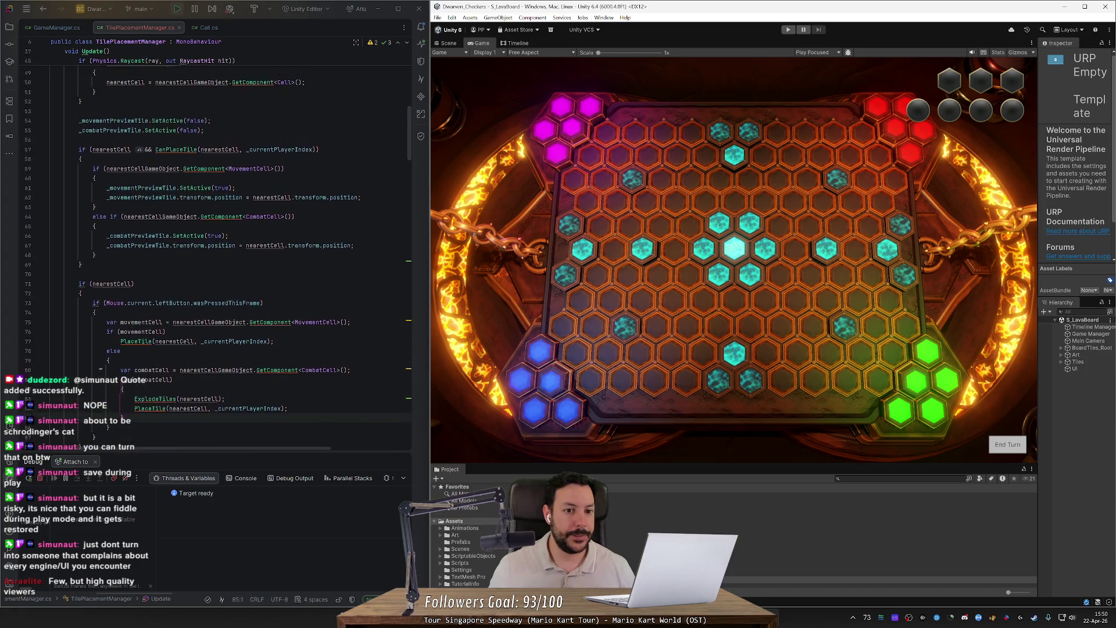
left_click_drag(407, 131, 411, 74)
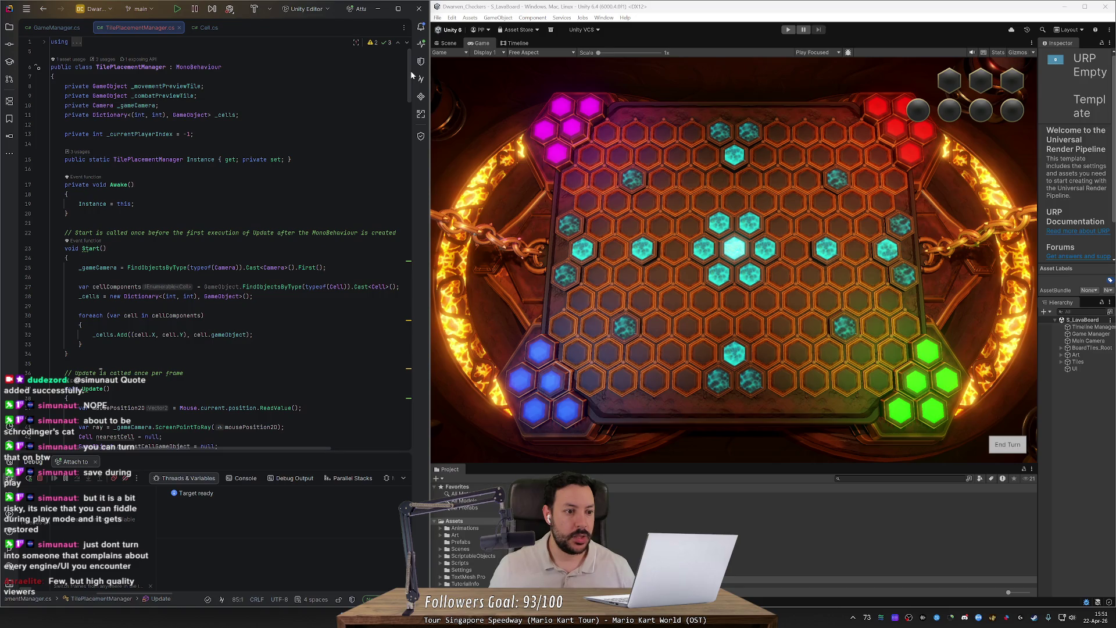
scroll(411, 78, "down", 20)
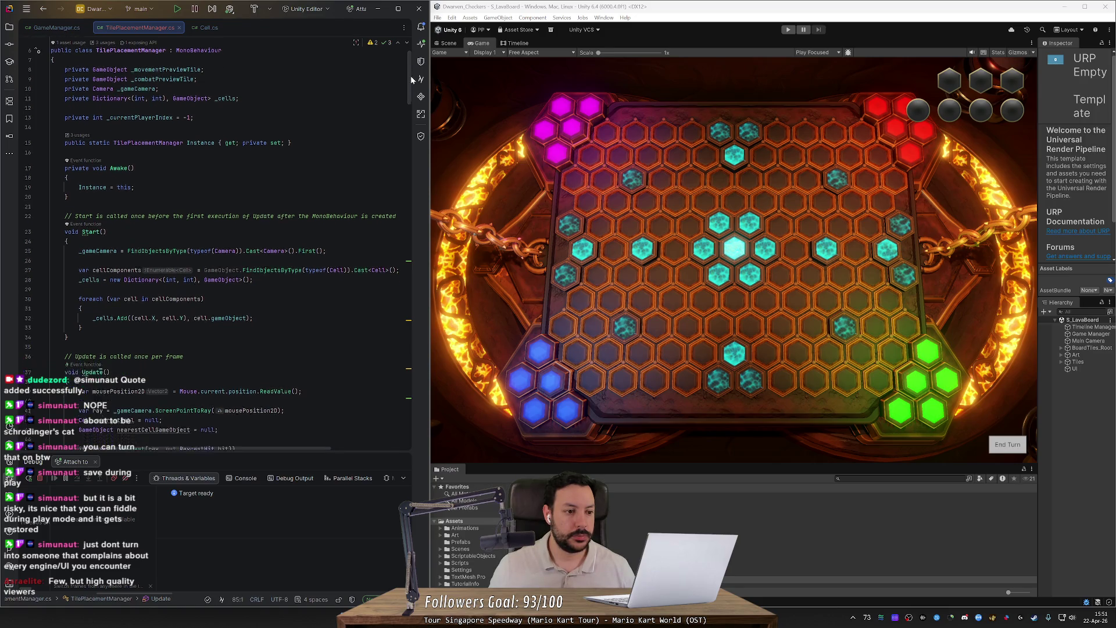
scroll(100, 369, "down", 3)
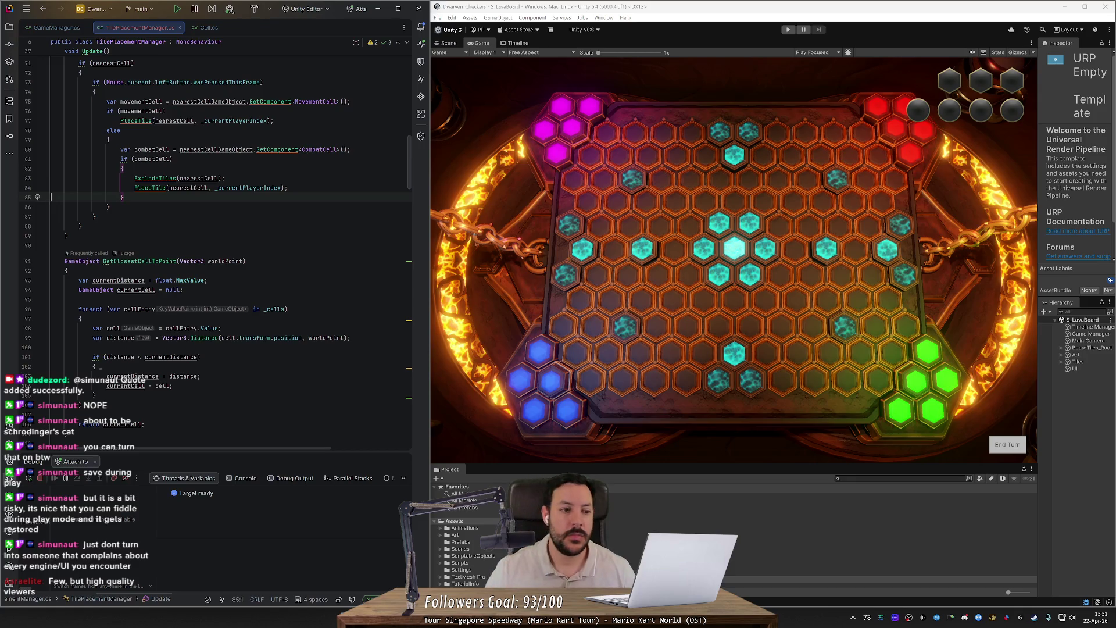
left_click_drag(411, 150, 406, 50)
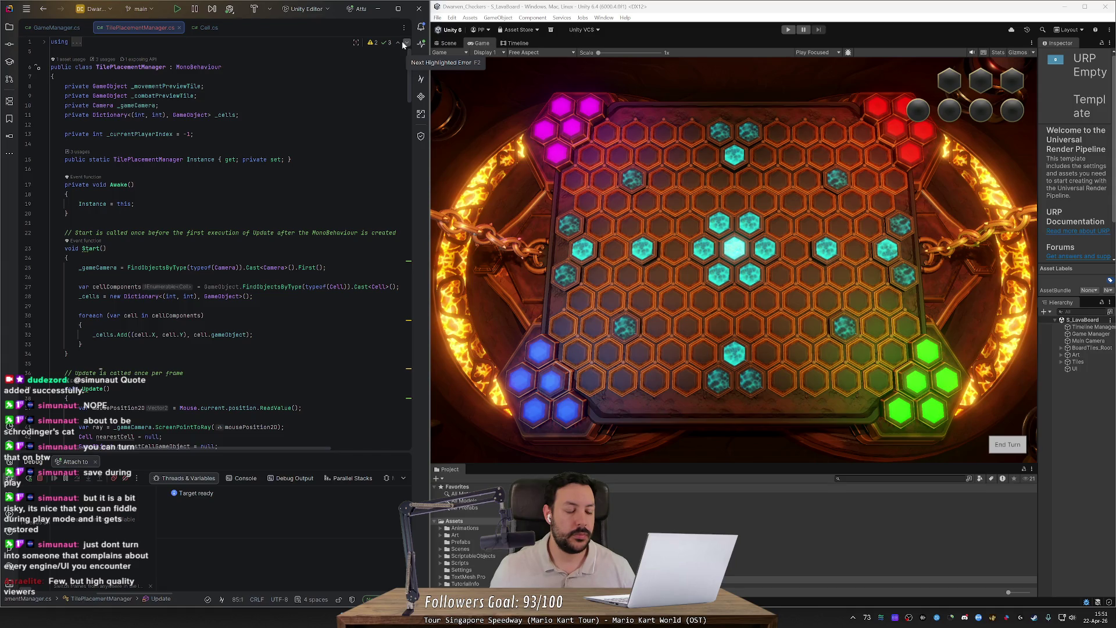
scroll(211, 243, "down", 3)
scroll(211, 243, "up", 3)
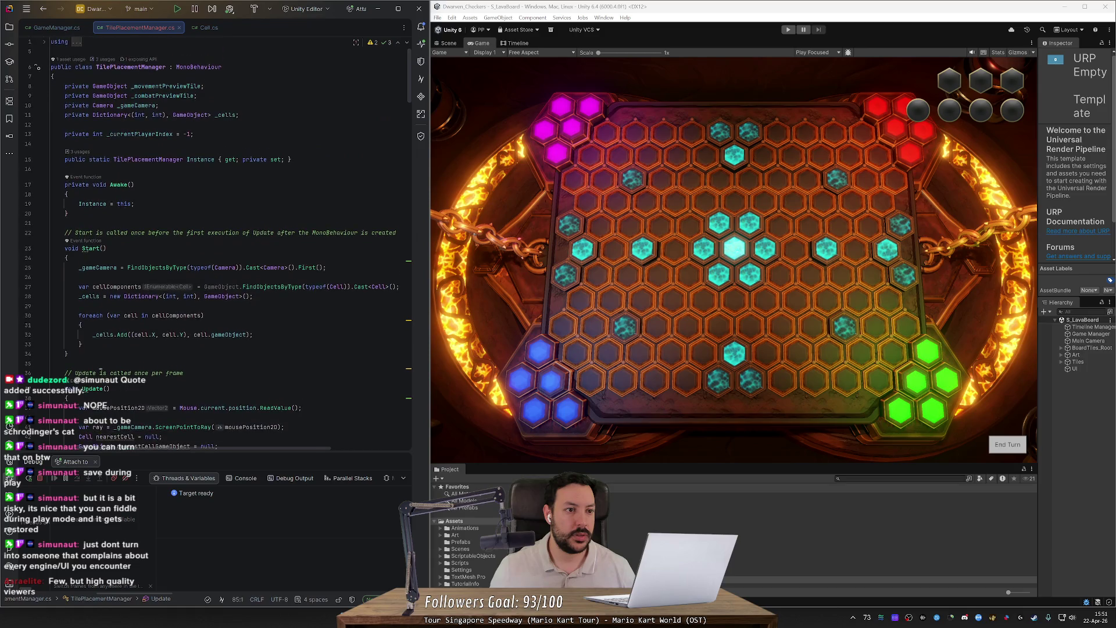
left_click(240, 115)
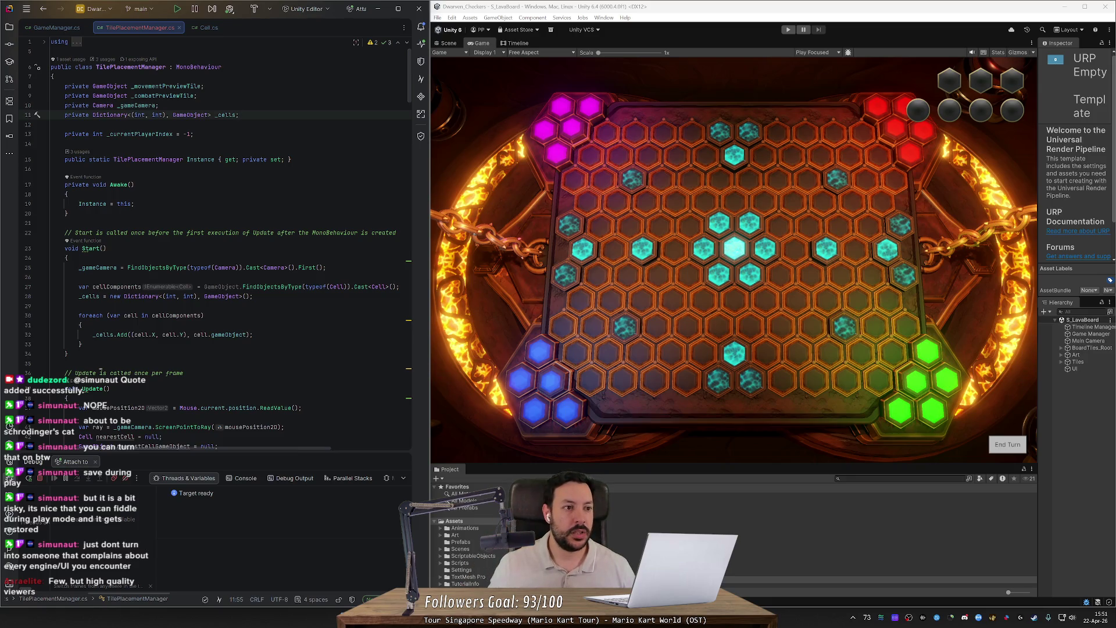
left_click(55, 28)
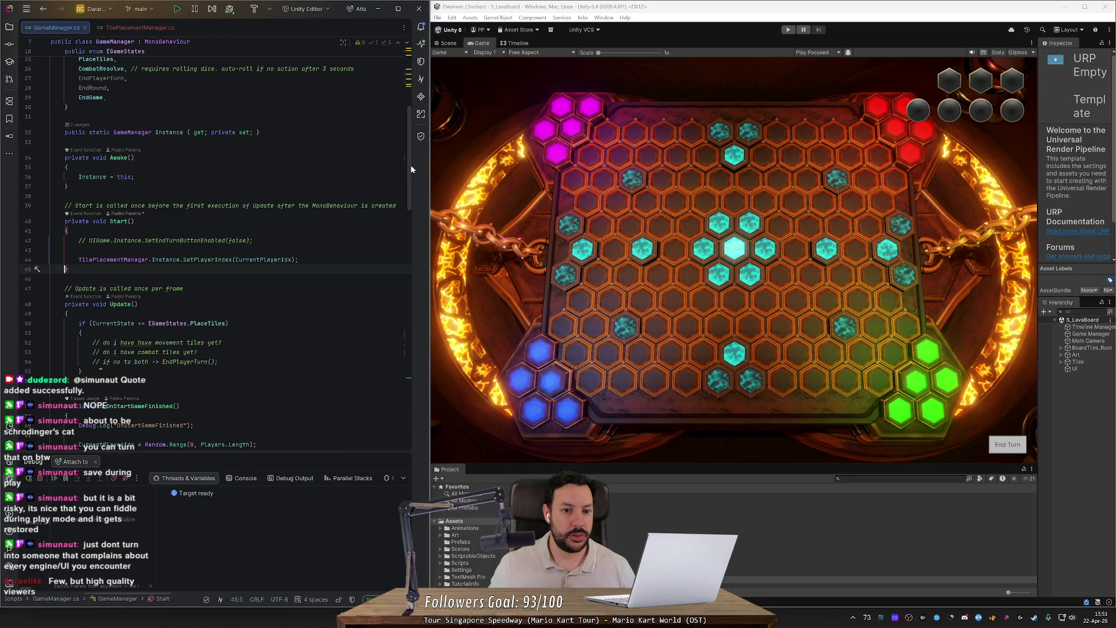
- Open PlayerData.cs from GameManager to inspect MovementTiles, then bring up File Explorer's Home view
scroll(406, 129, "up", 5)
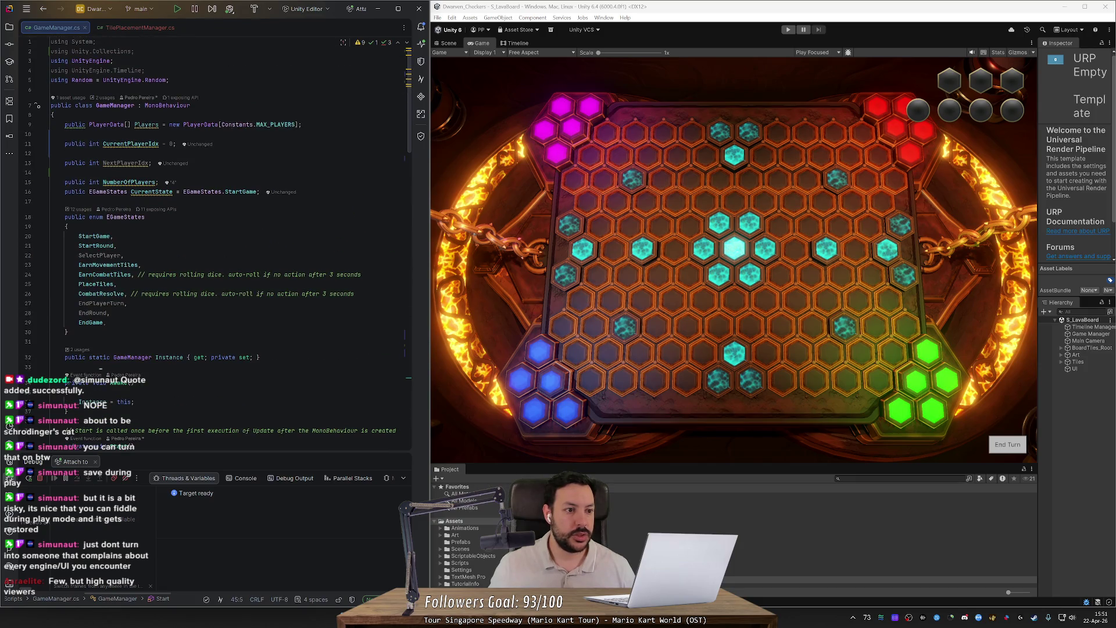
left_click(125, 128, "ctrl")
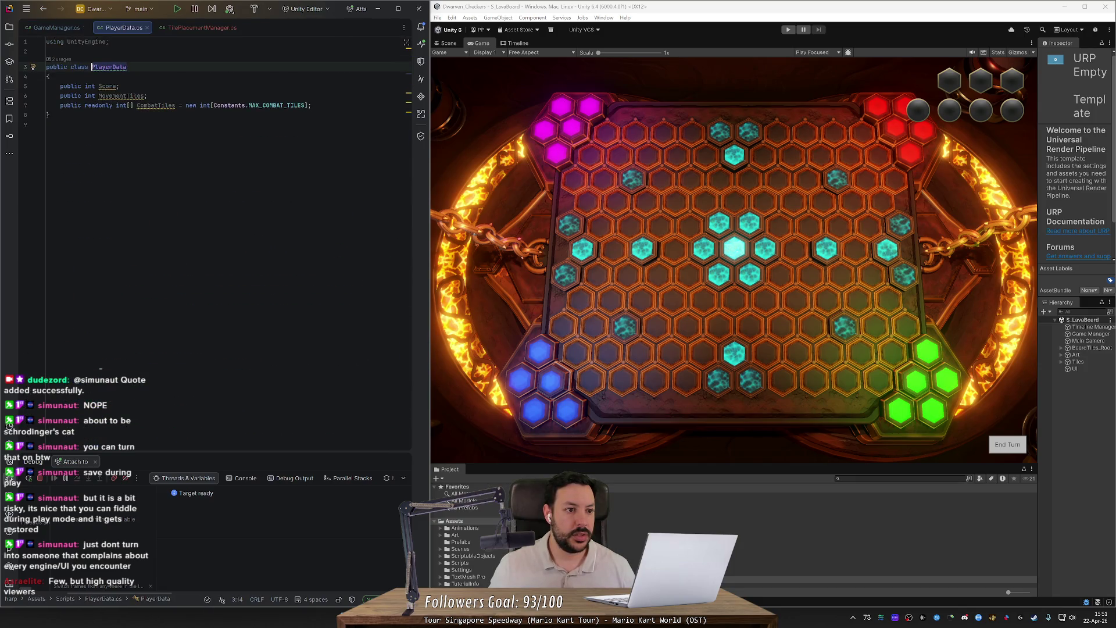
key("Down")
key("Down")
key("Down")
key("End")
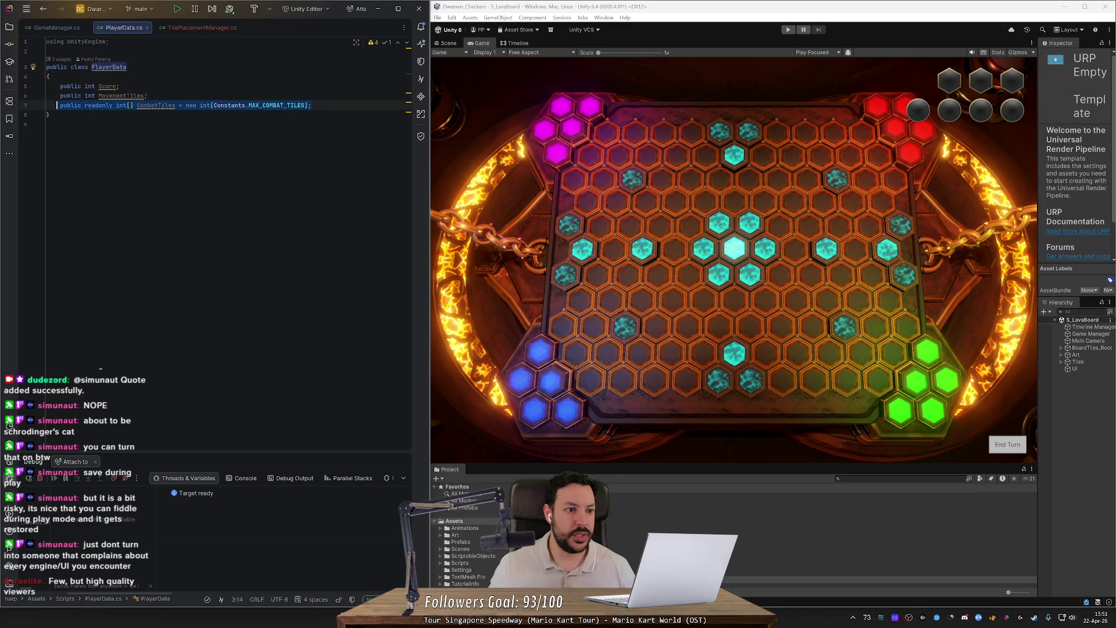
key("Return")
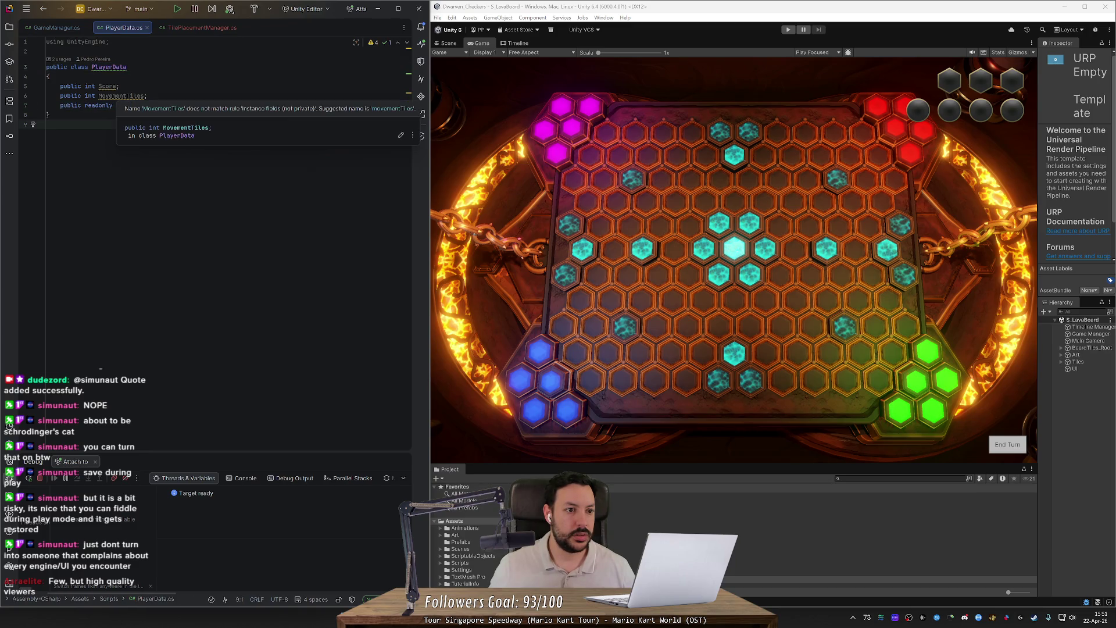
left_click(116, 96)
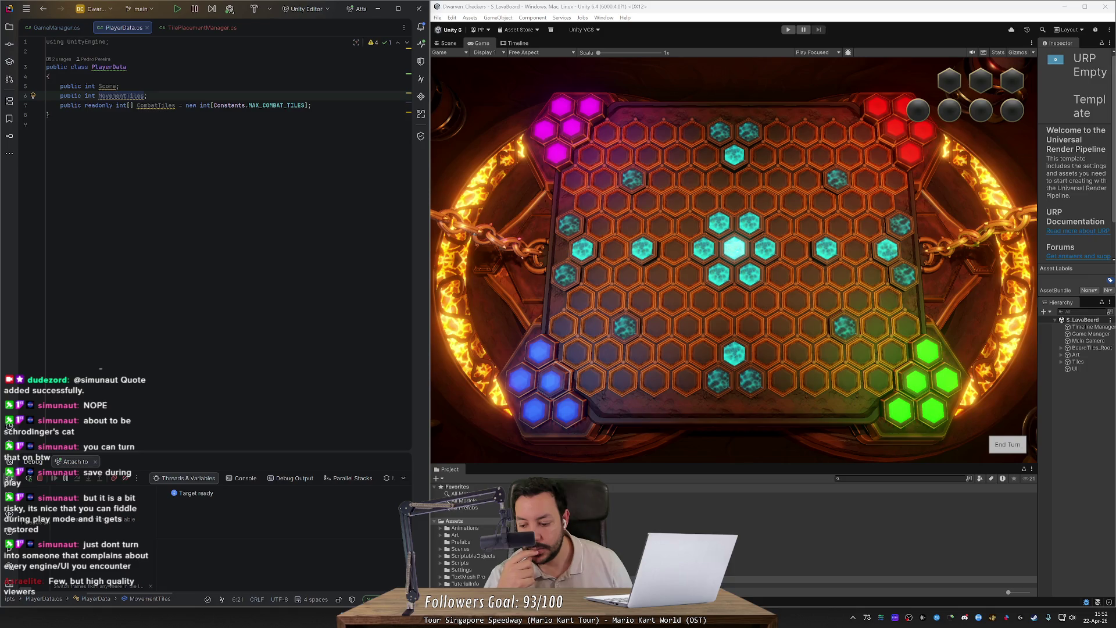
key("alt+Tab")
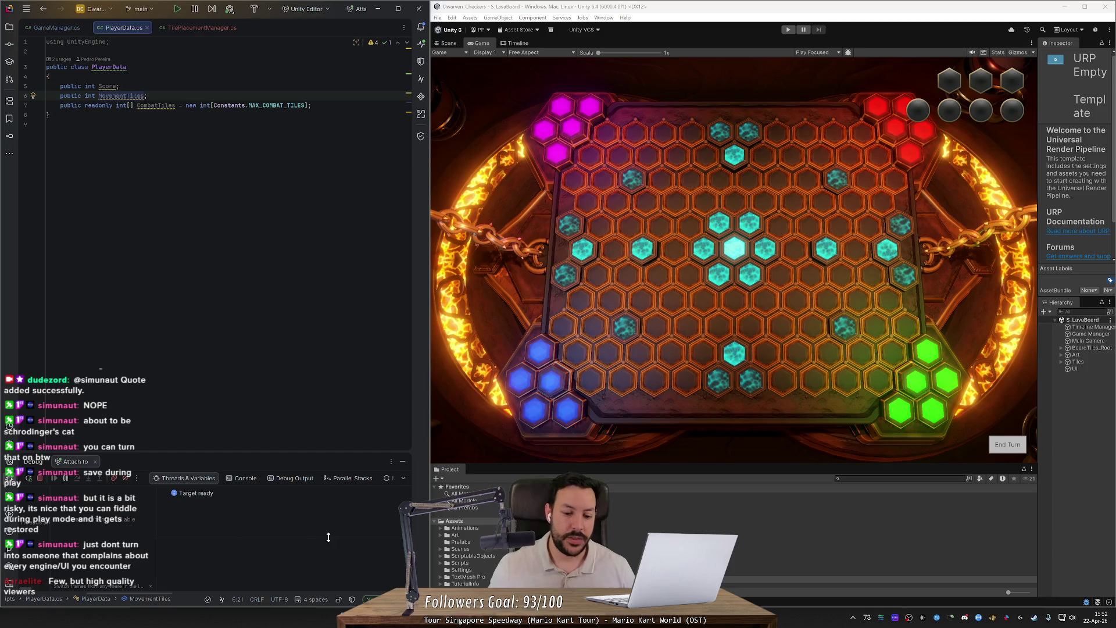
key("super+e")
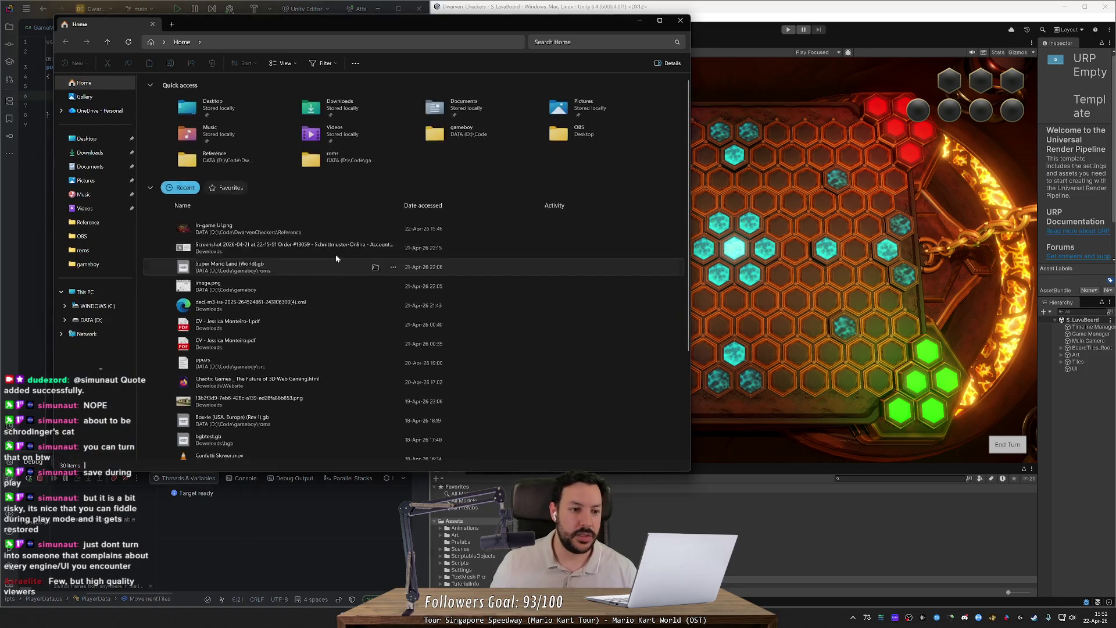
- Open In-game UI.png from File Explorer's Recent list in Photos and zoom in slightly
double_click(232, 228)
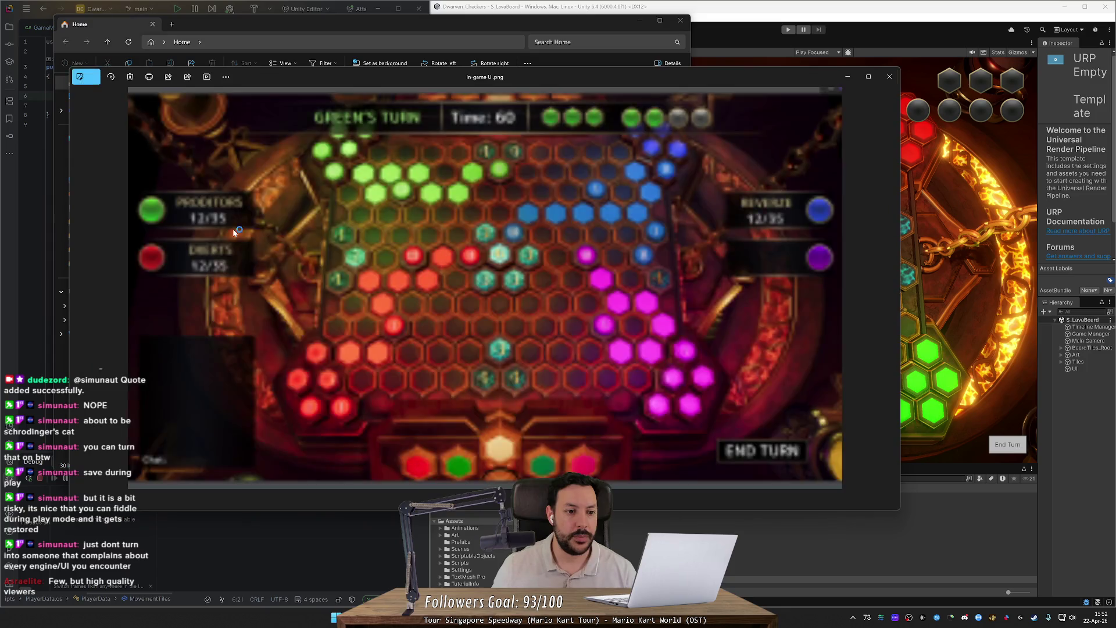
scroll(485, 279, "up", 3)
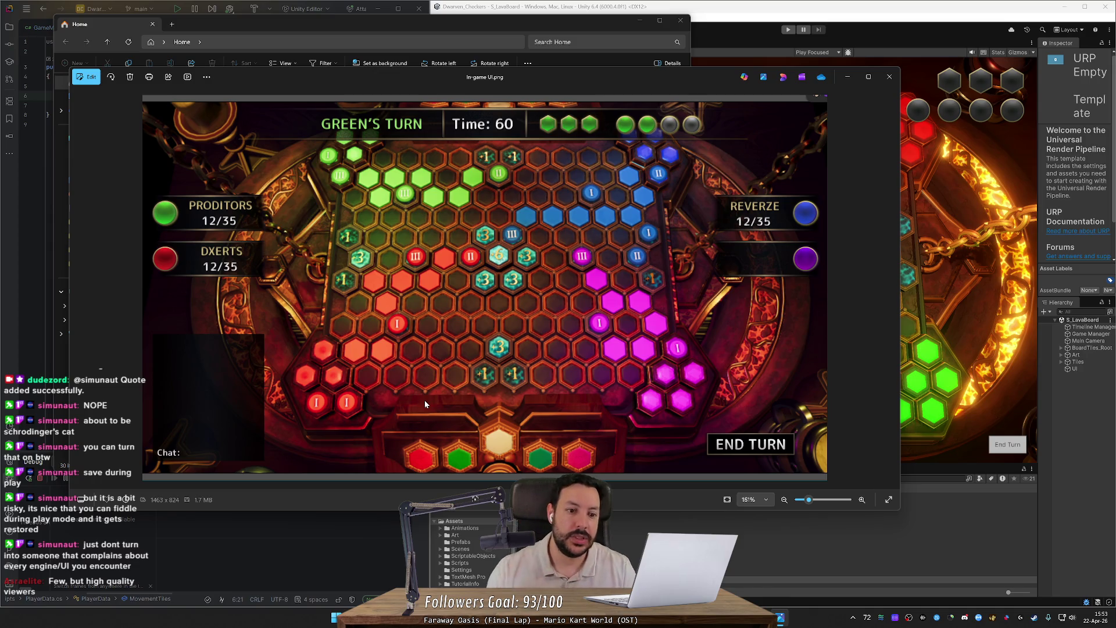
- Zoom into the In-game UI mockup and pan across the red numbered tiles
scroll(747, 269, "up", 10)
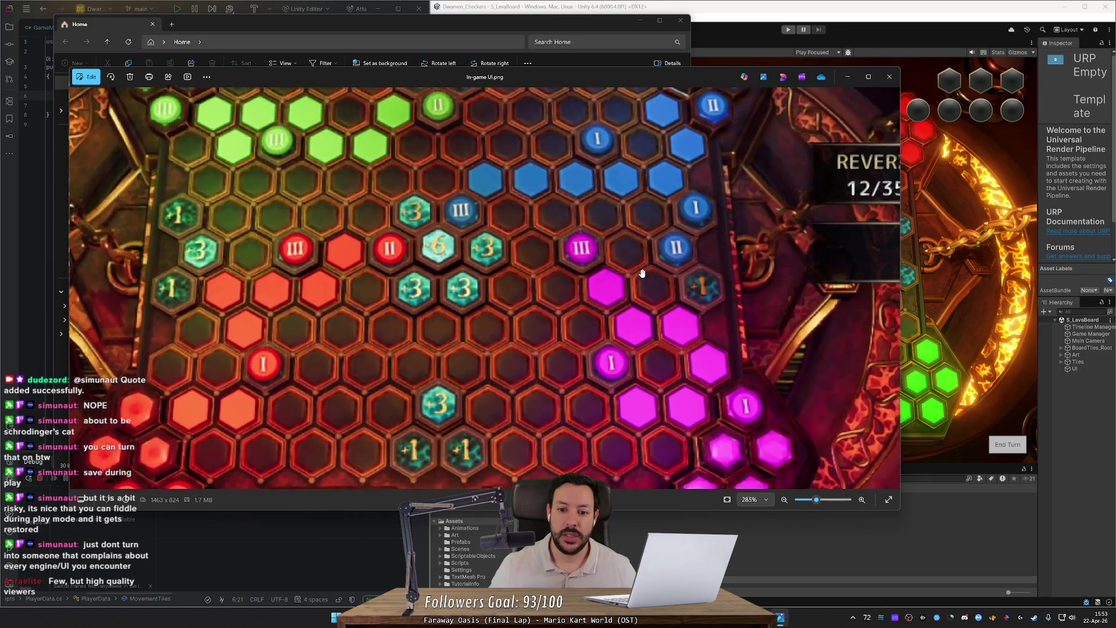
scroll(747, 269, "up", 1)
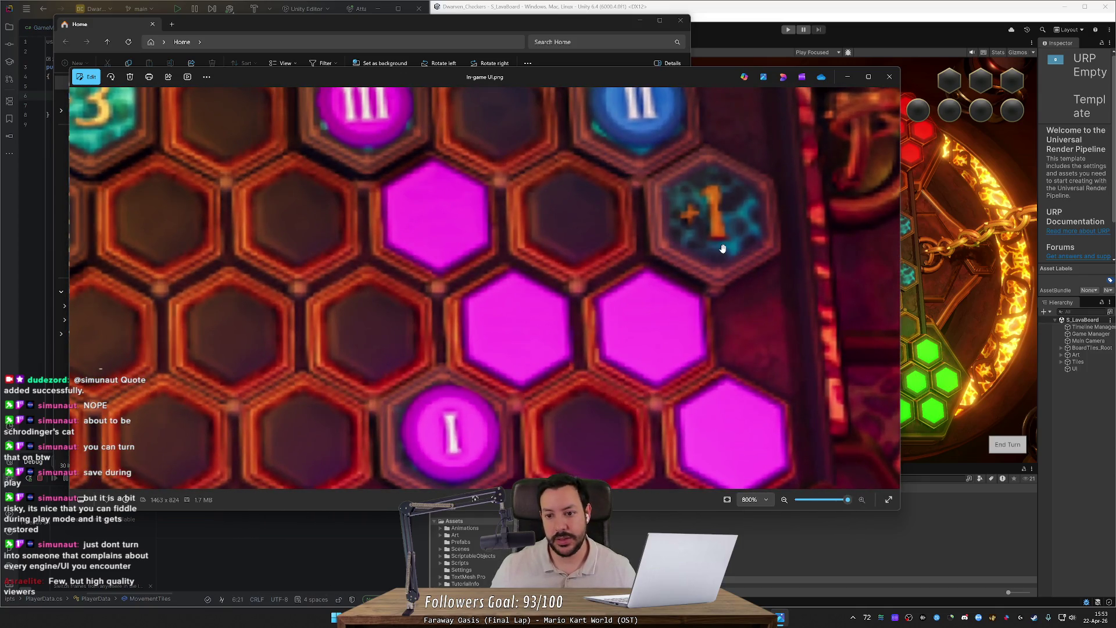
scroll(722, 249, "up", 1)
scroll(553, 335, "down", 8)
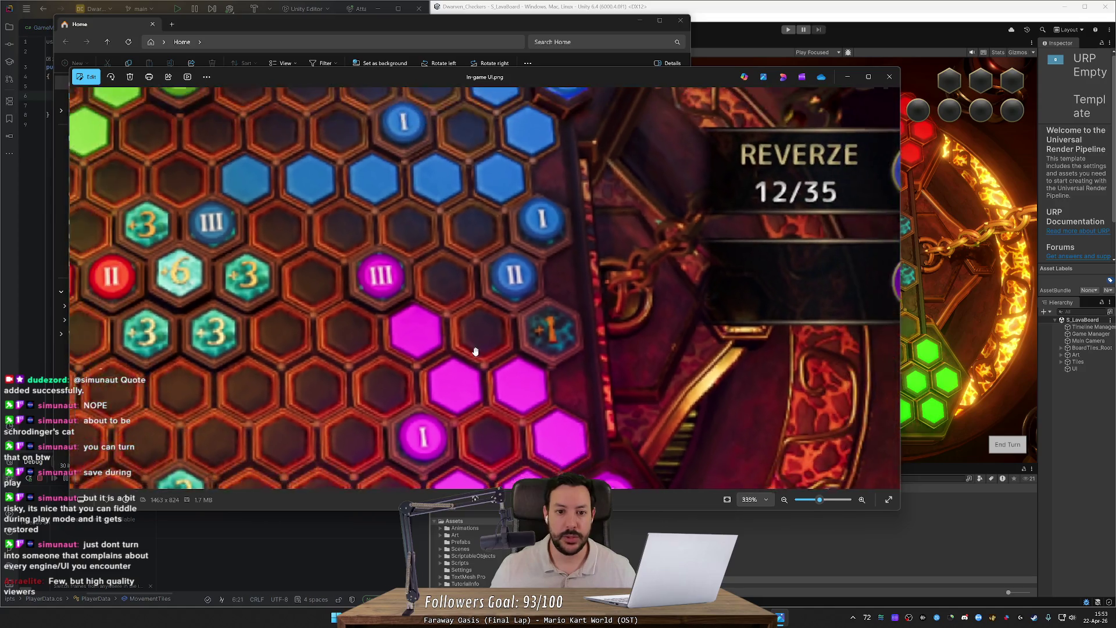
scroll(412, 349, "down", 1)
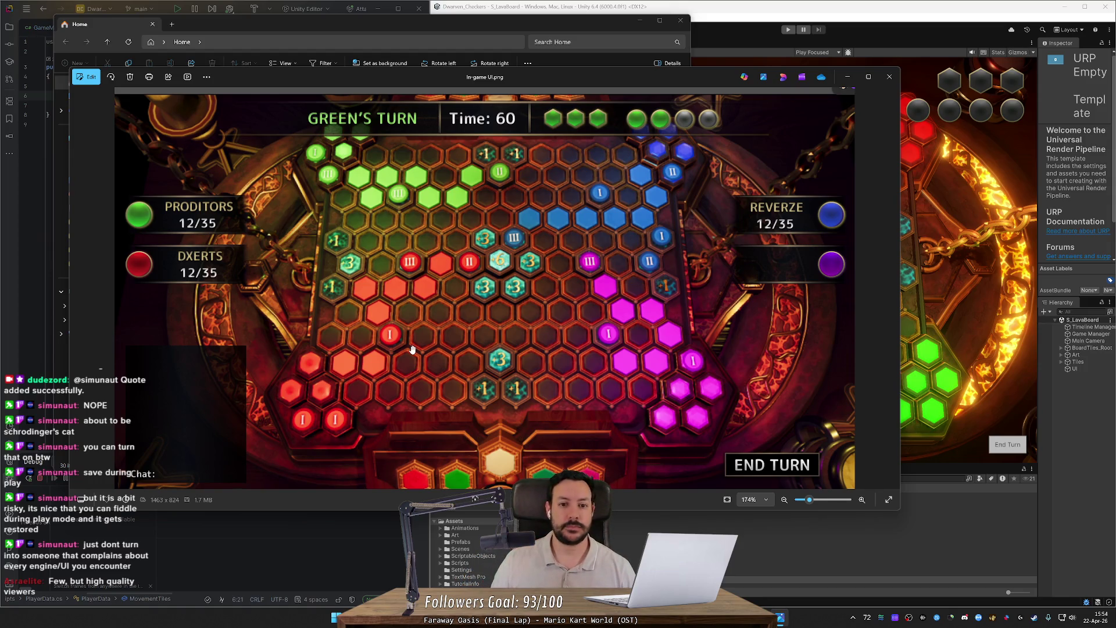
scroll(671, 187, "up", 2)
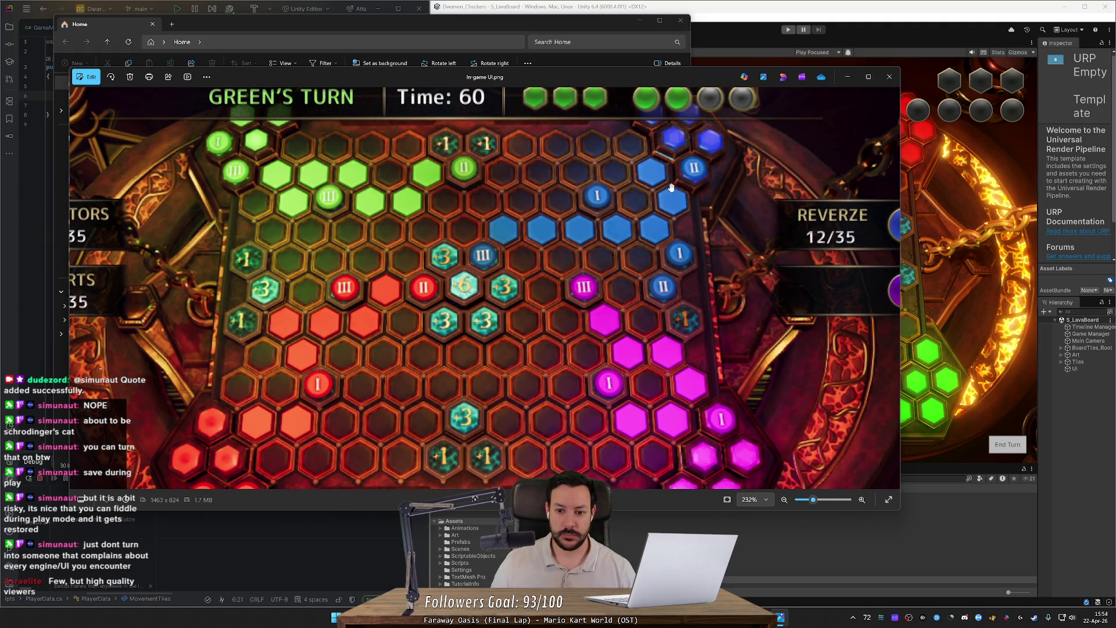
scroll(248, 311, "up", 4)
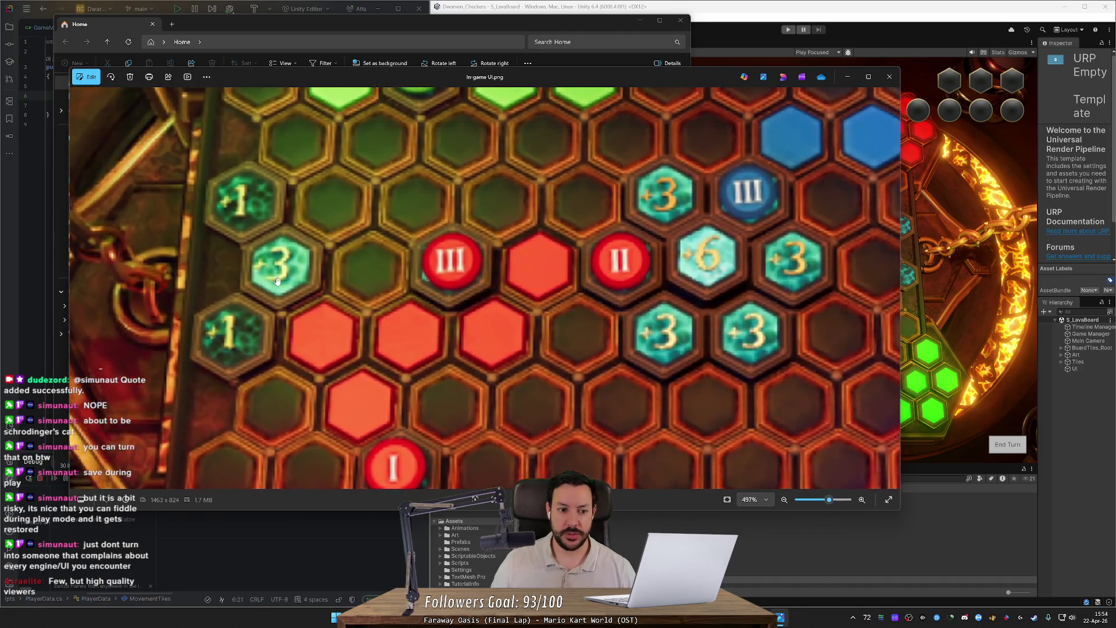
left_click_drag(277, 281, 356, 272)
- Check the tile numbers up close, then close the mockup and return to Unity
scroll(356, 272, "up", 2)
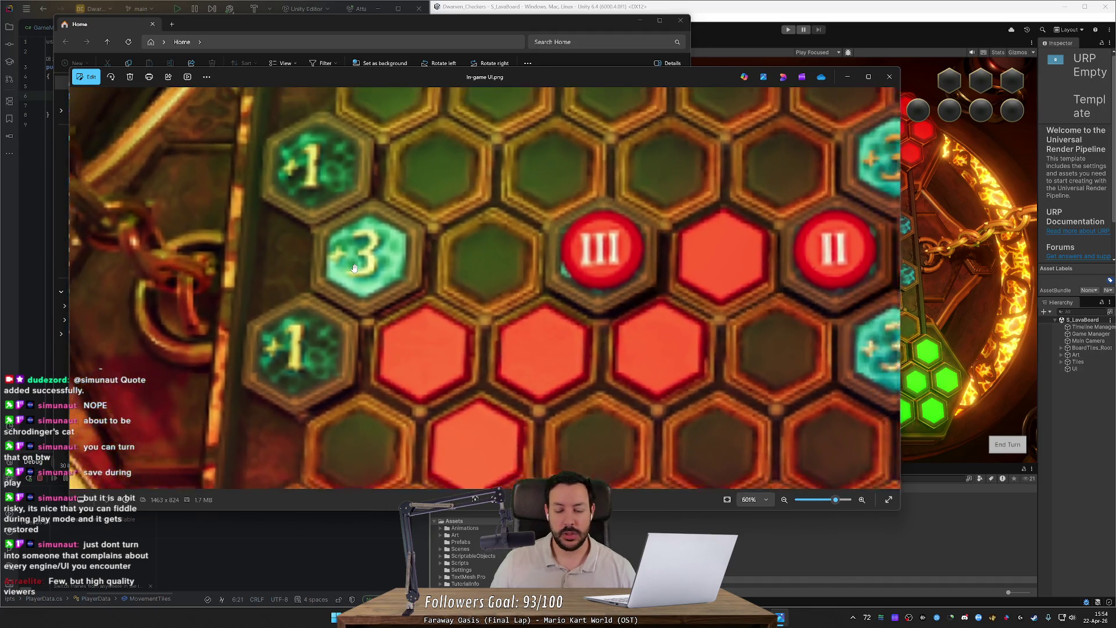
scroll(355, 272, "down", 2)
scroll(355, 272, "down", 3)
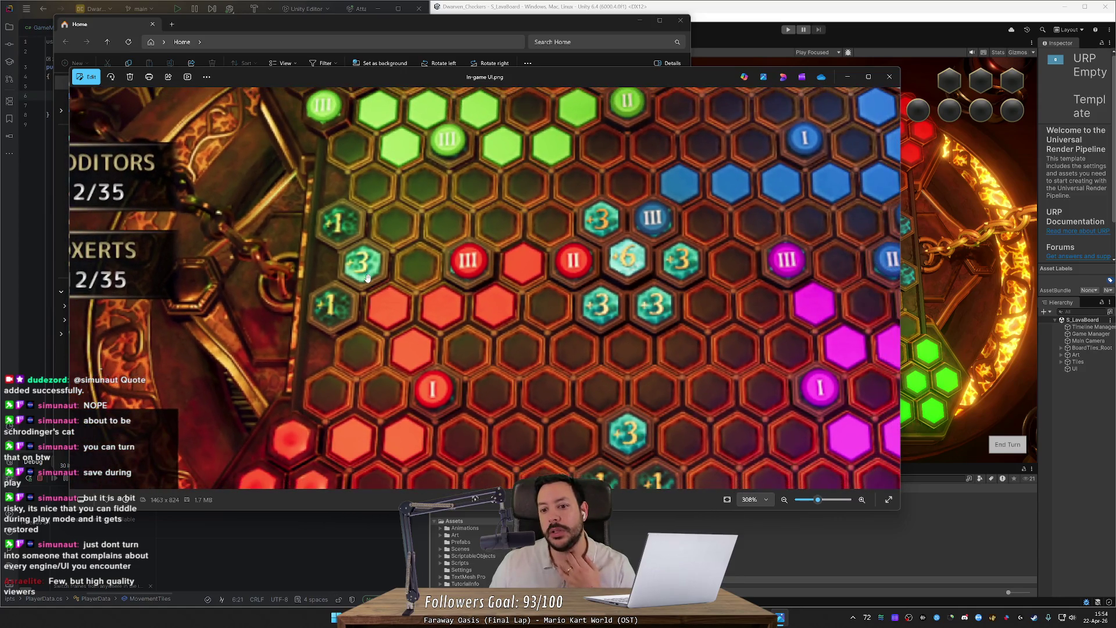
scroll(366, 278, "down", 8)
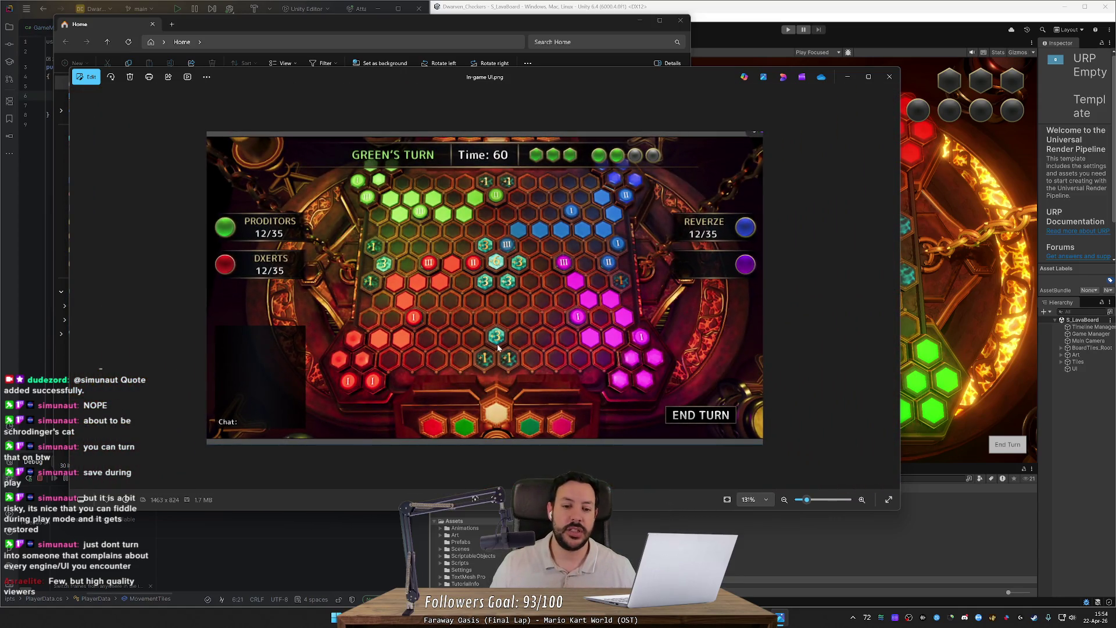
scroll(498, 347, "up", 5)
scroll(498, 348, "up", 4)
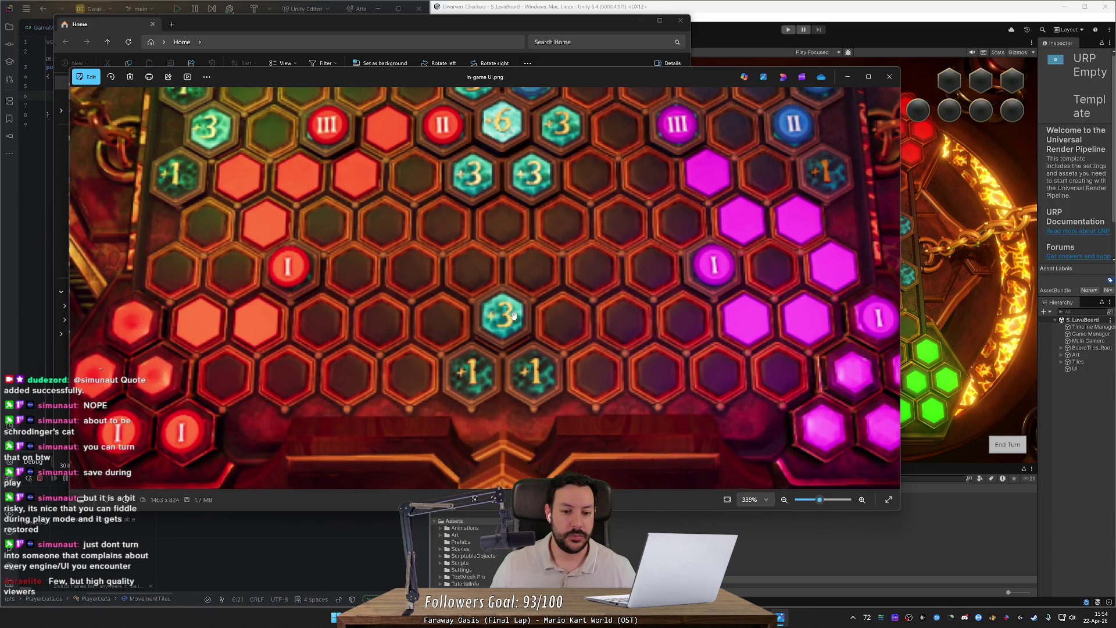
left_click(890, 77)
left_click(774, 162)
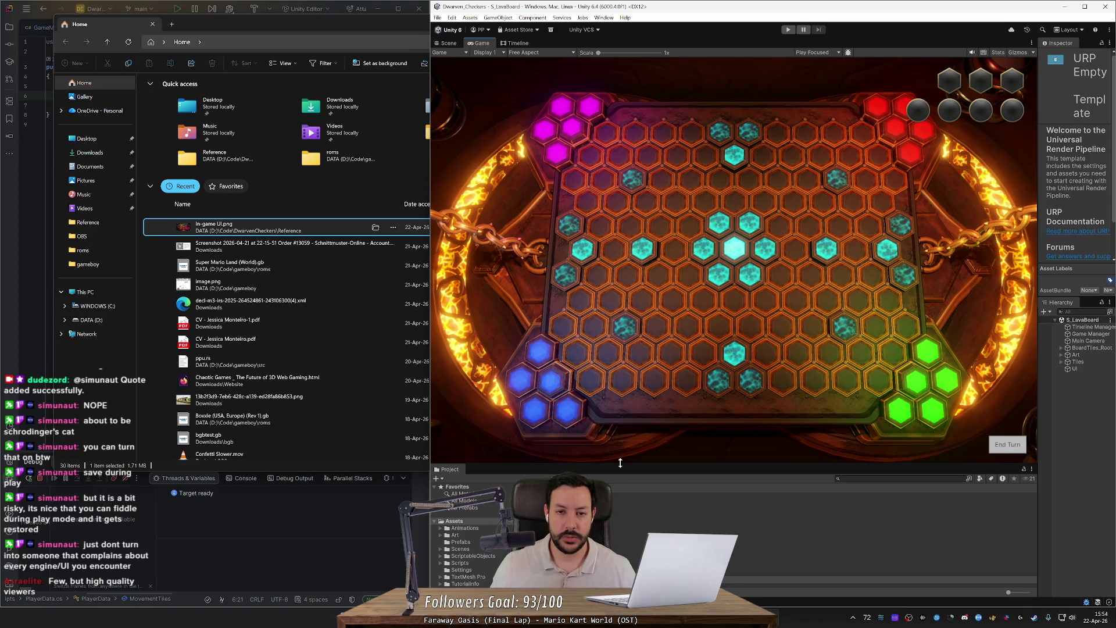
- Enlarge the project and inspector panels, then add a 3D Object > Text - TextMeshPro
mouse_move(621, 464)
left_mouse_down()
mouse_move(609, 235)
mouse_move(602, 348)
left_mouse_up()
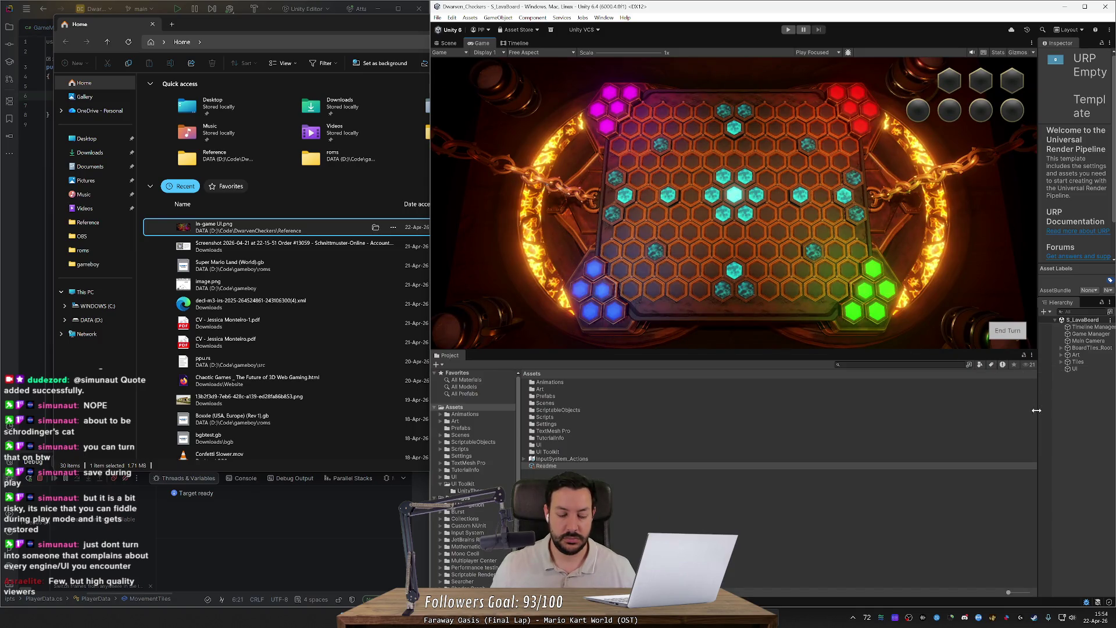
left_click_drag(1039, 409, 849, 407)
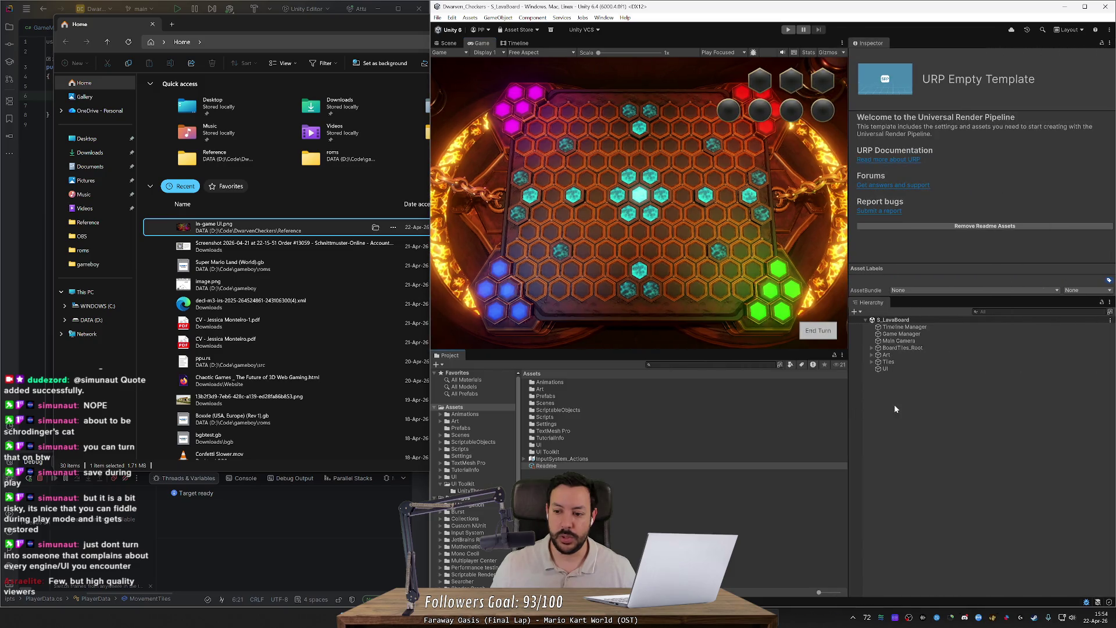
right_click(890, 395)
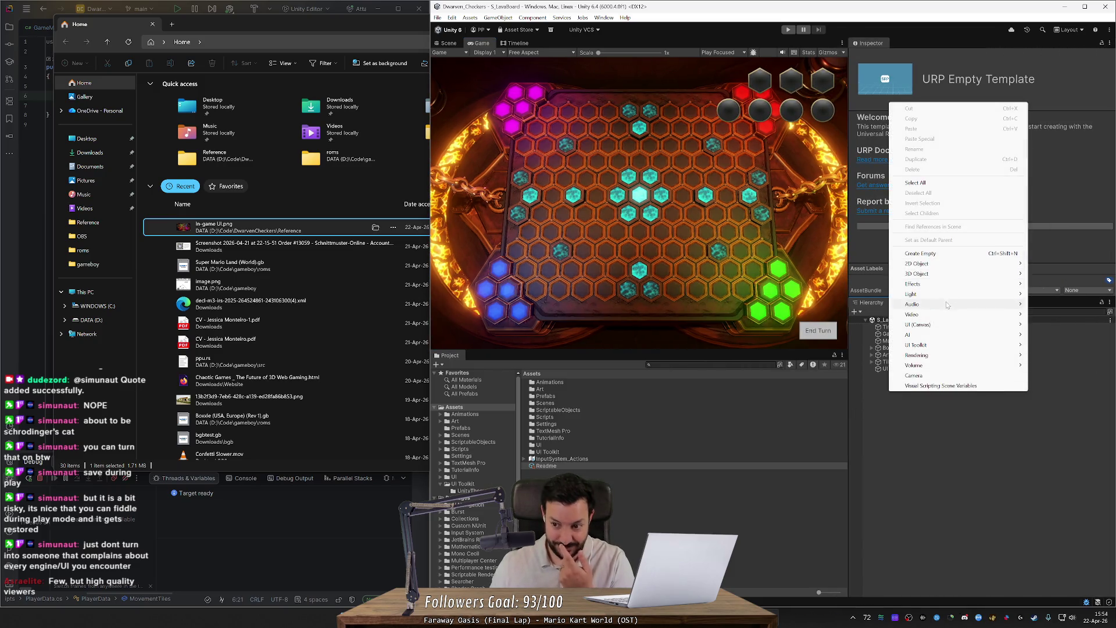
mouse_move(946, 344)
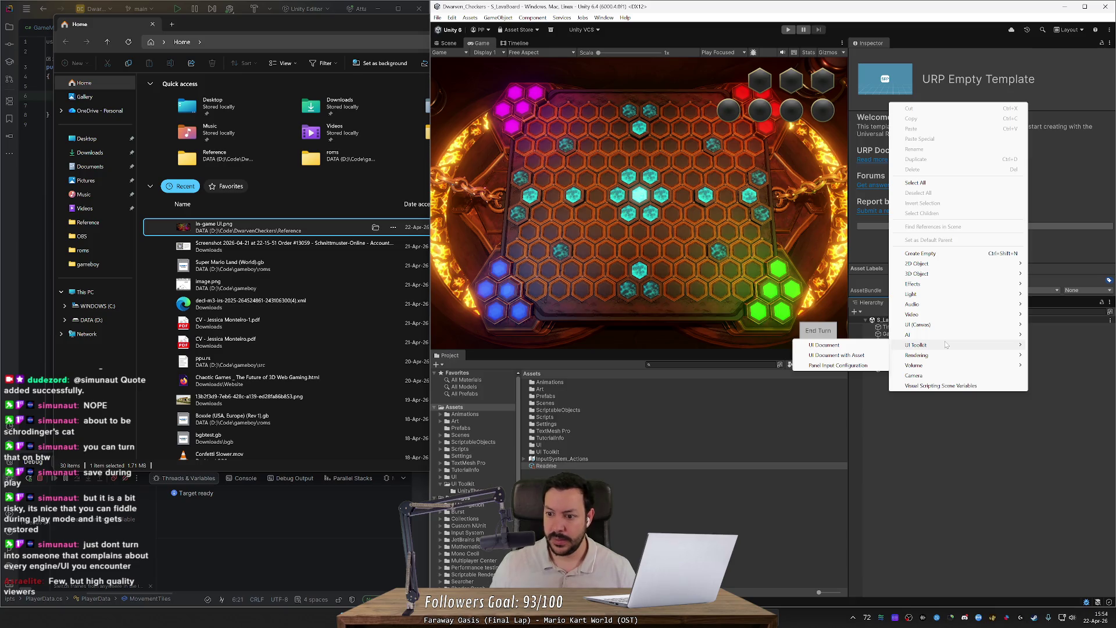
mouse_move(954, 325)
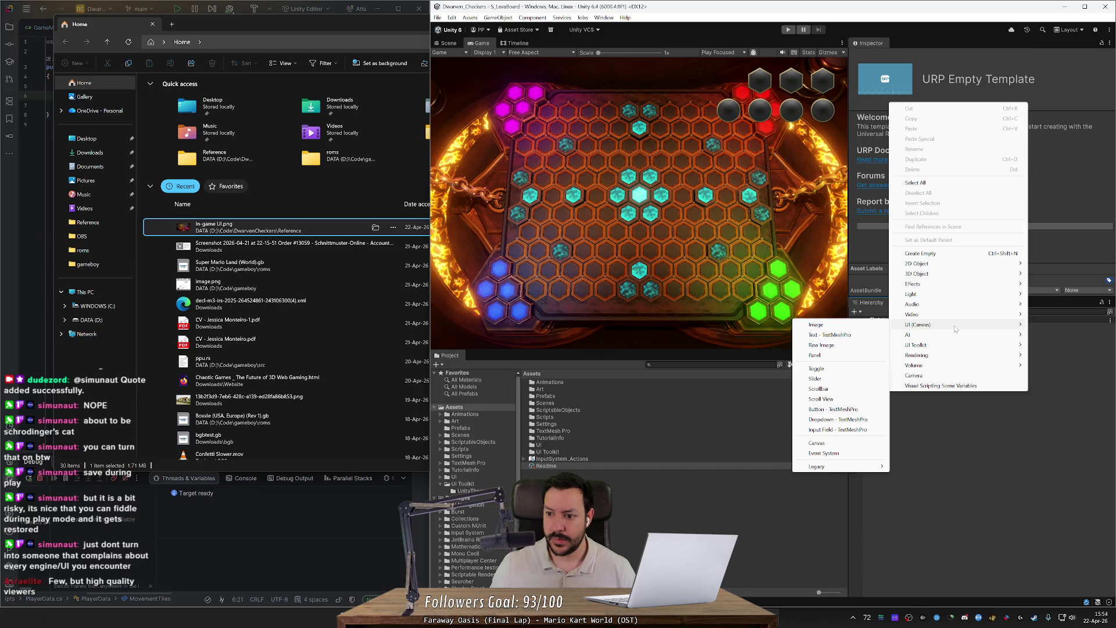
mouse_move(965, 274)
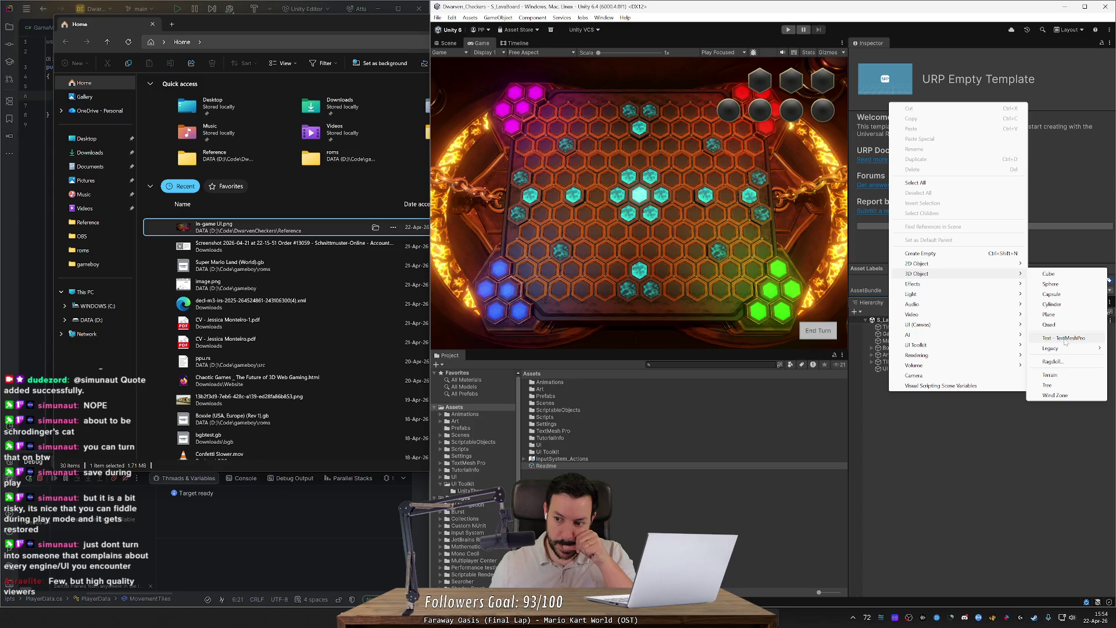
left_click(1065, 340)
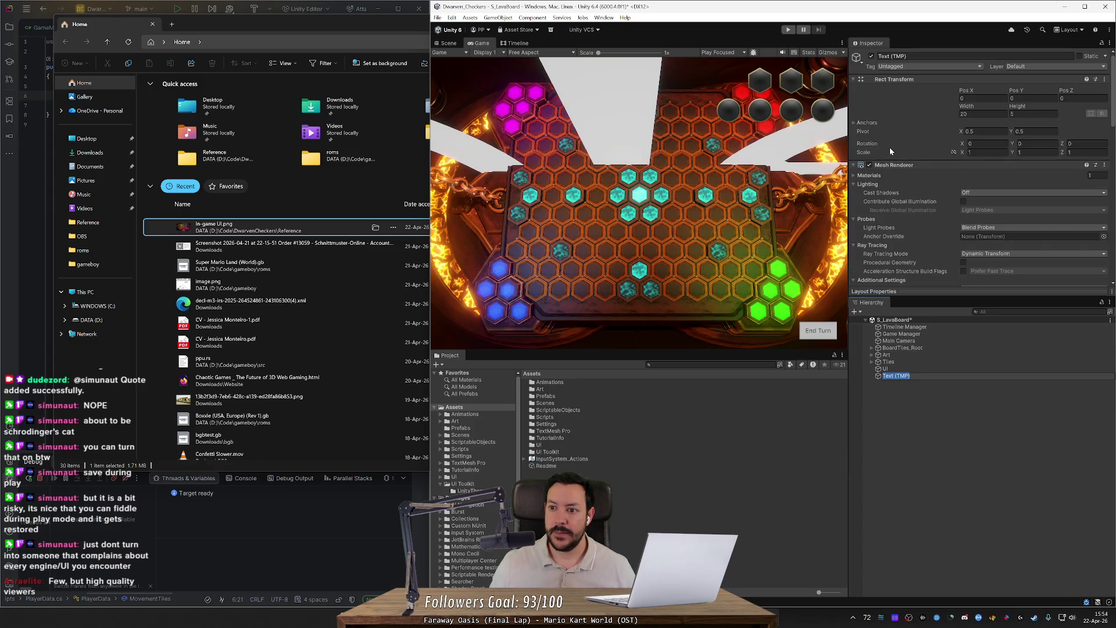
- Frame the new Text (TMP) object in the Scene view and adjust its Y rotation
left_click(768, 174)
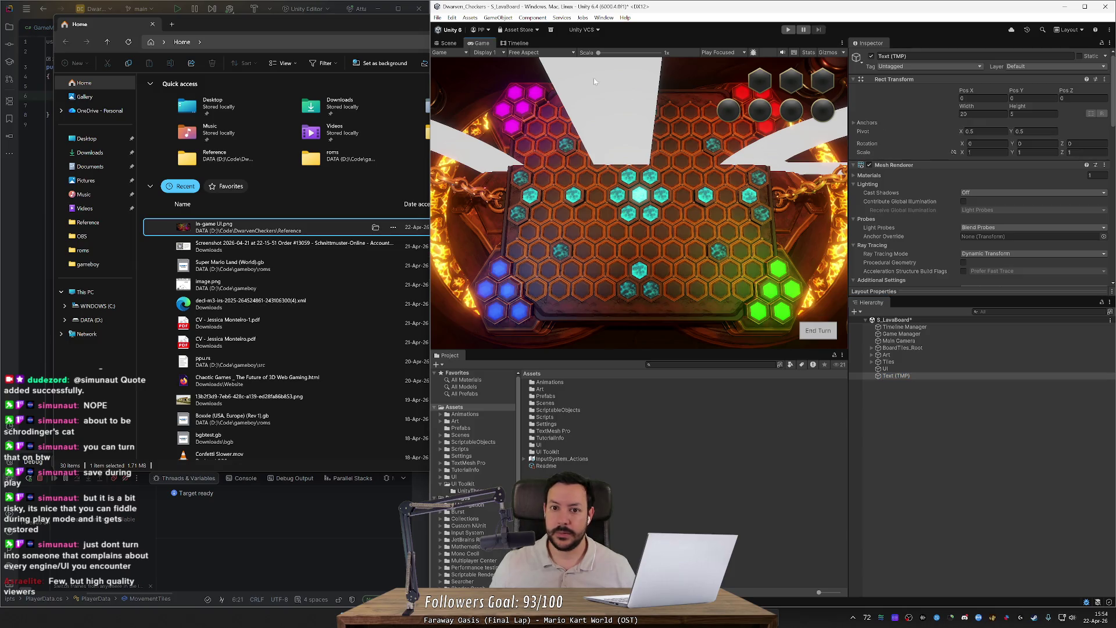
key("ctrl+1")
key("f")
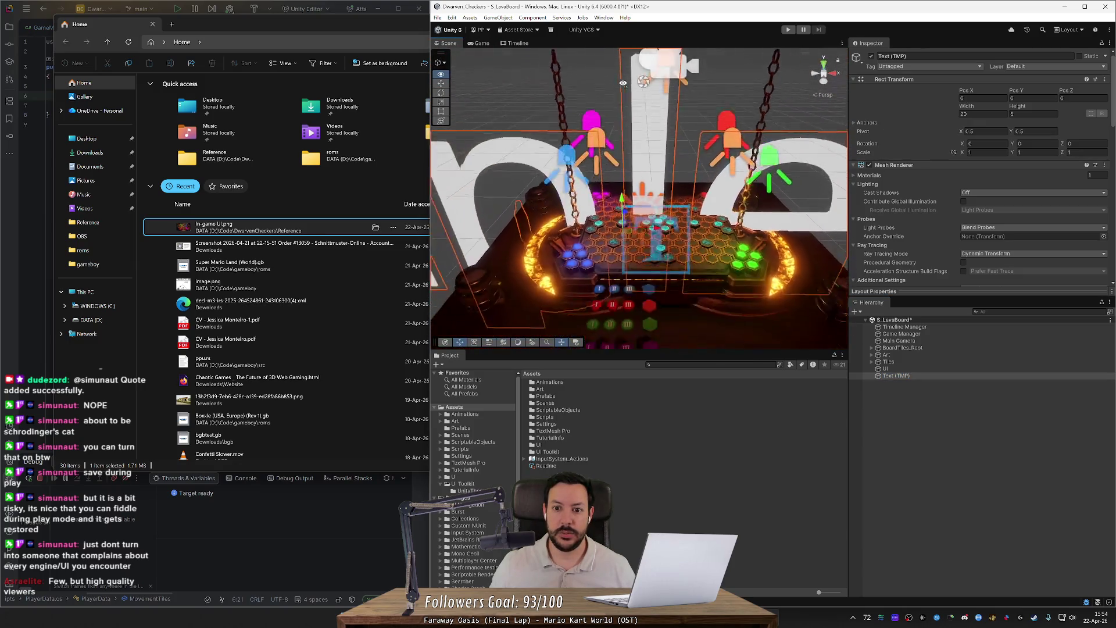
scroll(623, 83, "down", 8)
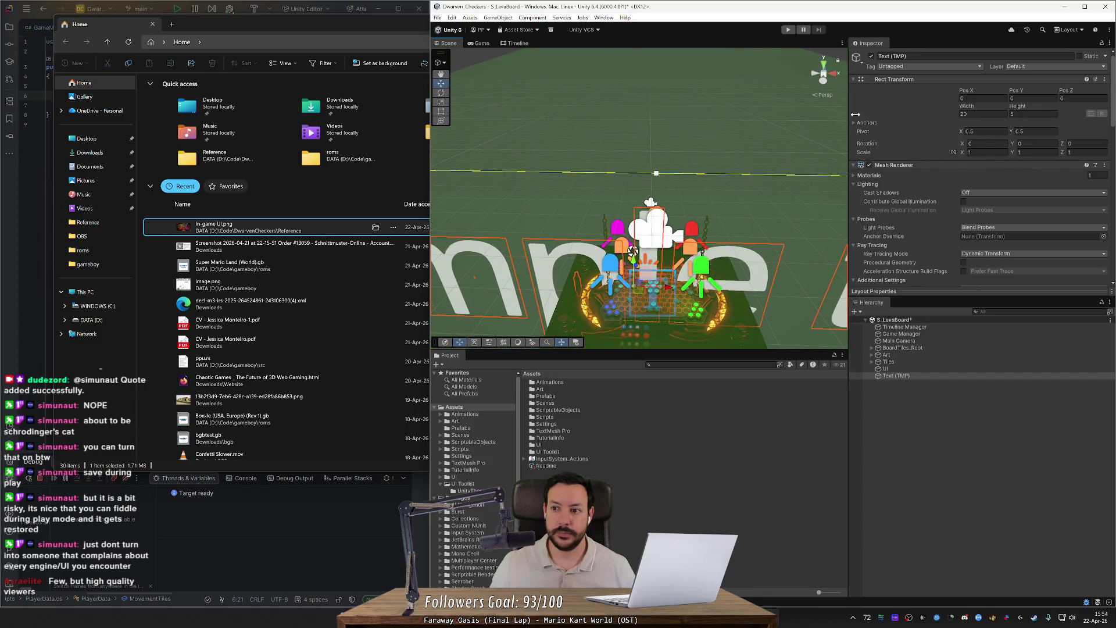
left_click(1029, 144)
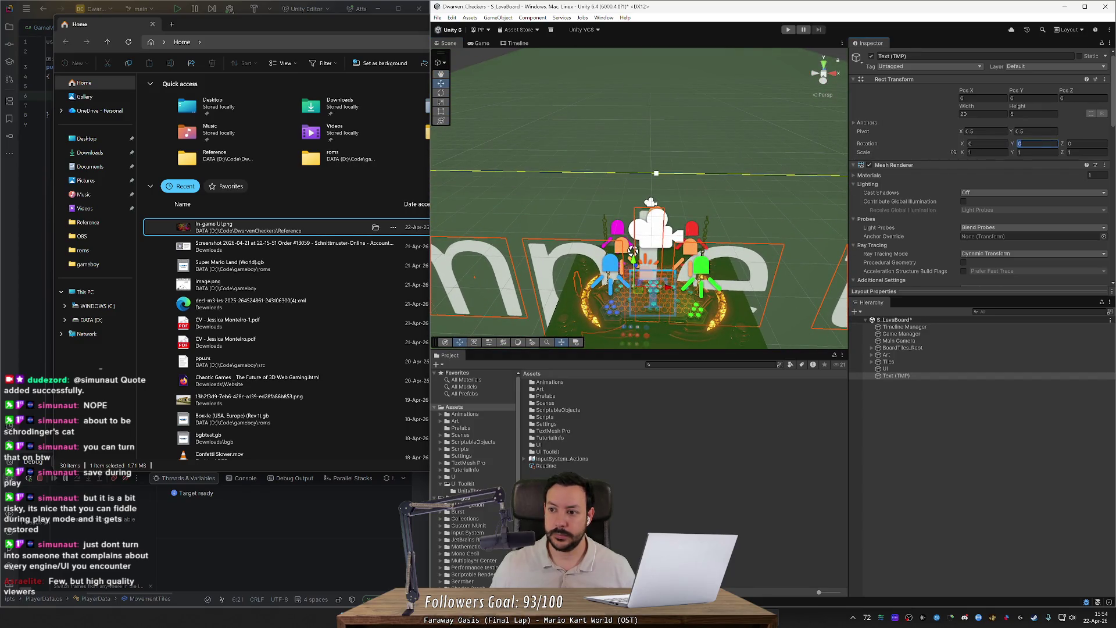
mouse_move(731, 188)
left_mouse_down()
mouse_move(668, 186)
mouse_move(721, 182)
left_mouse_up()
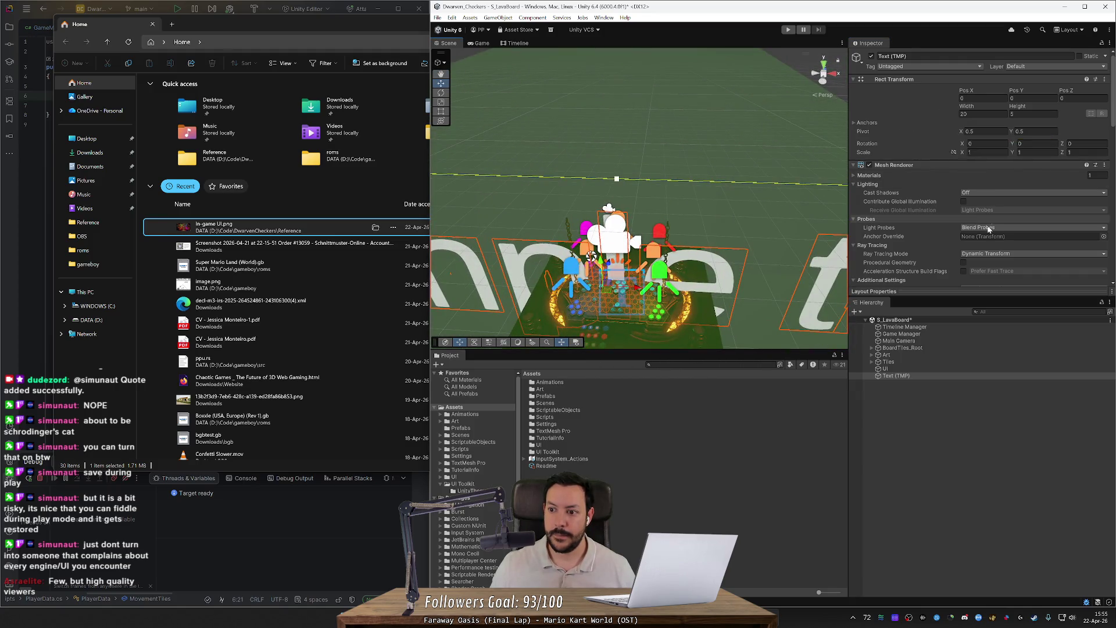
scroll(925, 226, "down", 3)
scroll(925, 233, "down", 2)
- Replace the placeholder 'Sample text' with '+1' in the Text Input
double_click(880, 210)
type("+1")
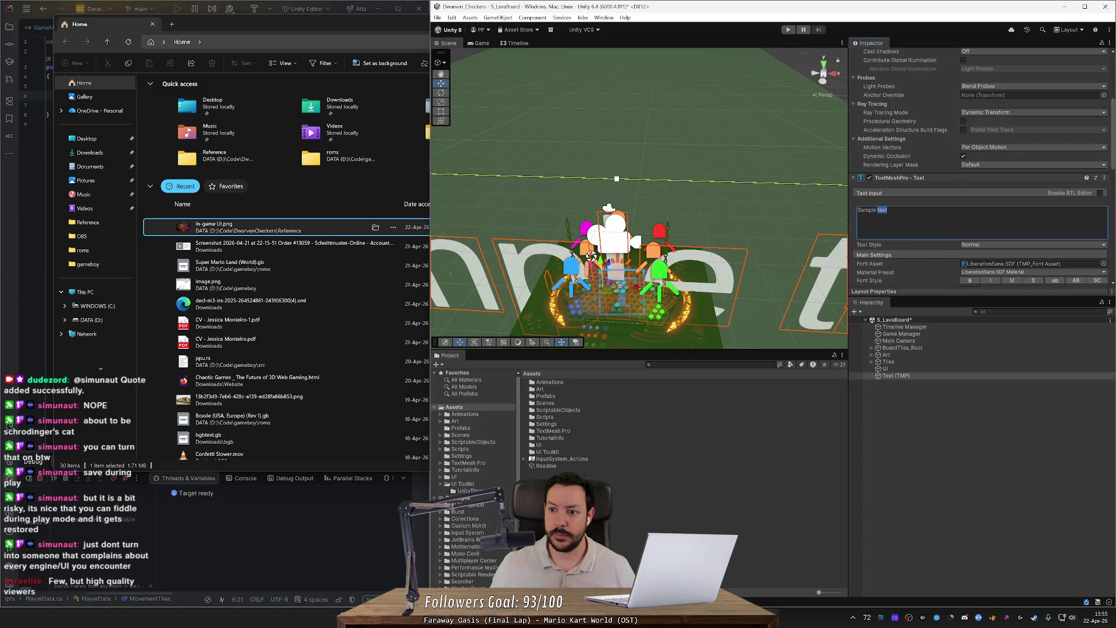
key("Home")
key("Delete")
key("Delete")
key("Delete")
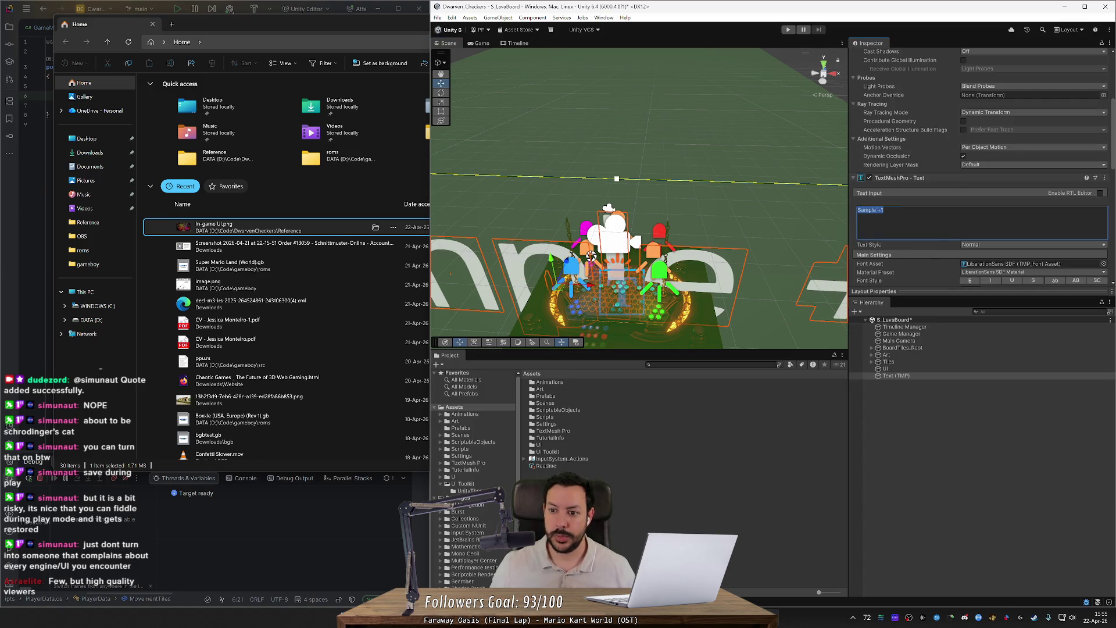
left_click_drag(639, 175, 575, 181)
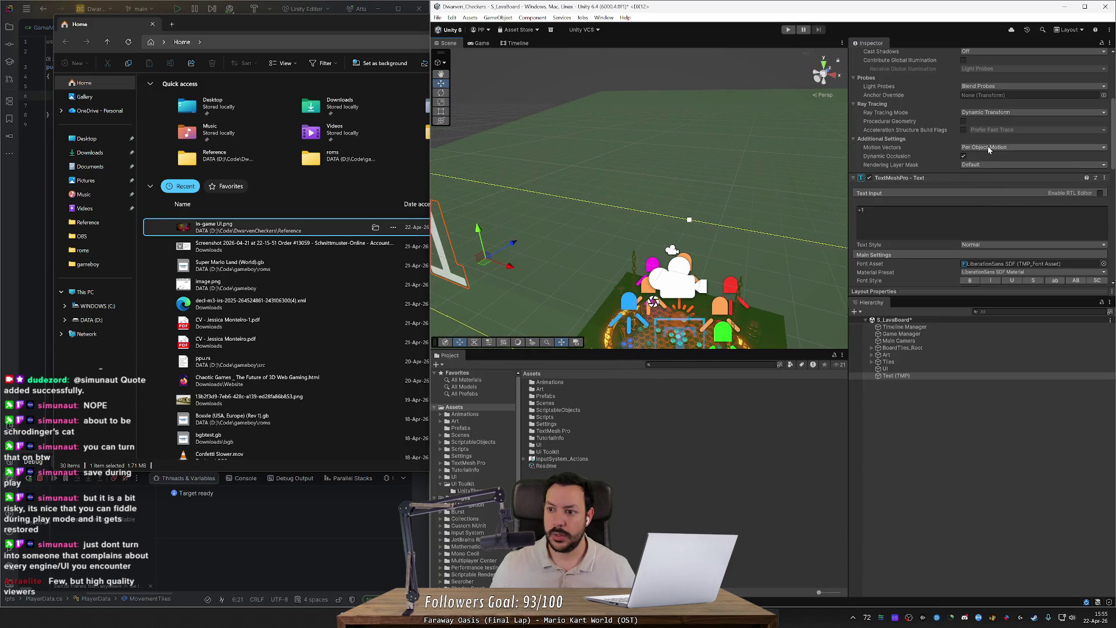
scroll(982, 139, "up", 4)
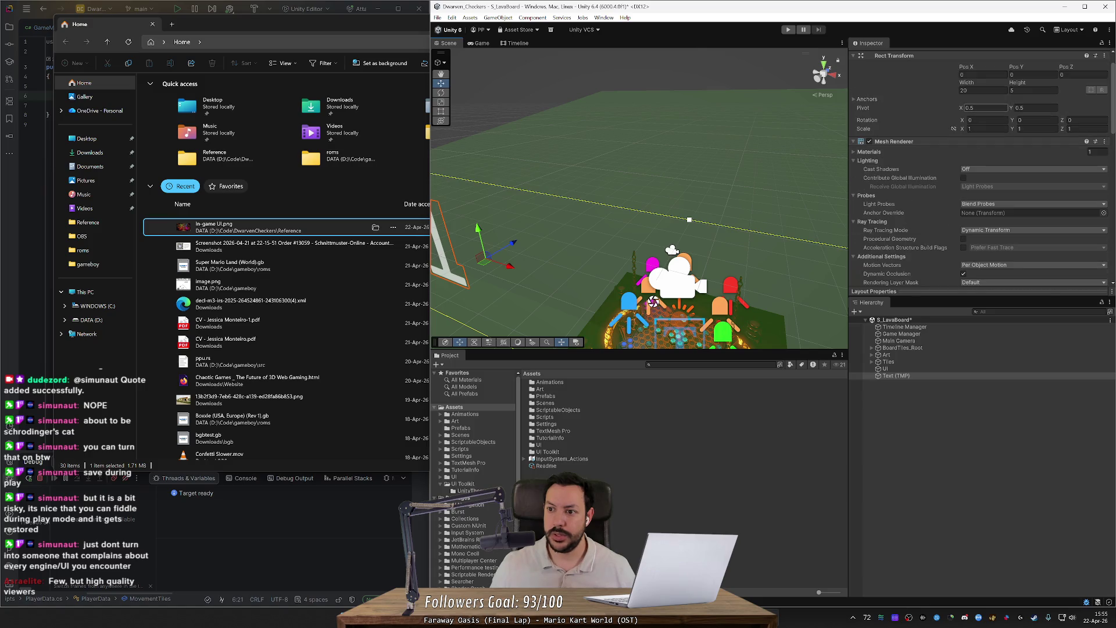
- Set the Text (TMP) Rect Transform width and height to 2
left_click(982, 91)
type("1")
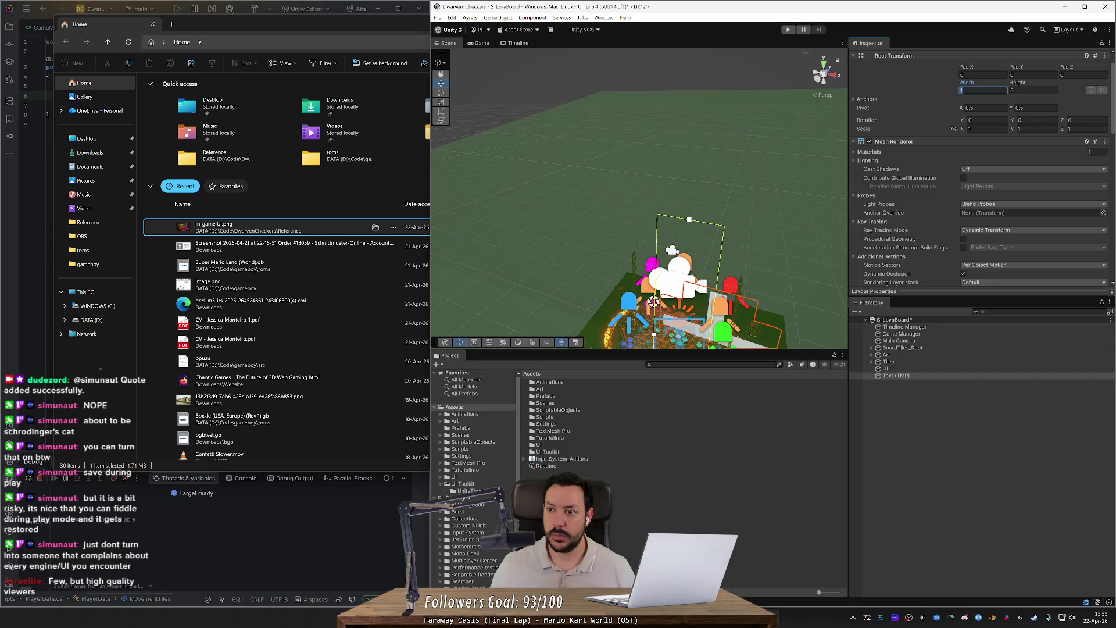
key("BackSpace")
type("2")
left_click(1019, 92)
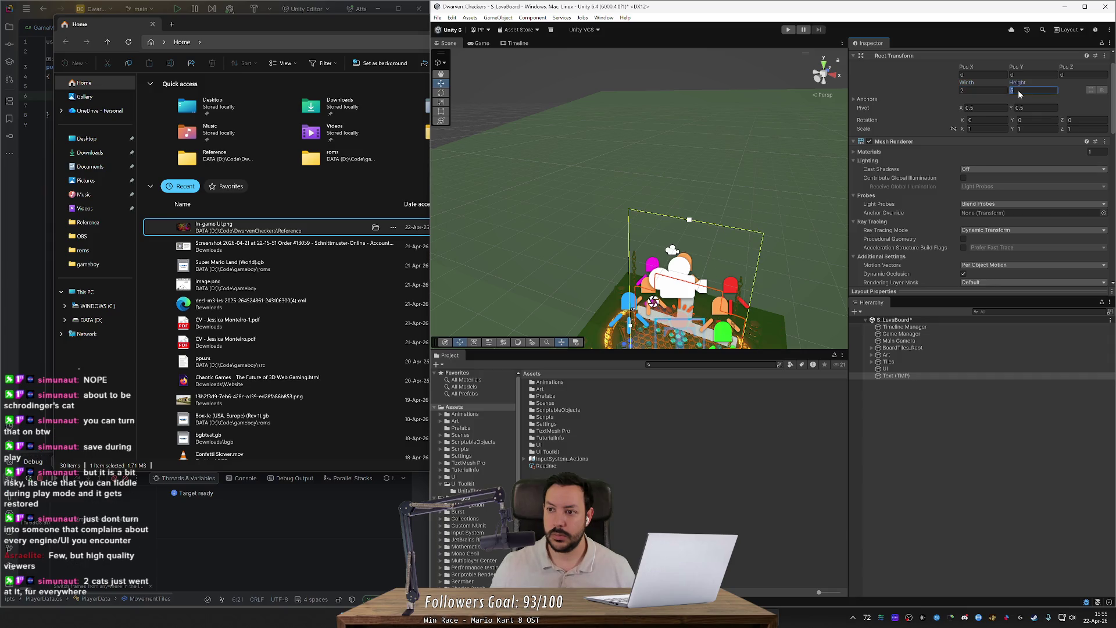
type("1")
key("BackSpace")
type("2")
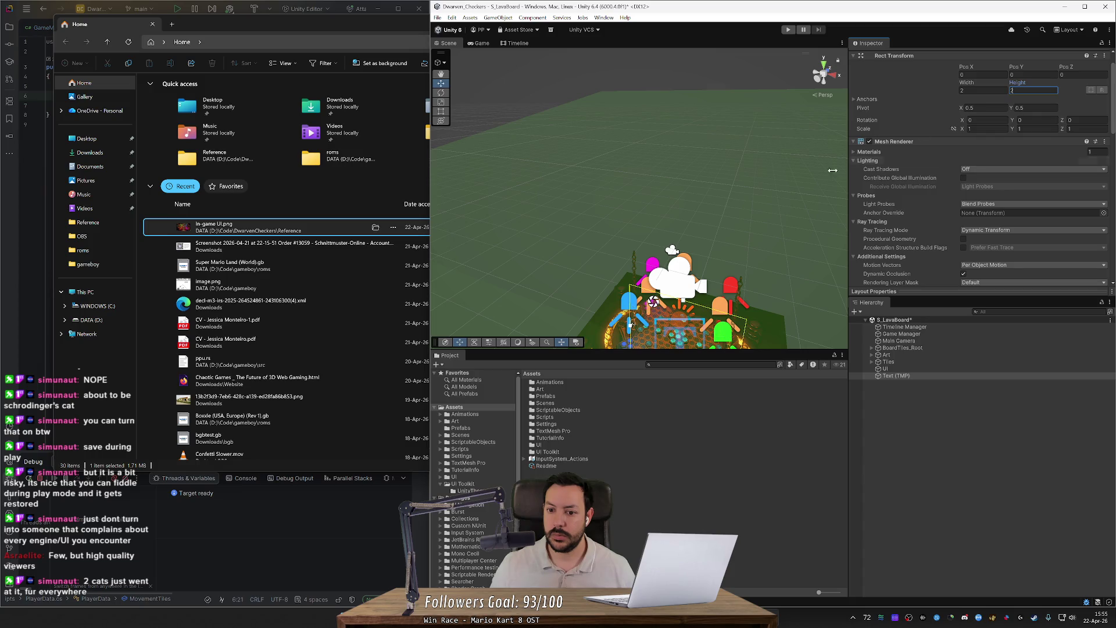
- Lower the text's font size from 36 to about 28
left_click_drag(726, 250, 786, 204)
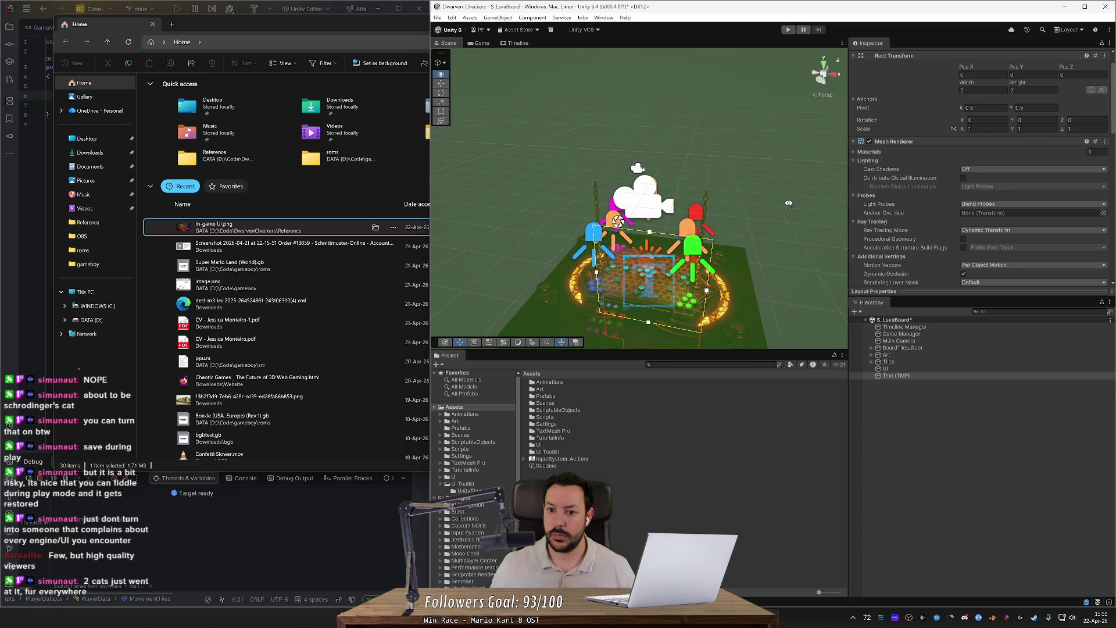
scroll(884, 186, "down", 5)
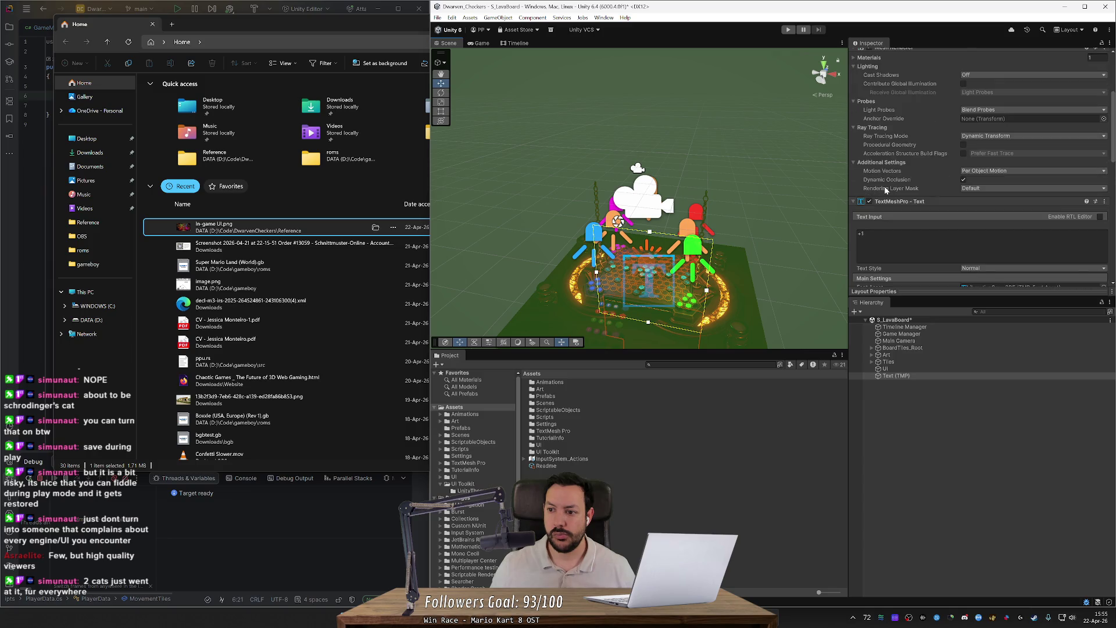
left_click_drag(947, 200, 854, 198)
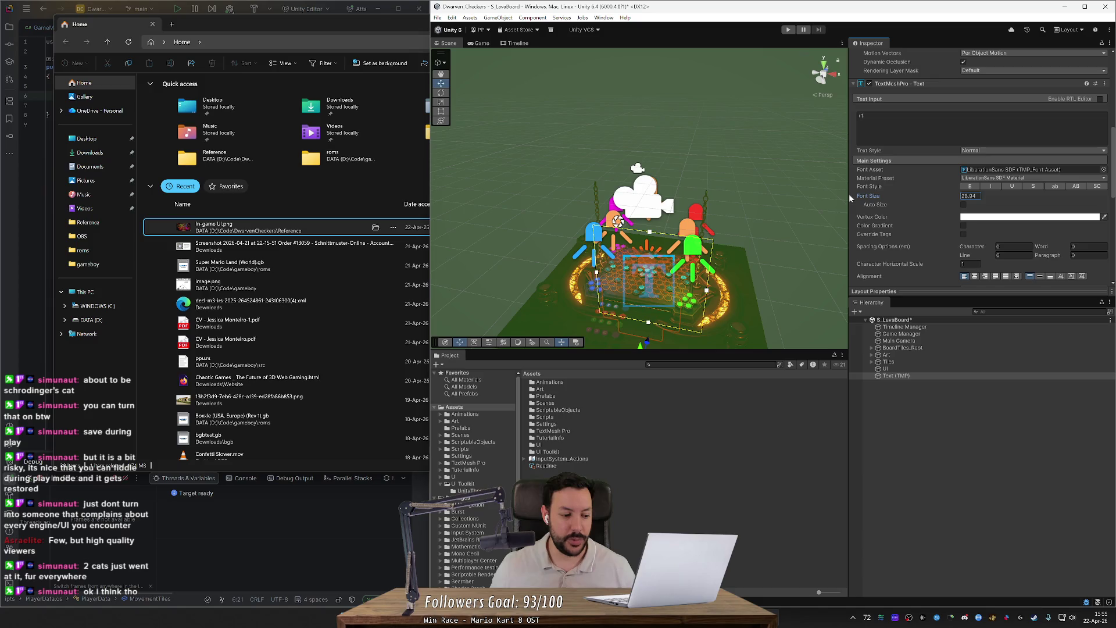
- Reduce the +1 text's font size to 18
mouse_move(849, 197)
left_mouse_down()
mouse_move(549, 204)
mouse_move(709, 237)
mouse_move(683, 237)
left_mouse_up()
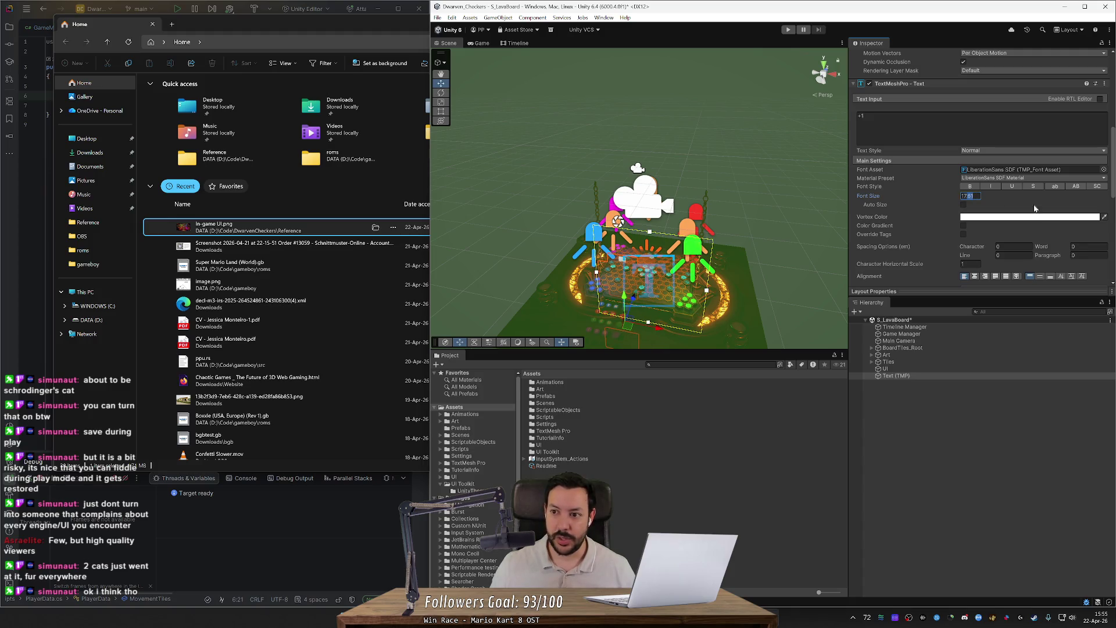
type("18")
scroll(988, 124, "up", 5)
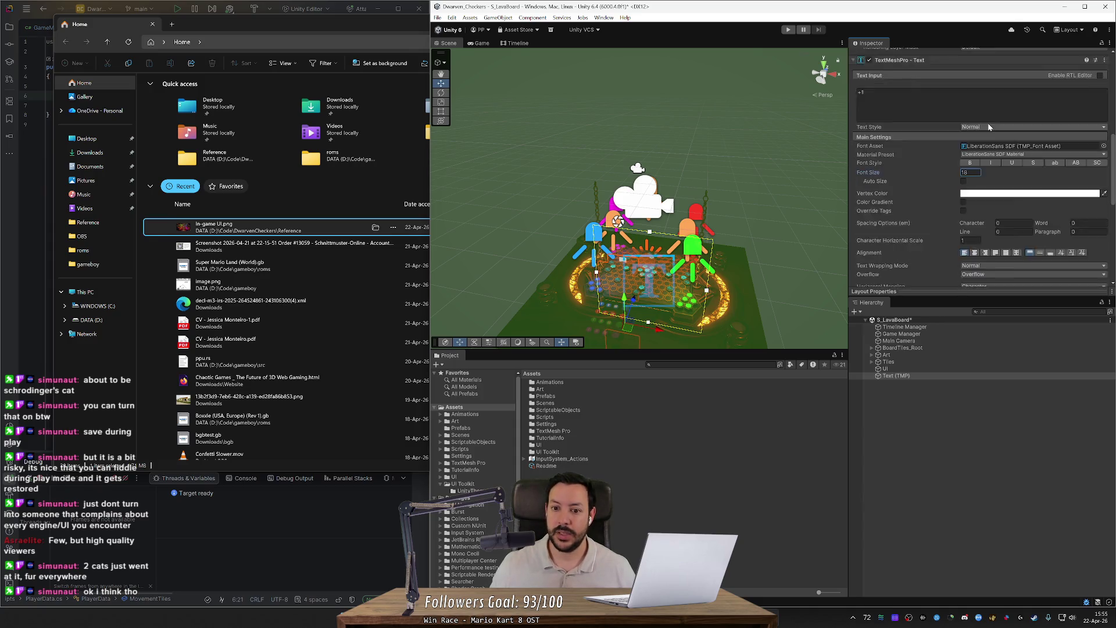
scroll(982, 139, "up", 5)
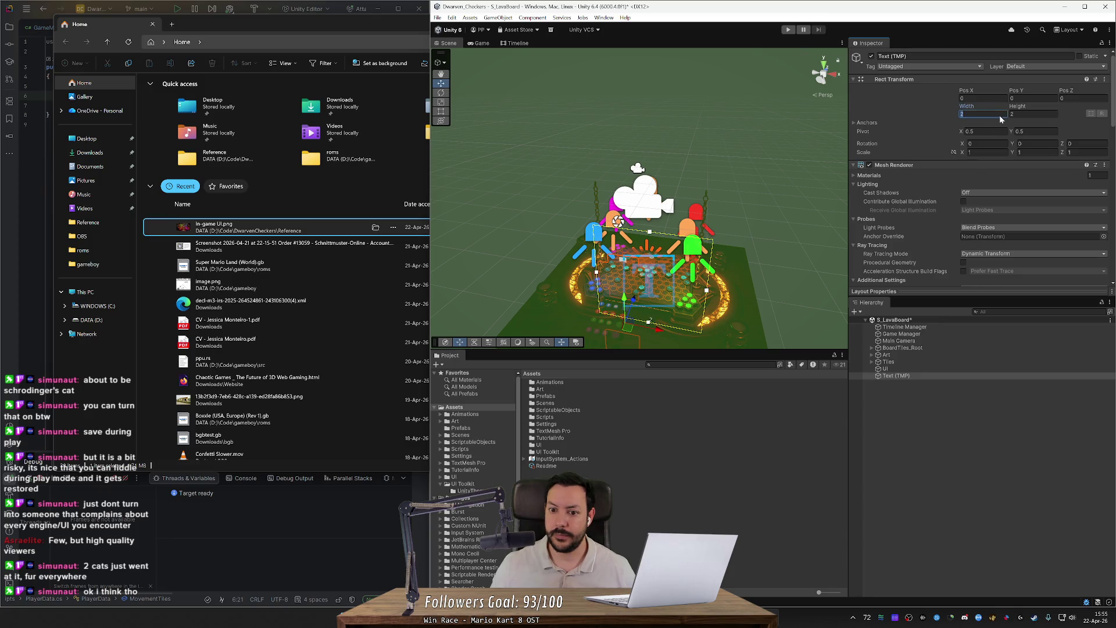
scroll(937, 190, "down", 9)
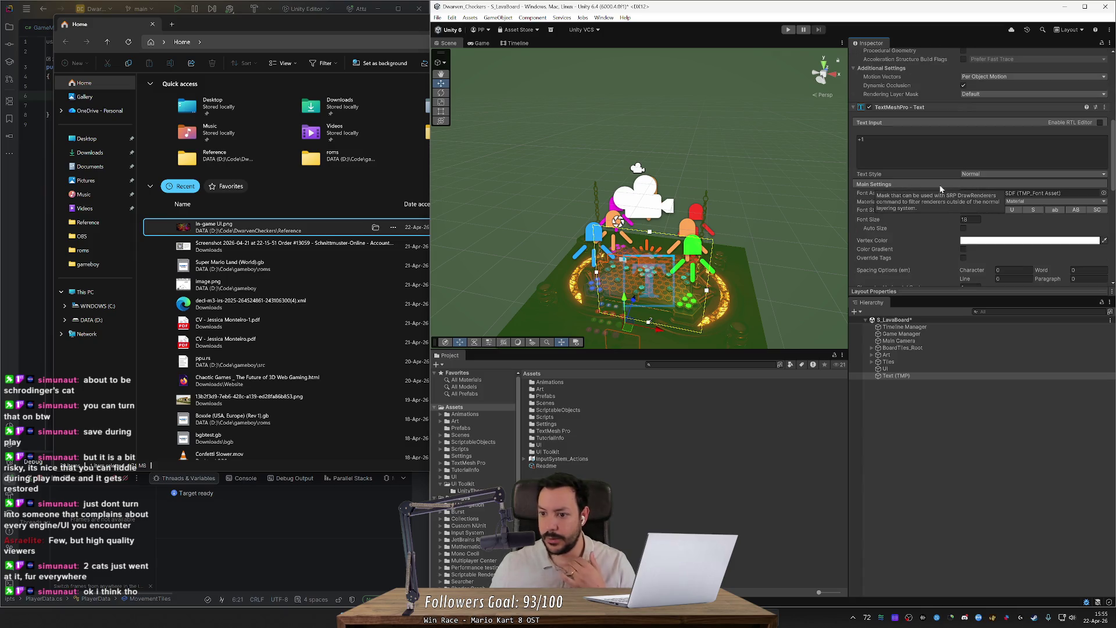
scroll(953, 239, "down", 3)
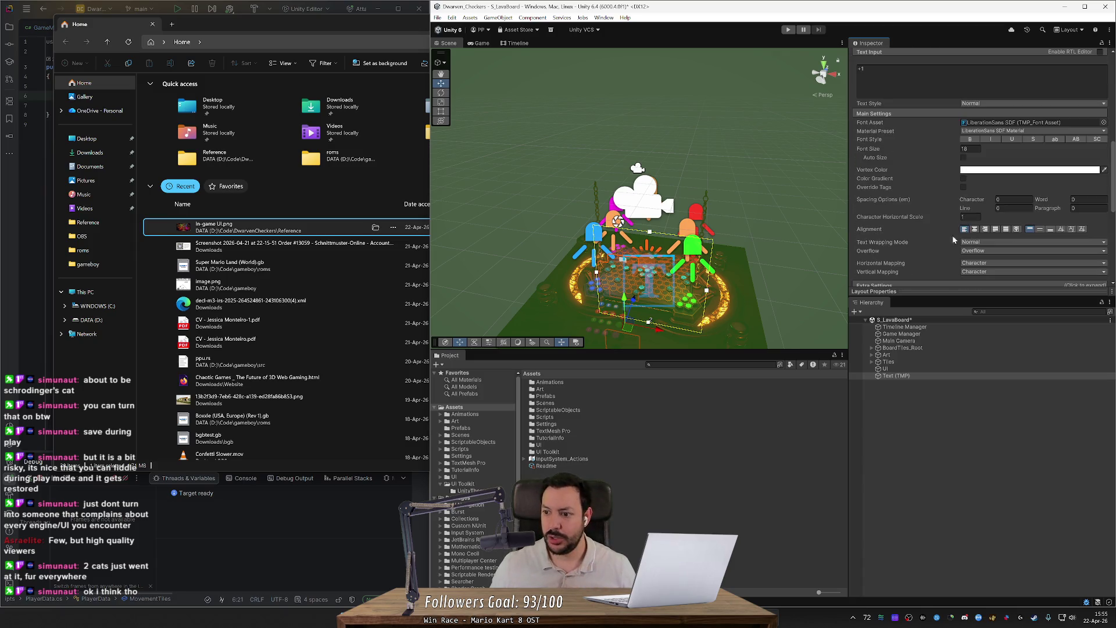
- Centre the text horizontally and vertically, then set its font size to 16
left_click(974, 229)
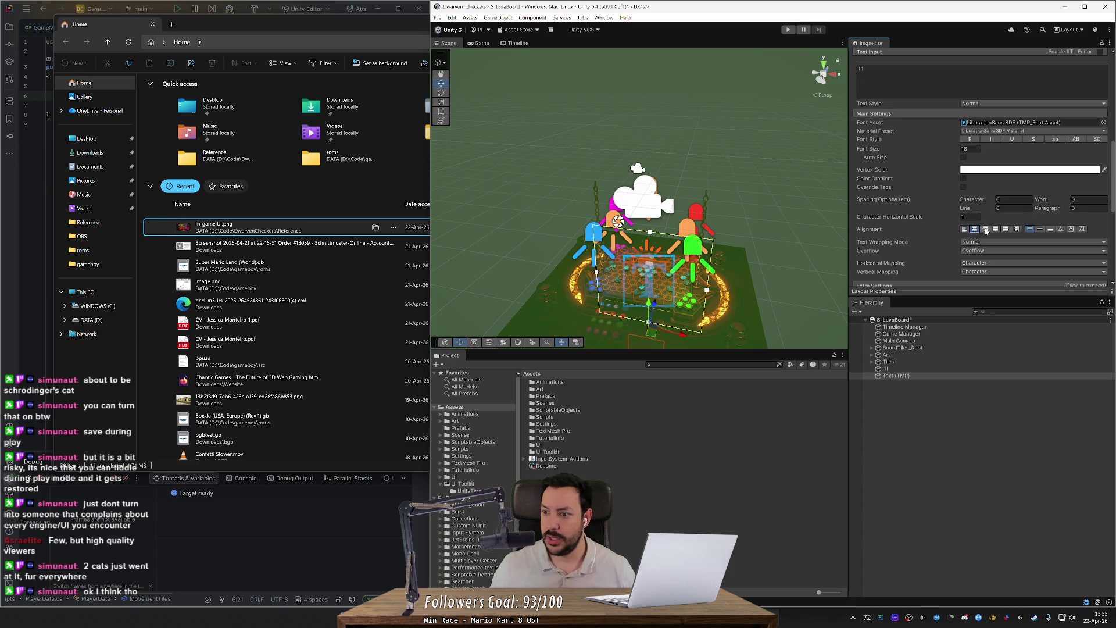
left_click(1041, 230)
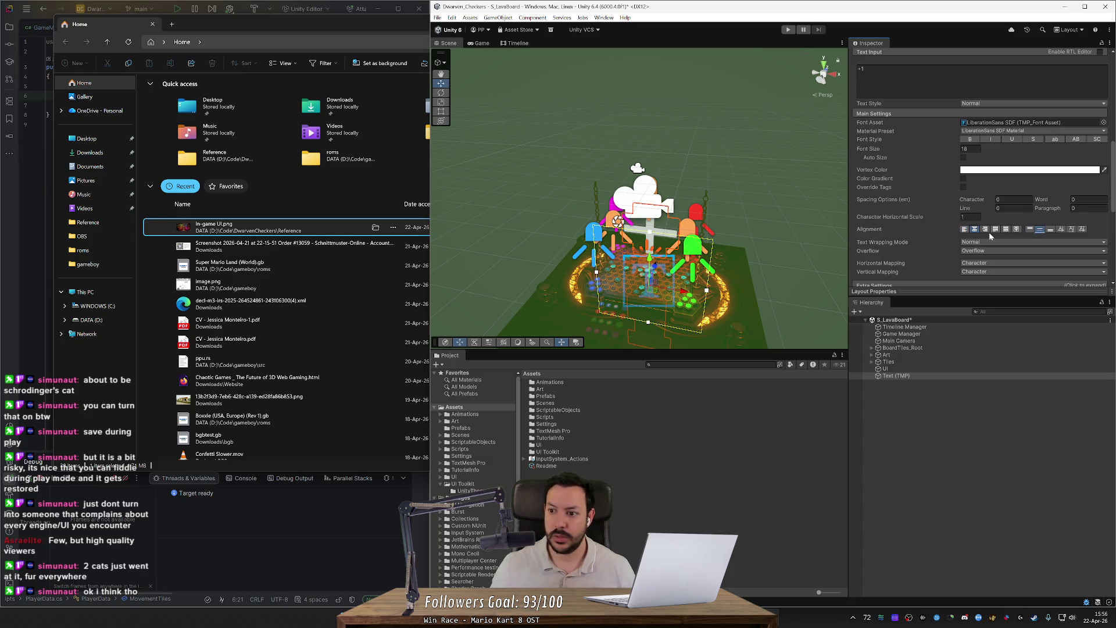
left_click(965, 229)
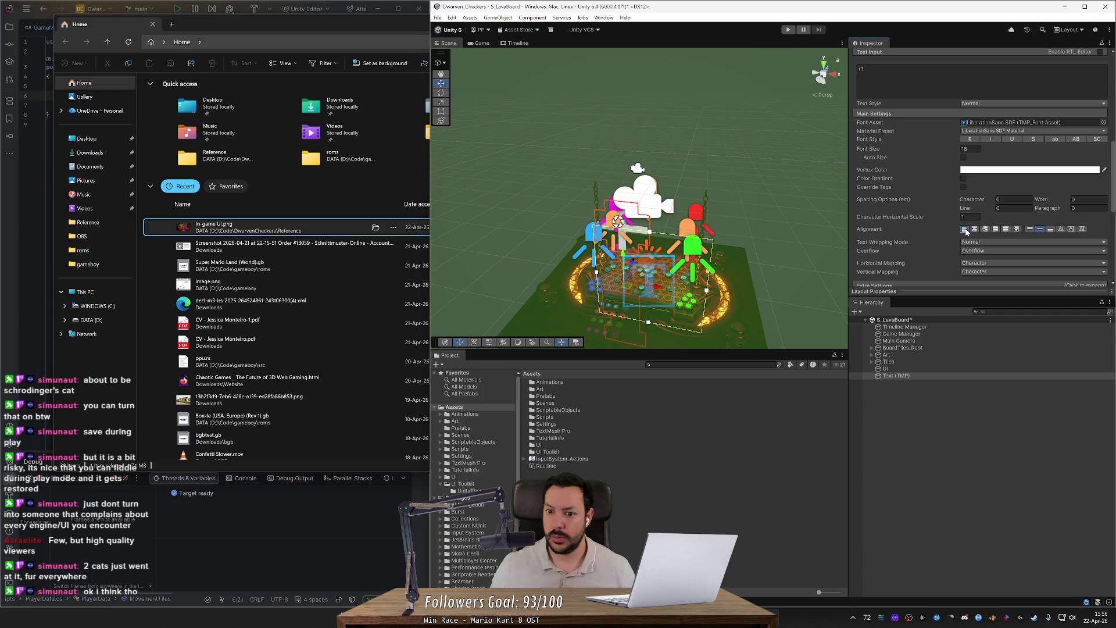
left_click(974, 229)
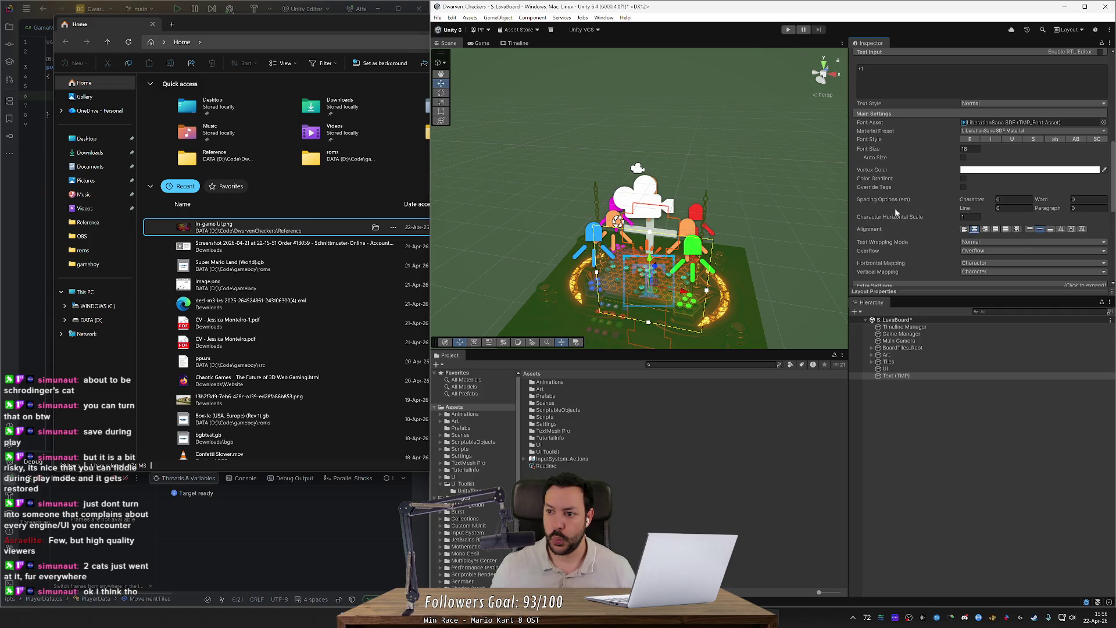
scroll(901, 198, "up", 3)
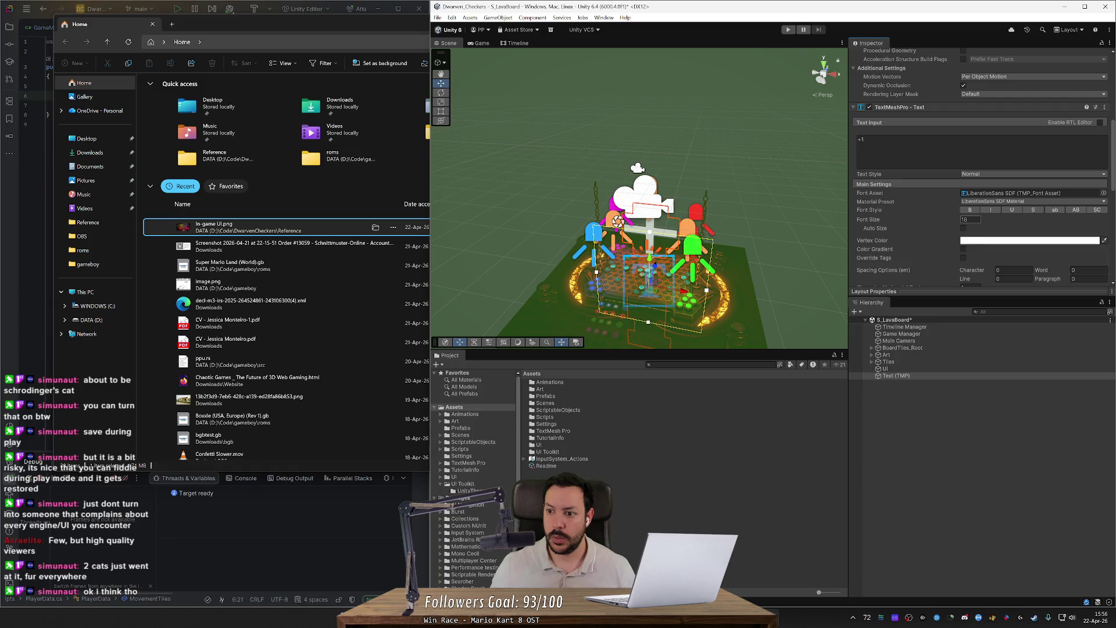
left_click_drag(953, 221, 939, 221)
type("16")
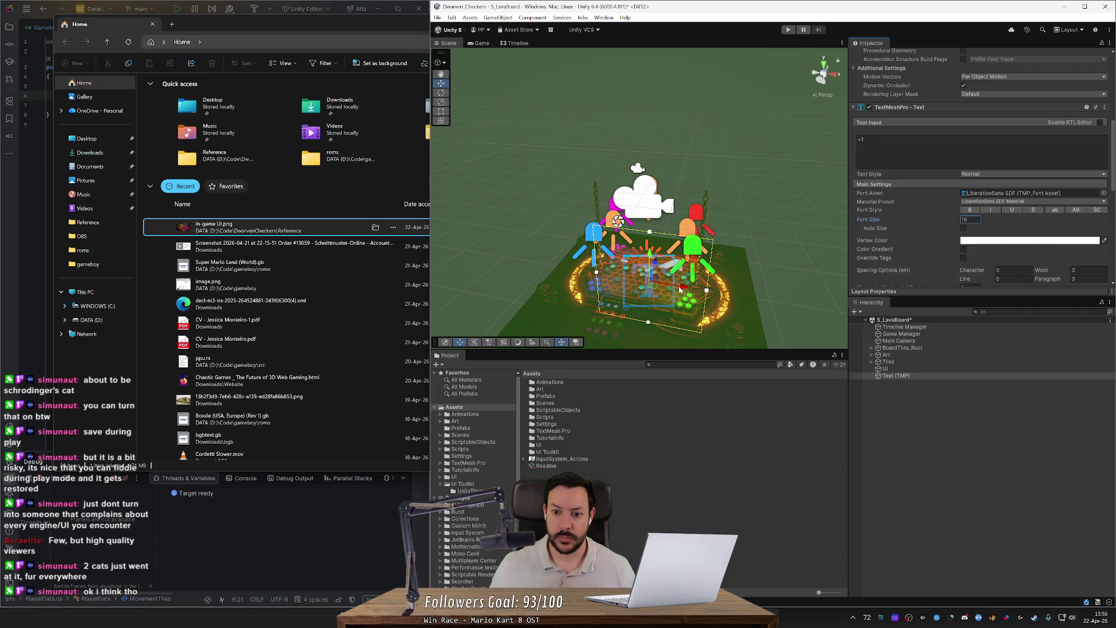
left_click(756, 157)
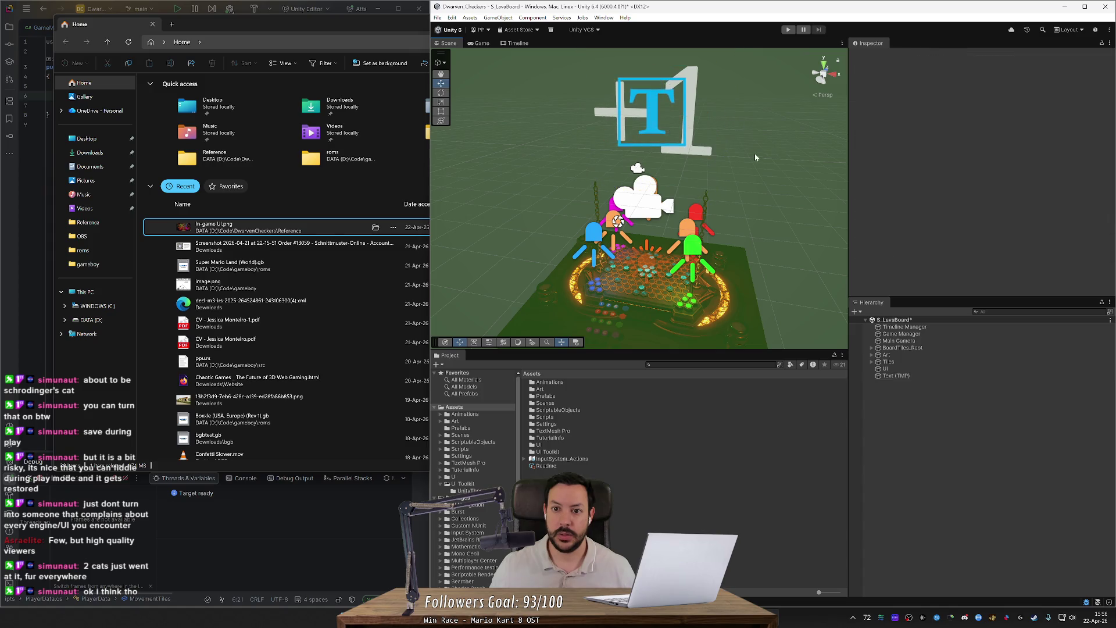
- Select the +1 text object, frame it, and zoom the Scene view out
scroll(755, 157, "up", 5)
left_click(746, 183)
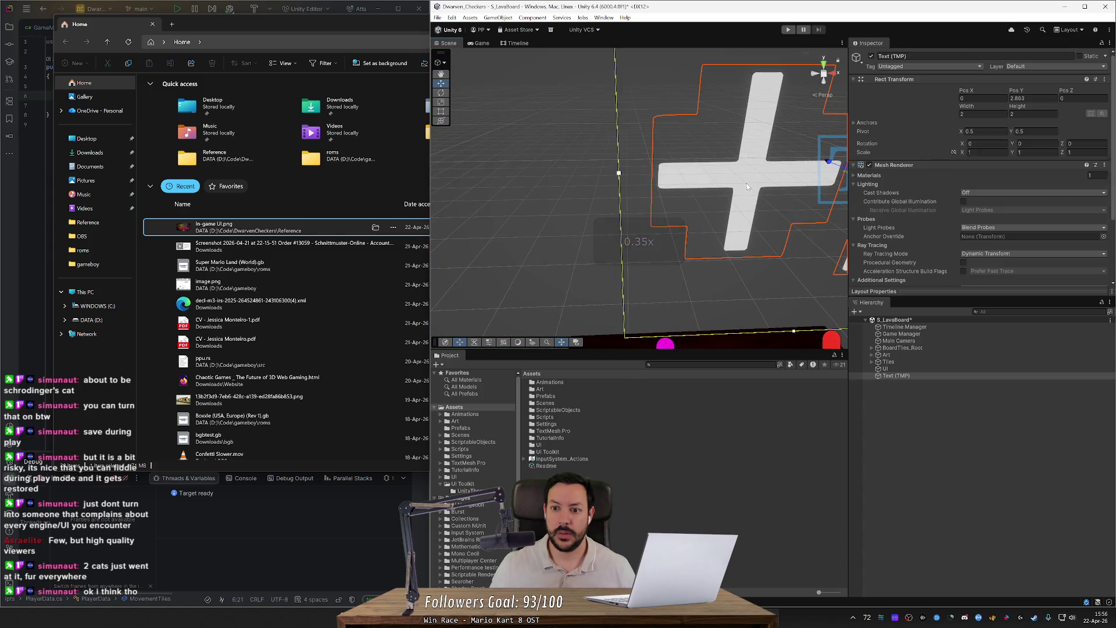
key("f")
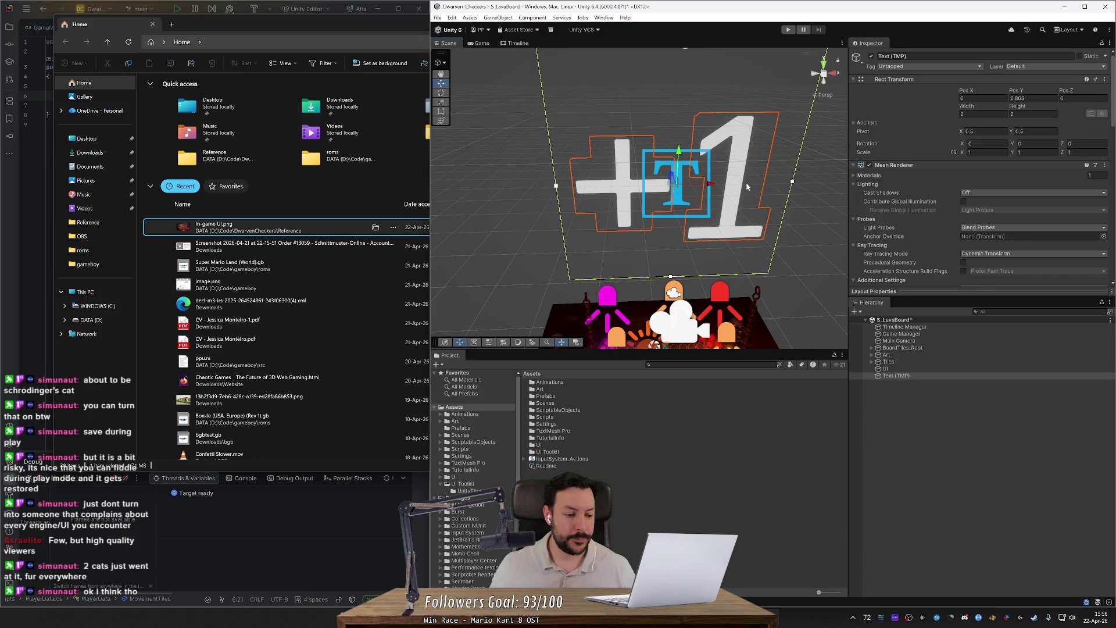
scroll(901, 225, "down", 6)
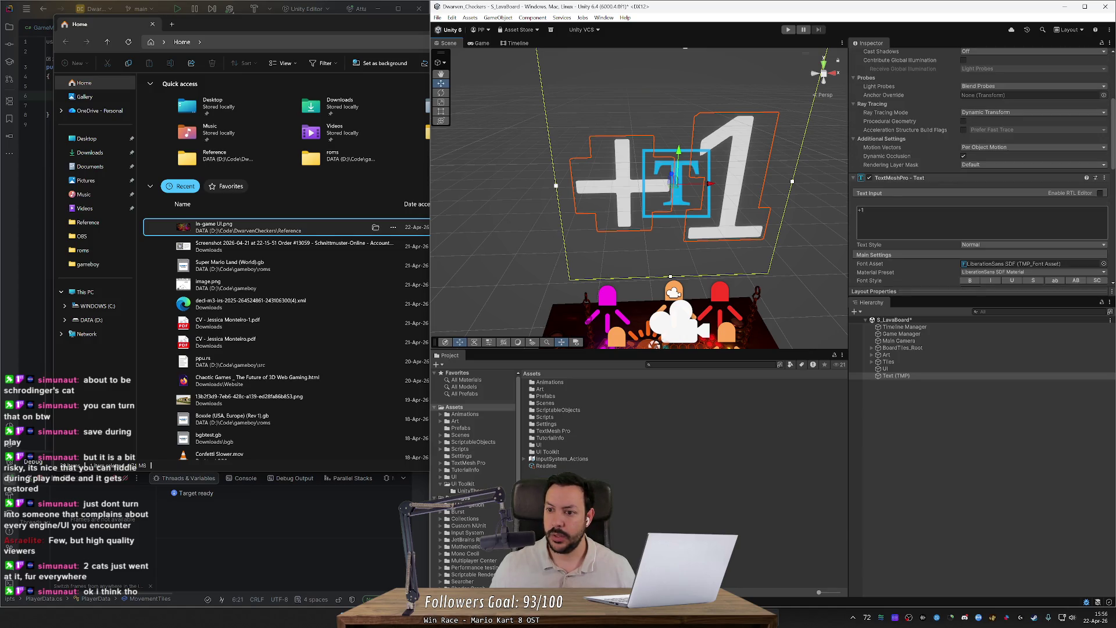
scroll(929, 246, "down", 2)
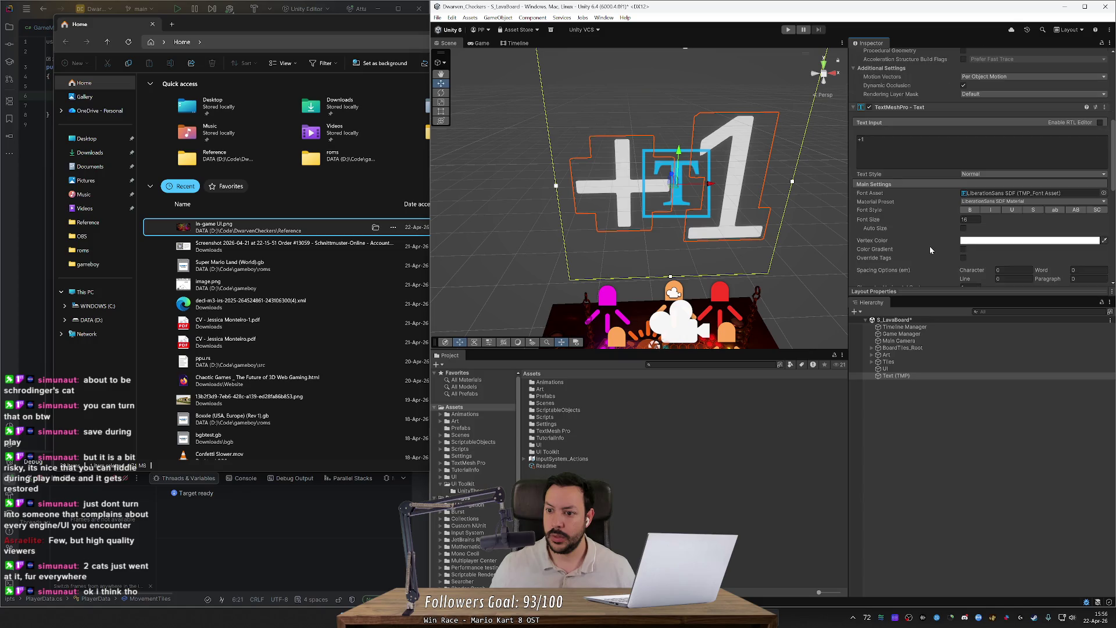
scroll(927, 225, "down", 2)
scroll(881, 233, "down", 2)
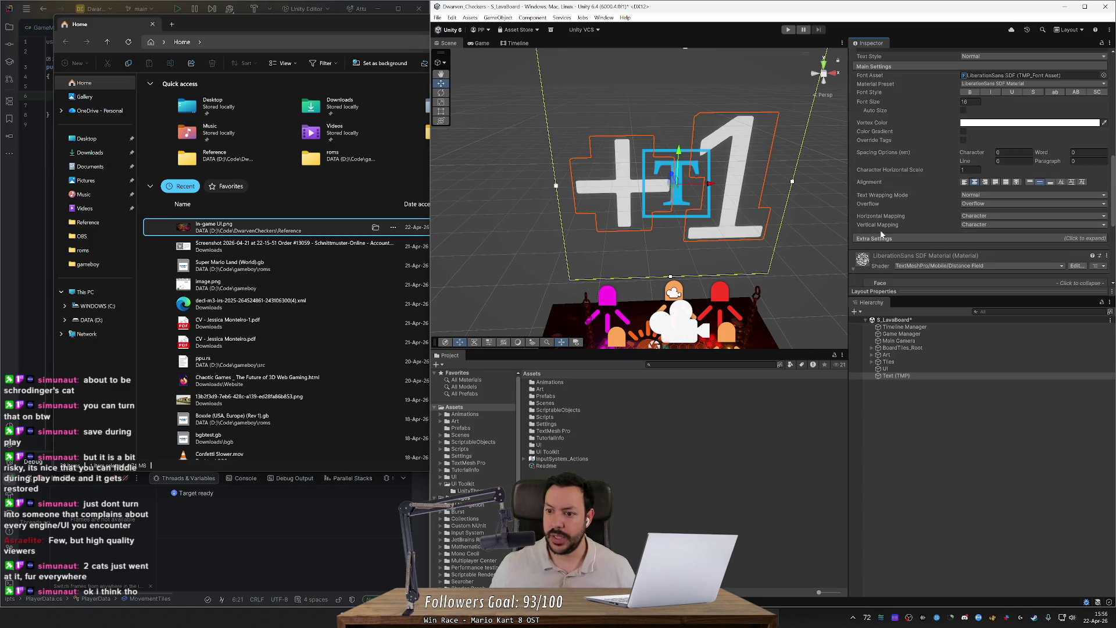
scroll(930, 237, "down", 2)
- Switch to Firefox and open a new blank tab
scroll(915, 242, "down", 2)
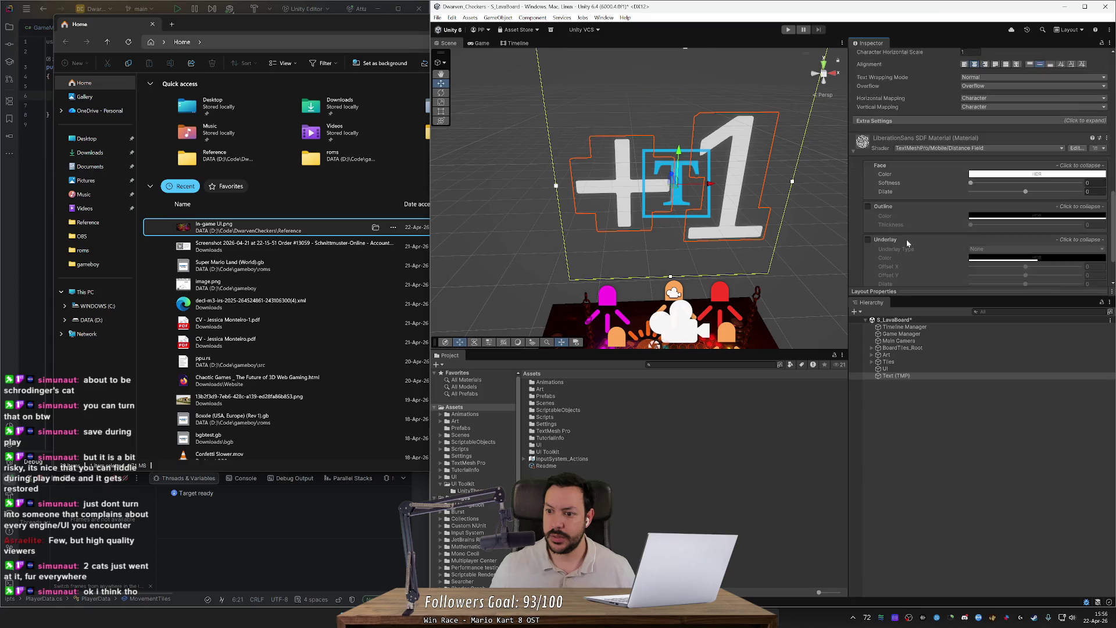
scroll(909, 239, "up", 2)
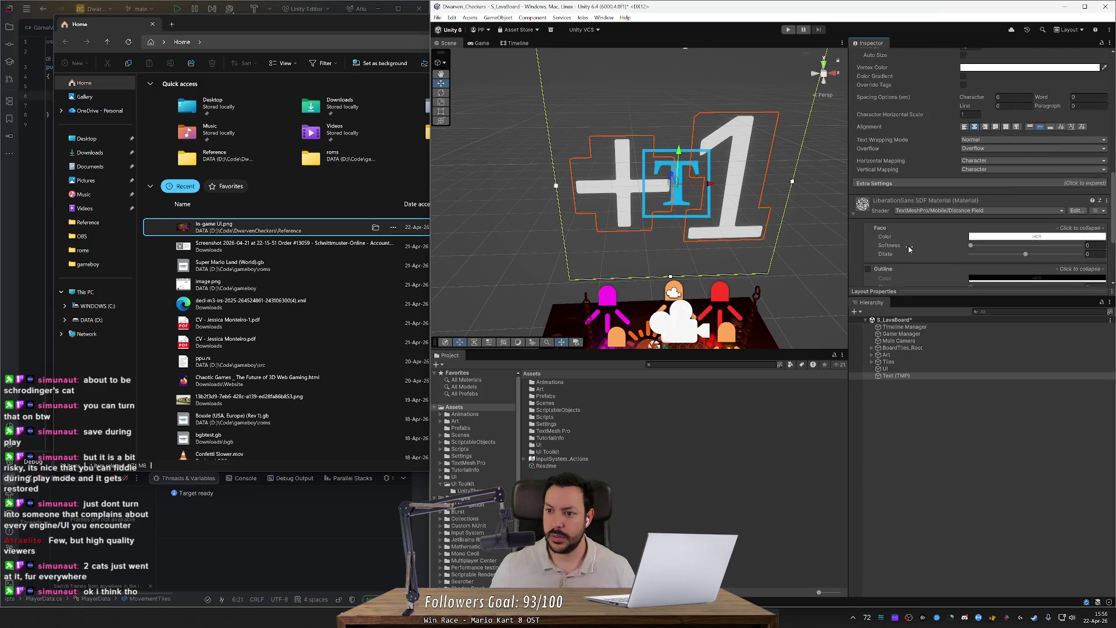
scroll(908, 240, "up", 1)
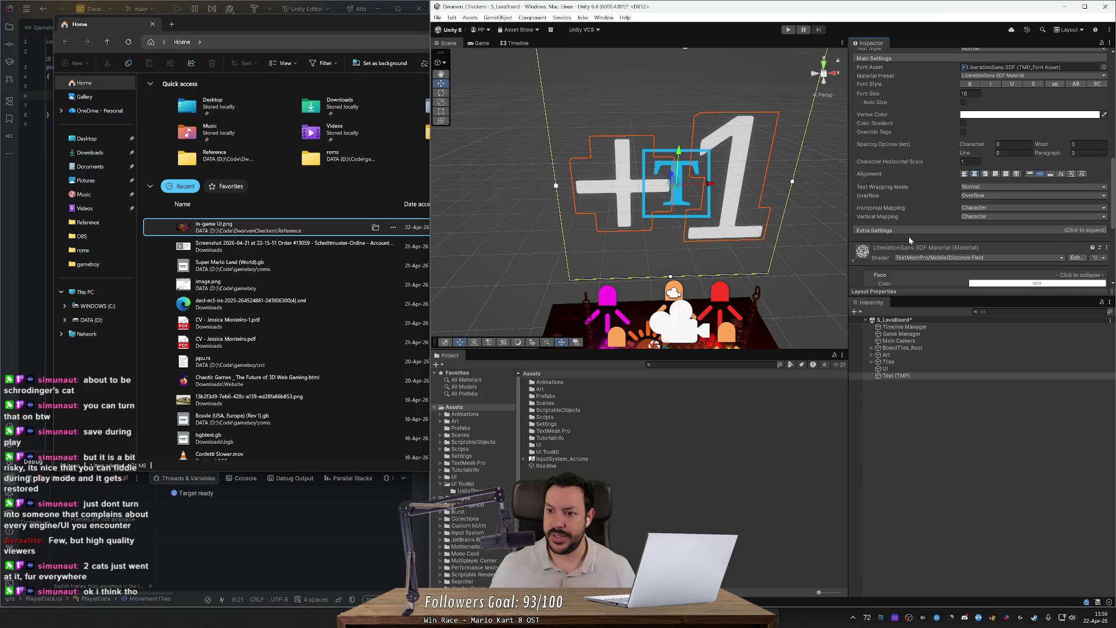
scroll(909, 240, "up", 2)
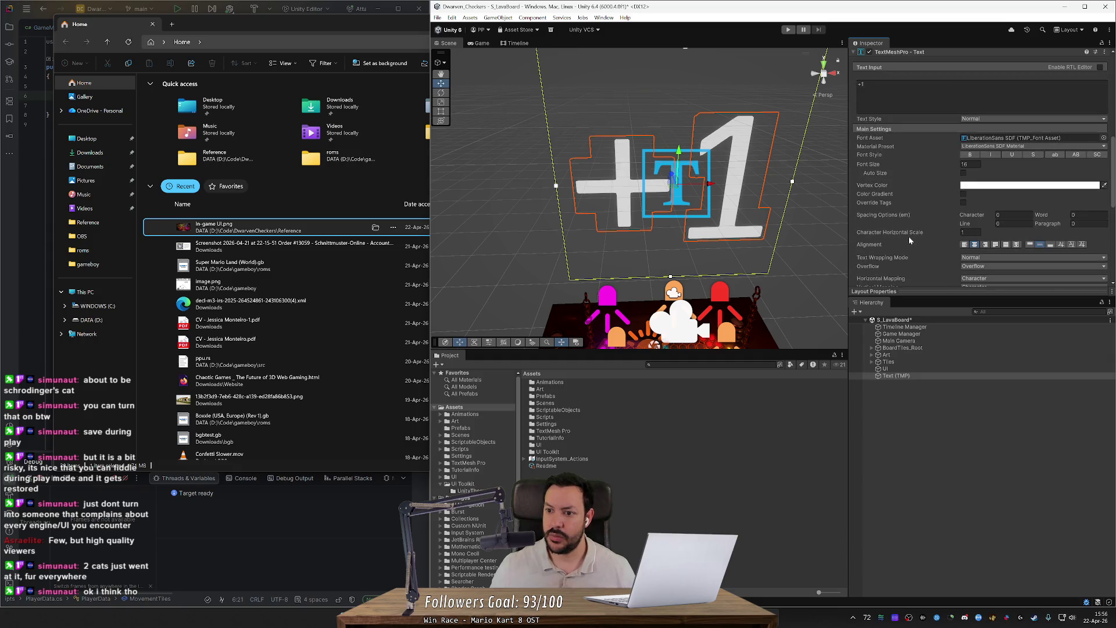
scroll(909, 239, "up", 4)
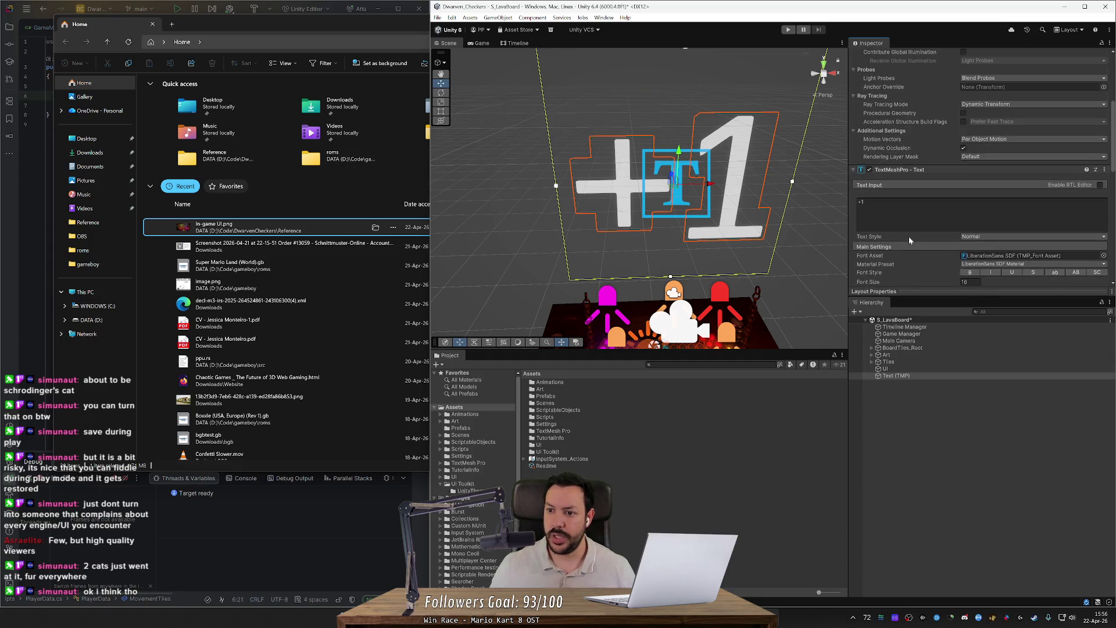
scroll(923, 195, "up", 5)
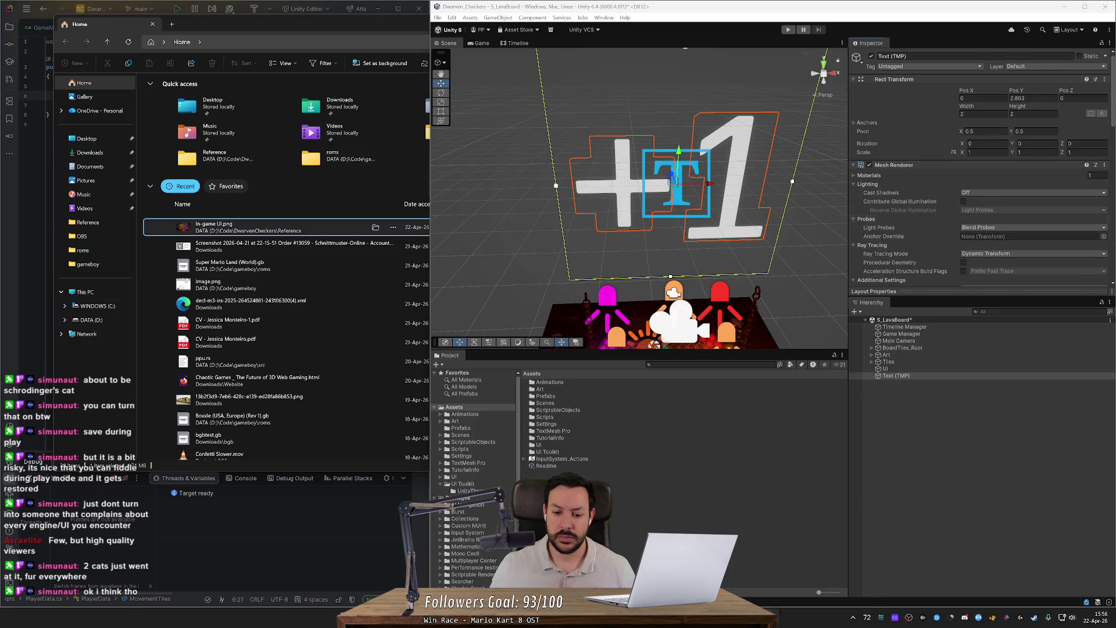
key("alt+Tab")
left_click(126, 10)
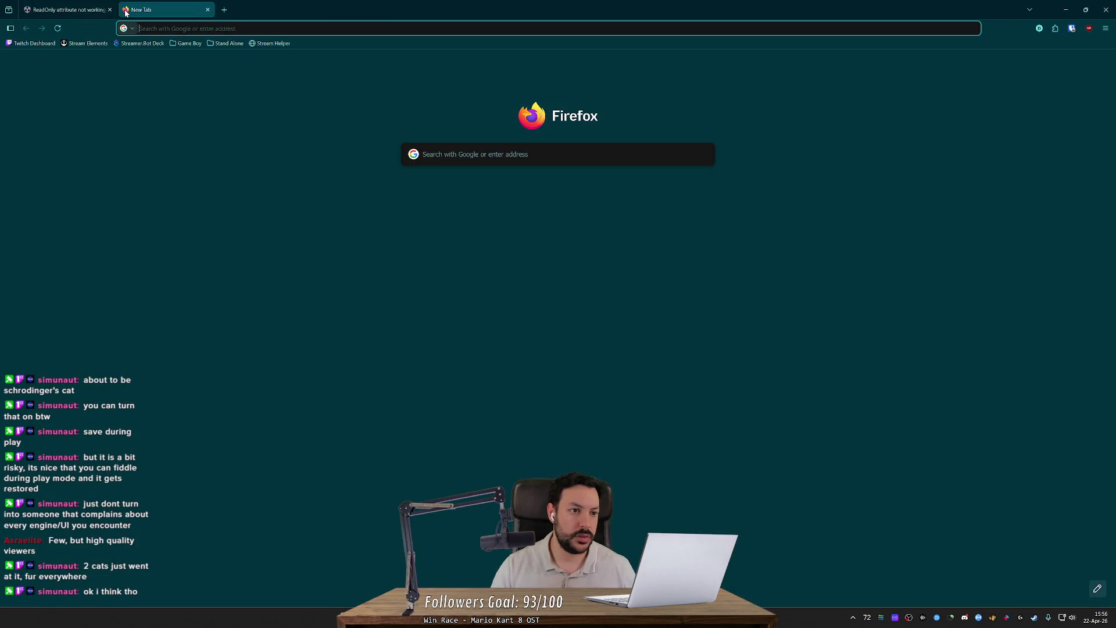
- Search Google for '3d text unity' and open the TextMeshPro 3D Text GameObjects page
type("3d text unity")
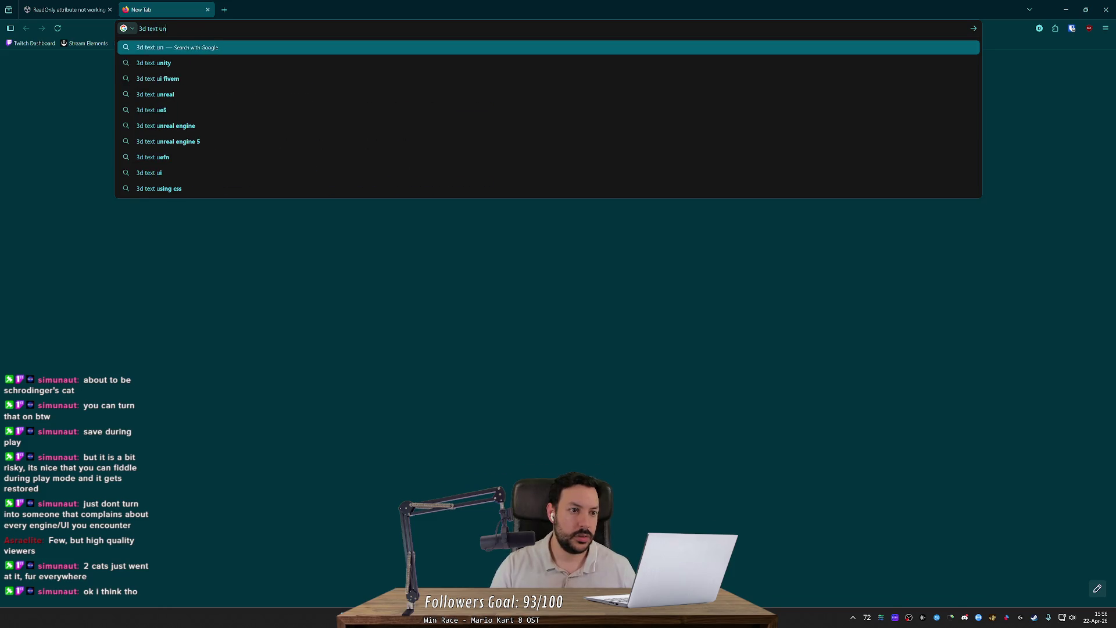
key("Return")
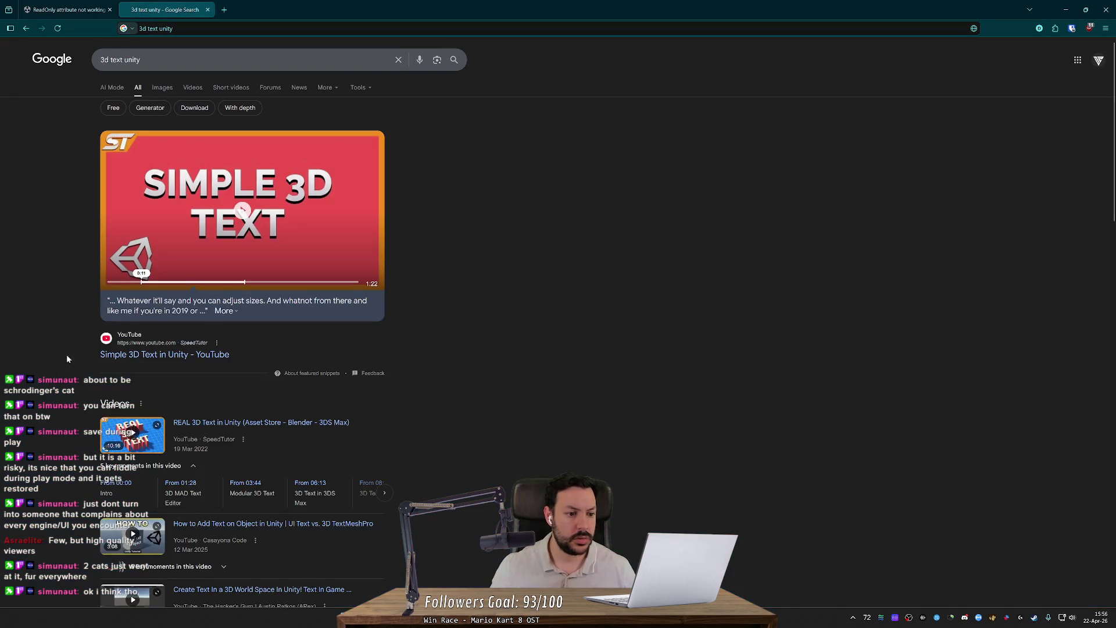
scroll(67, 354, "down", 4)
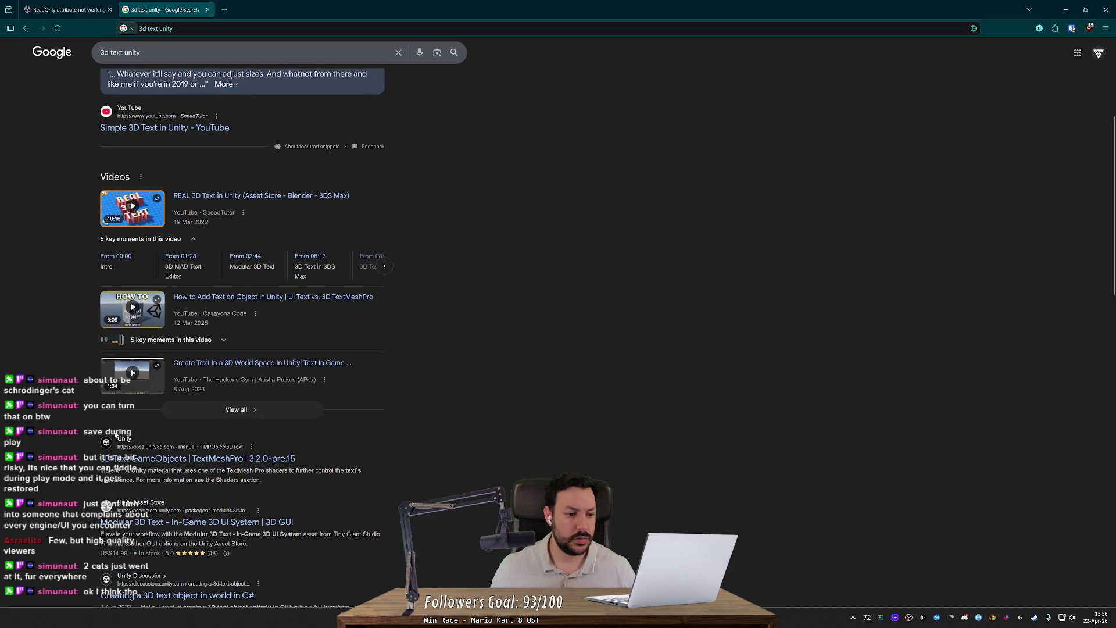
left_click(192, 458)
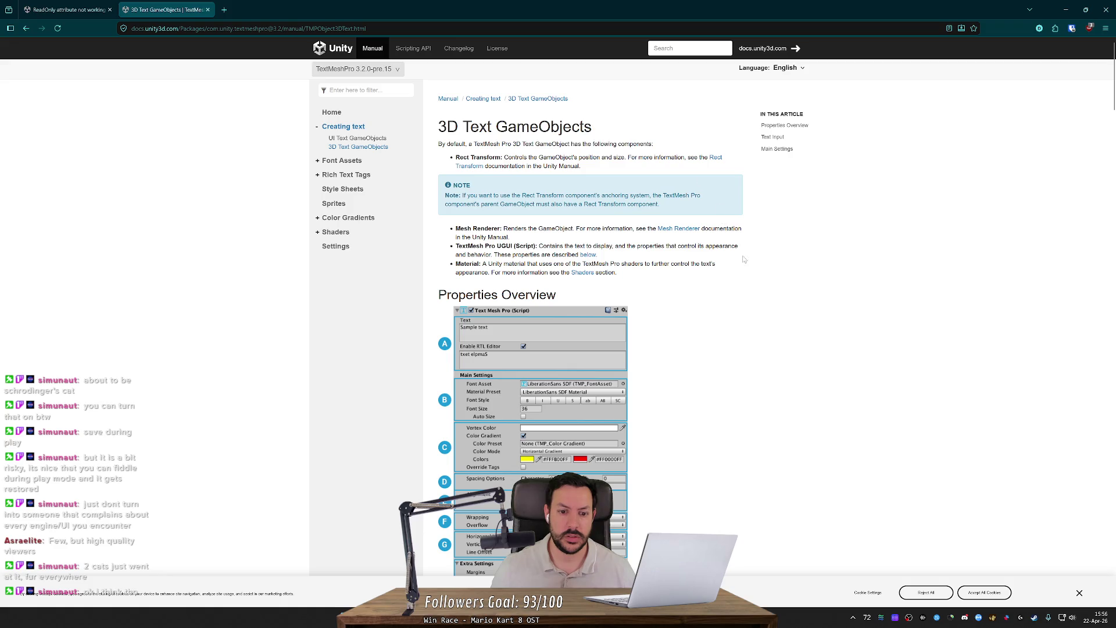
- Read the 3D Text page's Main, Color and Extra Settings, then return to the search results
scroll(738, 279, "down", 3)
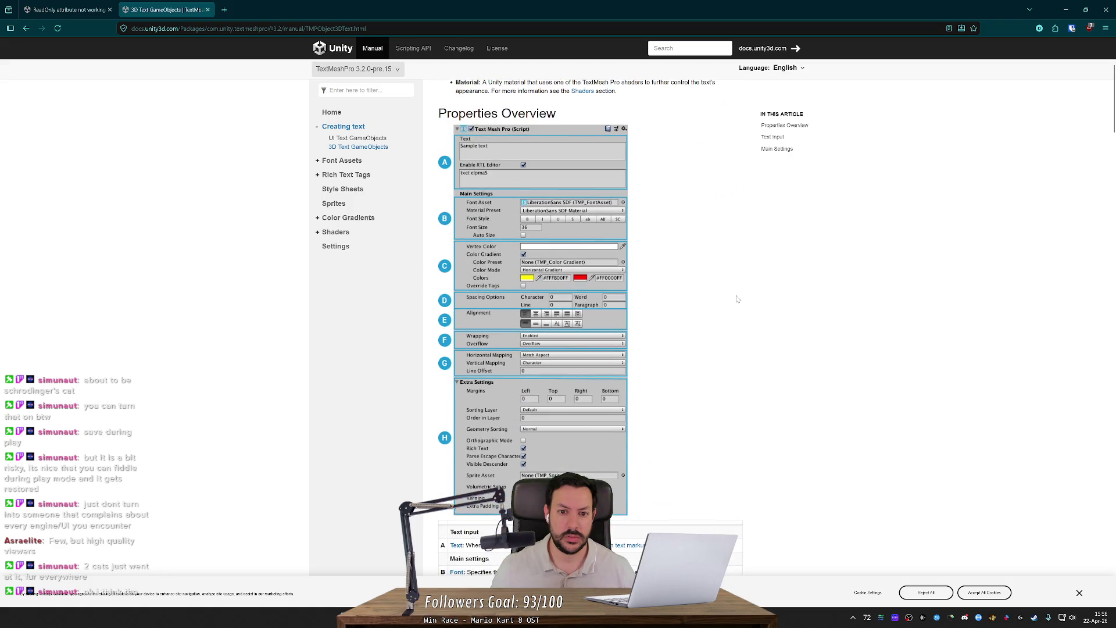
scroll(737, 299, "down", 8)
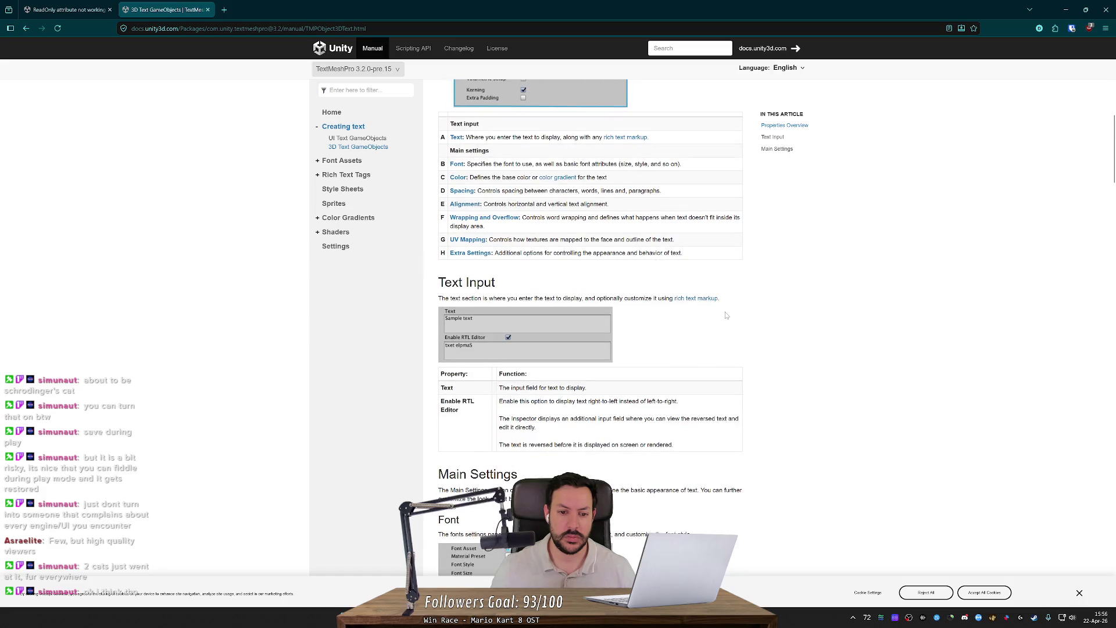
scroll(727, 320, "down", 10)
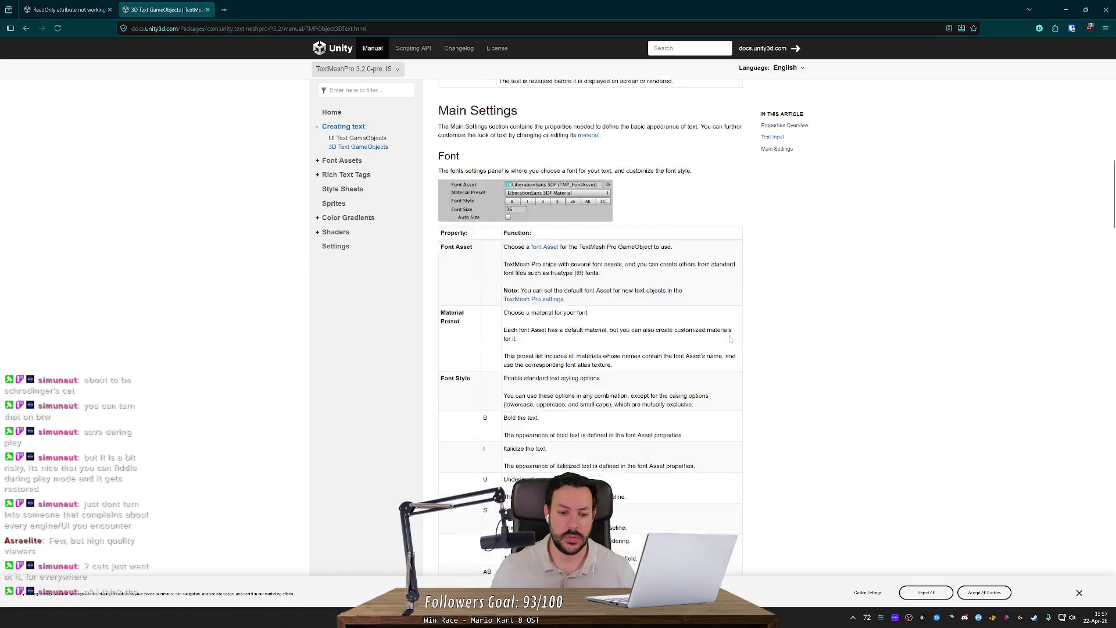
scroll(730, 339, "down", 14)
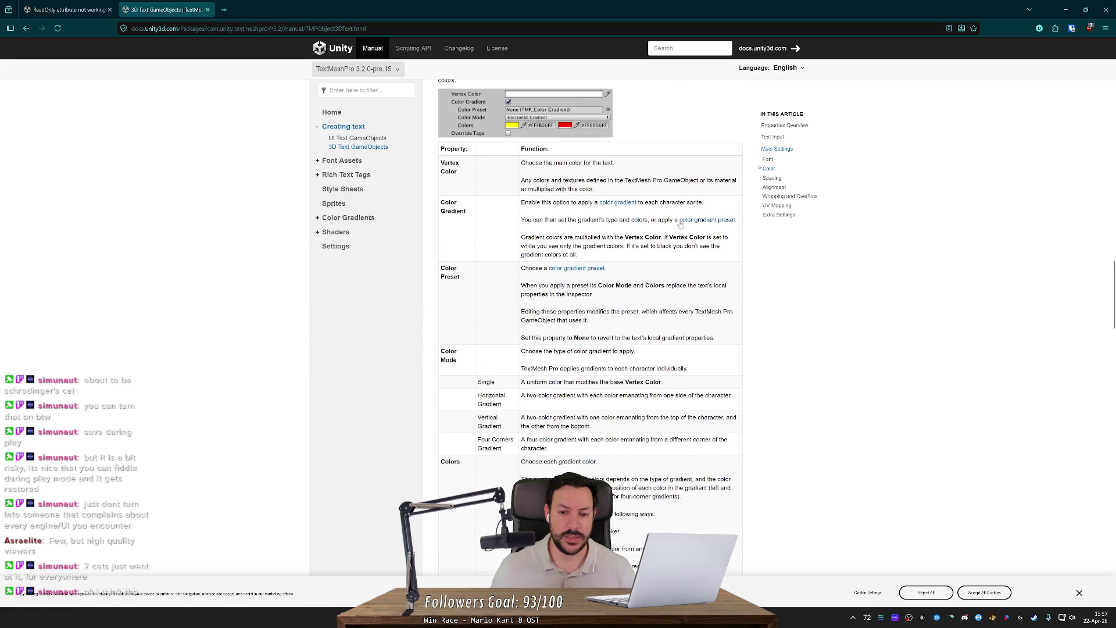
middle_click(754, 268)
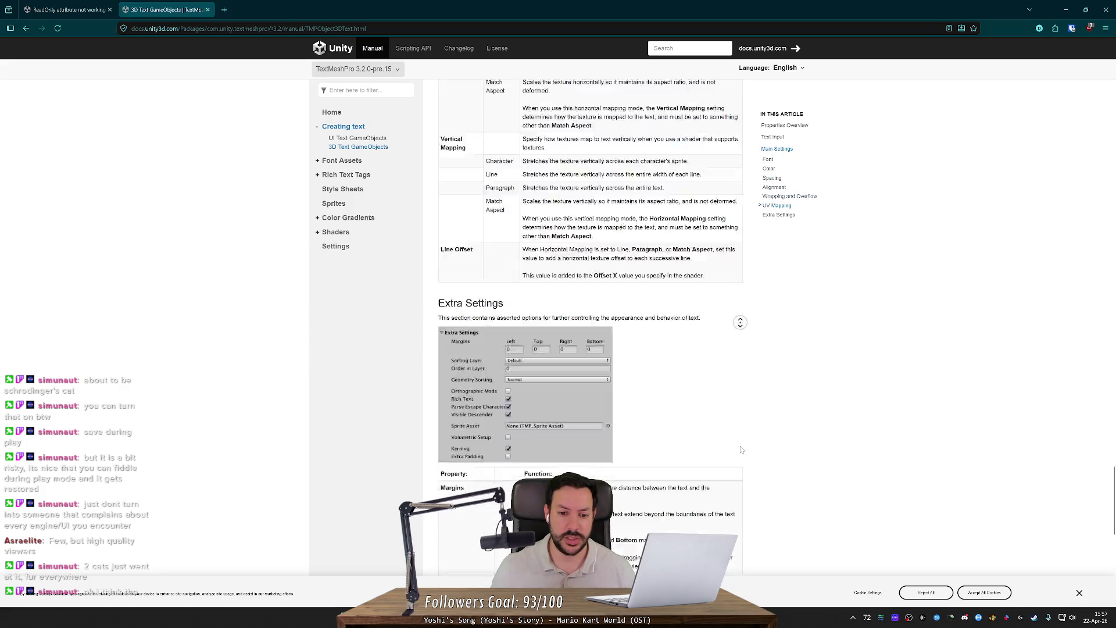
middle_click(702, 301)
middle_click(639, 272)
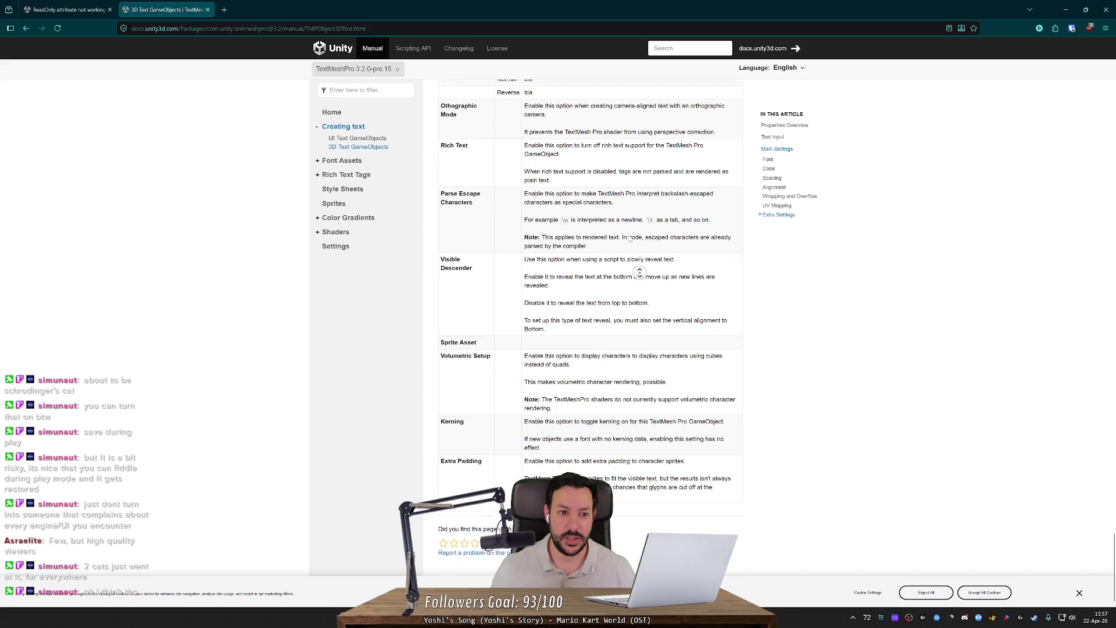
middle_click(593, 90)
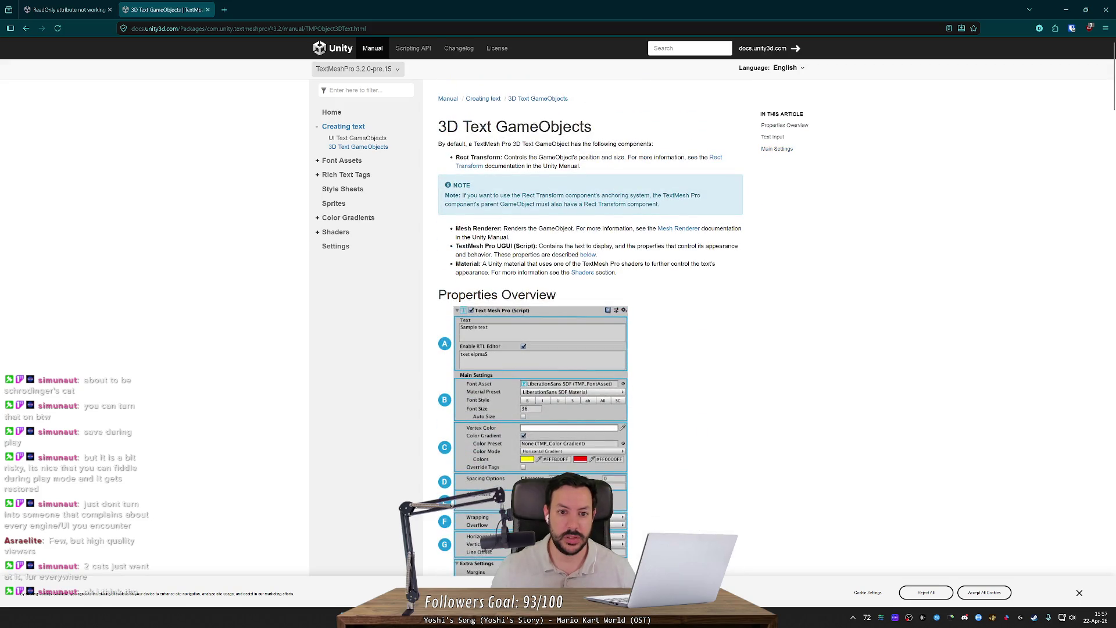
key("alt+Left")
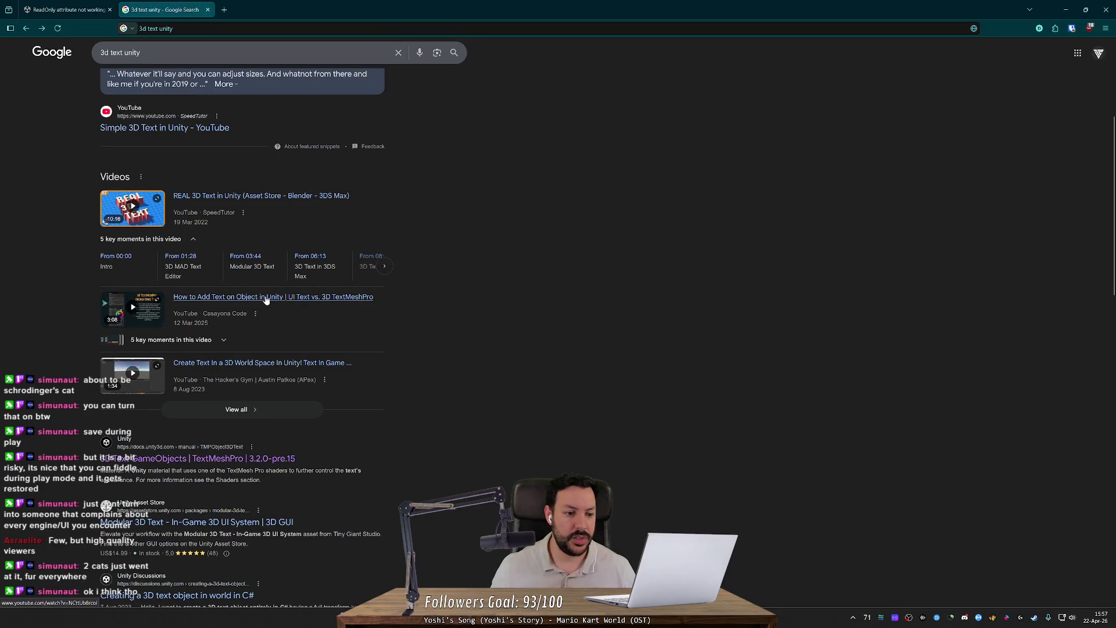
- Refine the Google search to '3d text unity depth'
scroll(215, 221, "up", 3)
scroll(217, 185, "up", 1)
left_click(261, 59)
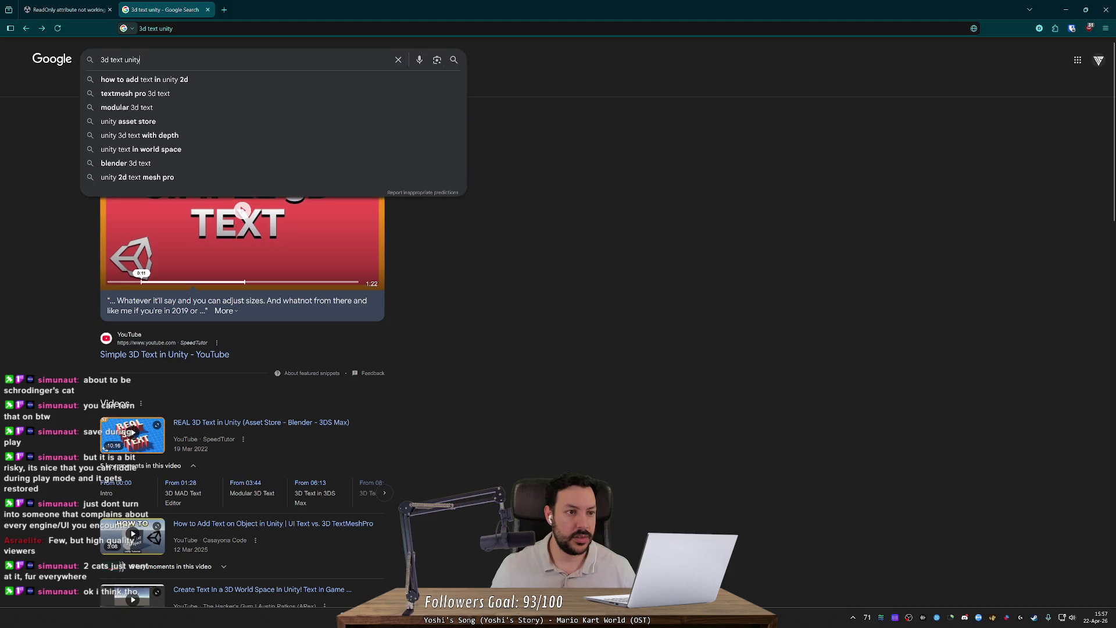
type("depth")
key("Return")
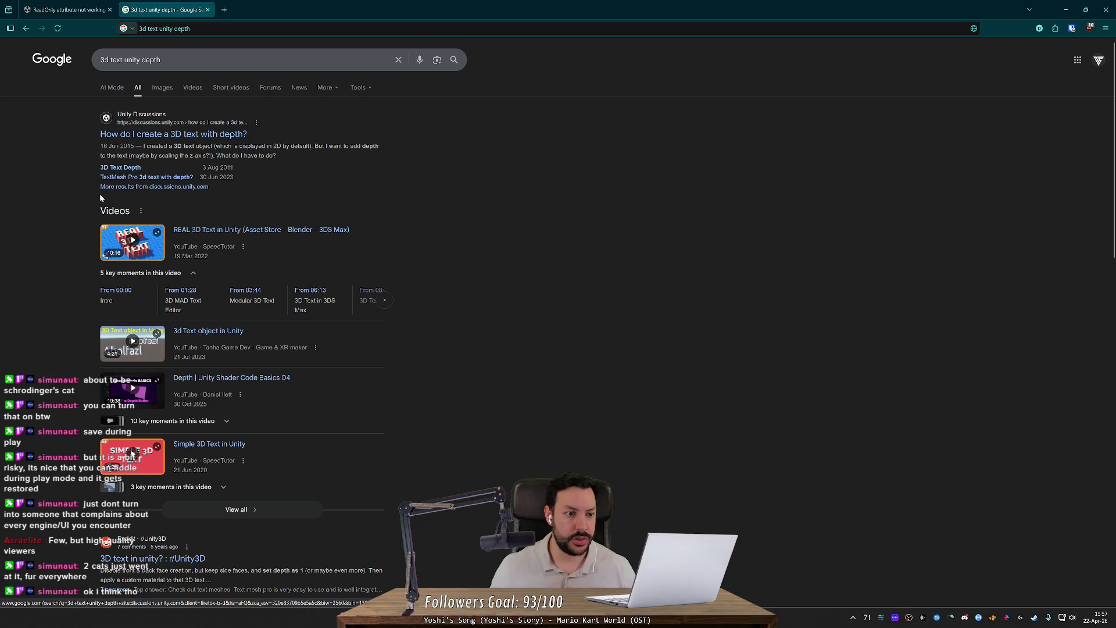
- Read the 'TextMesh Pro 3d text with depth' thread, then close the results tab
left_click(110, 176)
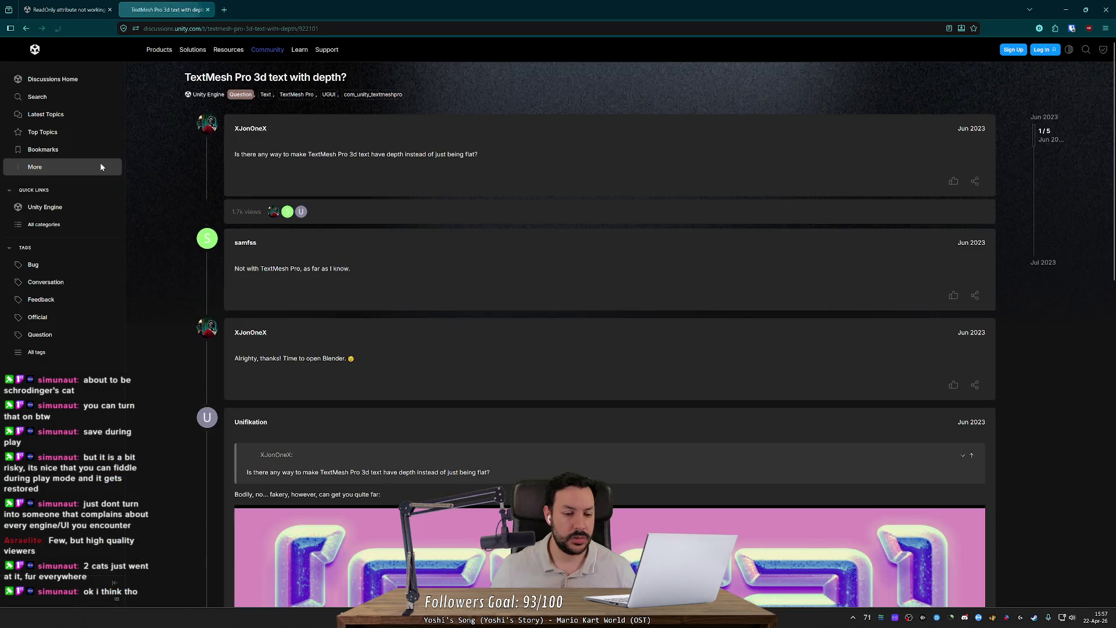
scroll(480, 217, "down", 5)
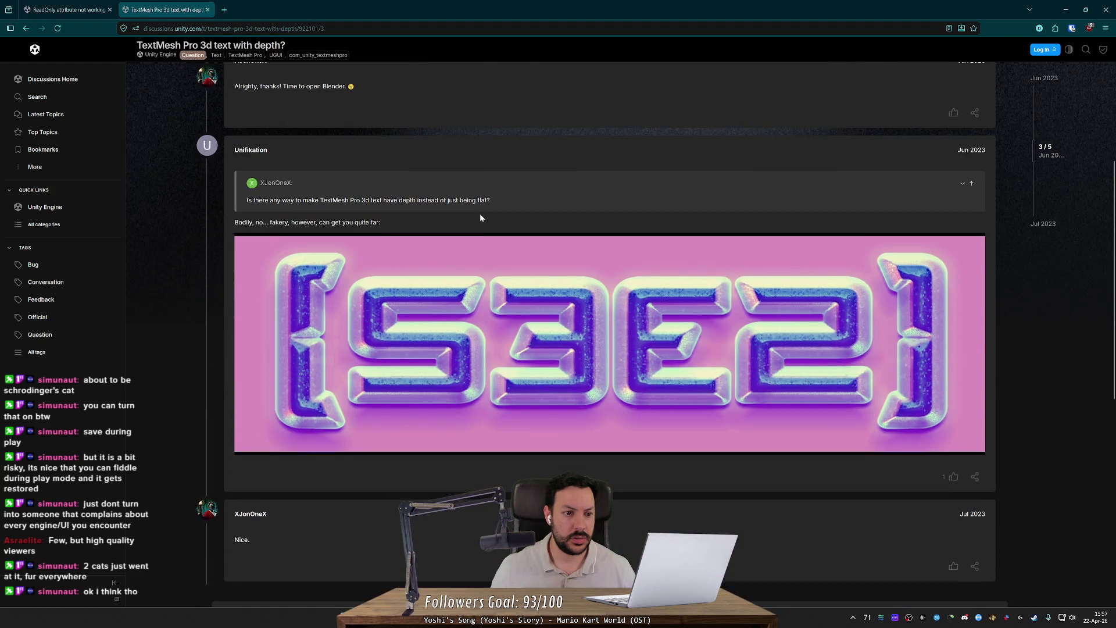
scroll(480, 217, "down", 6)
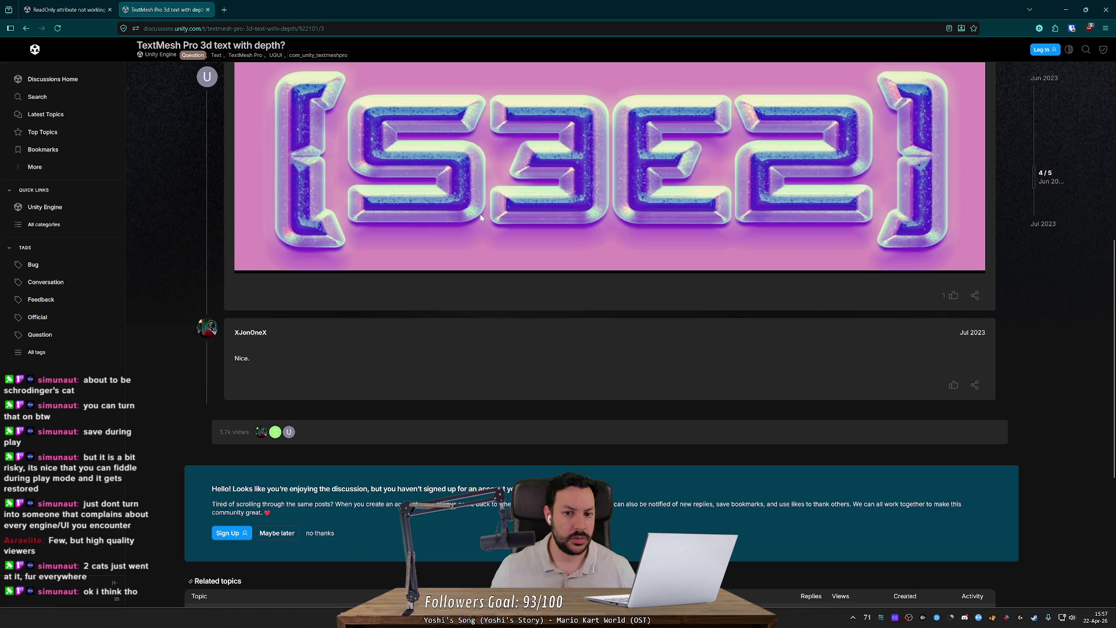
key("alt+Left")
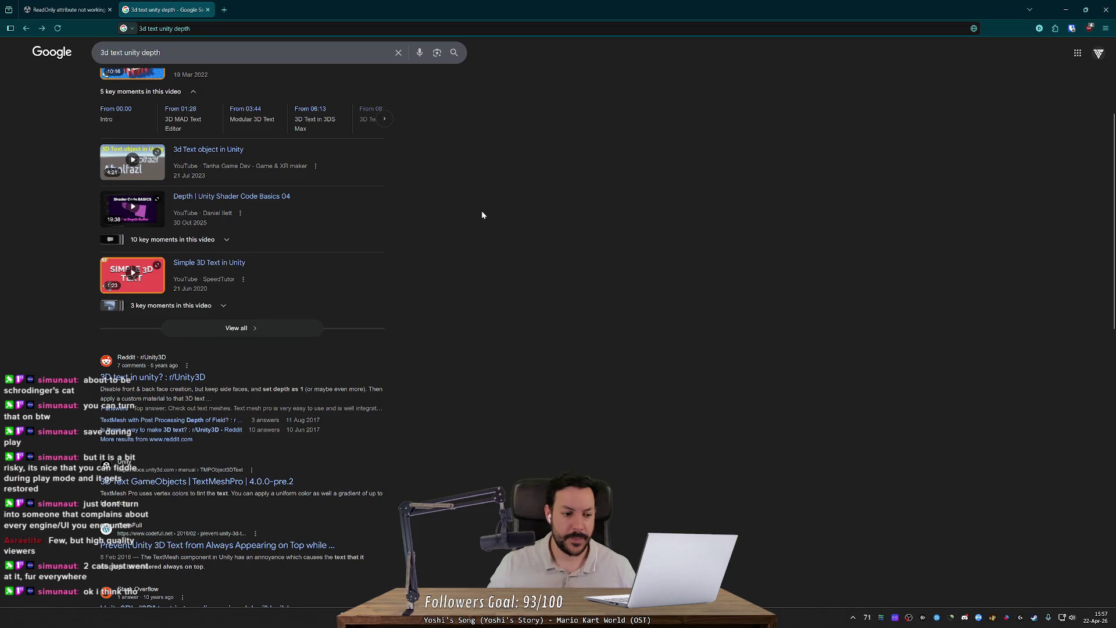
key("ctrl+w")
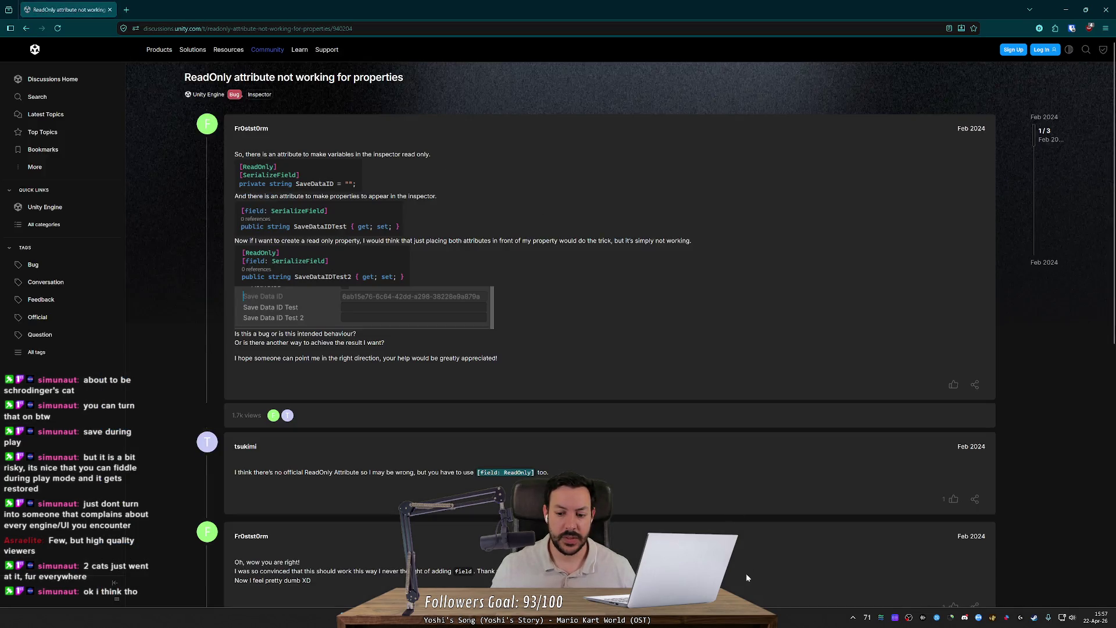
- Return to Unity and orbit the Scene view down onto the lava board
left_click(778, 625)
mouse_move(726, 262)
left_mouse_down()
mouse_move(766, 293)
mouse_move(584, 437)
left_mouse_up()
scroll(721, 325, "down", 3)
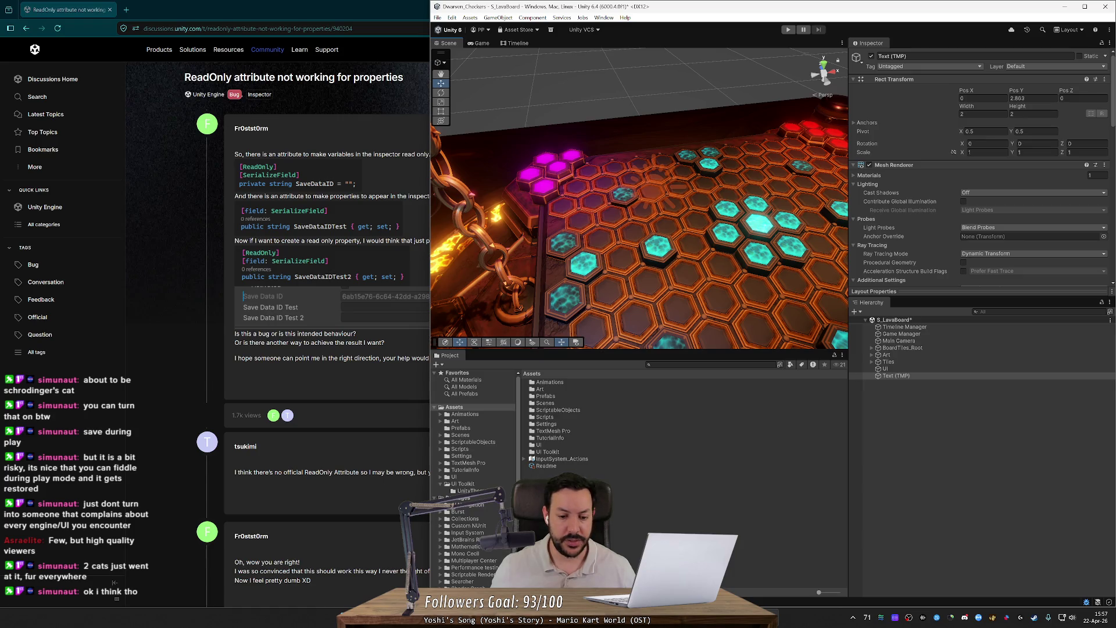
left_click_drag(477, 543, 465, 540)
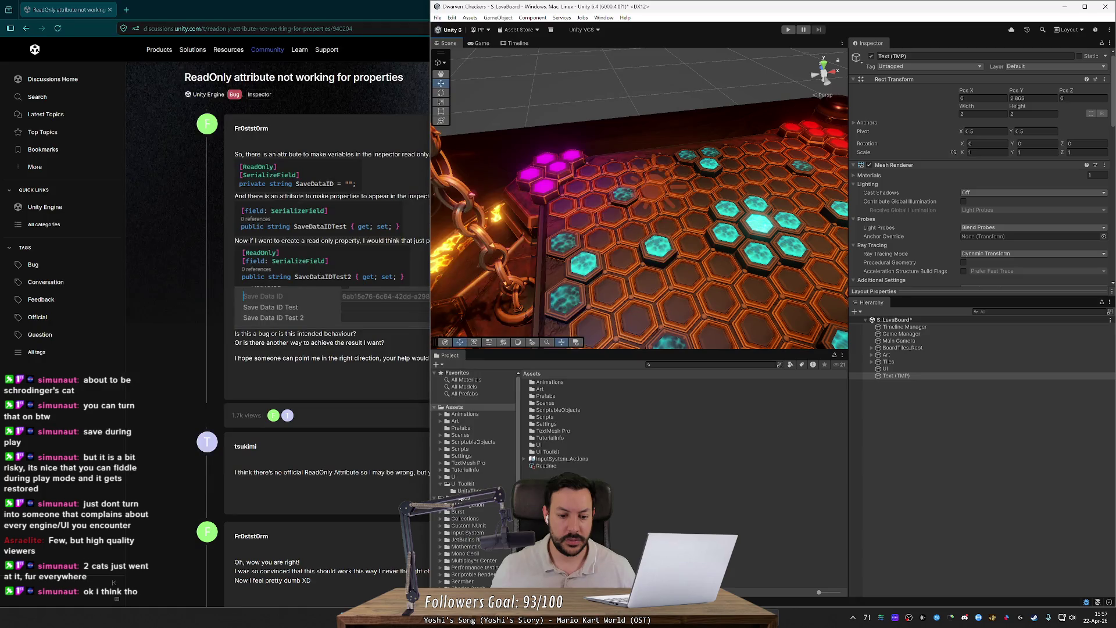
- Browse the Project folders from UI Toolkit through Art tiles and Props to the LavaBoard materials
left_click(463, 483)
key("Left")
key("Up")
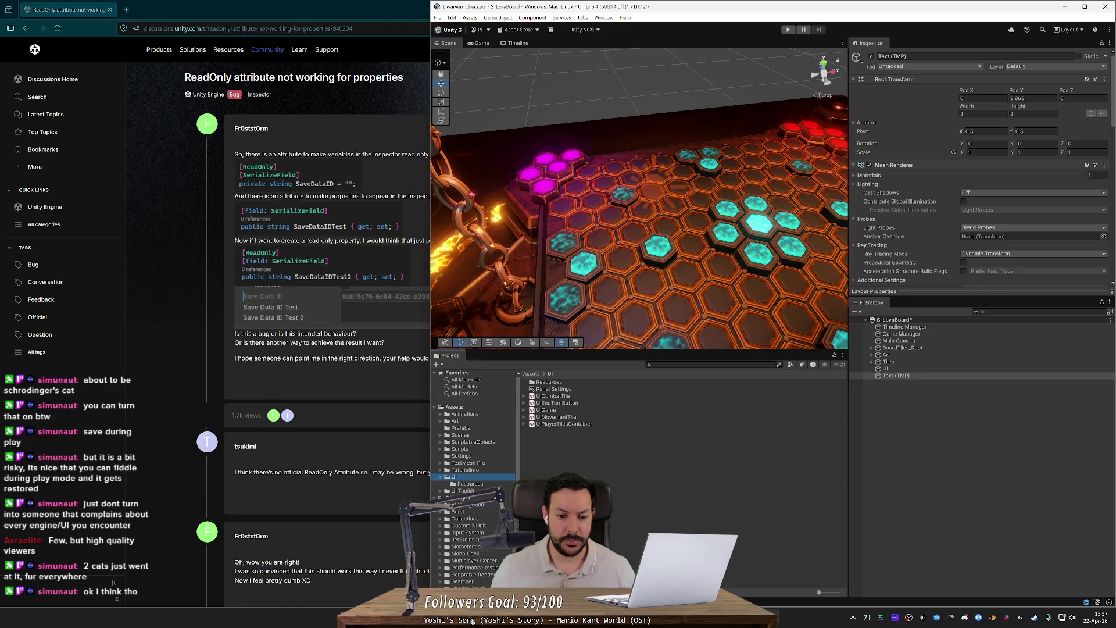
key("Right")
key("Down")
key("Left")
key("Left")
key("Up")
key("Right")
key("Down")
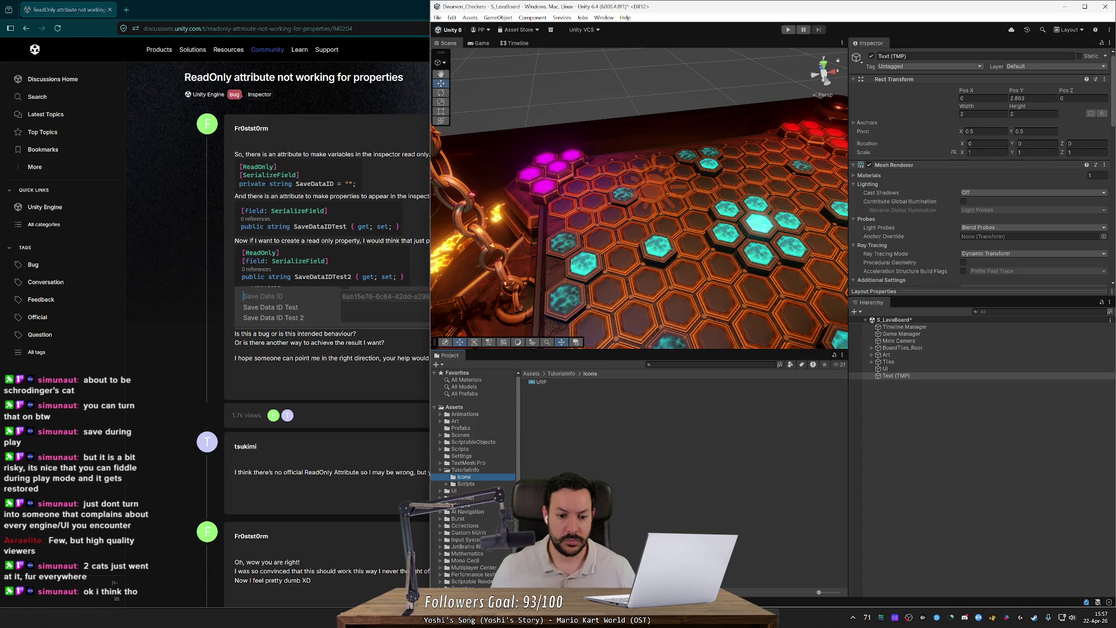
key("Down")
key("Left")
key("Left")
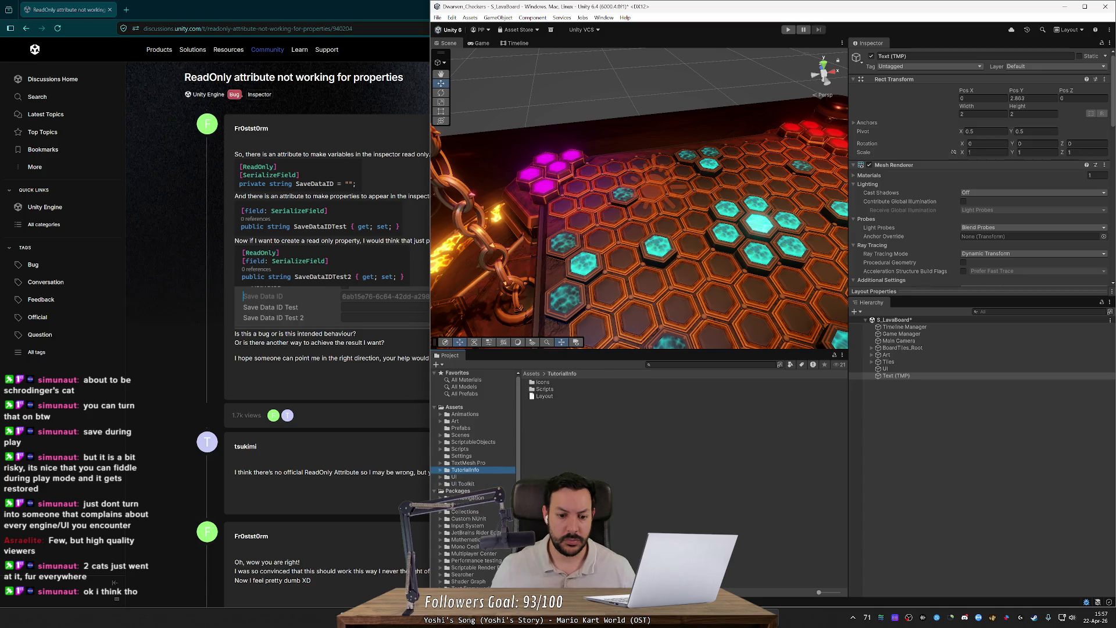
key("Up")
key("Up")
key("Up")
key("Up")
key("Up")
key("Up")
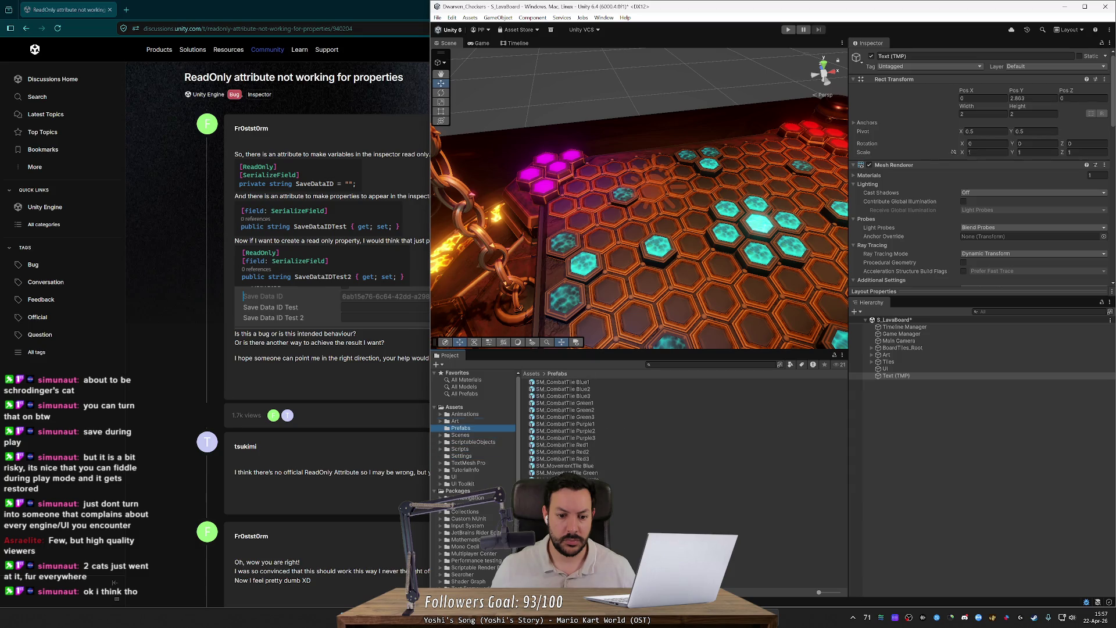
key("Right")
key("Down")
key("Down")
key("Down")
key("Down")
key("Down")
key("Down")
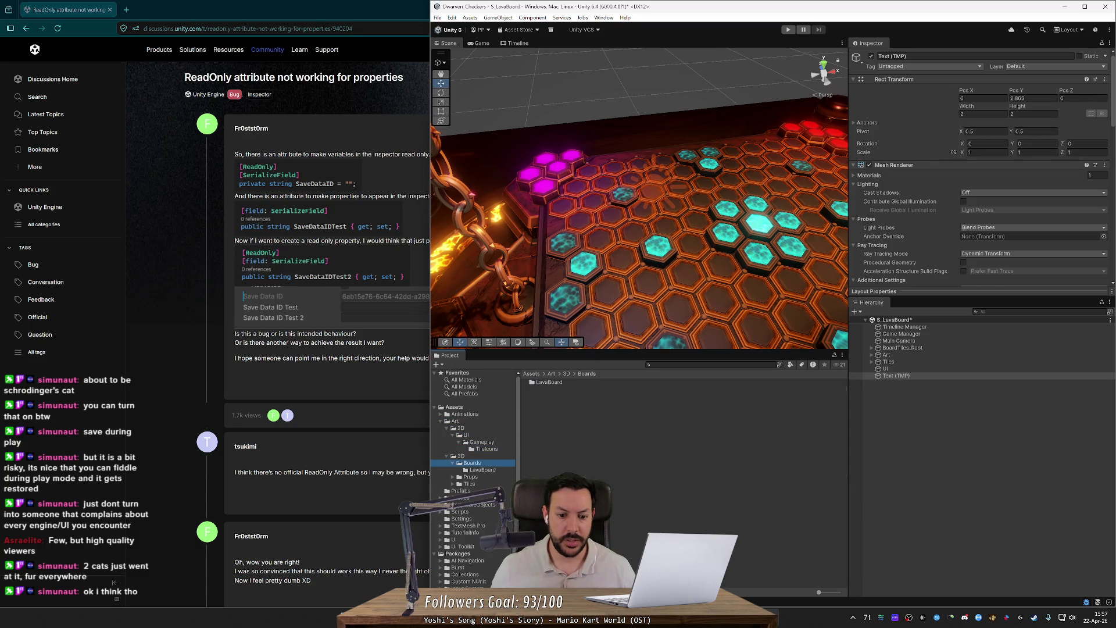
key("Right")
key("Down")
key("Right")
key("Down")
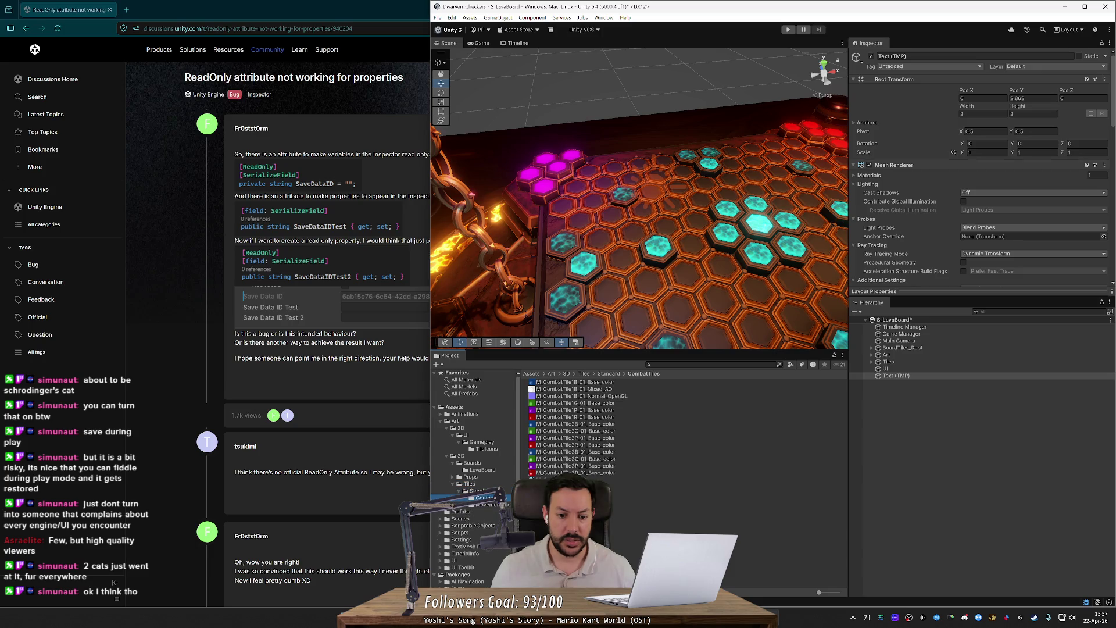
key("Left")
key("Left")
key("Left")
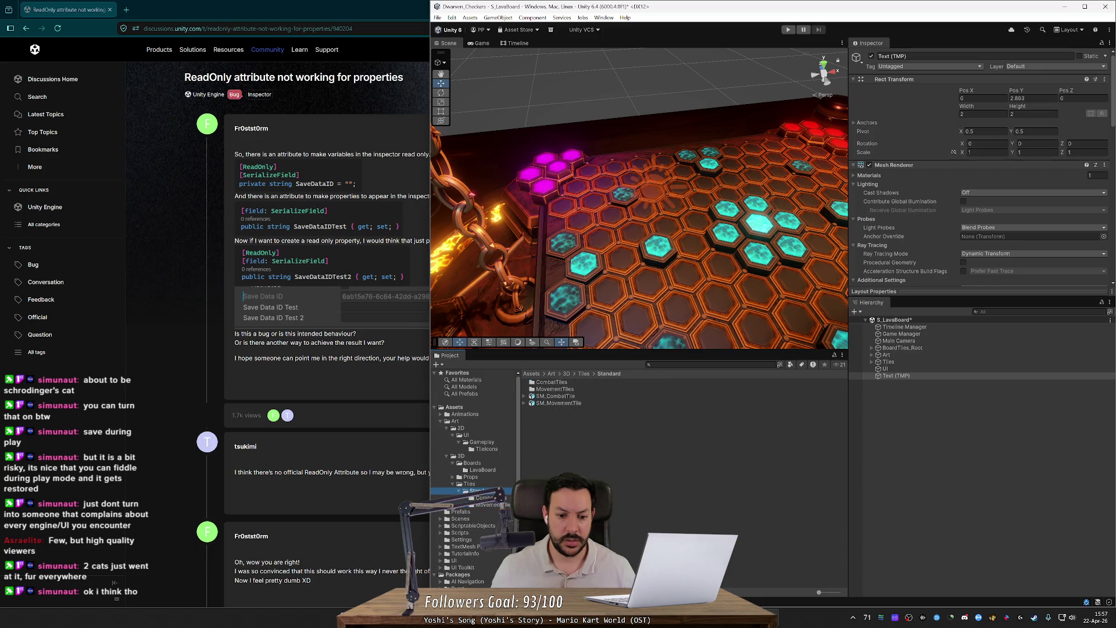
key("Up")
key("Down")
key("Up")
key("Right")
key("Down")
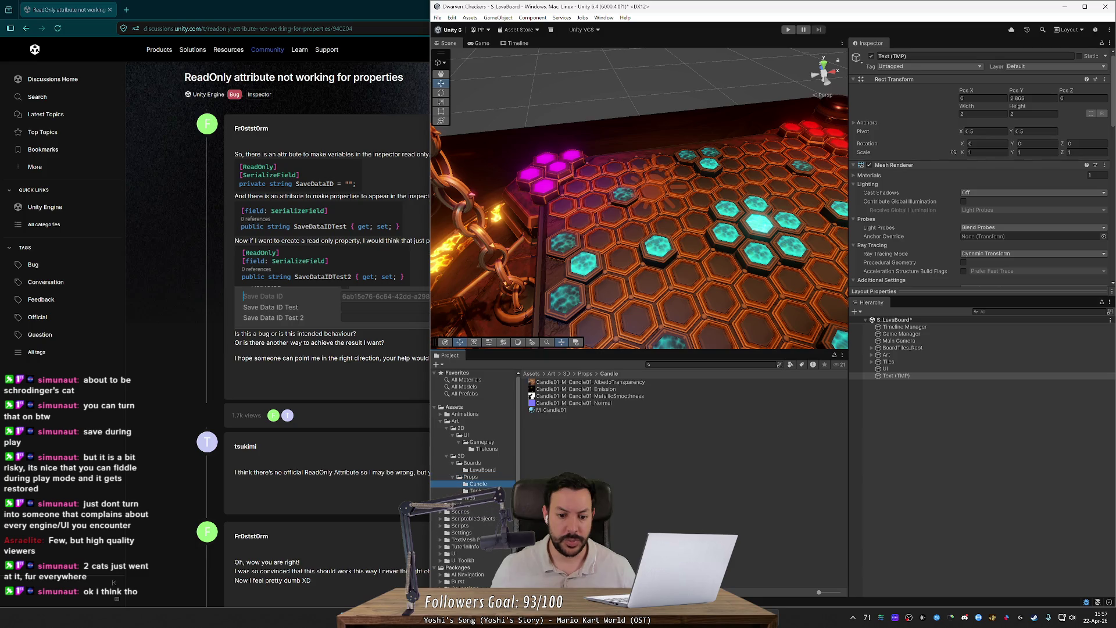
key("Left")
key("Left")
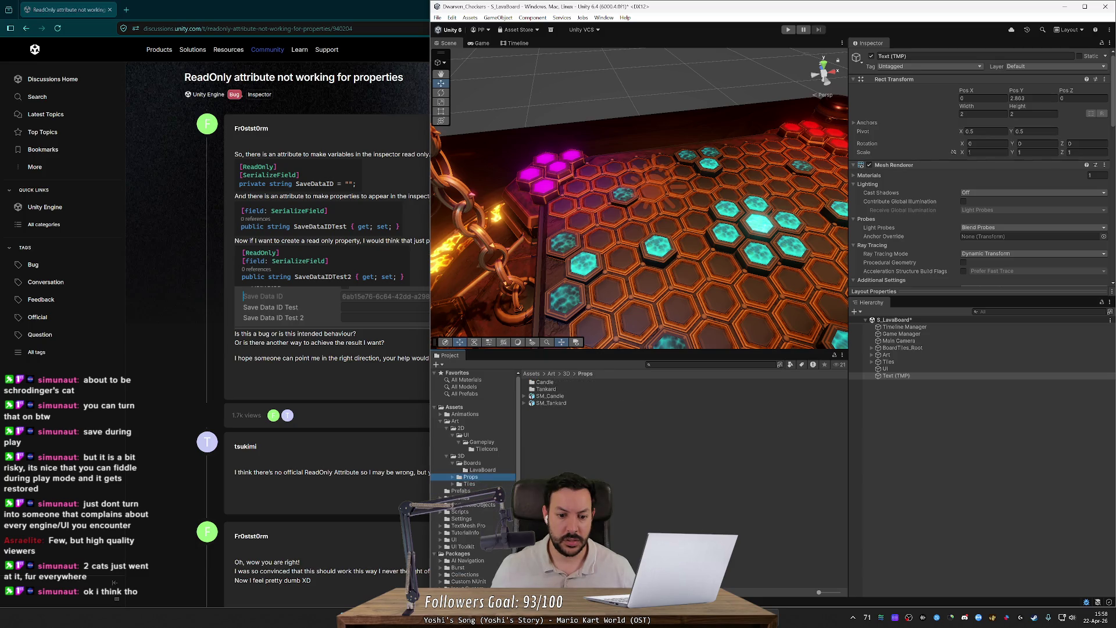
key("Up")
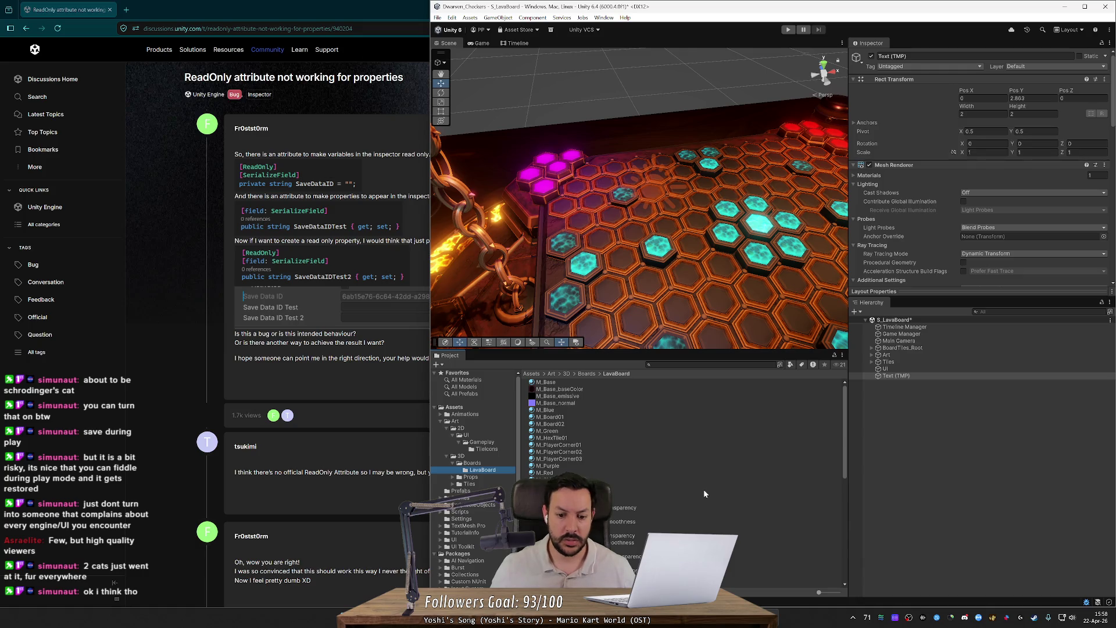
- Frame the Text (TMP) +1 object and delete it from the scene
scroll(703, 493, "down", 5)
scroll(703, 493, "down", 3)
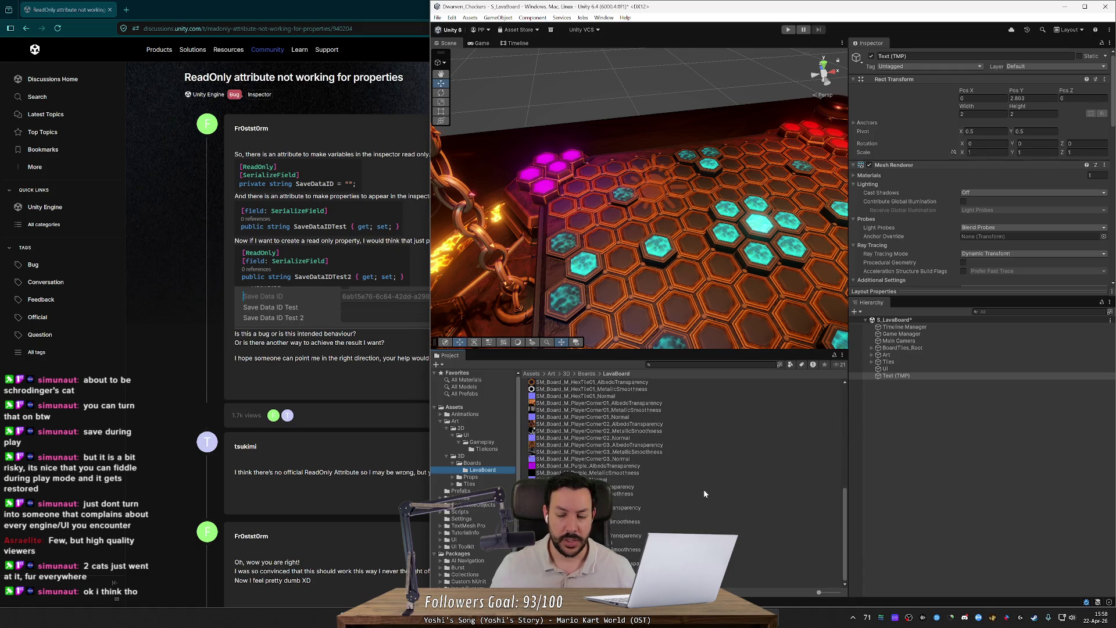
left_click_drag(685, 245, 705, 254)
key("f")
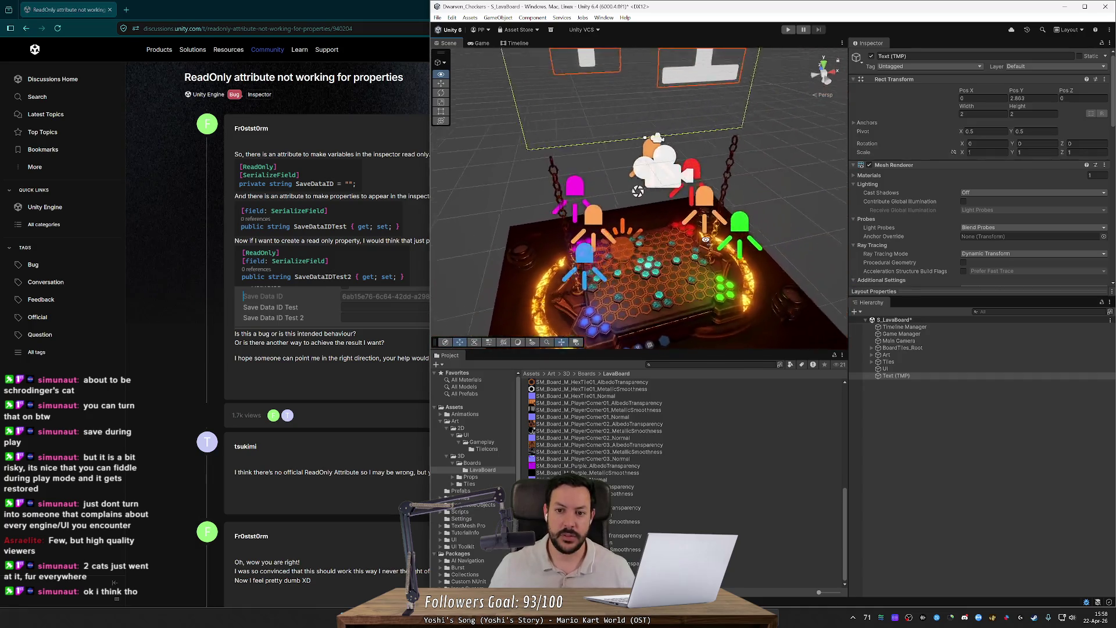
key("Delete")
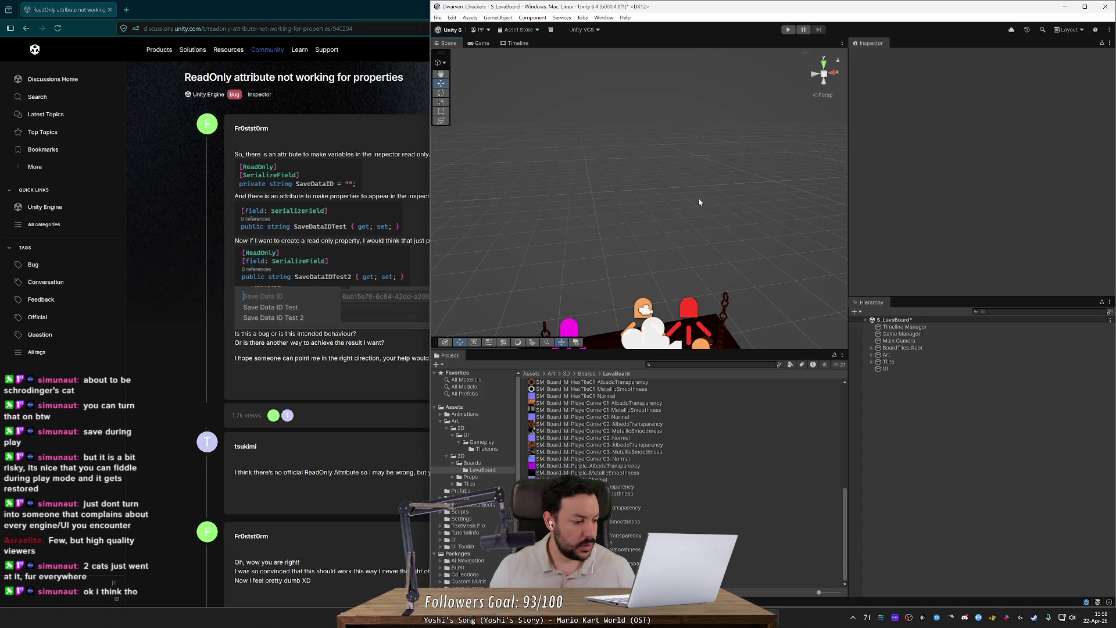
- Leave the browser and open File Explorer to reach the In-game UI.png mockup
left_click(169, 304)
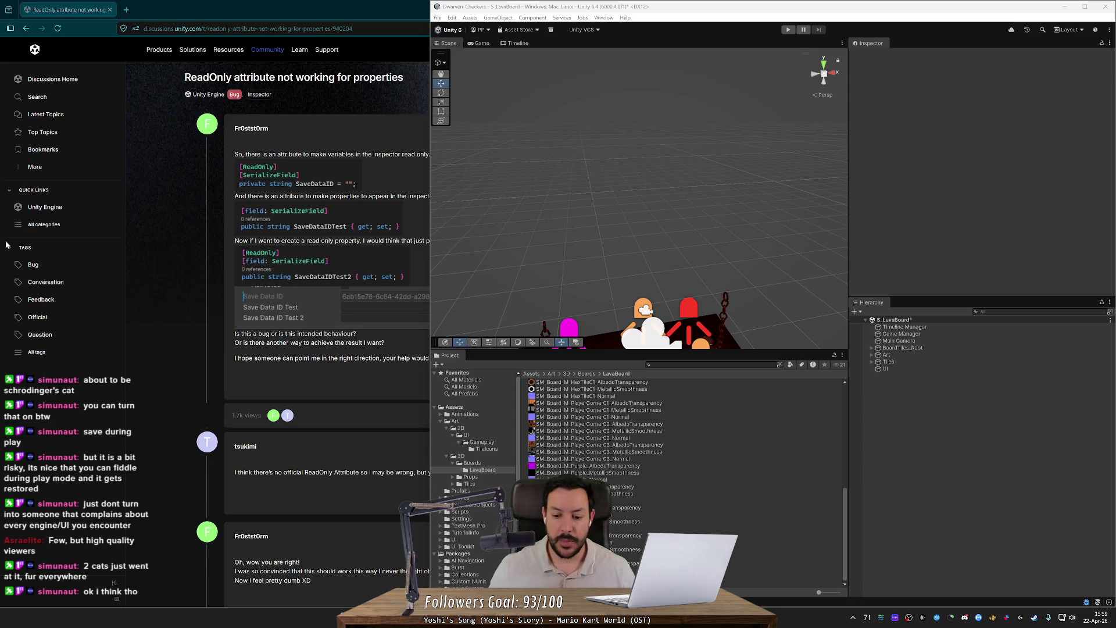
key("super+e")
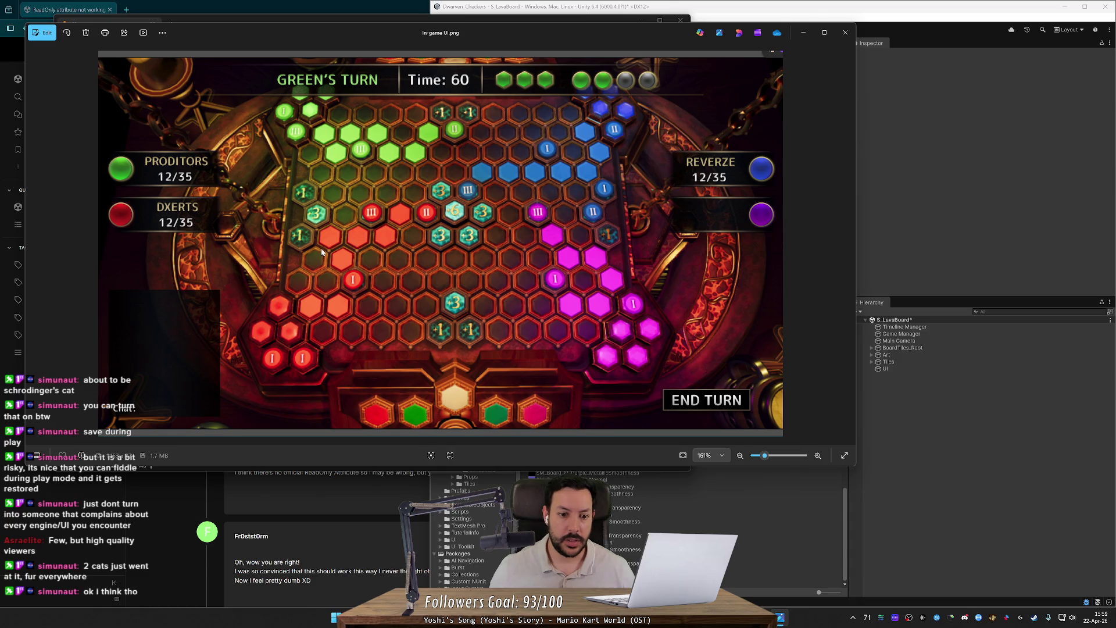
- Zoom and pan across the In-game UI.png board tiles and score panels, then close Photos
scroll(403, 282, "up", 2)
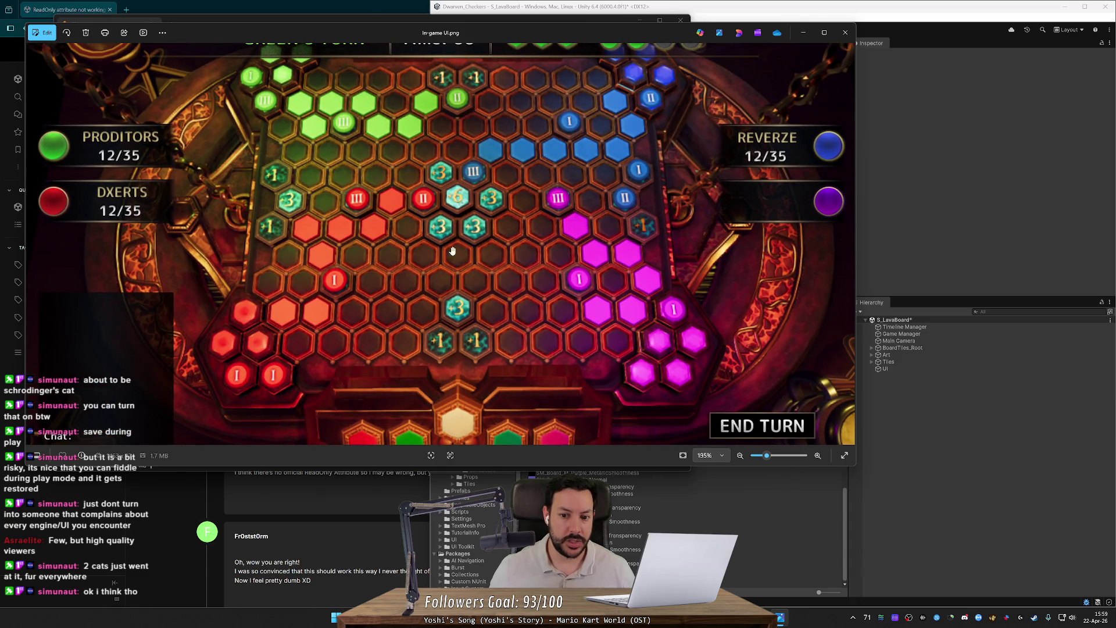
scroll(367, 277, "down", 2)
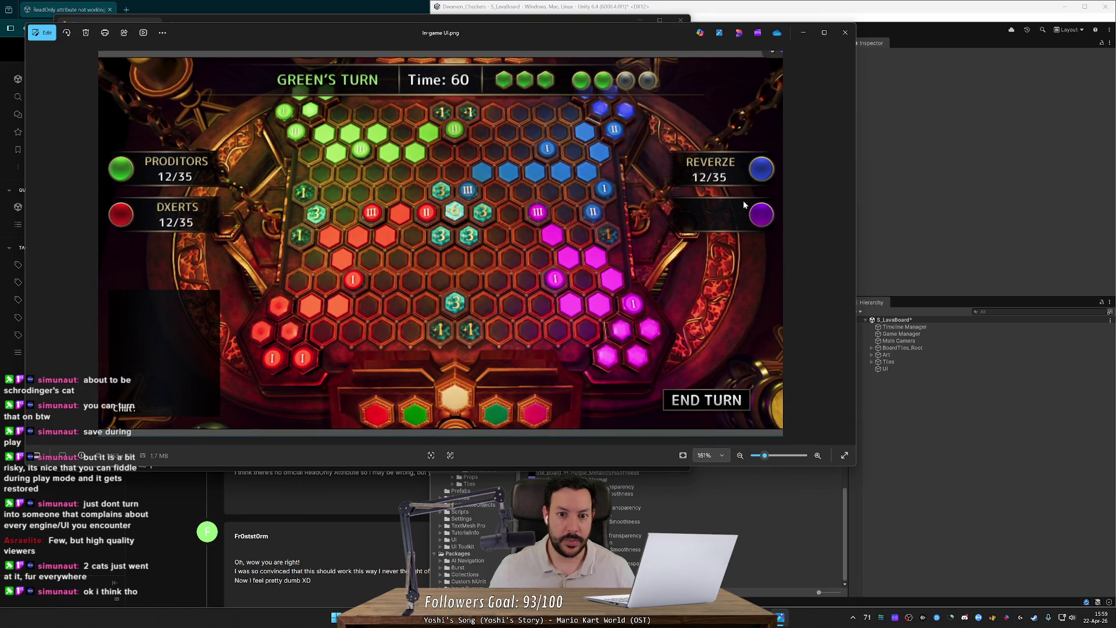
scroll(475, 236, "up", 10)
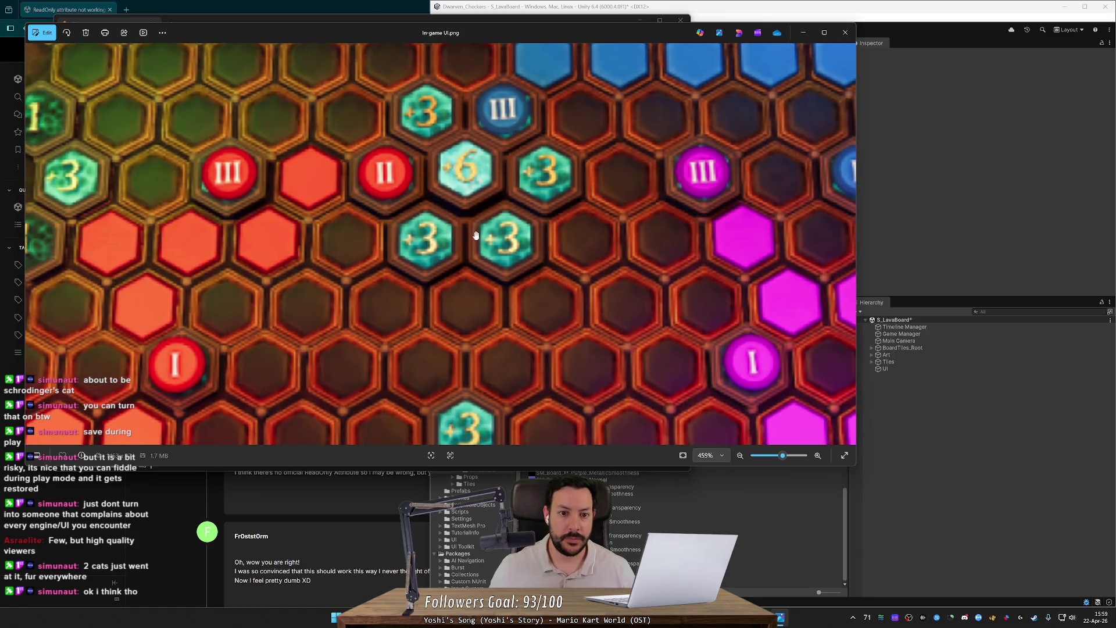
scroll(483, 198, "up", 4)
left_click_drag(532, 170, 545, 267)
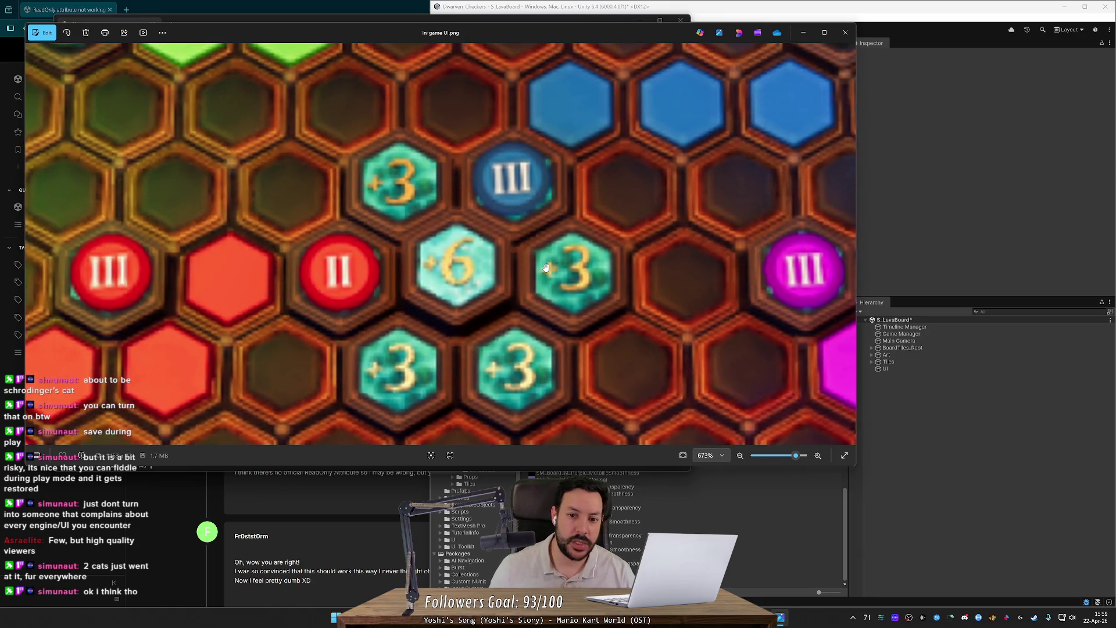
scroll(545, 267, "down", 5)
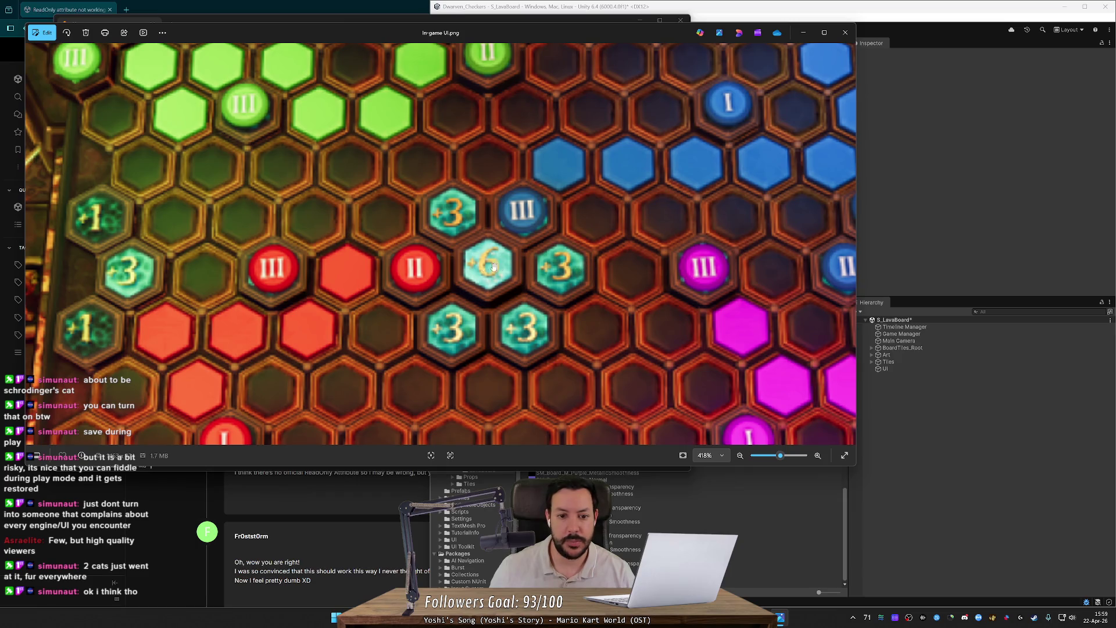
scroll(340, 307, "down", 4)
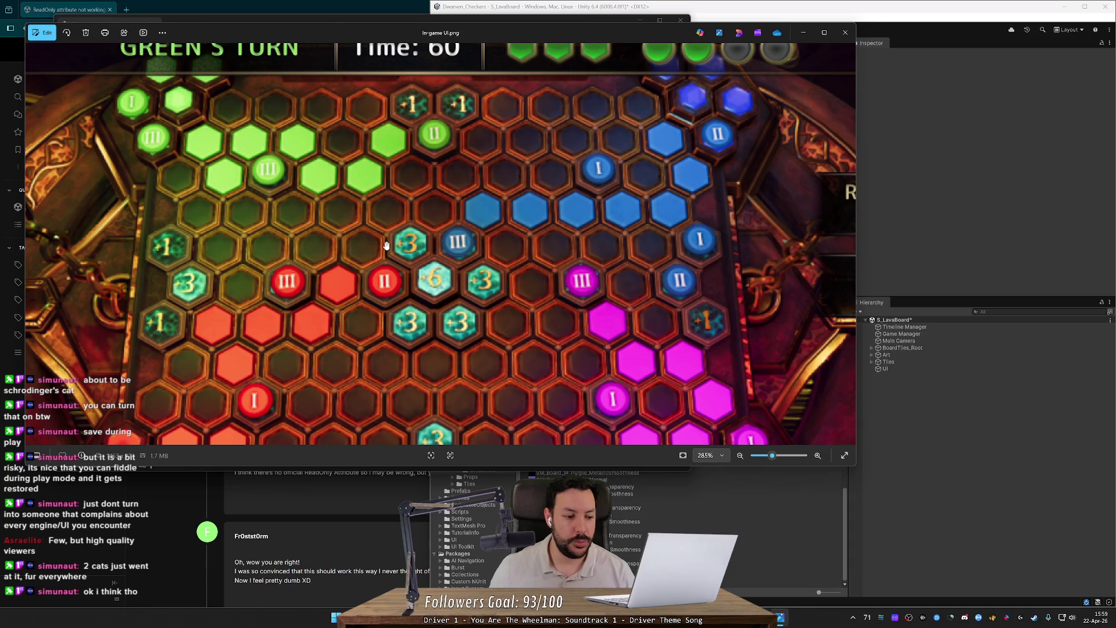
scroll(517, 344, "down", 3)
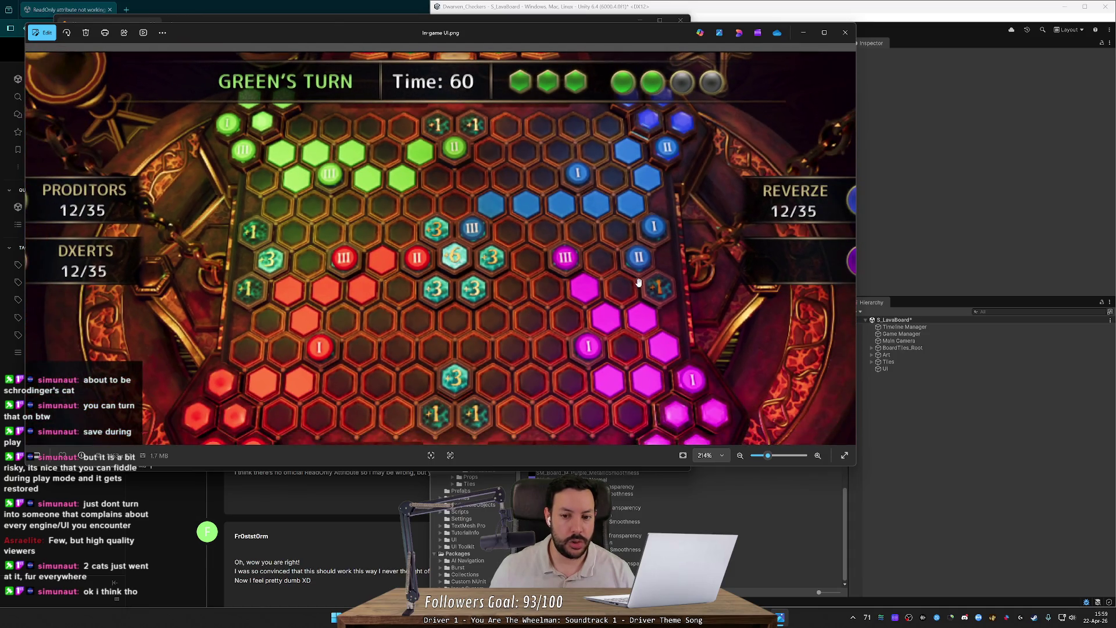
scroll(638, 283, "down", 4)
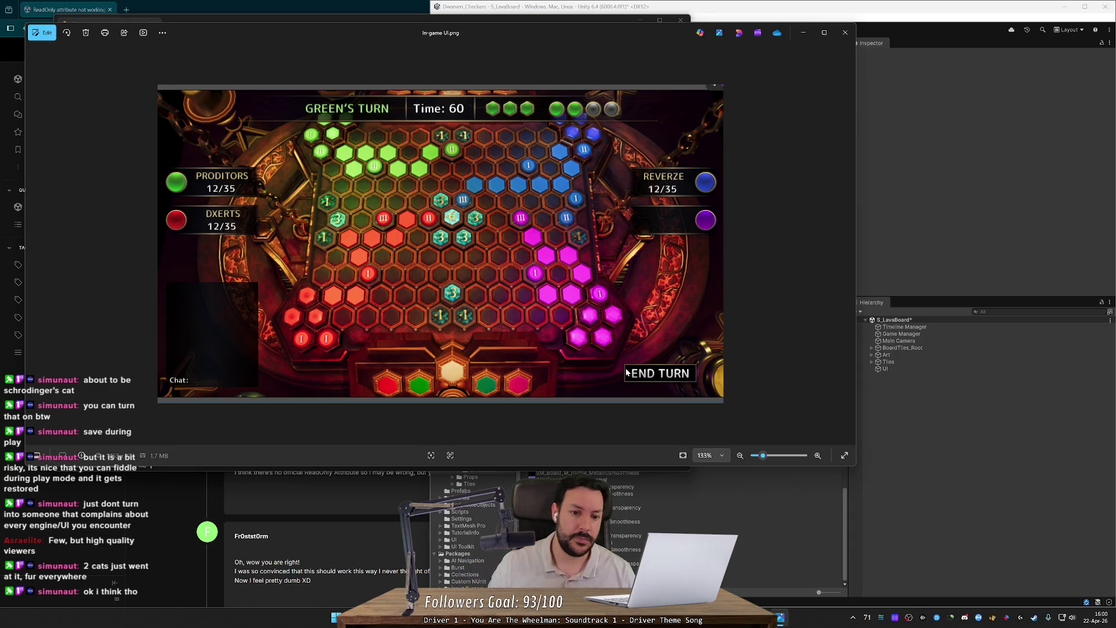
scroll(438, 298, "up", 5)
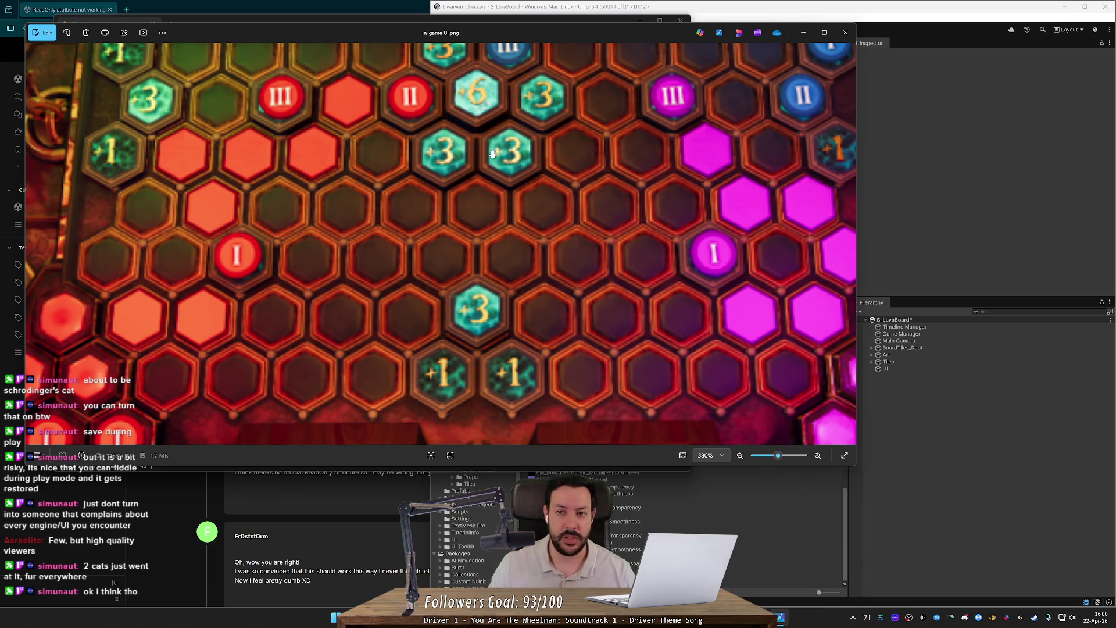
left_click(843, 32)
left_click(825, 77)
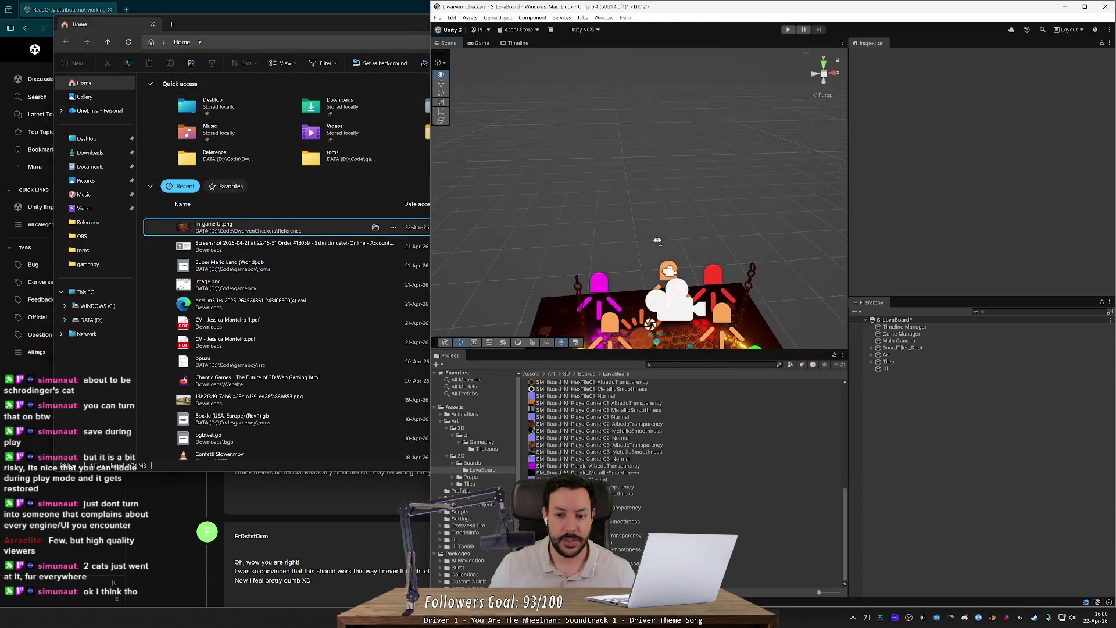
- Orbit the board scene to a frontal view and collapse the 3D art folder
mouse_move(657, 240)
left_mouse_down()
mouse_move(731, 160)
mouse_move(727, 192)
mouse_move(669, 204)
left_mouse_up()
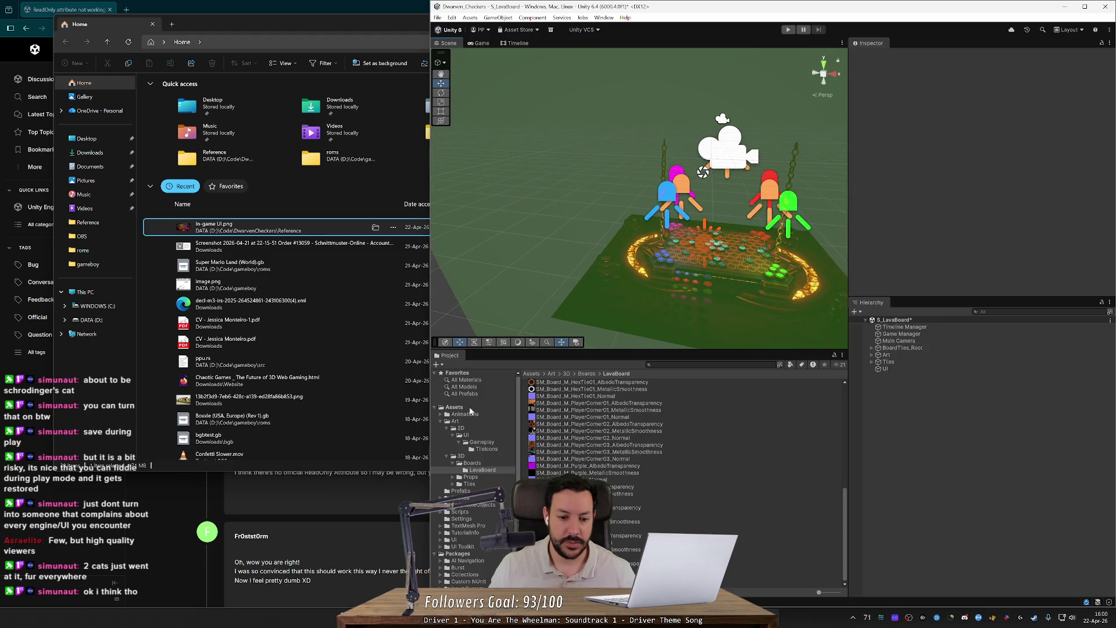
left_click(467, 463)
left_click(461, 456)
left_click(454, 456)
left_click_drag(591, 308, 666, 280)
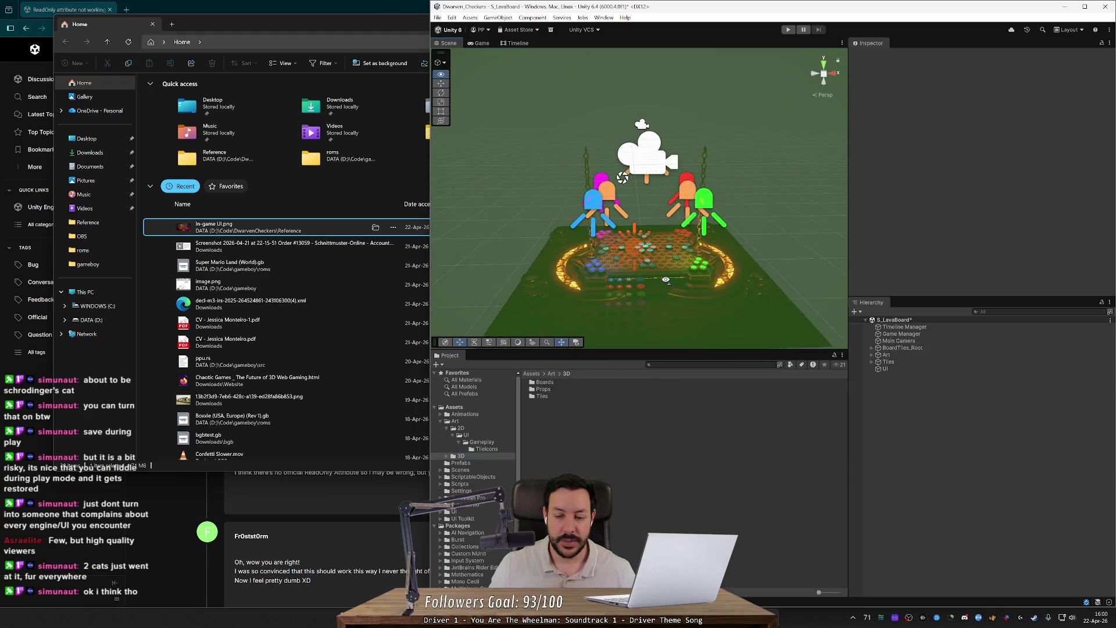
scroll(666, 280, "up", 5)
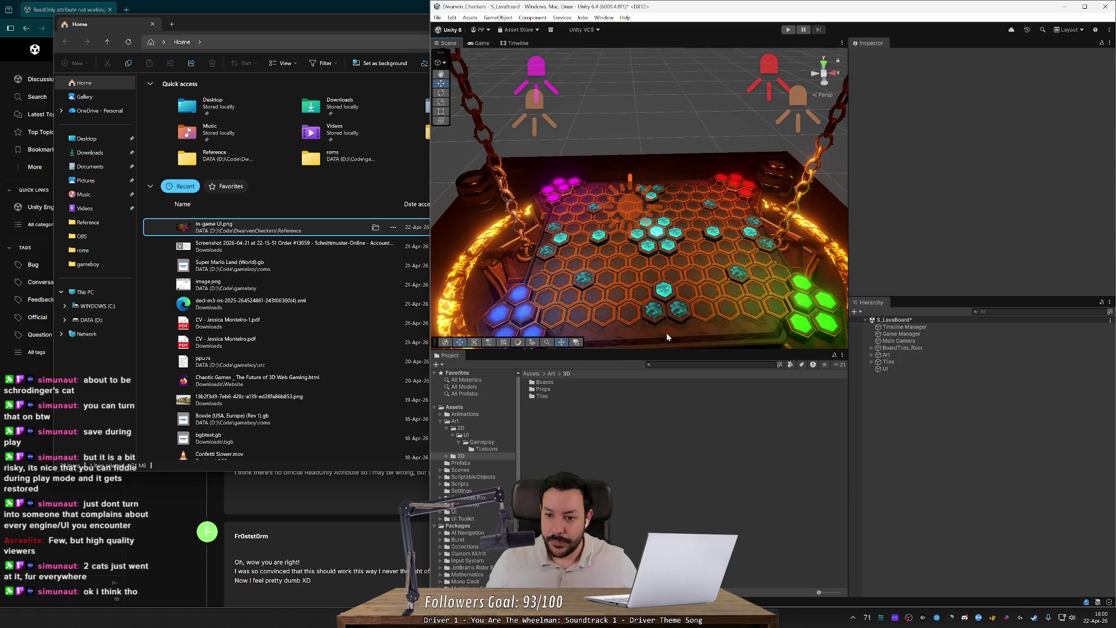
- Close File Explorer, check PlayerData.cs in the code editor, and enlarge the Project panel
middle_click(86, 26)
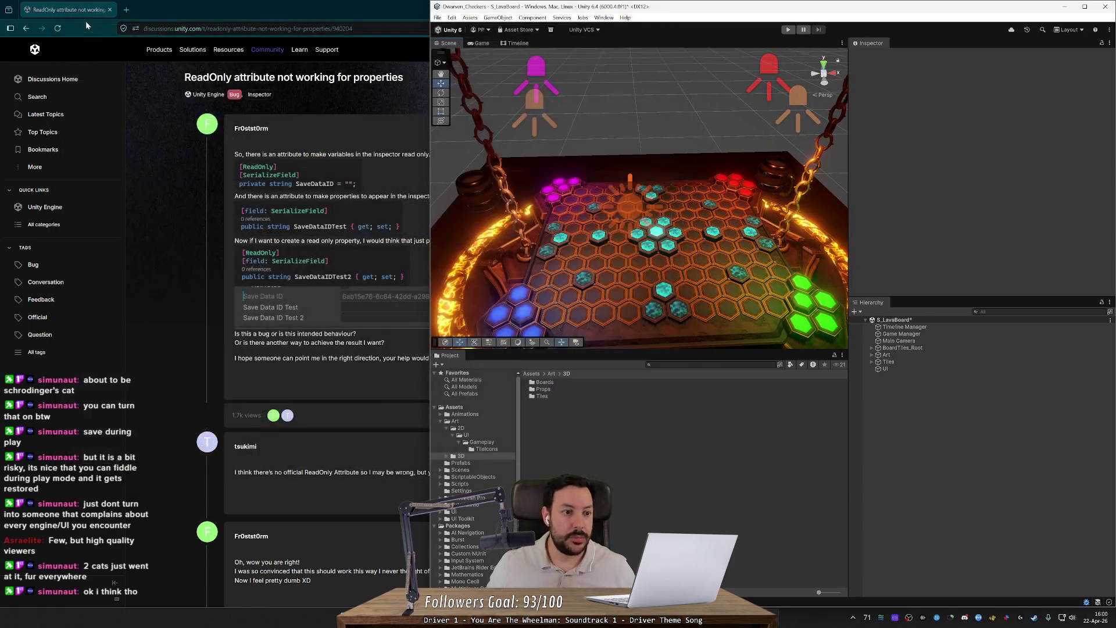
key("alt+Tab")
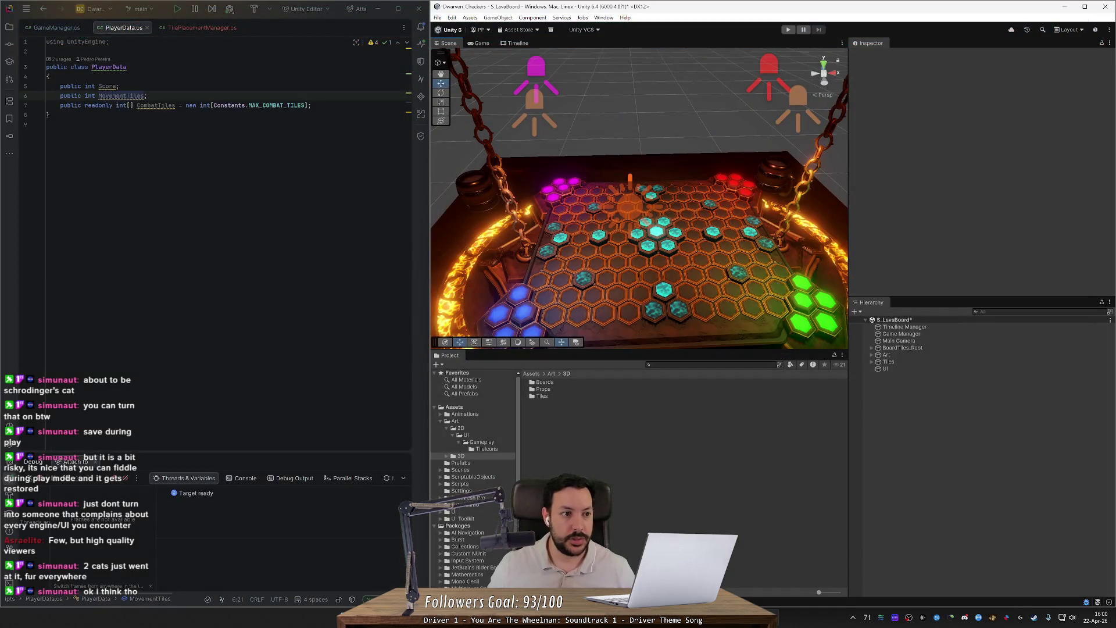
left_click(47, 124)
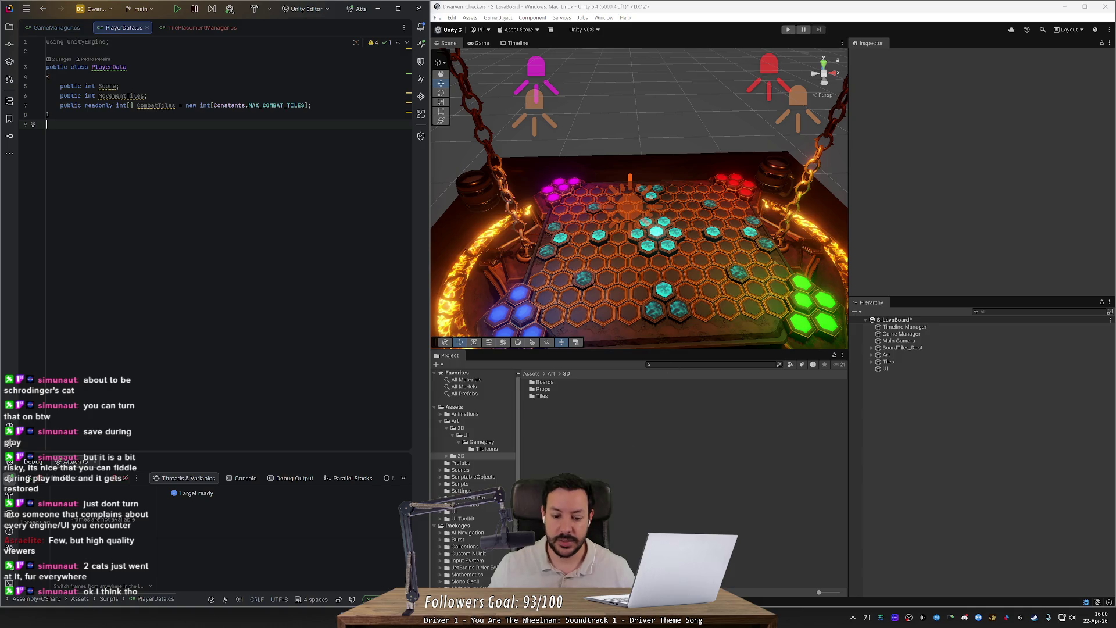
mouse_move(656, 349)
left_mouse_down()
mouse_move(642, 499)
mouse_move(634, 324)
mouse_move(688, 375)
left_mouse_up()
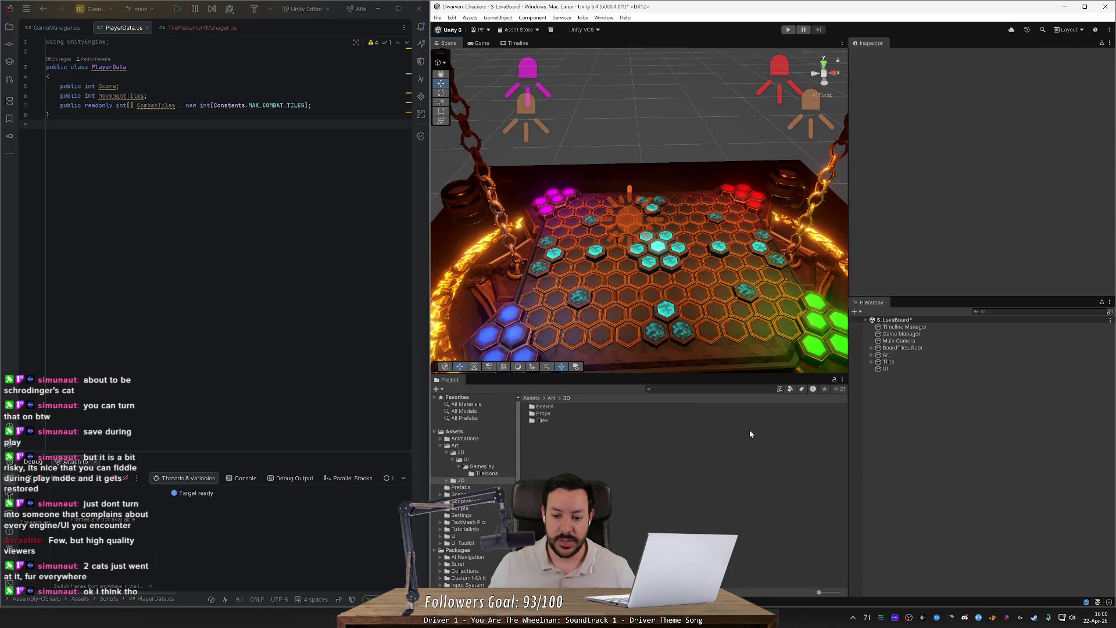
- Reopen In-game UI.png briefly, close it, and maximize the Unity editor
key("super+e")
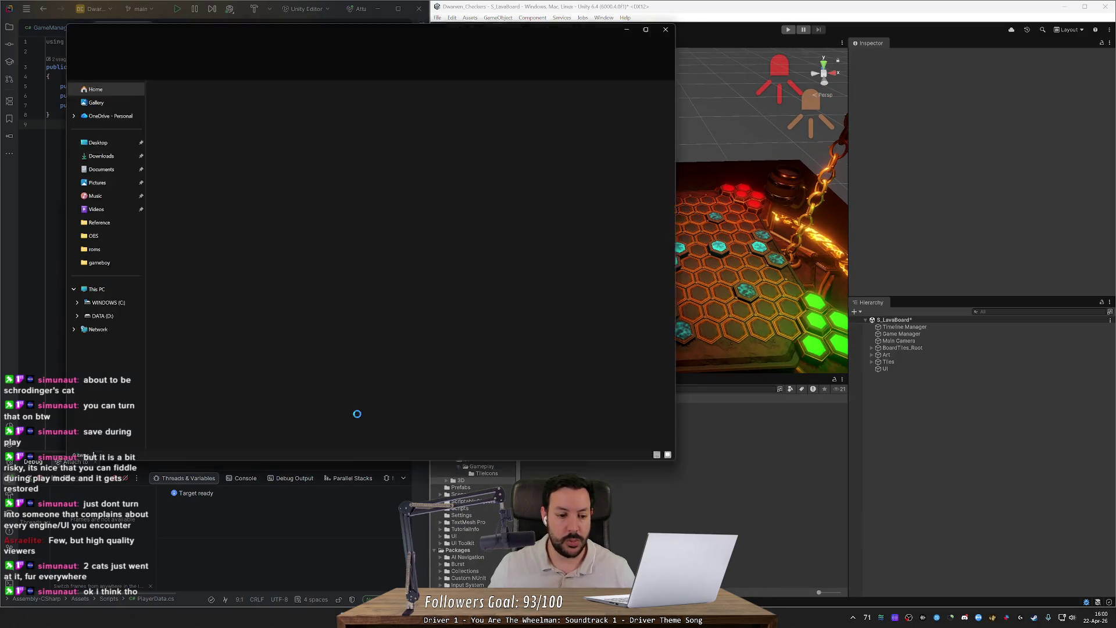
double_click(250, 228)
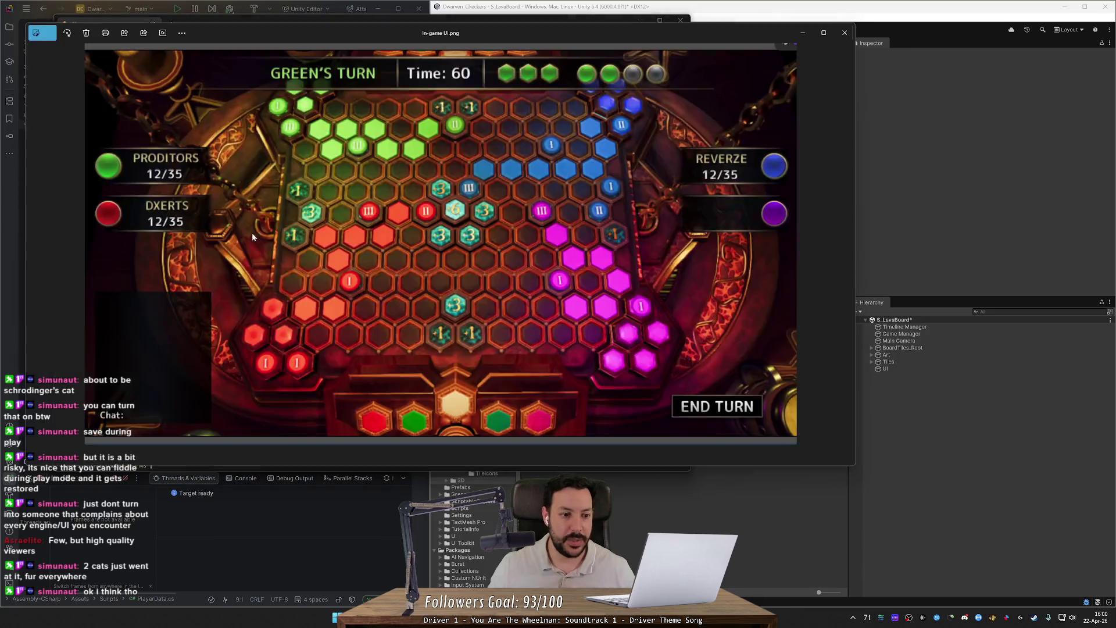
scroll(260, 199, "up", 3)
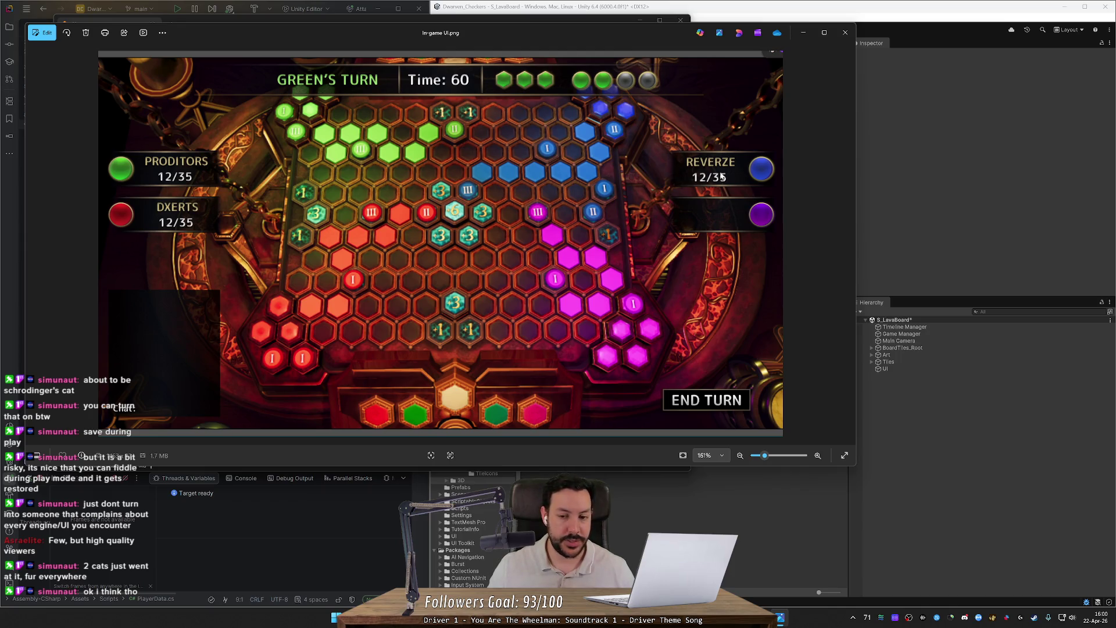
scroll(702, 214, "down", 2)
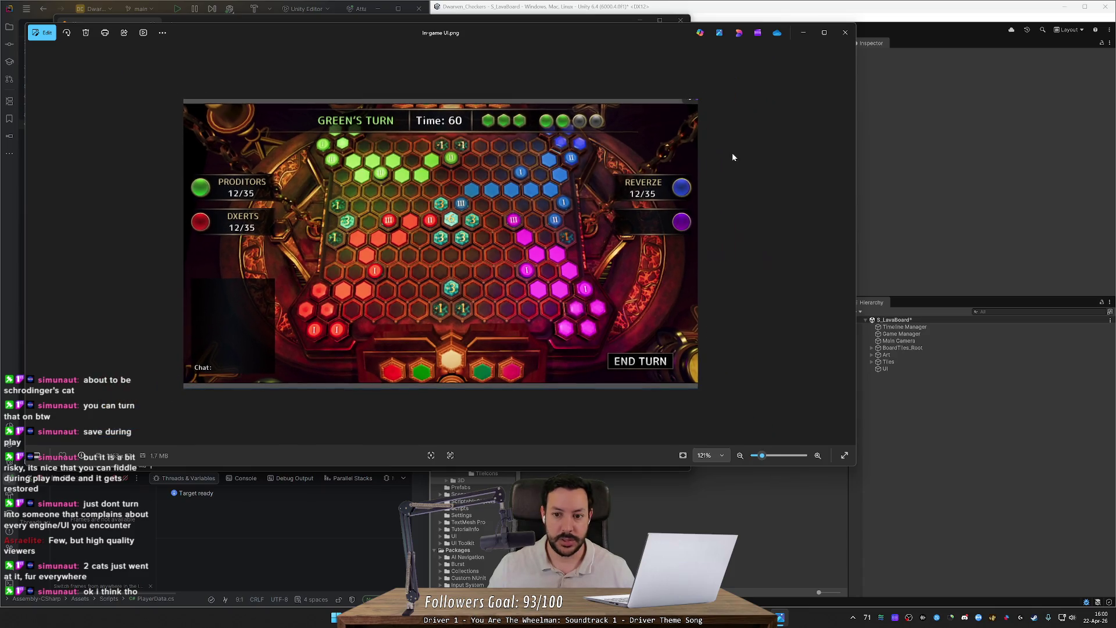
left_click(844, 34)
left_click(635, 363)
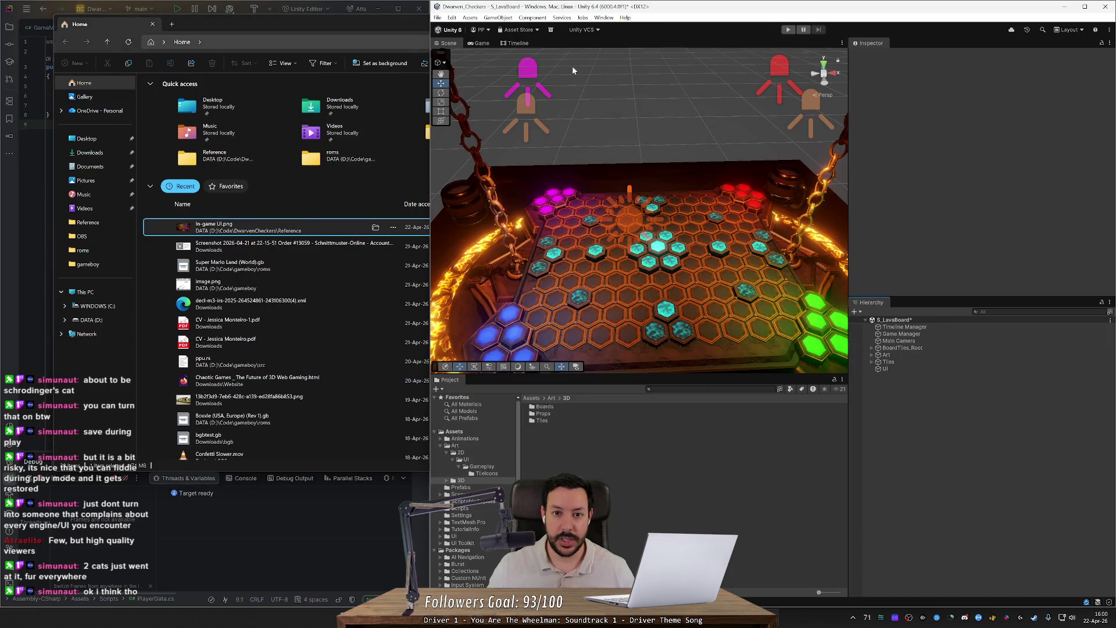
double_click(603, 9)
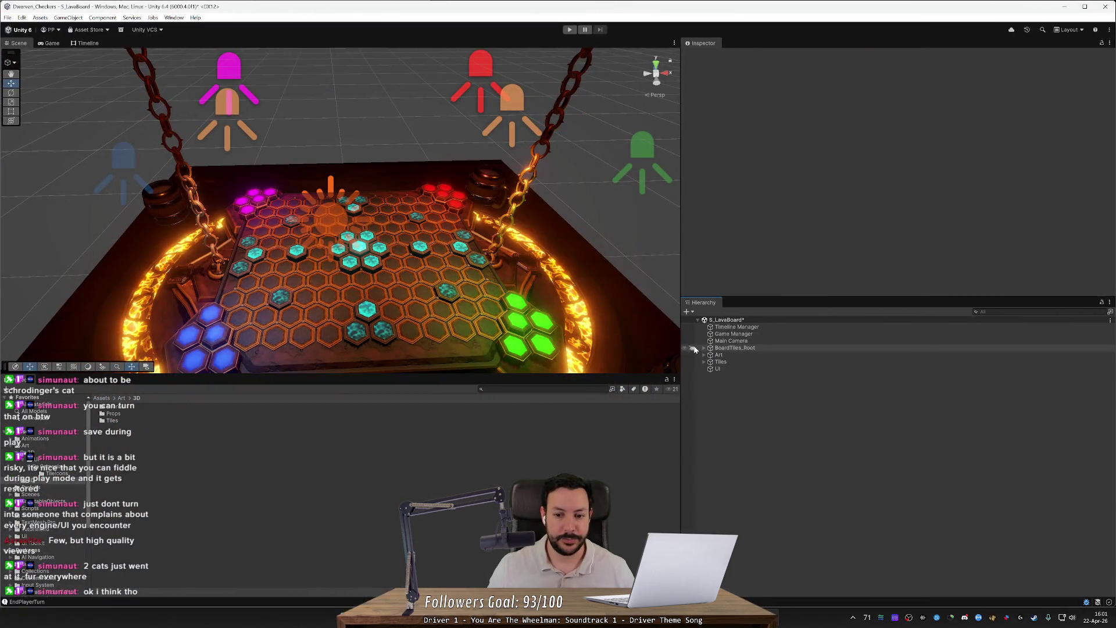
- Widen the project area, collapse the Art folder, and show the Assets/UI folder contents
left_click_drag(681, 349, 808, 365)
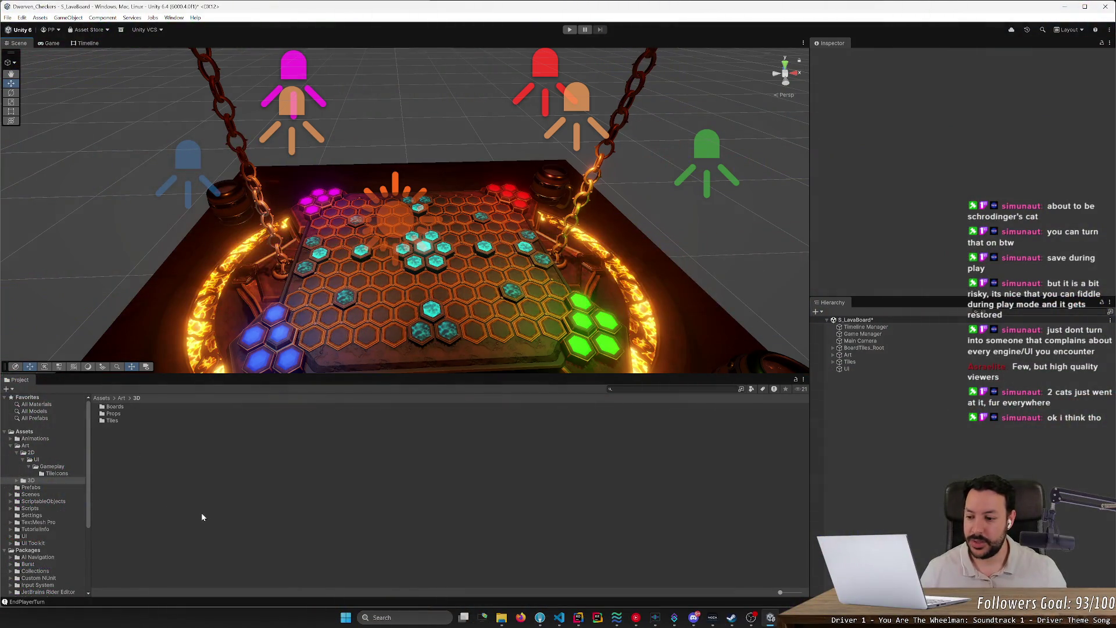
left_click(11, 445)
left_click(11, 501)
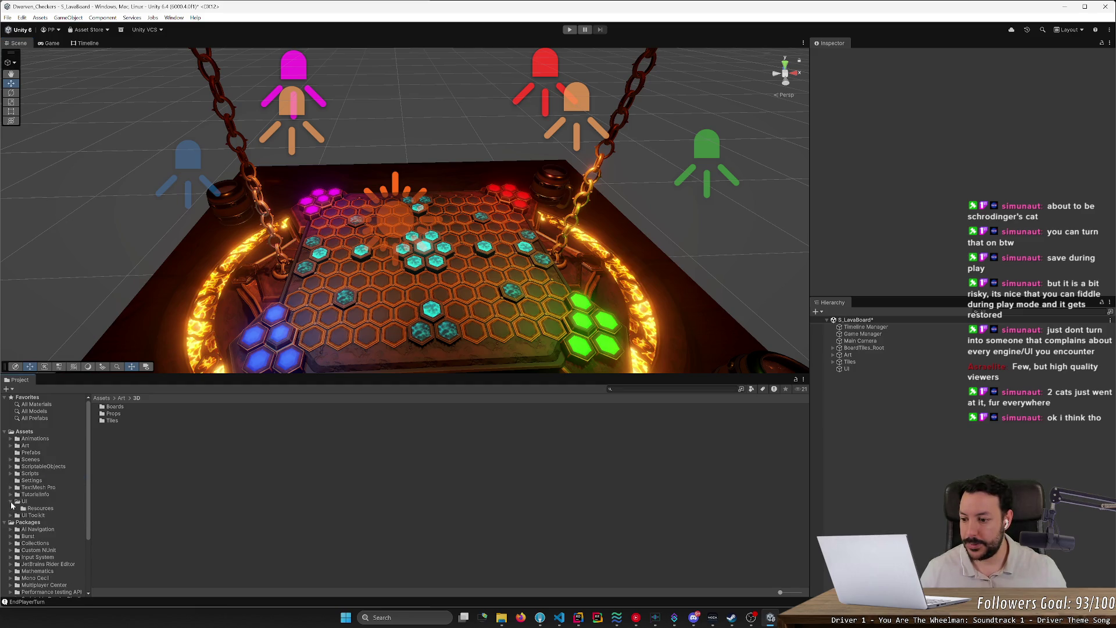
left_click(26, 508)
left_click(40, 501)
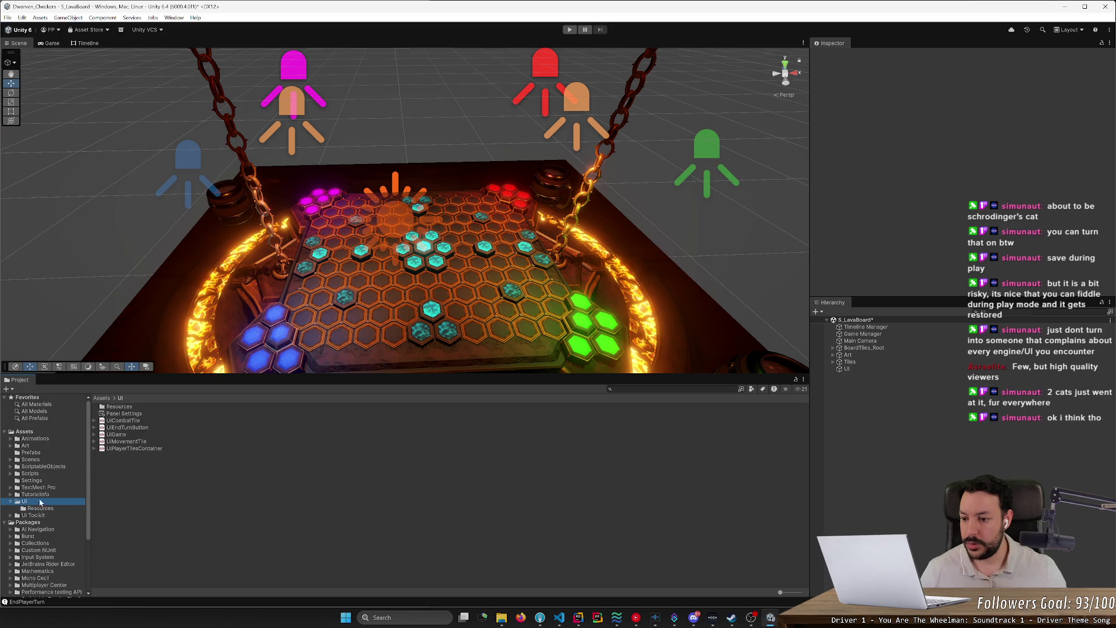
left_click(146, 487)
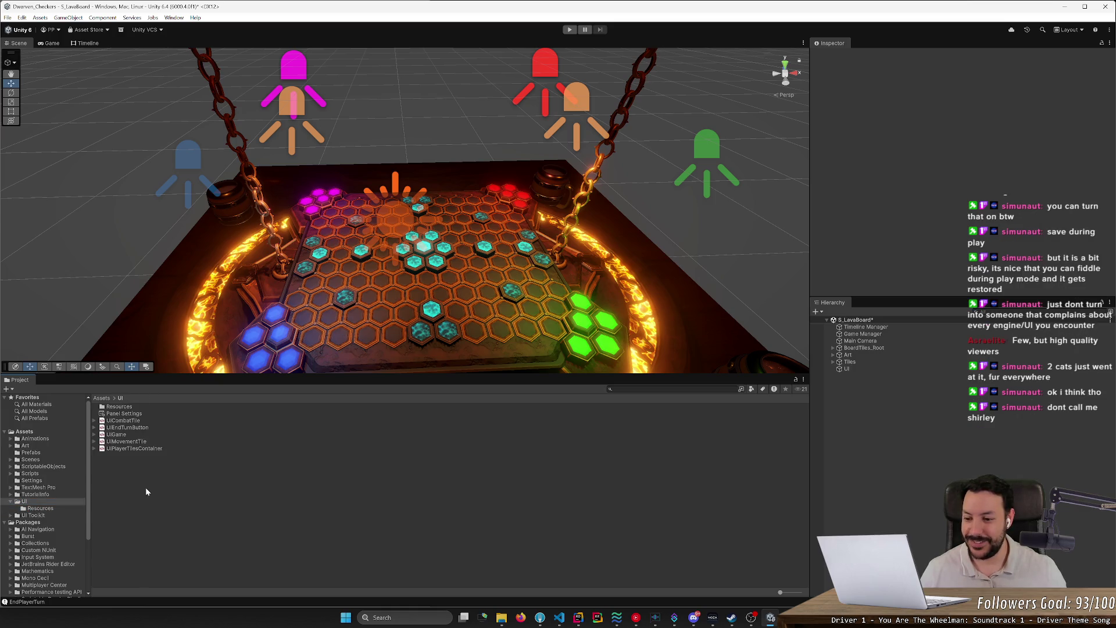
- Create a UI Toolkit UI Document in Assets/UI named UIPlayerScore
right_click(120, 463)
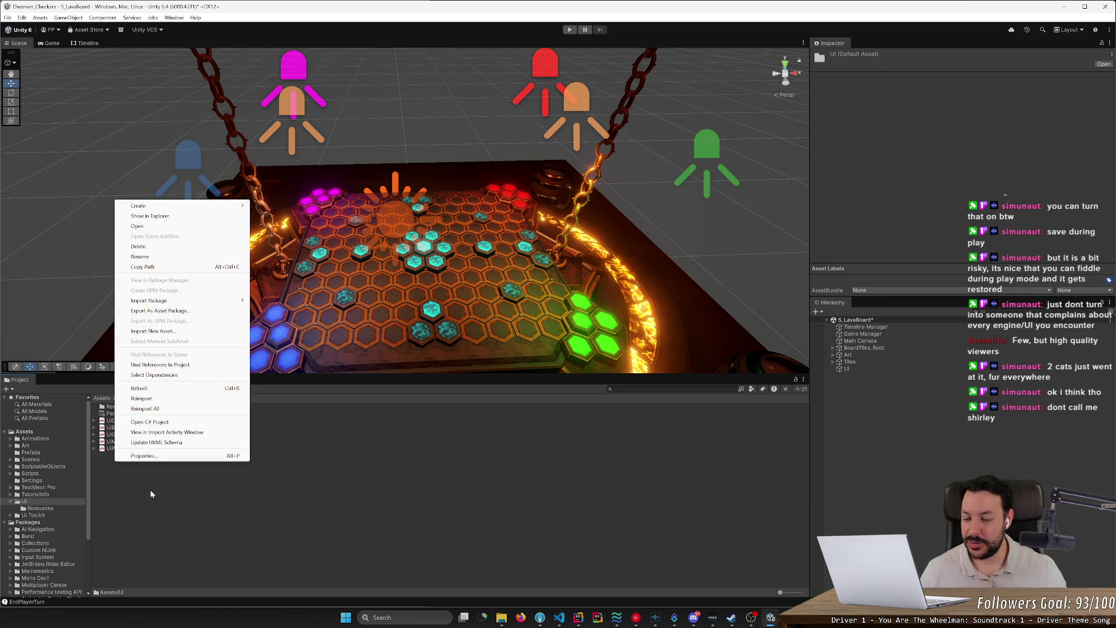
left_click(177, 477)
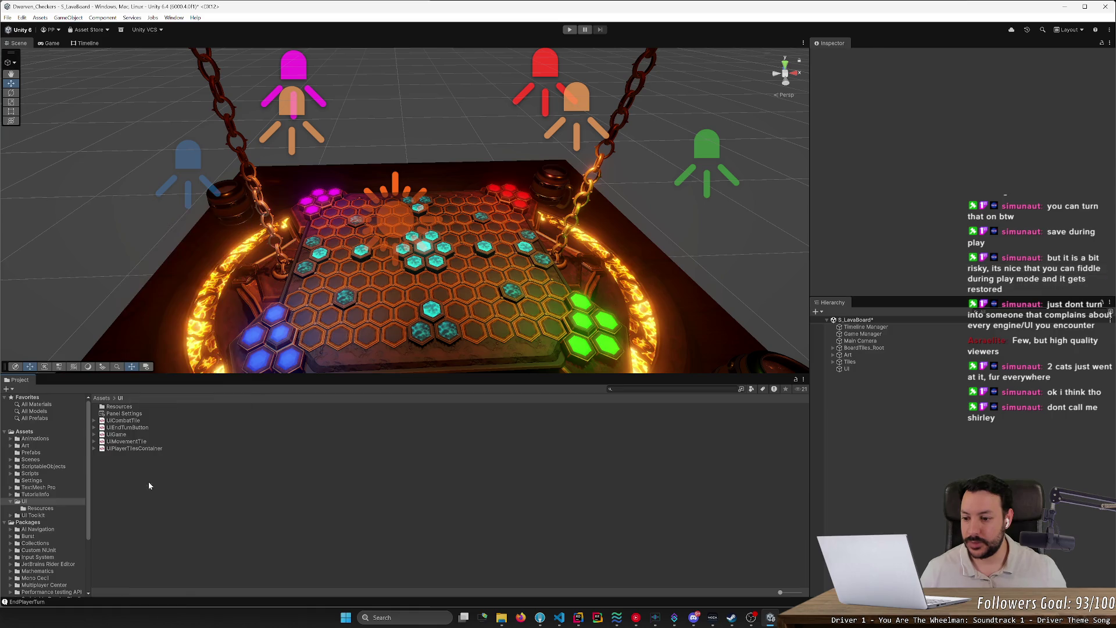
right_click(149, 461)
mouse_move(192, 205)
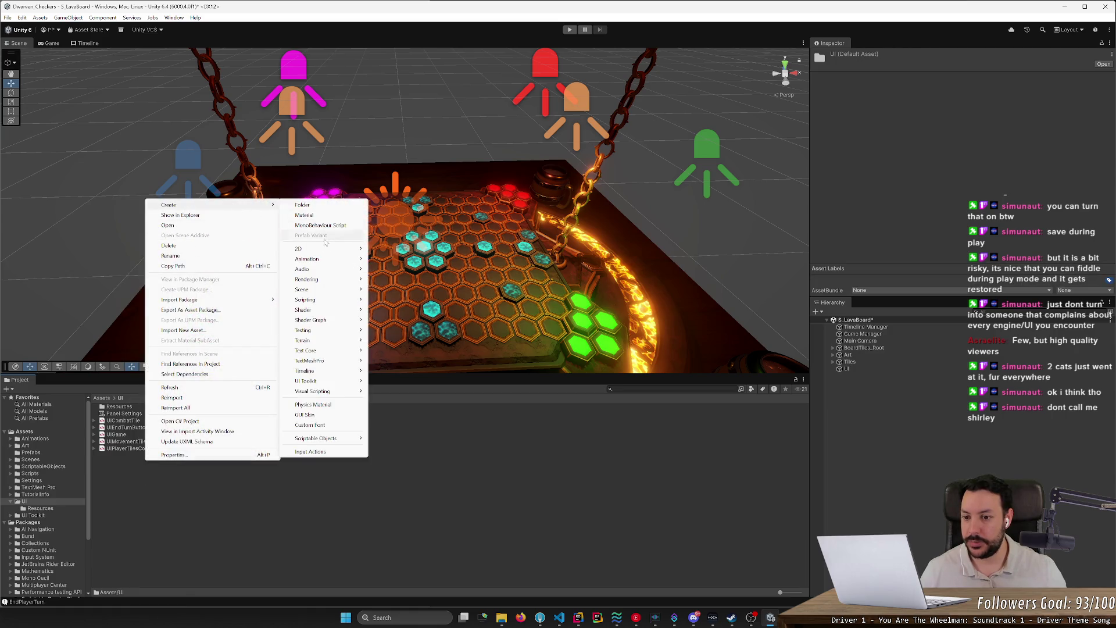
mouse_move(334, 382)
left_click(390, 382)
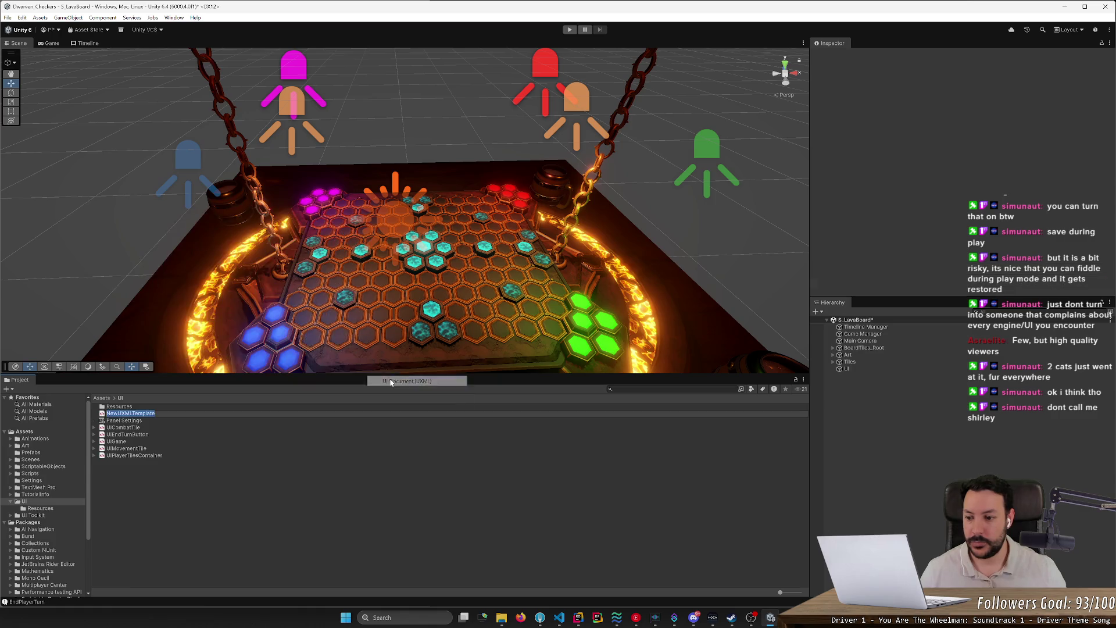
type("UIPlayerScore")
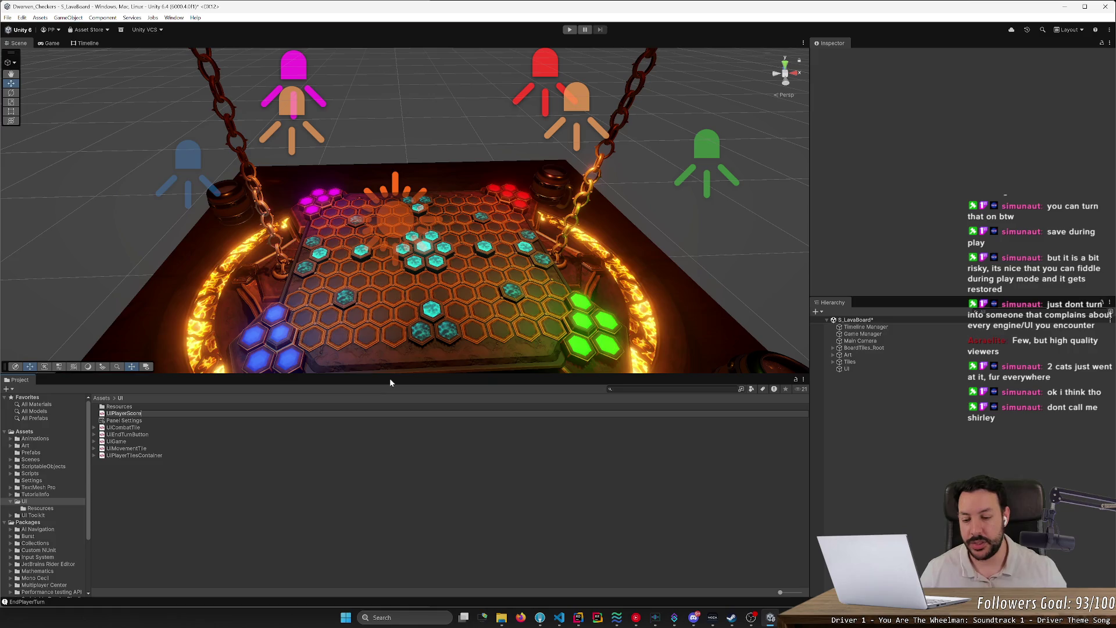
key("Return")
left_click(485, 616)
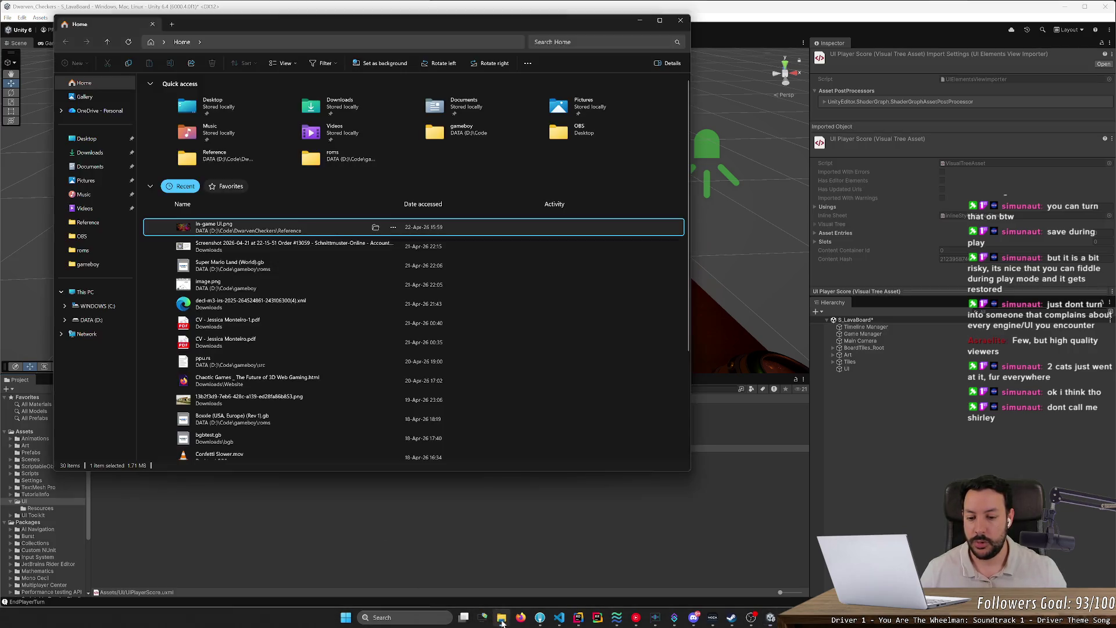
- Zoom into In-game UI.png, close Photos and File Explorer, and open UIPlayerScore.uxml in UI Builder
double_click(221, 225)
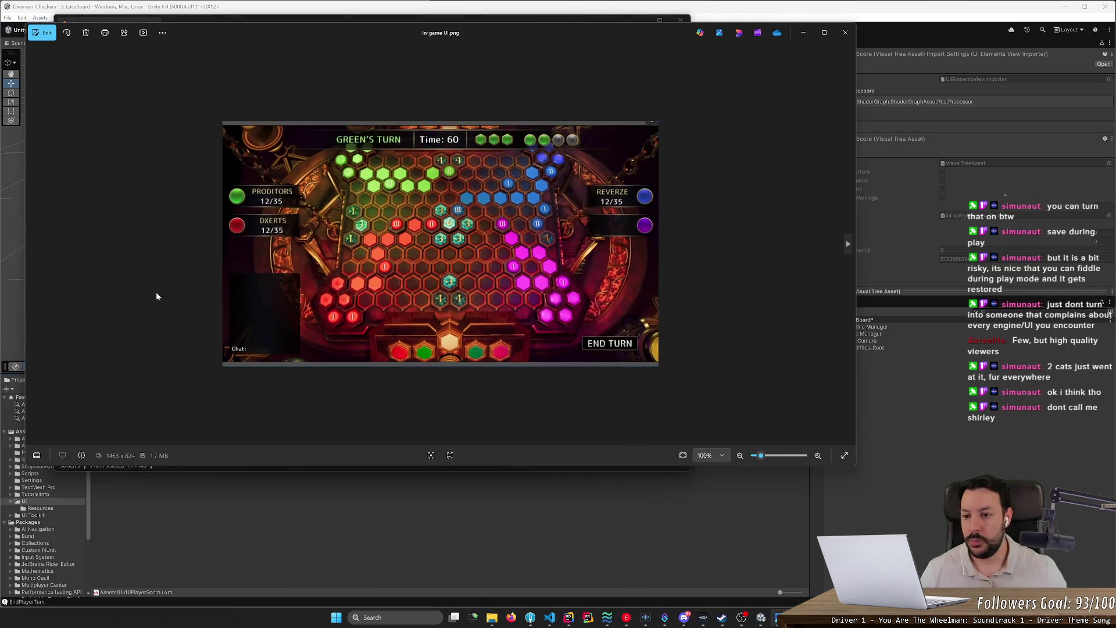
scroll(407, 262, "up", 4)
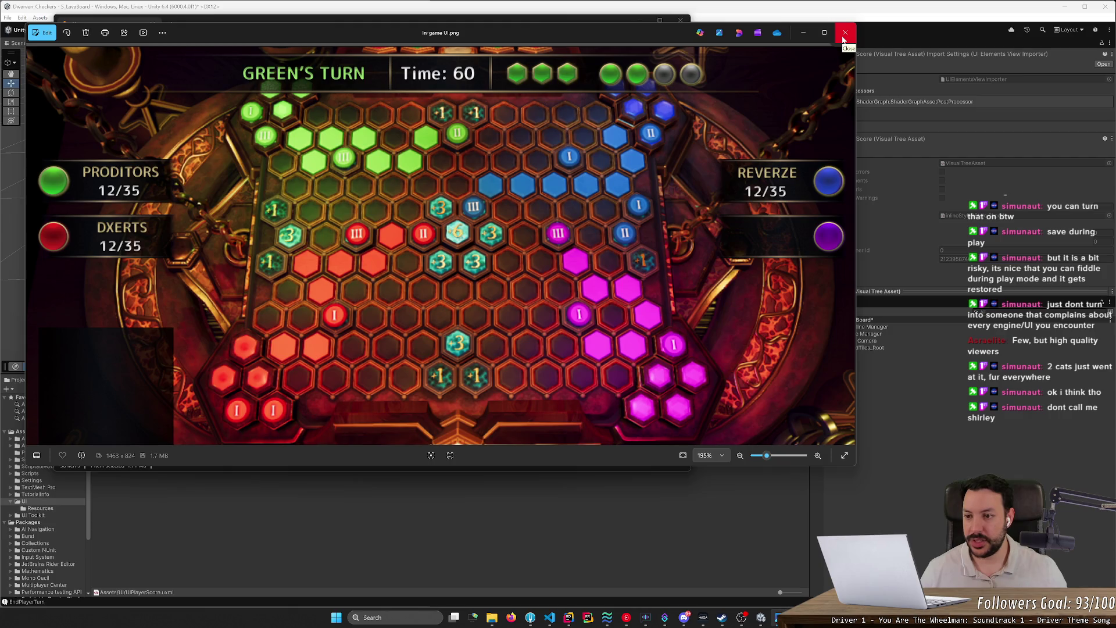
left_click(844, 34)
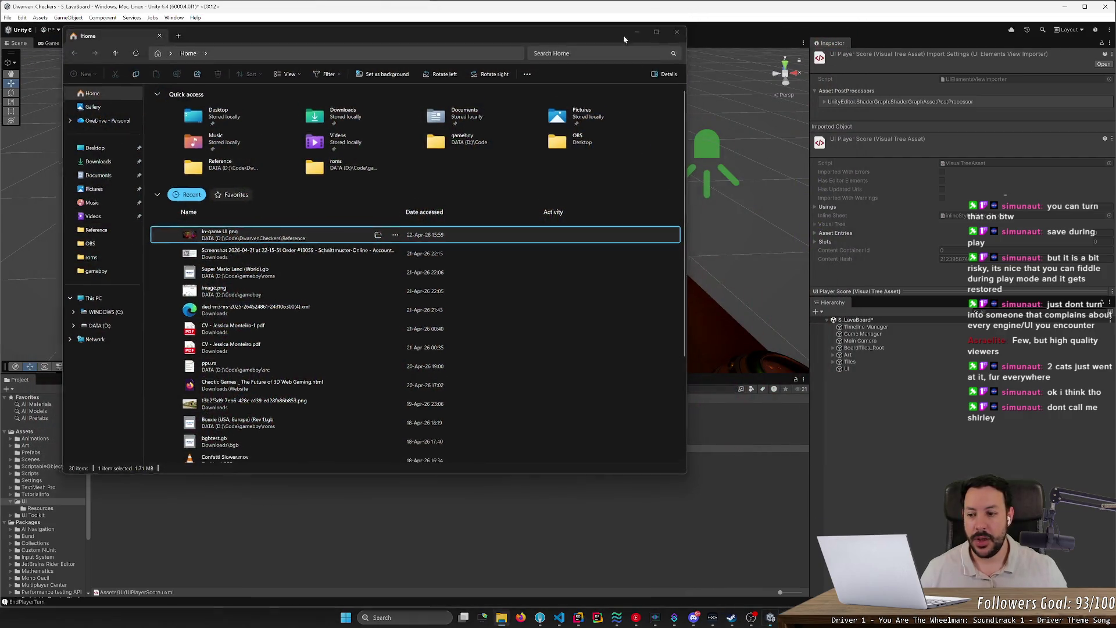
left_click(639, 21)
double_click(118, 450)
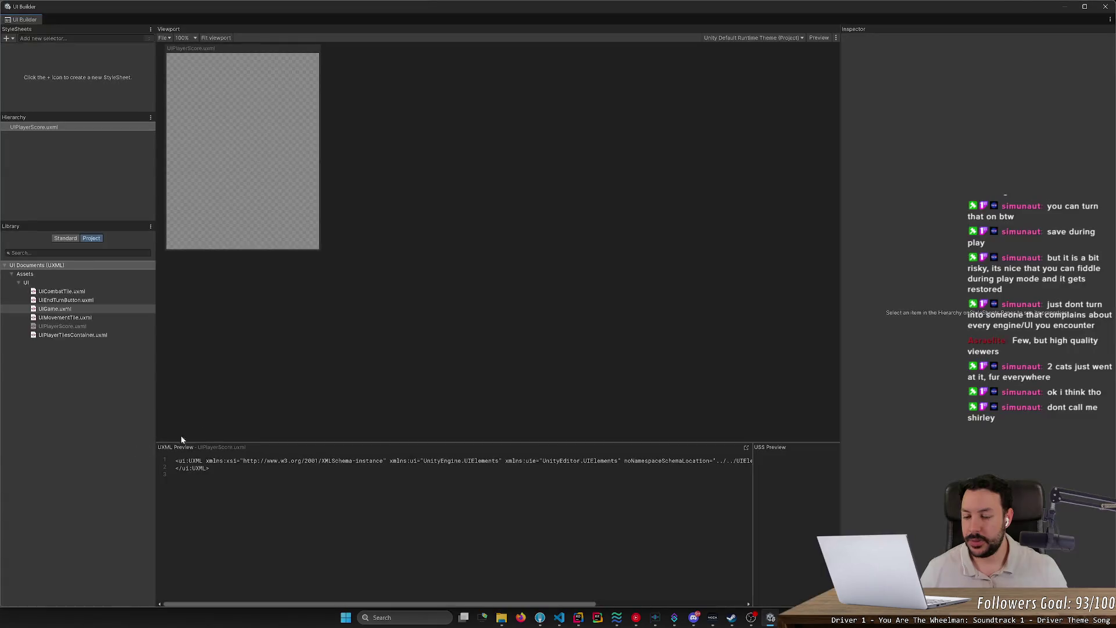
- Shrink the UIPlayerScore canvas to a short strip, show the Standard library, and float UI Builder
mouse_move(315, 249)
left_mouse_down()
mouse_move(335, 132)
mouse_move(440, 108)
left_mouse_up()
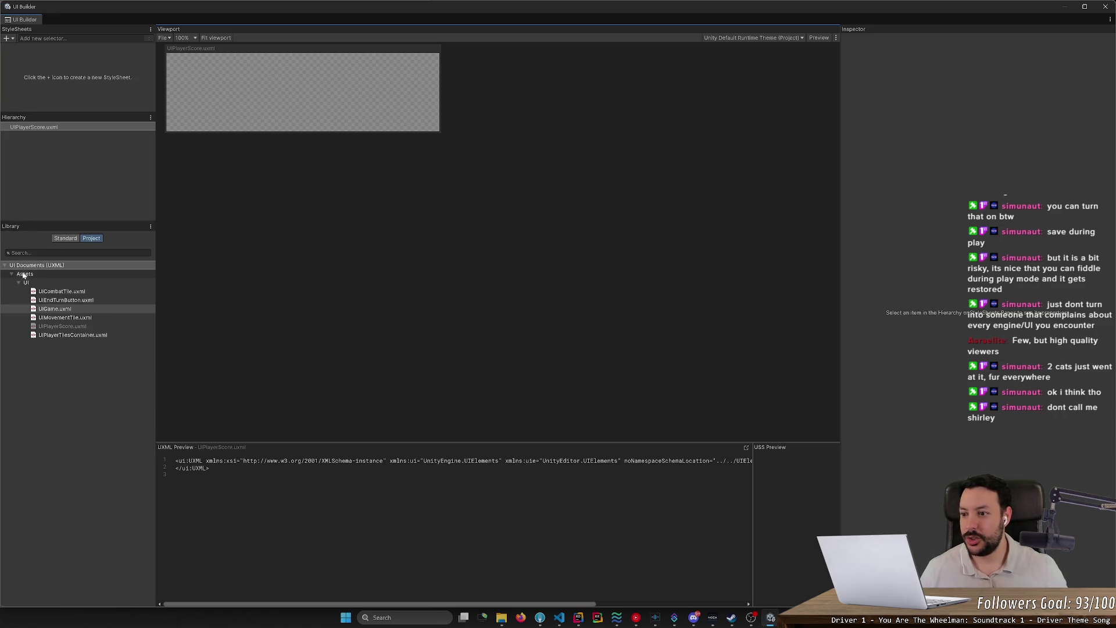
left_click(66, 239)
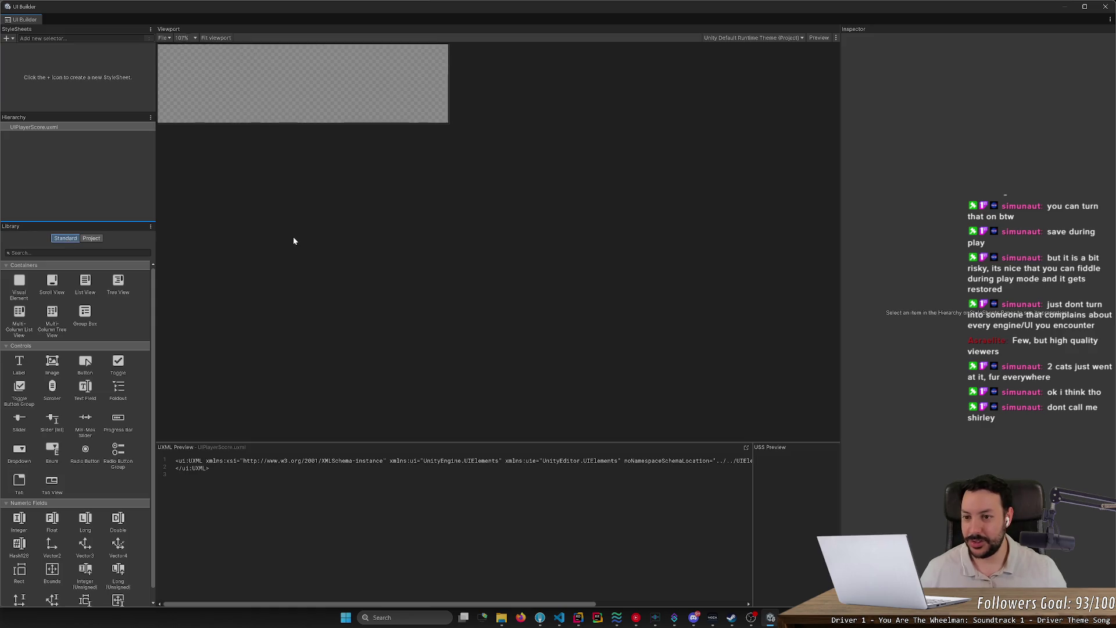
scroll(320, 266, "down", 2)
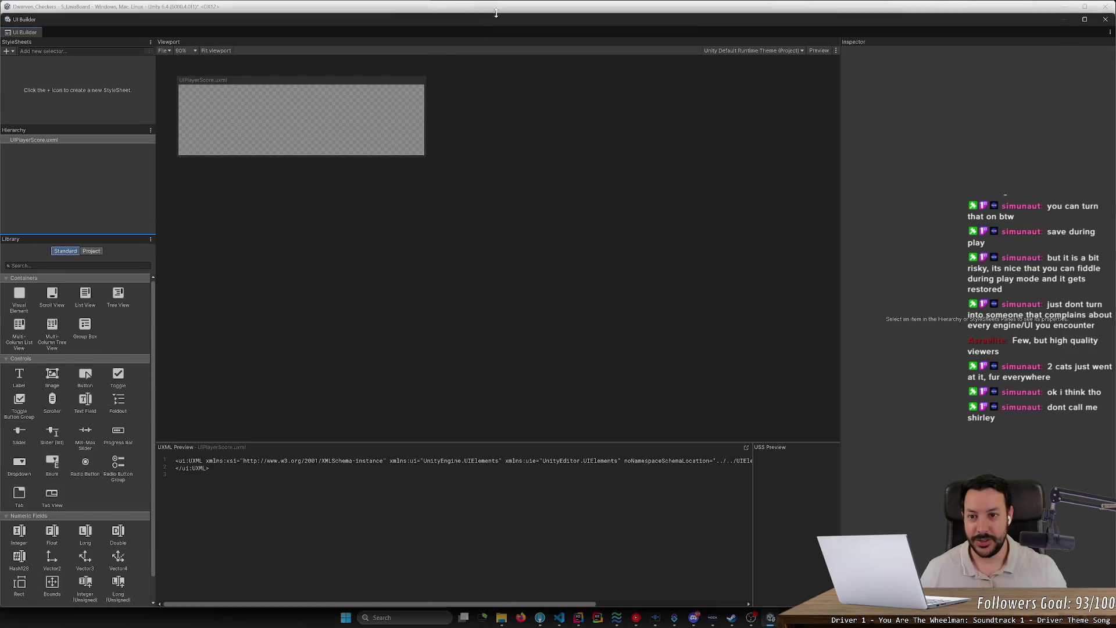
mouse_move(487, 8)
left_mouse_down()
mouse_move(620, 45)
mouse_move(796, 40)
mouse_move(891, 19)
mouse_move(1113, 52)
mouse_move(1115, 308)
left_mouse_up()
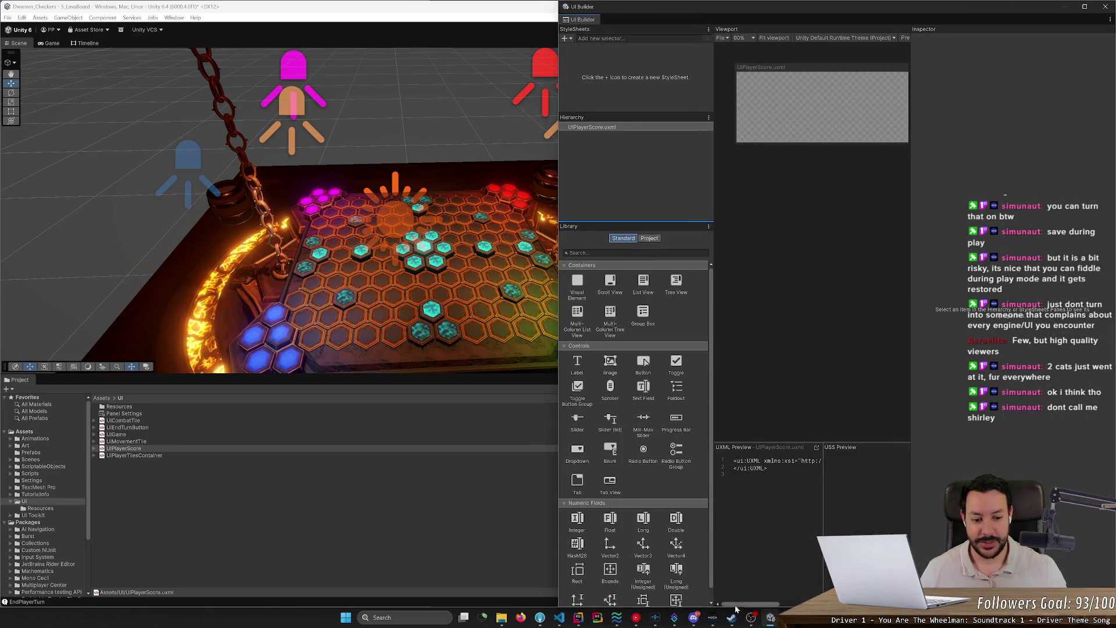
- Open In-game UI.png from File Explorer and snap it to the left half of the screen
left_click(501, 617)
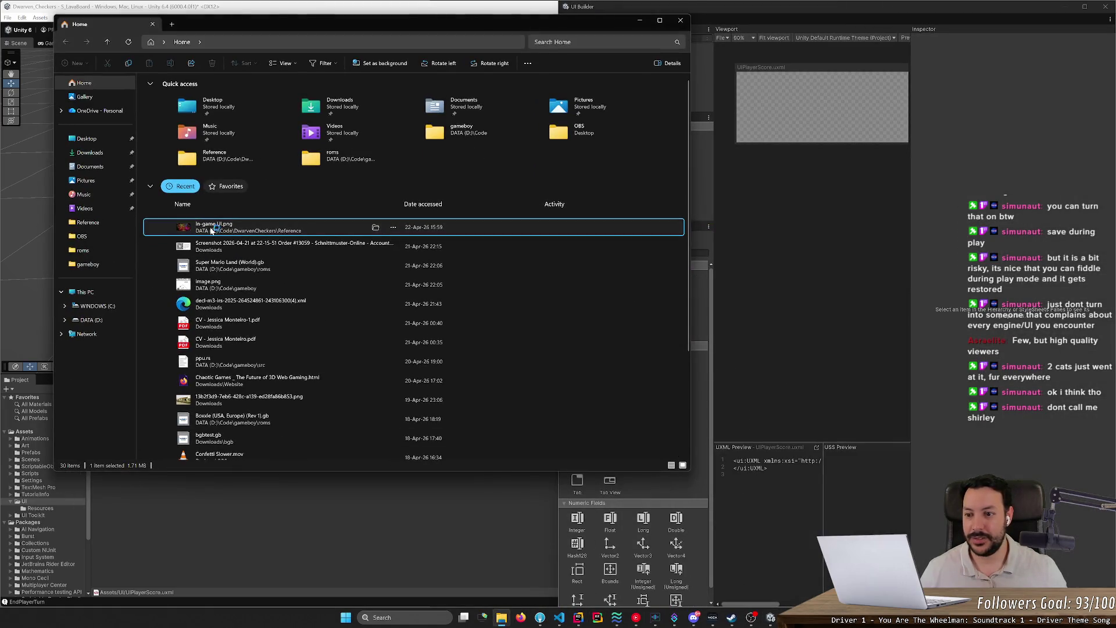
double_click(214, 227)
left_click(642, 23)
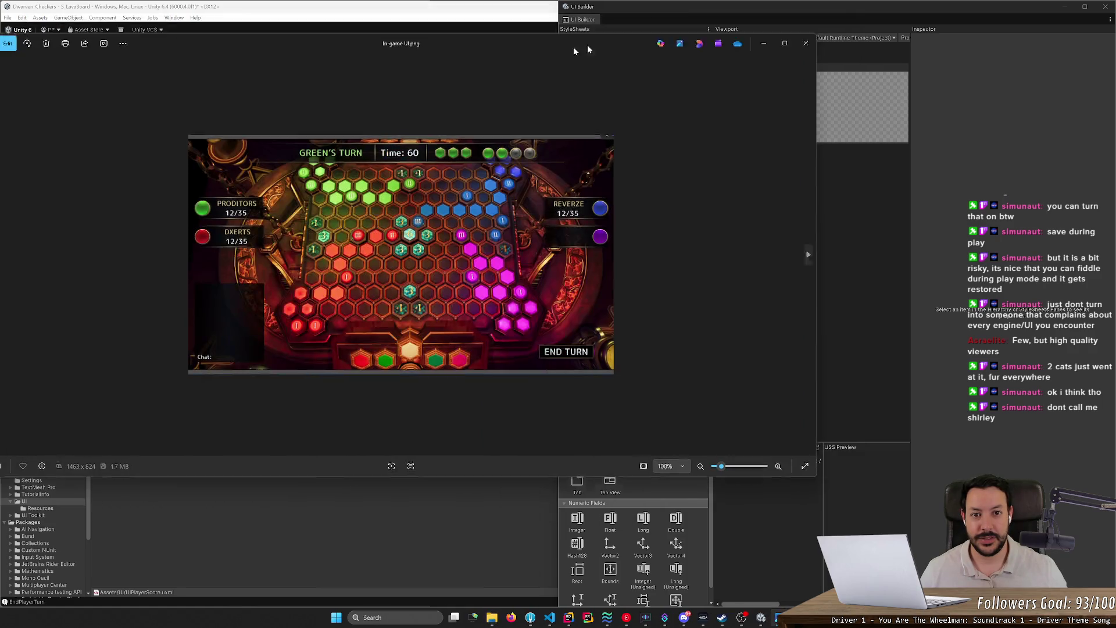
left_click_drag(578, 45, 12, 125)
left_click(347, 269)
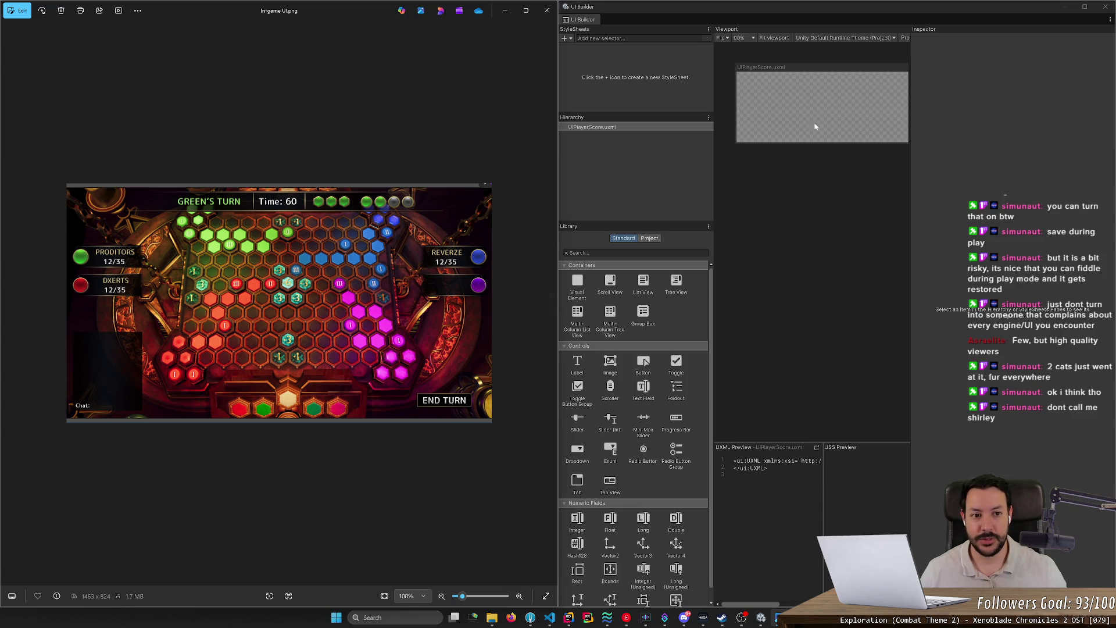
scroll(837, 180, "up", 1)
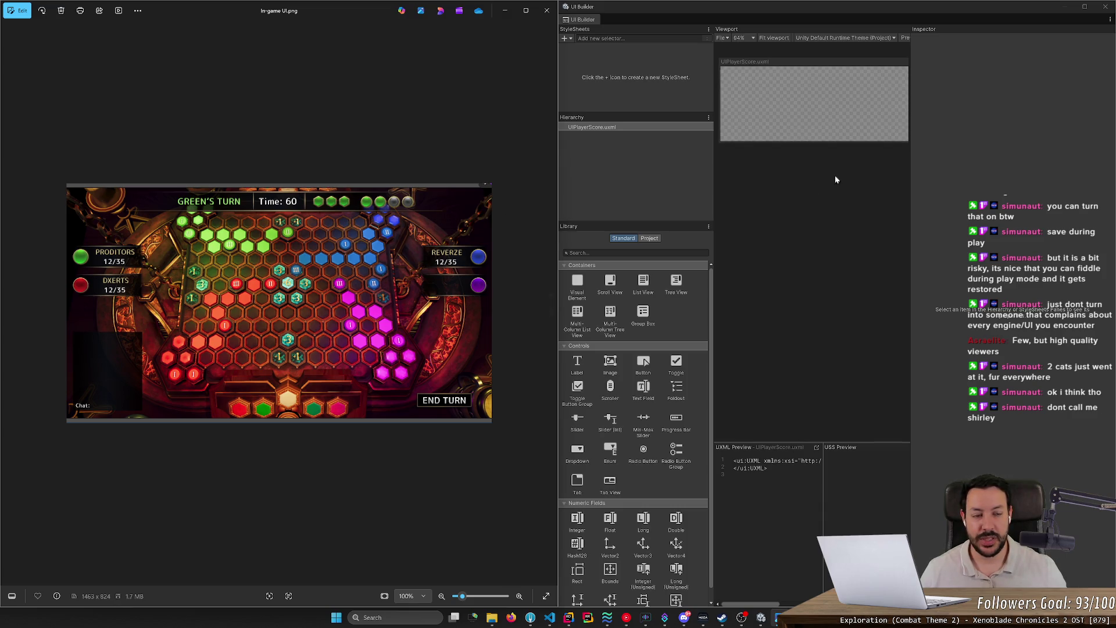
scroll(835, 175, "down", 2)
- Narrow the UIPlayerScore canvas width to match the mockup's score panel
left_click(842, 75)
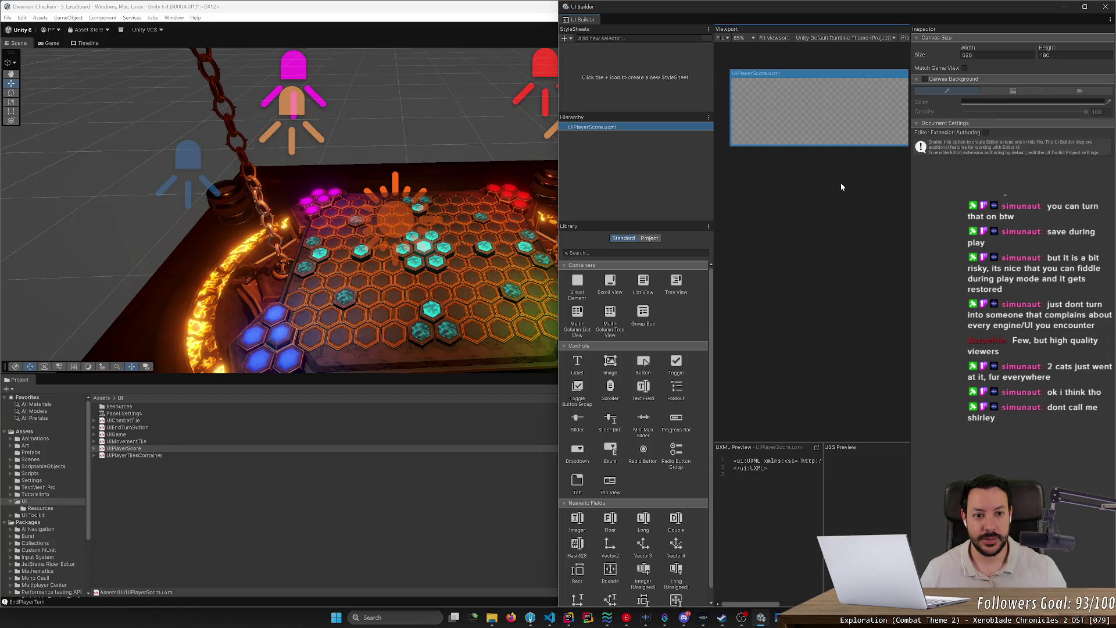
left_click_drag(911, 190, 973, 190)
left_click(887, 184)
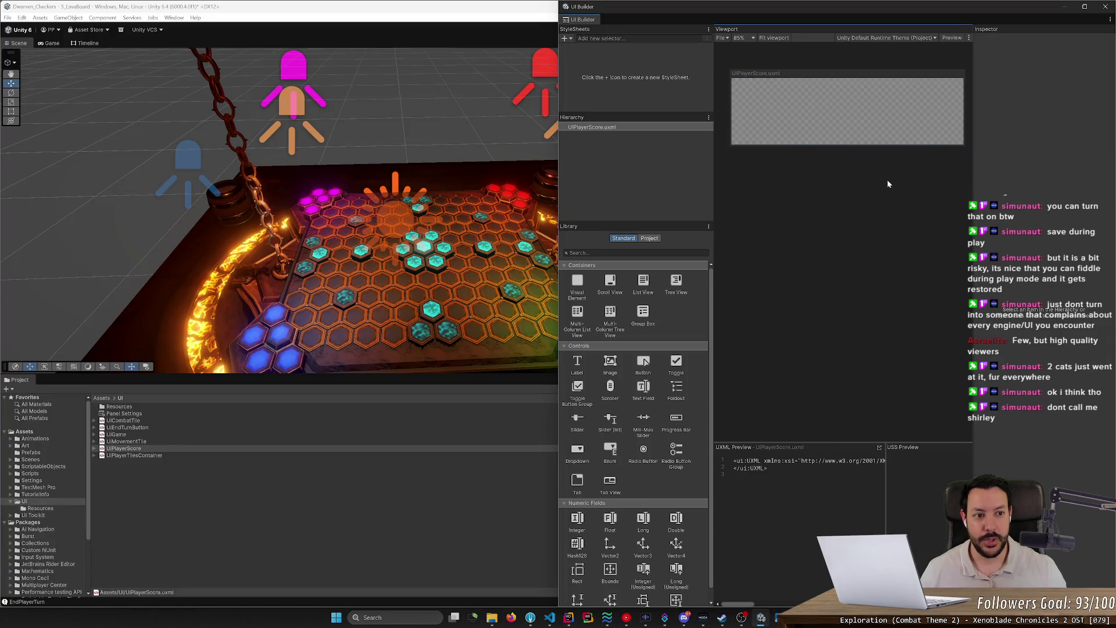
left_click_drag(965, 112, 885, 112)
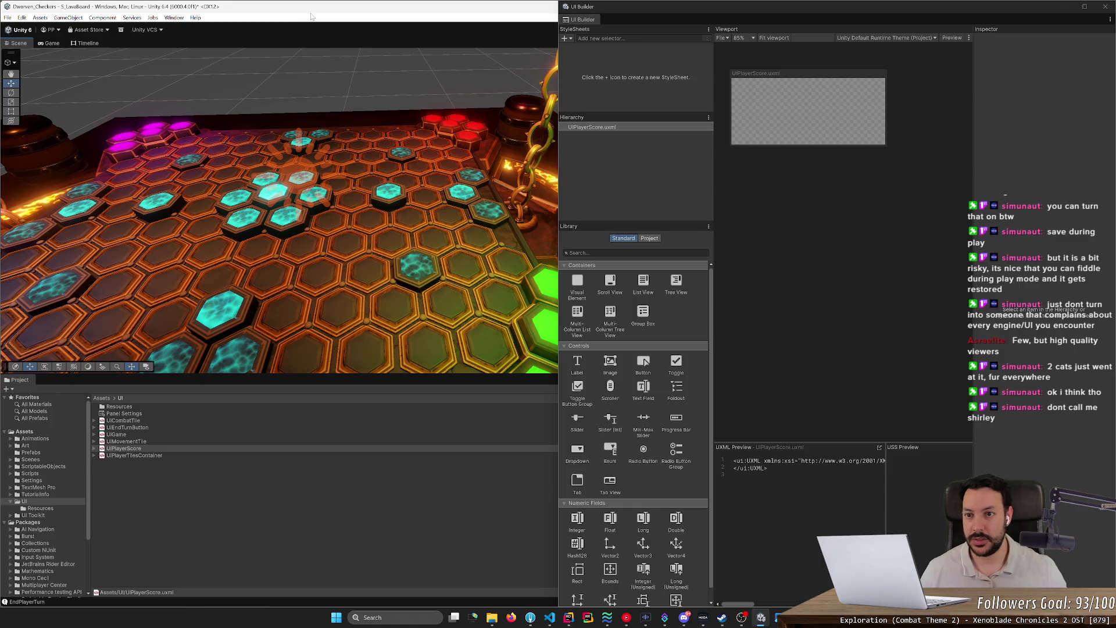
key("alt+Tab")
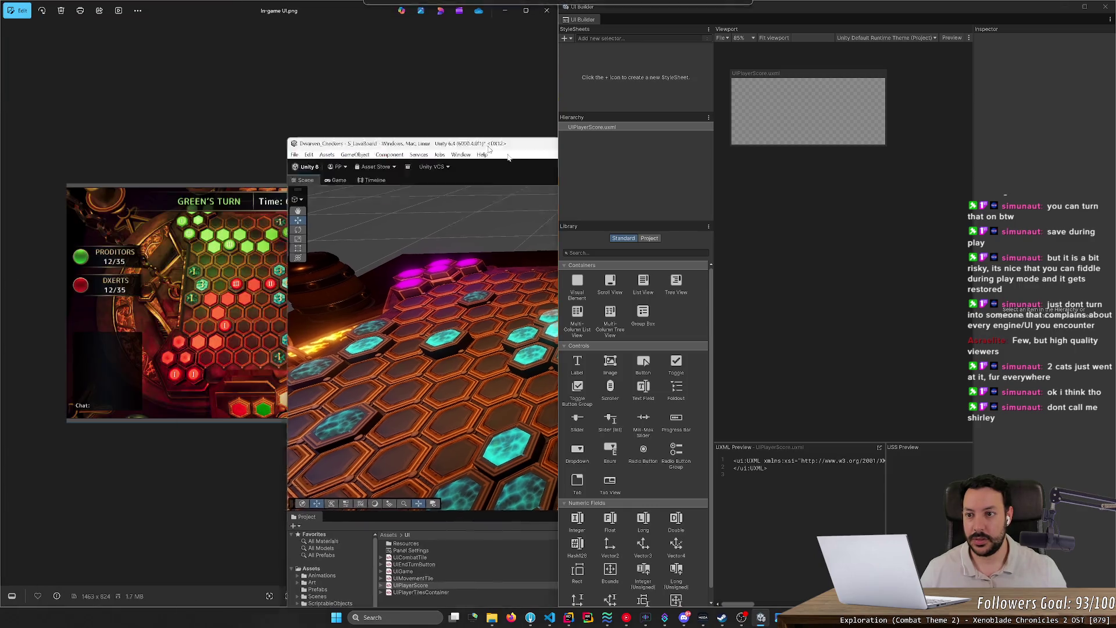
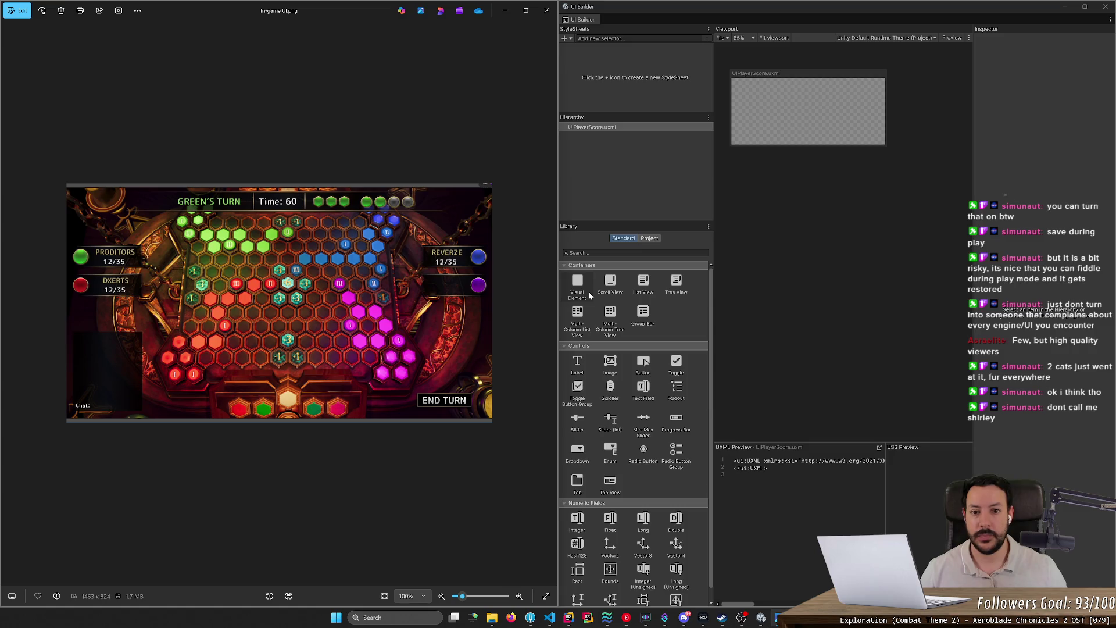
- Add a plain visual element named Background to the UIPlayerScore layout
left_click(610, 127)
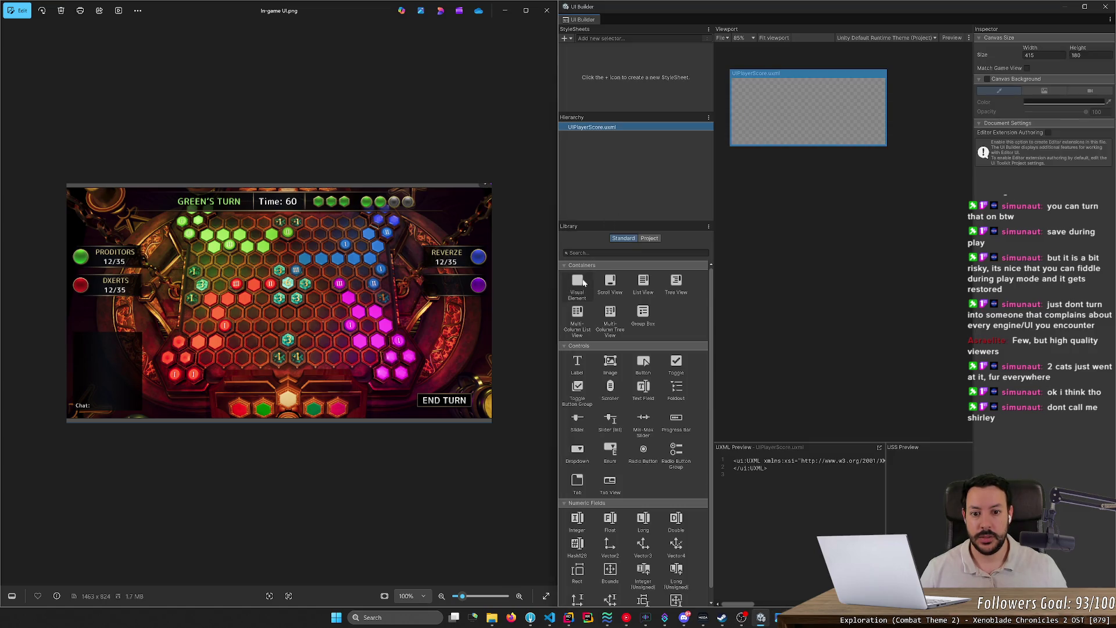
left_click(602, 192)
left_click_drag(573, 287, 625, 139)
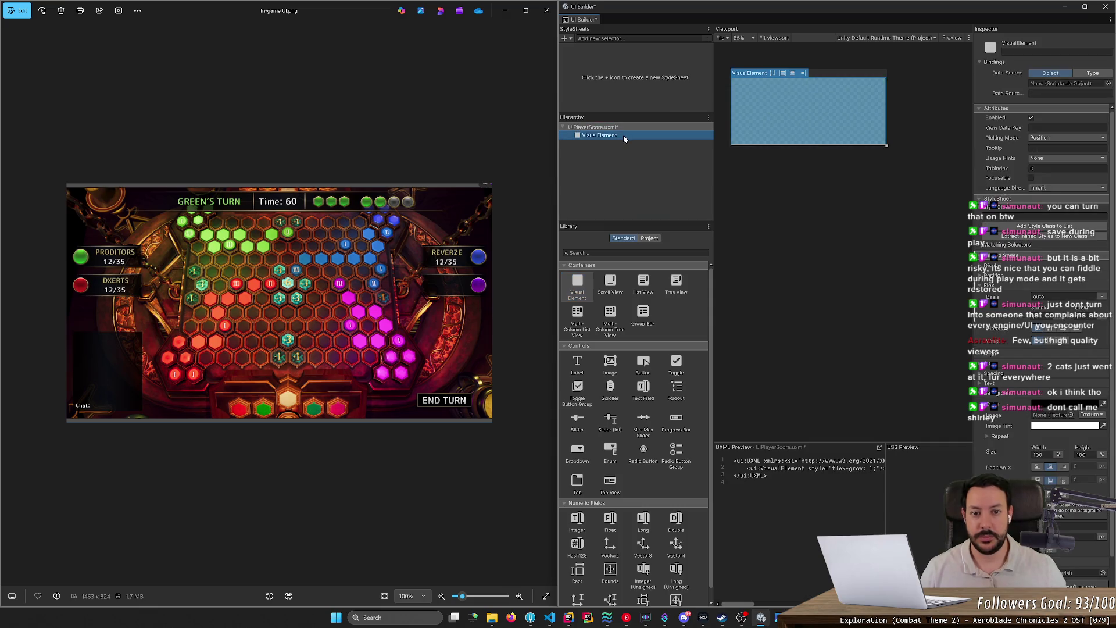
type("N")
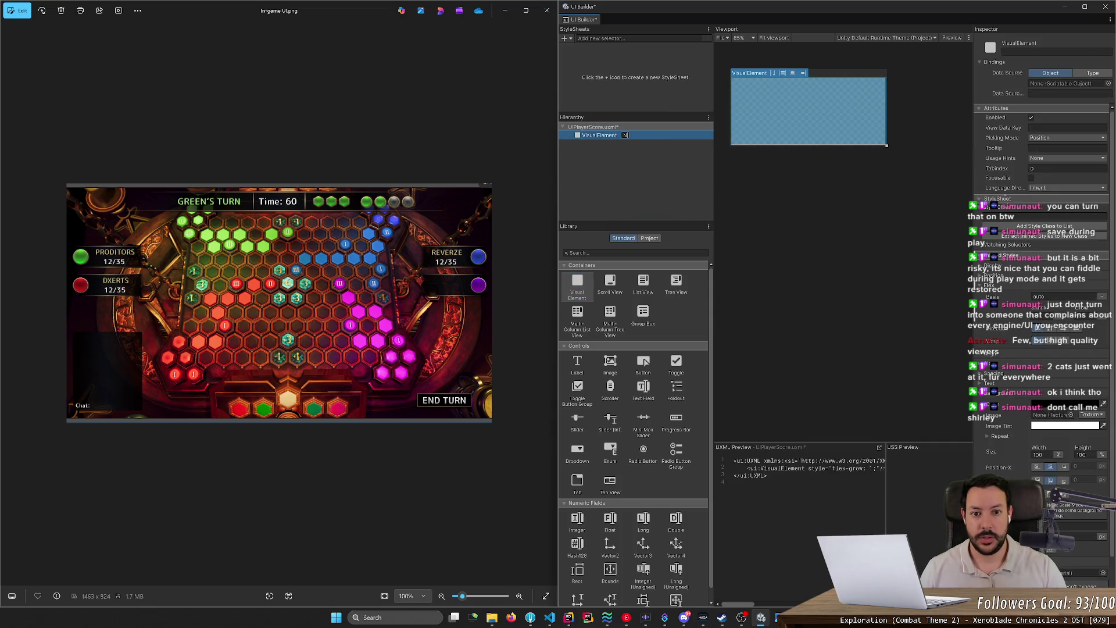
type("ackground")
key("Return")
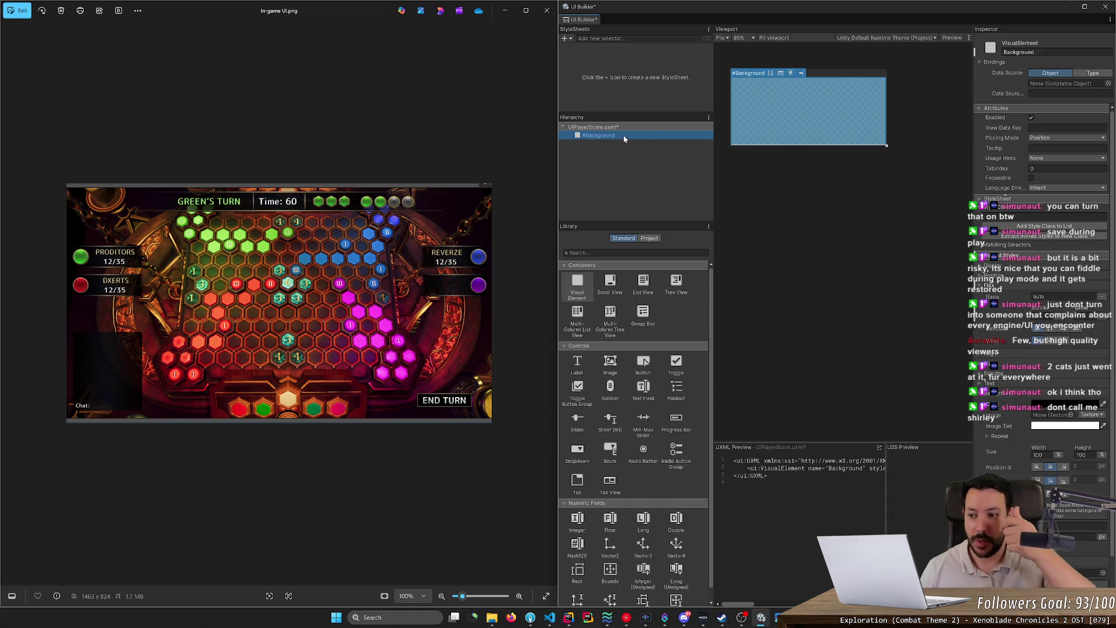
- Delete the Background element from the layout again
left_click(887, 282)
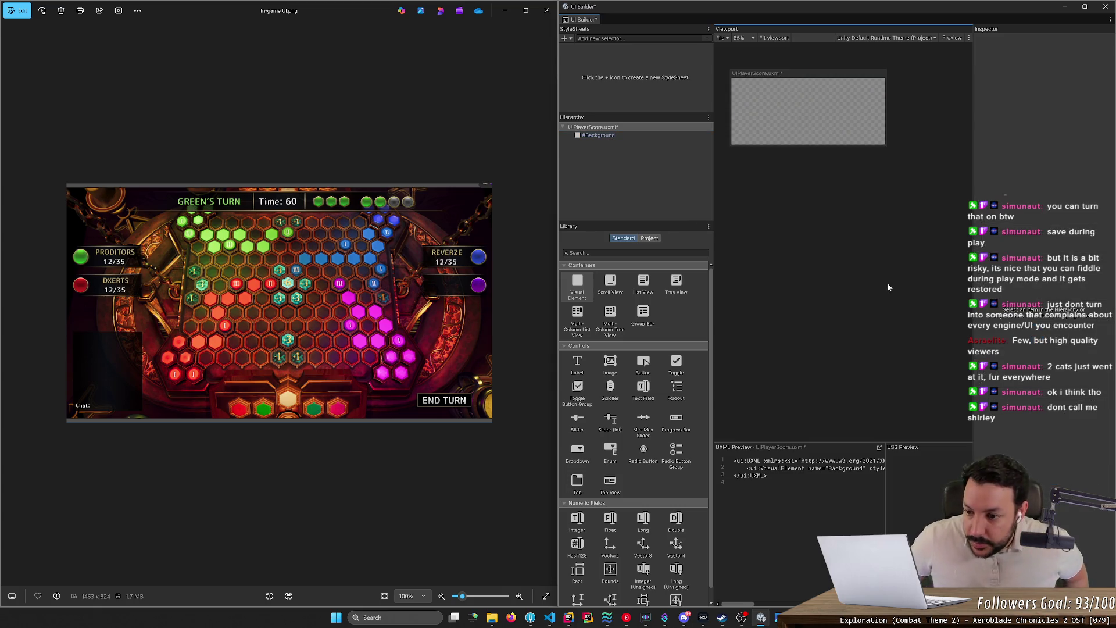
left_click(614, 136)
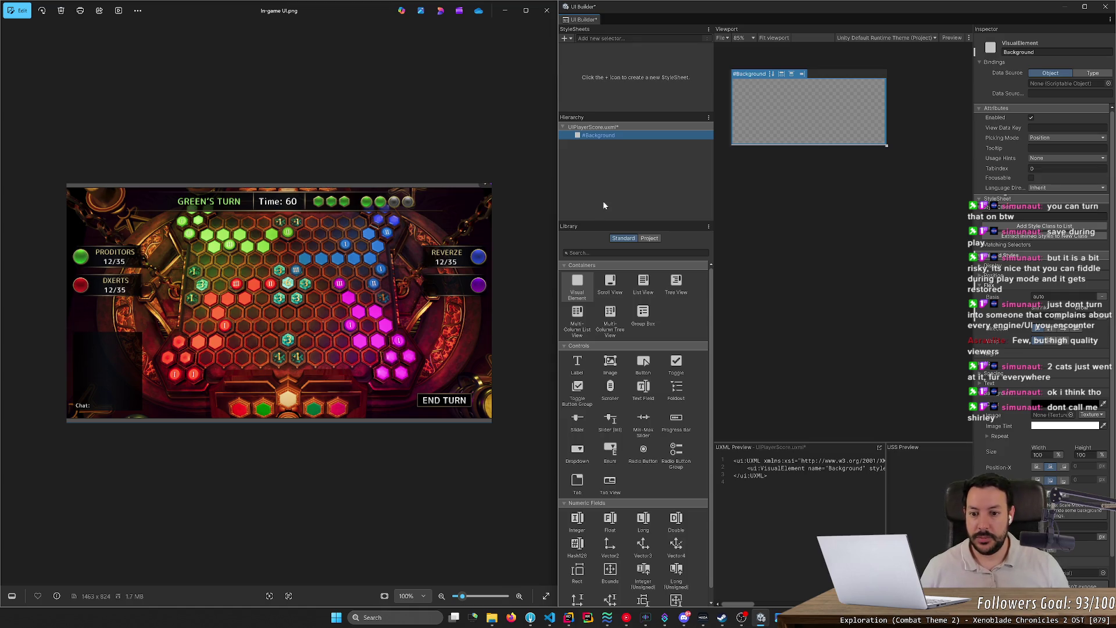
double_click(599, 134)
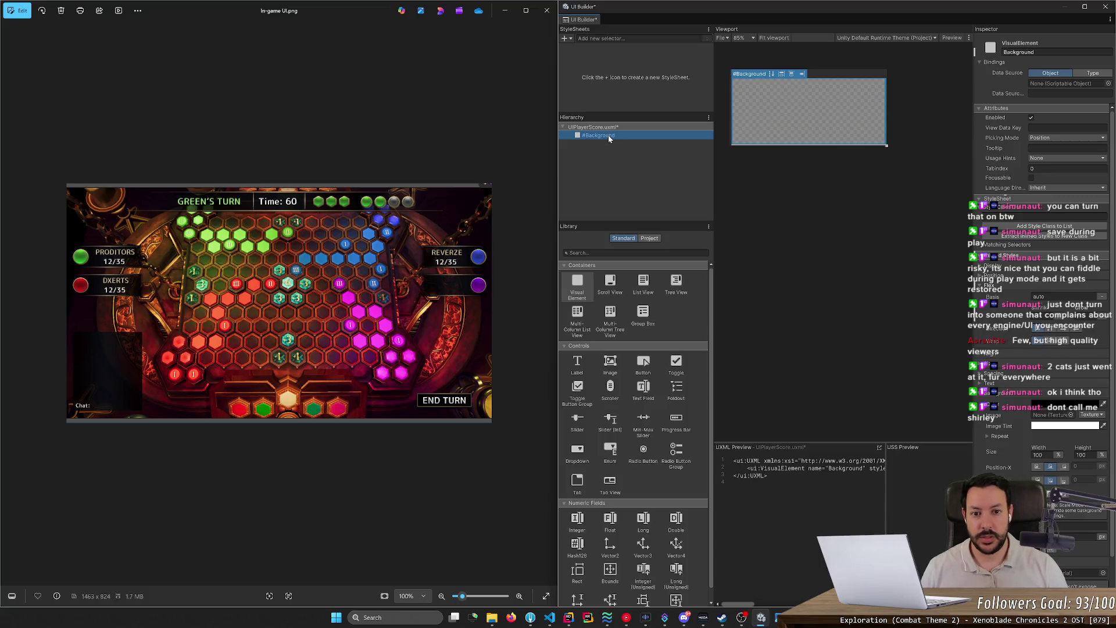
key("Delete")
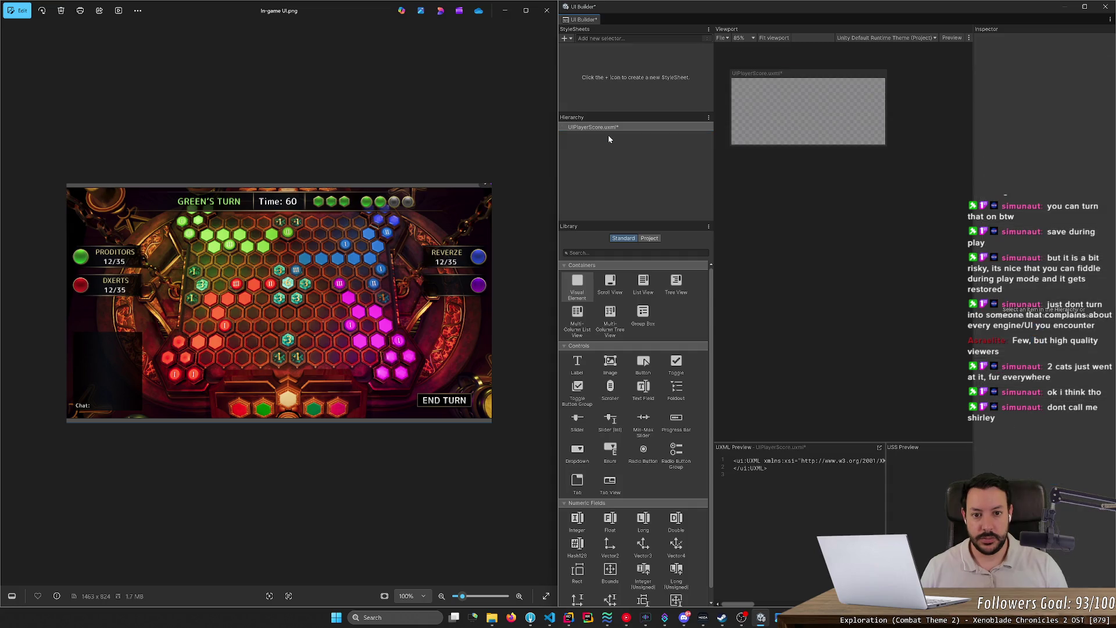
- Add an Image element from the Library's 'image' search and name it BackgroundImage
left_click(594, 252)
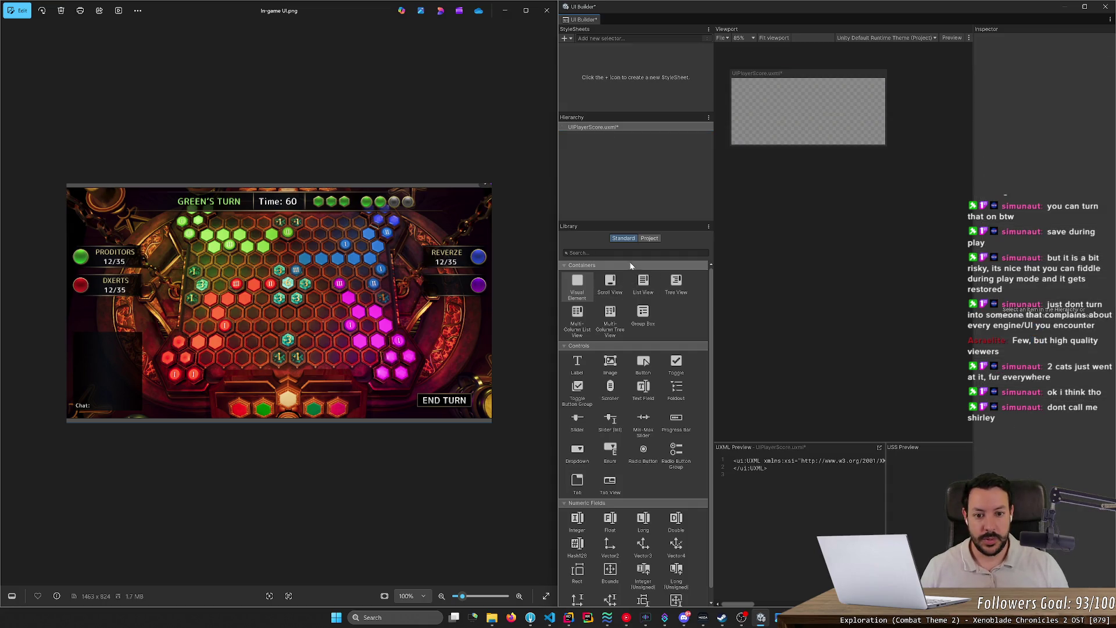
type("image")
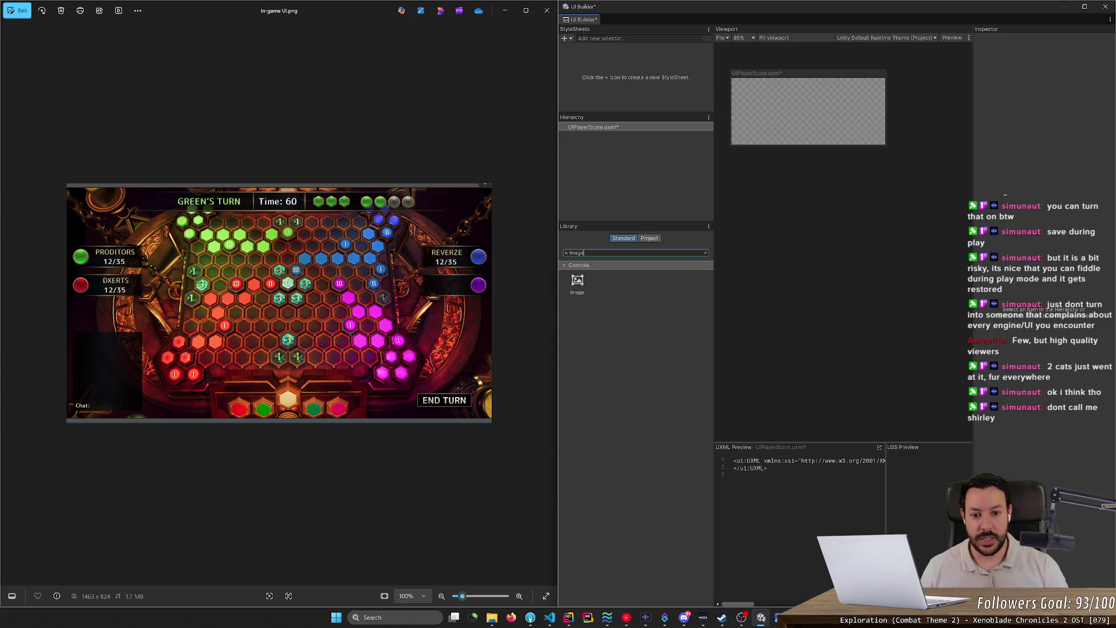
left_click_drag(580, 283, 613, 149)
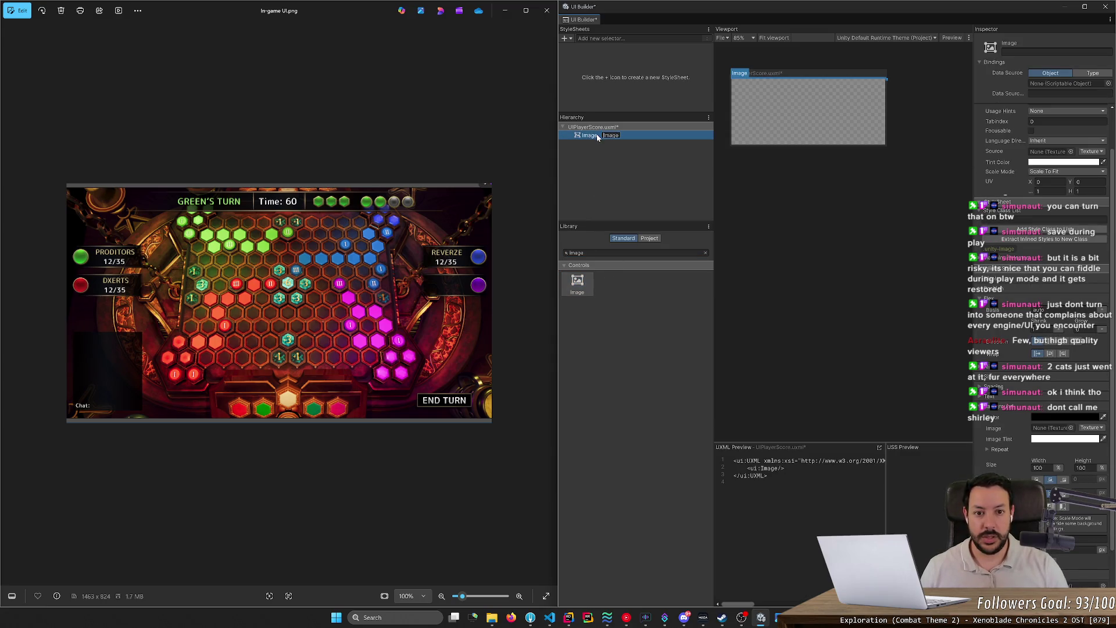
type("BackgroundImage")
key("Return")
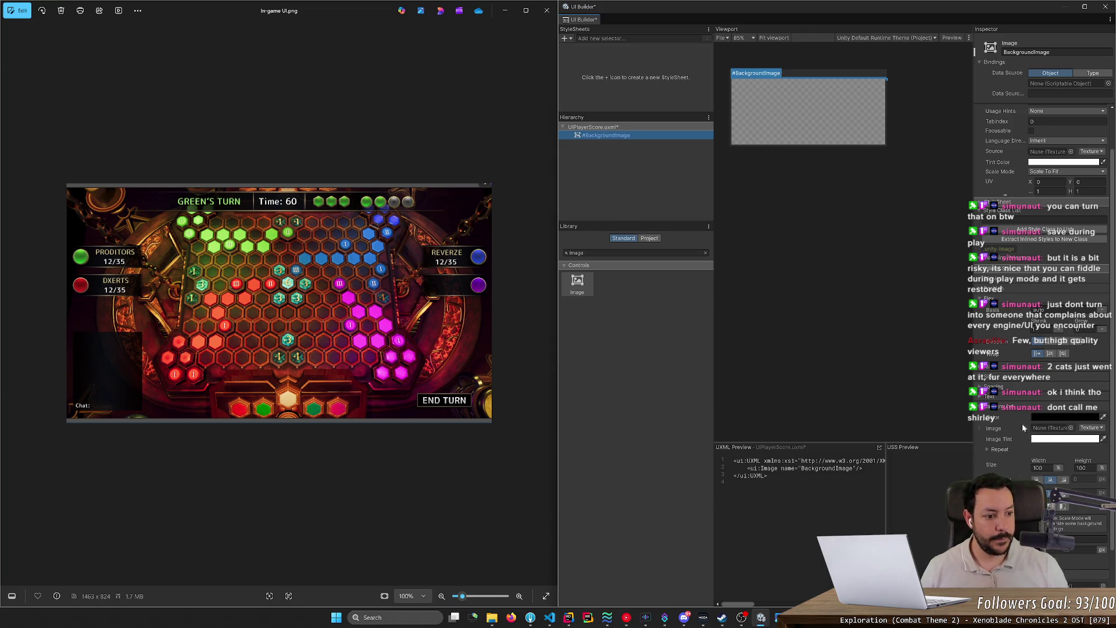
left_click(1070, 428)
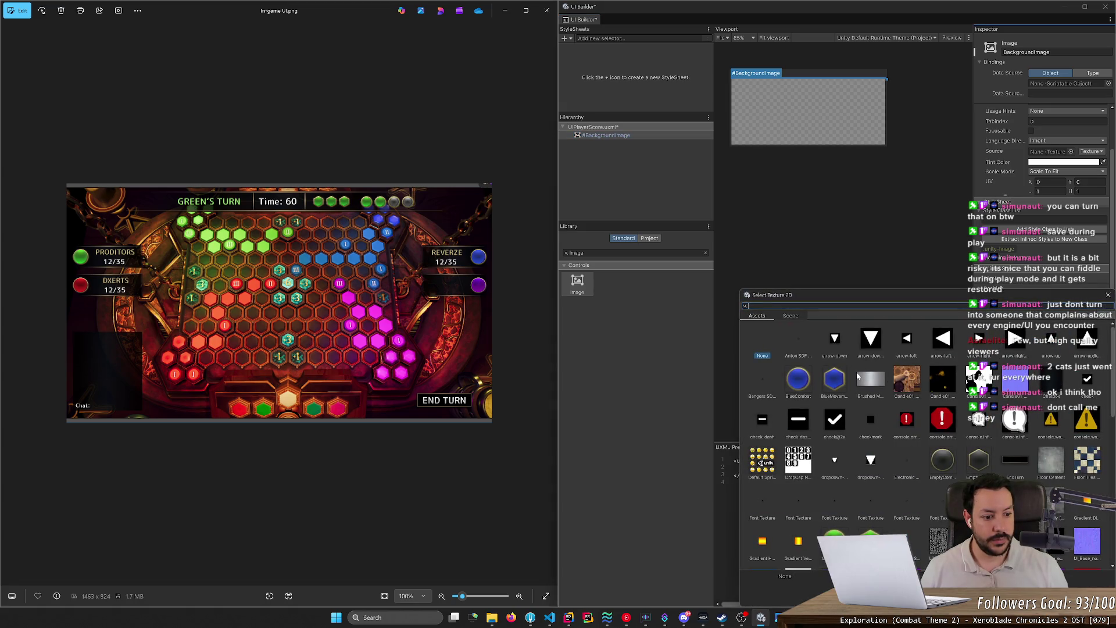
- Scroll through the Select Texture 2D list of project textures, then move UI Builder aside
scroll(892, 404, "down", 10)
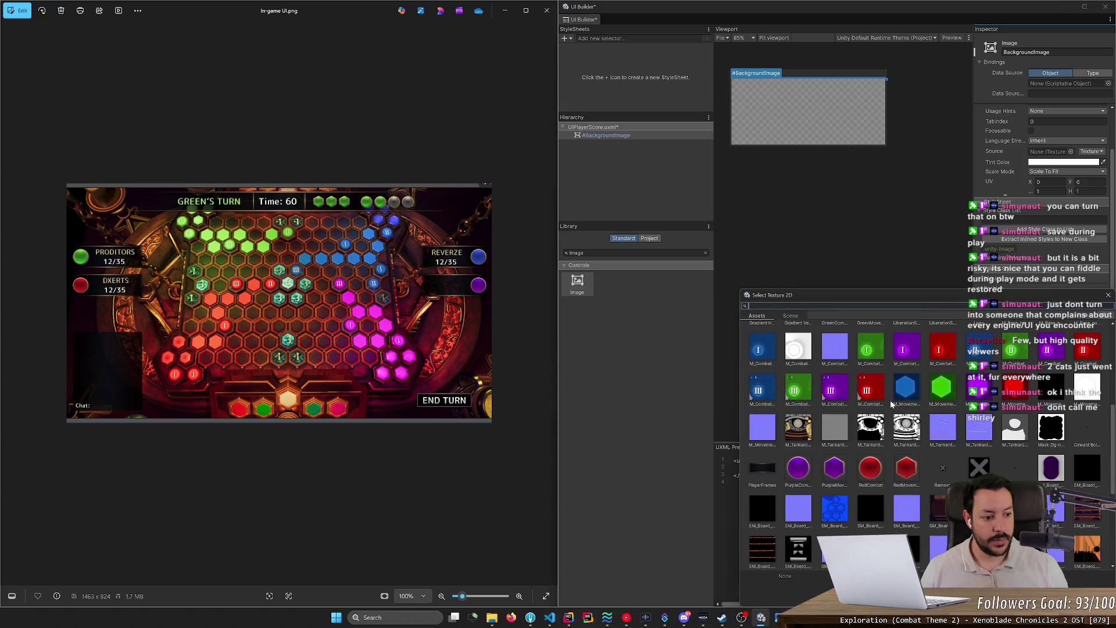
scroll(891, 401, "down", 1)
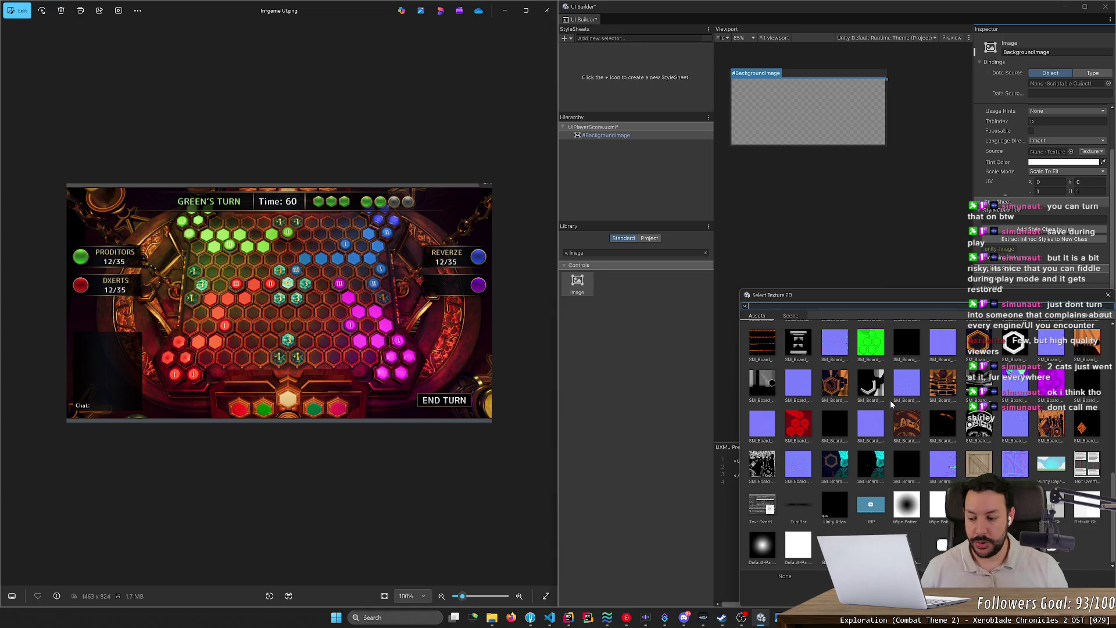
scroll(890, 400, "up", 2)
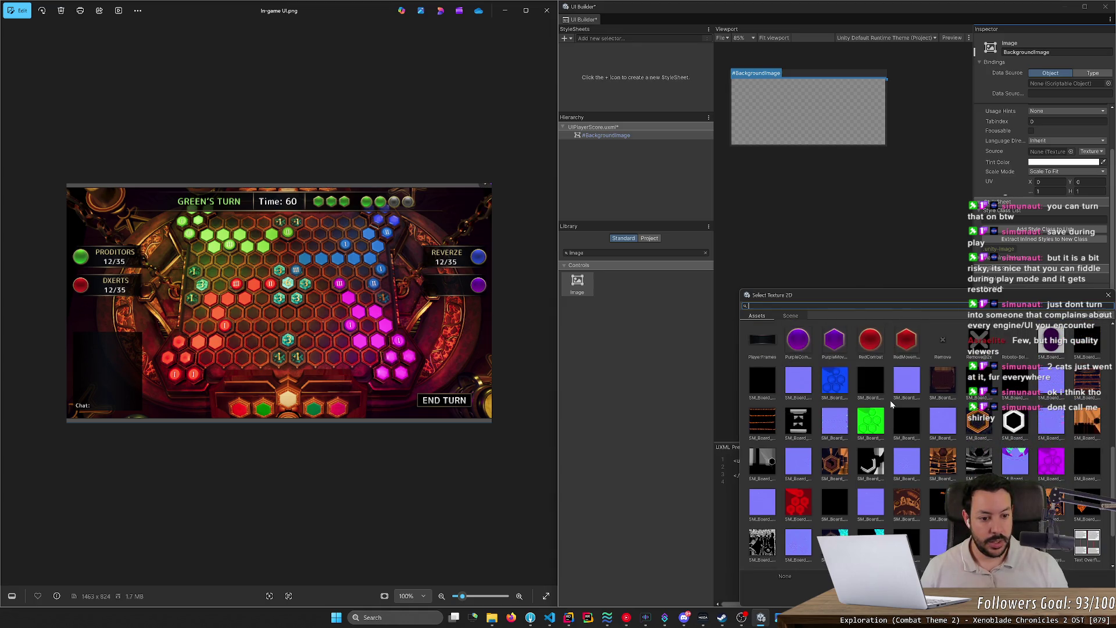
scroll(890, 400, "up", 1)
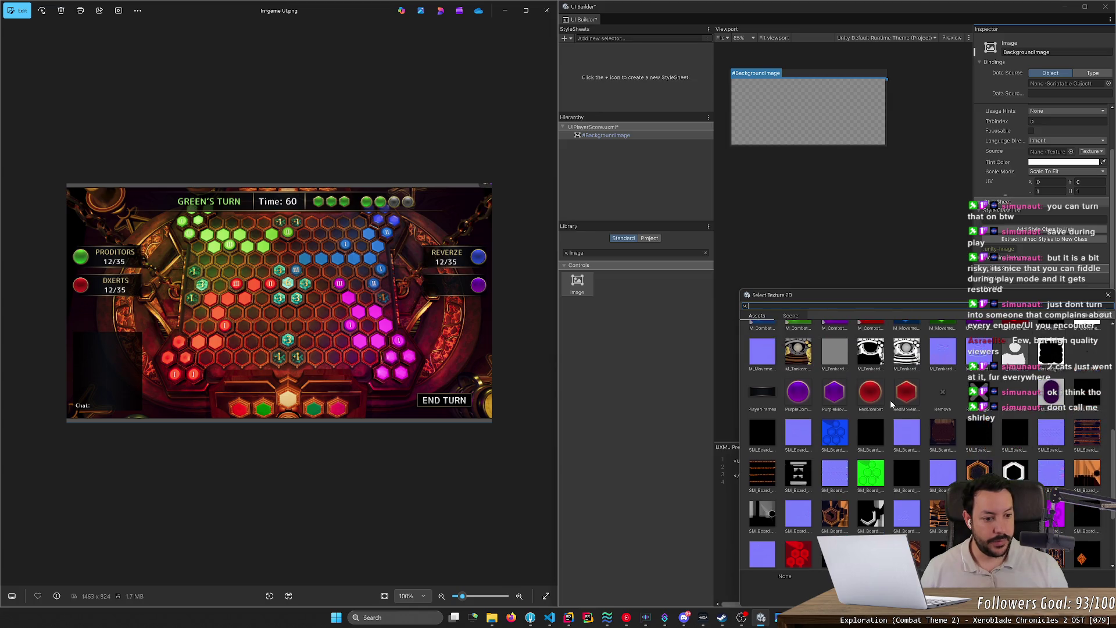
scroll(891, 403, "up", 3)
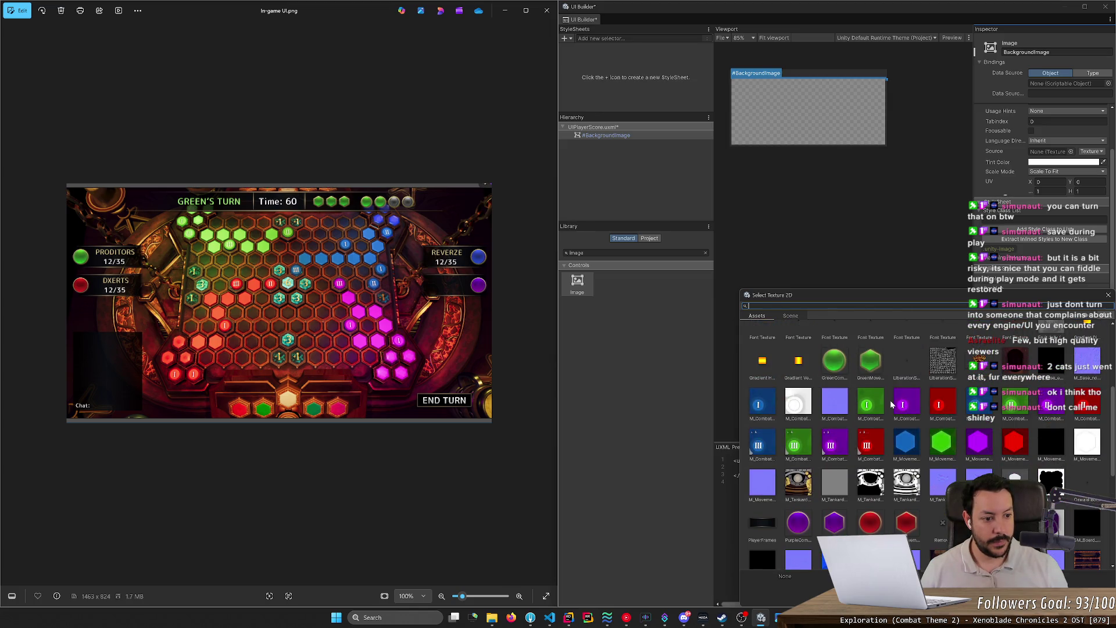
scroll(891, 403, "up", 3)
scroll(891, 400, "up", 1)
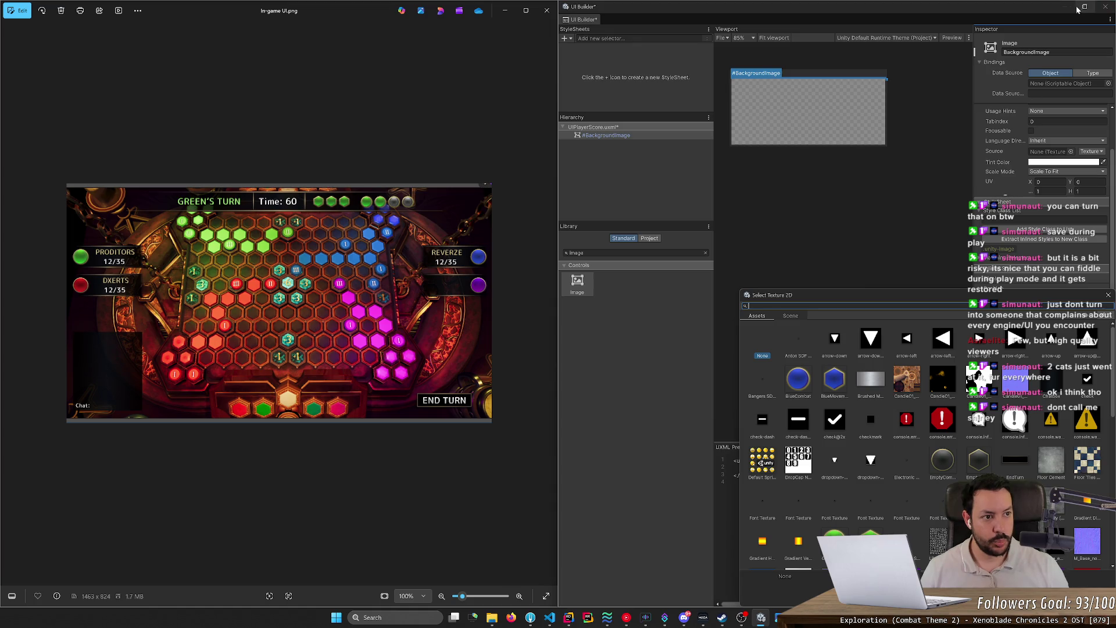
mouse_move(1067, 10)
left_mouse_down()
mouse_move(612, 95)
mouse_move(445, 93)
left_mouse_up()
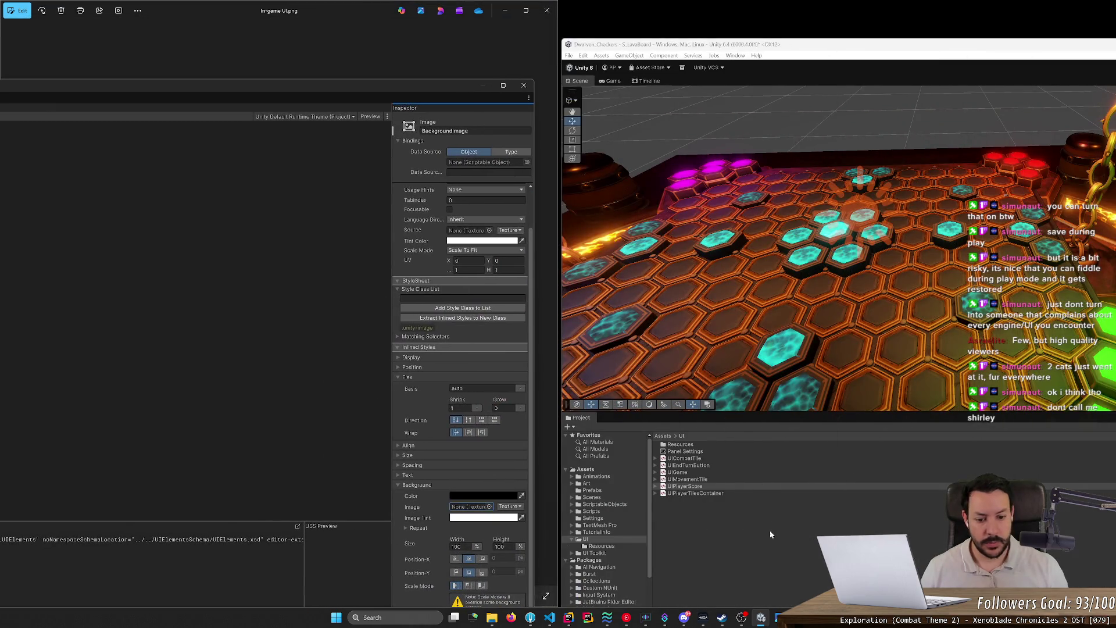
- Browse the Project window to the Assets/Art/2D/UI/Gameplay folder
scroll(613, 549, "down", 3)
scroll(610, 535, "up", 3)
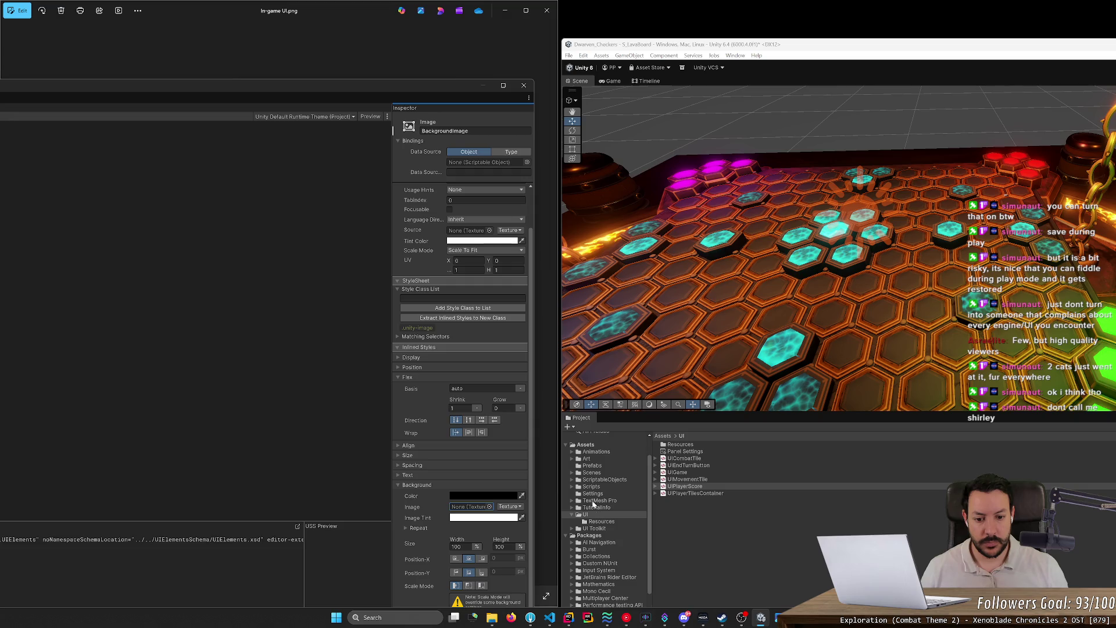
left_click(574, 459)
left_click(597, 472)
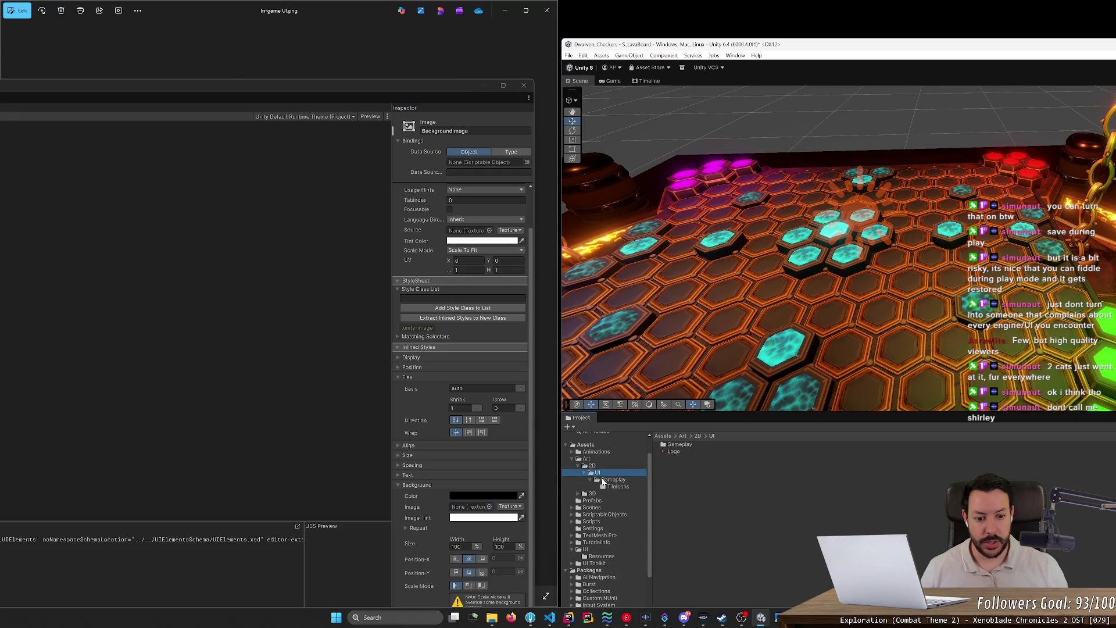
double_click(674, 444)
left_click(677, 444)
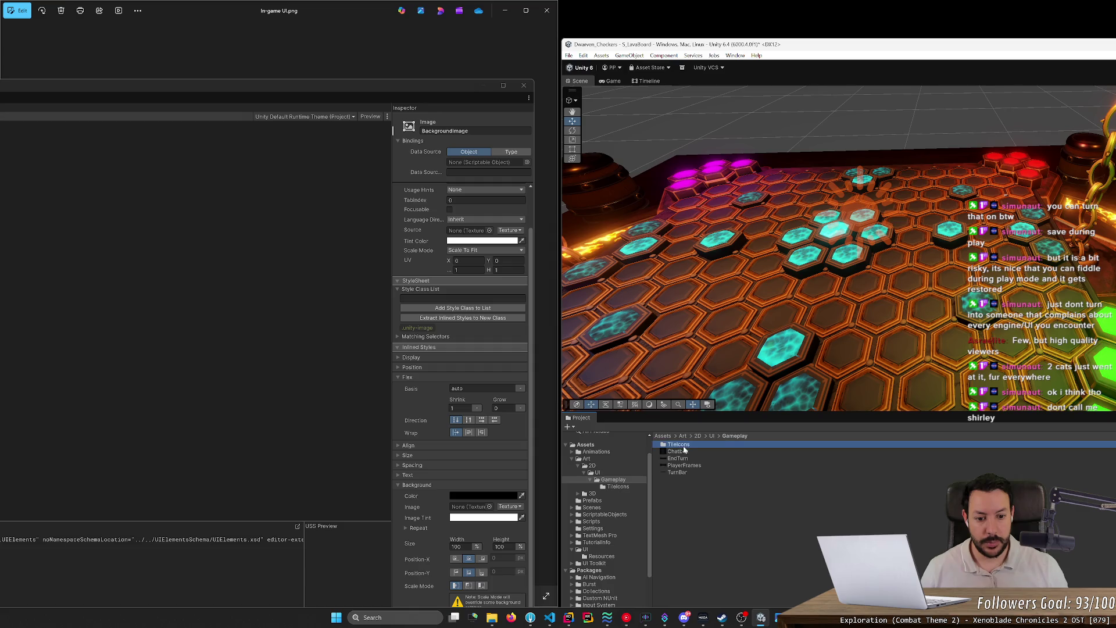
left_click(678, 451)
- Preview the EndTurn, TurnBar and PlayerFrames textures in the Gameplay folder
double_click(690, 459)
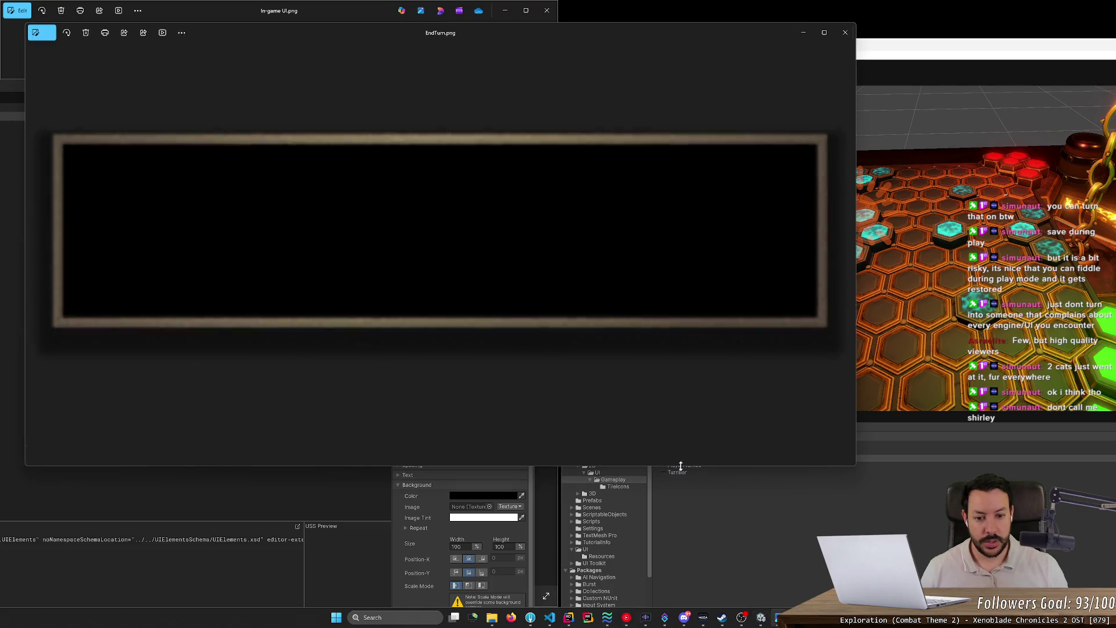
left_click(846, 33)
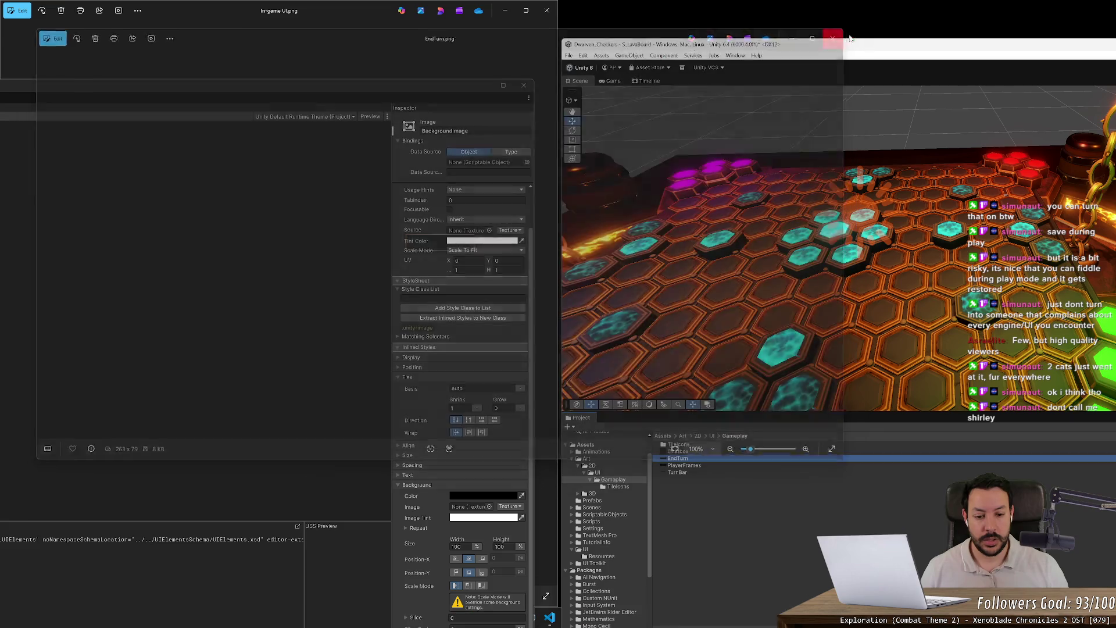
double_click(688, 471)
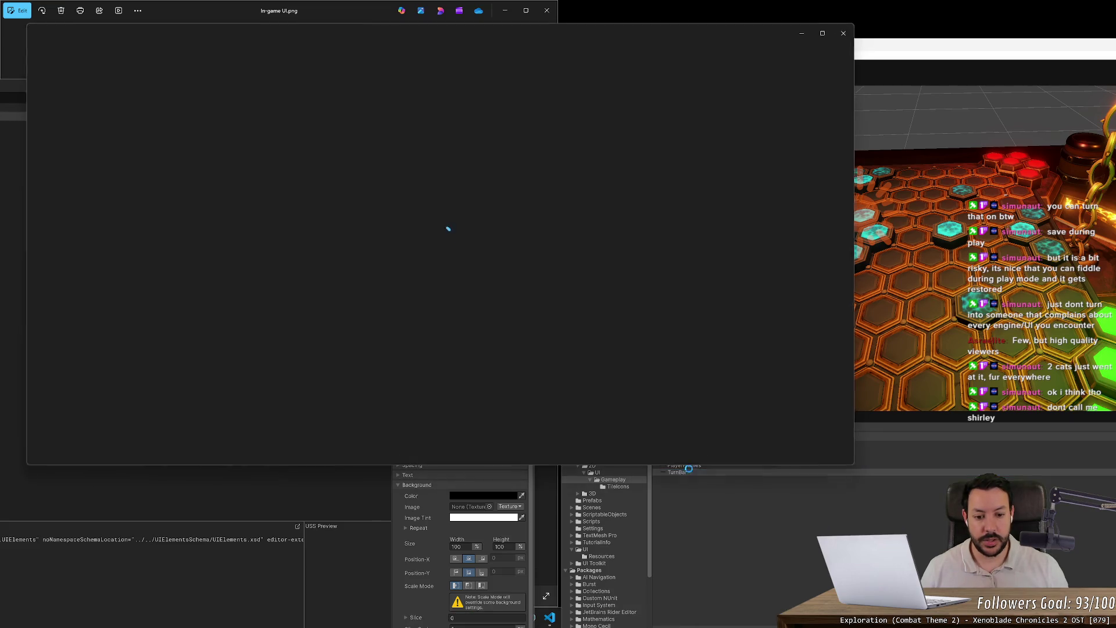
left_click(846, 33)
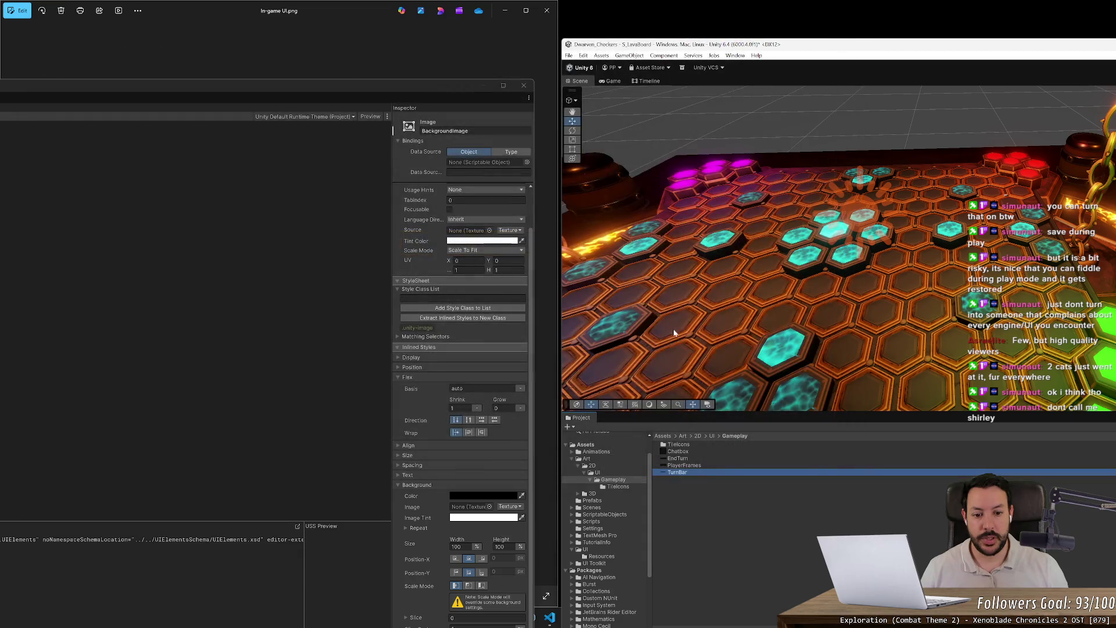
left_click(618, 486)
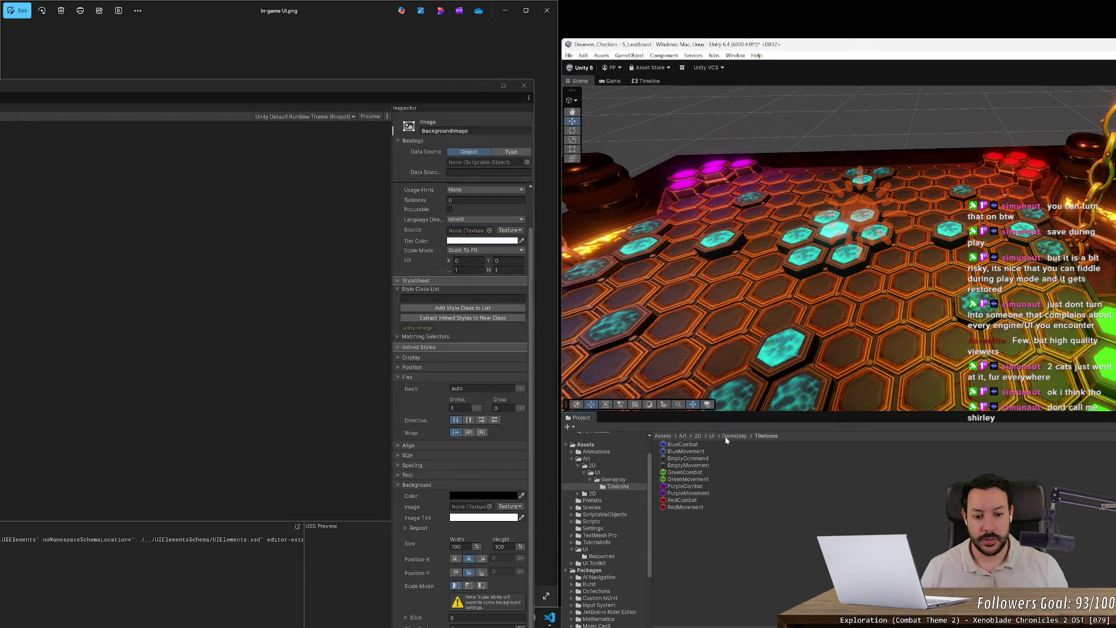
left_click(725, 437)
double_click(692, 465)
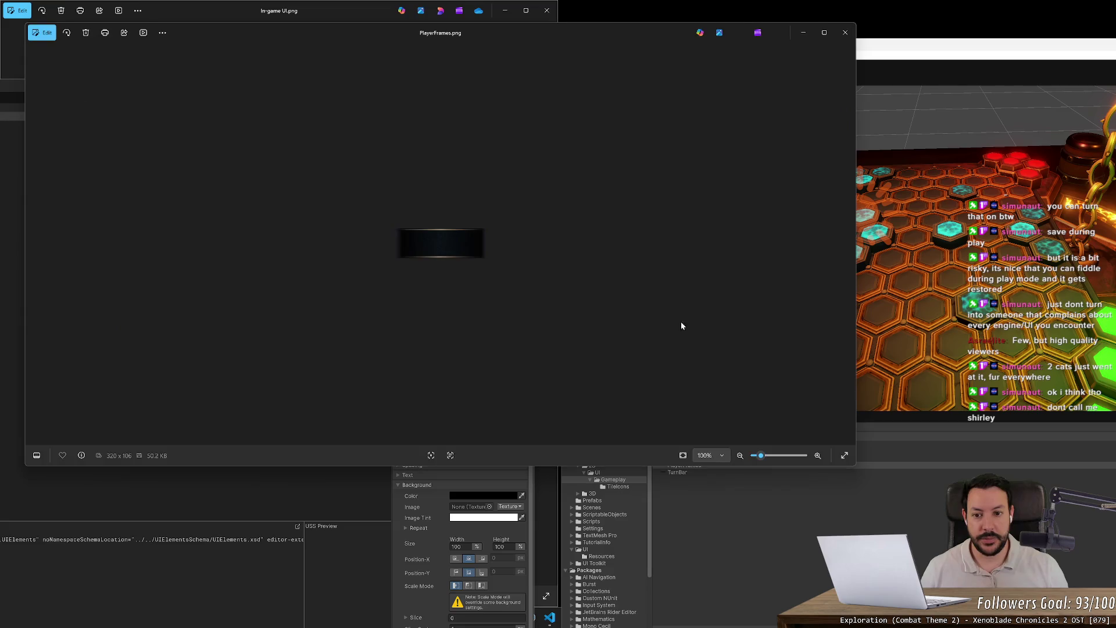
left_click(845, 33)
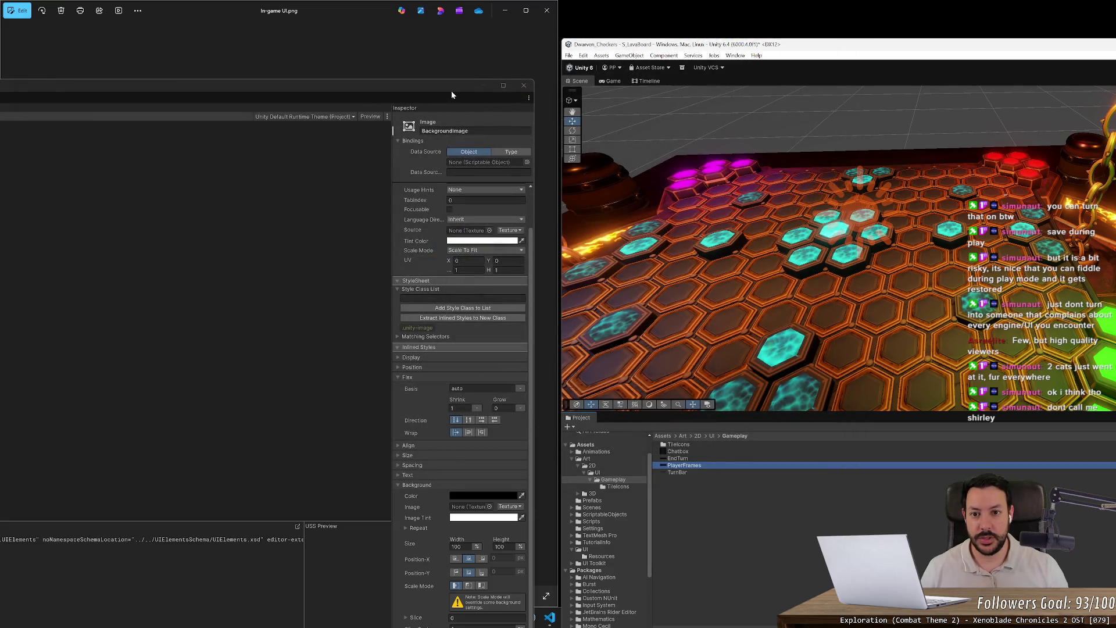
- Close the floating UI Builder window, saving its pending changes
mouse_move(452, 94)
left_mouse_down()
mouse_move(939, 102)
mouse_move(939, 170)
mouse_move(833, 189)
left_mouse_up()
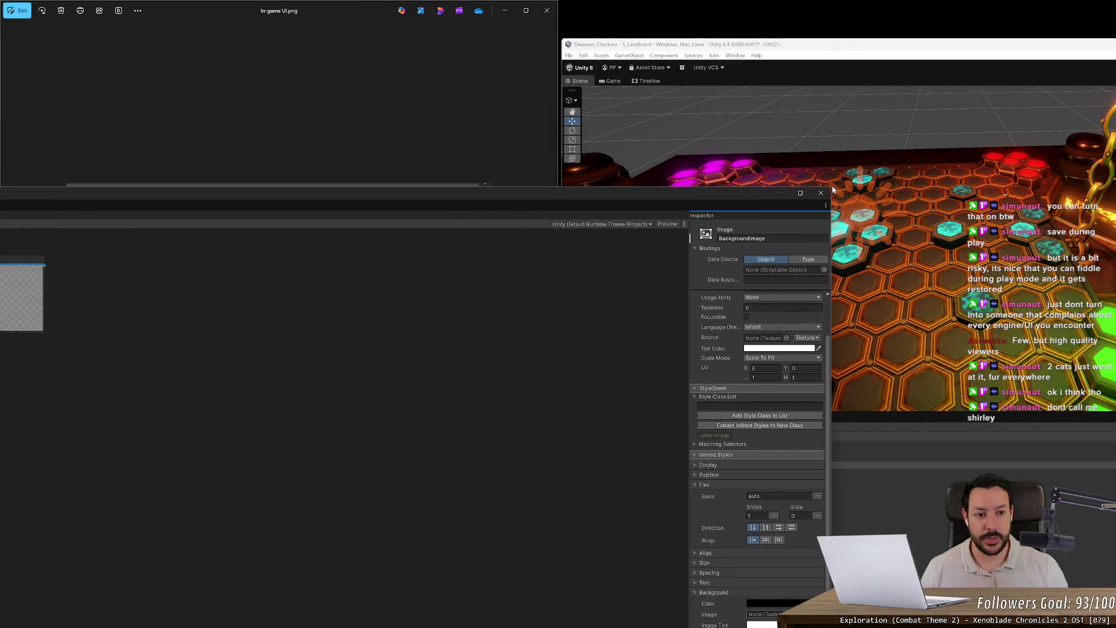
left_click(821, 192)
left_click(1087, 360)
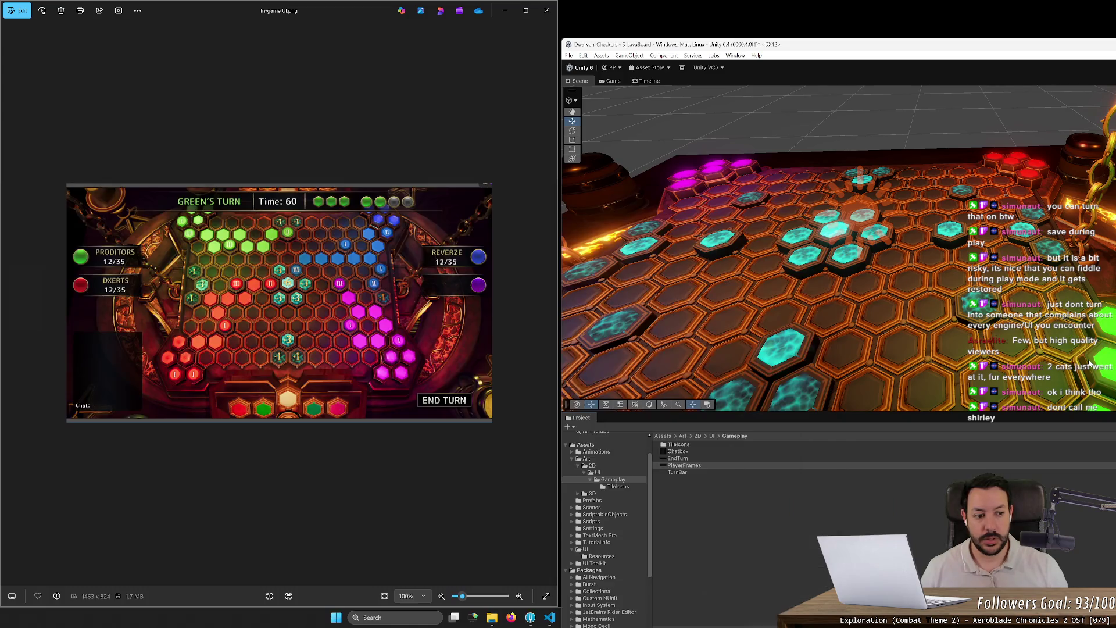
left_click(710, 507)
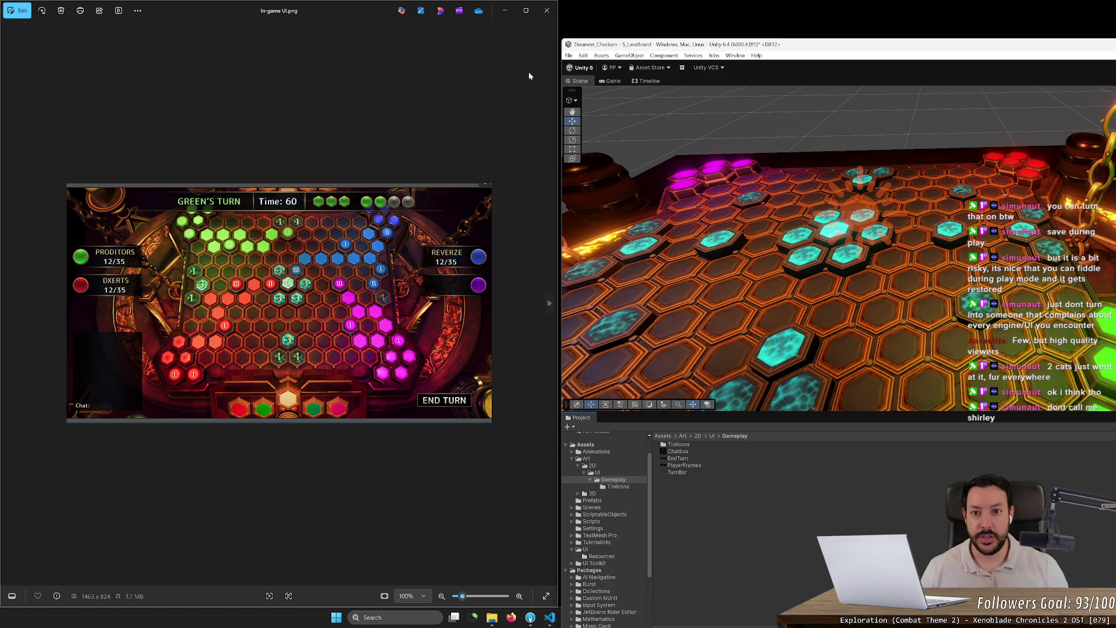
- In Assets/UI, rename the UIPlayerScore document to UIPlayerFrame using F2
mouse_move(625, 46)
left_mouse_down()
mouse_move(258, 46)
mouse_move(618, 38)
mouse_move(628, 26)
left_mouse_up()
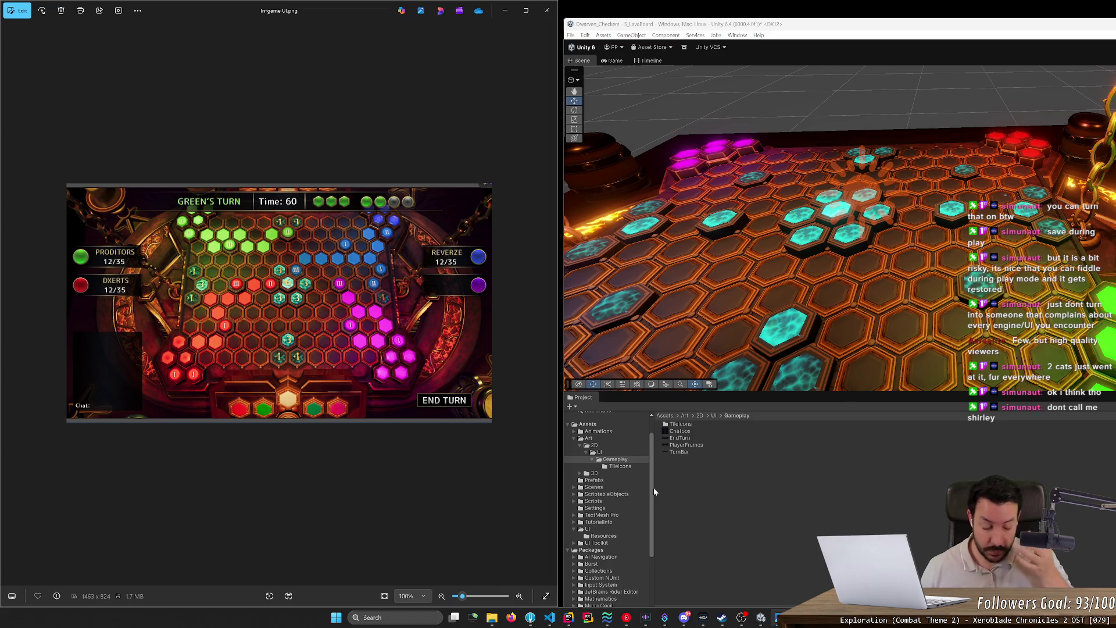
left_click(596, 529)
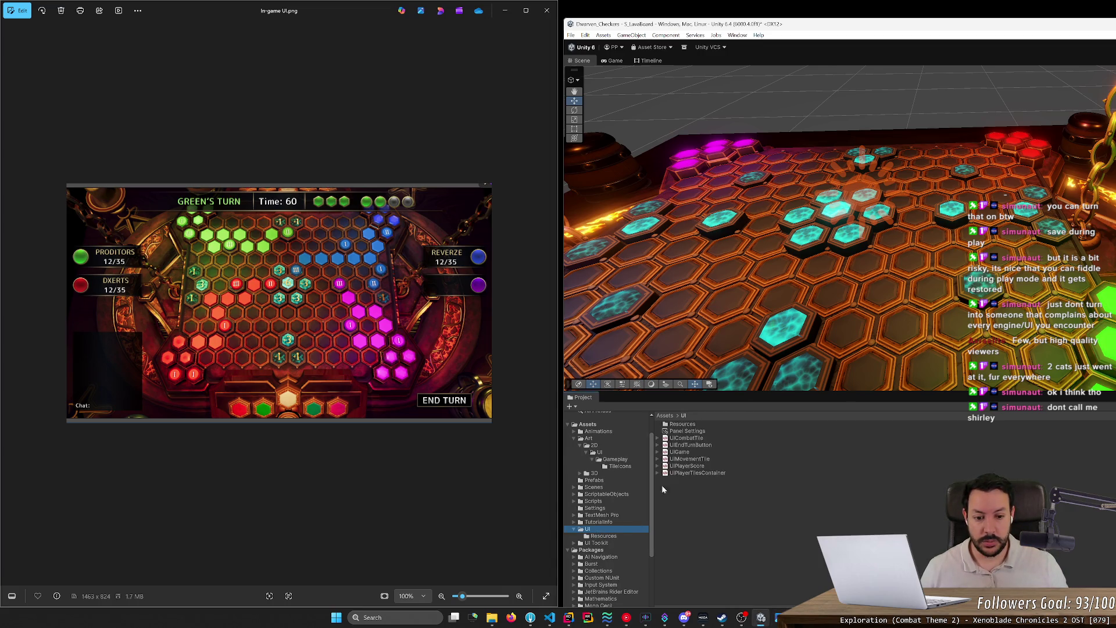
left_click(686, 466)
key("F2")
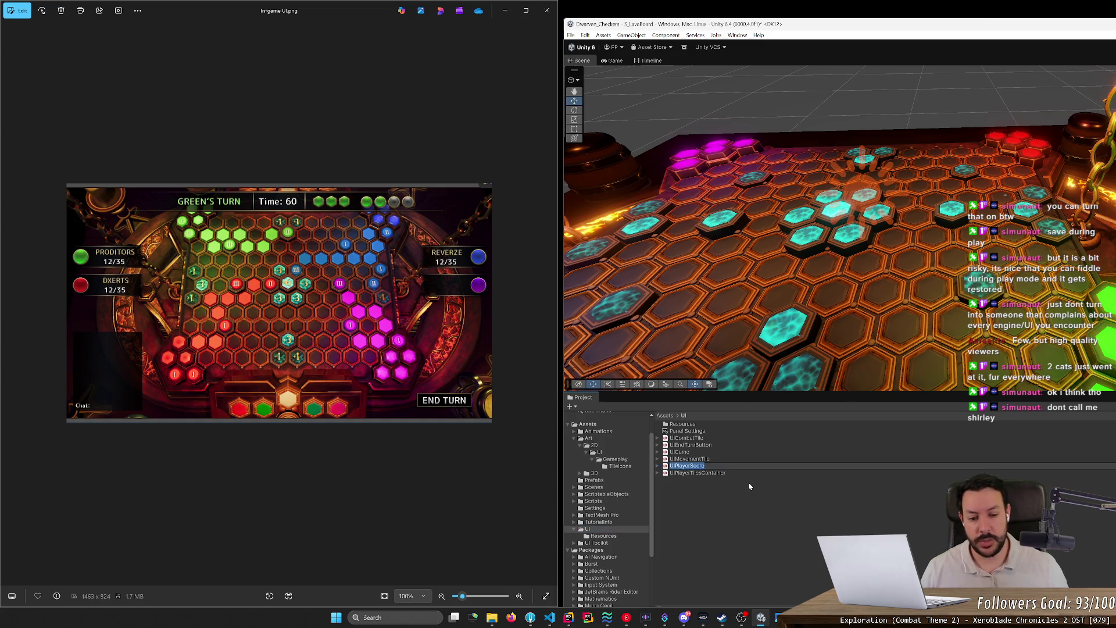
type("Frame")
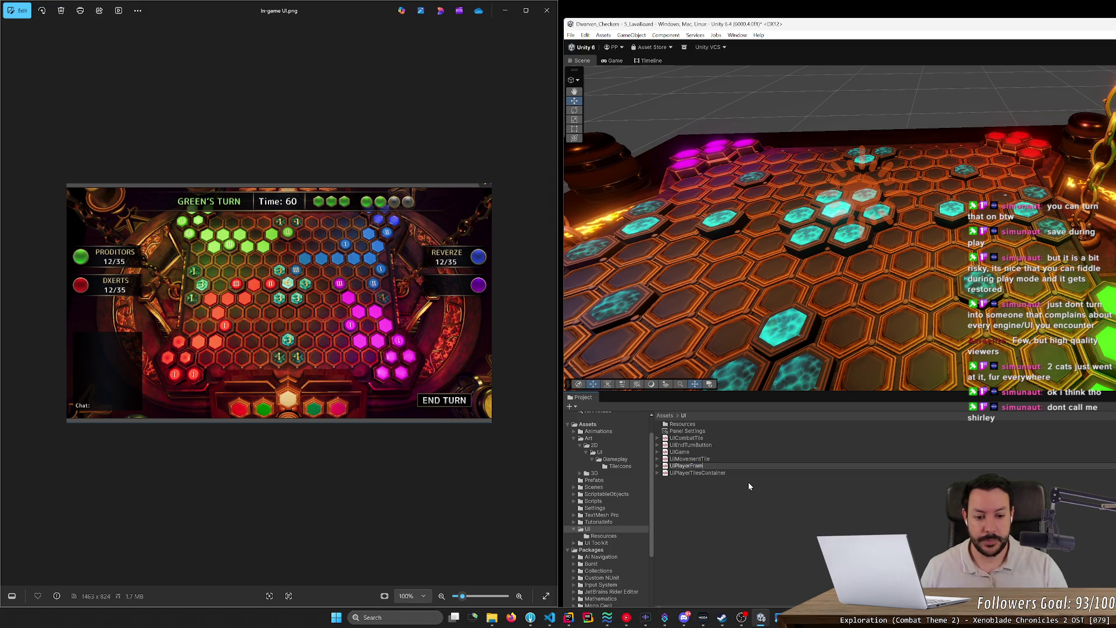
key("Return")
key("Return")
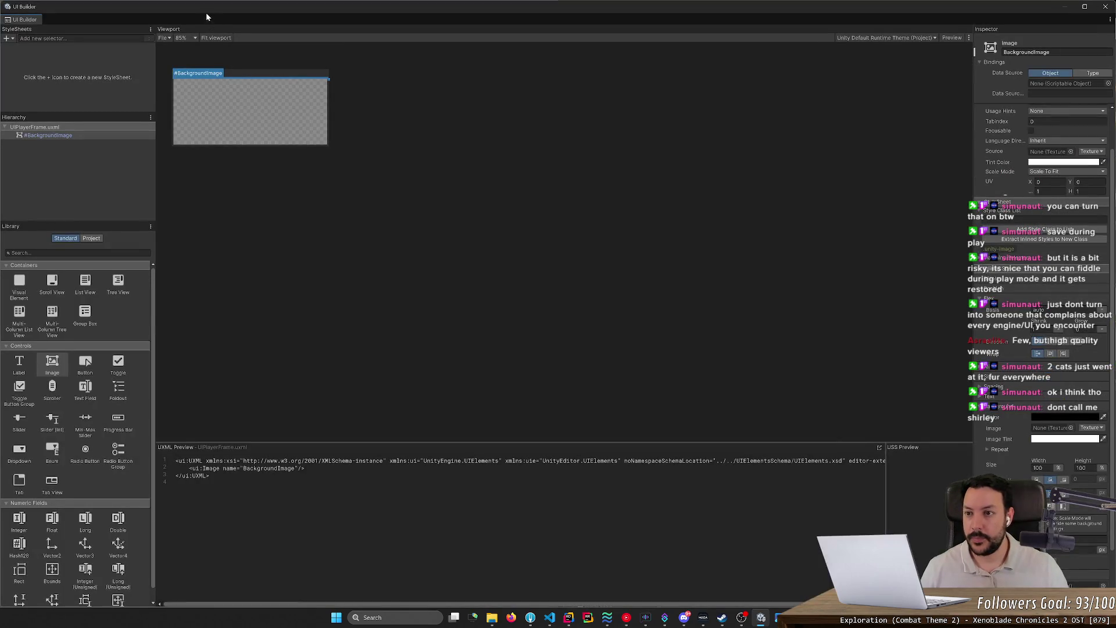
- Assign the PlayerFrames texture as BackgroundImage's background image via a 'player' search
double_click(206, 16)
left_click(216, 157)
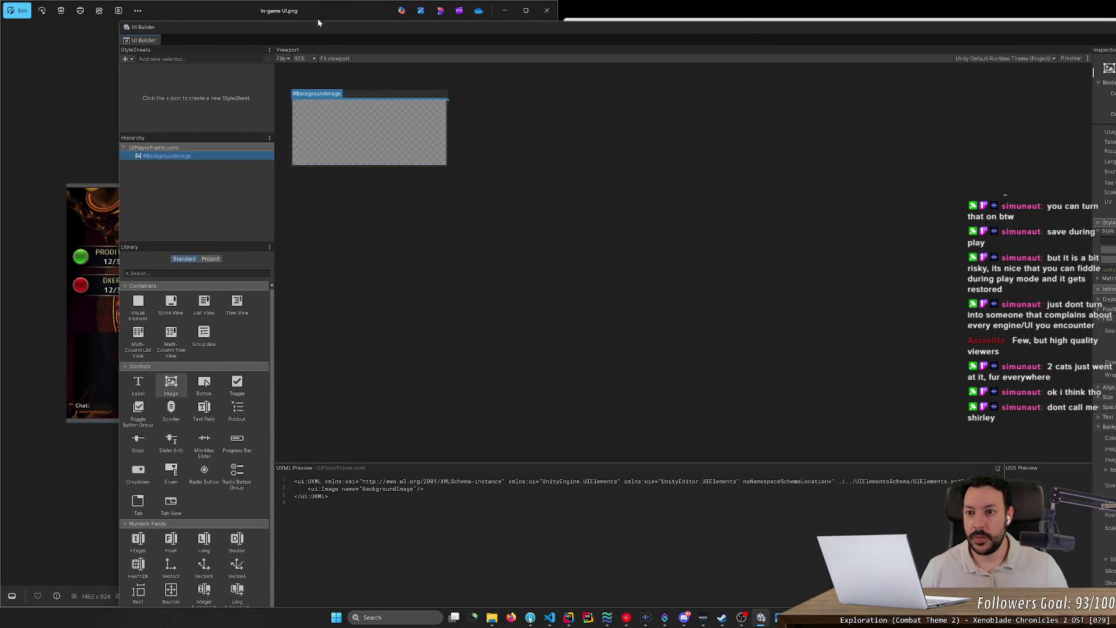
left_click_drag(318, 22, 168, 43)
left_click(1042, 183)
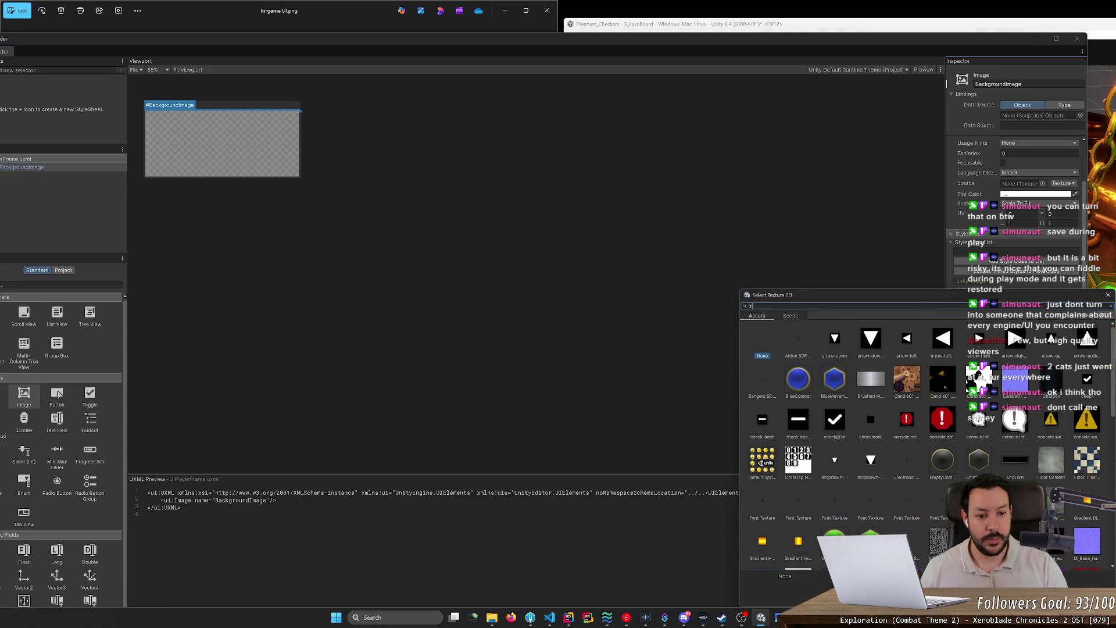
type("ayer")
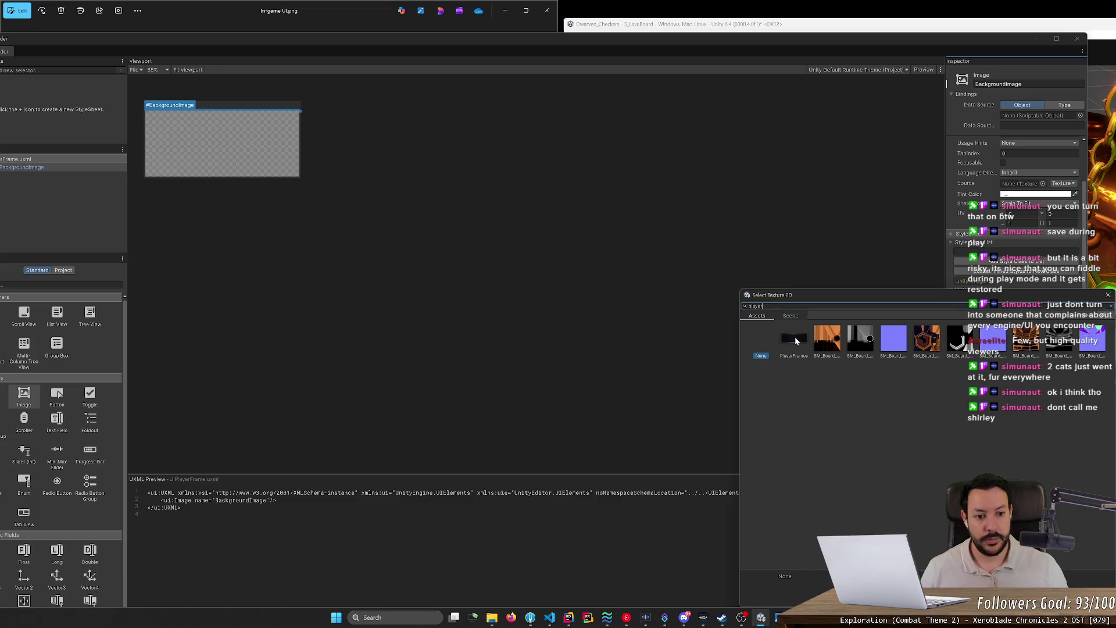
double_click(795, 340)
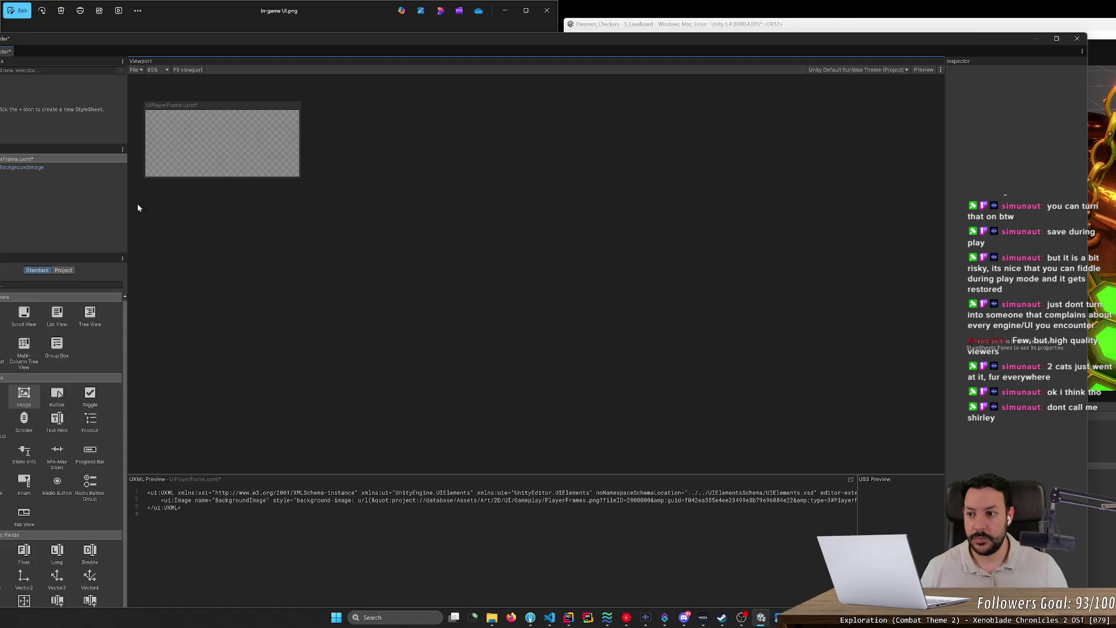
- Reselect BackgroundImage and save the UIPlayerFrame document with Ctrl+S
left_click(93, 170)
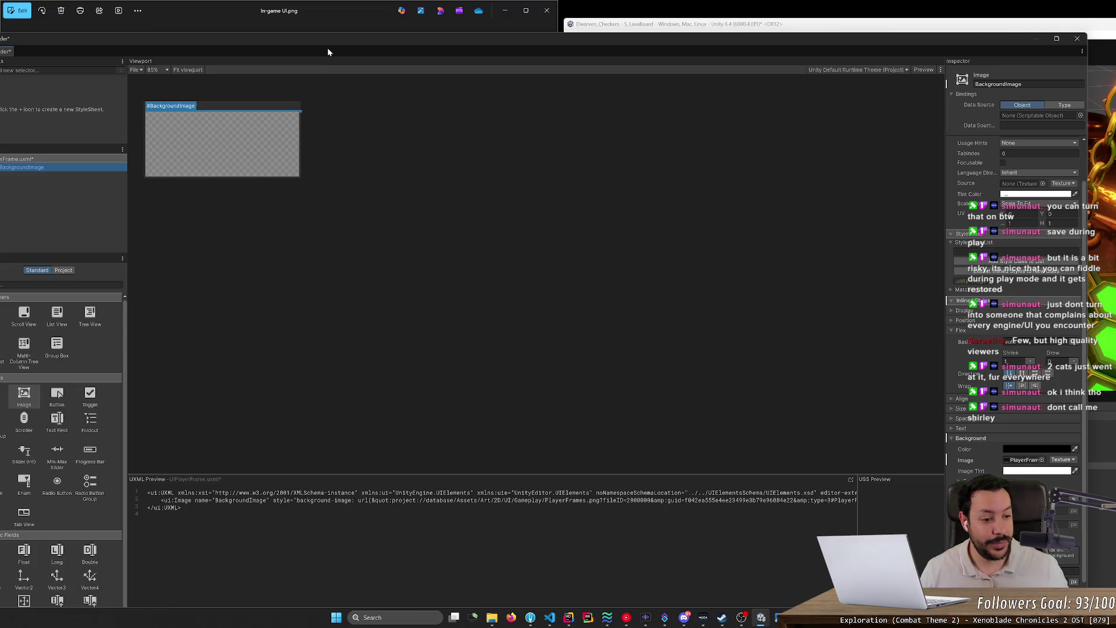
left_click(469, 207)
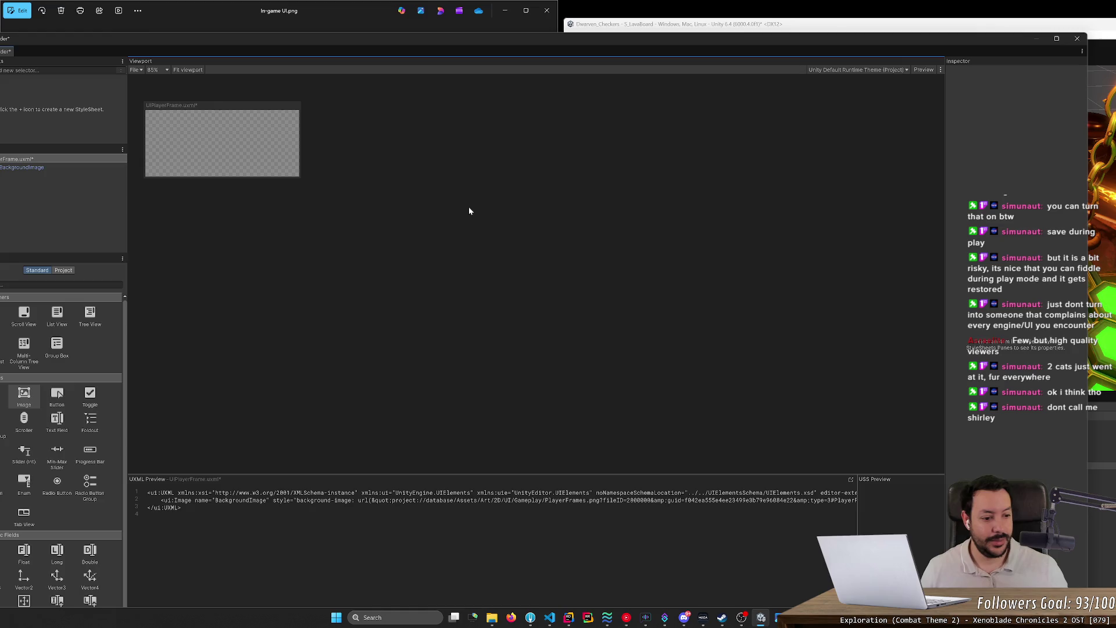
left_click(64, 167)
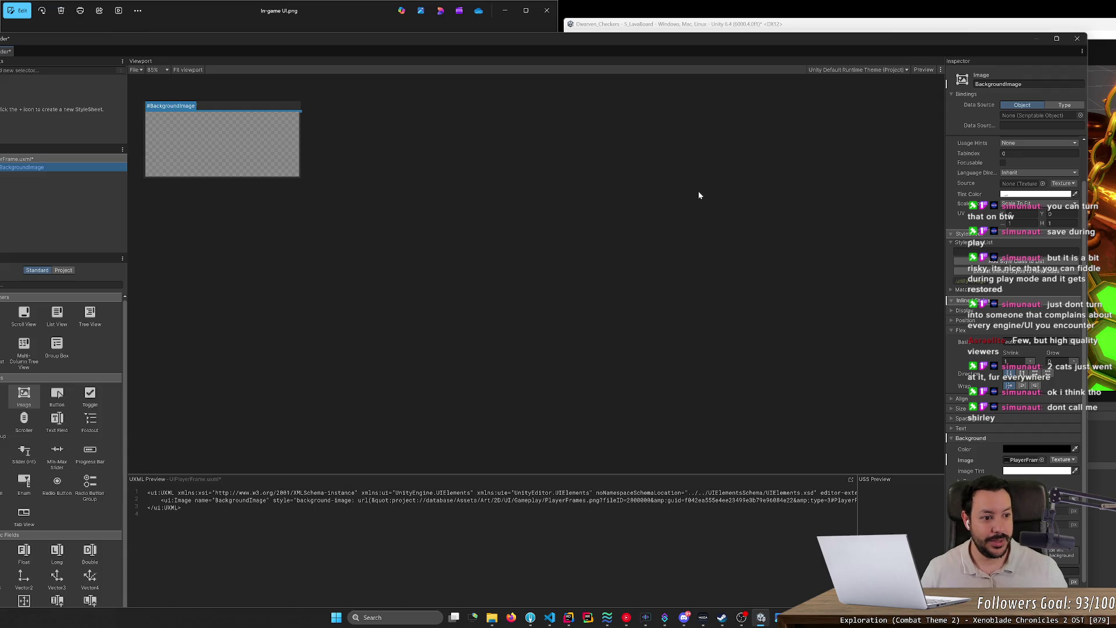
key("ctrl+s")
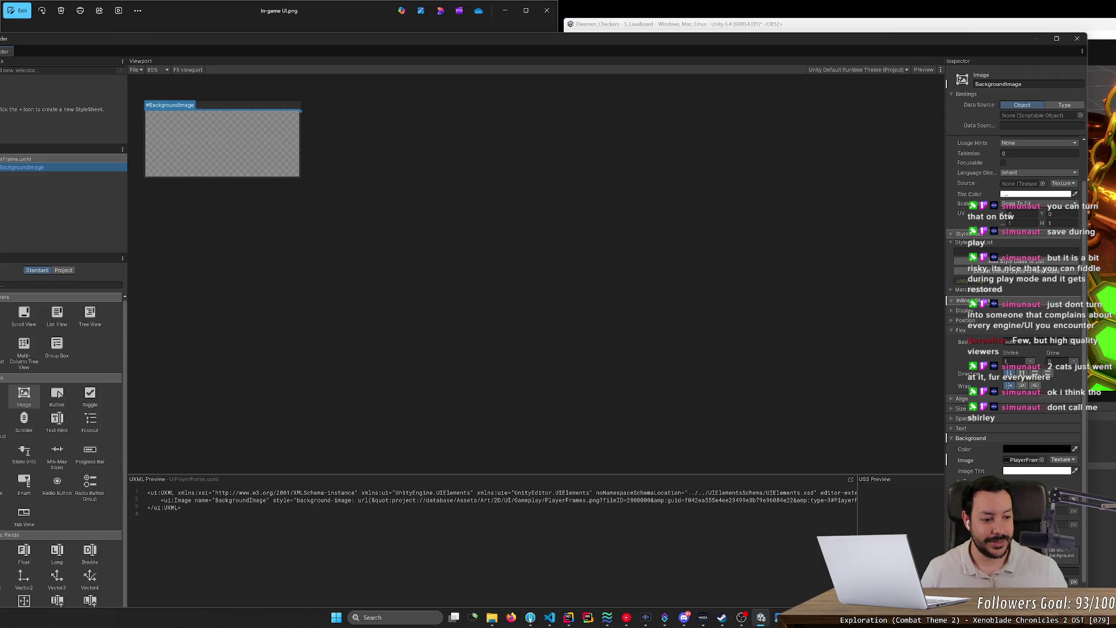
- Try a dark red Background Color, then set it back to black
left_click(1062, 451)
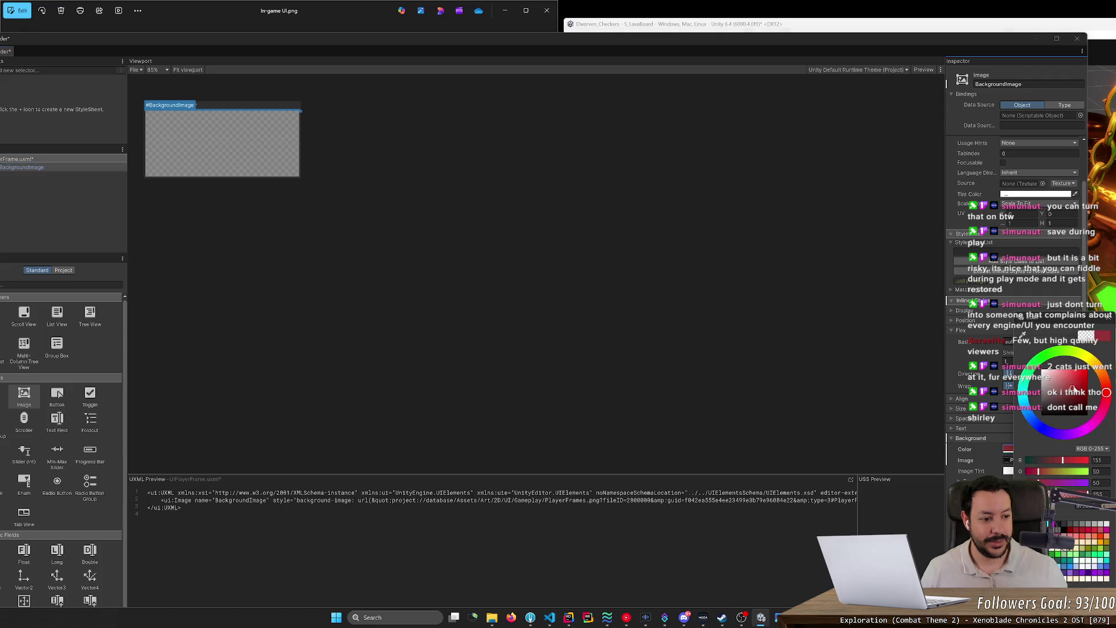
left_click(1085, 399)
left_click_drag(1086, 399, 1041, 415)
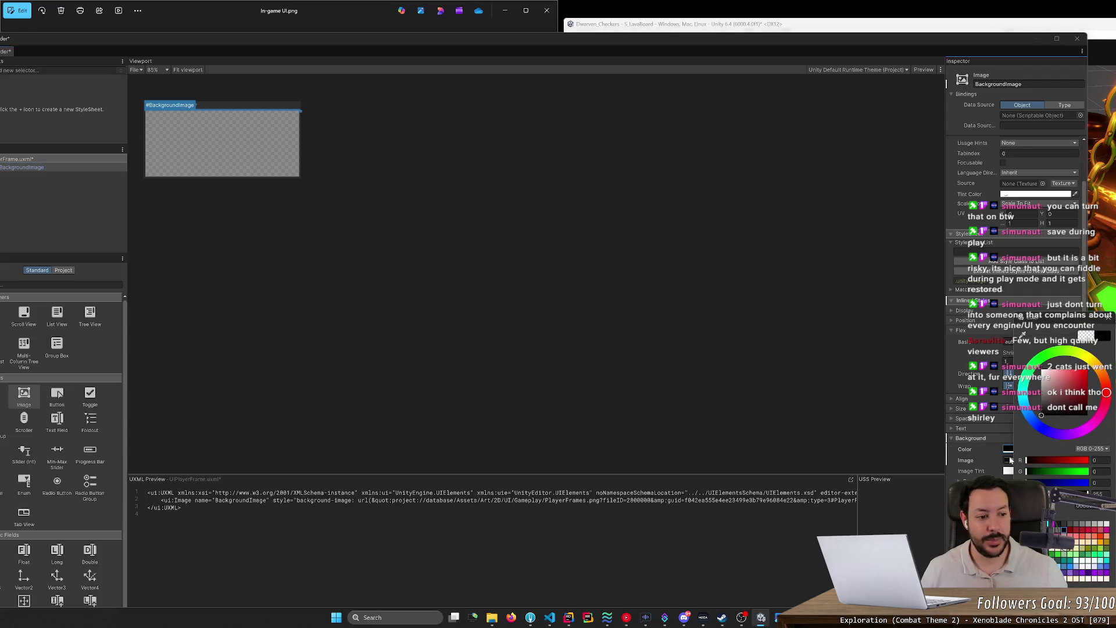
left_click(75, 166)
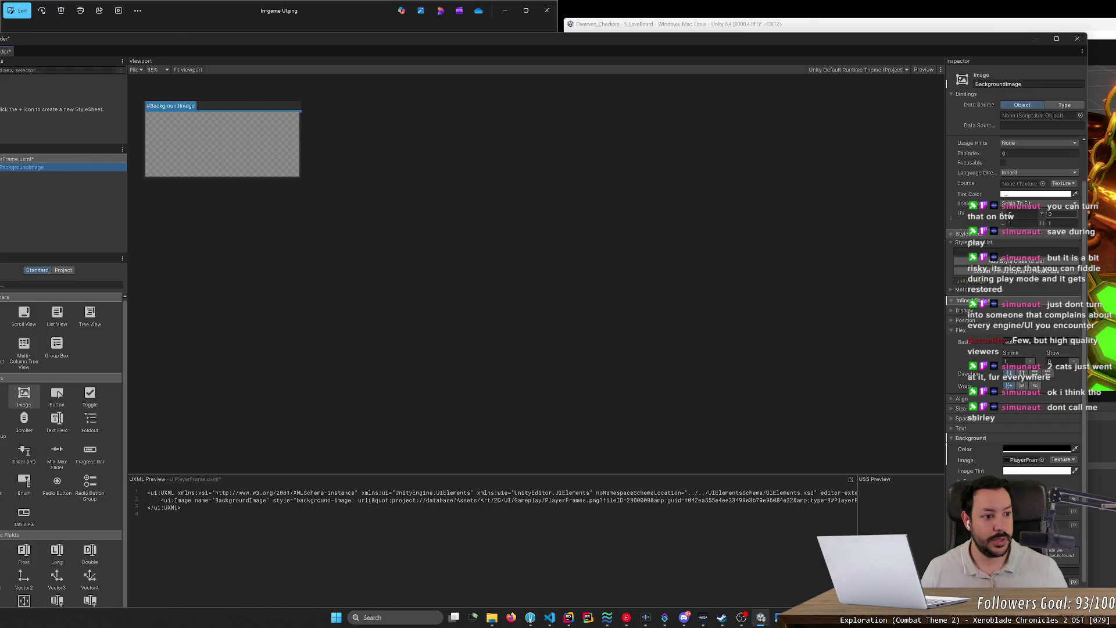
- Collapse Attributes, widen BackgroundImage by its resize handle, and expand the Position foldout
scroll(974, 147, "up", 2)
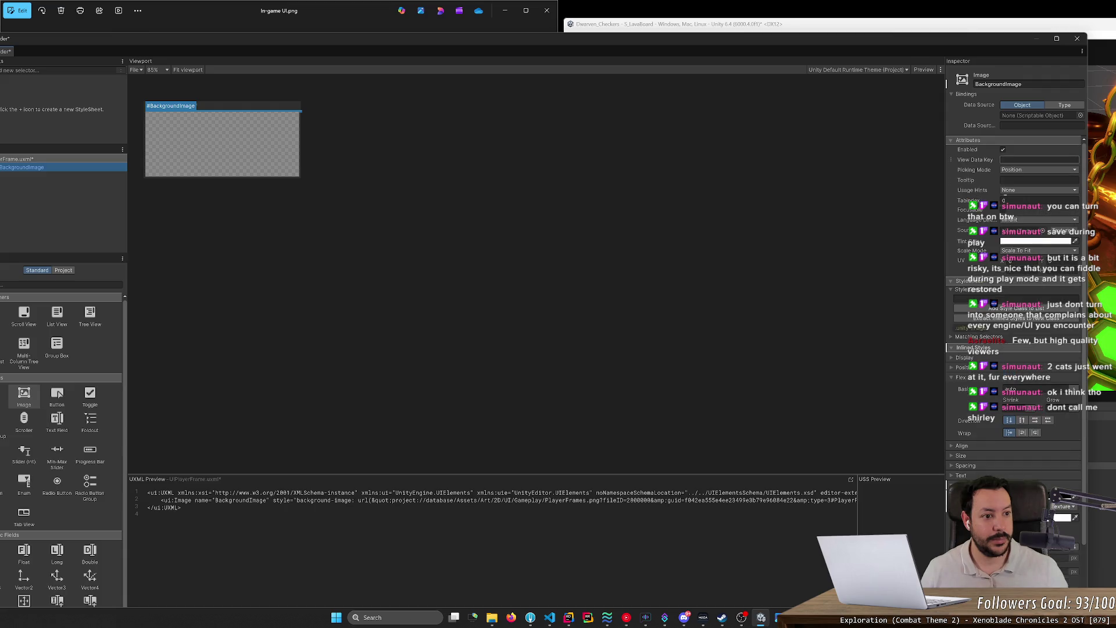
left_click(973, 142)
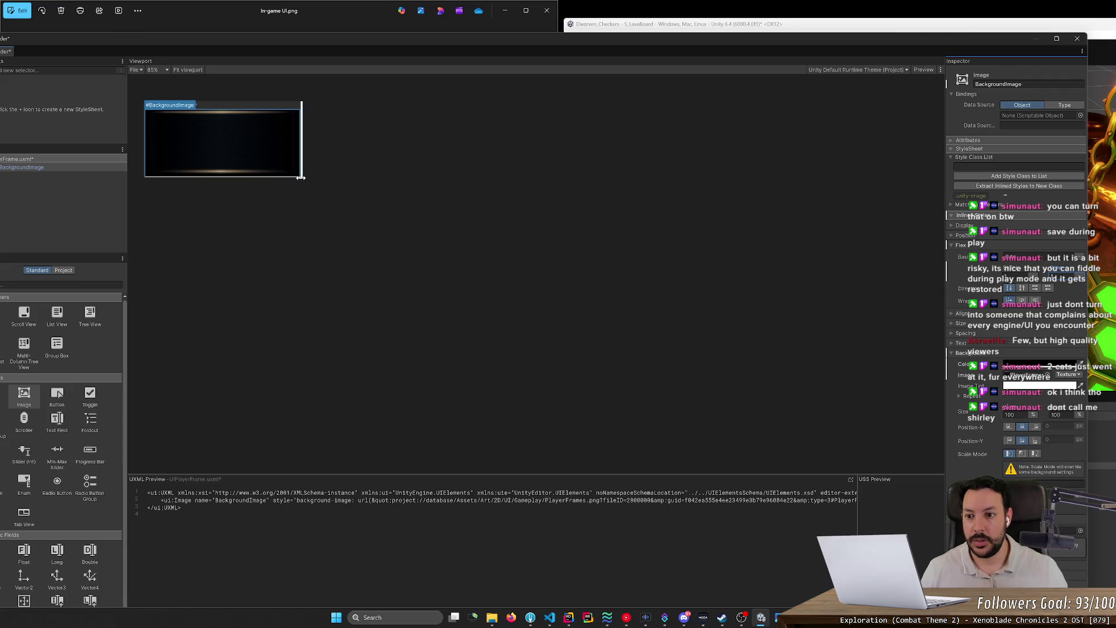
mouse_move(301, 177)
left_mouse_down()
mouse_move(773, 213)
mouse_move(192, 199)
mouse_move(670, 206)
mouse_move(341, 194)
mouse_move(304, 180)
mouse_move(308, 143)
mouse_move(296, 144)
left_mouse_up()
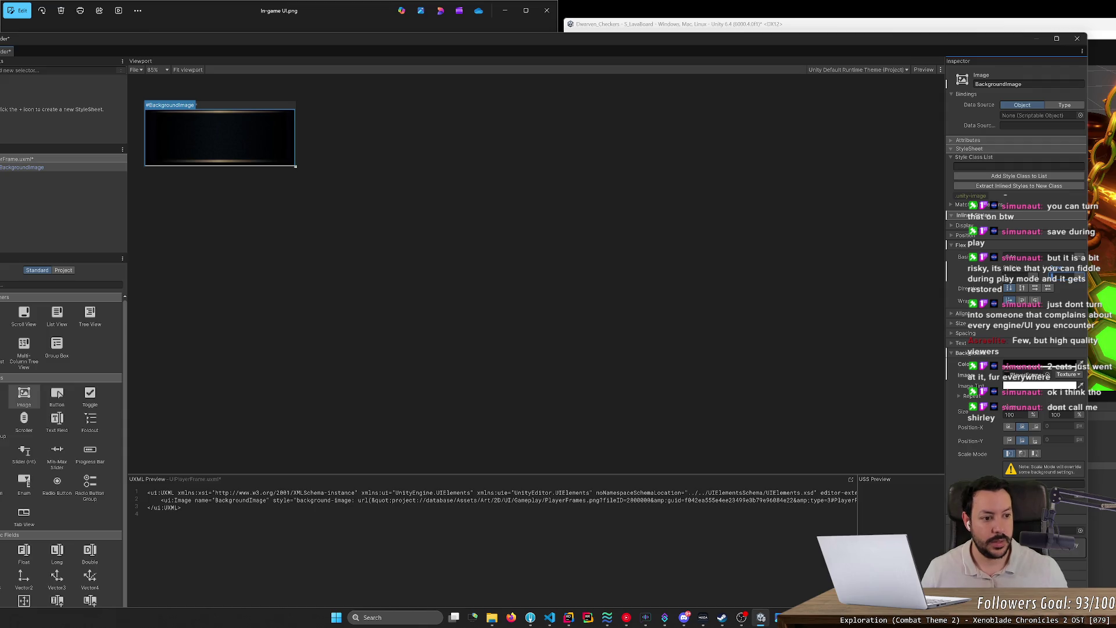
left_click(952, 235)
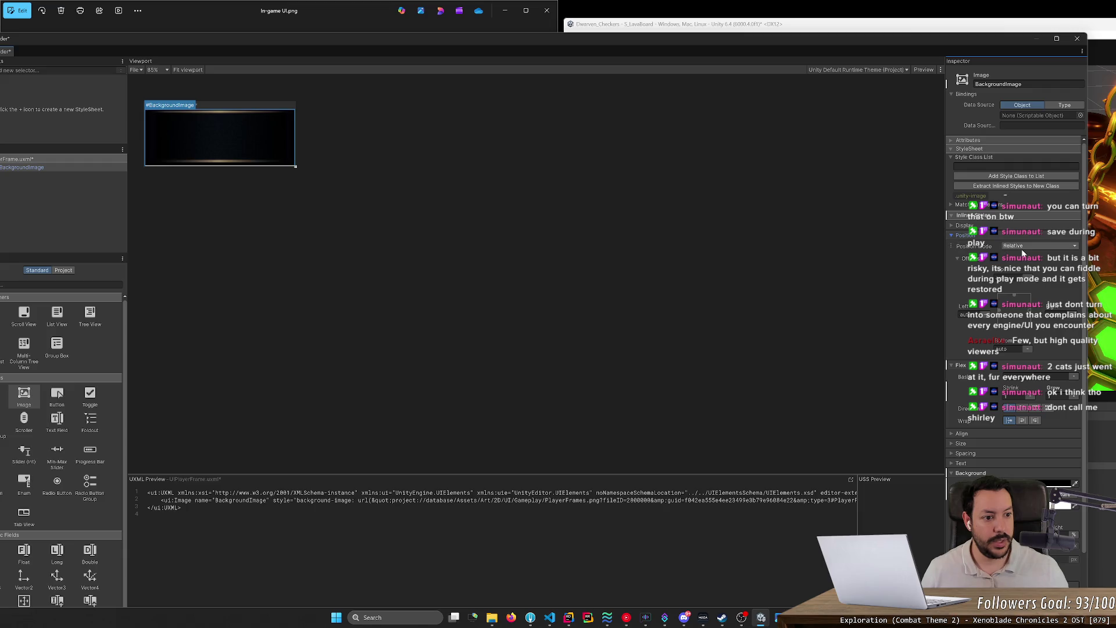
left_click(951, 225)
left_click(950, 225)
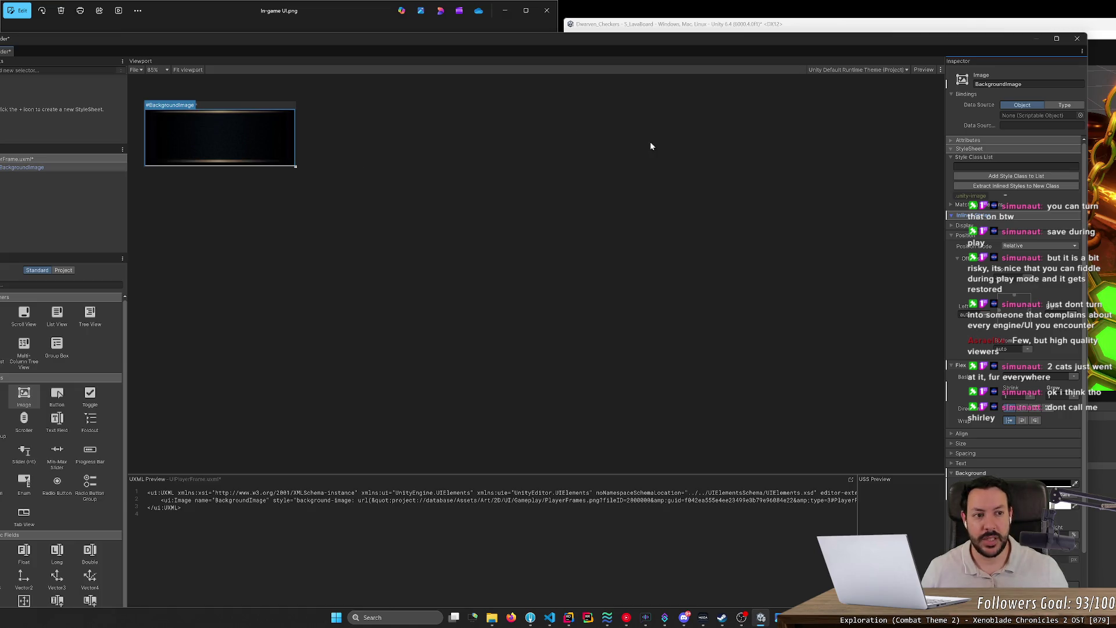
scroll(985, 445, "down", 3)
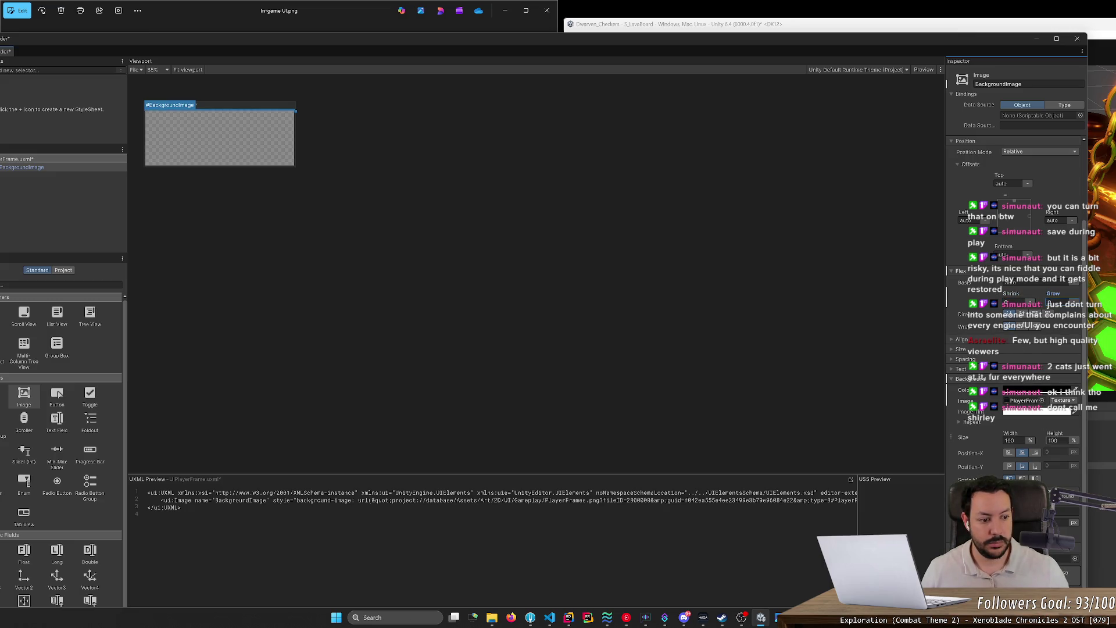
- Resize BackgroundImage by dragging its Width and Height fields, bringing height to 85
mouse_move(1054, 435)
left_mouse_down()
mouse_move(192, 455)
mouse_move(236, 465)
mouse_move(724, 409)
left_mouse_up()
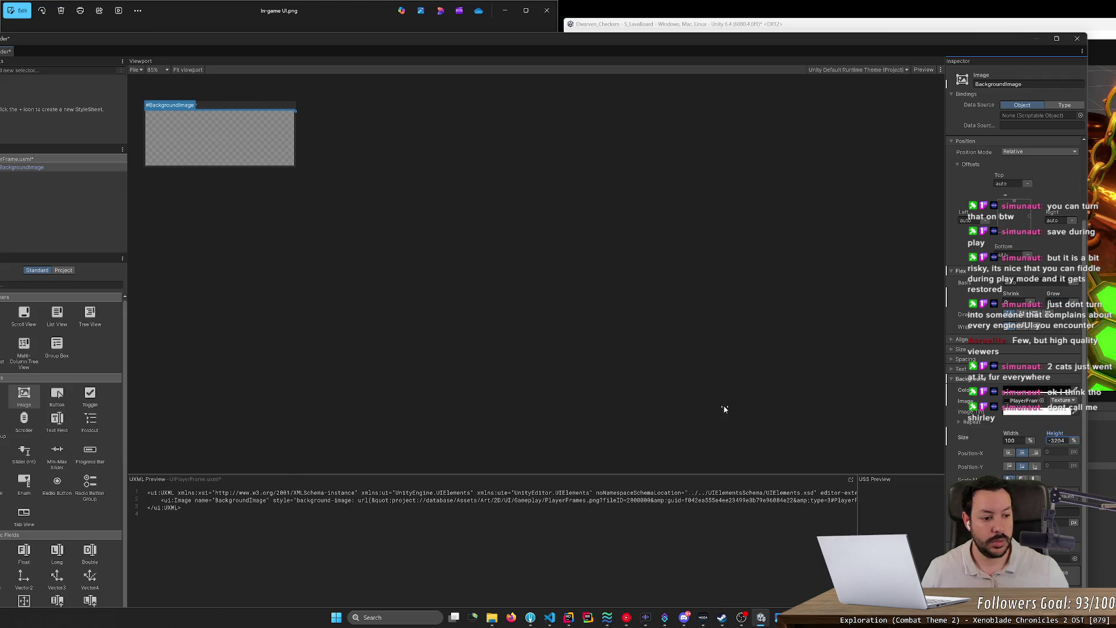
left_click_drag(458, 394, 374, 494)
mouse_move(1010, 435)
left_mouse_down()
mouse_move(164, 459)
mouse_move(219, 466)
left_mouse_up()
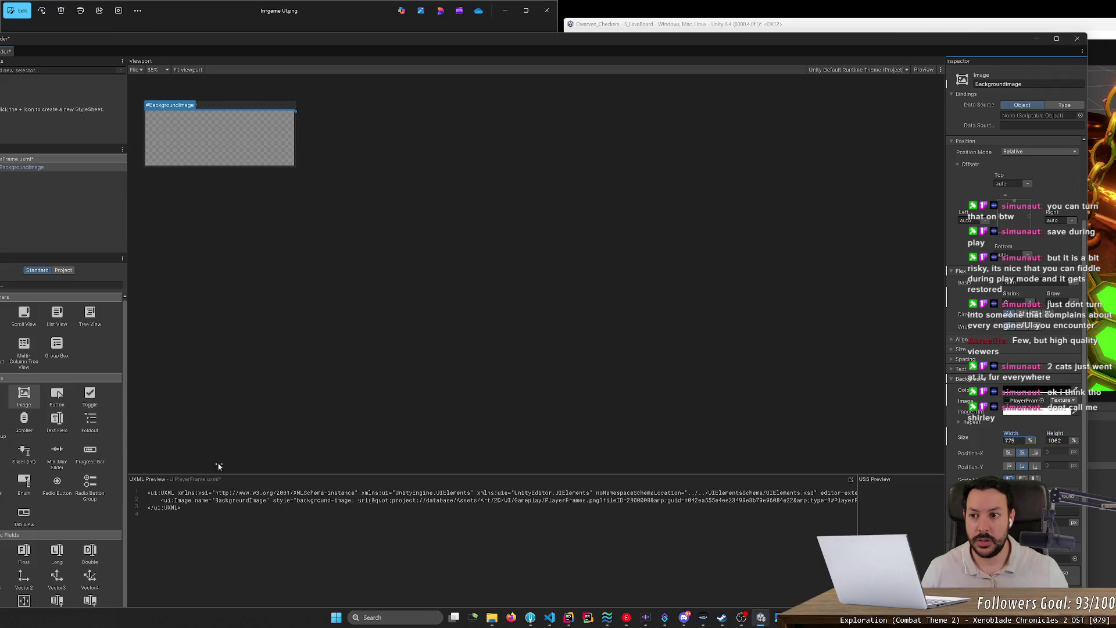
mouse_move(726, 459)
left_mouse_down()
mouse_move(89, 477)
mouse_move(132, 394)
left_mouse_up()
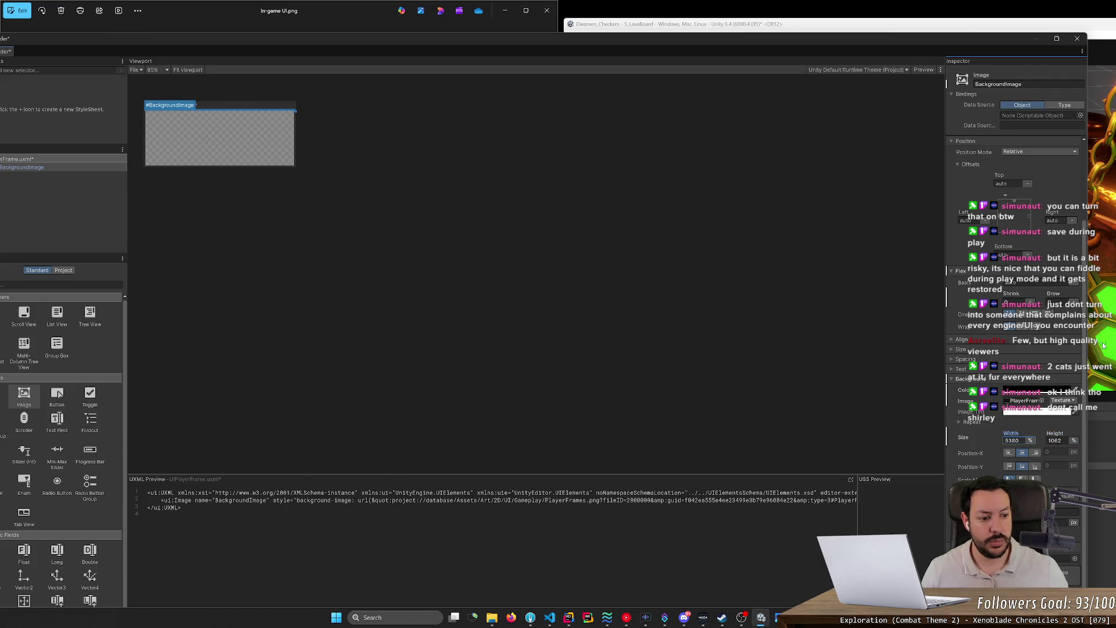
left_click_drag(648, 284, 634, 285)
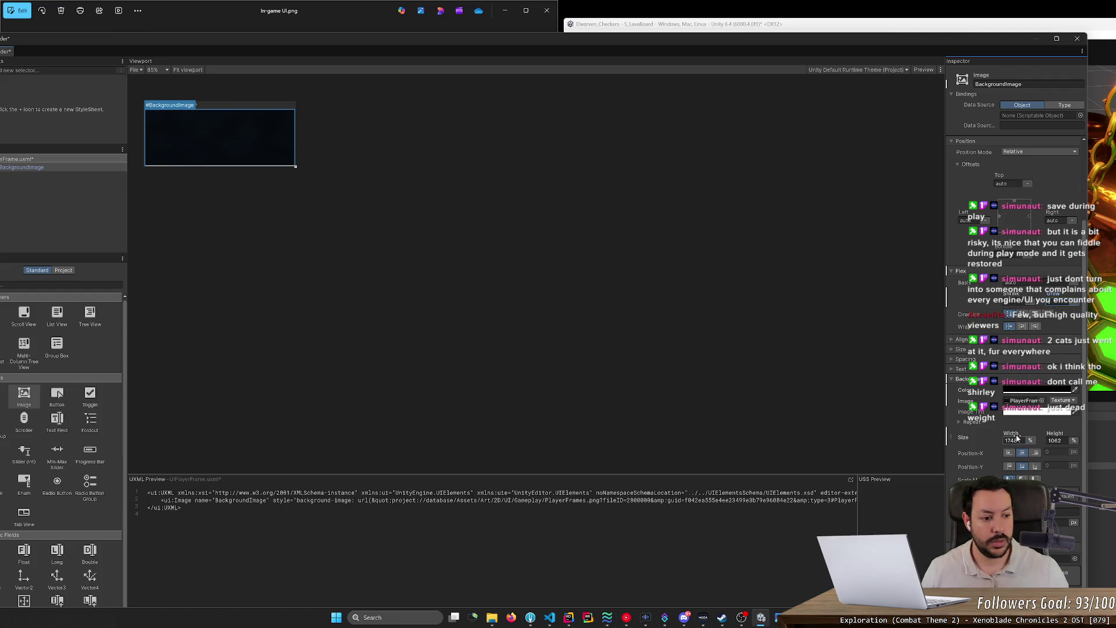
mouse_move(820, 414)
left_mouse_down()
mouse_move(543, 401)
mouse_move(981, 437)
mouse_move(889, 427)
left_mouse_up()
mouse_move(720, 411)
left_mouse_down()
mouse_move(605, 402)
mouse_move(630, 404)
left_mouse_up()
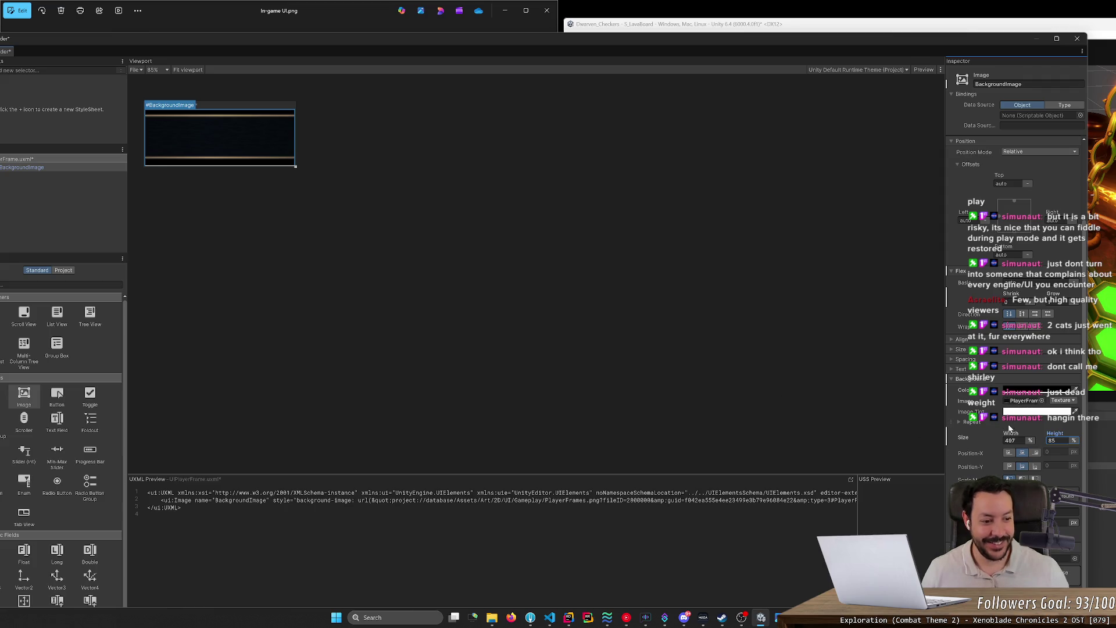
mouse_move(1010, 433)
left_mouse_down()
mouse_move(781, 427)
mouse_move(856, 433)
mouse_move(815, 436)
left_mouse_up()
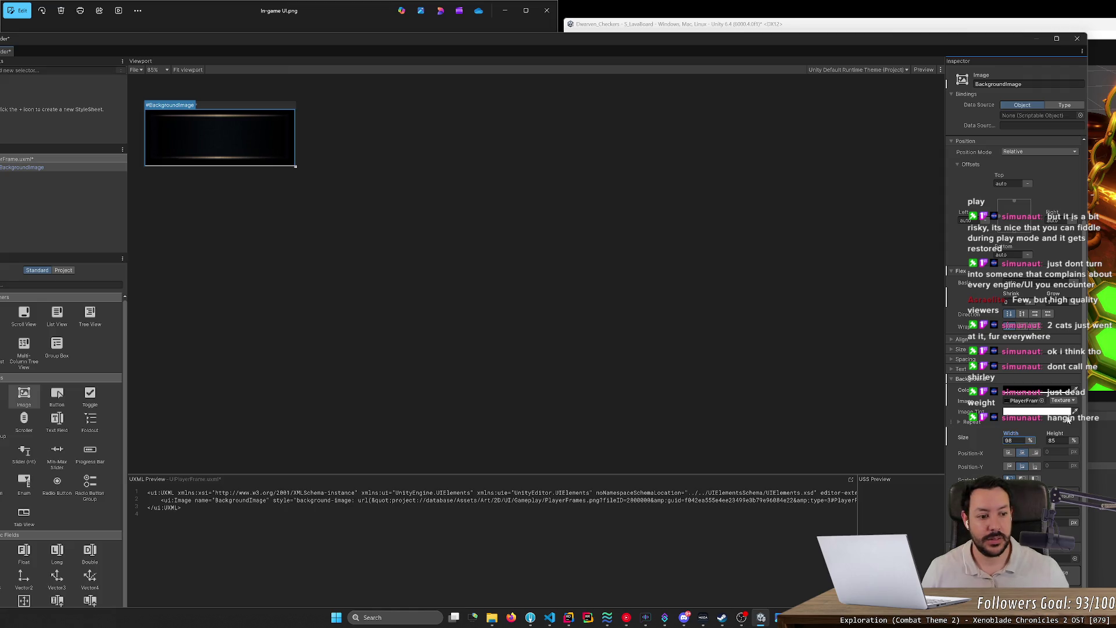
- Set the Background Color alpha to 0 so the frame image's background is transparent
left_click(1018, 391)
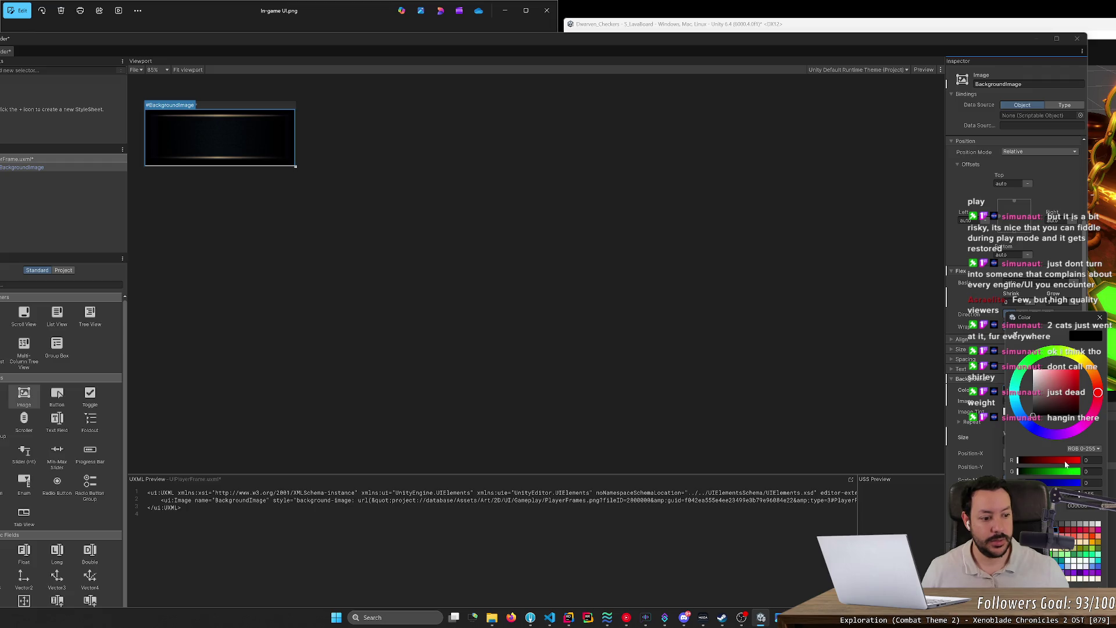
left_click_drag(1069, 494, 1018, 493)
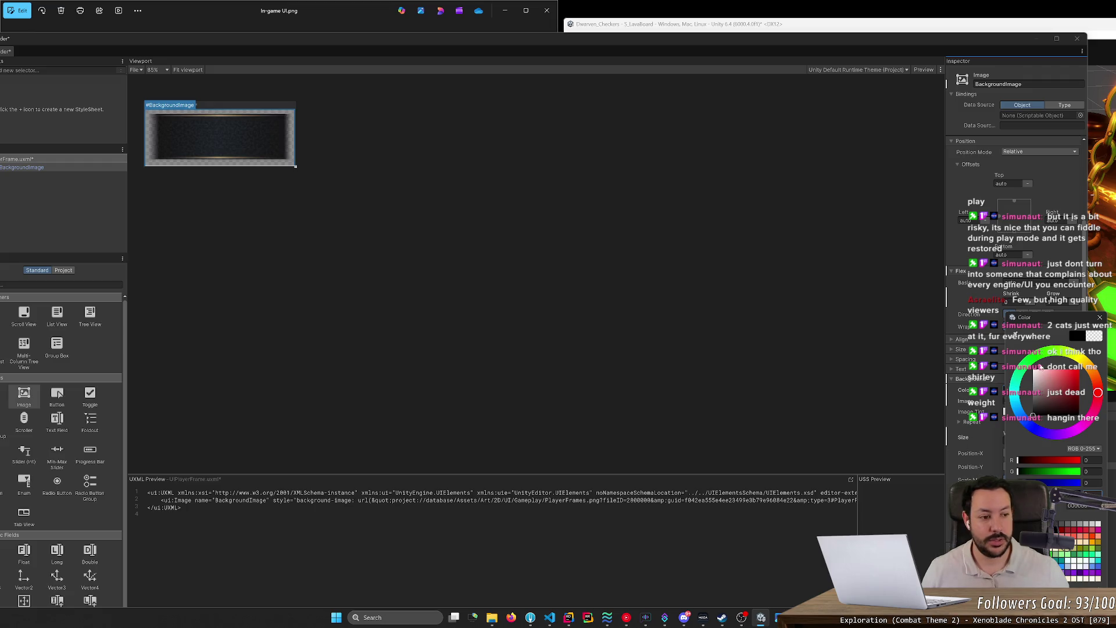
key("Return")
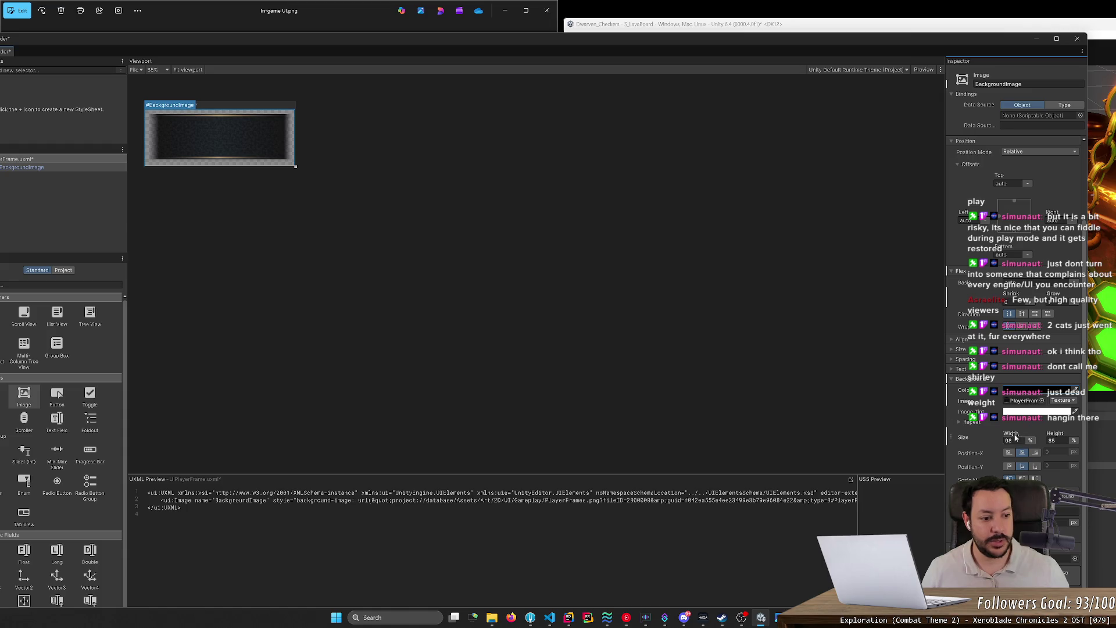
left_click_drag(1014, 437, 1059, 437)
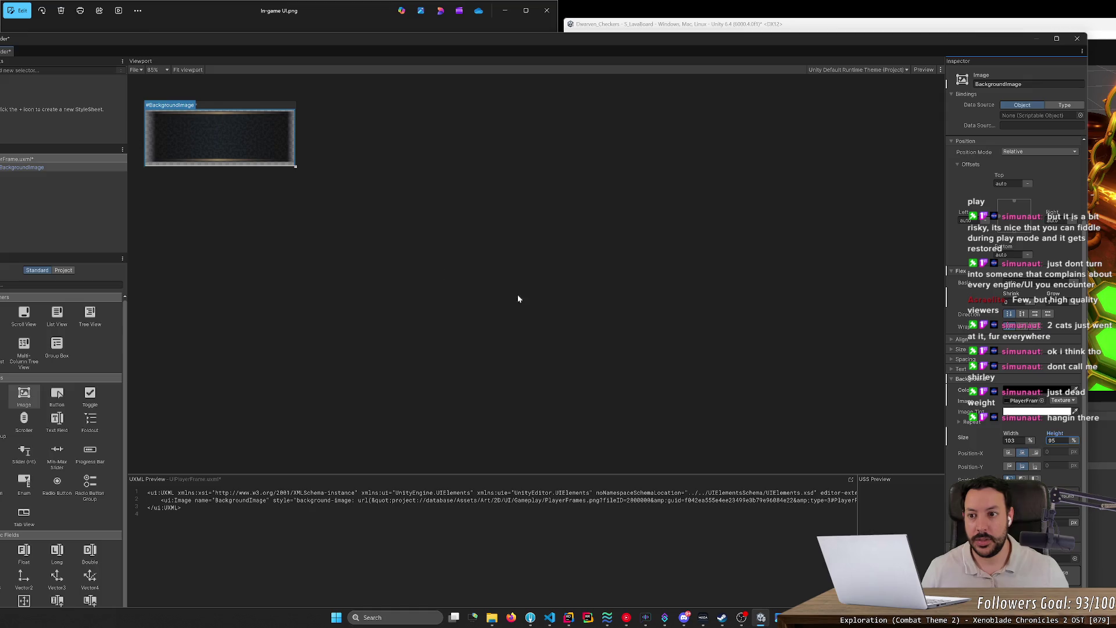
- Set the frame image's height by typing 85, then dragging it to about 95
mouse_move(279, 170)
left_mouse_down()
mouse_move(270, 308)
mouse_move(289, 471)
mouse_move(323, 176)
mouse_move(282, 465)
left_mouse_up()
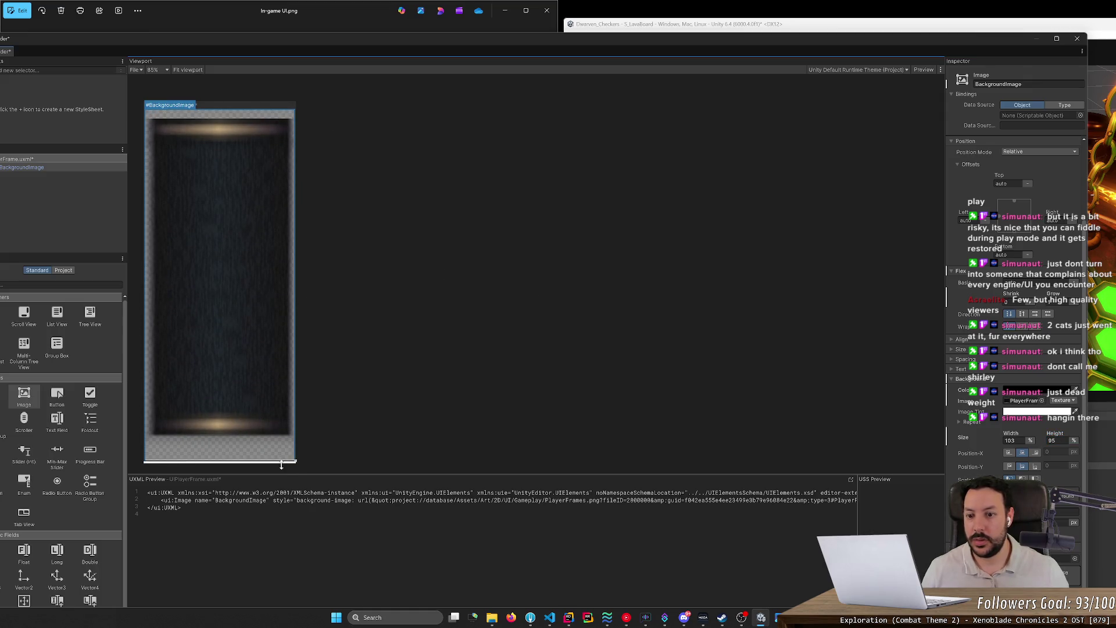
double_click(1055, 440)
type("85")
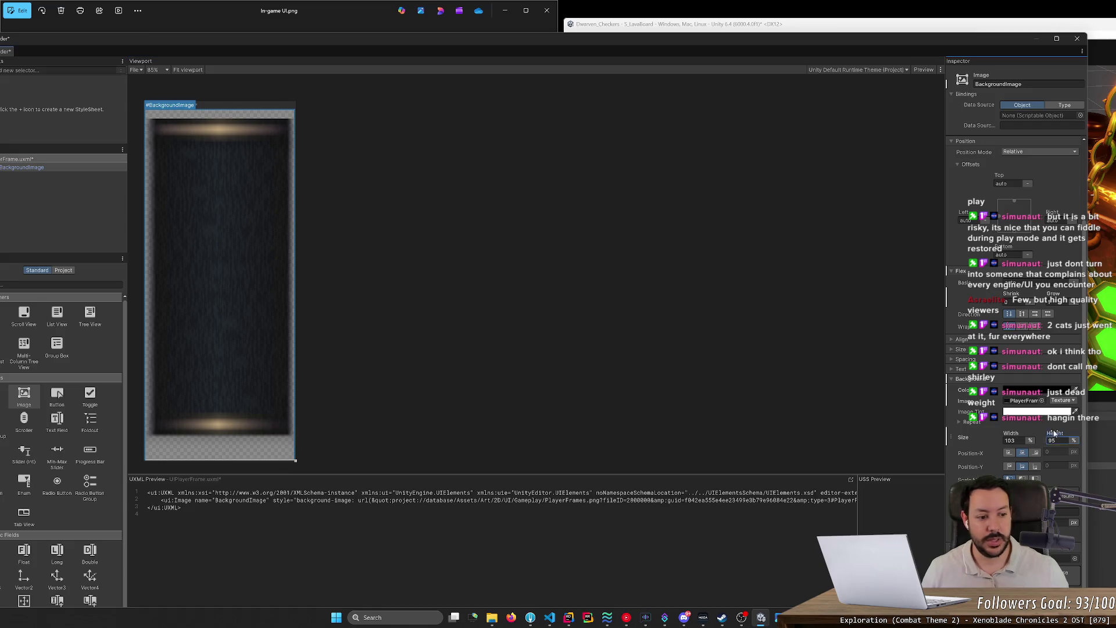
key("Return")
type("11")
key("Return")
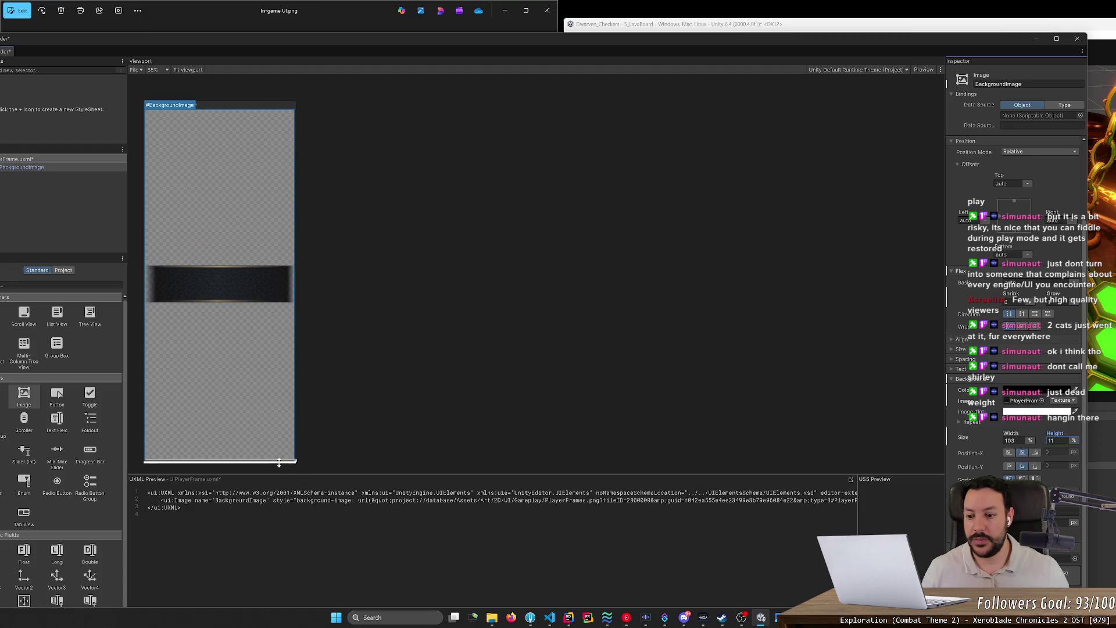
left_click_drag(296, 461, 297, 159)
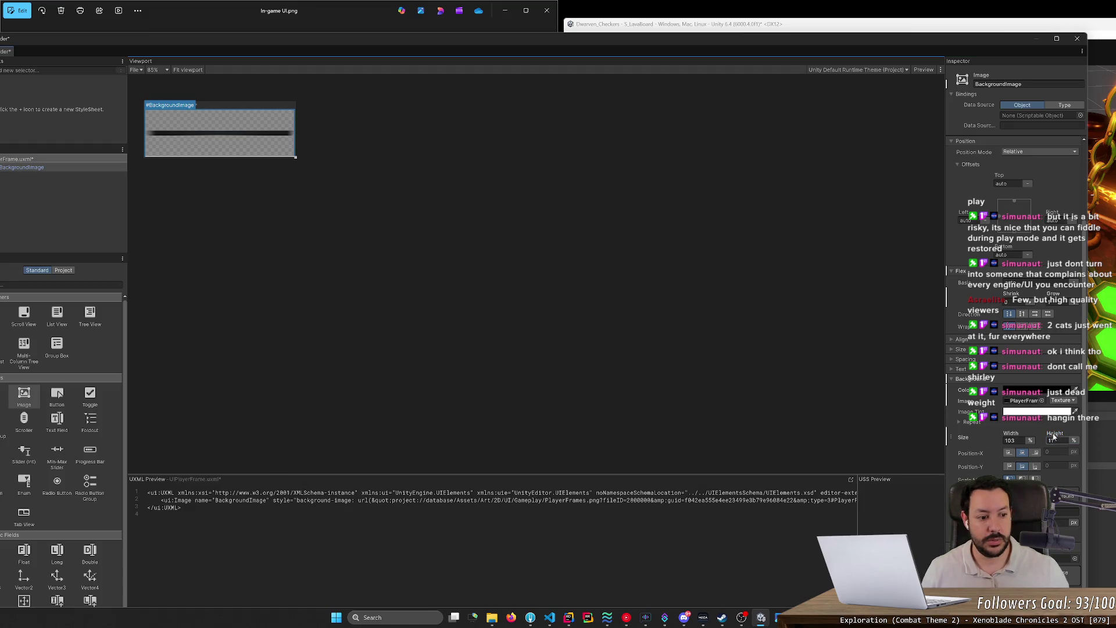
left_click_drag(1054, 437, 1090, 442)
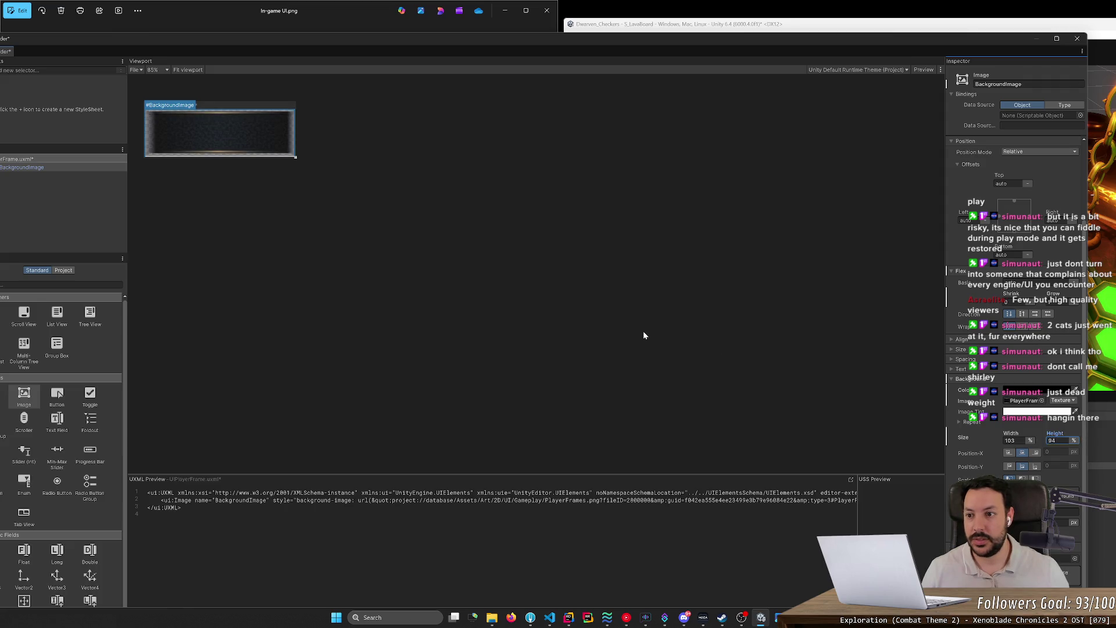
- Select UIPlayerFrame.uxml to show its Canvas Size and edit the width value
left_click(630, 324)
left_click(204, 107)
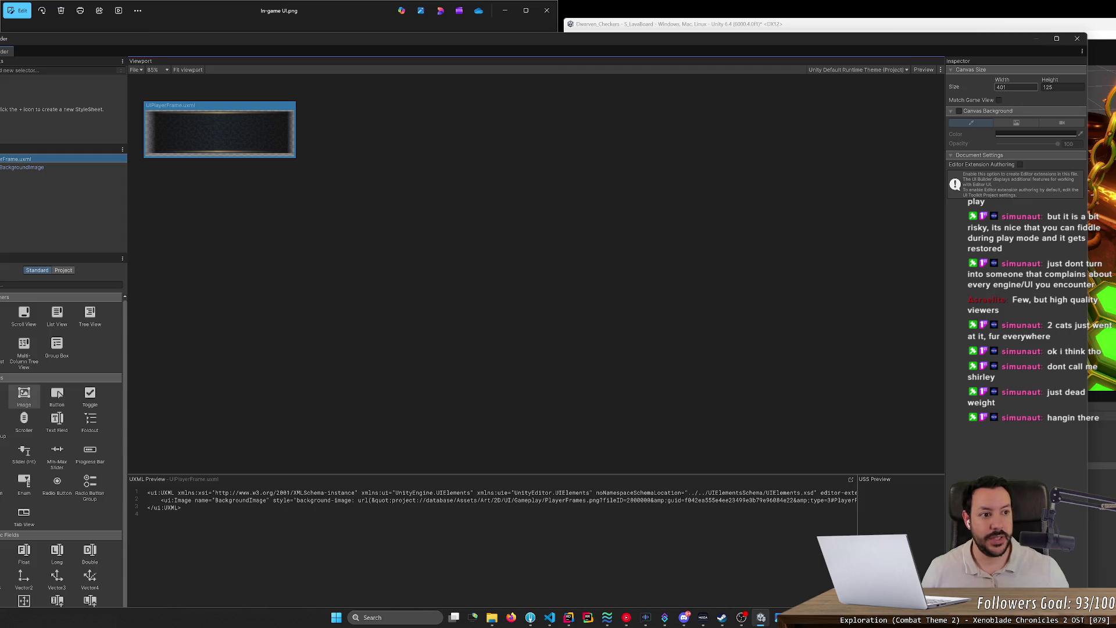
left_click(1016, 87)
type("400")
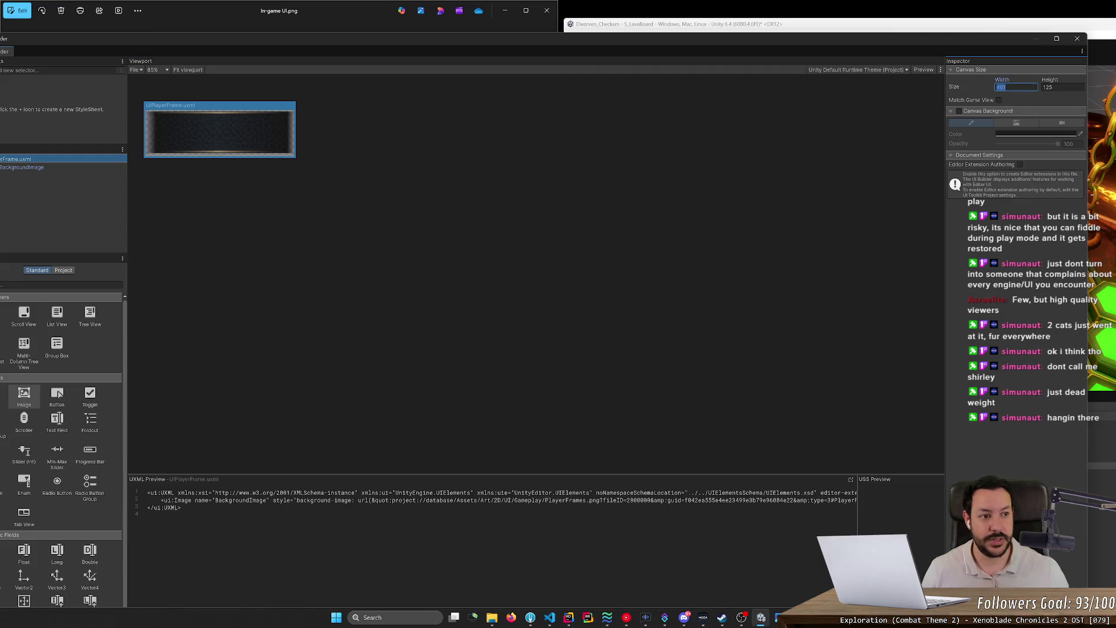
- In File Explorer, preview In-game UI.png and open its containing folder
left_click(491, 618)
left_click(234, 231)
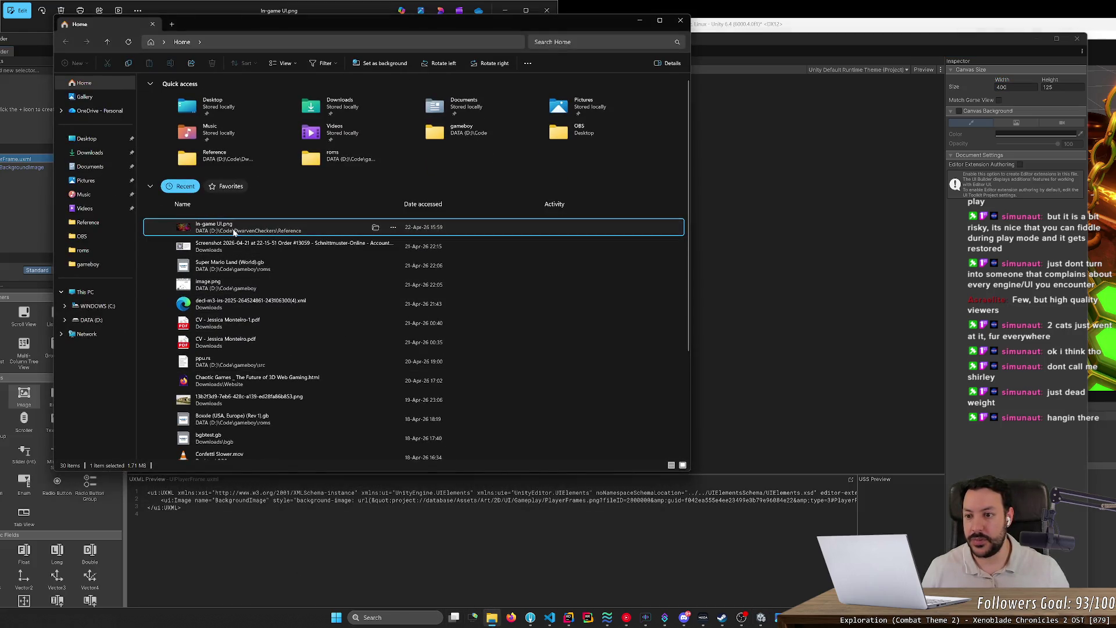
key("space")
key("space")
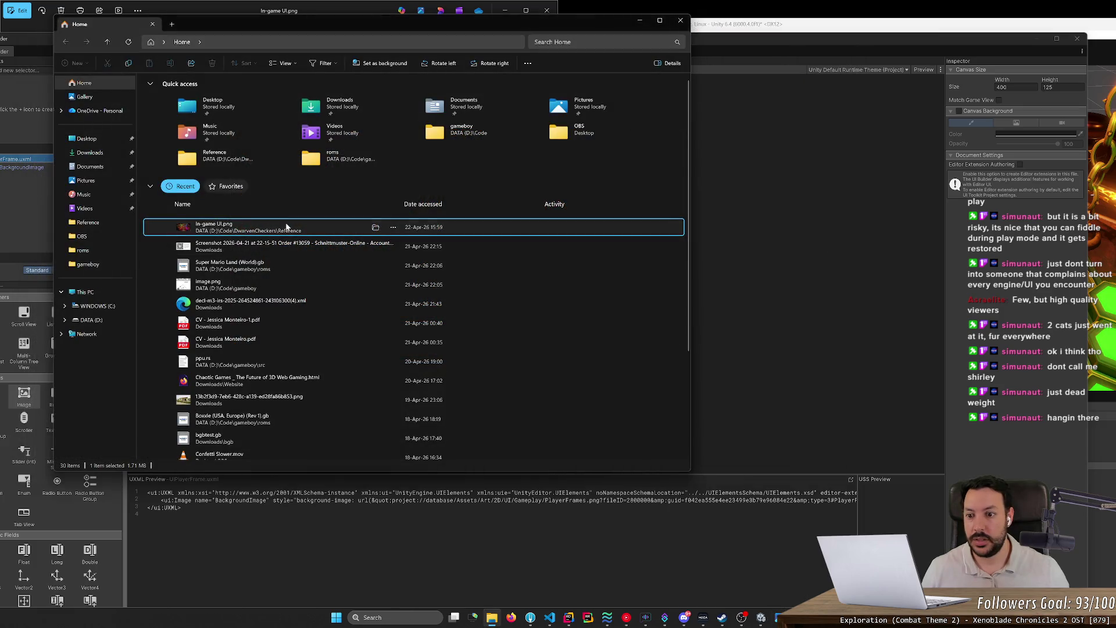
key("shift+F10")
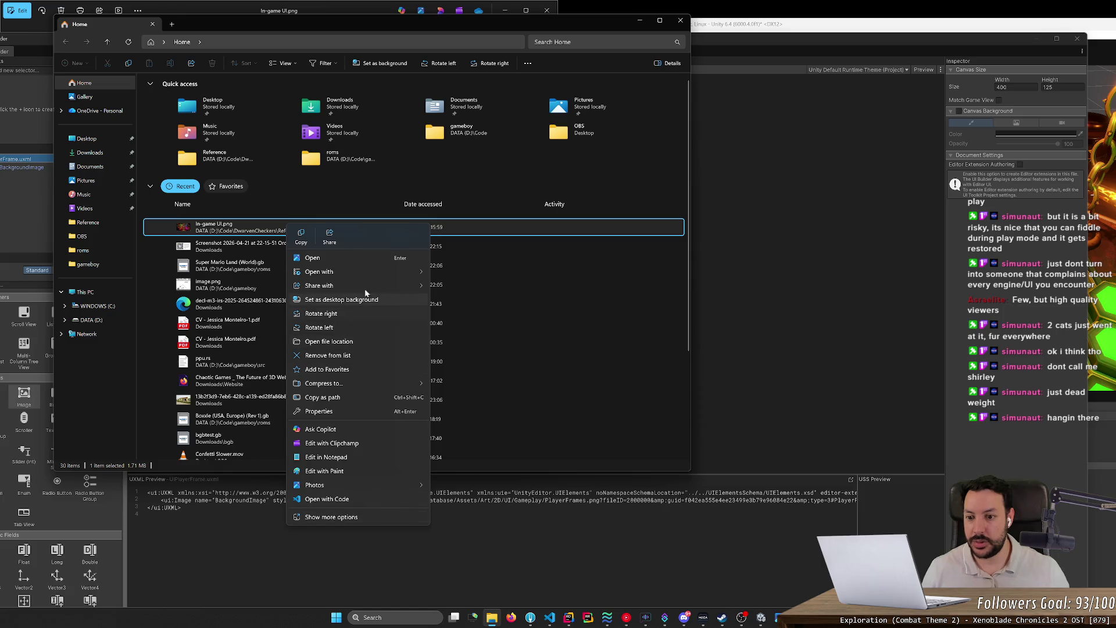
left_click(366, 342)
- Browse to Dwarven_Checkers\Assets\Art\2D\UI\Gameplay and select PlayerFrames.png
left_click(310, 43)
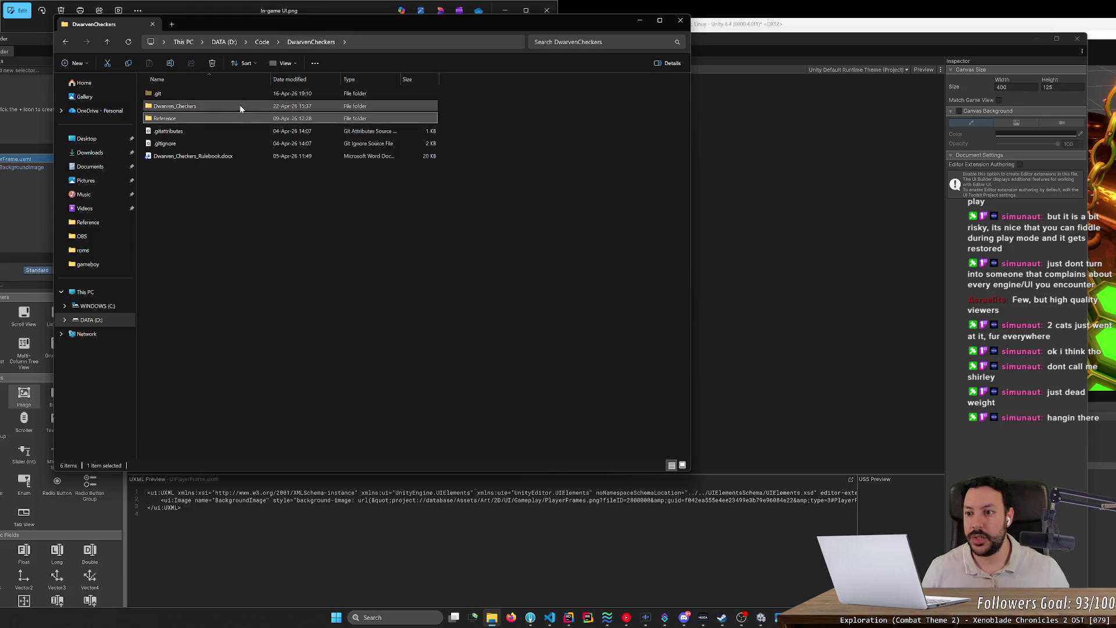
double_click(238, 105)
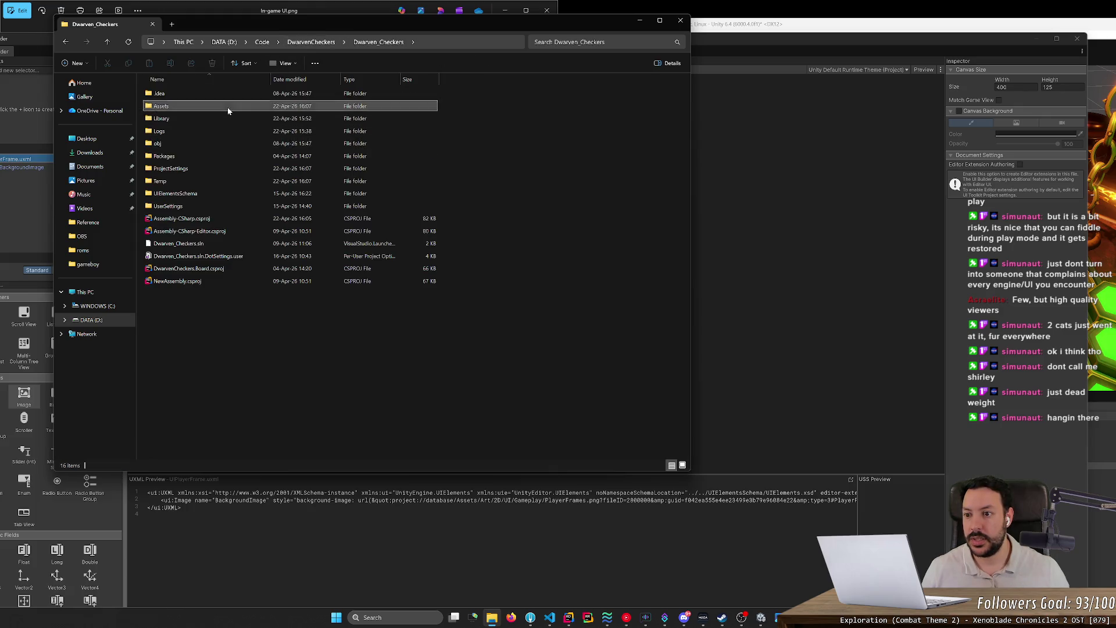
double_click(227, 107)
left_click(225, 110)
double_click(225, 111)
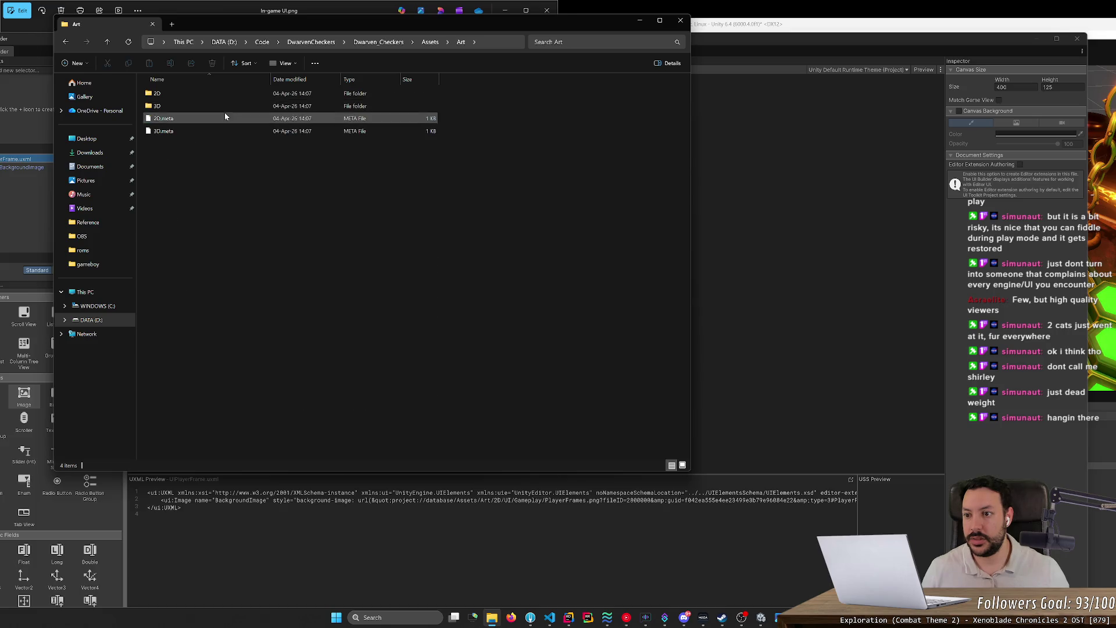
double_click(231, 94)
double_click(231, 94)
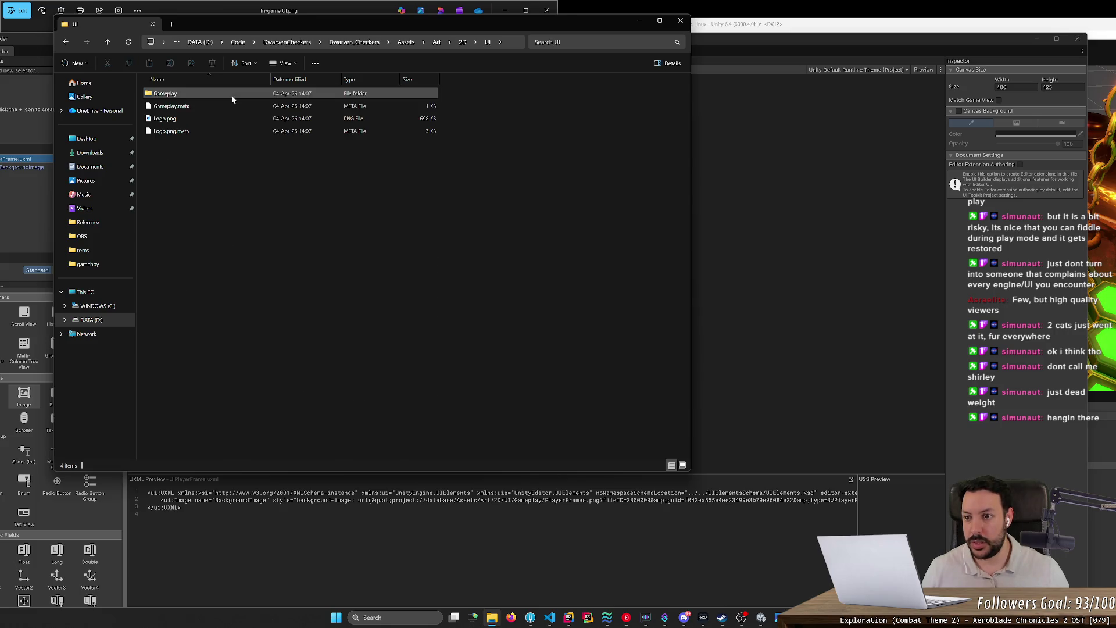
double_click(231, 96)
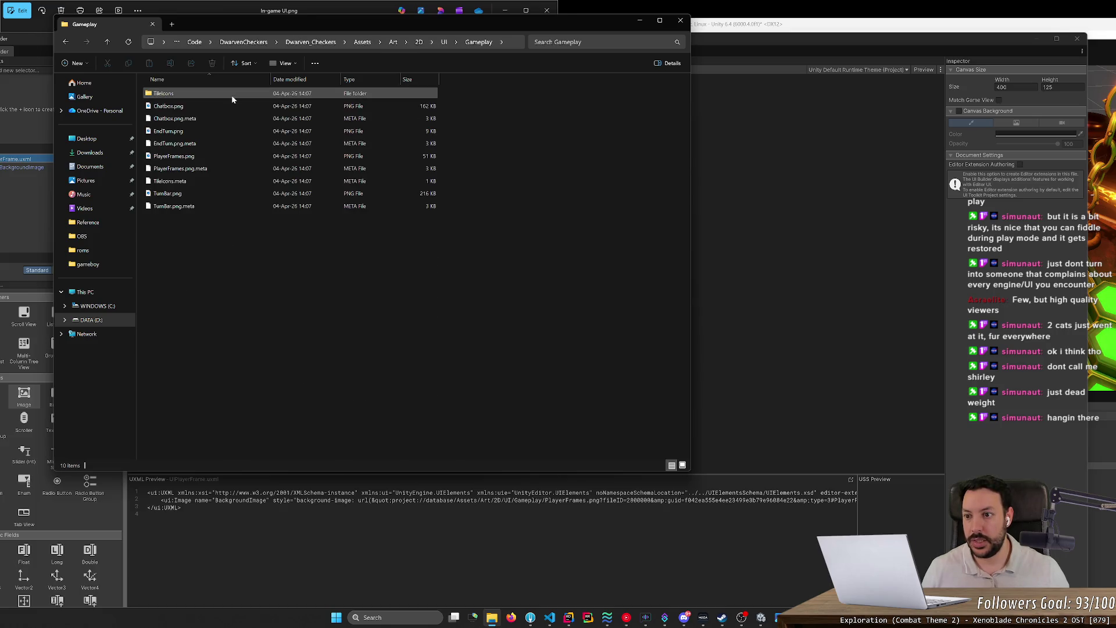
left_click(223, 157)
- Check PlayerFrames.png's Details in Properties, showing 320×106 pixels
right_click(222, 156)
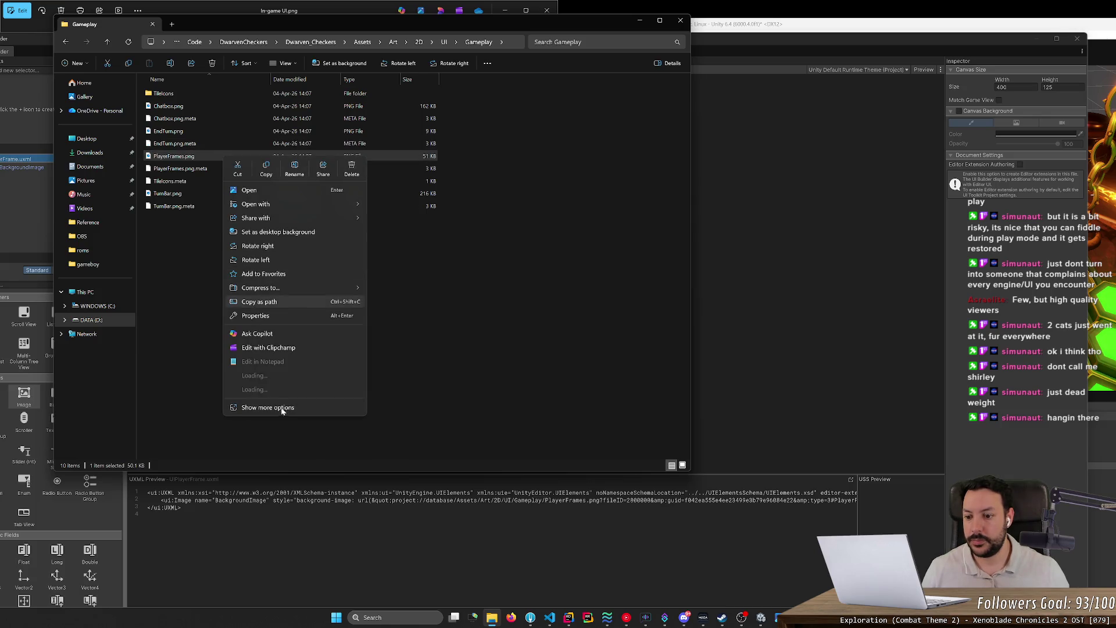
left_click(282, 422)
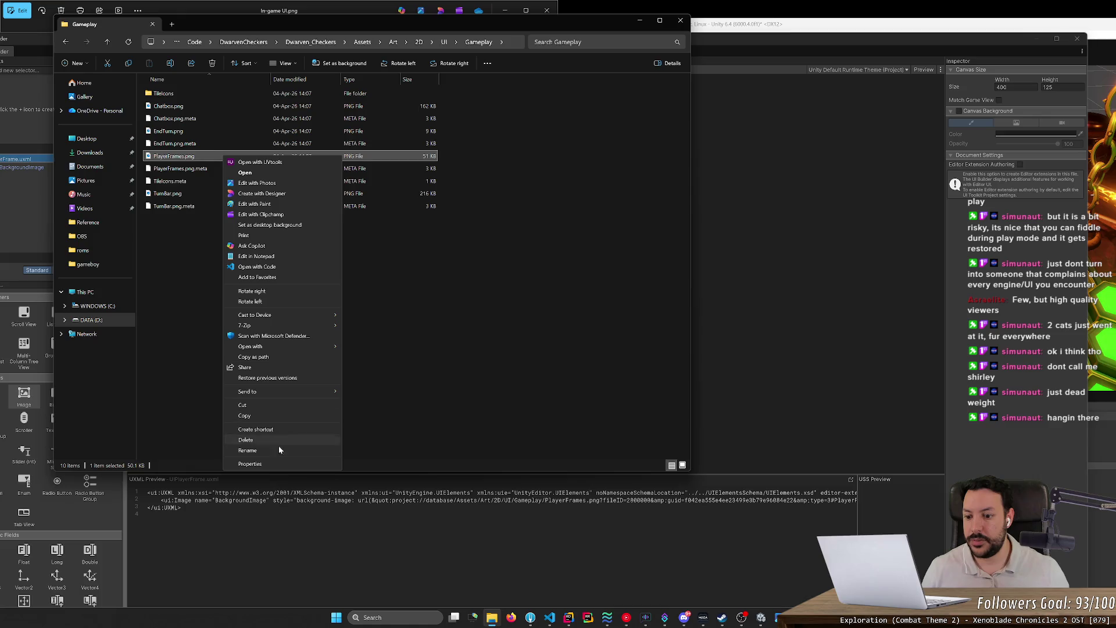
left_click(283, 464)
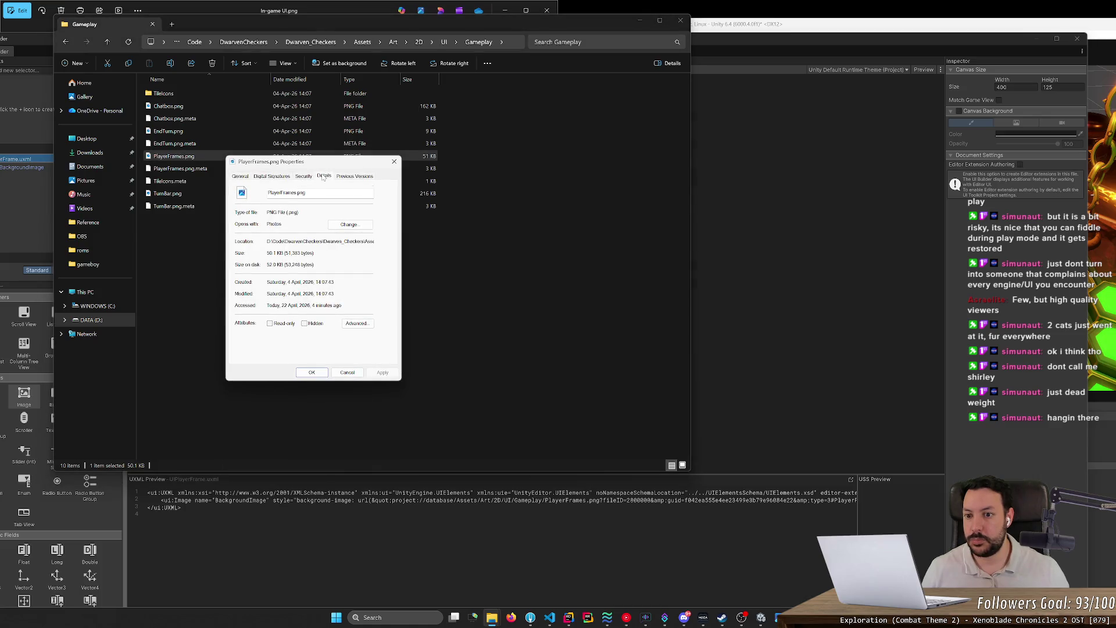
left_click(323, 177)
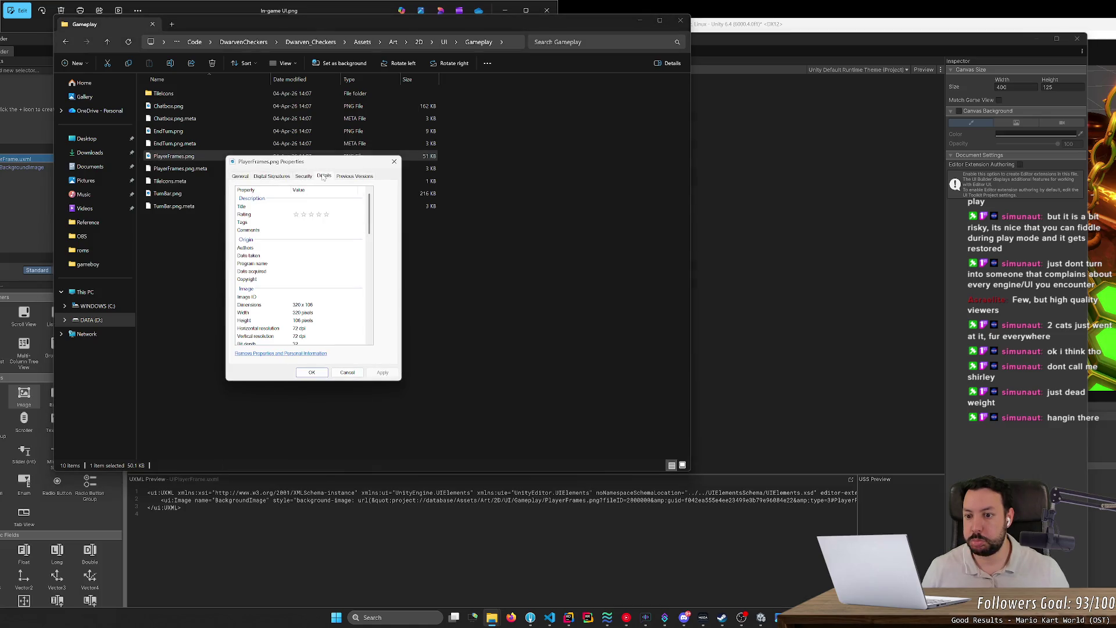
left_click(349, 372)
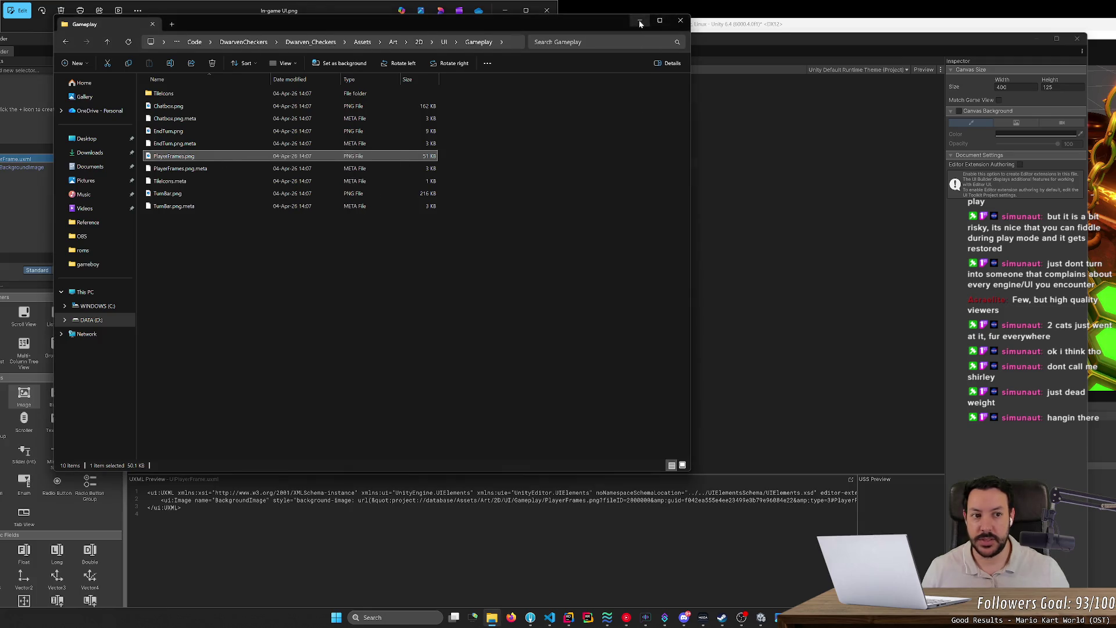
- Minimize File Explorer and set the UI Builder canvas width to 320
left_click(639, 20)
left_click(1017, 87)
type("320")
key("Tab")
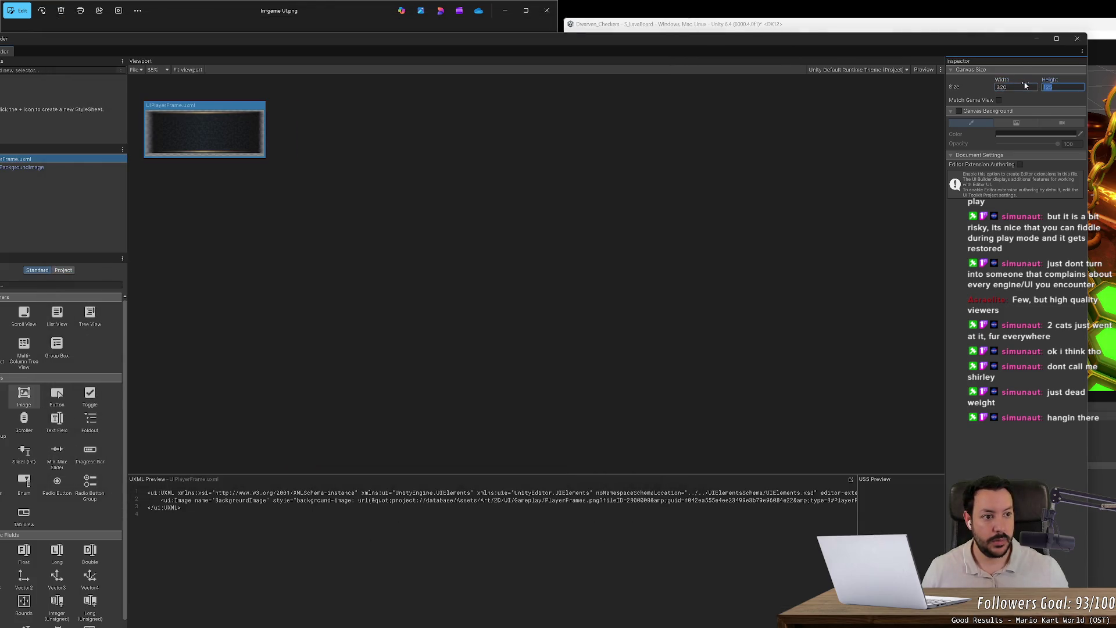
- Shorten the canvas height and give BackgroundImage pixel width and height of 320 × 106
type("106")
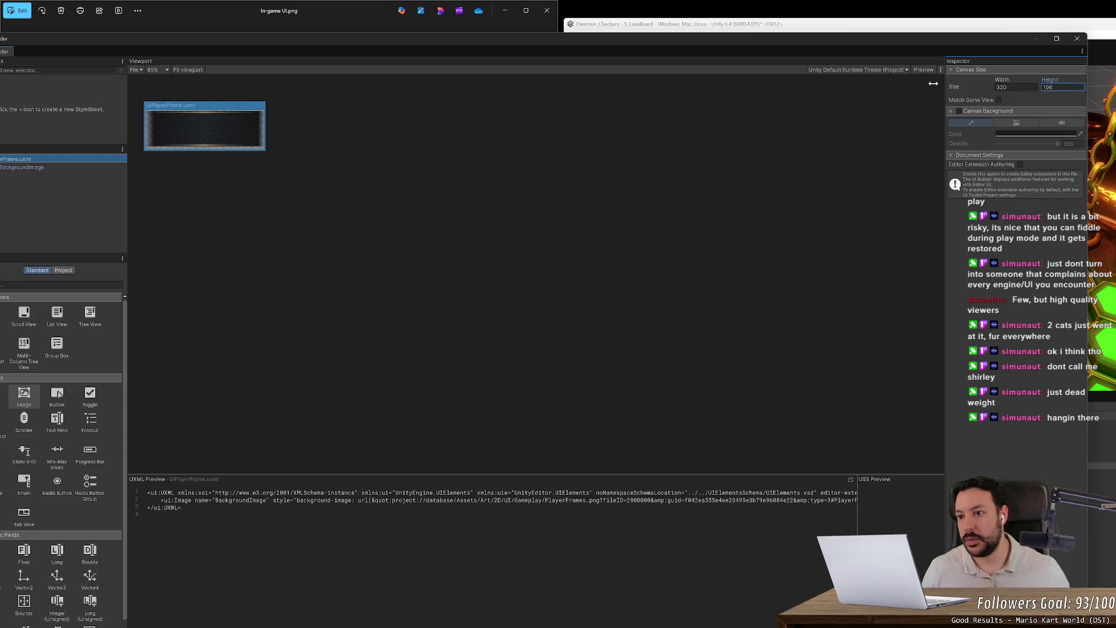
left_click(569, 154)
left_click(207, 142)
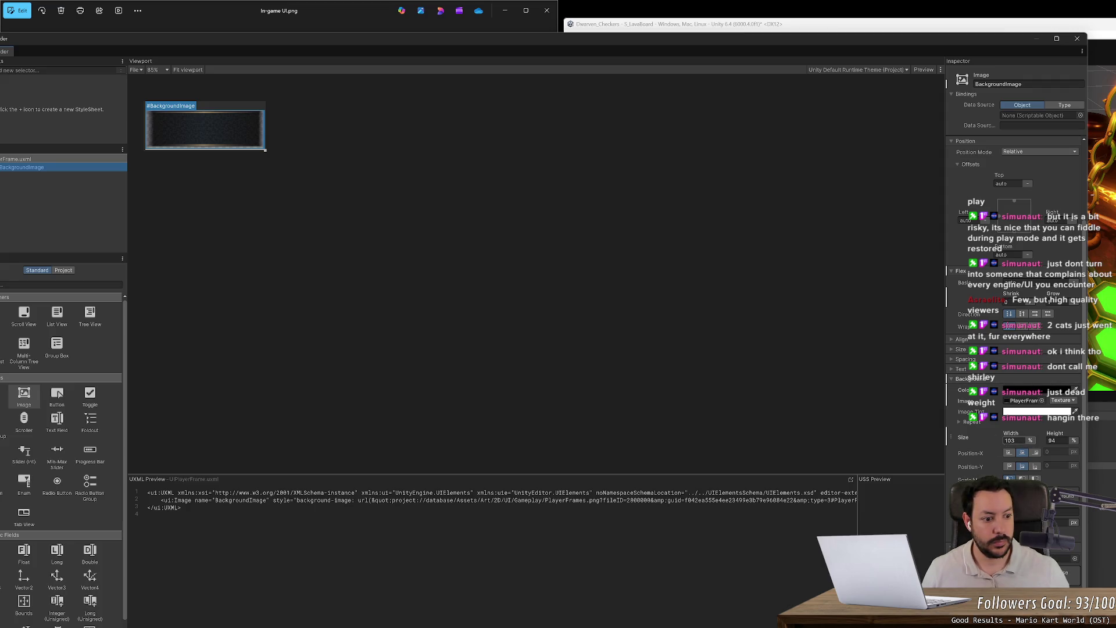
left_click(1003, 440)
type("101")
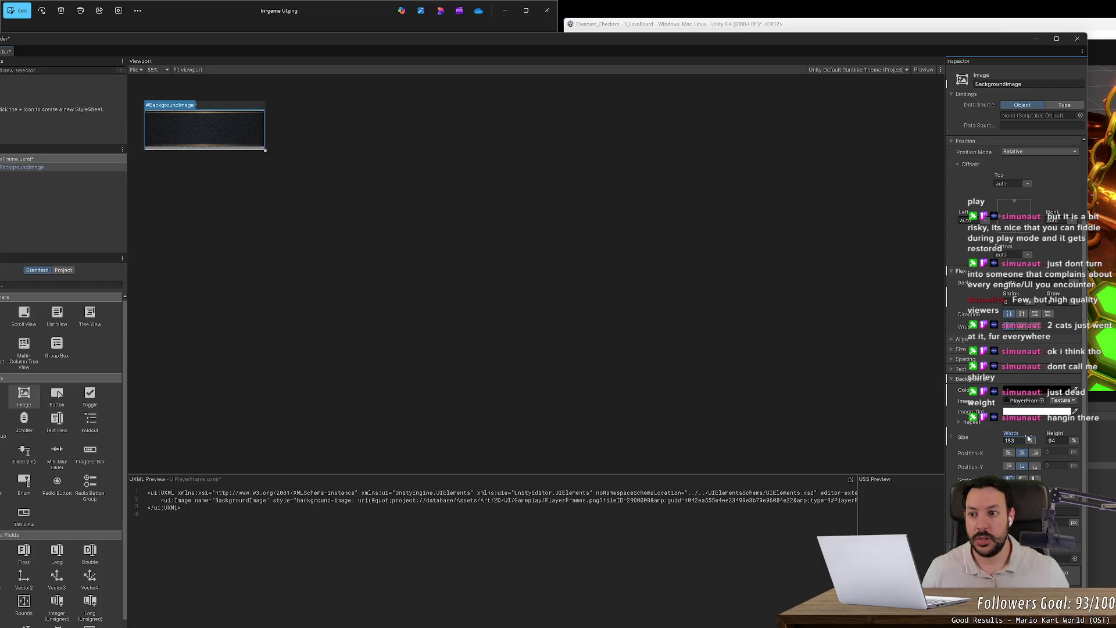
type("94")
left_click(1031, 441)
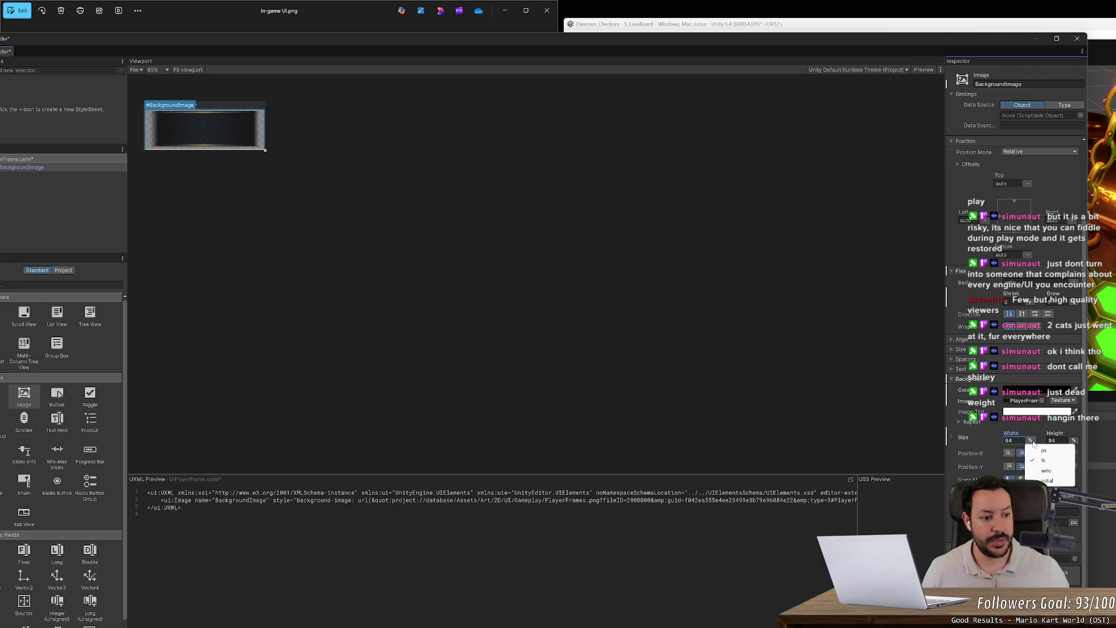
left_click(1038, 451)
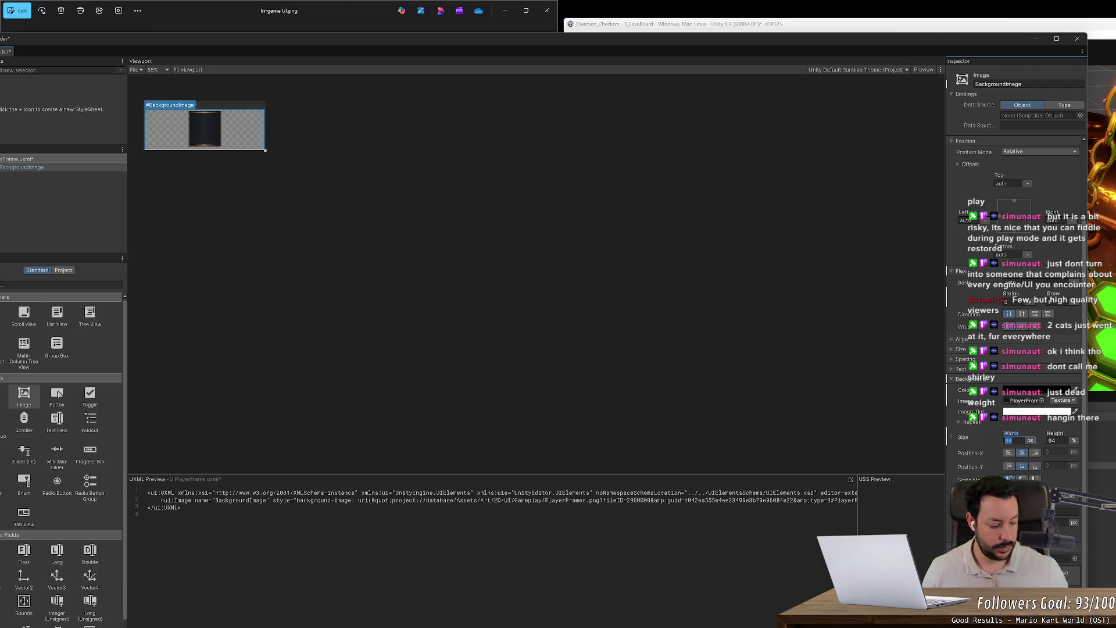
type("320")
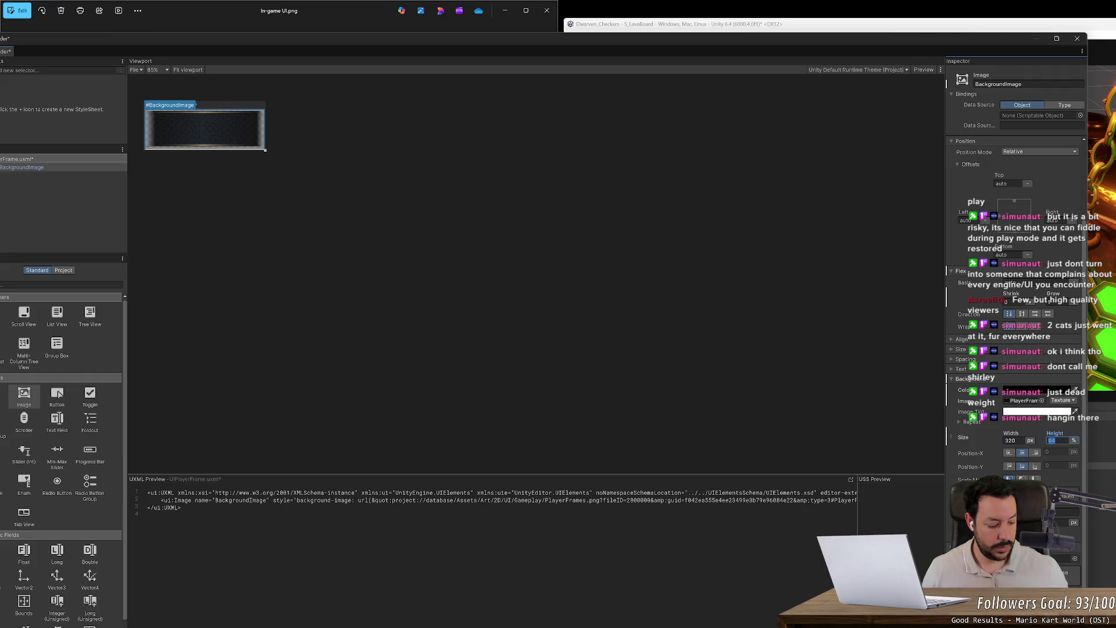
type("106")
left_click(1074, 443)
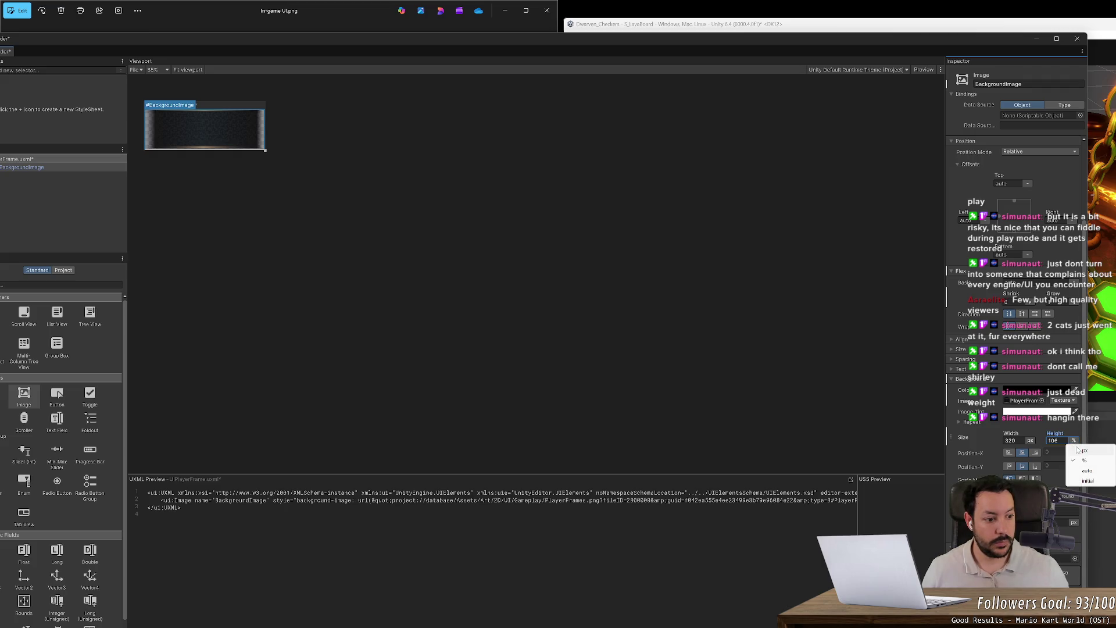
left_click(1085, 451)
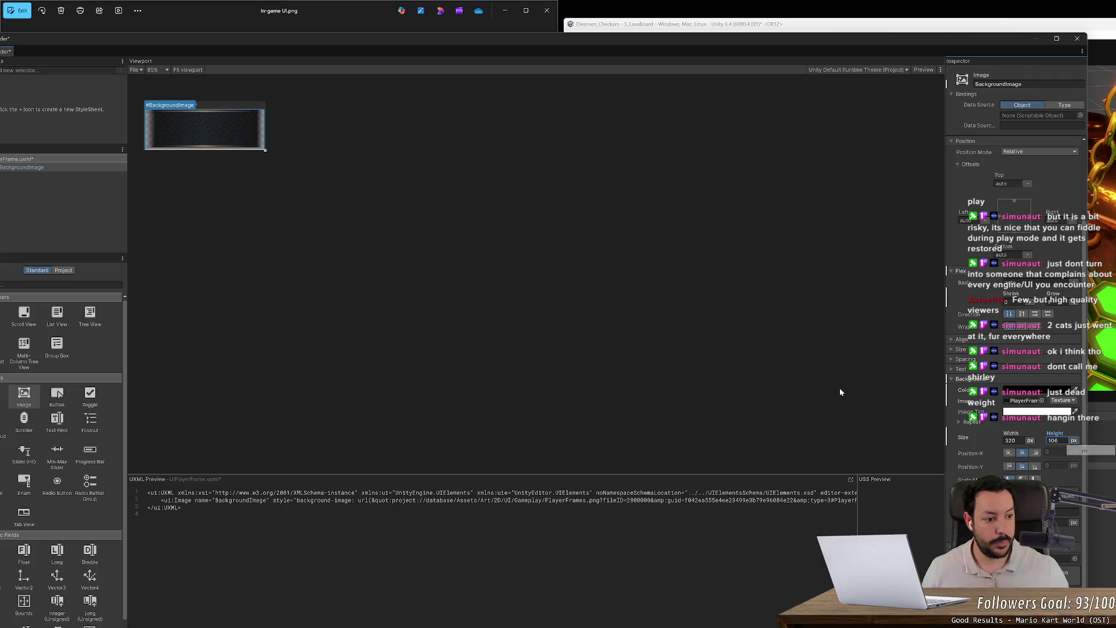
- Switch BackgroundImage's Width and Height to auto and shrink the canvas to fit it
mouse_move(267, 152)
left_mouse_down()
mouse_move(345, 282)
mouse_move(416, 175)
mouse_move(504, 226)
mouse_move(344, 436)
mouse_move(699, 356)
mouse_move(600, 242)
left_mouse_up()
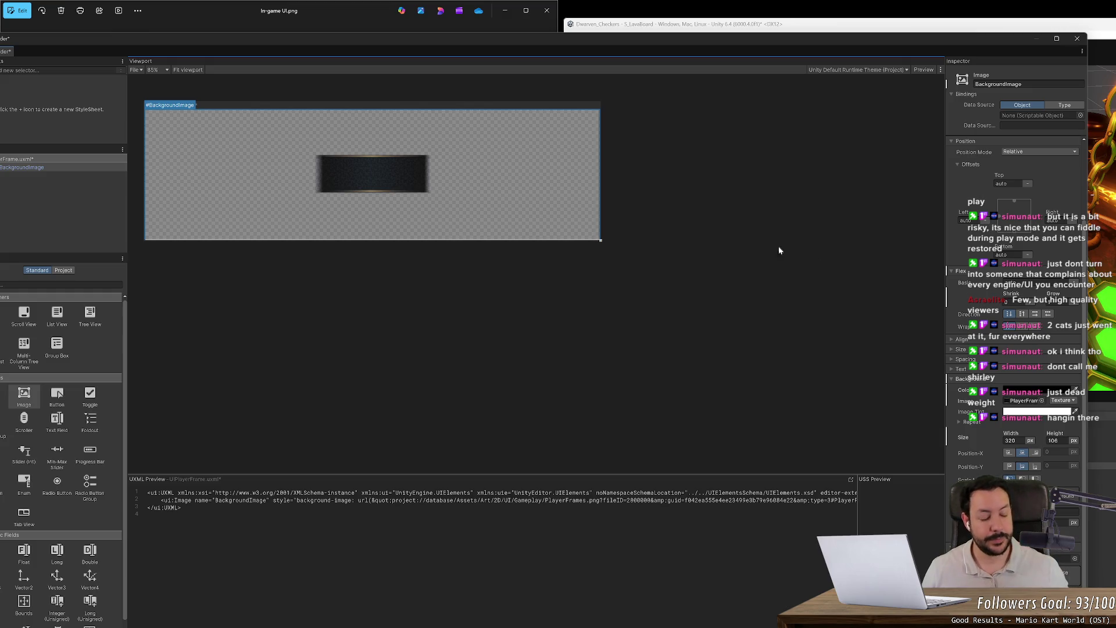
left_click(1010, 440)
type("100")
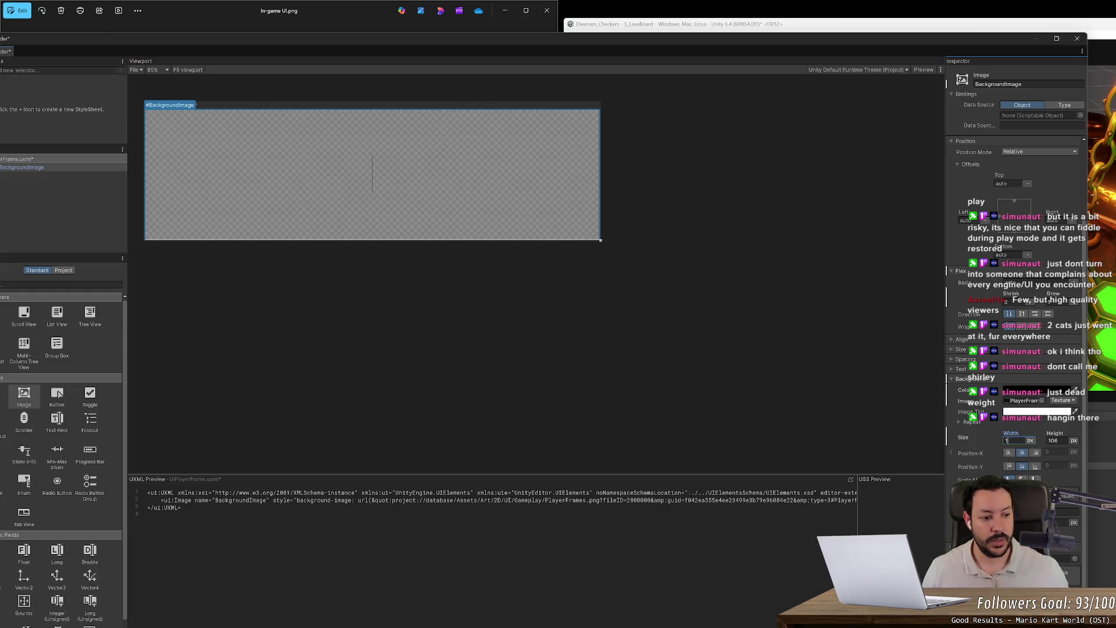
left_click(1030, 440)
left_click(1039, 460)
left_click(1074, 440)
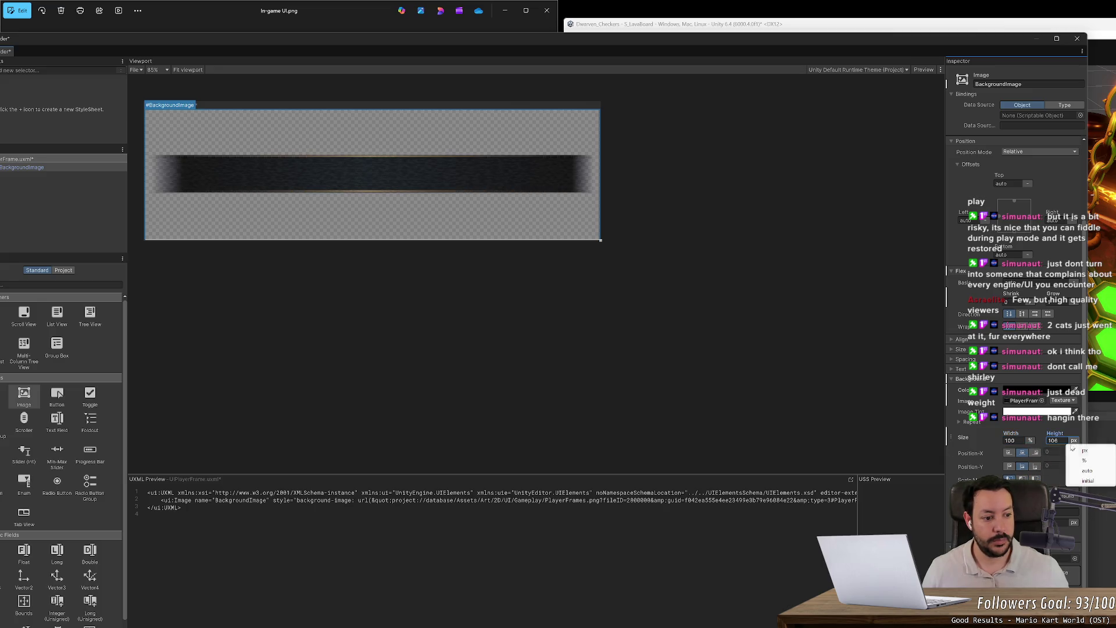
left_click(1084, 471)
left_click(1030, 440)
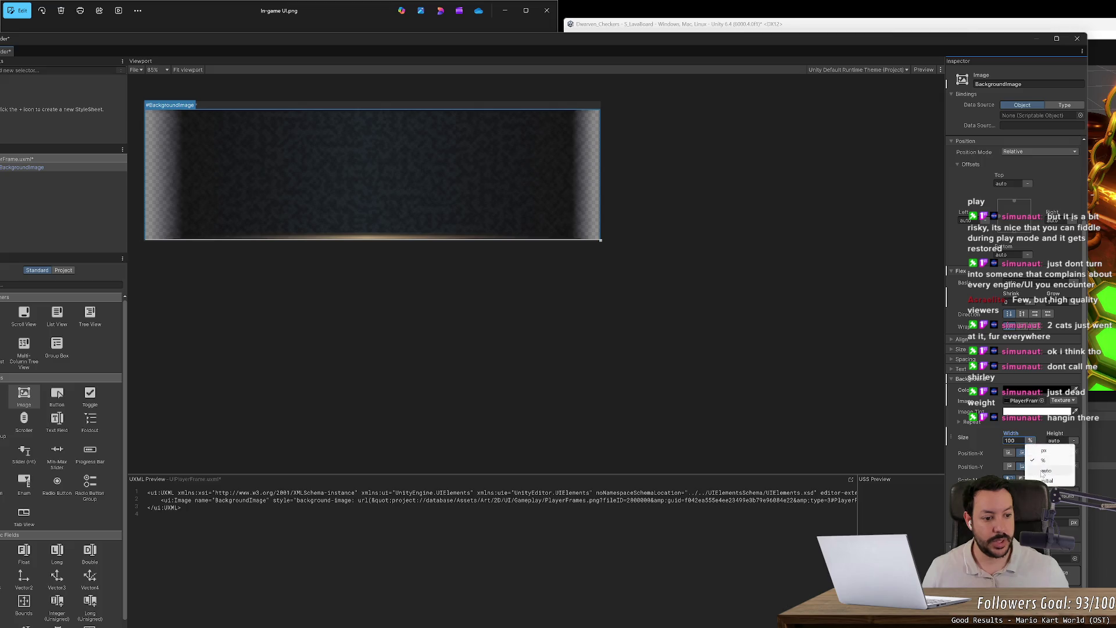
left_click(1041, 471)
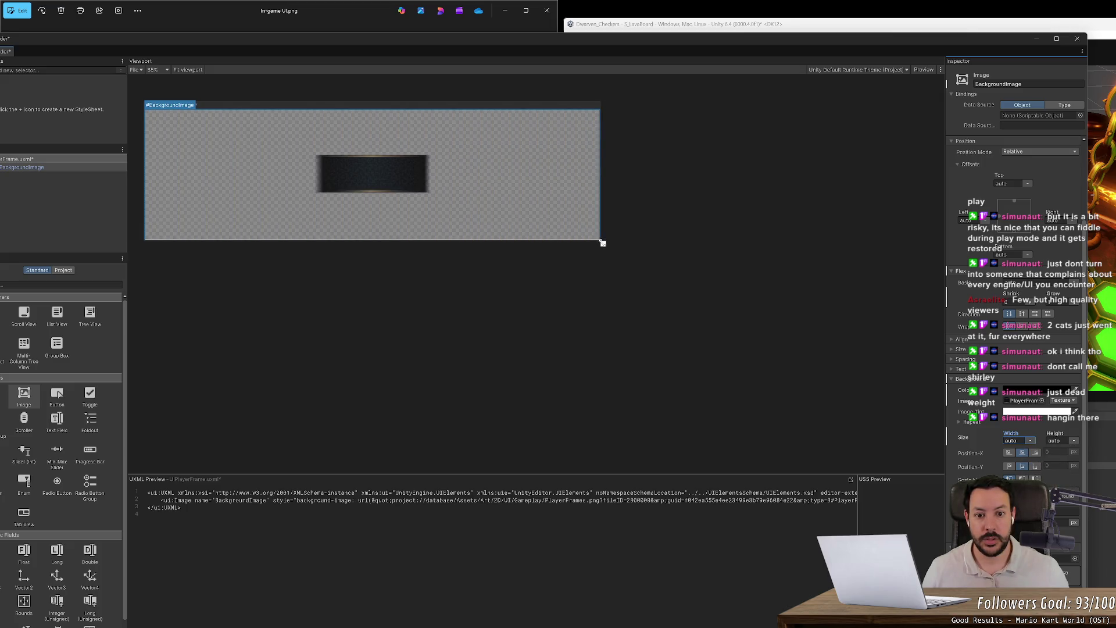
mouse_move(603, 243)
left_mouse_down()
mouse_move(202, 280)
mouse_move(309, 190)
mouse_move(237, 174)
mouse_move(265, 156)
left_mouse_up()
left_click(325, 184)
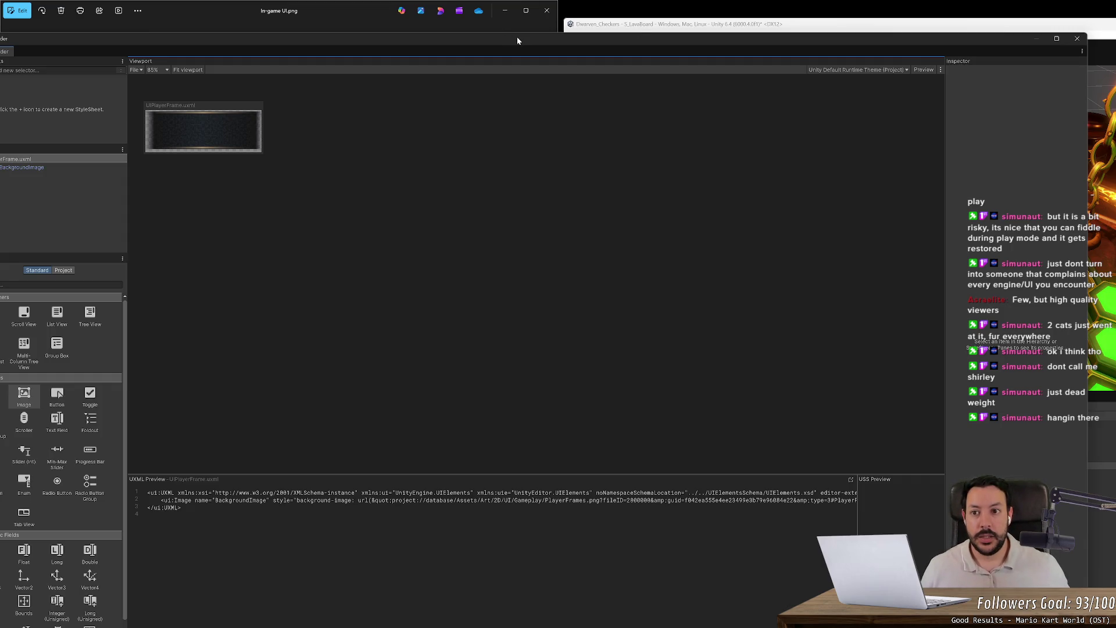
- Duplicate BackgroundImage and rename the copy PlayerColorImage
mouse_move(517, 36)
left_mouse_down()
mouse_move(1009, 56)
mouse_move(871, 36)
mouse_move(896, 53)
mouse_move(889, 72)
left_mouse_up()
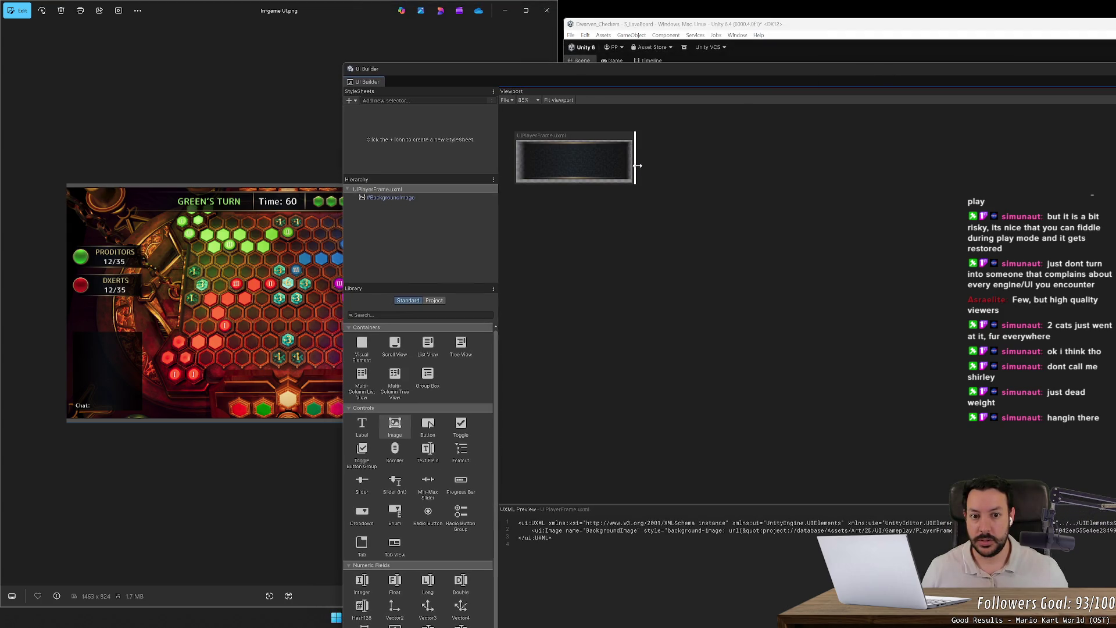
mouse_move(637, 165)
left_mouse_down()
mouse_move(685, 169)
mouse_move(660, 174)
left_mouse_up()
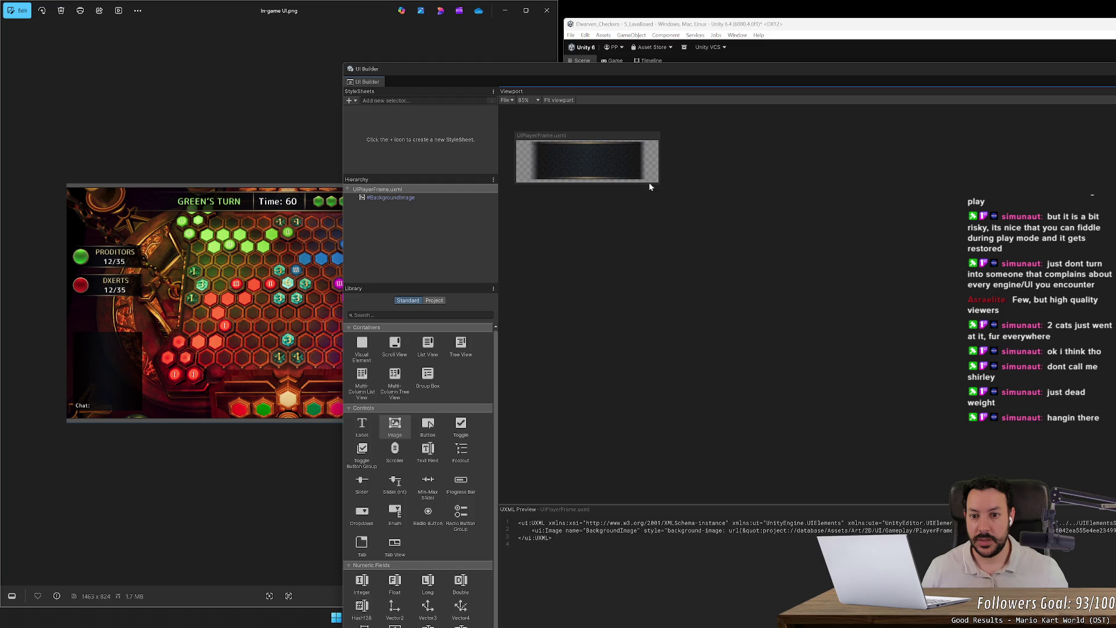
right_click(406, 197)
left_click(395, 211)
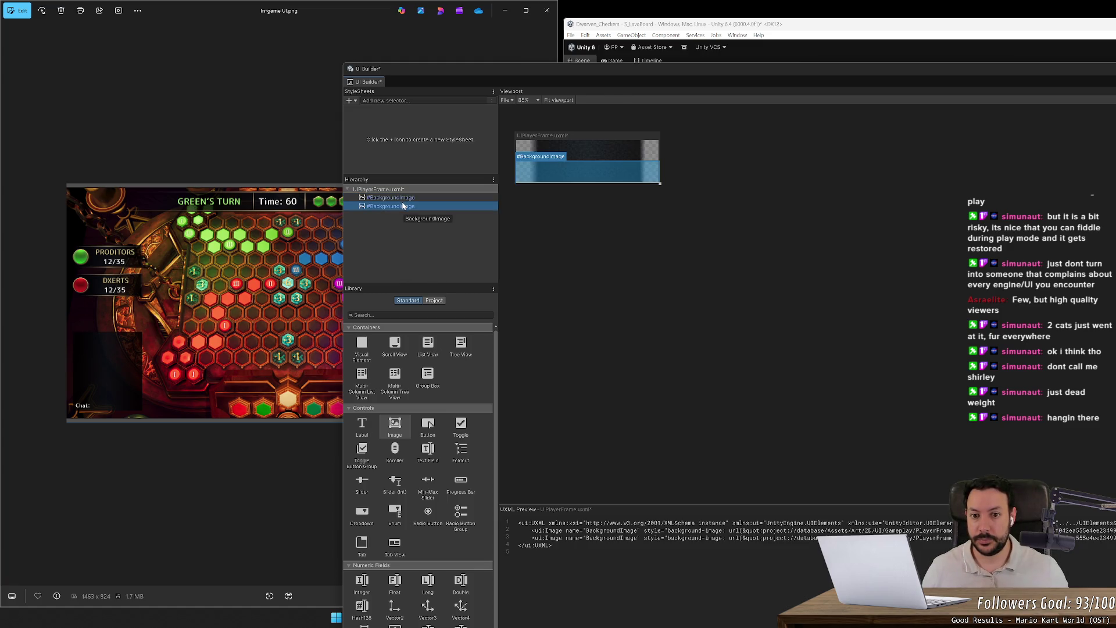
double_click(405, 206)
type("Player")
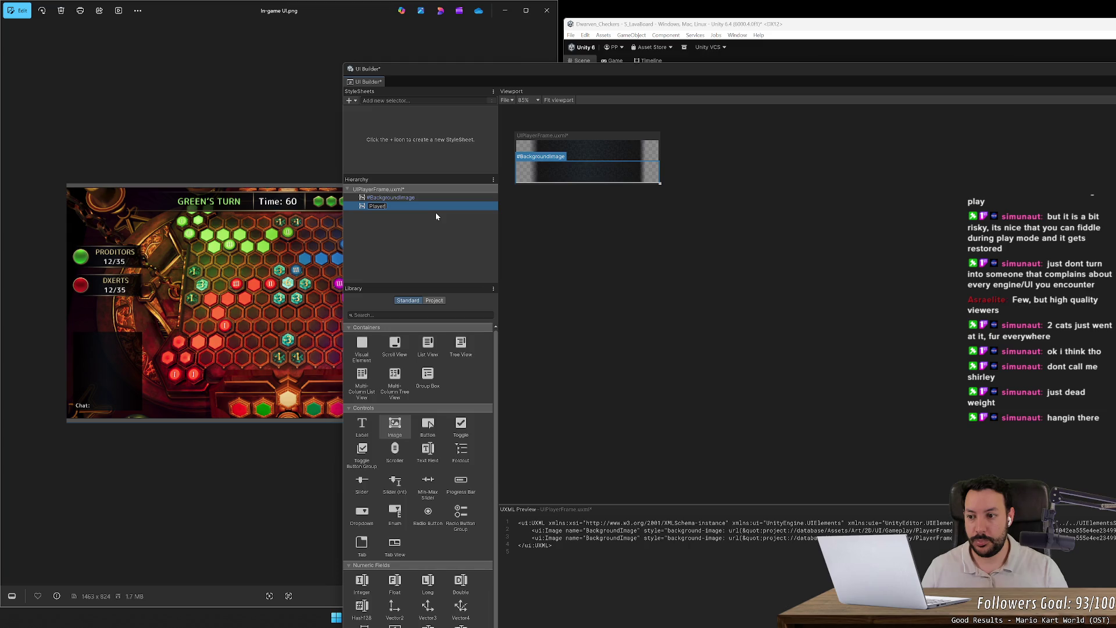
type("ColorI")
type("mage")
key("Return")
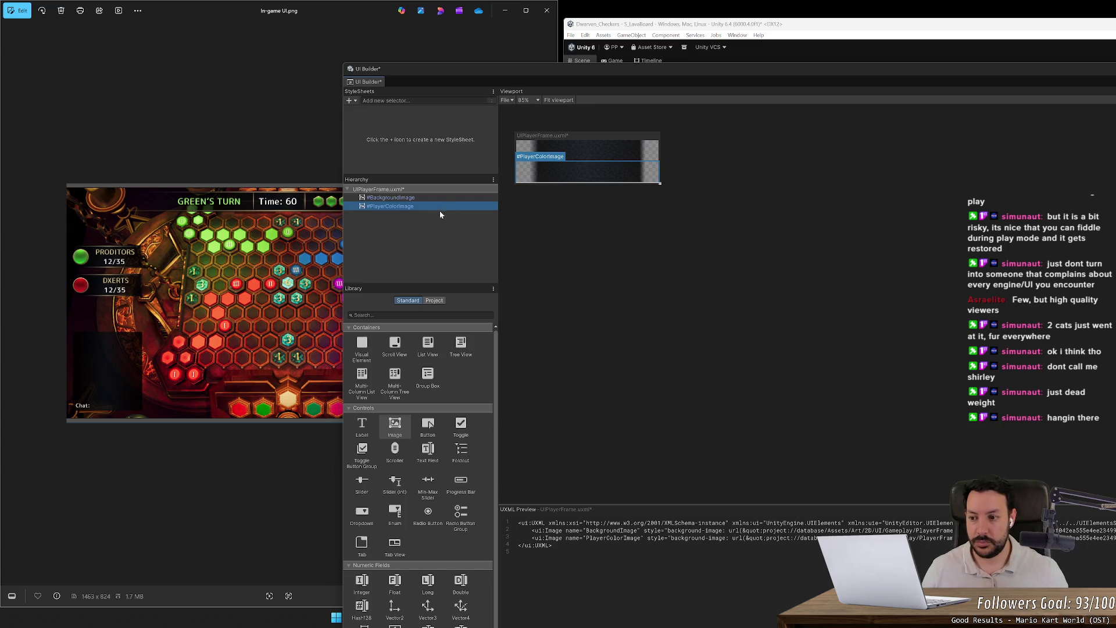
- Check the UIPlayerFrame root's context actions without pasting, then reselect PlayerColorImage
left_click(577, 230)
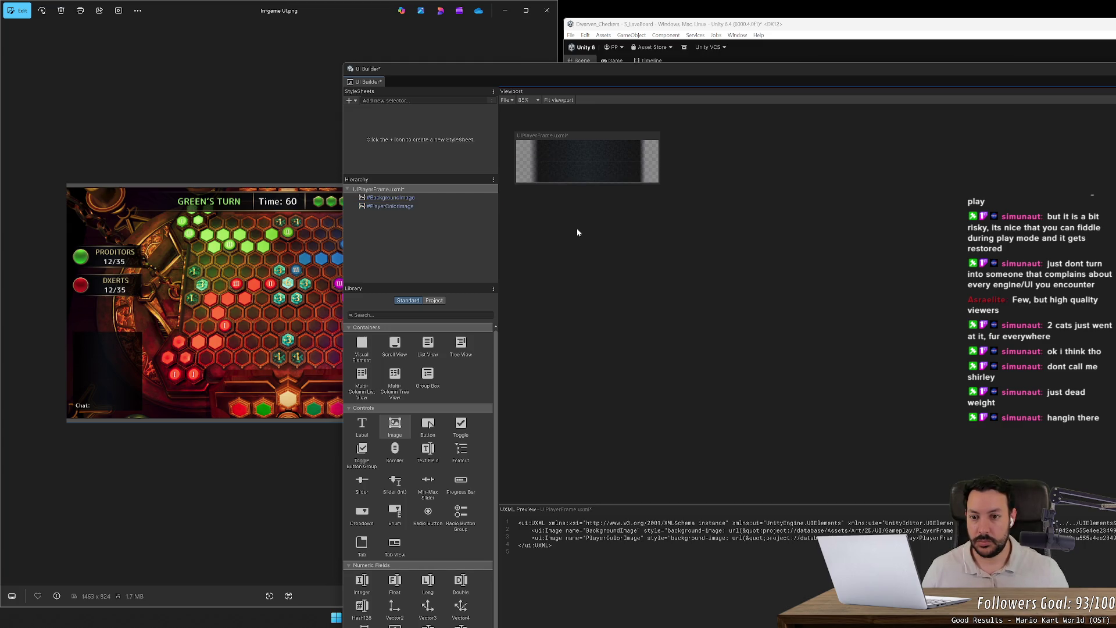
left_click(457, 206)
left_click_drag(667, 74, 503, 65)
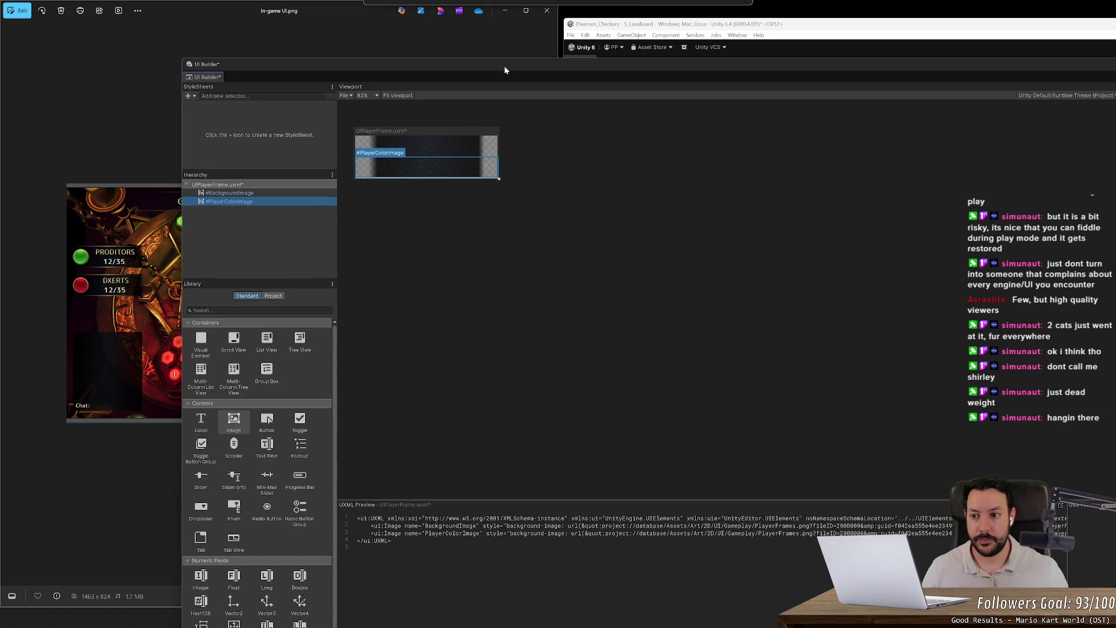
left_click(279, 185)
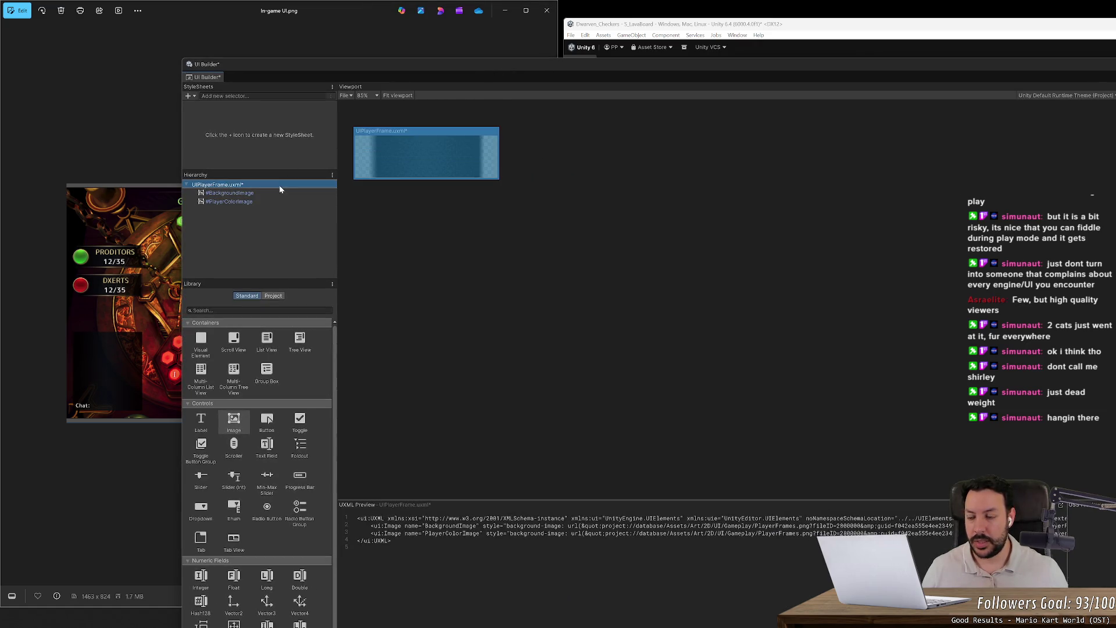
right_click(272, 188)
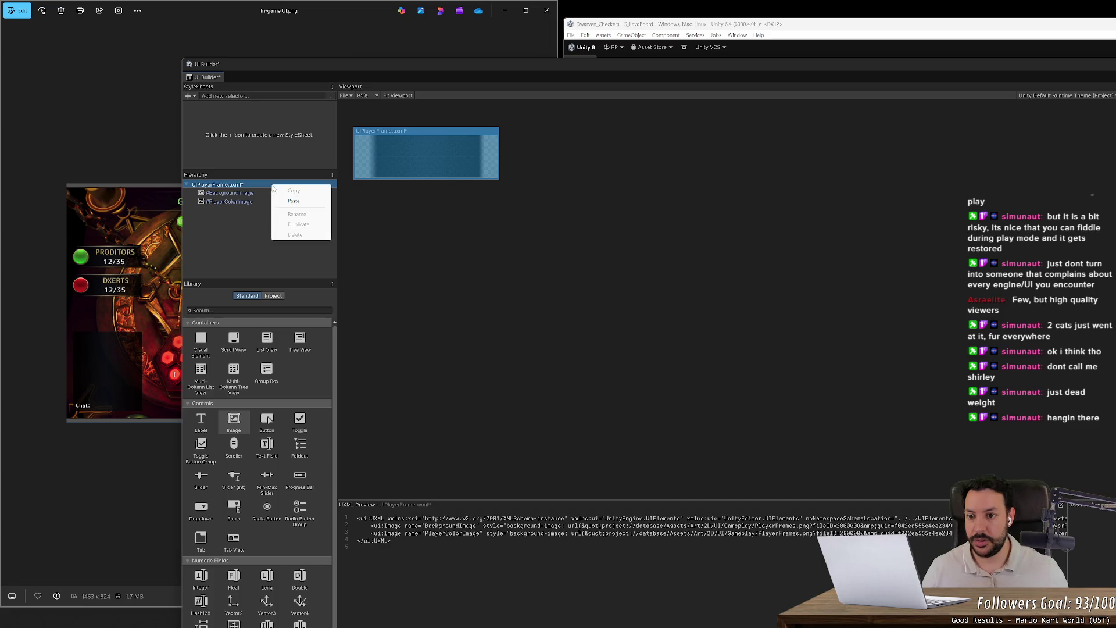
left_click(244, 196)
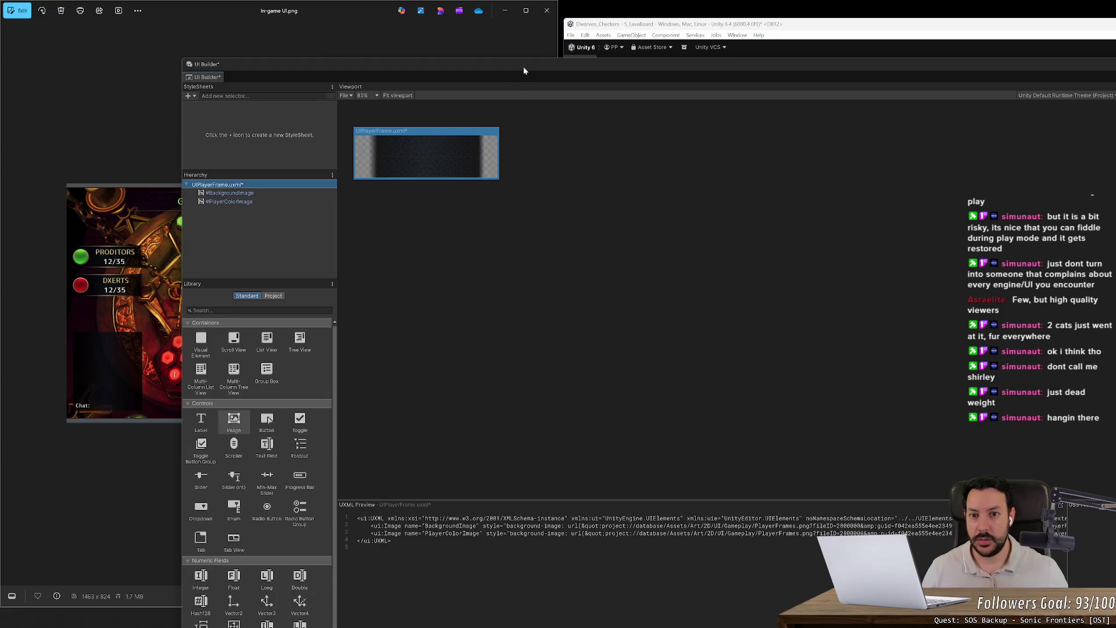
mouse_move(523, 66)
left_mouse_down()
mouse_move(285, 68)
mouse_move(382, 72)
left_mouse_up()
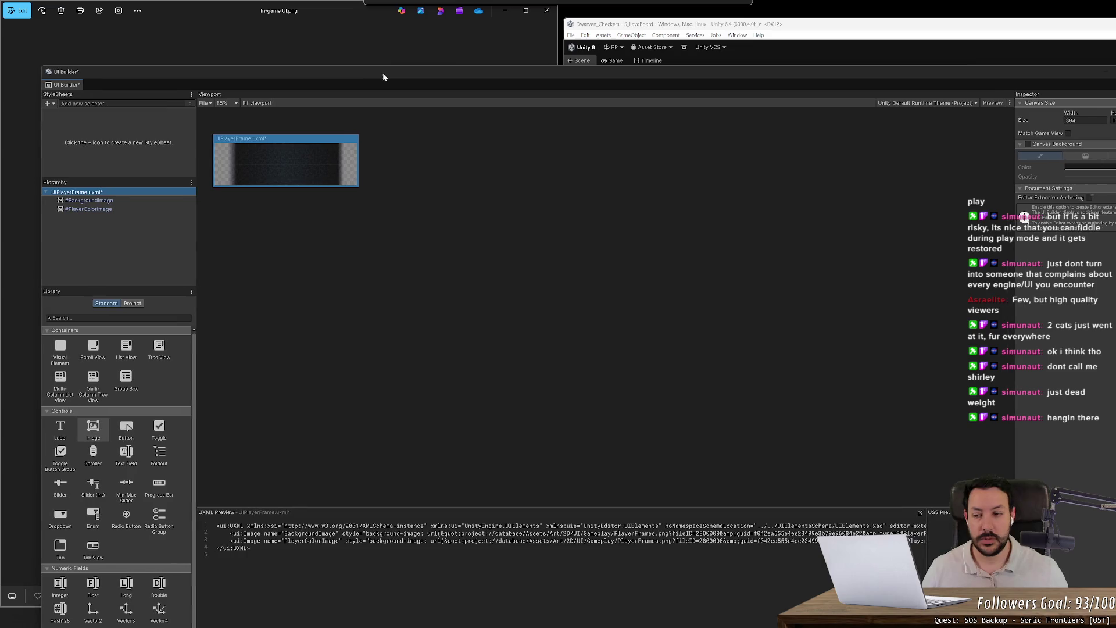
left_click(134, 210)
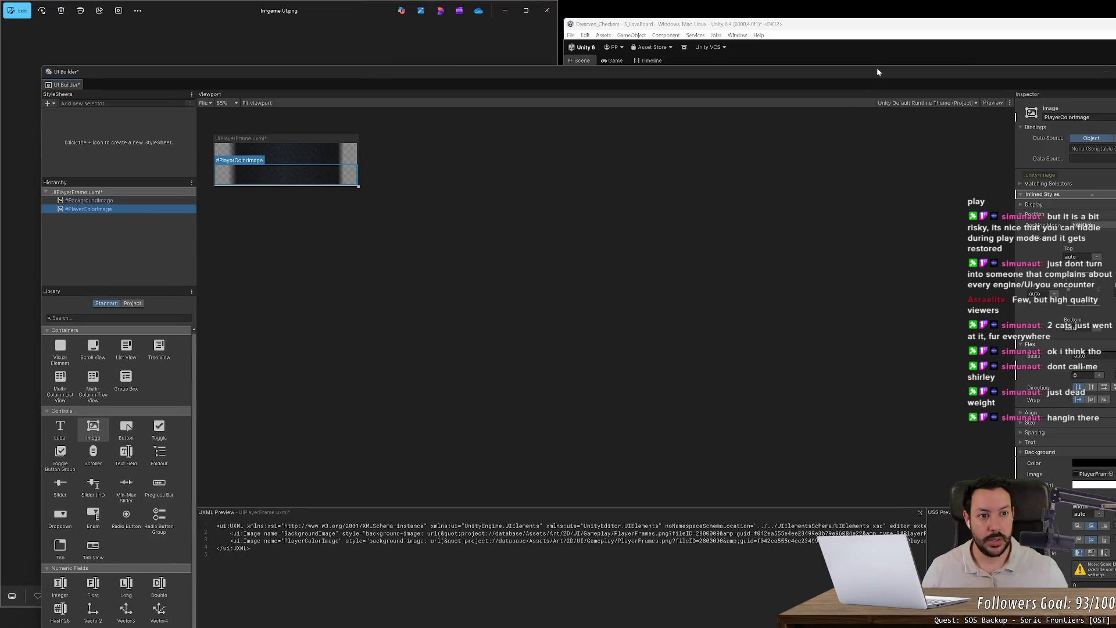
- Set PlayerColorImage's background image to the BlueCombat texture instead of RedCombat
left_click_drag(877, 71, 651, 16)
left_click(889, 419)
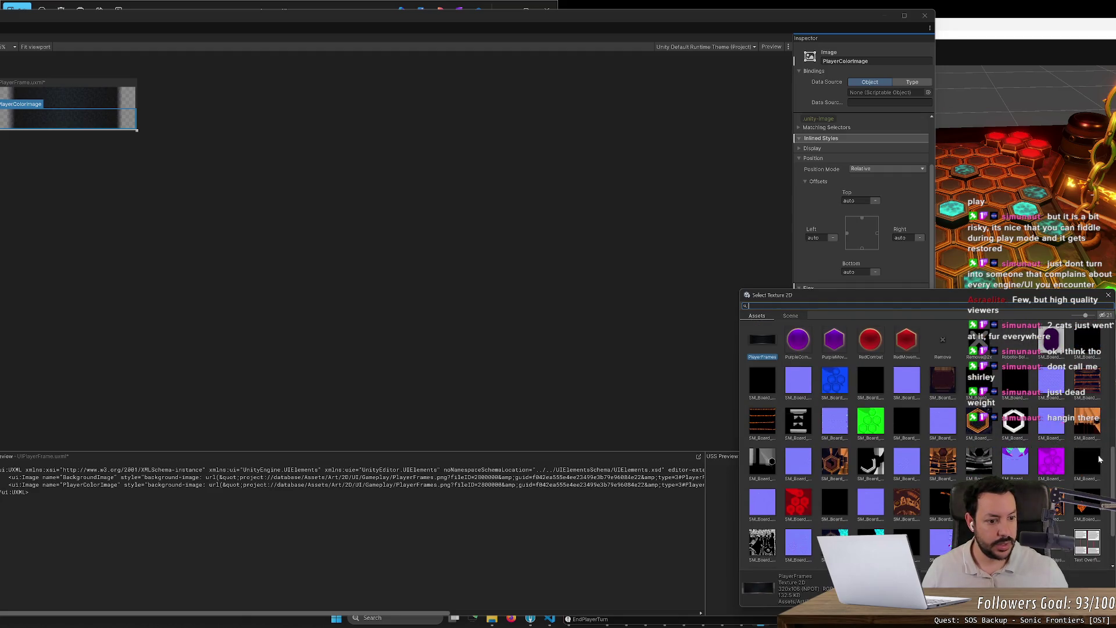
left_click(872, 343)
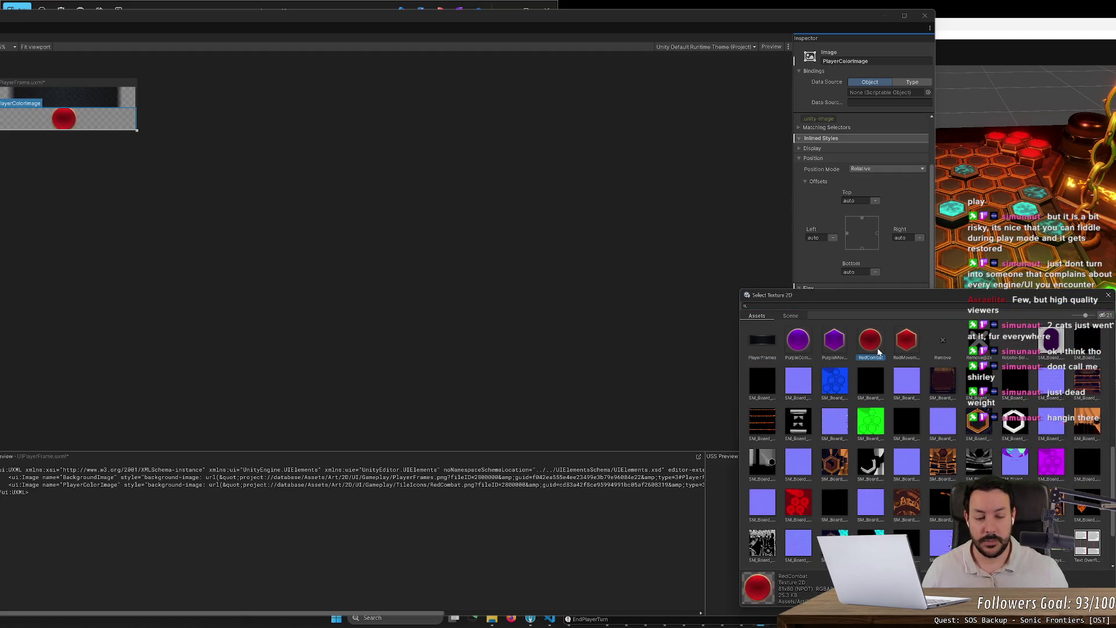
left_click_drag(1112, 482, 1112, 366)
double_click(799, 369)
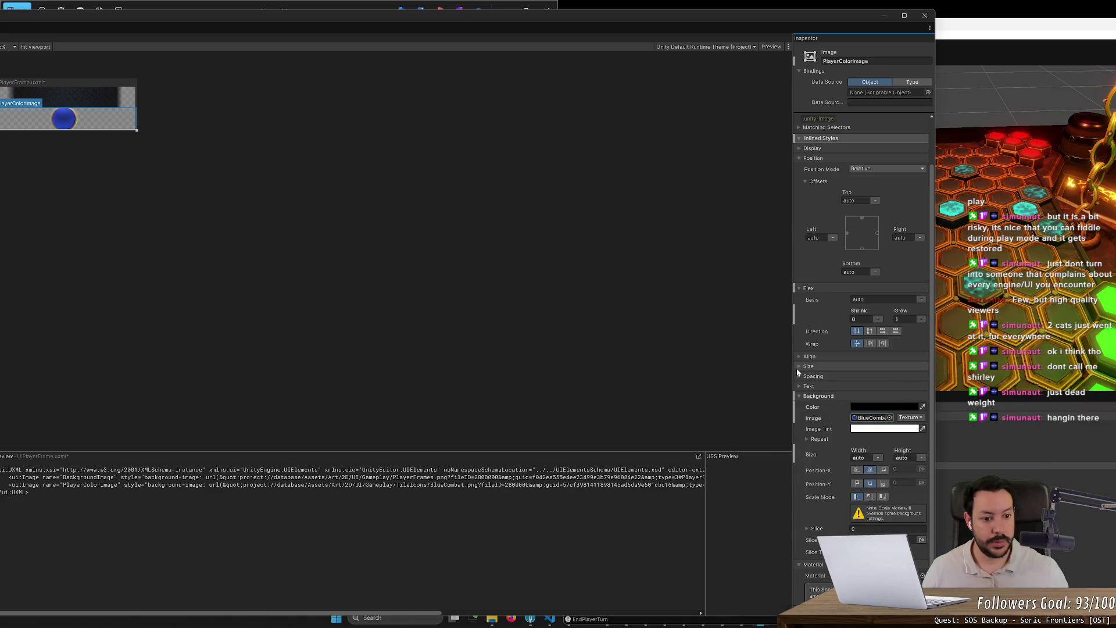
mouse_move(284, 20)
left_mouse_down()
mouse_move(520, 103)
mouse_move(603, 148)
left_mouse_up()
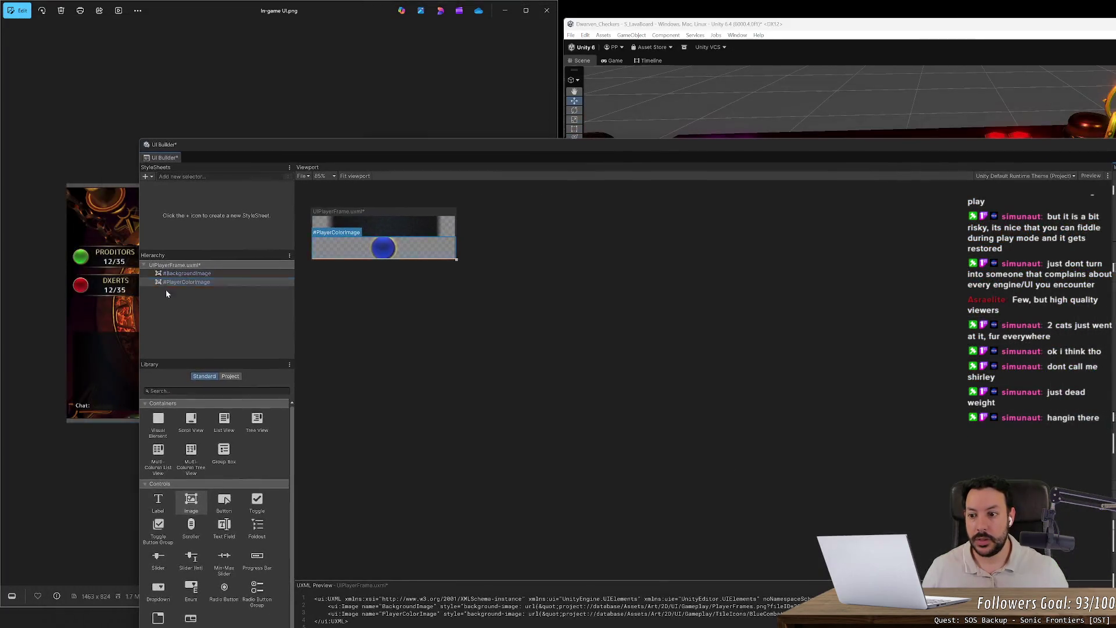
- Nest PlayerColorImage under BackgroundImage and set its Position Left offset to -135
mouse_move(194, 282)
left_mouse_down()
mouse_move(194, 294)
mouse_move(188, 273)
left_mouse_up()
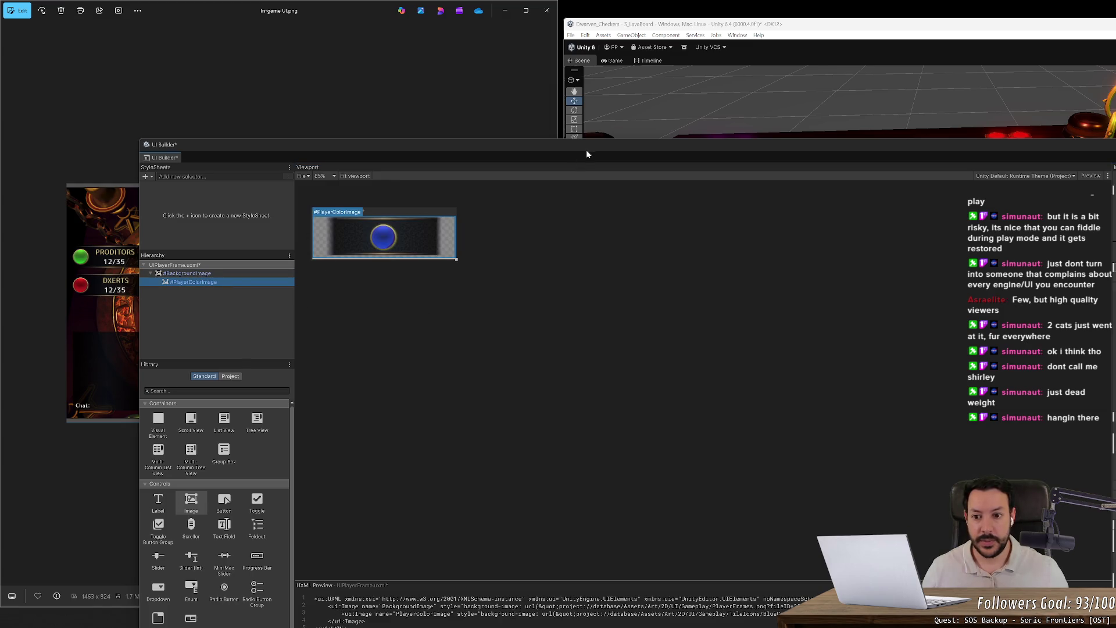
mouse_move(586, 149)
left_mouse_down()
mouse_move(481, 109)
mouse_move(443, 81)
left_mouse_up()
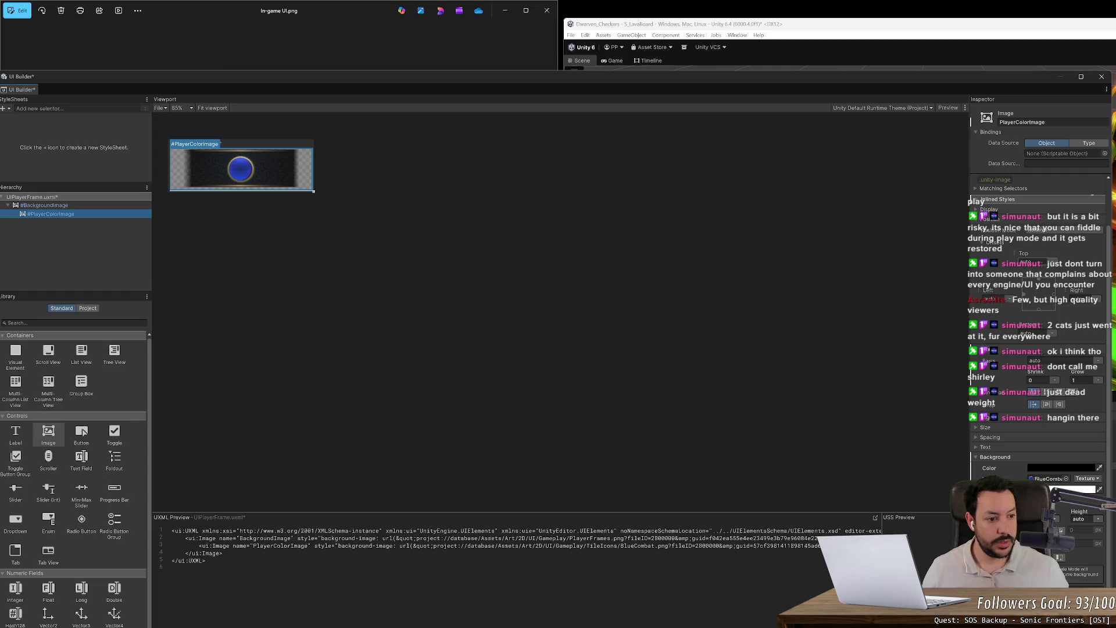
left_click(1038, 282)
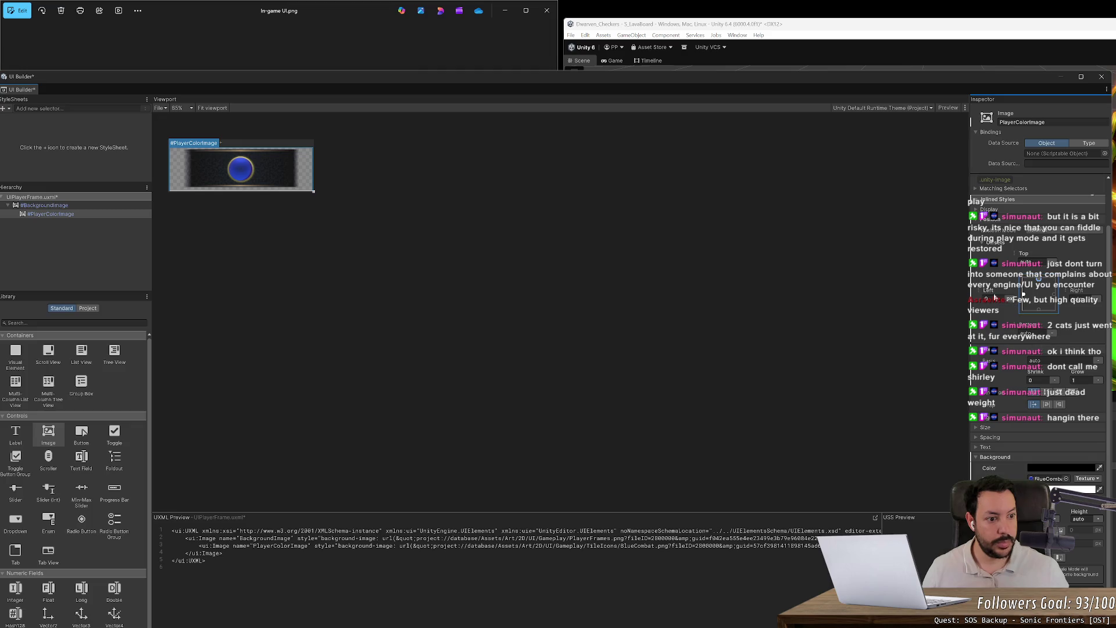
mouse_move(988, 293)
left_mouse_down()
mouse_move(919, 294)
mouse_move(946, 289)
left_mouse_up()
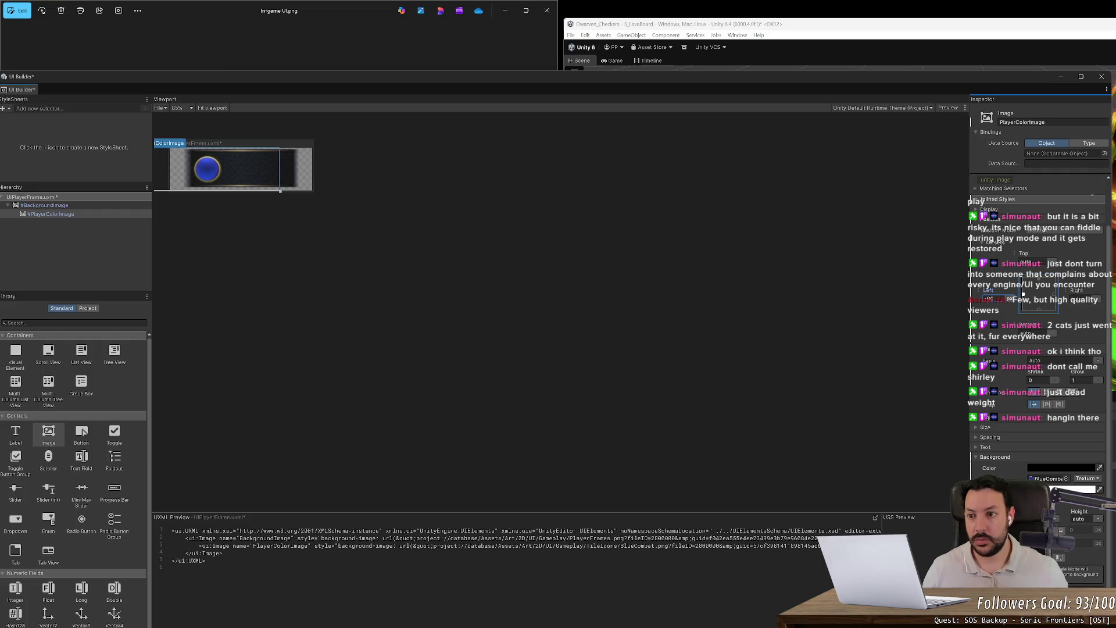
mouse_move(515, 71)
left_mouse_down()
mouse_move(525, 171)
mouse_move(696, 267)
mouse_move(678, 99)
mouse_move(602, 114)
mouse_move(539, 81)
mouse_move(500, 80)
left_mouse_up()
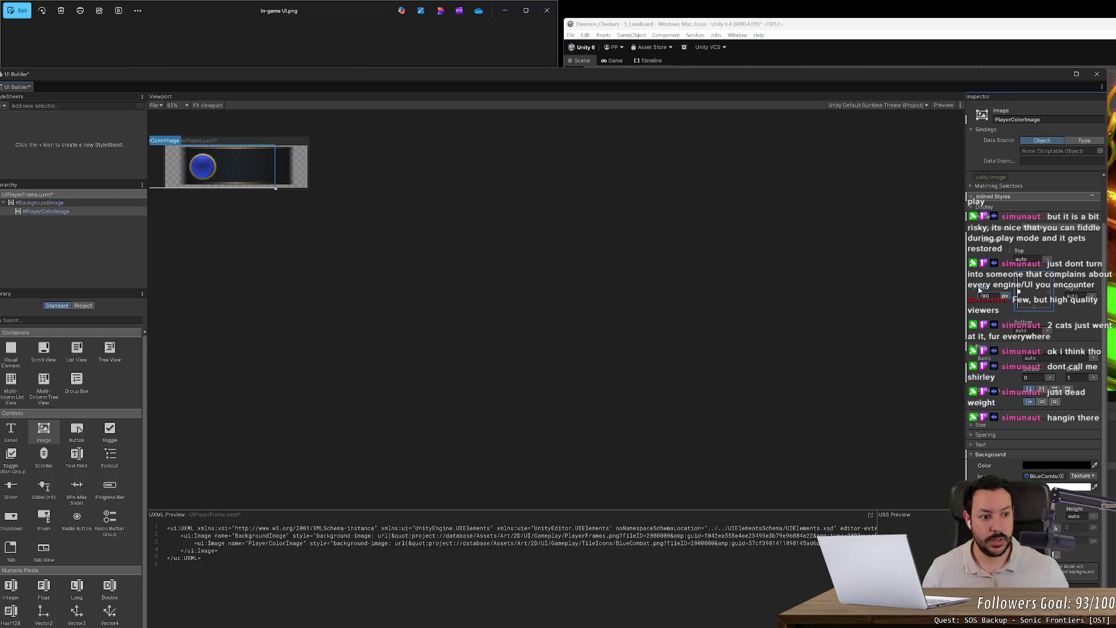
left_click_drag(980, 289, 972, 289)
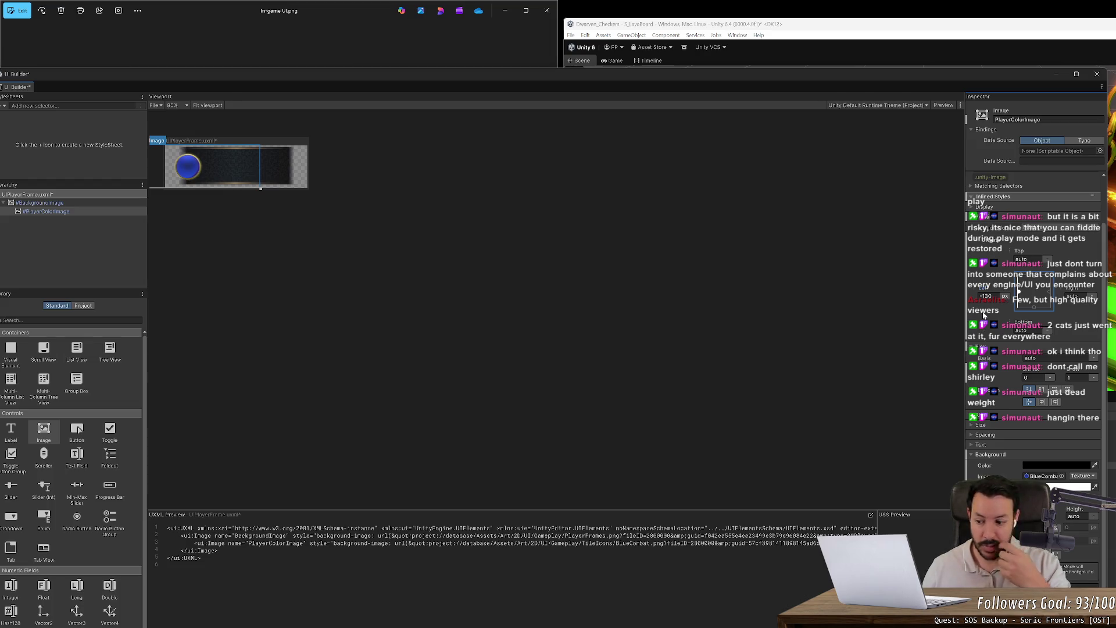
double_click(391, 74)
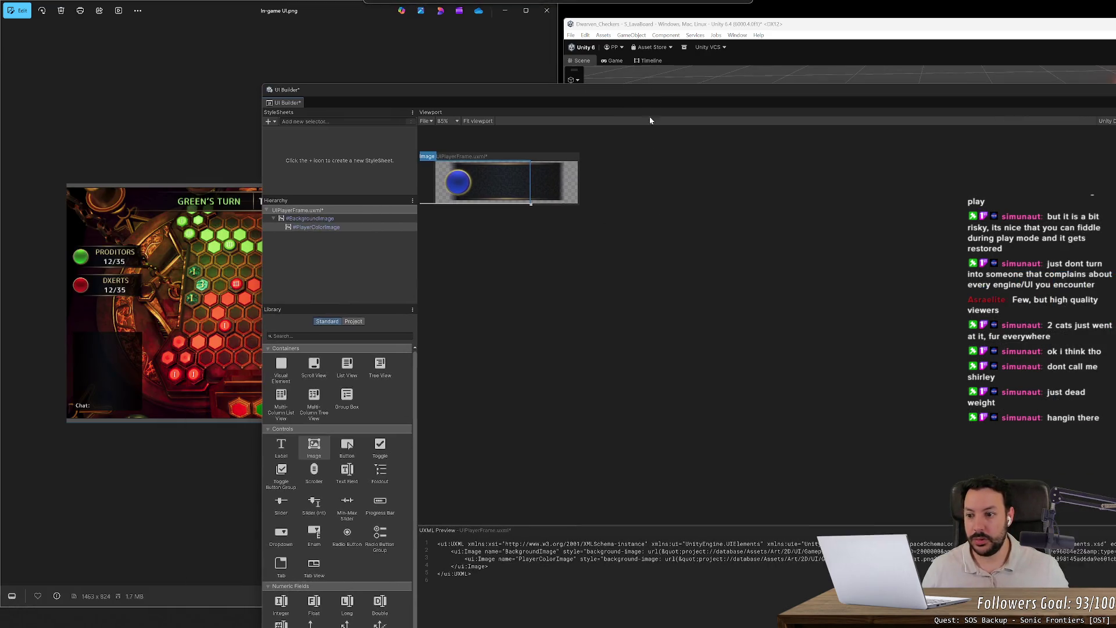
- Search the Library for 'label' and drag a Label into BackgroundImage
left_click(347, 219)
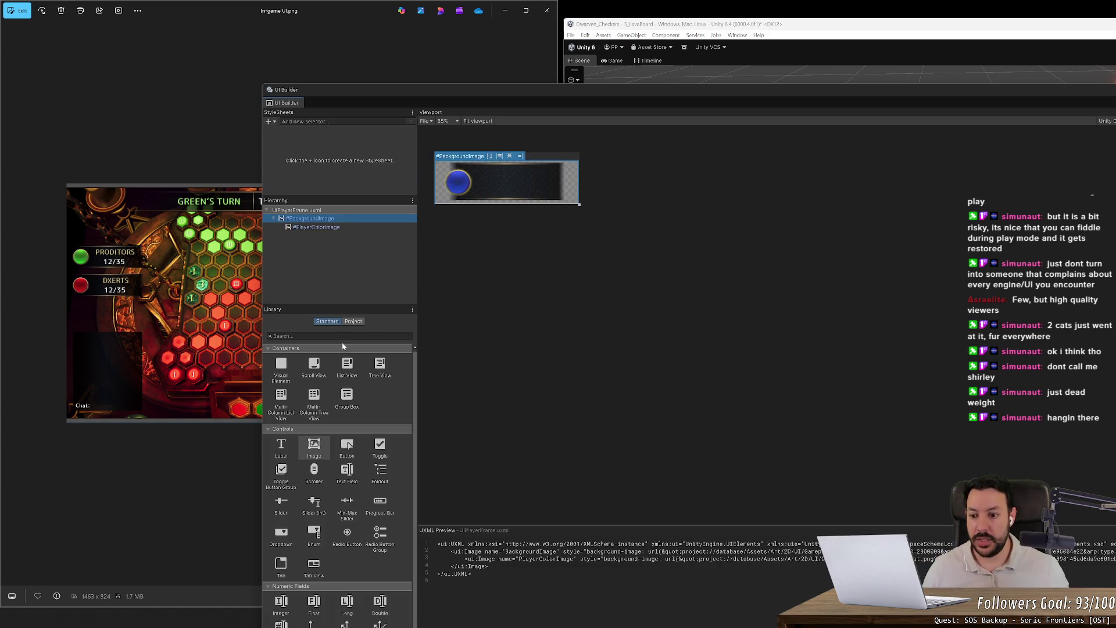
left_click(322, 334)
type("te")
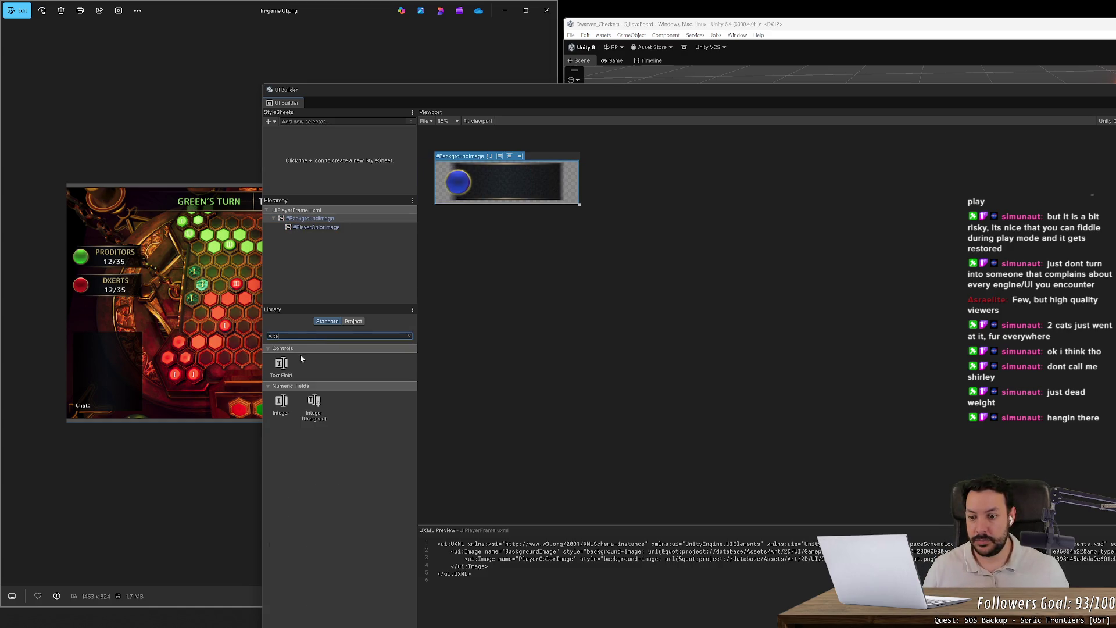
type("xt")
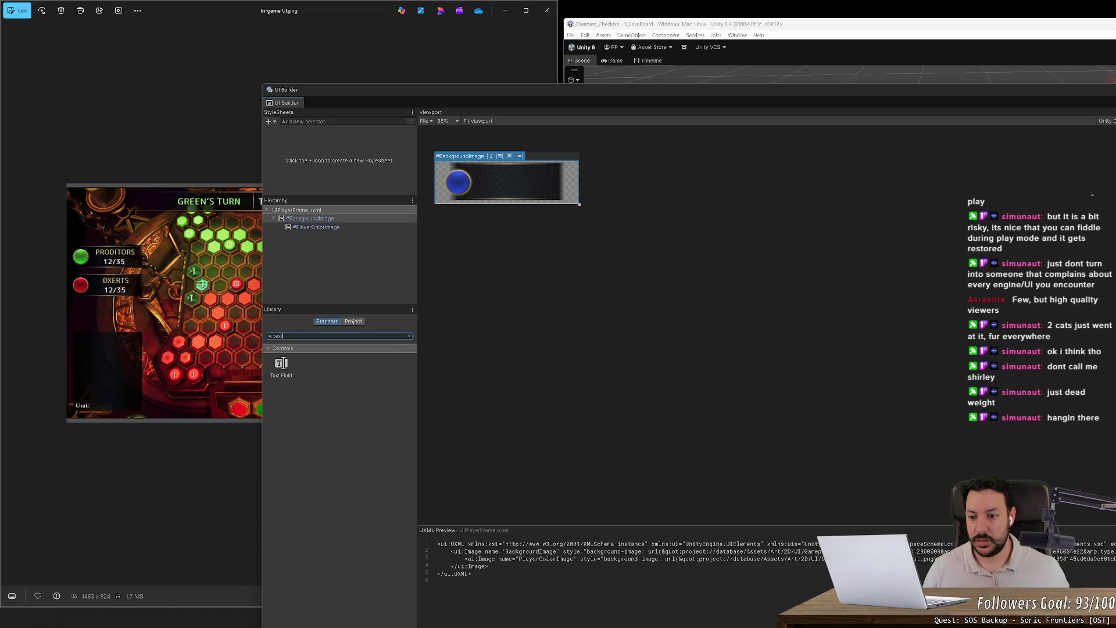
key("BackSpace")
key("BackSpace")
key("BackSpace")
type("label")
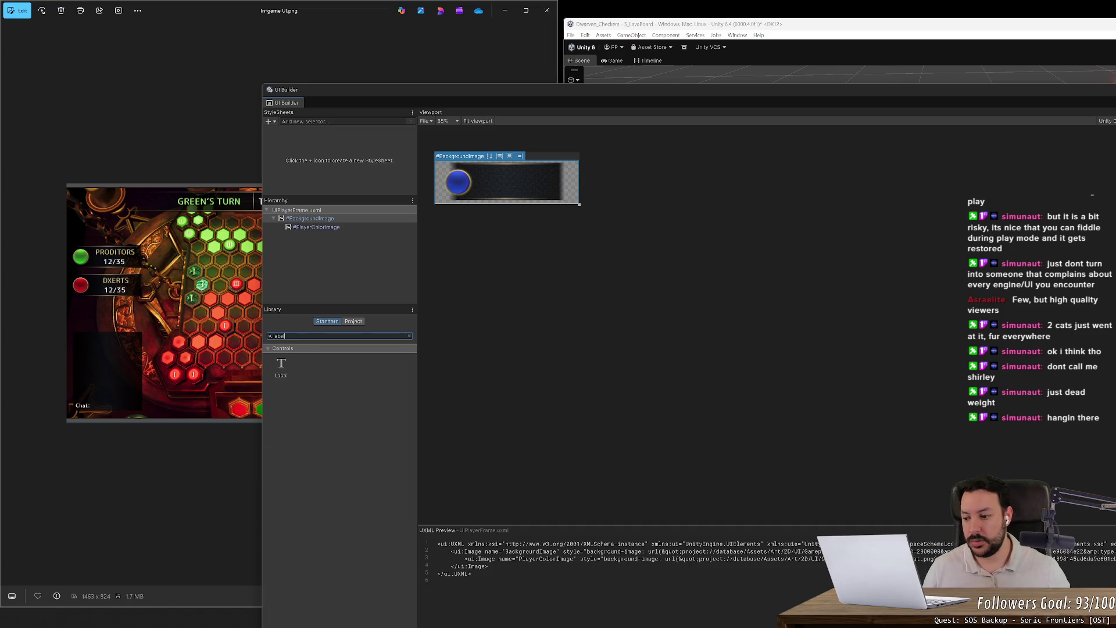
left_click(284, 361)
mouse_move(285, 361)
left_mouse_down()
mouse_move(315, 244)
mouse_move(334, 227)
mouse_move(321, 225)
left_mouse_up()
- Inspect BackgroundImage's actions and styles alongside the new Label
left_click(322, 217)
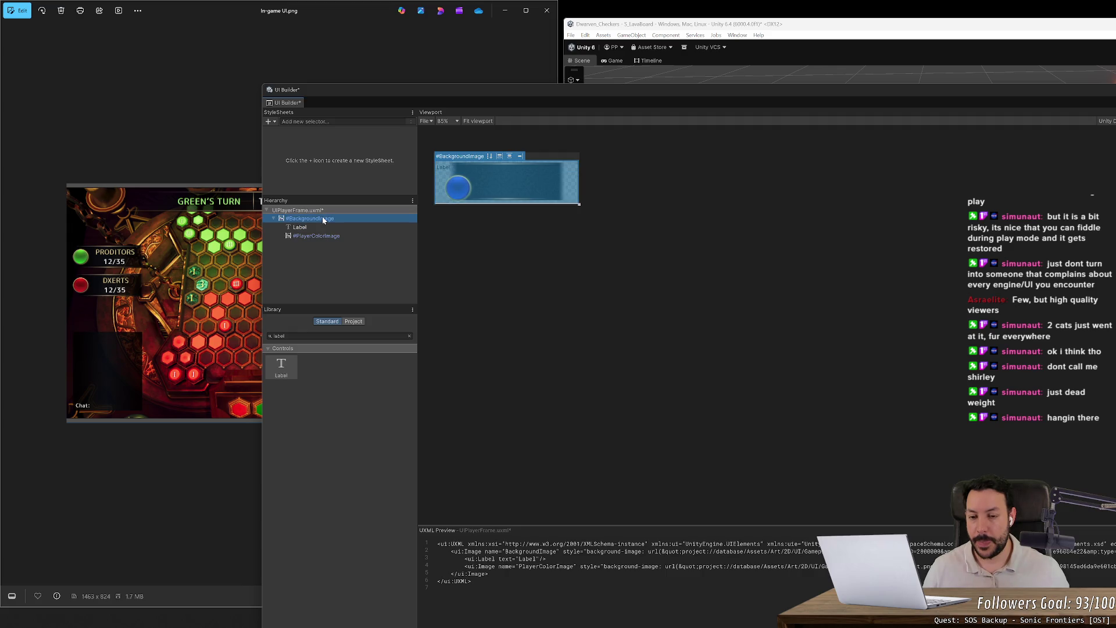
right_click(323, 219)
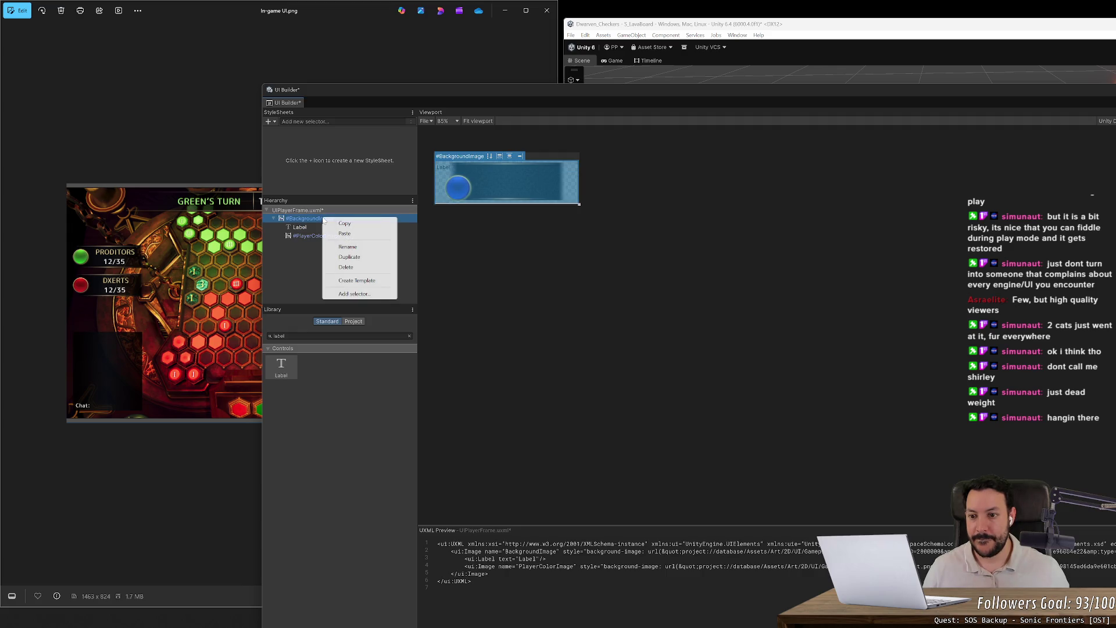
left_click(306, 265)
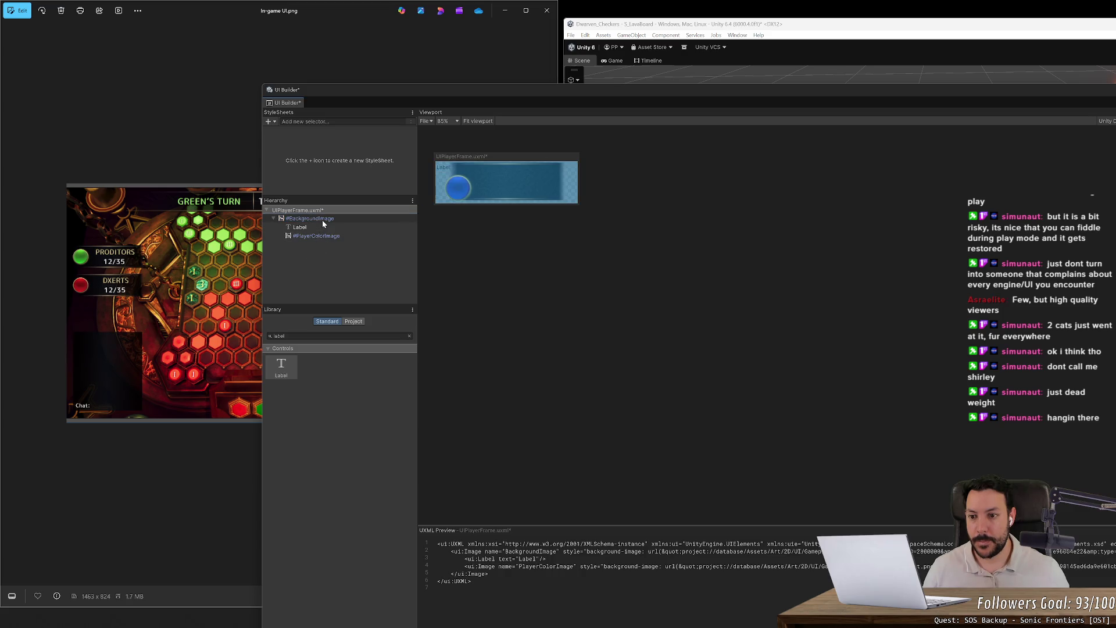
left_click(352, 226)
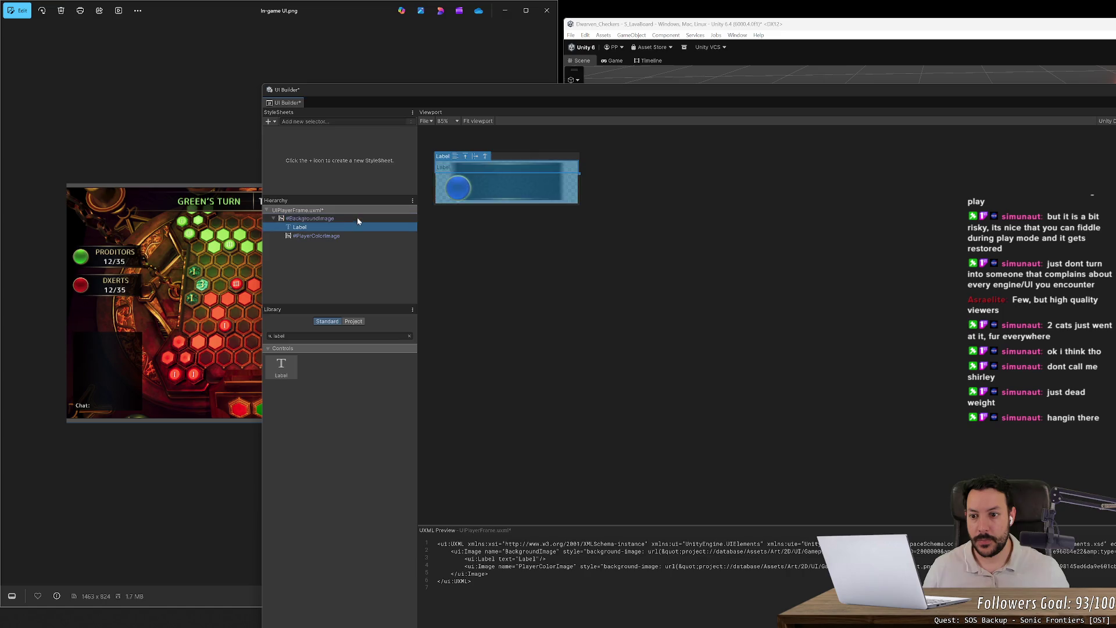
left_click(357, 220)
mouse_move(593, 93)
left_mouse_down()
mouse_move(307, 107)
mouse_move(335, 77)
left_mouse_up()
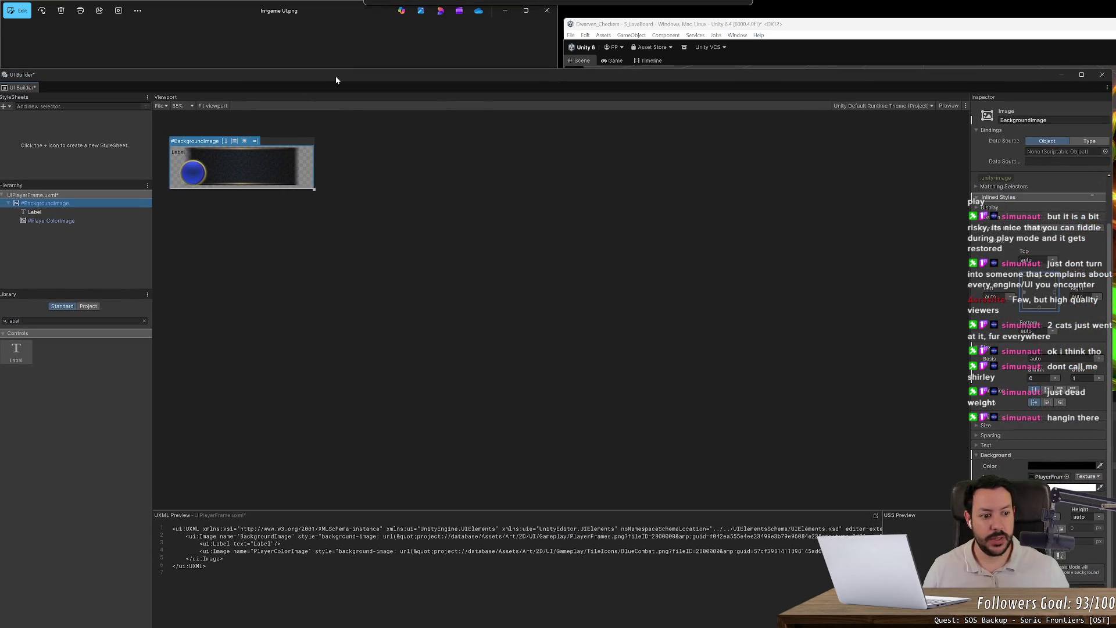
left_click(1098, 359)
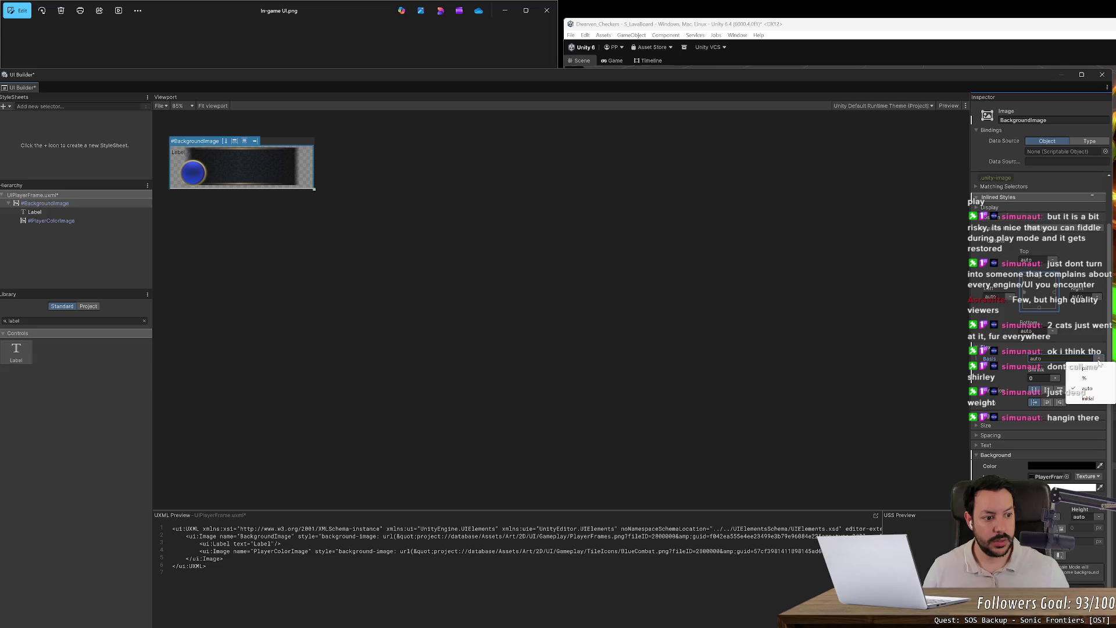
left_click(1086, 388)
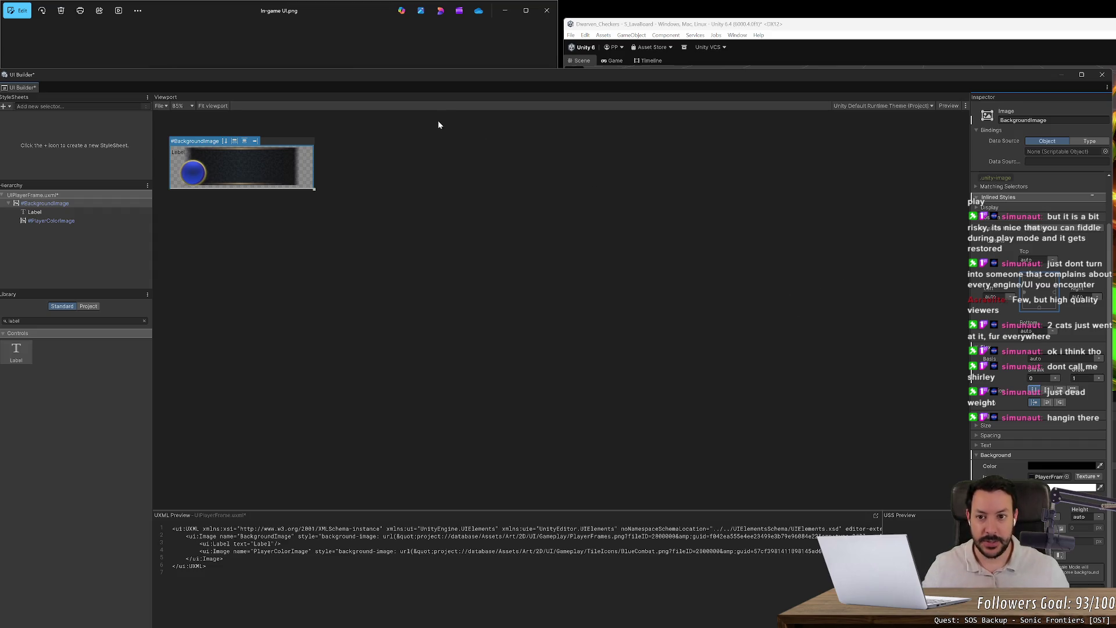
left_click_drag(452, 77, 584, 95)
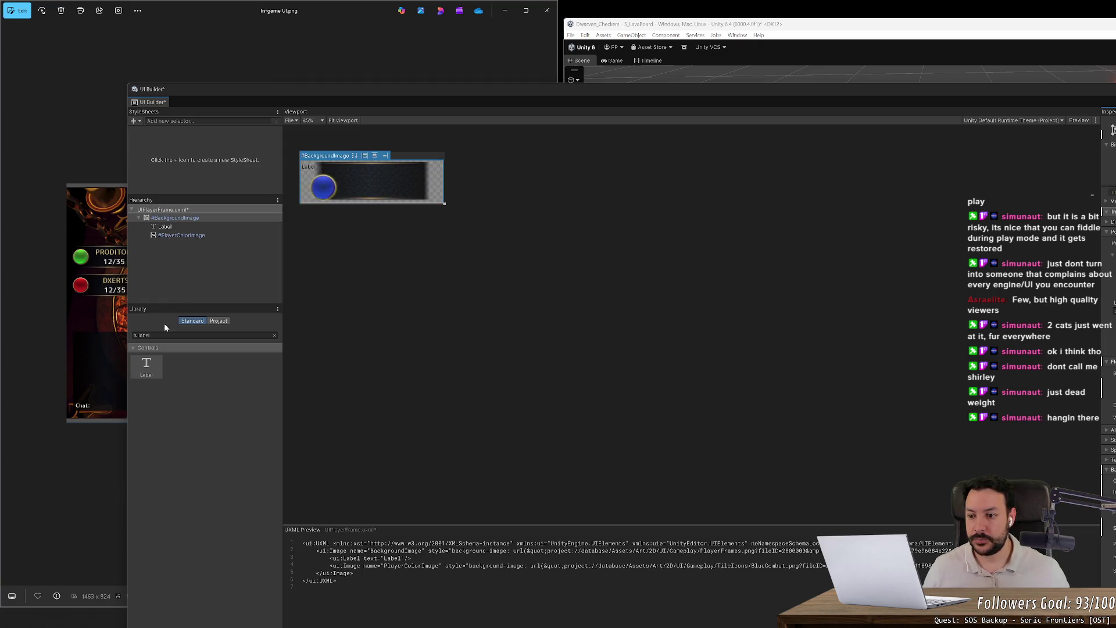
type("canvas")
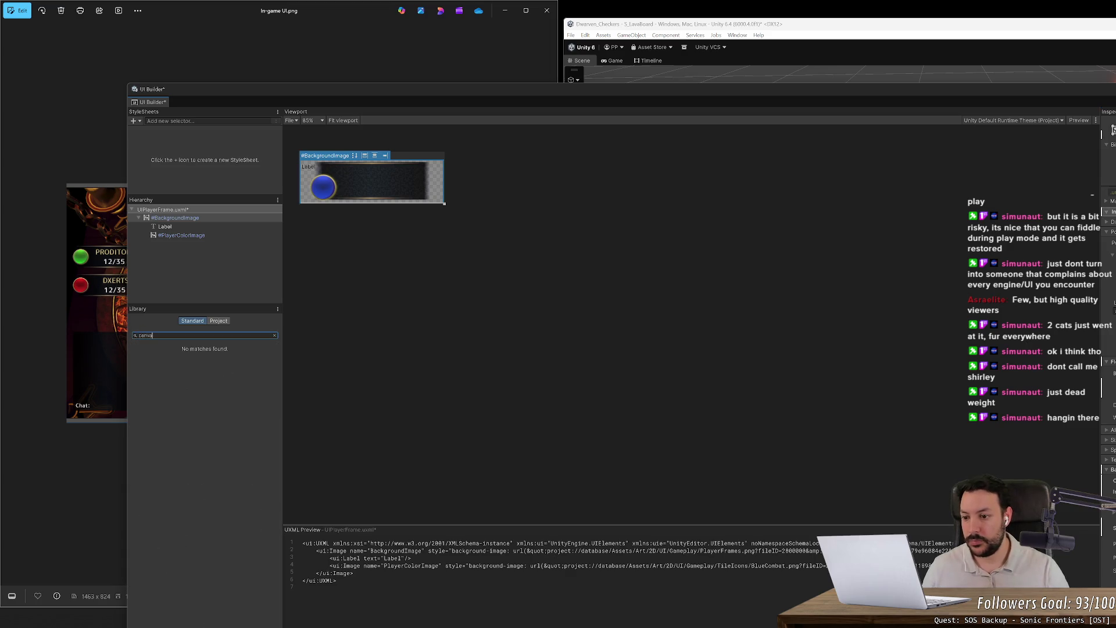
key("BackSpace")
key("BackSpace")
key("BackSpace")
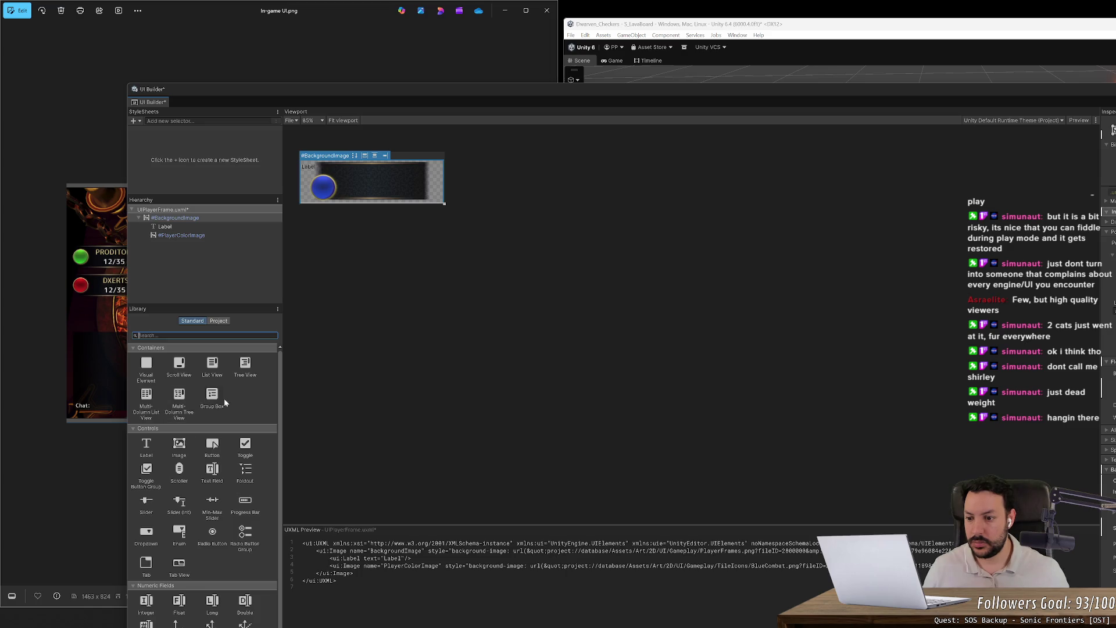
mouse_move(147, 366)
left_mouse_down()
mouse_move(174, 210)
mouse_move(189, 219)
left_mouse_up()
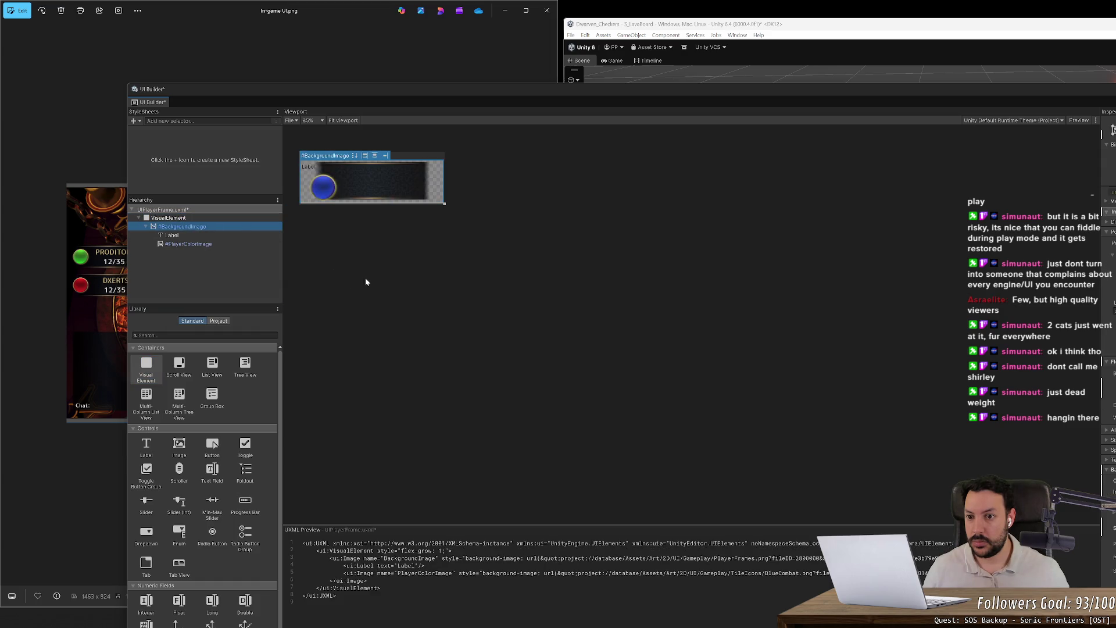
- Reorder the Label so it follows PlayerColorImage inside BackgroundImage
left_click(200, 243)
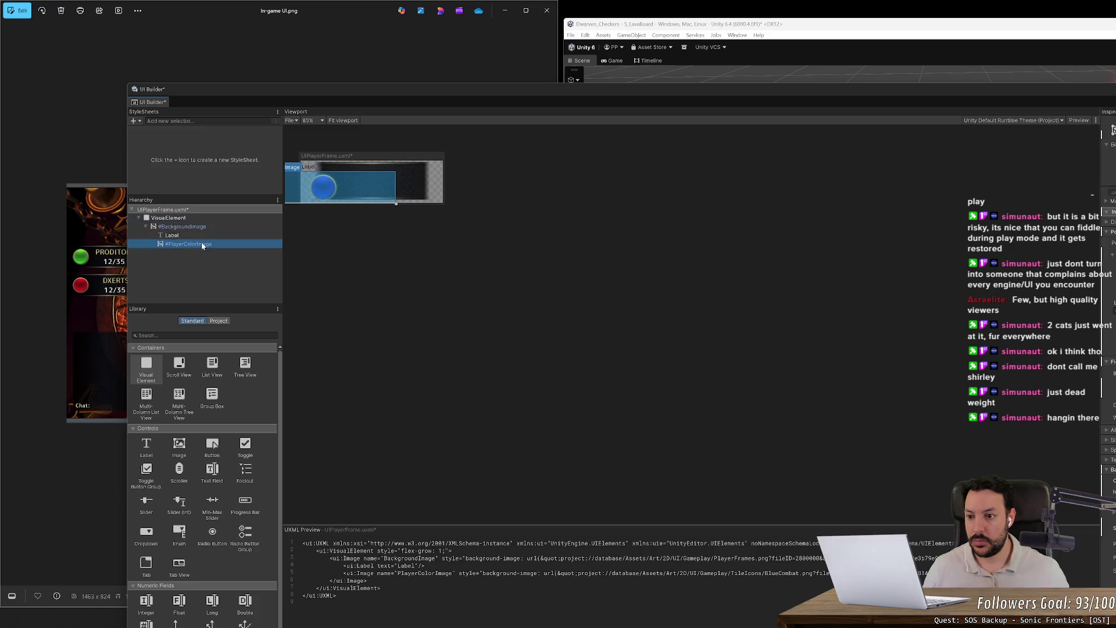
left_click_drag(206, 234, 215, 245)
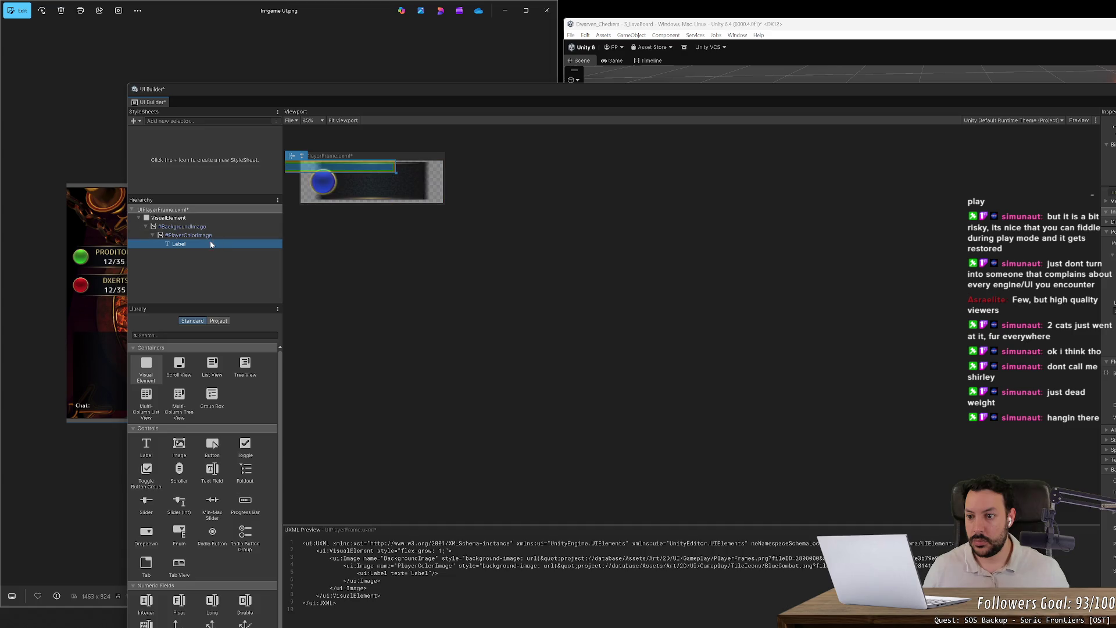
mouse_move(209, 242)
left_mouse_down()
mouse_move(210, 265)
mouse_move(196, 239)
left_mouse_up()
left_click(197, 228)
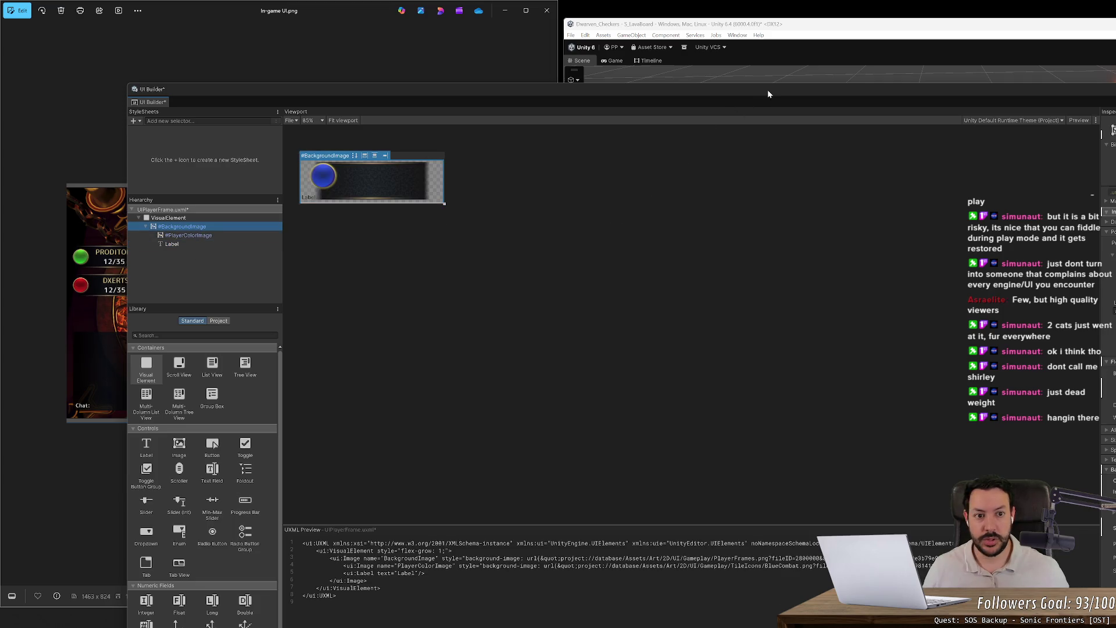
mouse_move(767, 92)
left_mouse_down()
mouse_move(414, 116)
mouse_move(440, 89)
left_mouse_up()
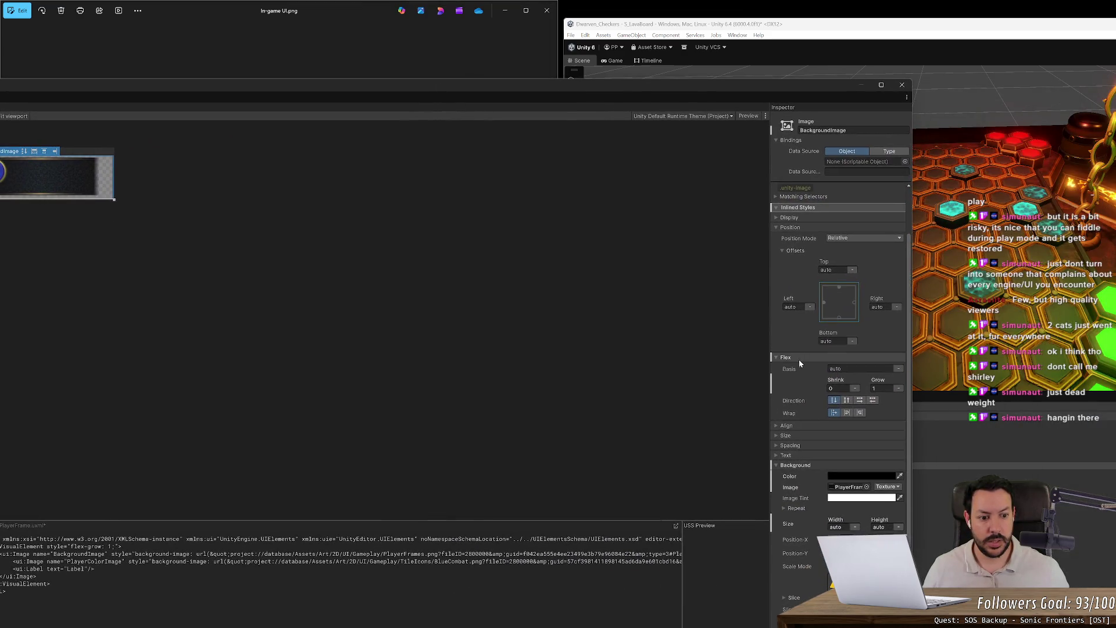
- Lay out the frame's children in a row and select PlayerColorImage
left_click(860, 399)
left_click_drag(288, 89, 517, 106)
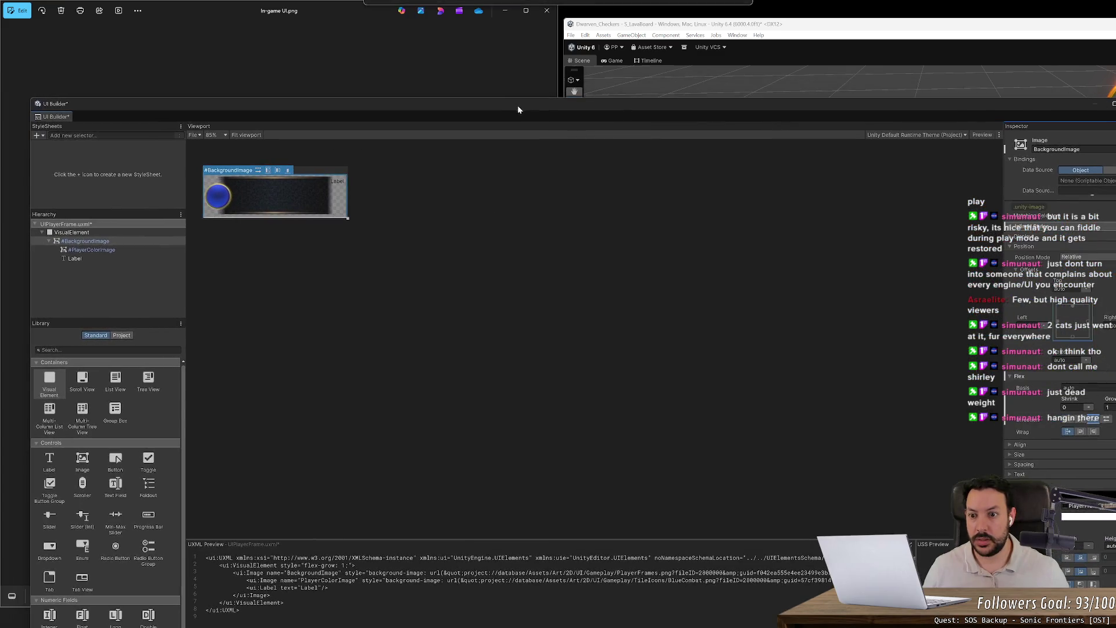
left_click(99, 250)
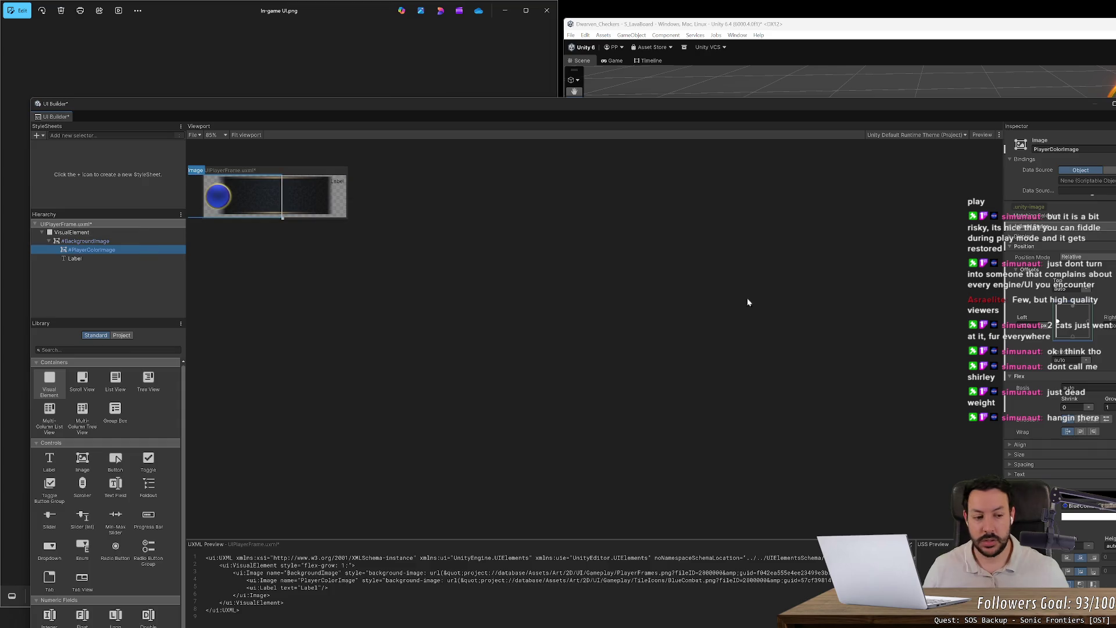
mouse_move(907, 104)
left_mouse_down()
mouse_move(756, 47)
mouse_move(815, 55)
left_mouse_up()
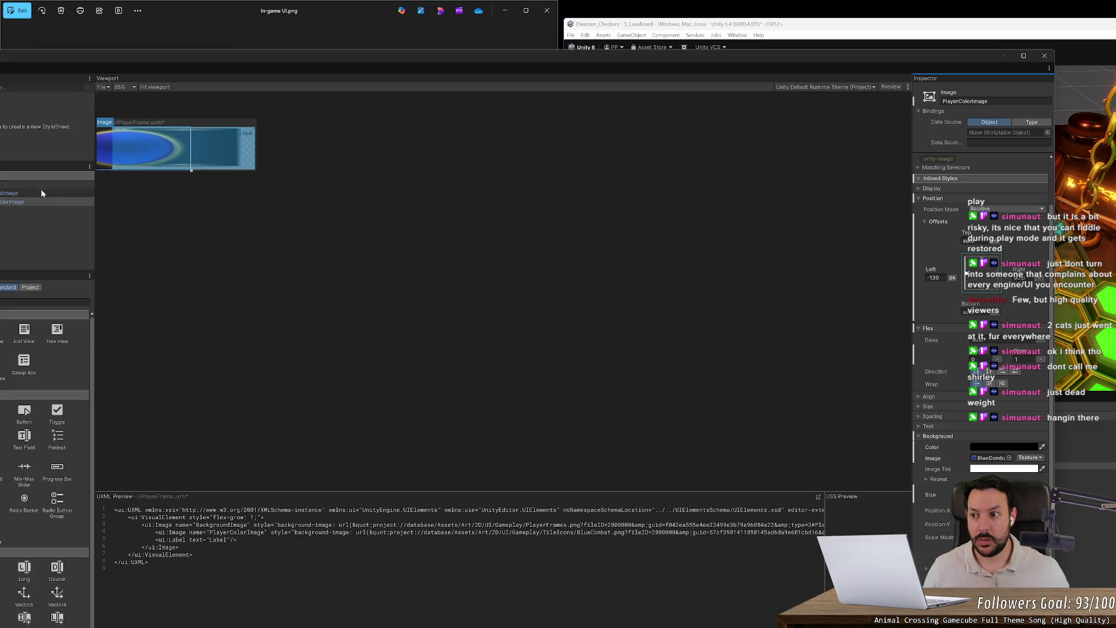
mouse_move(213, 60)
left_mouse_down()
mouse_move(230, 55)
mouse_move(181, 57)
left_mouse_up()
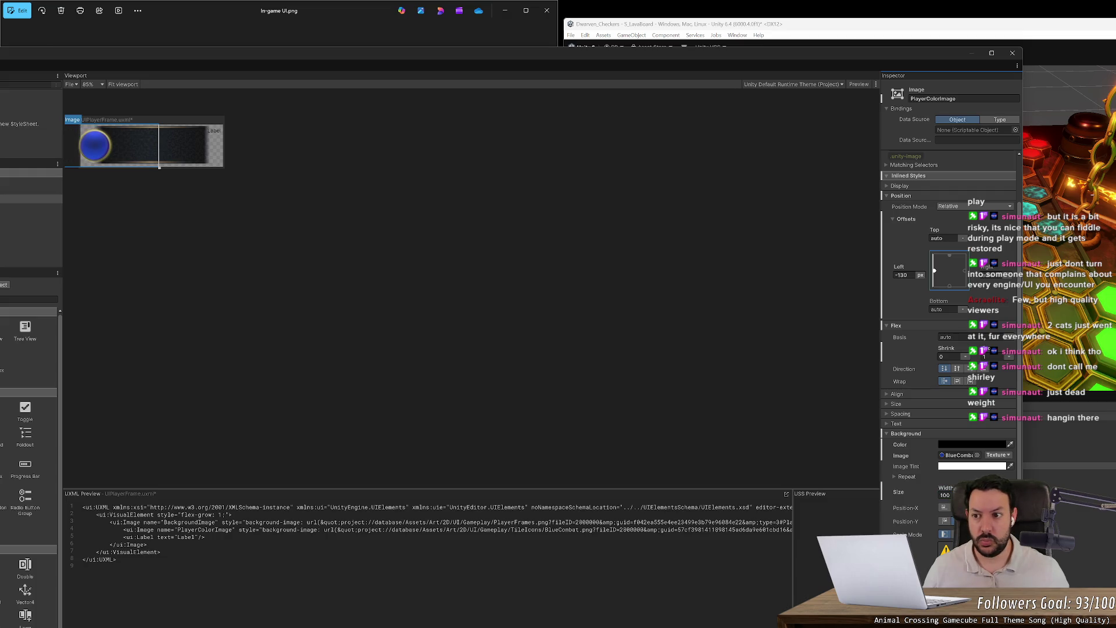
left_click_drag(259, 67, 418, 69)
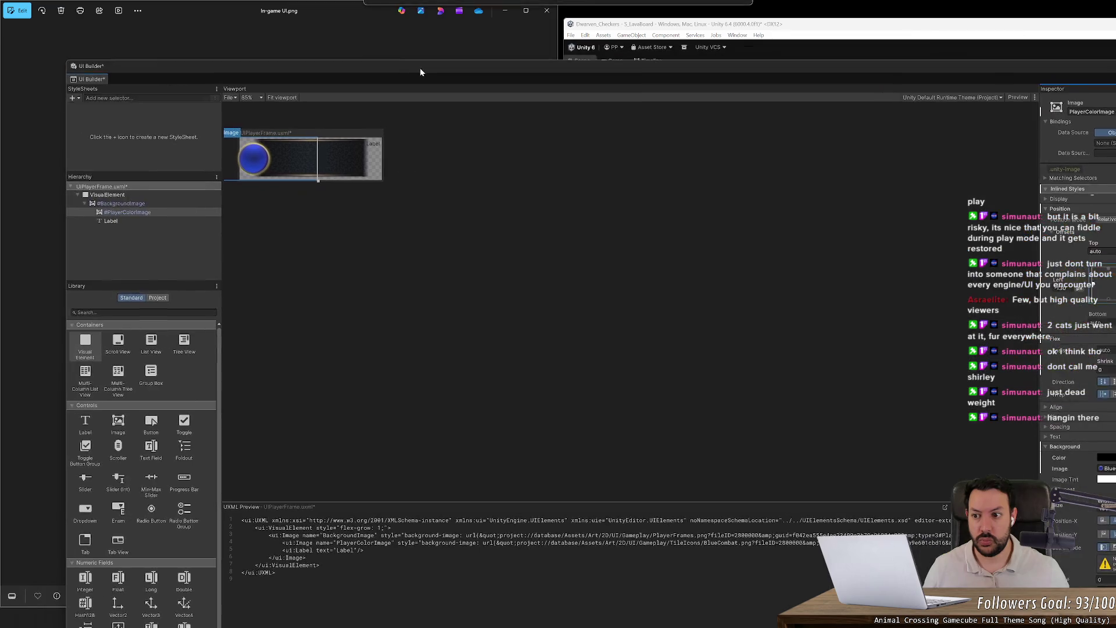
- Delete the Label element and reselect PlayerColorImage
left_click(140, 223)
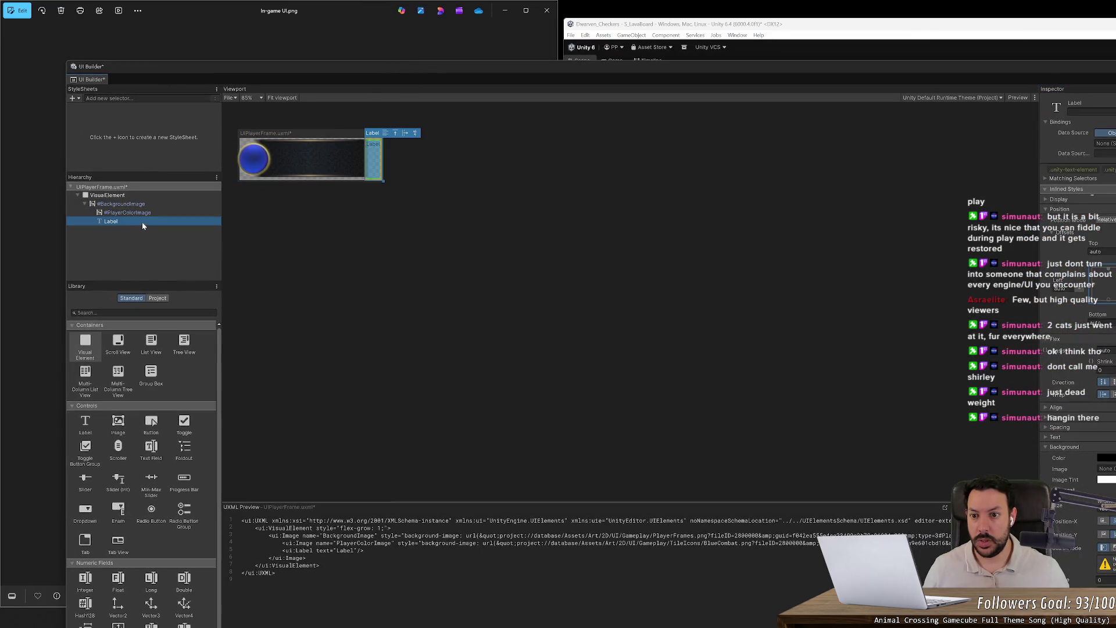
key("Delete")
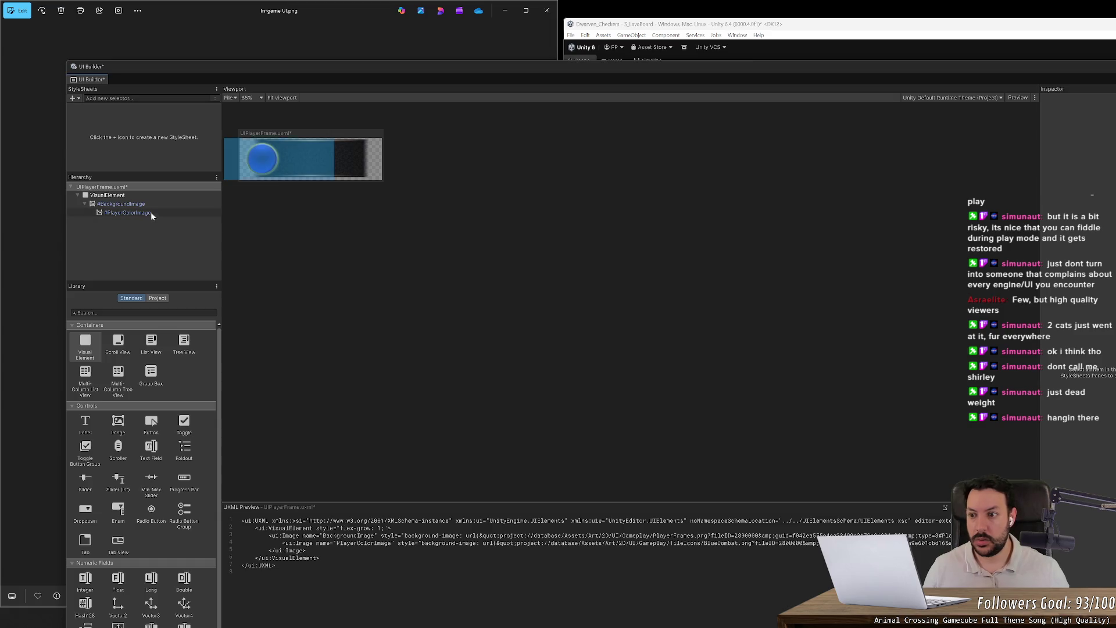
left_click(150, 212)
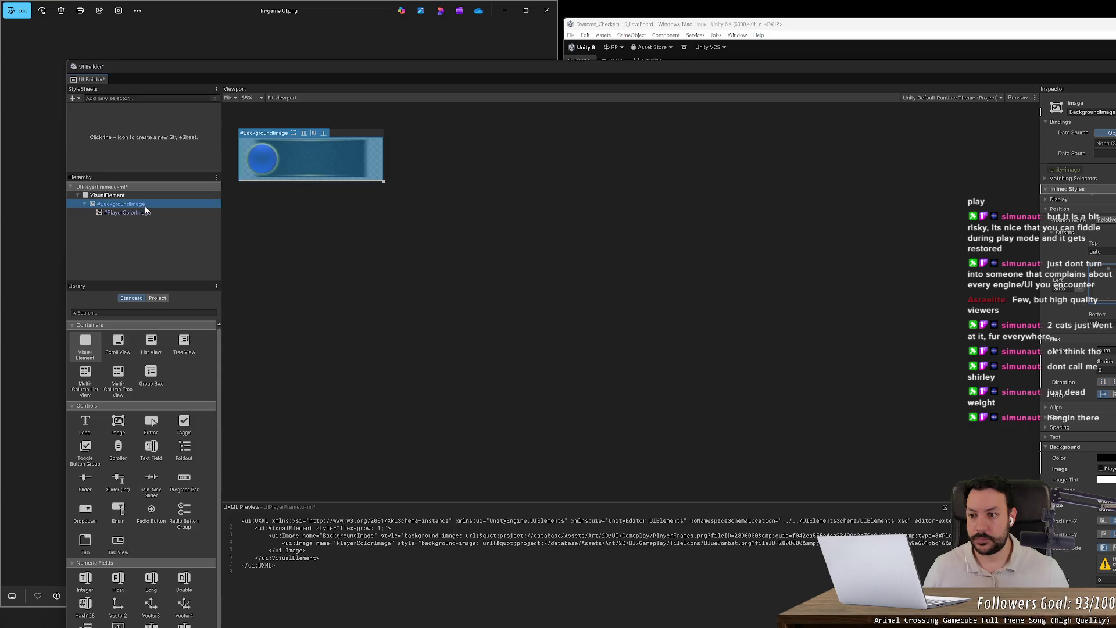
mouse_move(653, 68)
left_mouse_down()
mouse_move(511, 55)
mouse_move(539, 61)
left_mouse_up()
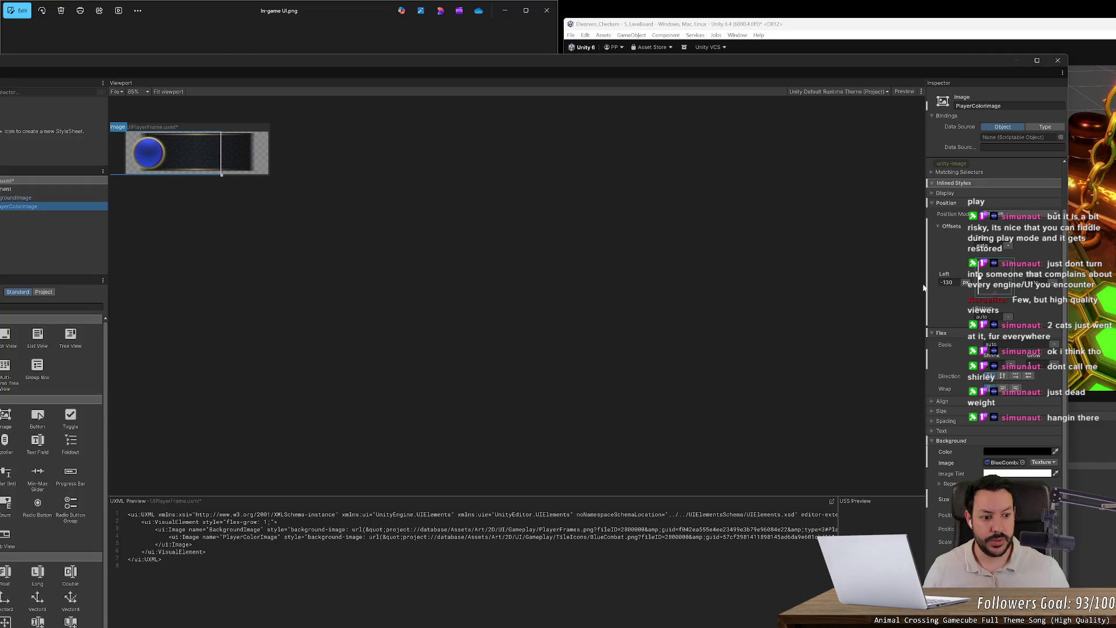
- Expand Alignment and Spacing and reset PlayerColorImage's Position Left to 0
left_click(929, 402)
left_click(930, 473)
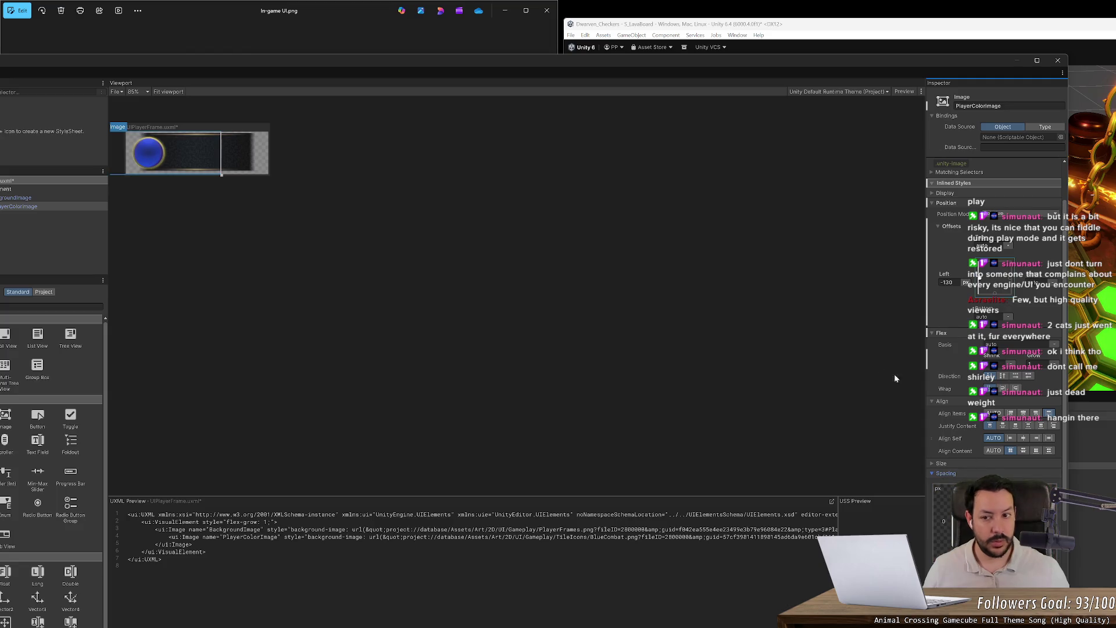
left_click(946, 282)
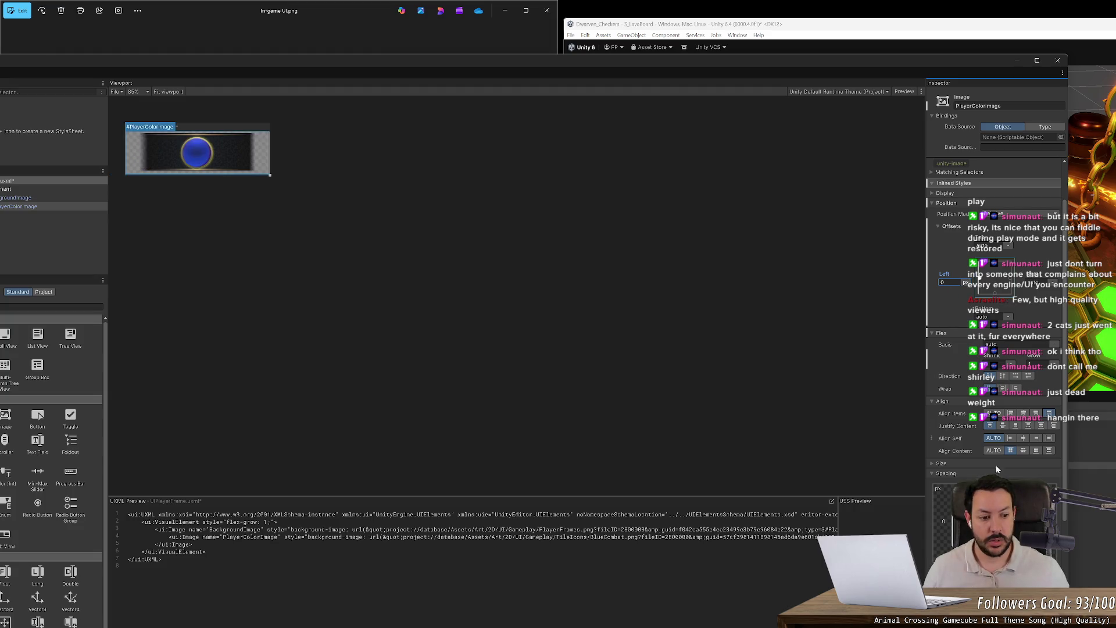
type("0")
key("Return")
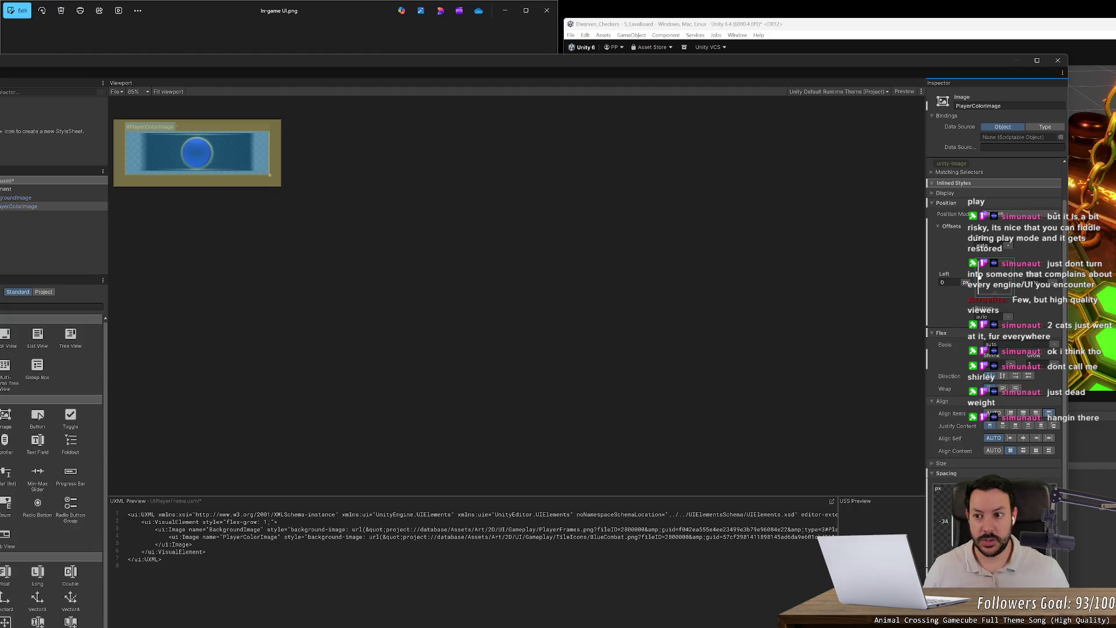
key("ctrl+z")
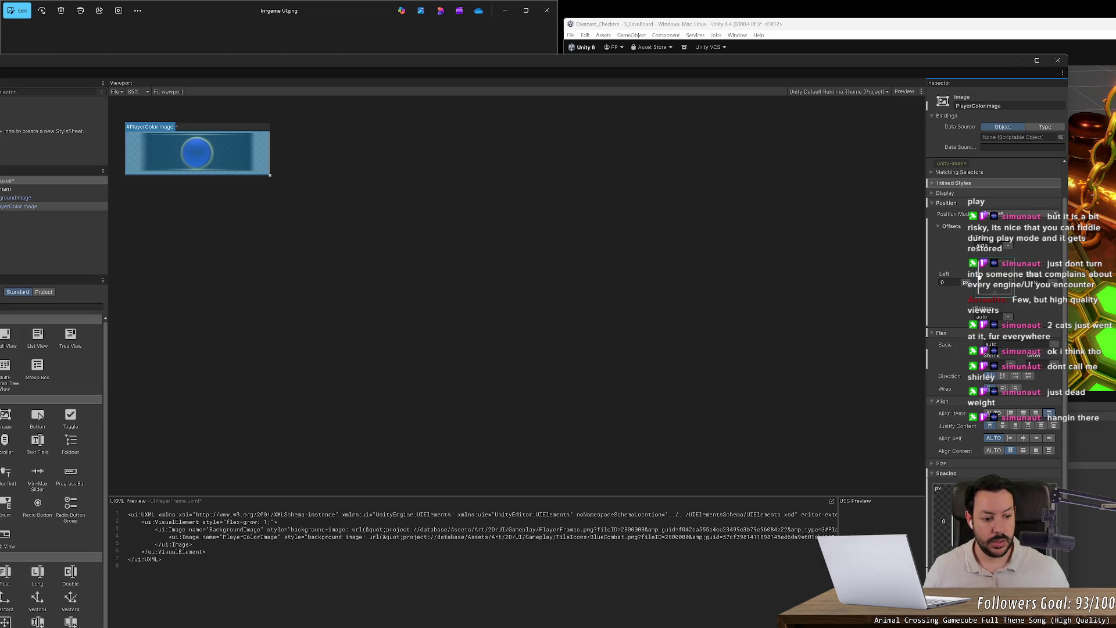
- Give PlayerColorImage a -270 left margin, undoing a stray padding change
scroll(994, 291, "down", 2)
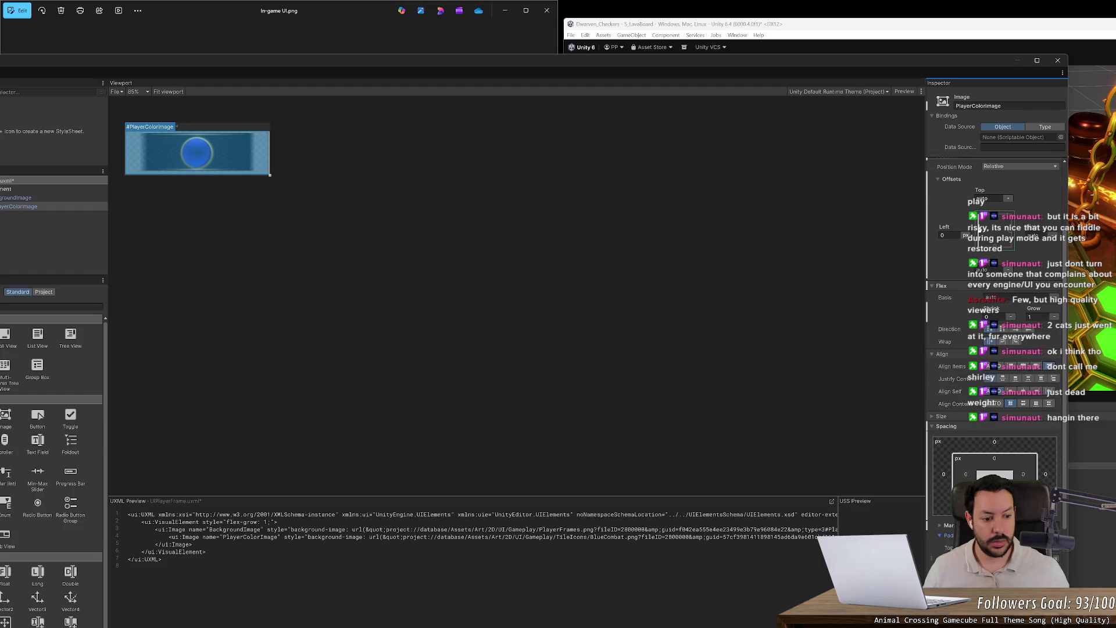
left_click_drag(965, 473, 1000, 473)
key("ctrl+z")
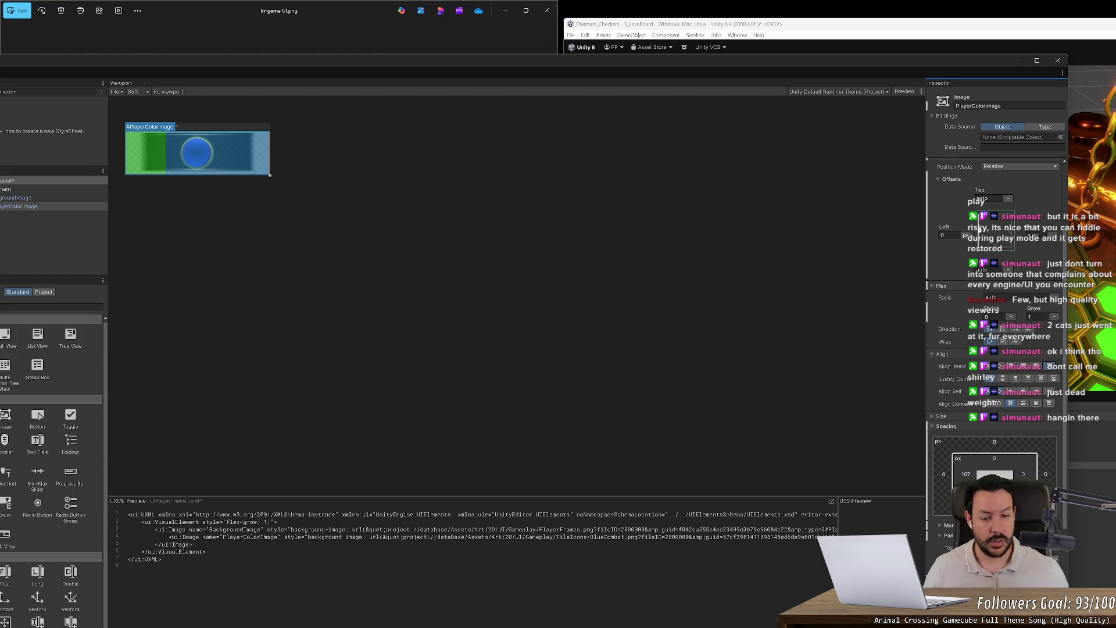
left_click(942, 525)
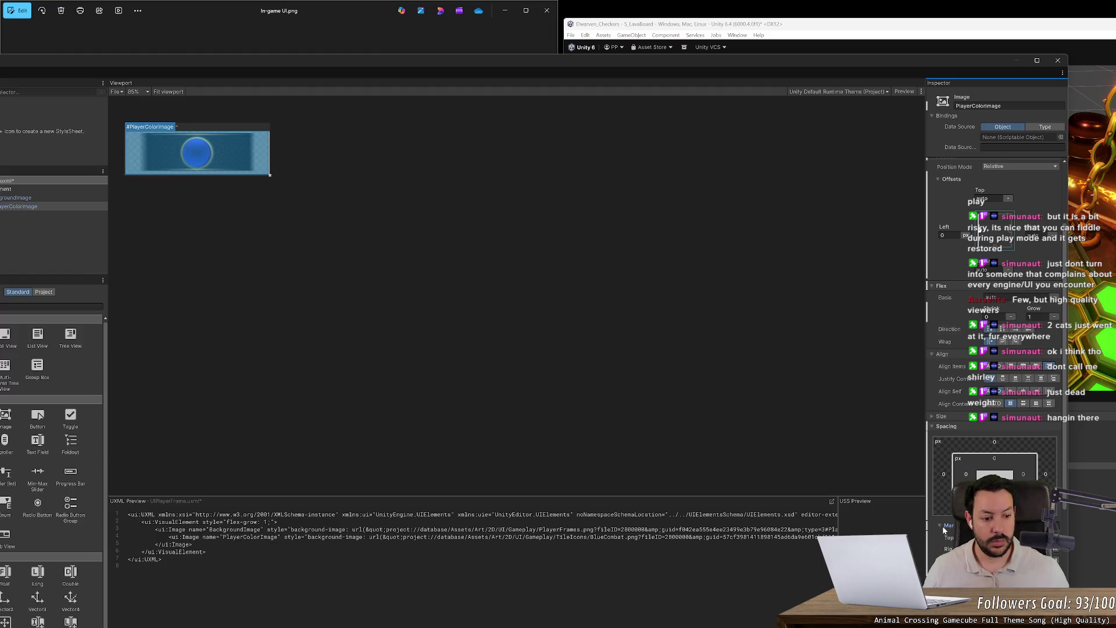
left_click_drag(943, 474, 900, 473)
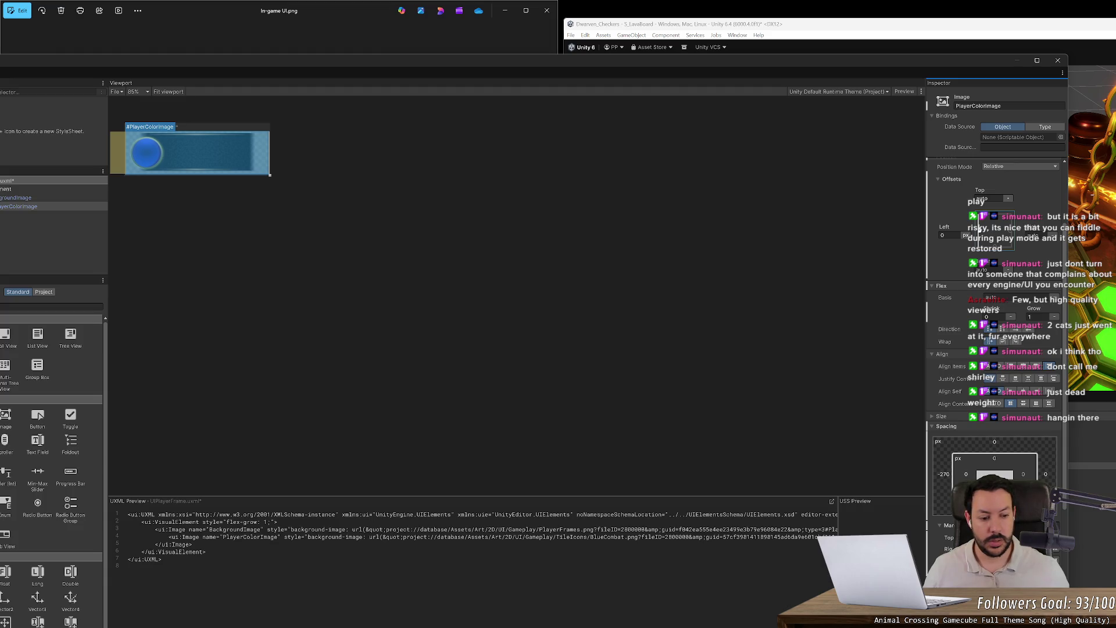
left_click(546, 312)
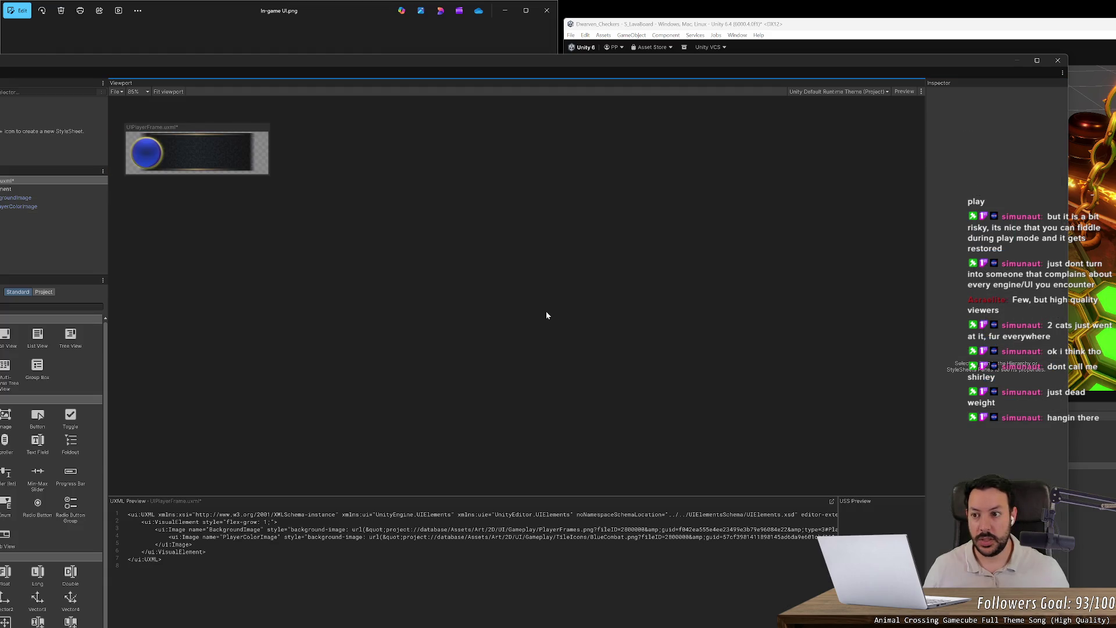
left_click(43, 206)
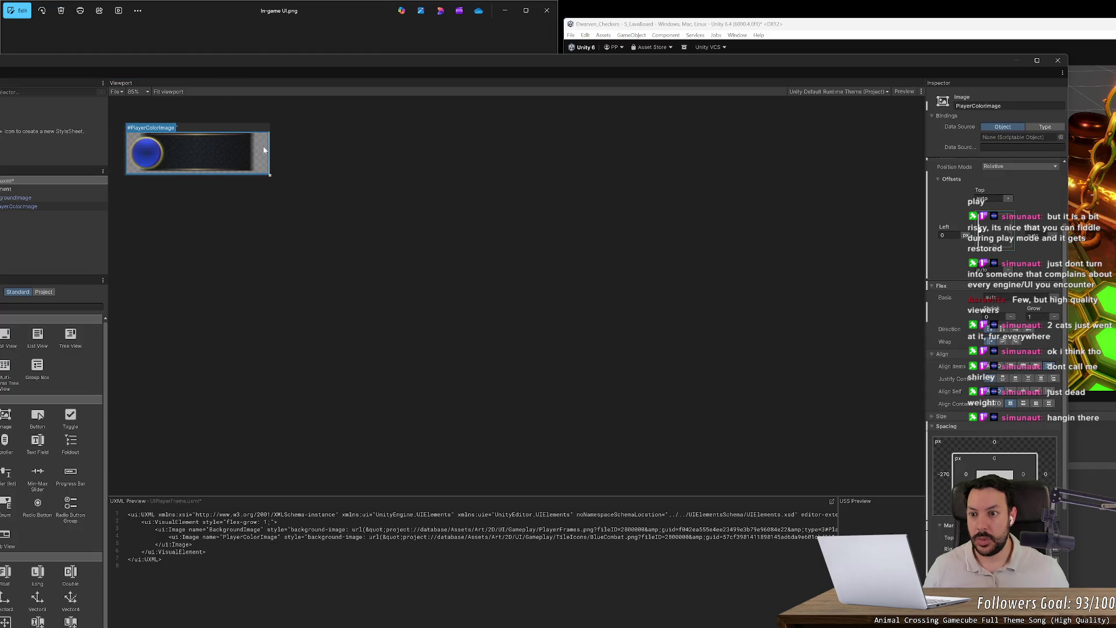
mouse_move(265, 59)
left_mouse_down()
mouse_move(331, 69)
mouse_move(275, 80)
left_mouse_up()
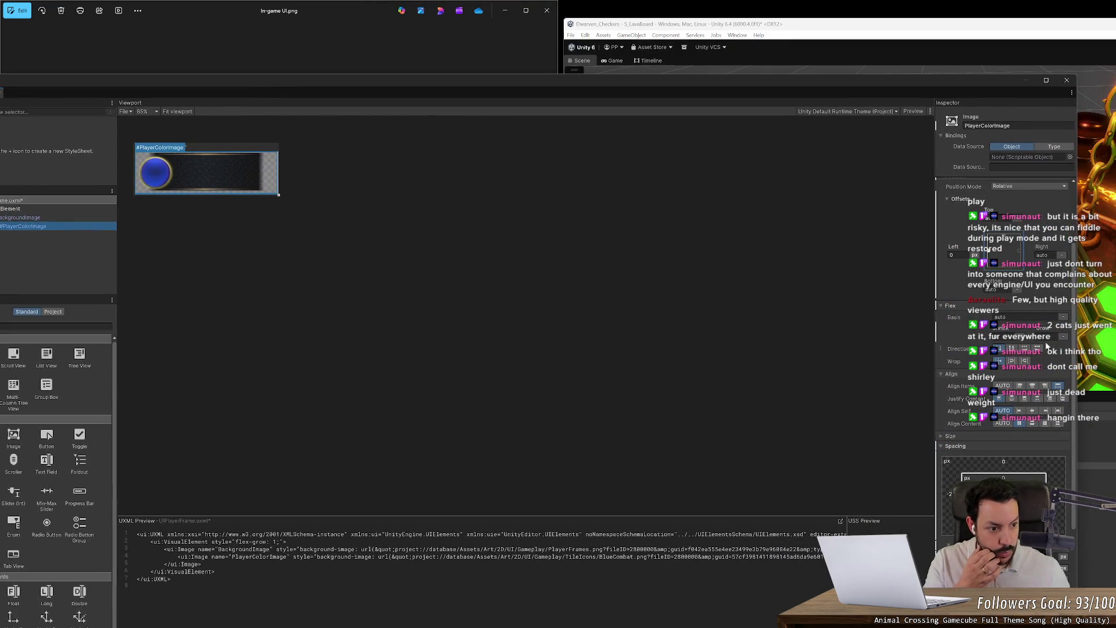
- Unset PlayerColorImage's margin back to 0px and fit the layout in the viewport
left_click(986, 251)
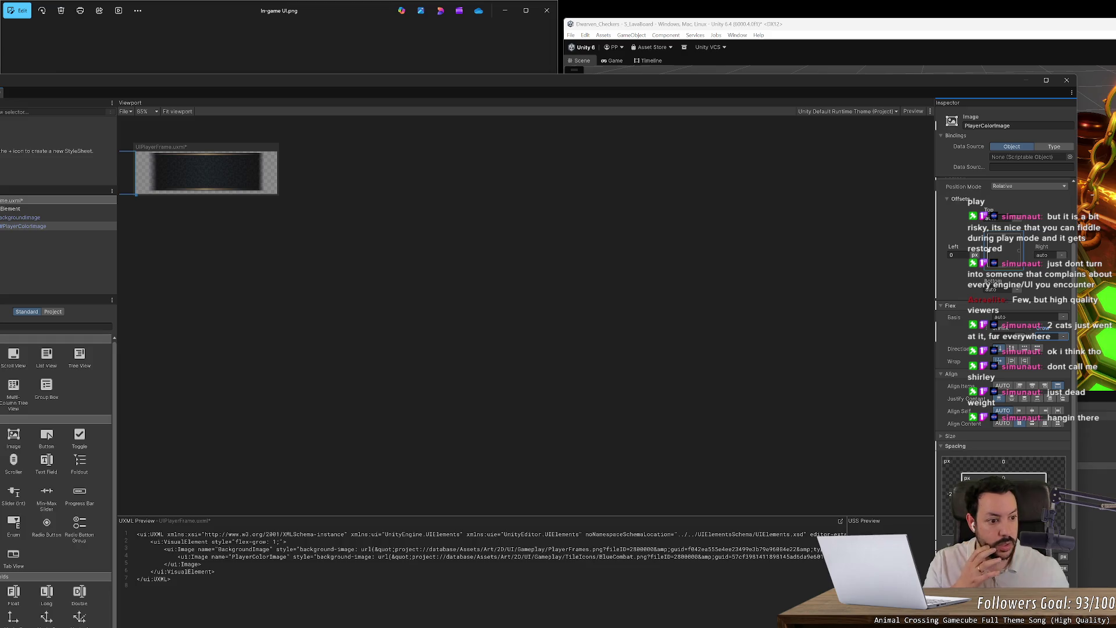
scroll(964, 461, "down", 1)
scroll(965, 462, "down", 3)
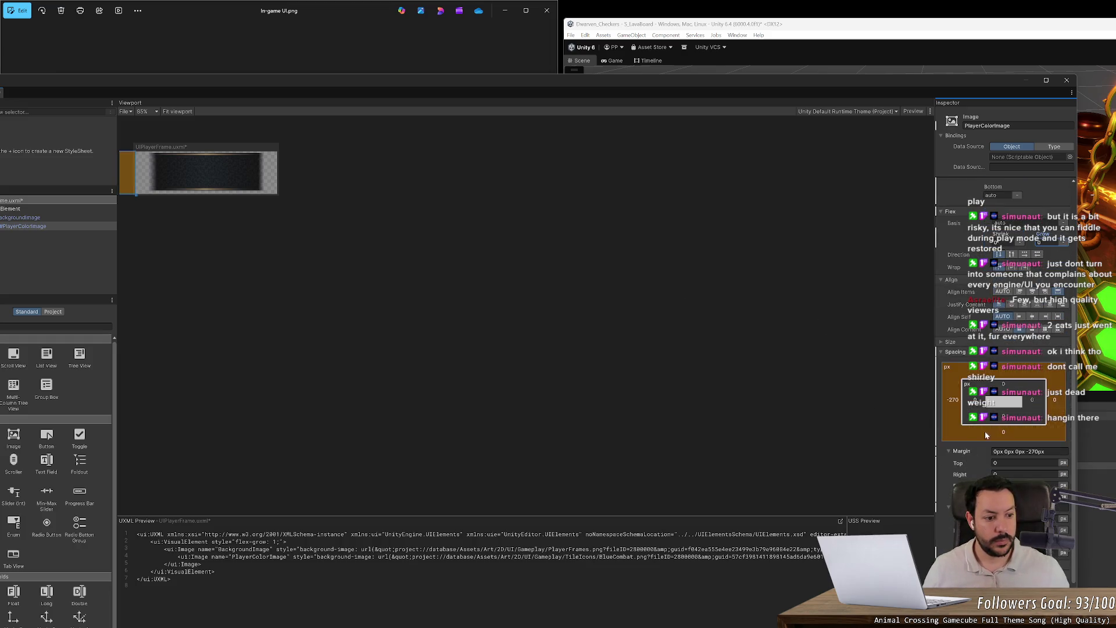
right_click(953, 497)
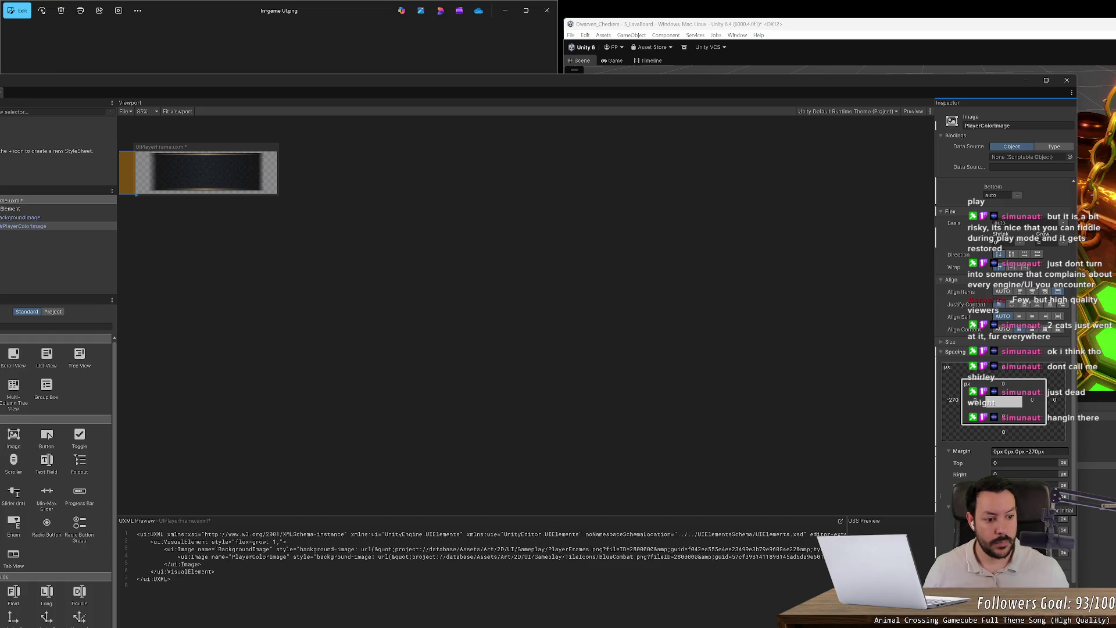
left_click(944, 521)
scroll(942, 524, "down", 4)
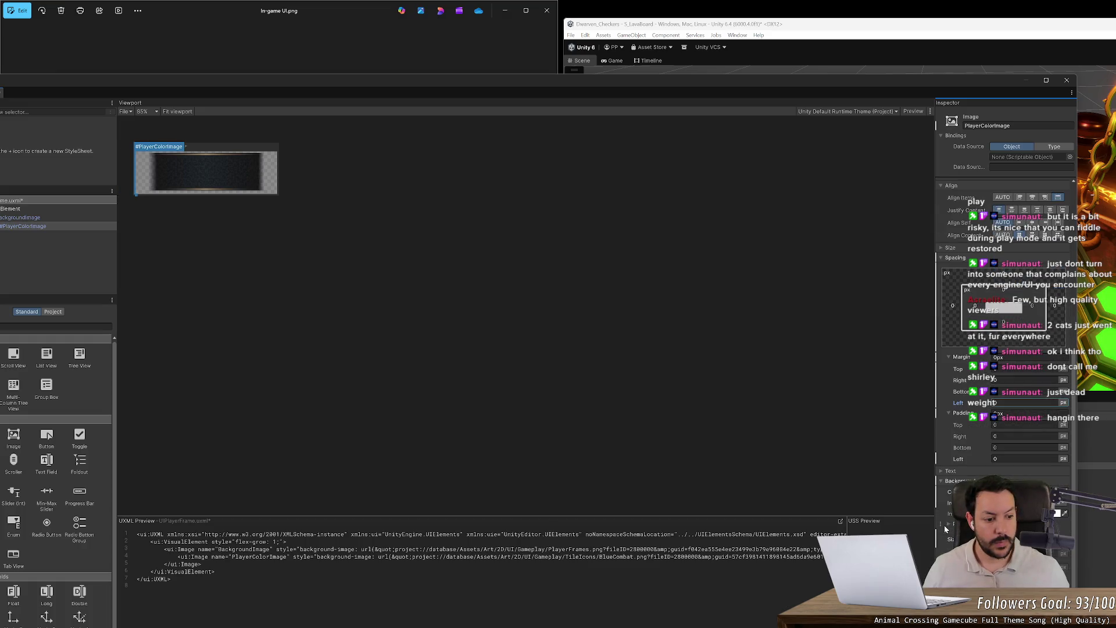
scroll(941, 525, "down", 2)
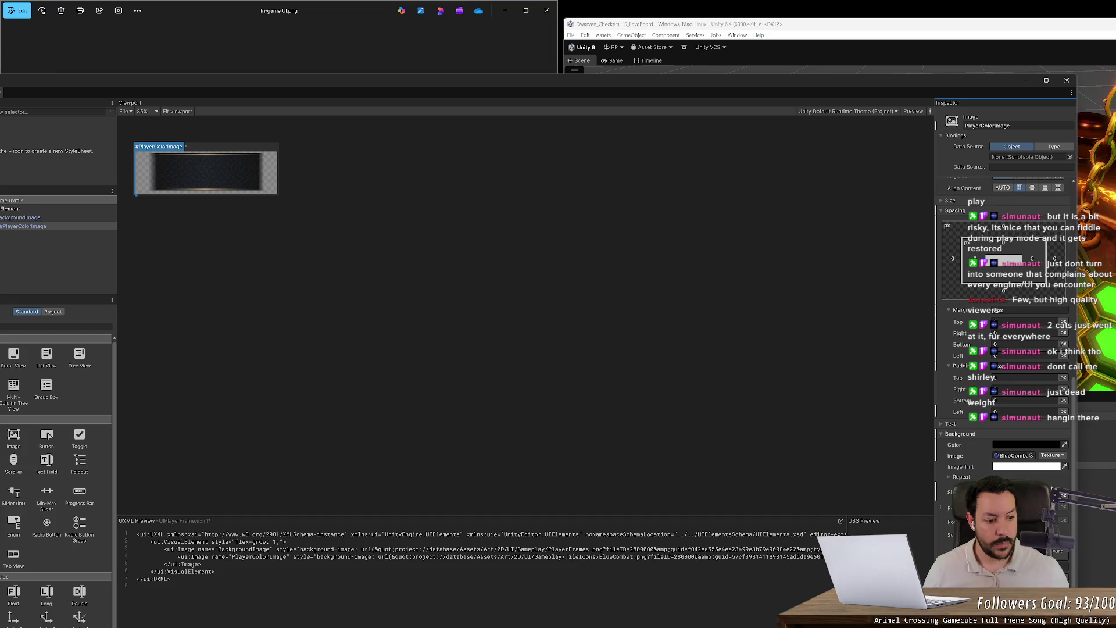
scroll(521, 344, "up", 2)
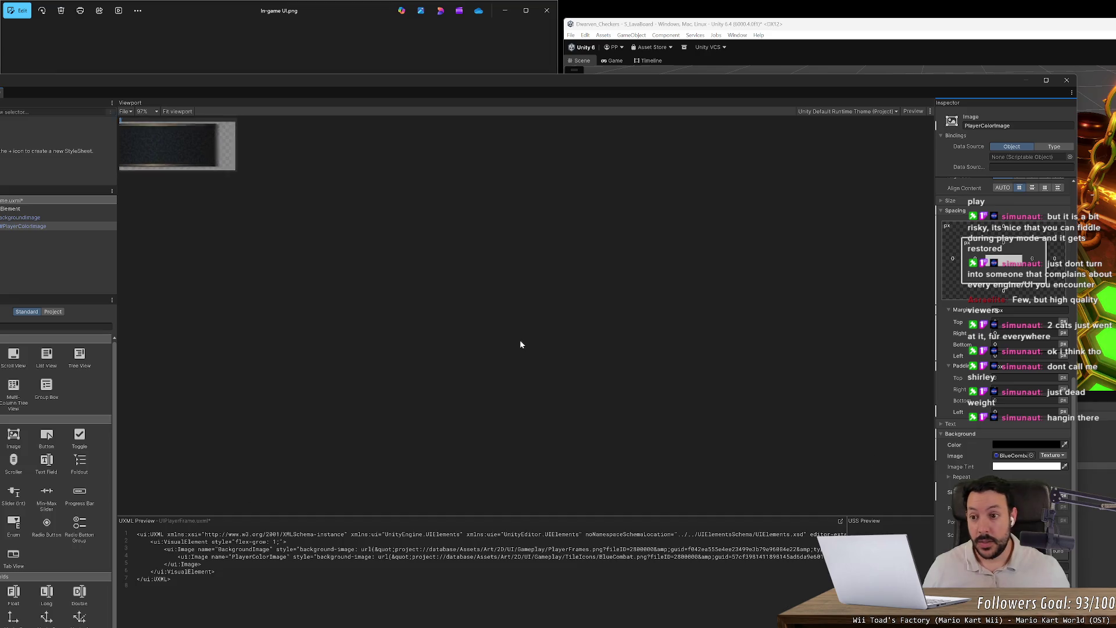
left_click(180, 112)
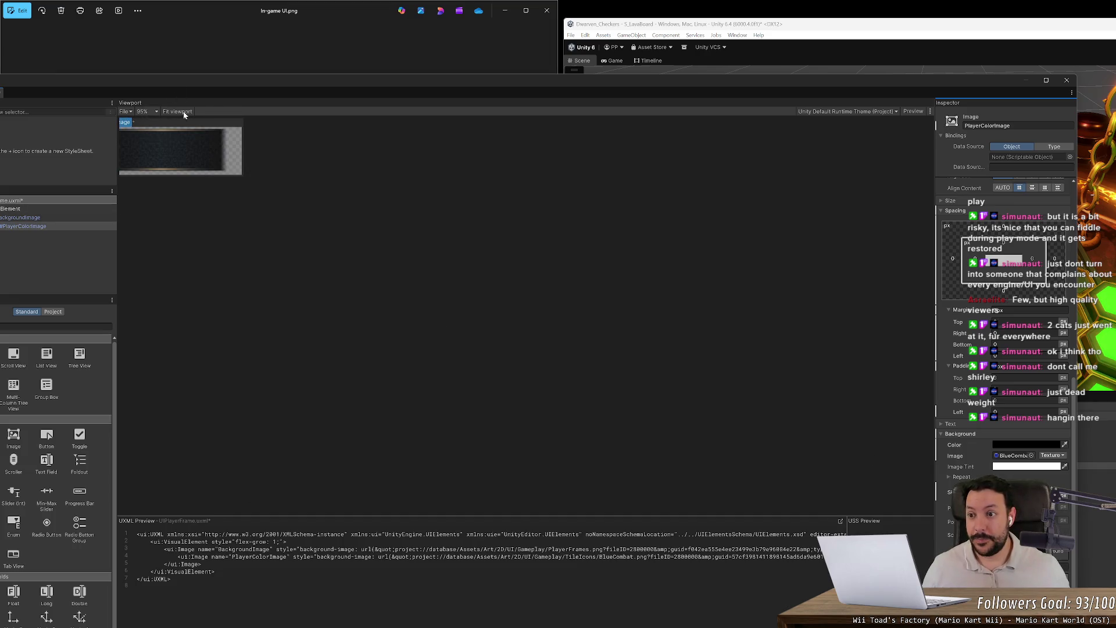
scroll(407, 333, "up", 3)
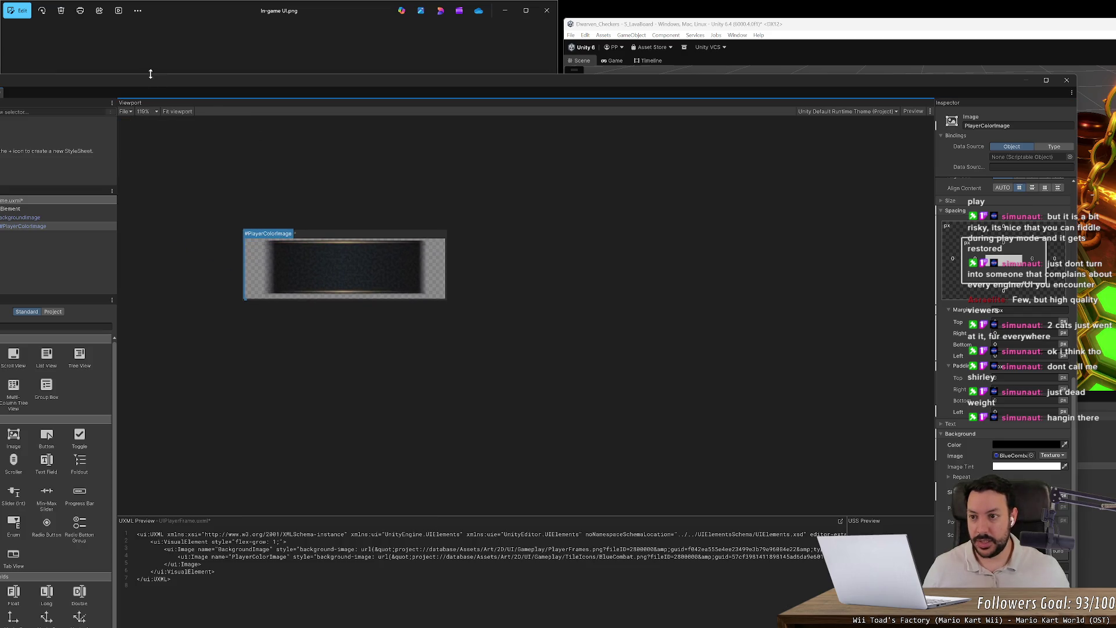
mouse_move(150, 74)
left_mouse_down()
mouse_move(304, 69)
mouse_move(200, 25)
left_mouse_up()
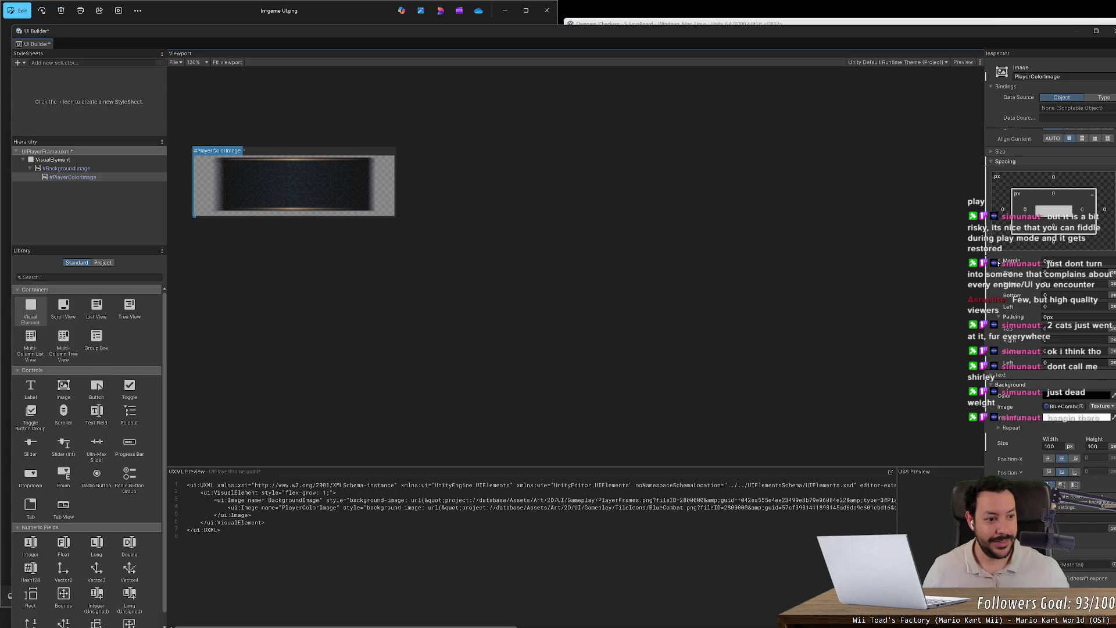
- Set PlayerColorImage's Flex Grow to 1 with a flex basis of 0
scroll(996, 265, "up", 2)
scroll(995, 297, "up", 2)
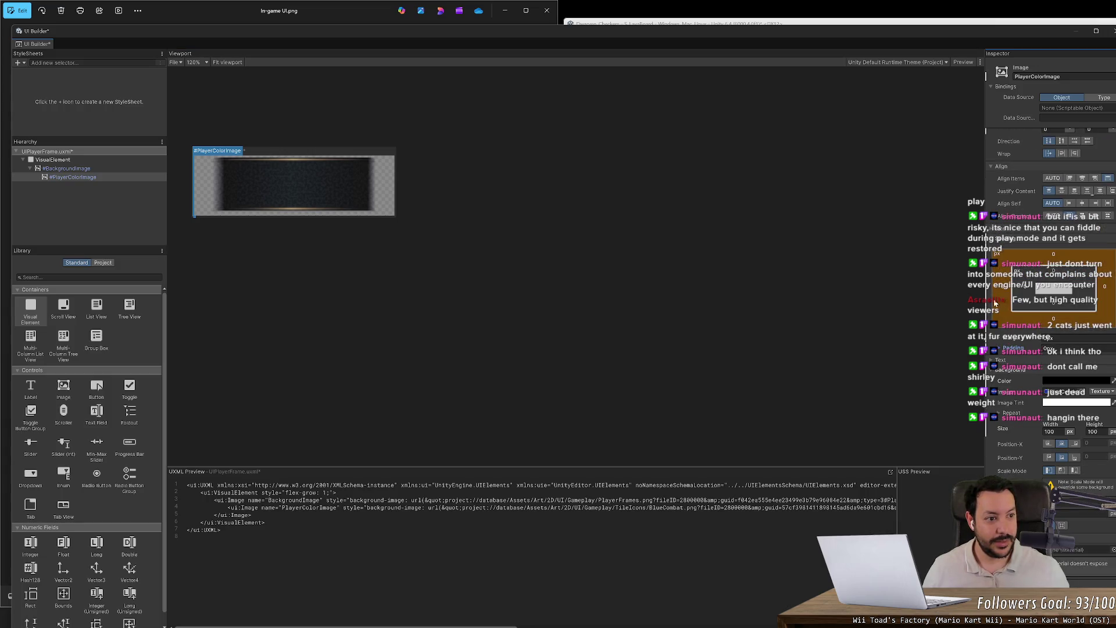
scroll(964, 287, "up", 3)
scroll(1021, 177, "up", 2)
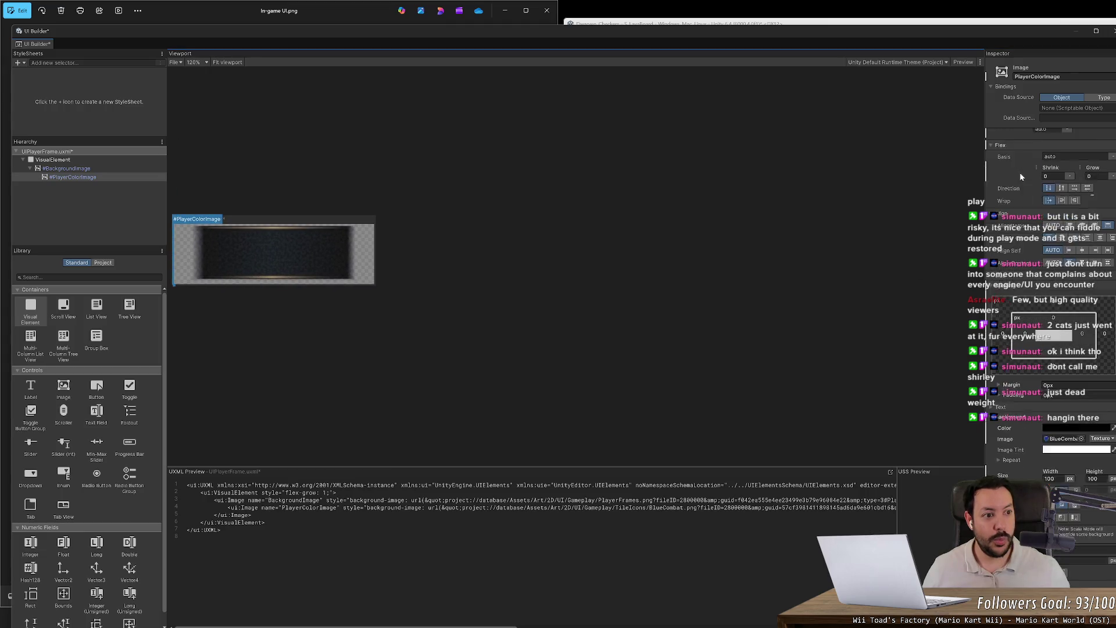
scroll(1020, 172, "up", 2)
left_click(1074, 212)
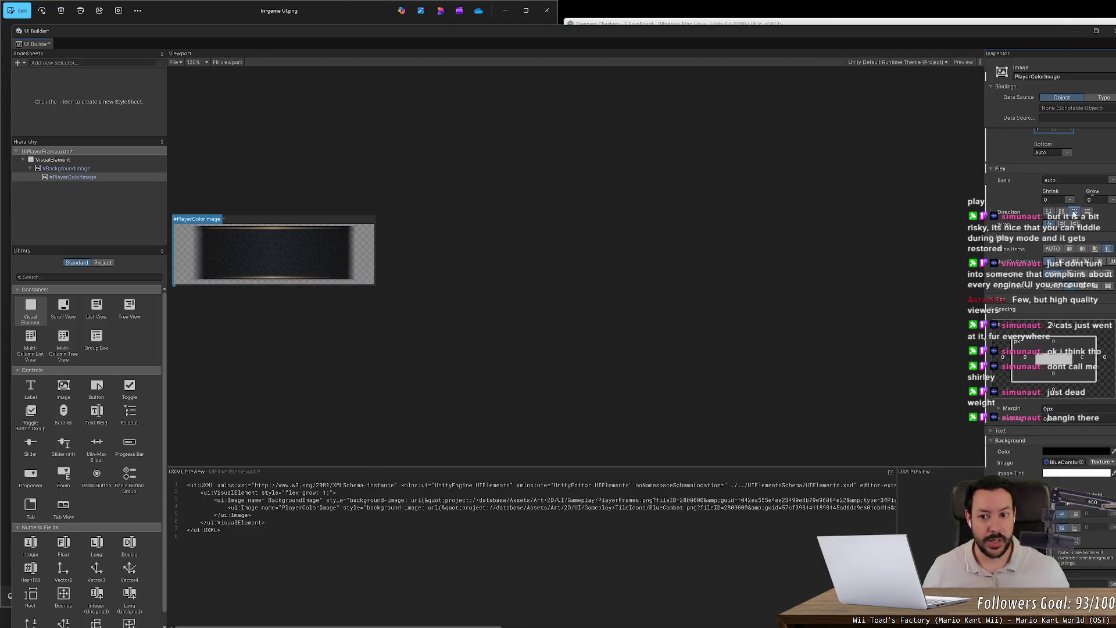
left_click(1061, 212)
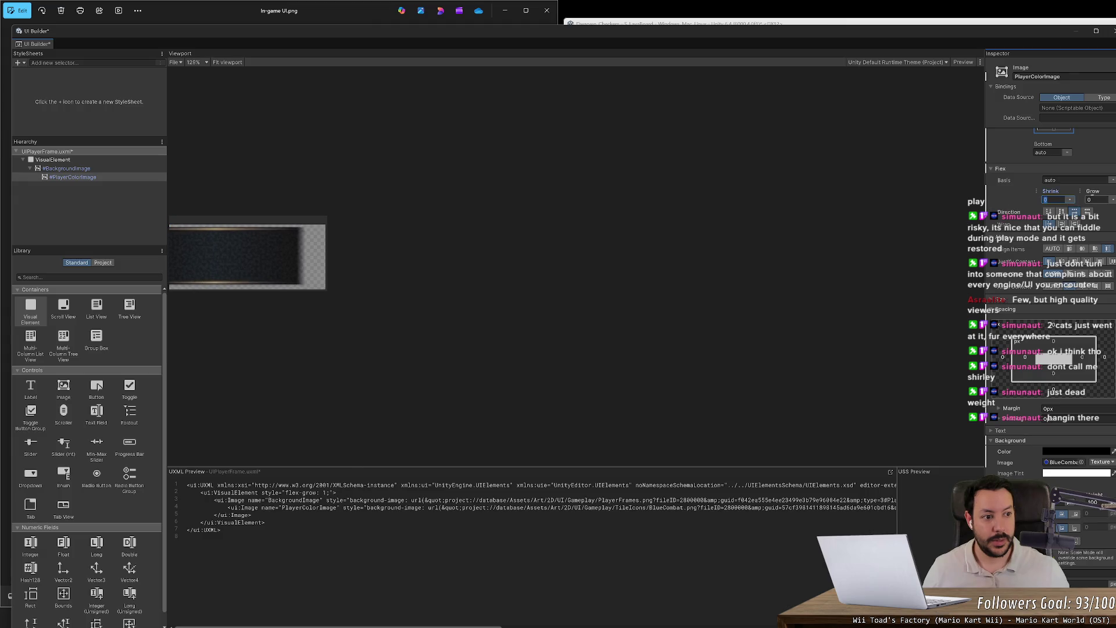
left_click(1093, 199)
type("1")
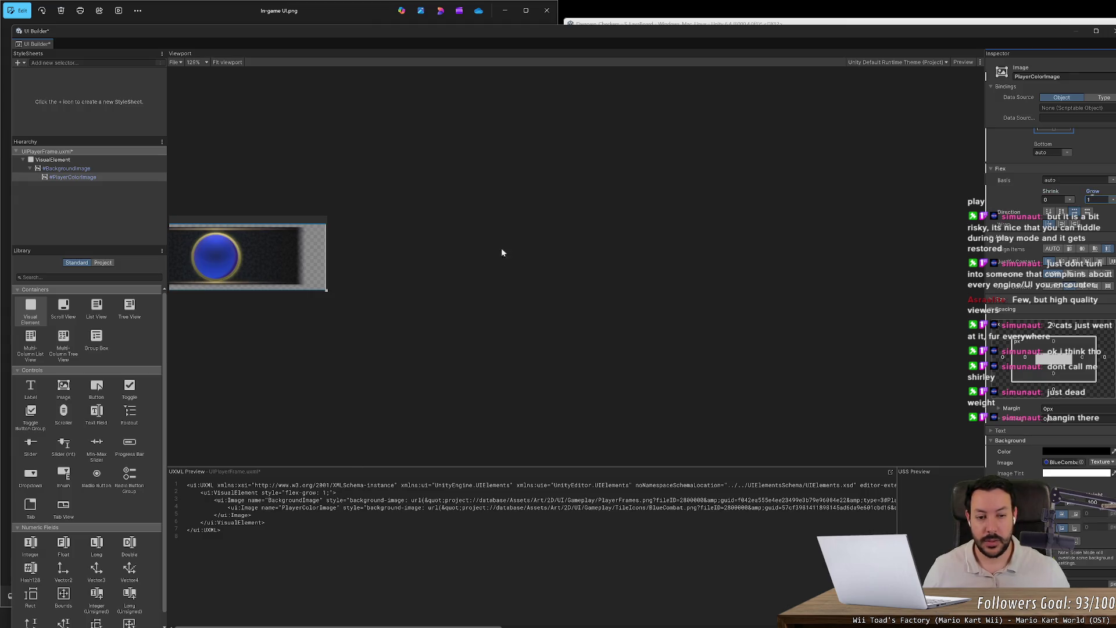
type("0")
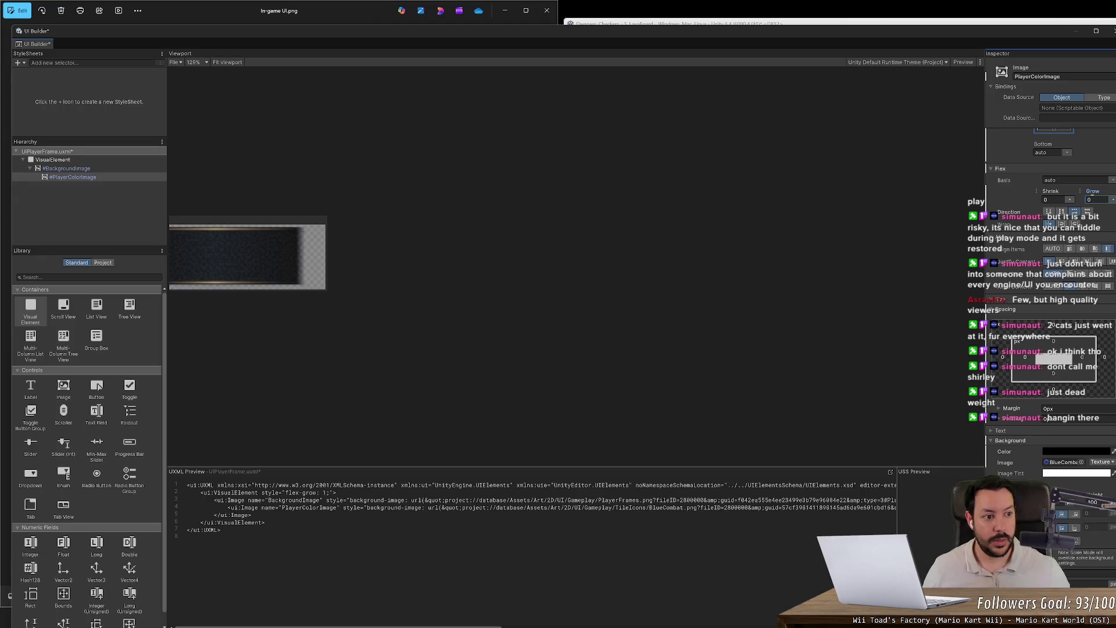
left_click(1051, 199)
key("Tab")
left_click(1075, 180)
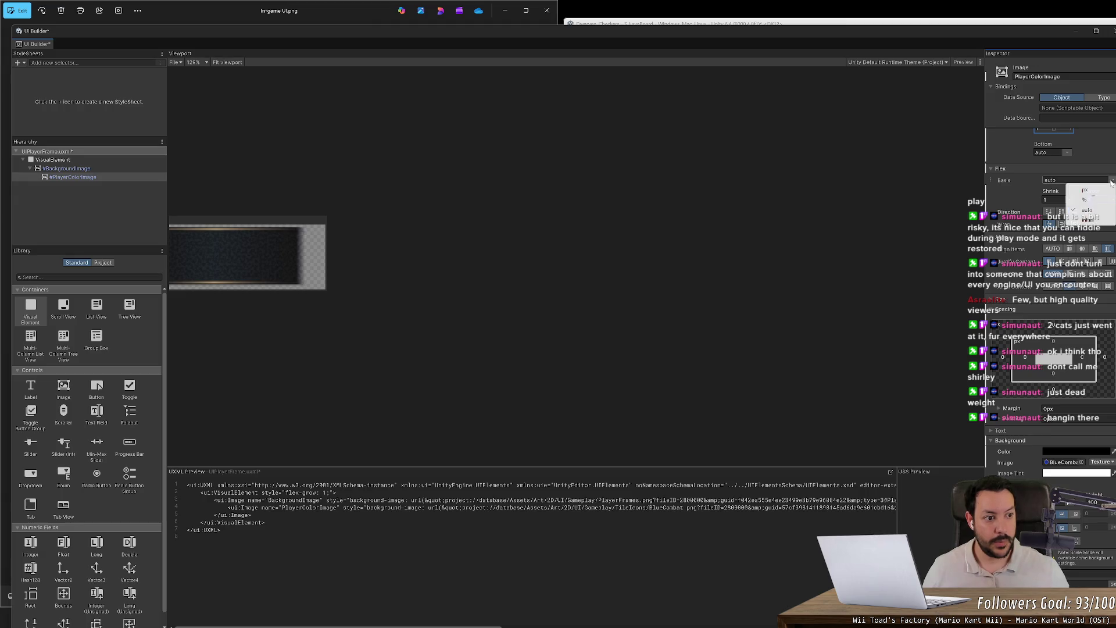
type("0")
key("Tab")
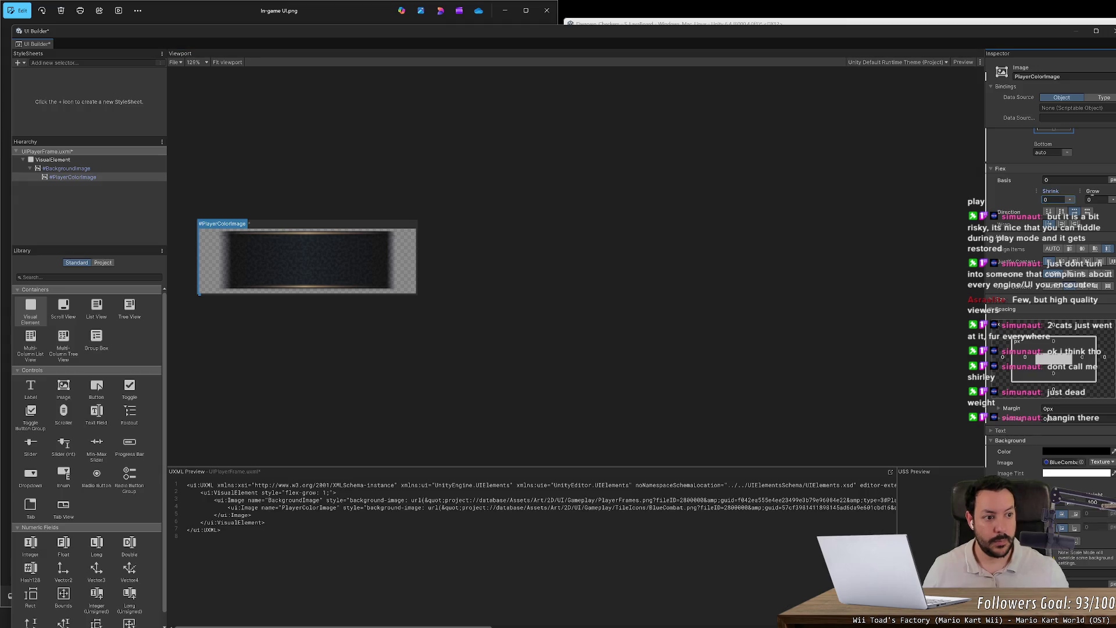
key("Tab")
type("1")
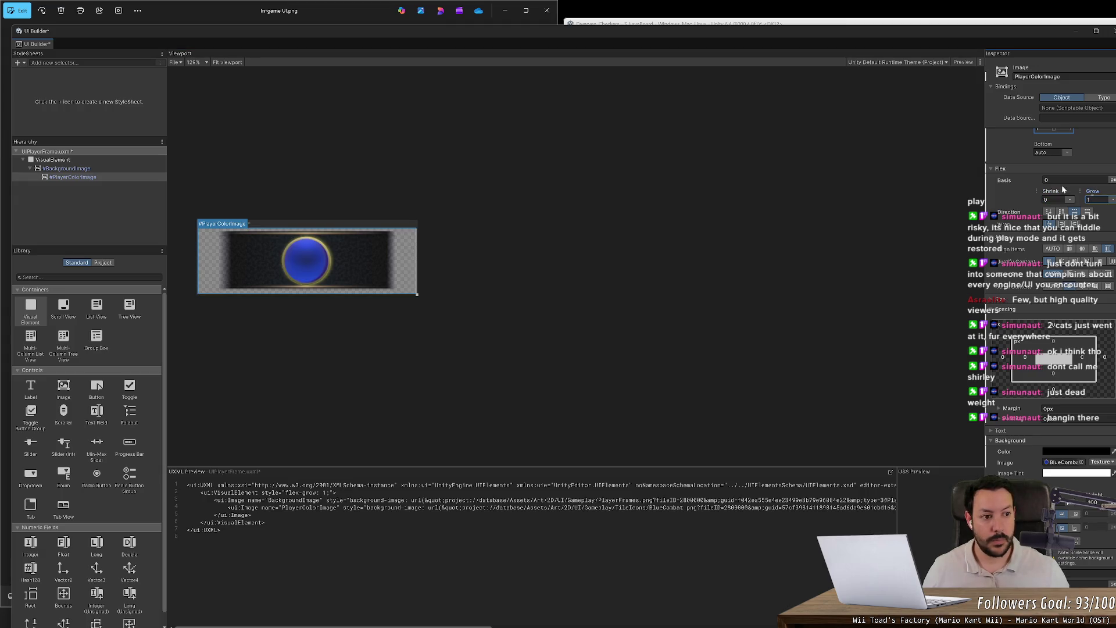
- Change PlayerColorImage's Flex Basis unit to initial
mouse_move(1042, 180)
left_mouse_down()
mouse_move(1087, 184)
mouse_move(75, 201)
mouse_move(195, 222)
mouse_move(83, 218)
left_mouse_up()
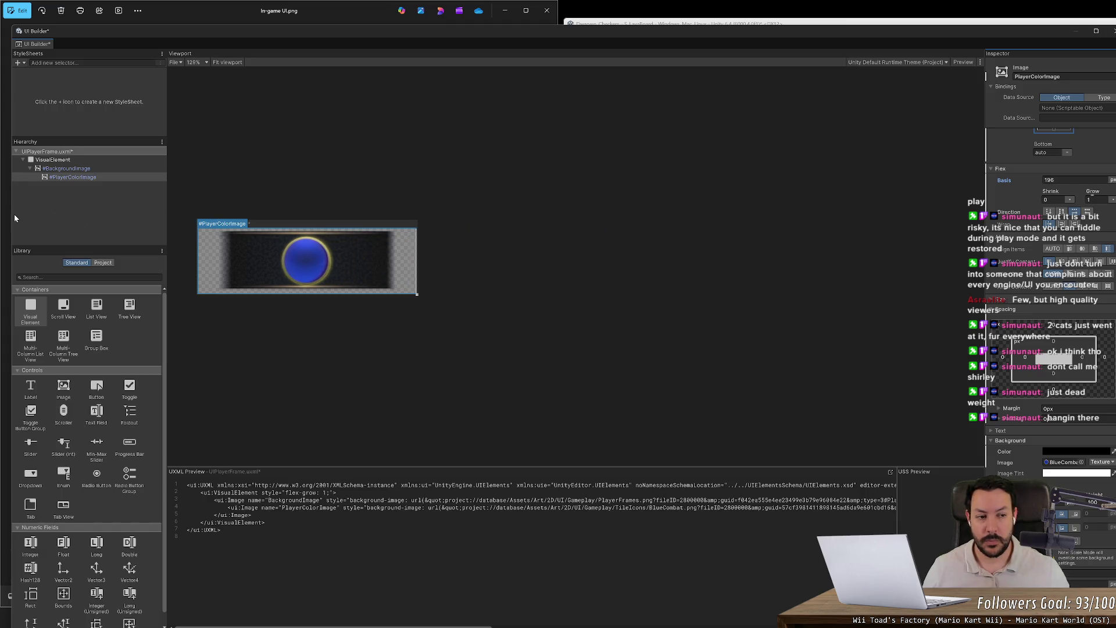
left_click(1072, 179)
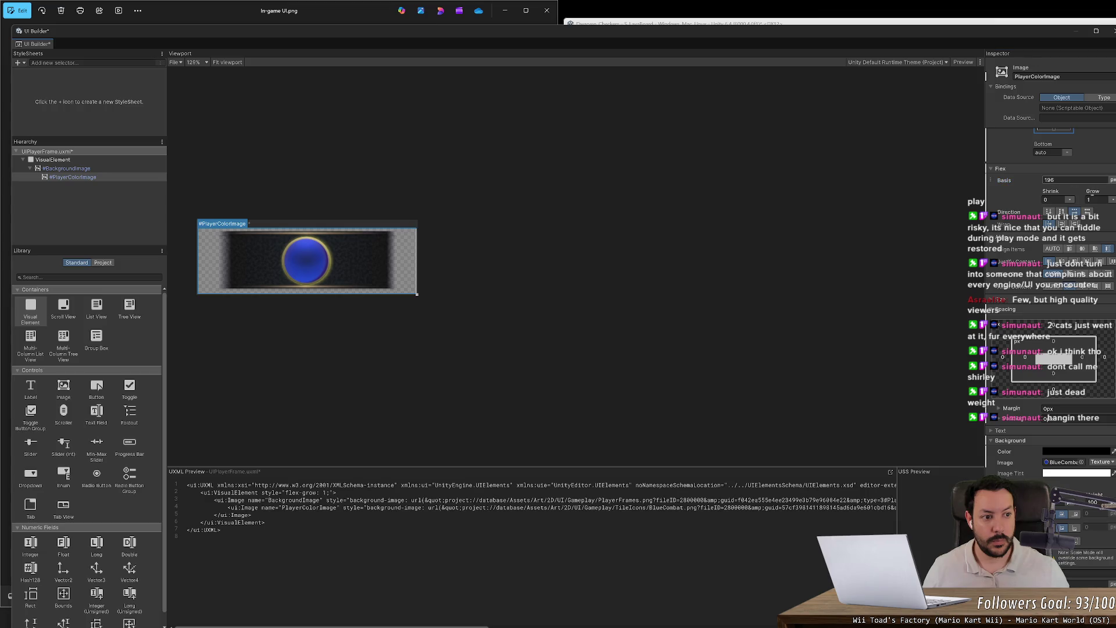
type("0")
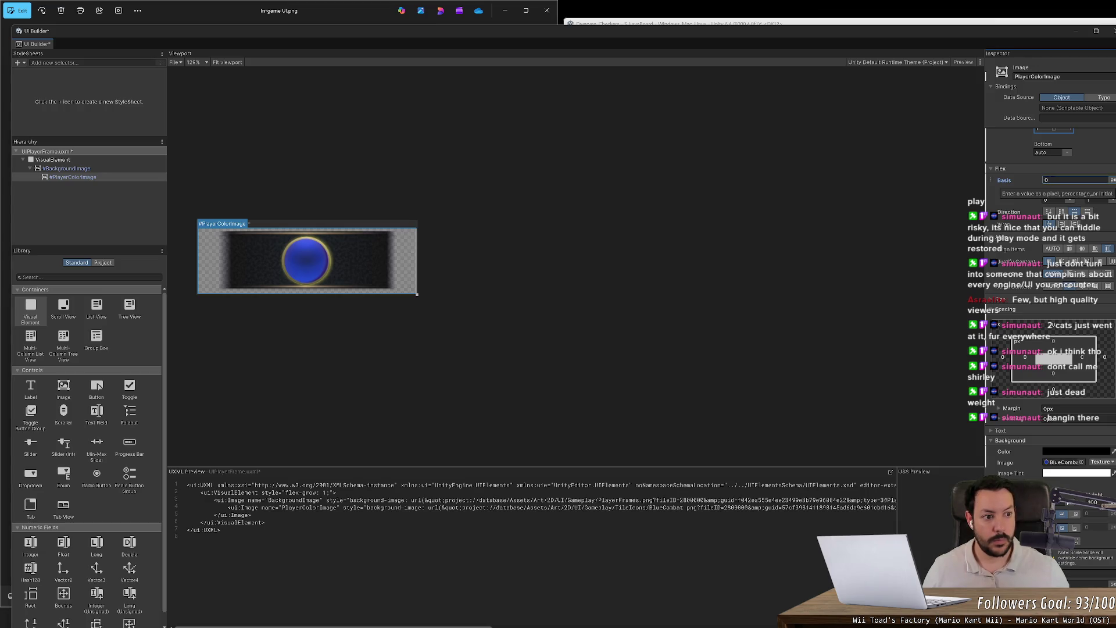
left_click(1110, 182)
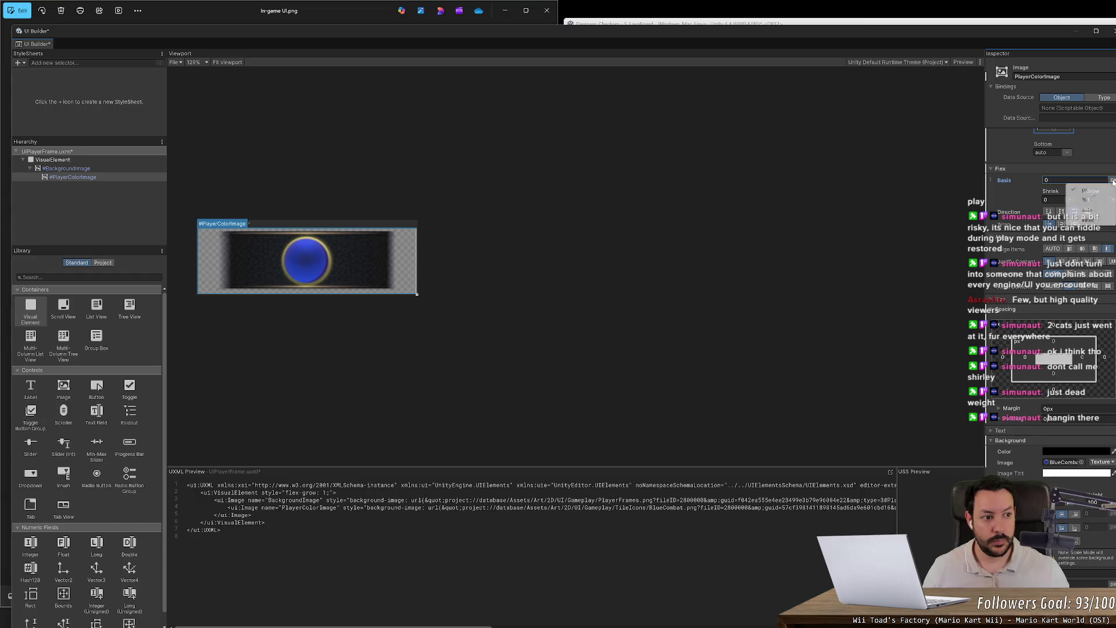
left_click(1102, 219)
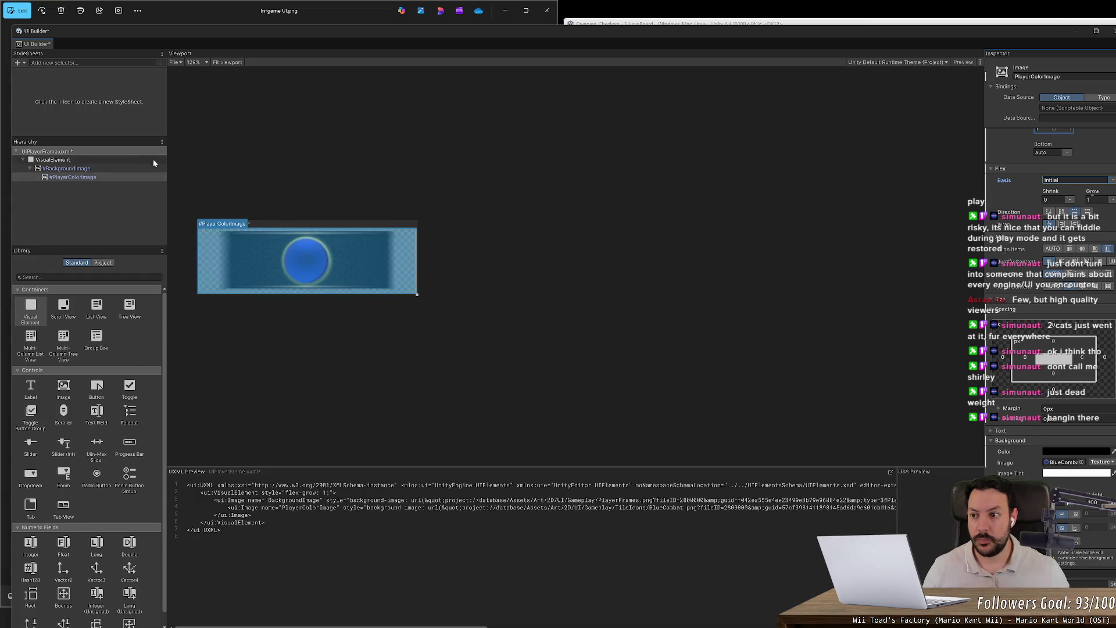
left_click(109, 169)
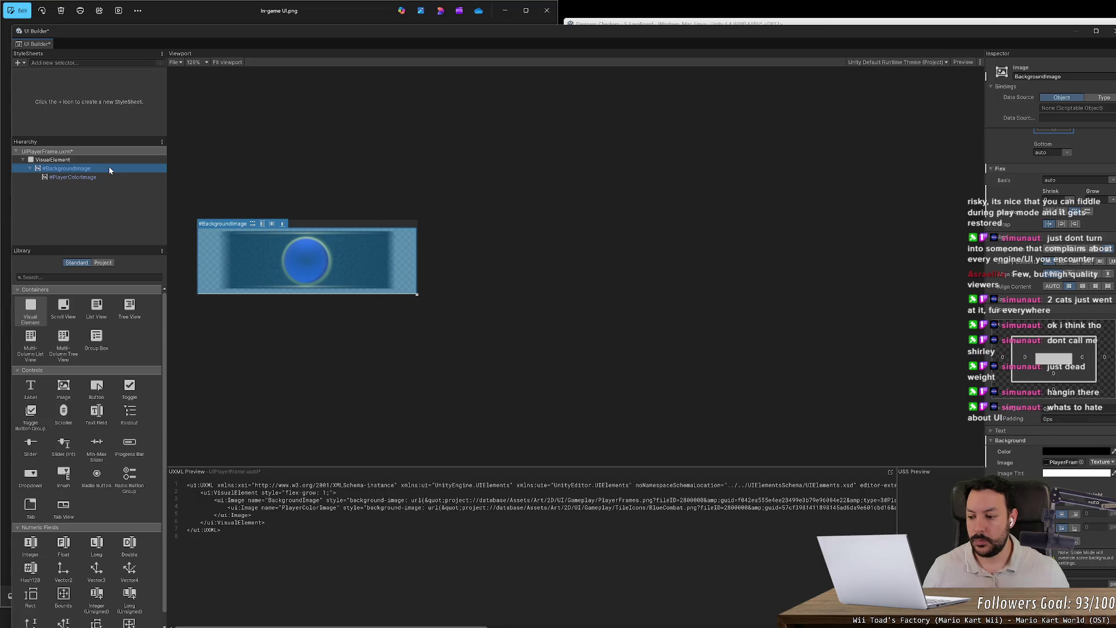
left_click(303, 271)
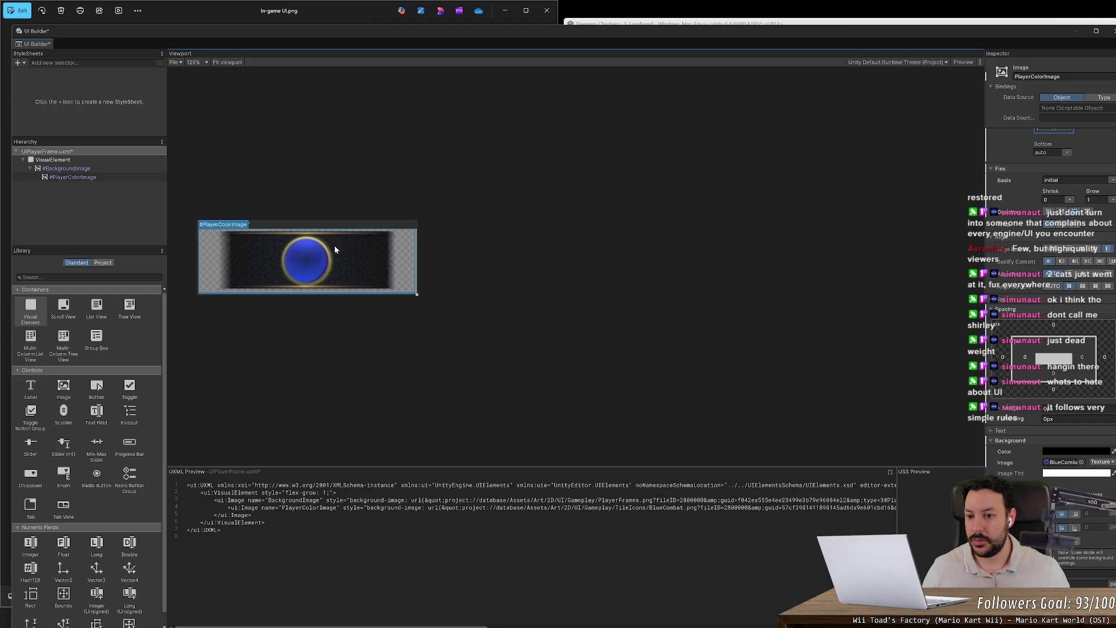
- Try moving PlayerColorImage to the root, then undo to keep it inside BackgroundImage
key("alt+Tab")
key("alt+Tab")
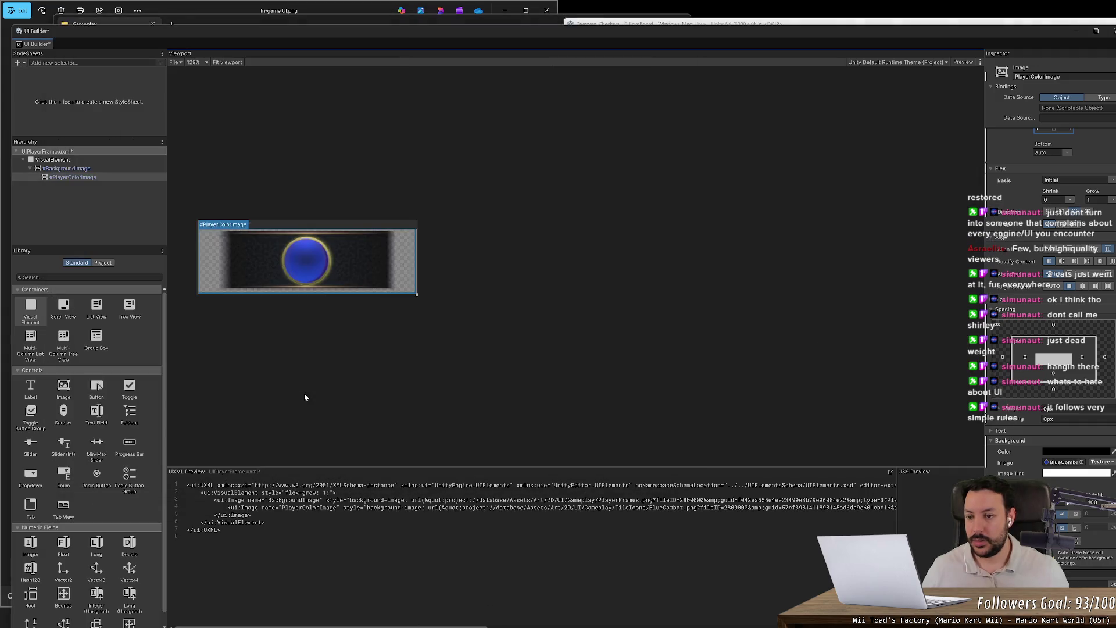
mouse_move(65, 180)
left_mouse_down()
mouse_move(46, 156)
mouse_move(81, 168)
mouse_move(85, 157)
left_mouse_up()
key("ctrl+z")
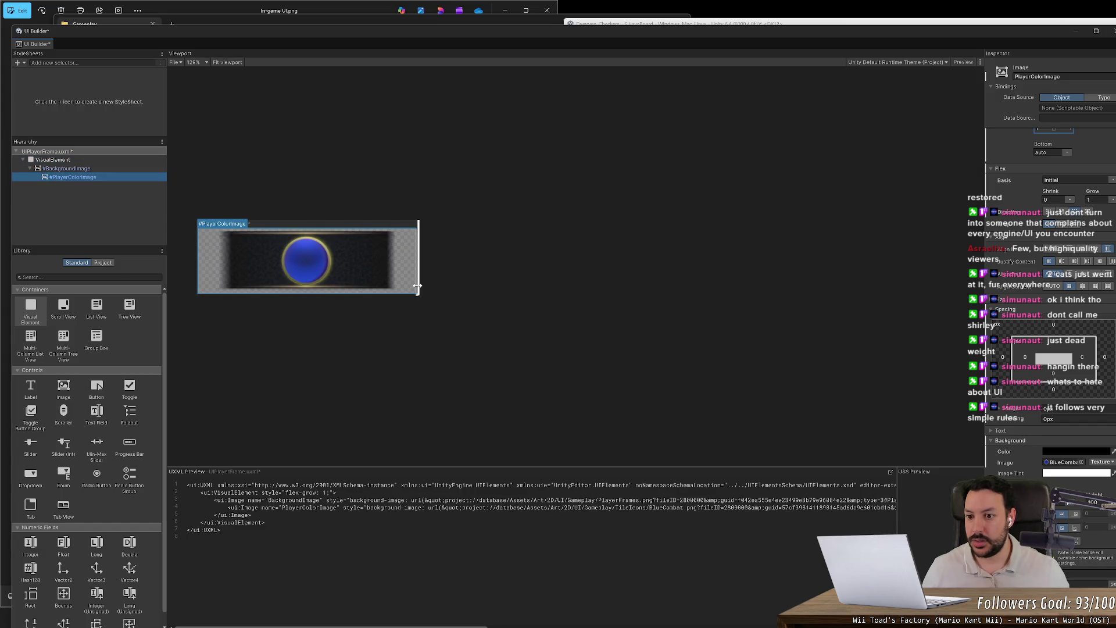
- Give PlayerColorImage flex grow 0 and a fixed flex basis of about 89 px, then switch to File Explorer
double_click(124, 179)
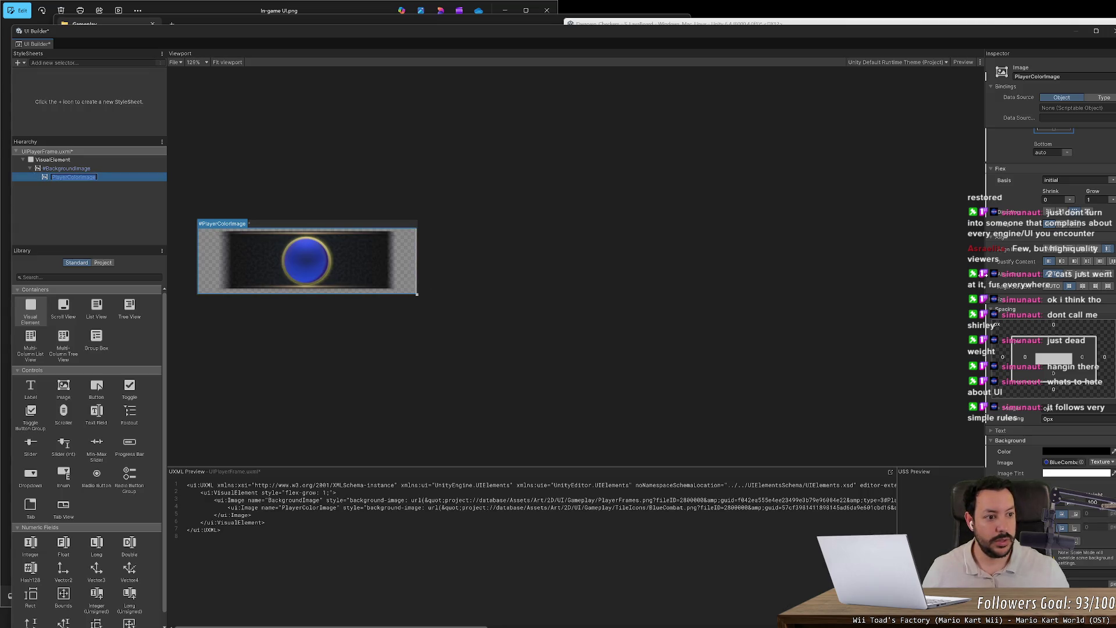
left_click_drag(985, 274, 905, 273)
left_click(1079, 199)
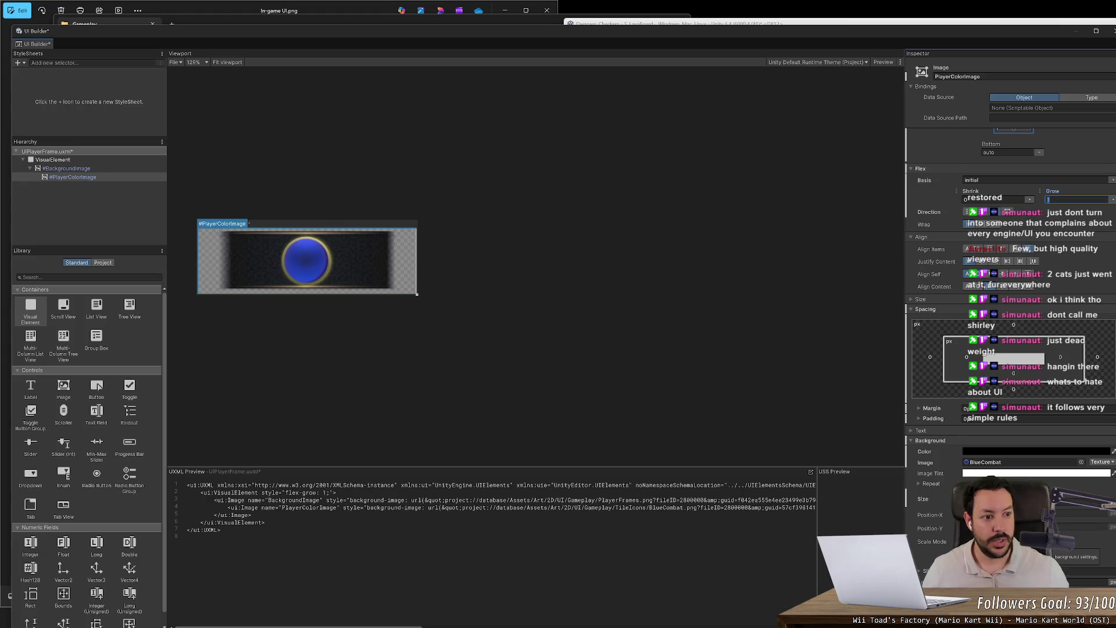
type("0")
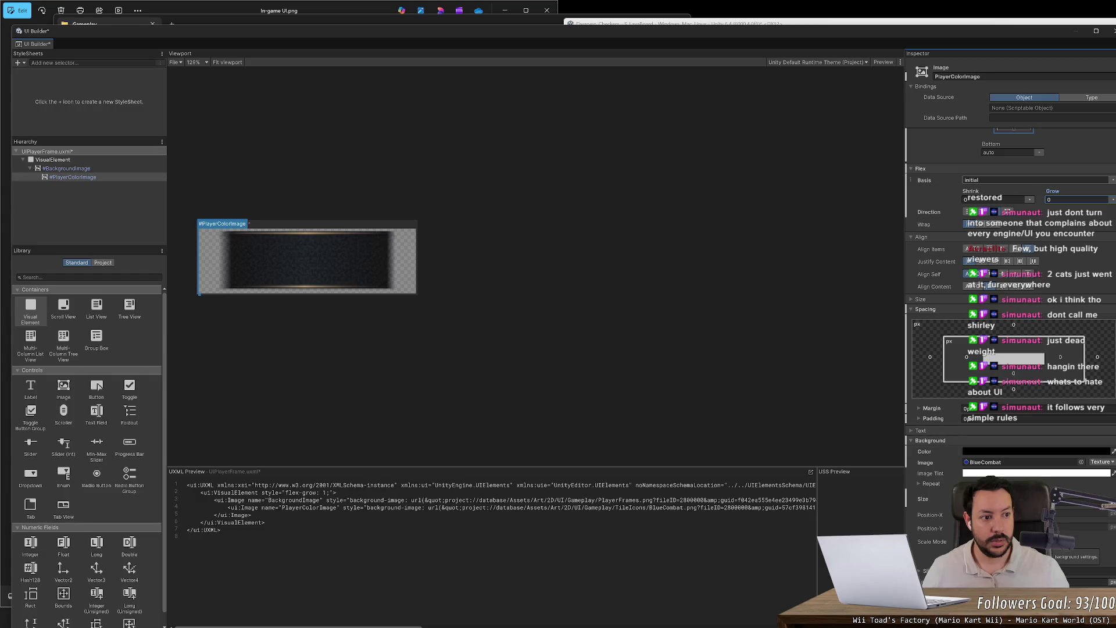
left_click(1112, 180)
left_click(1086, 190)
left_click_drag(959, 180, 1000, 185)
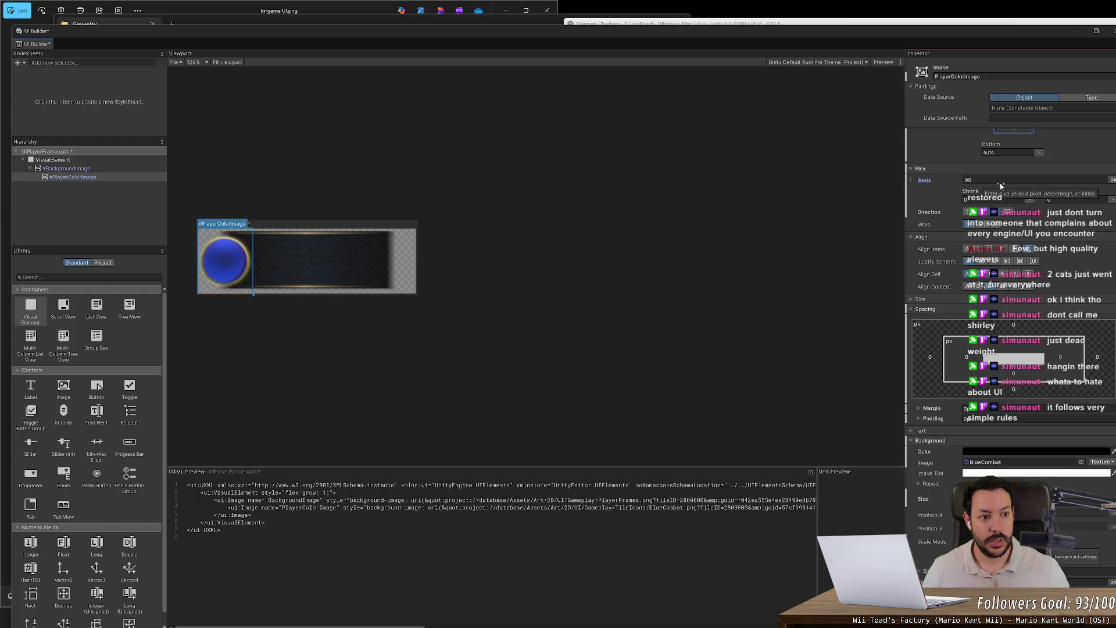
key("alt+Tab")
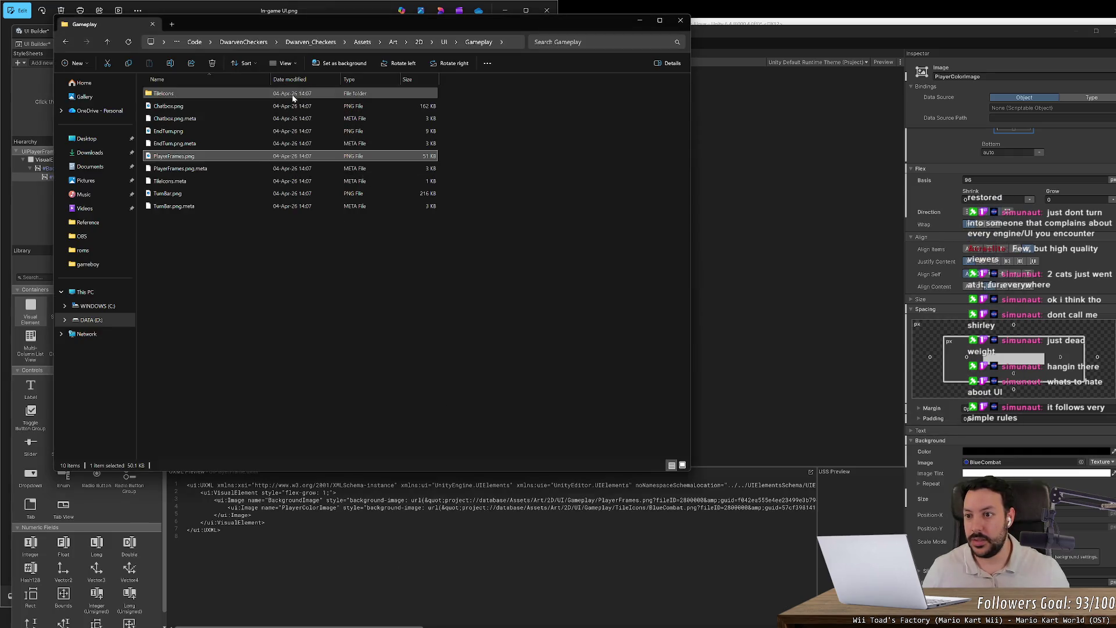
- Check the BlueCombat.png icon in the TileIcons folder, then return to Unity
double_click(292, 95)
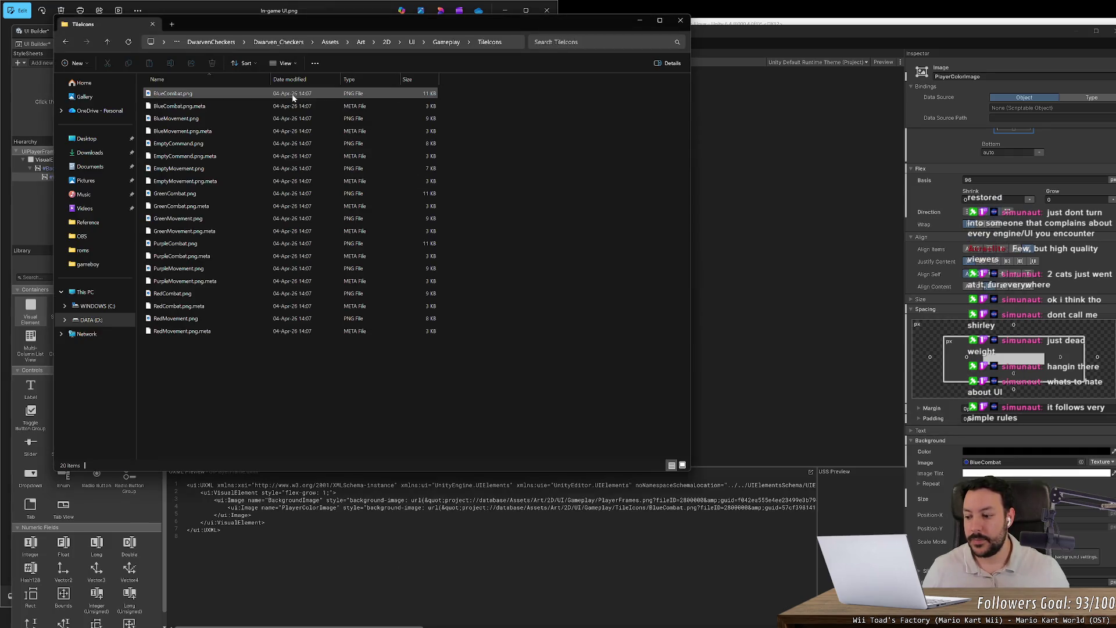
right_click(294, 96)
left_click(330, 361)
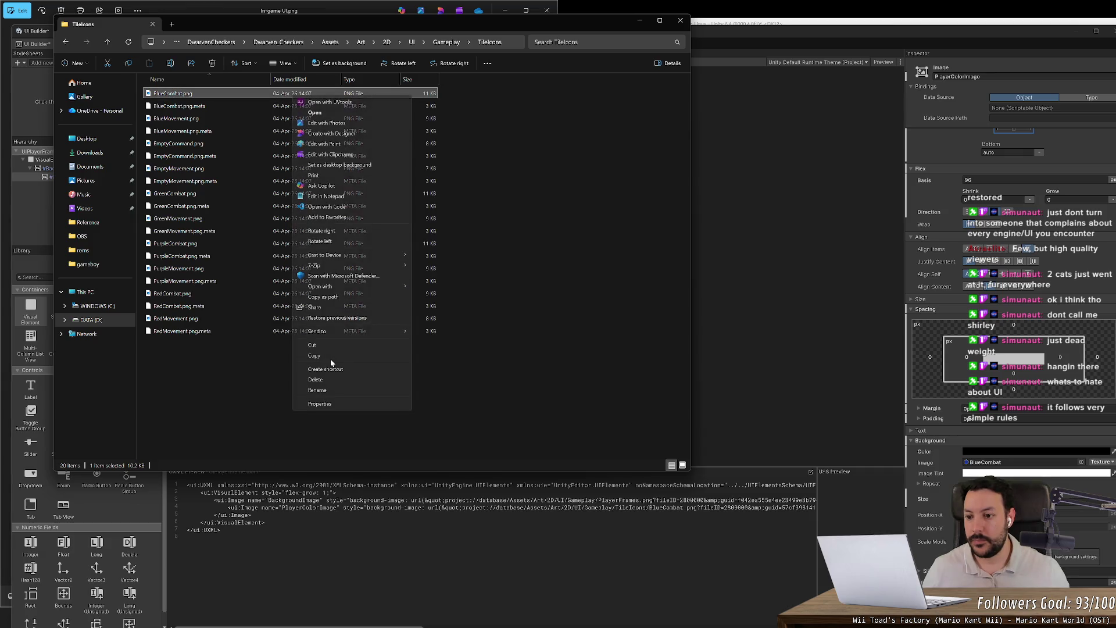
left_click(187, 121)
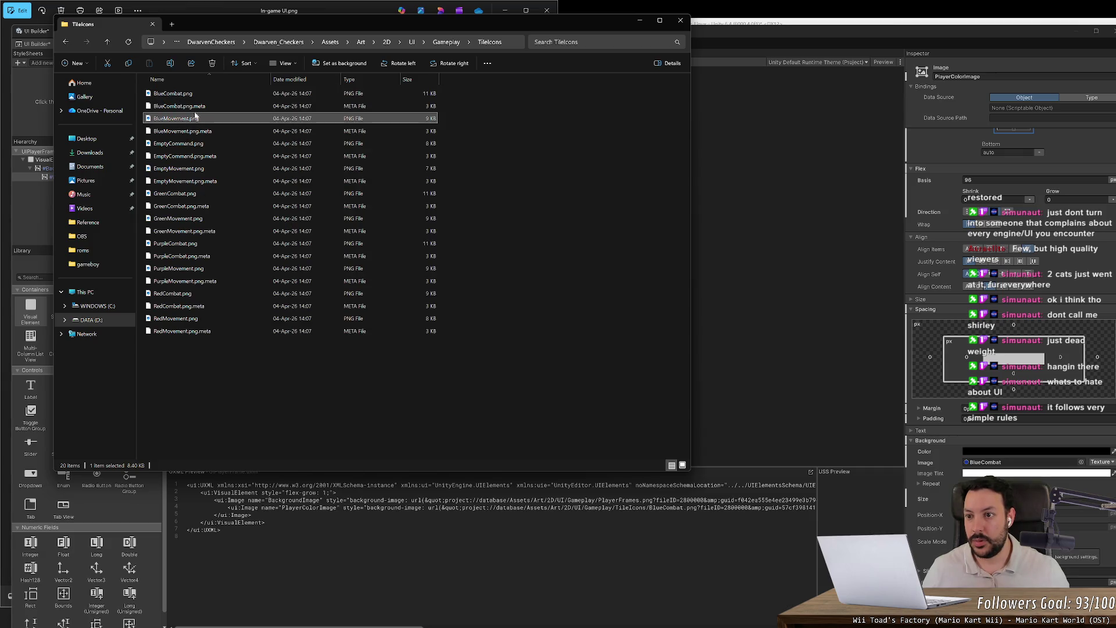
left_click(202, 95)
key("space")
key("space")
key("alt+Tab")
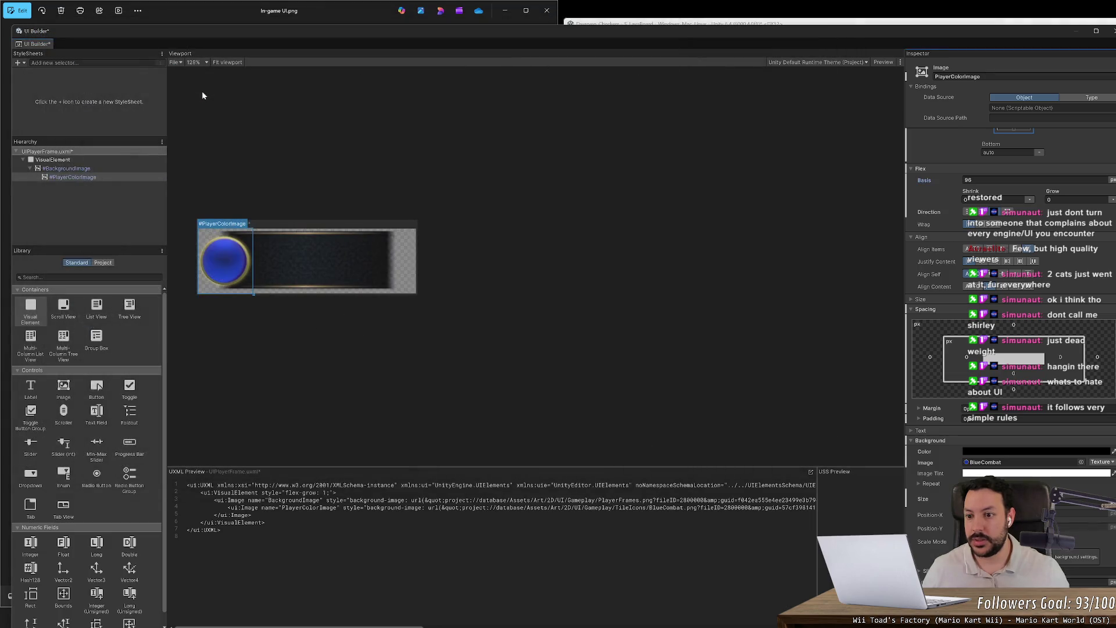
key("alt+Tab")
key("alt+Tab")
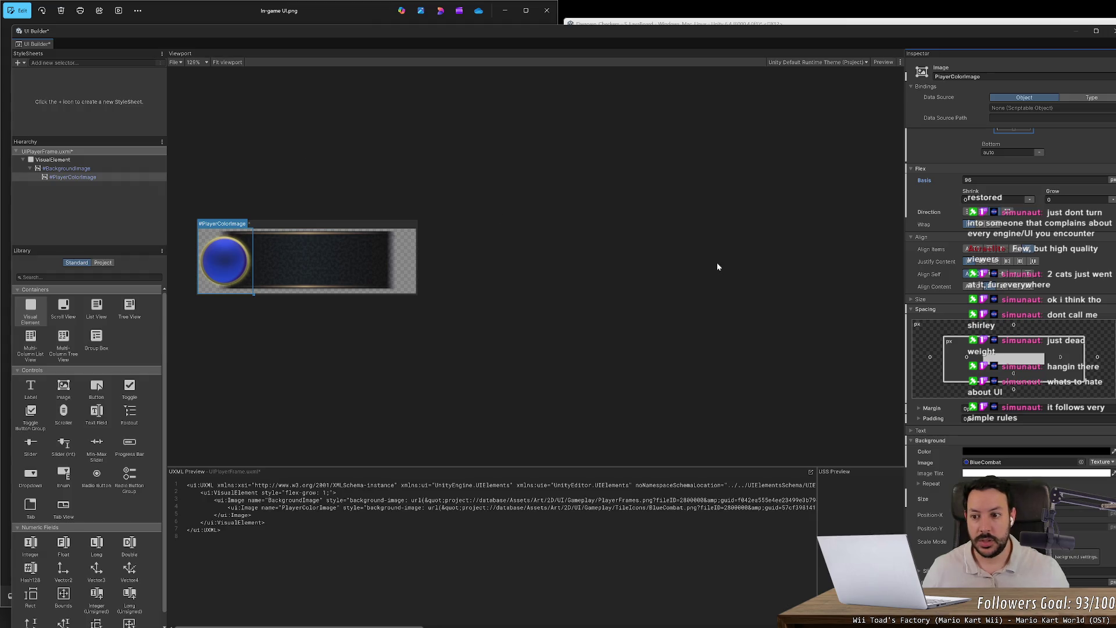
left_click(455, 248)
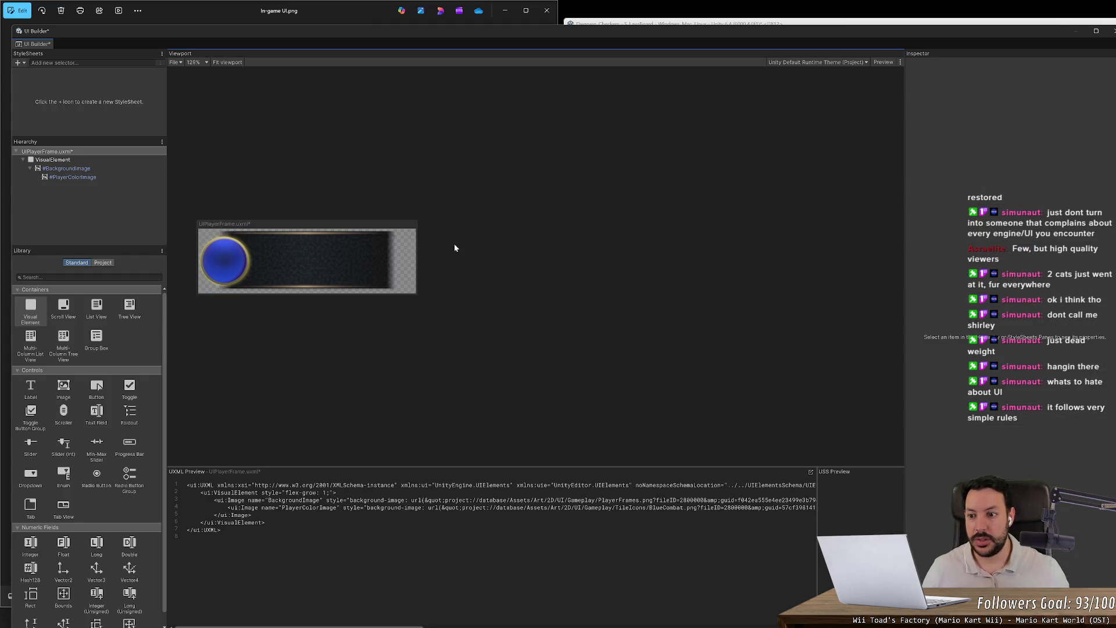
left_click(76, 177)
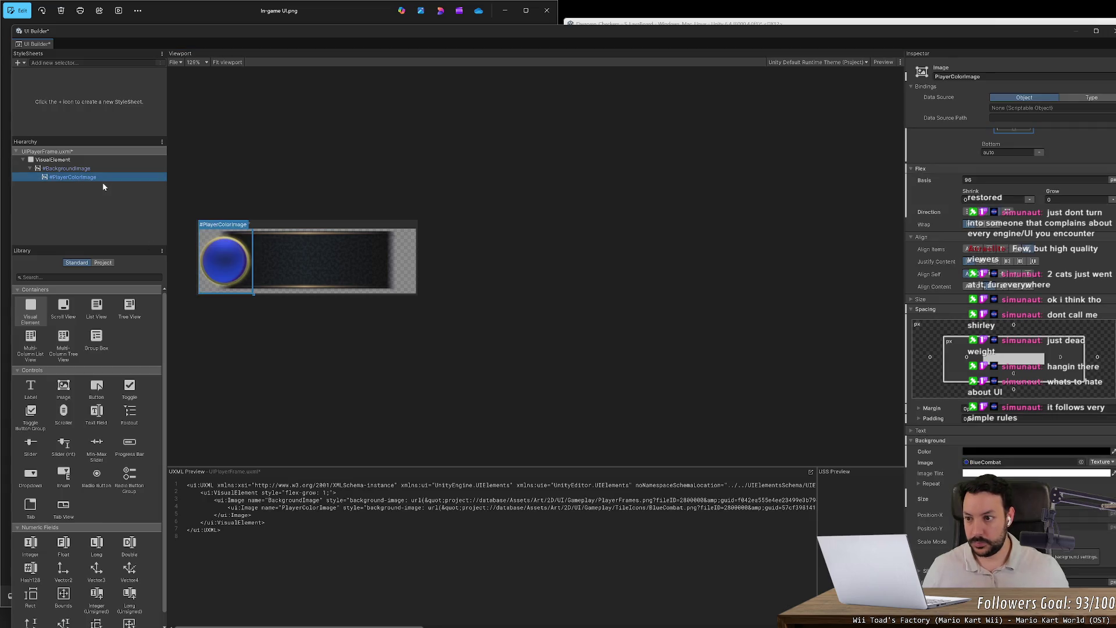
key("ctrl+d")
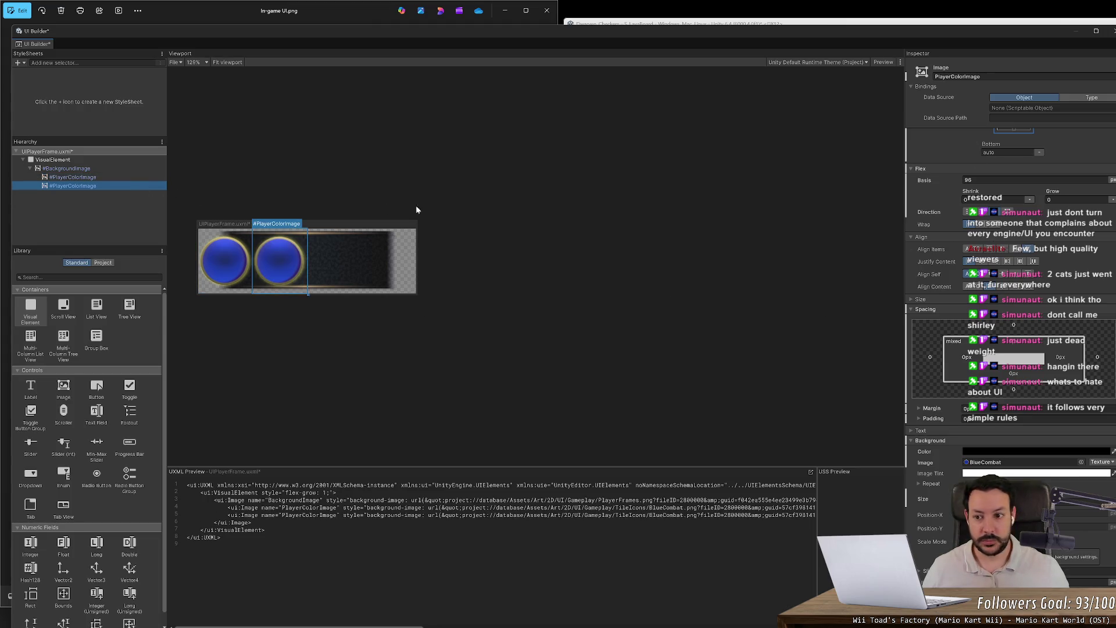
key("Delete")
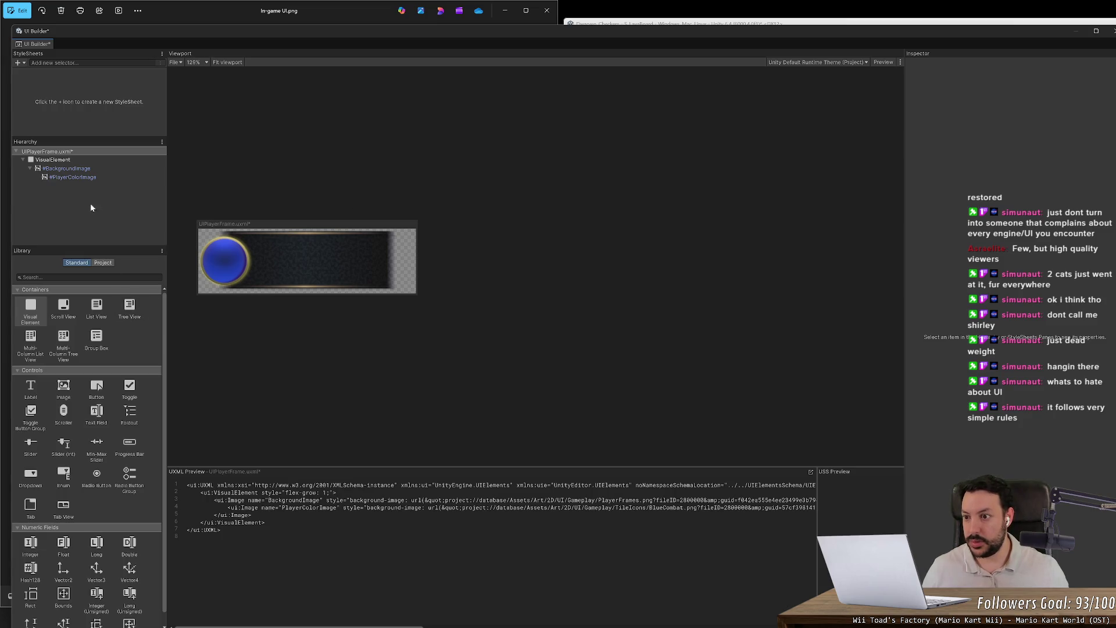
left_click(64, 278)
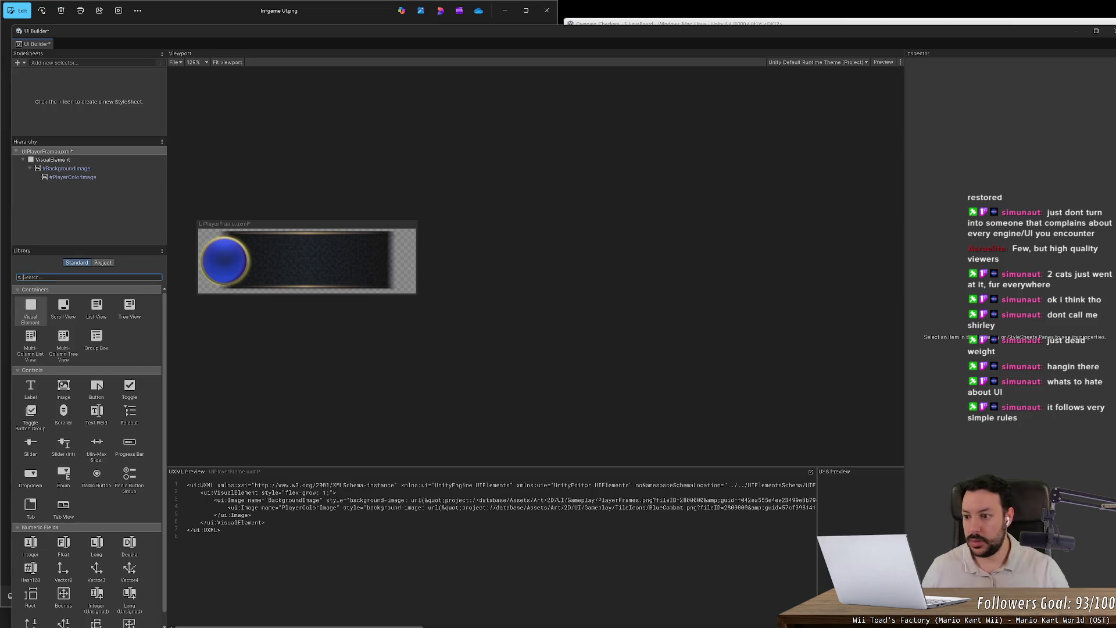
type("lave")
key("BackSpace")
type("bel")
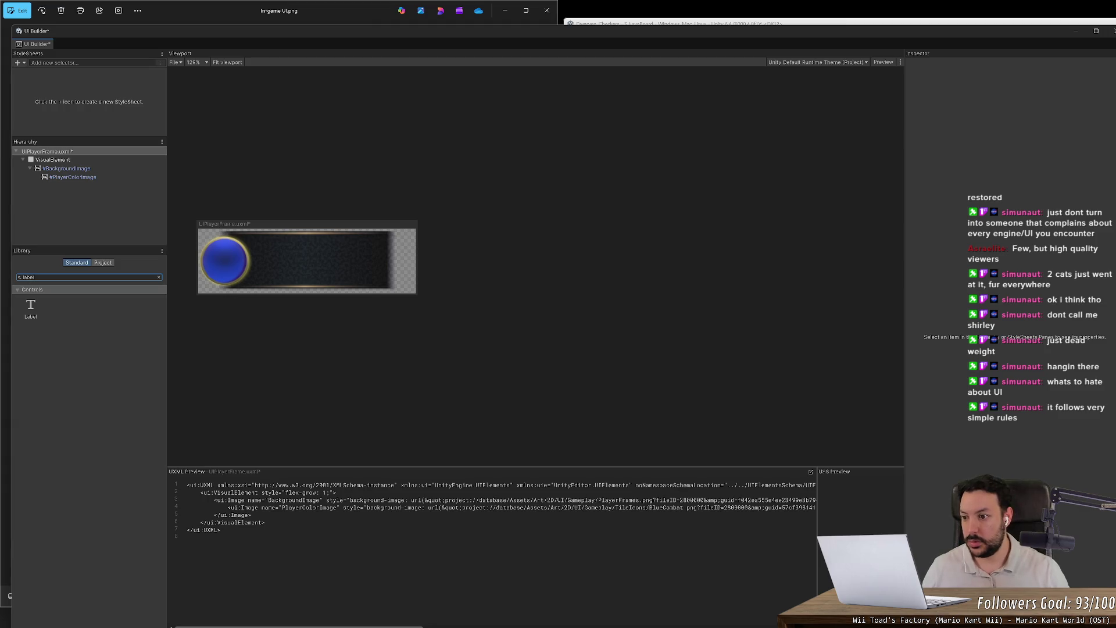
left_click_drag(33, 307, 90, 182)
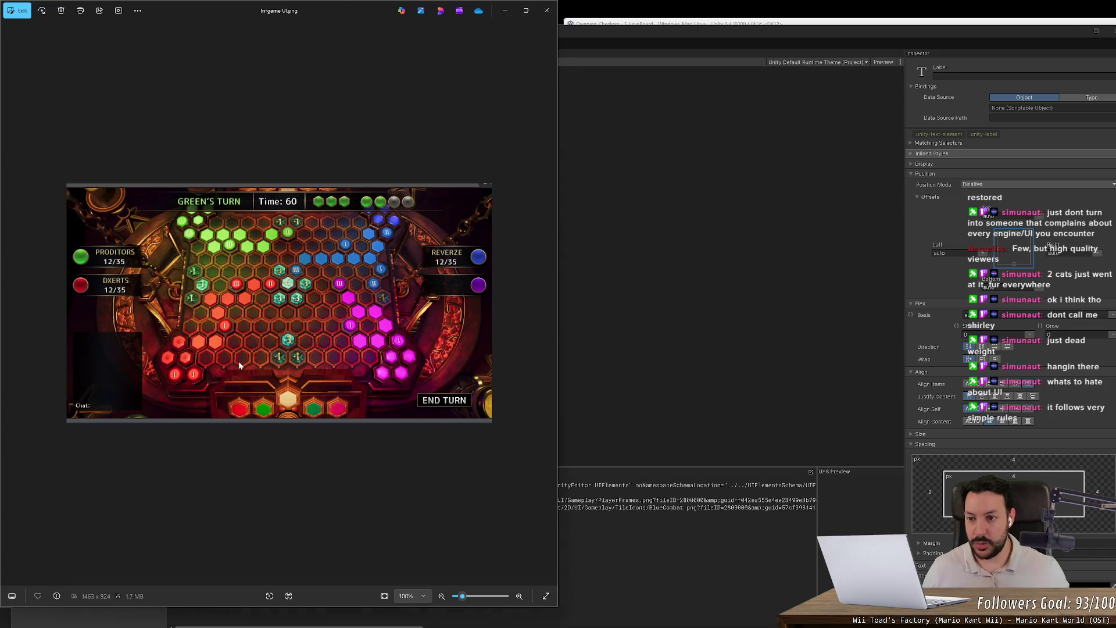
key("alt+Tab")
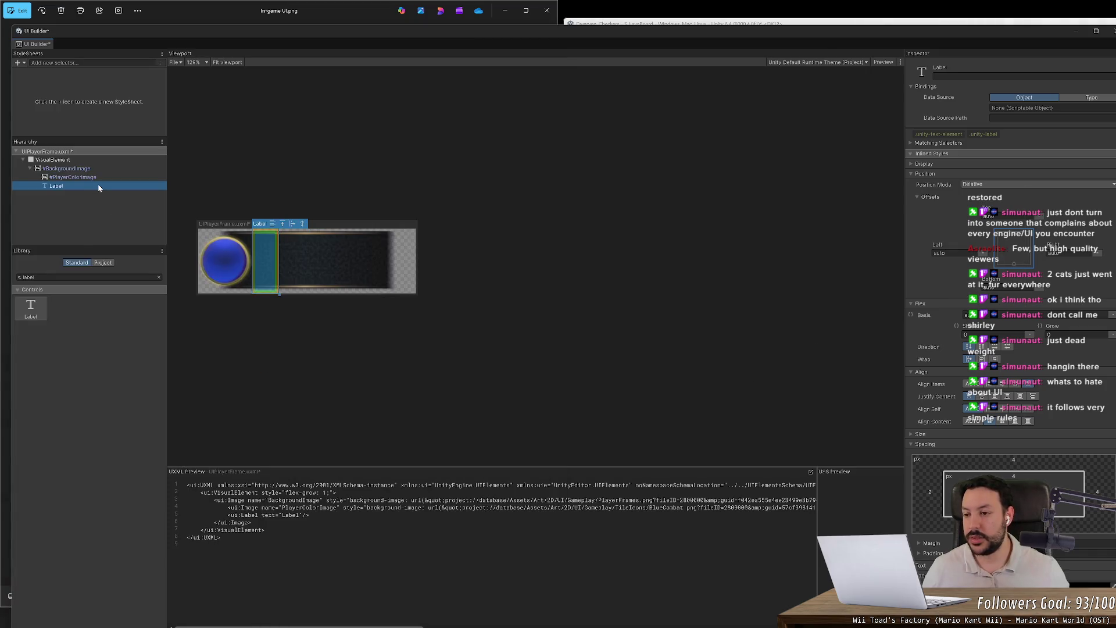
key("Delete")
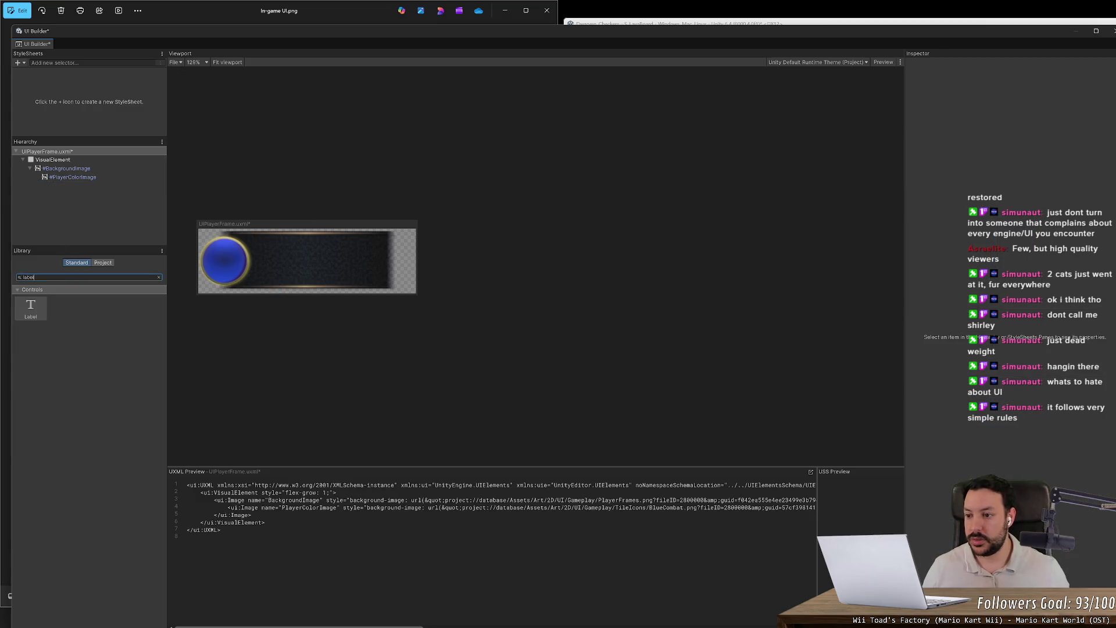
key("BackSpace")
key("BackSpace")
key("BackSpace")
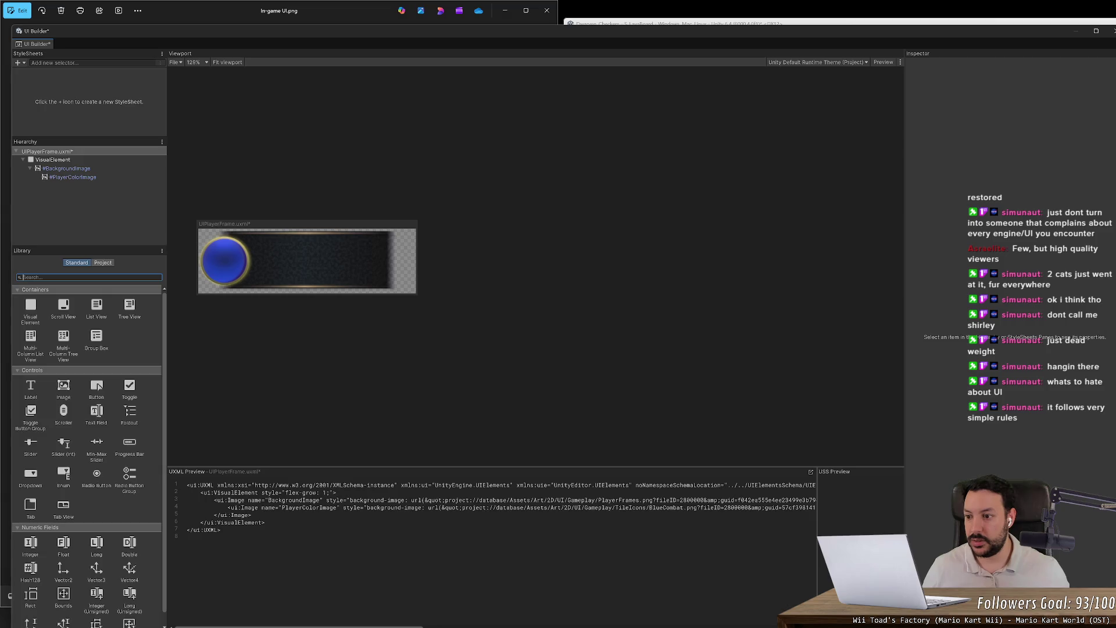
- Drag a Visual Element into #BackgroundImage and rename it TextHolder
left_click_drag(31, 308, 81, 178)
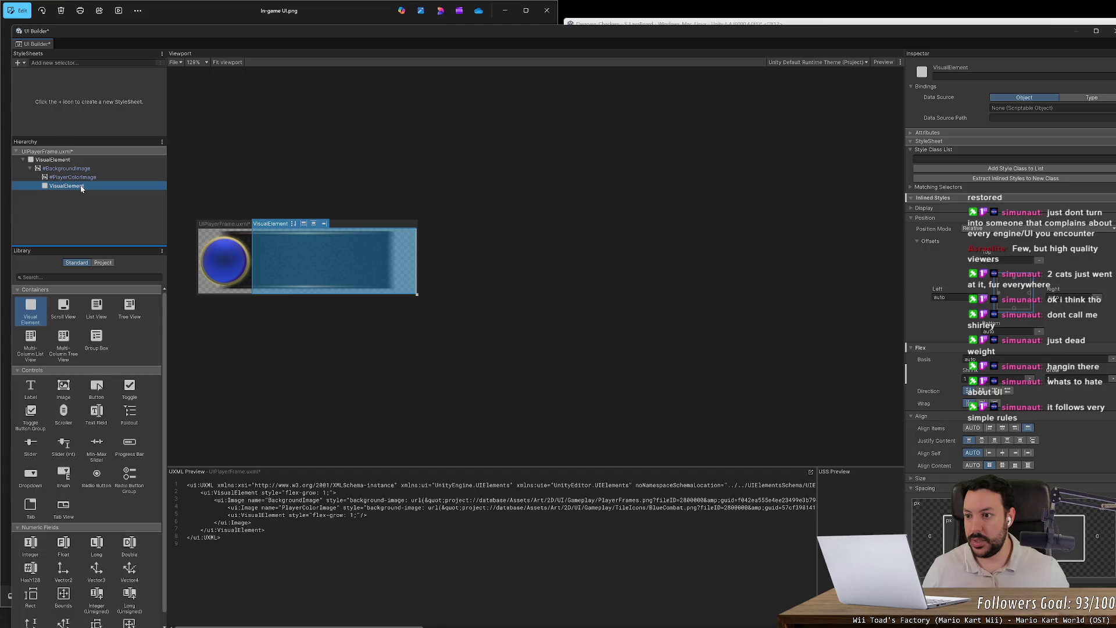
double_click(81, 187)
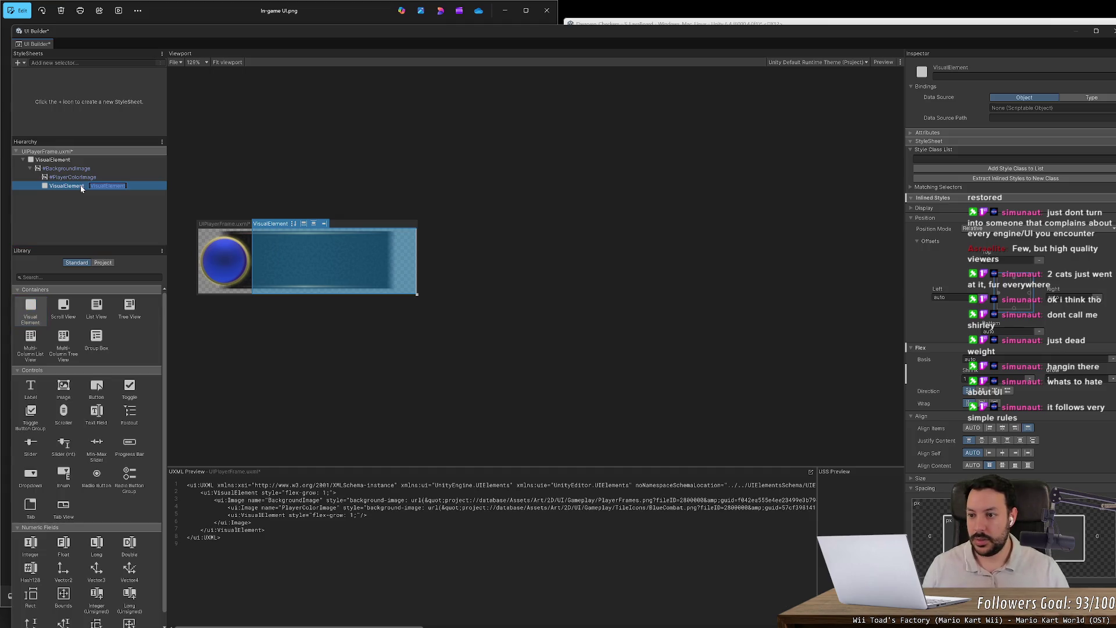
type("TextHolder")
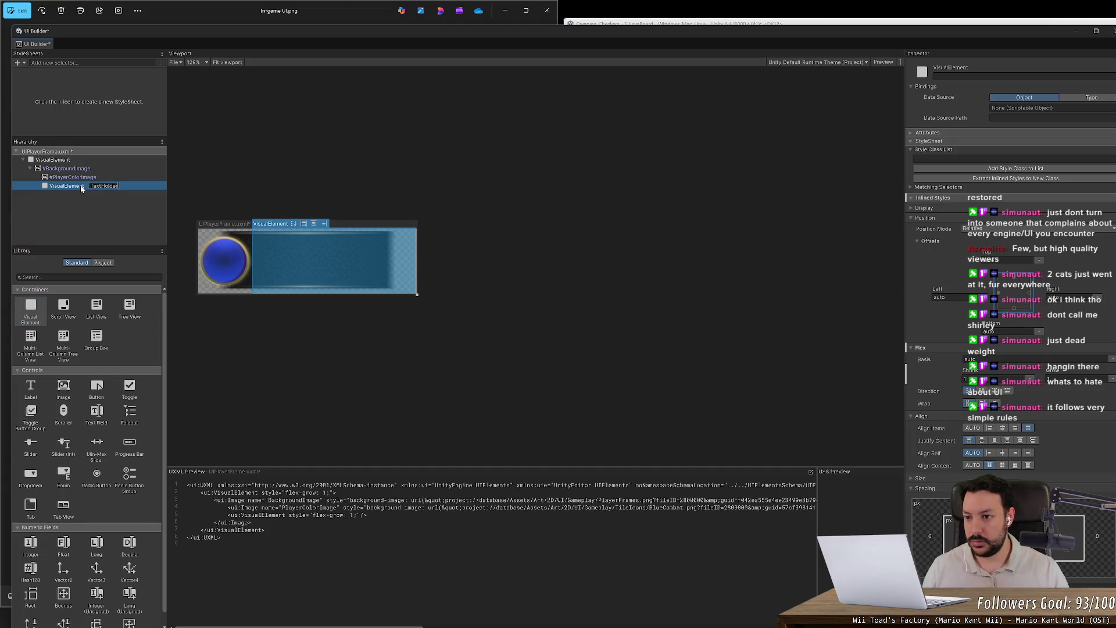
key("Return")
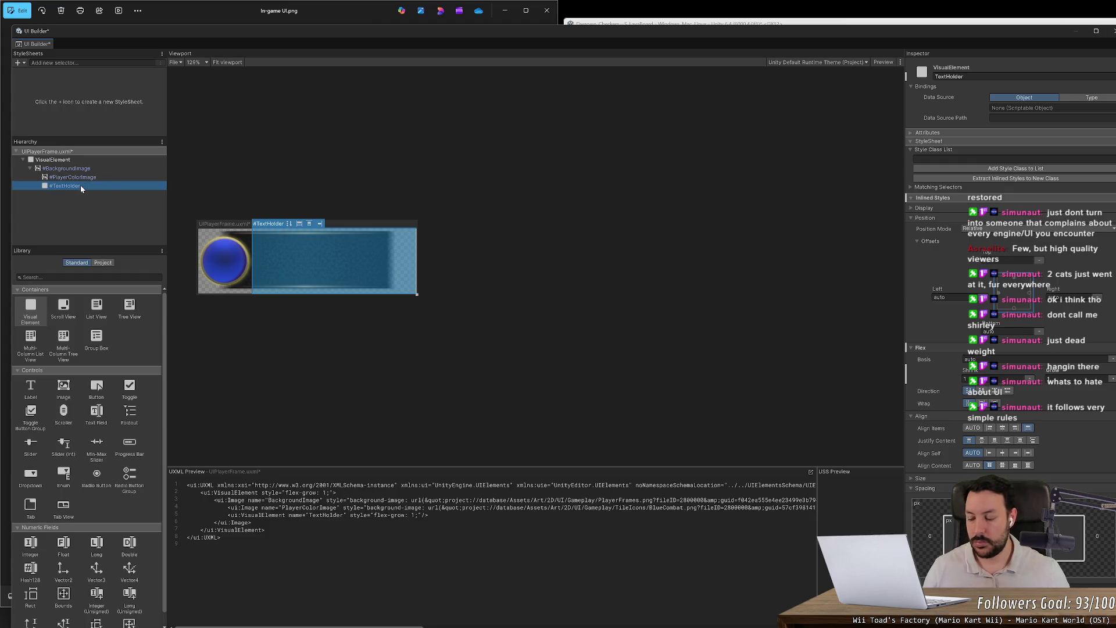
left_click(79, 201)
left_click(75, 186)
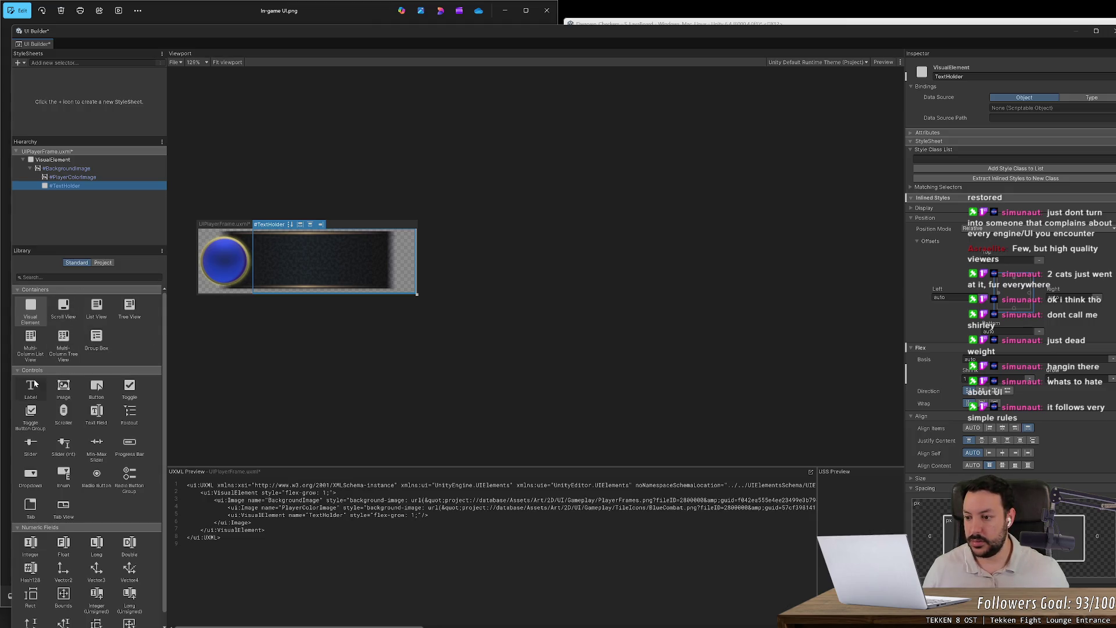
- Add a Label inside TextHolder named PlayerNameText
left_click_drag(32, 383, 88, 186)
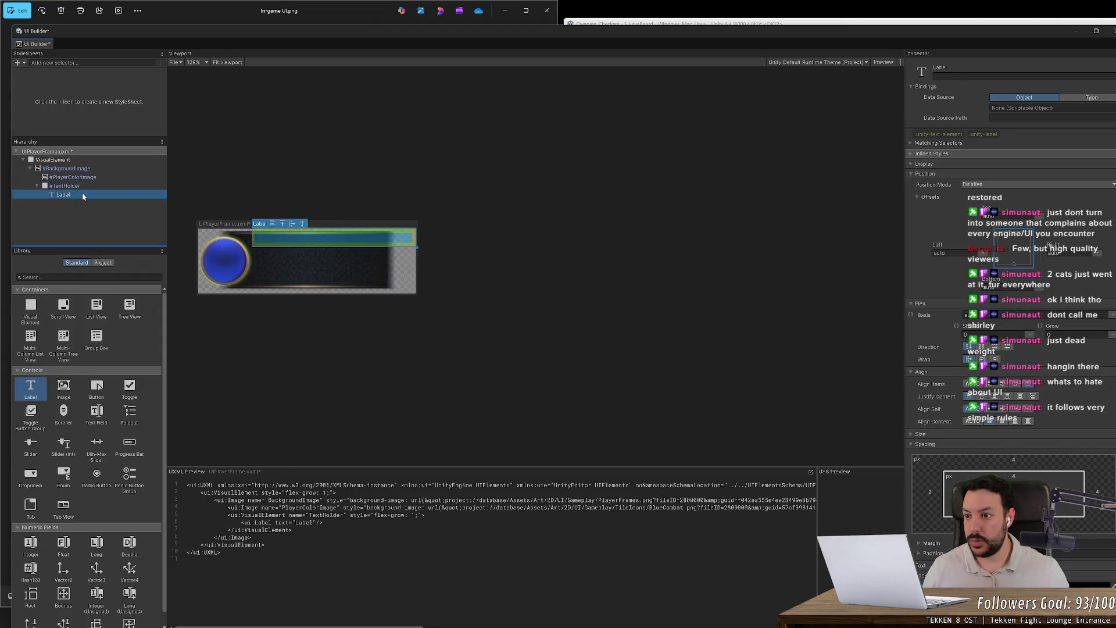
type("Pla")
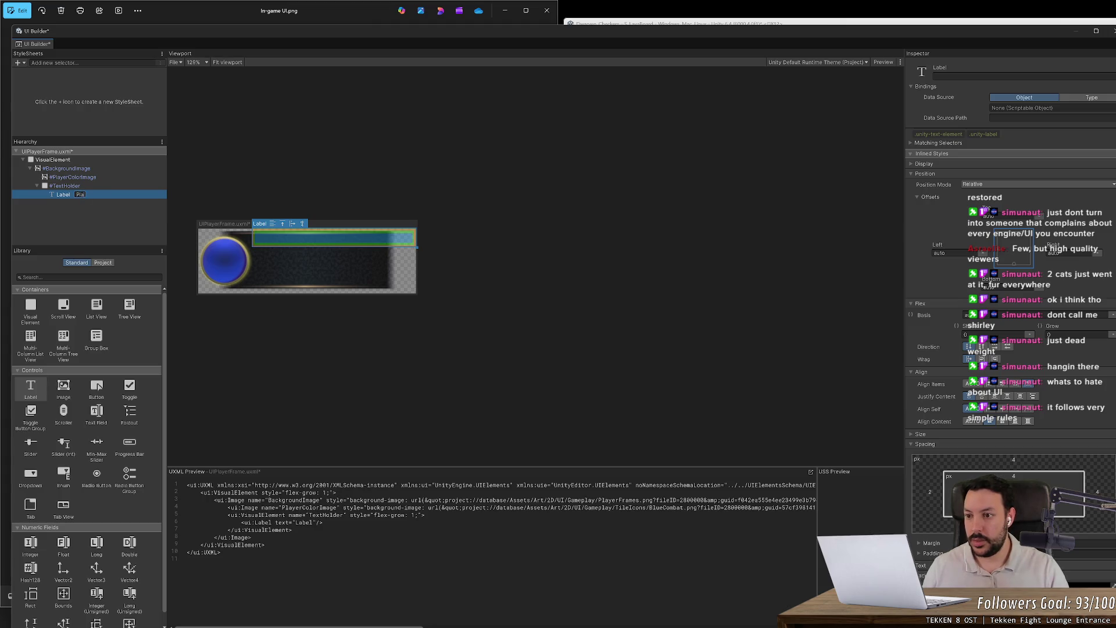
type("yerNa")
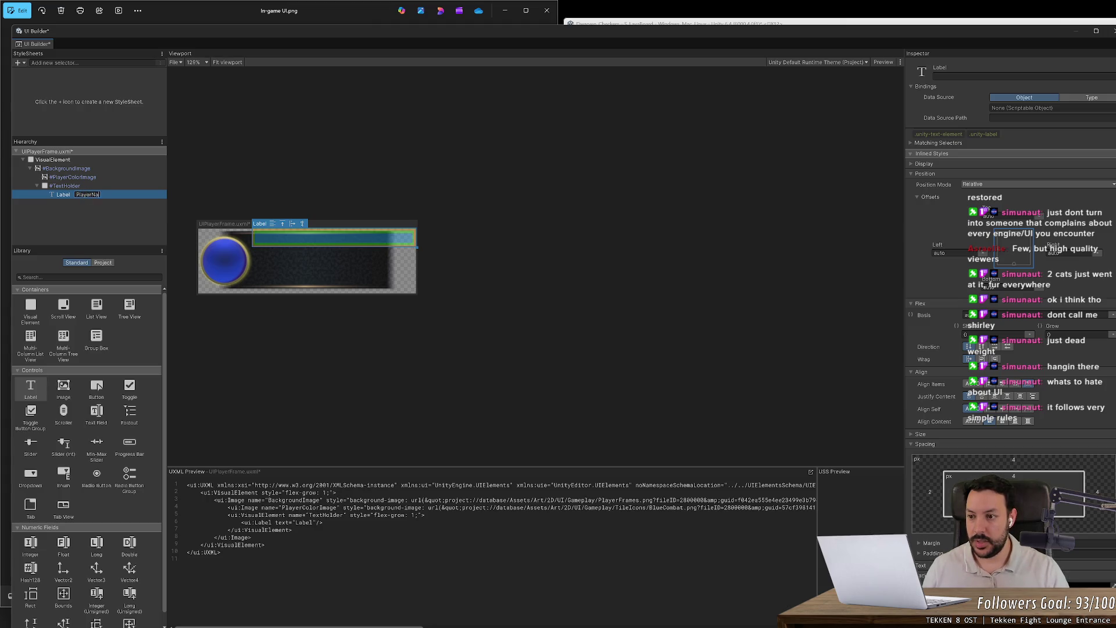
type("meText")
key("Return")
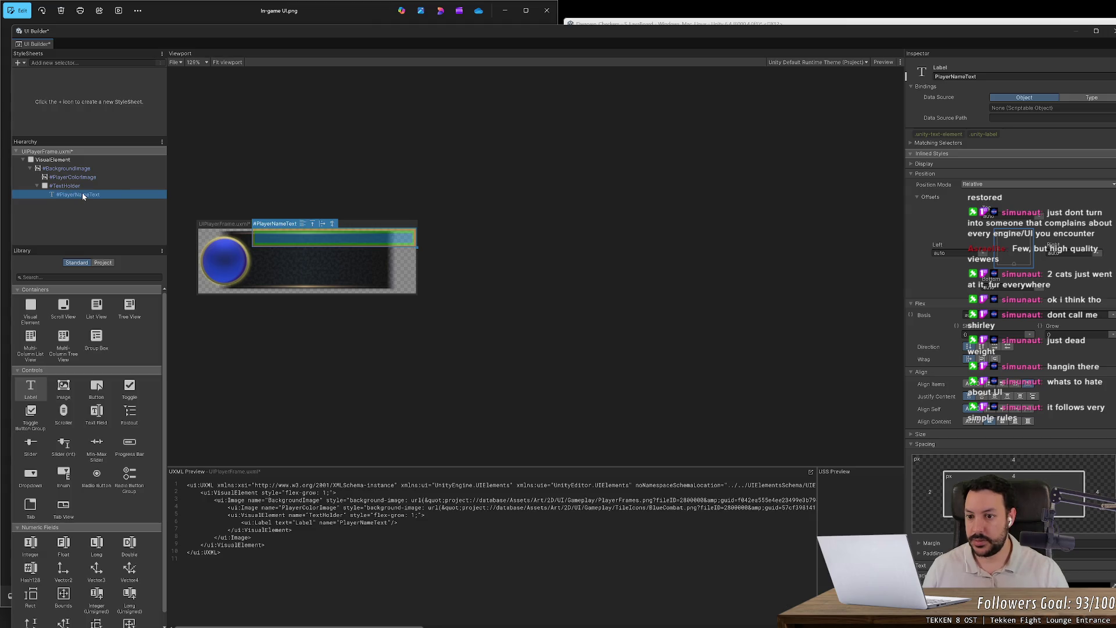
double_click(82, 194)
key("ctrl+v")
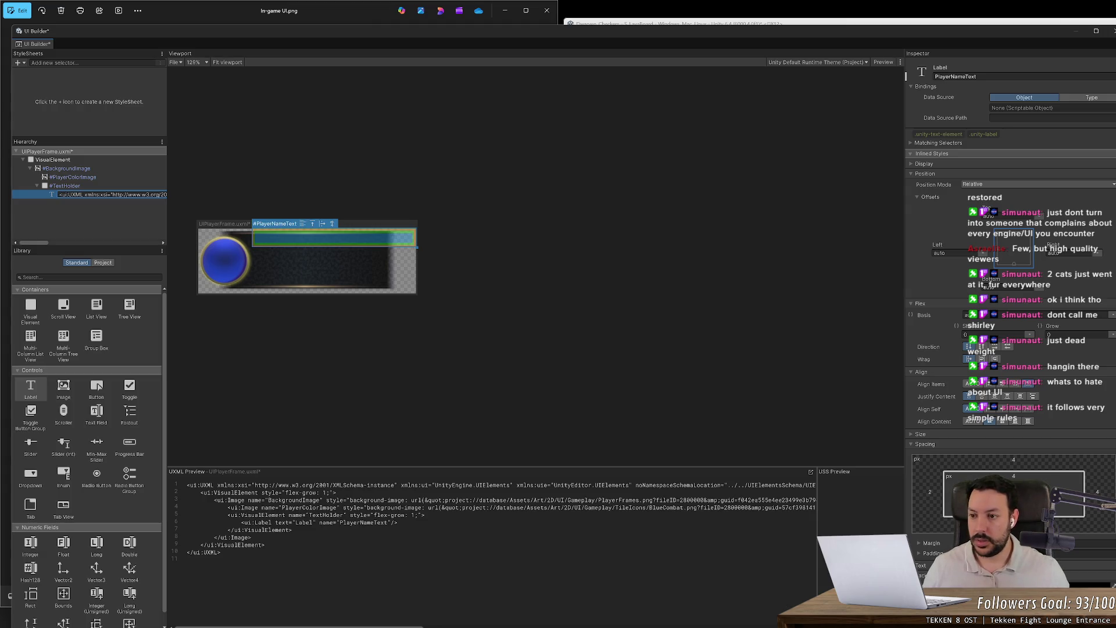
key("Escape")
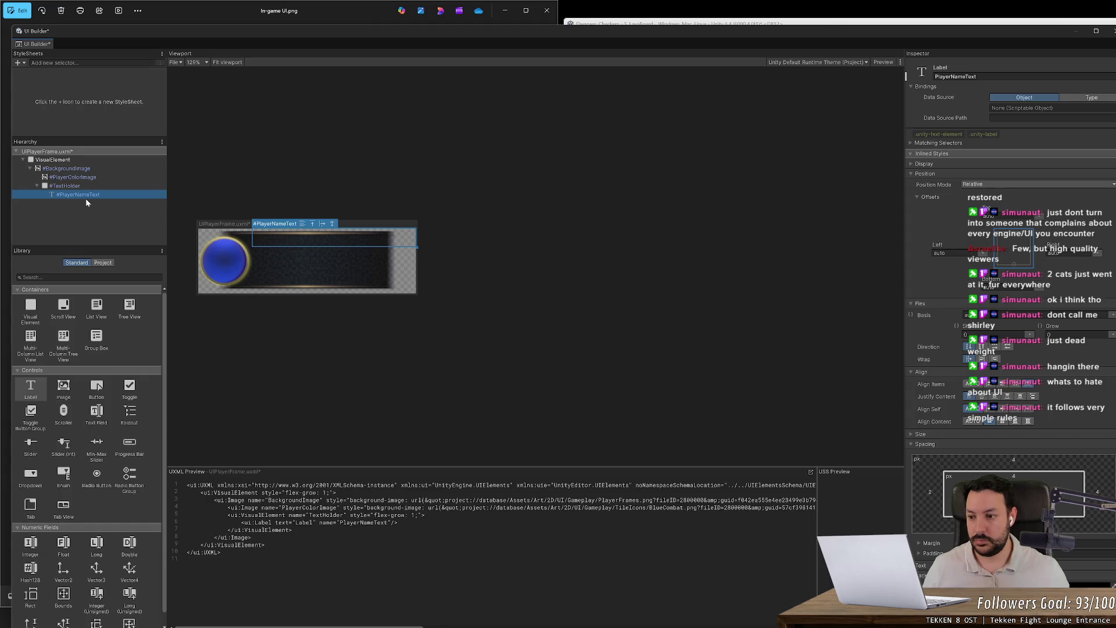
- Duplicate PlayerNameText and rename the copy PlayerScoreText
right_click(79, 199)
left_click(98, 235)
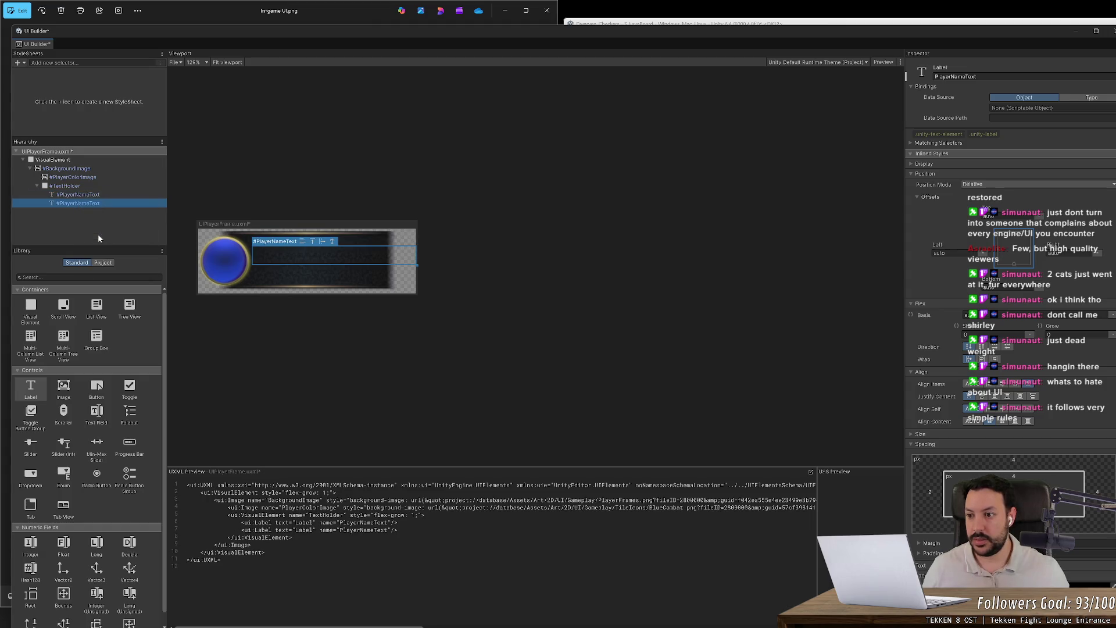
key("F2")
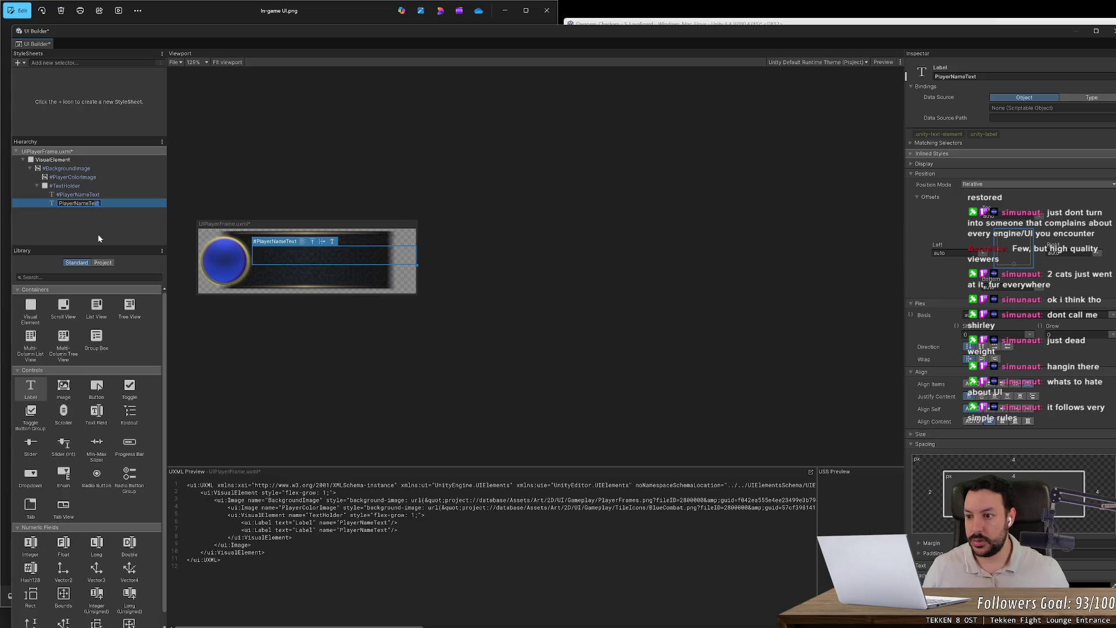
type("Sc")
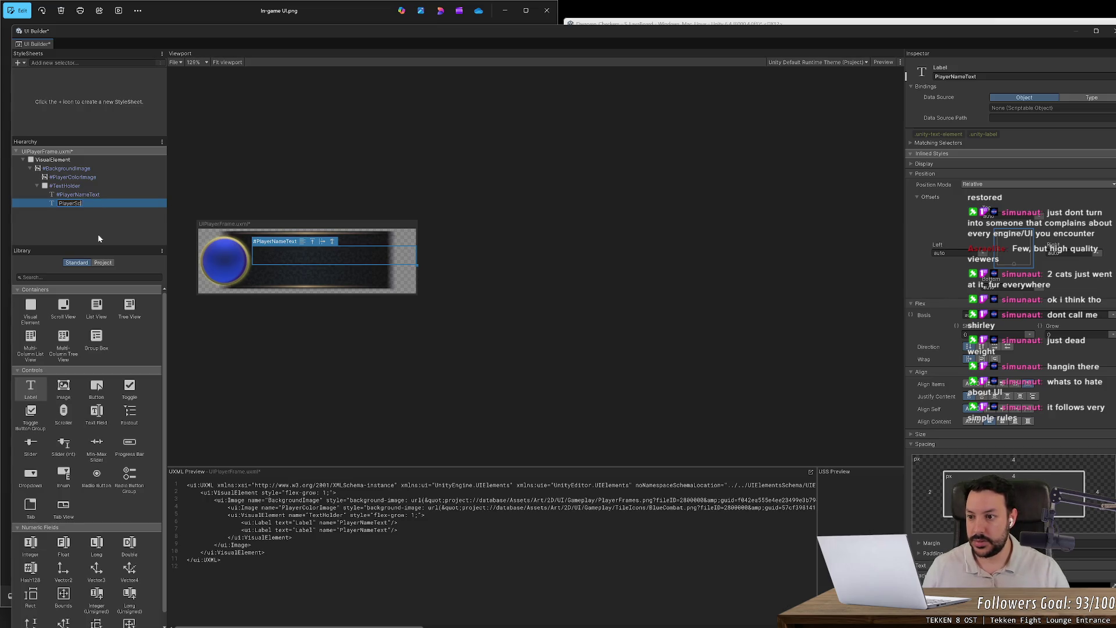
type("oreText")
key("Return")
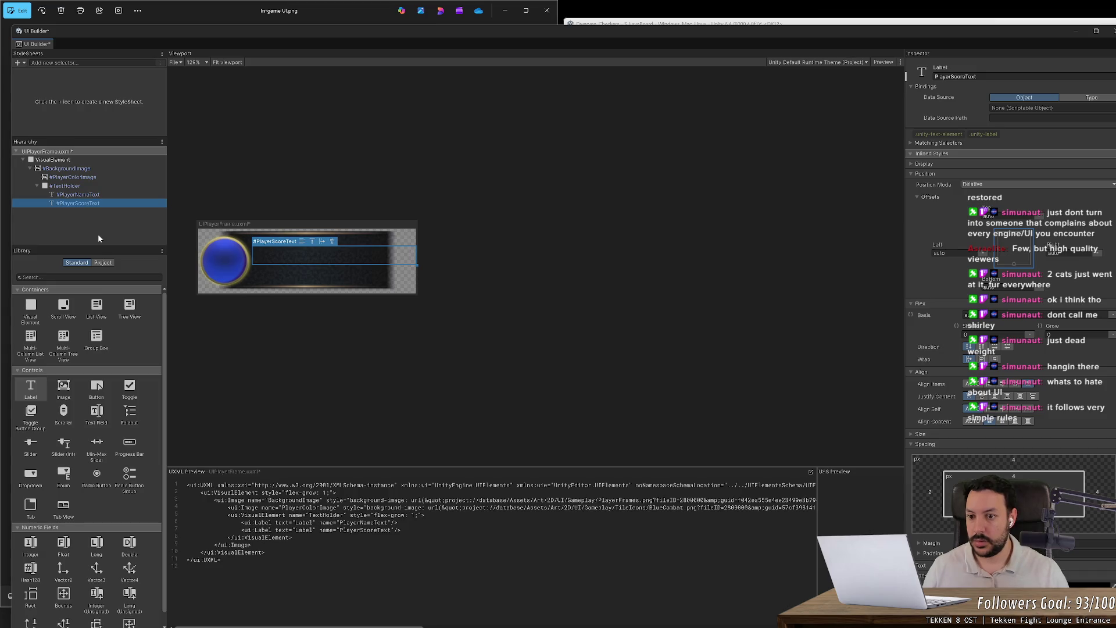
- Select PlayerNameText and expand its Text styling section in the Inspector
left_click(81, 195)
scroll(913, 496, "down", 5)
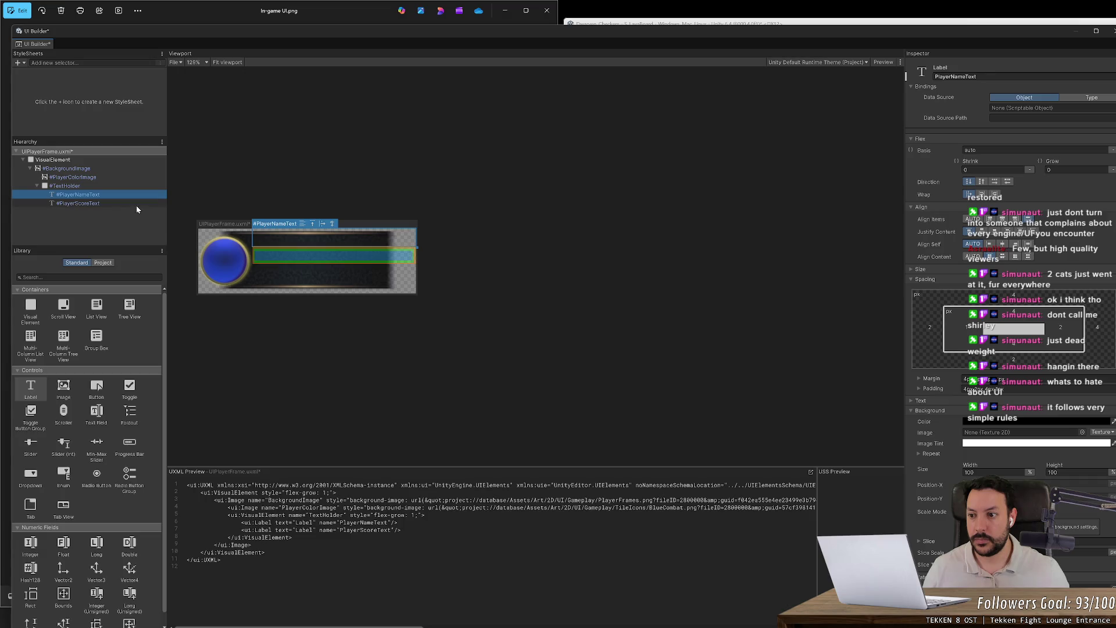
scroll(975, 457, "up", 4)
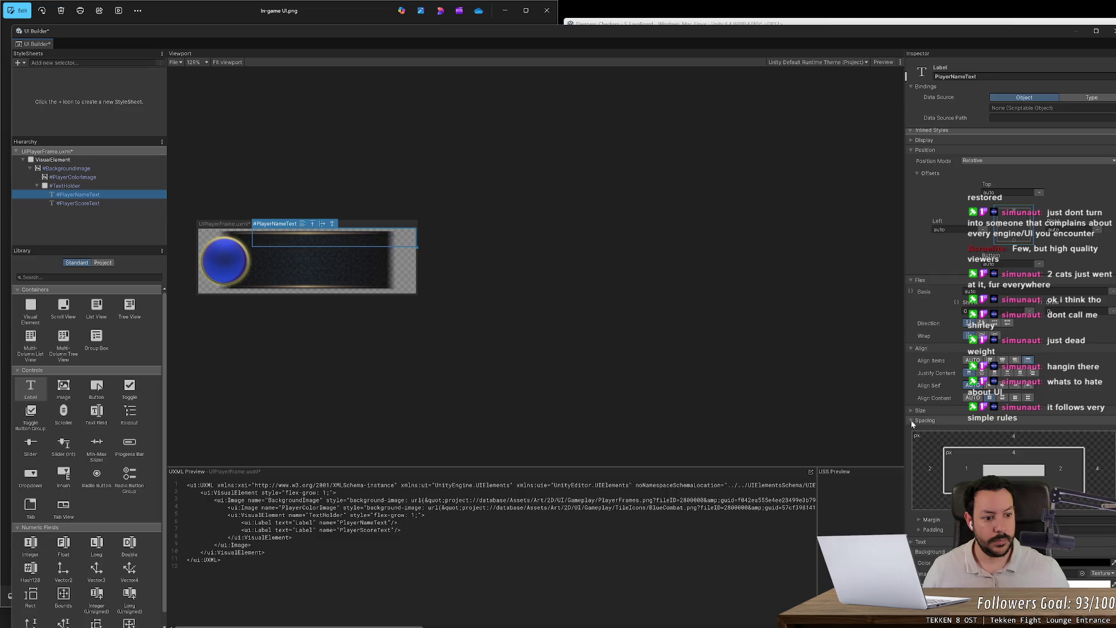
left_click(924, 419)
left_click(911, 430)
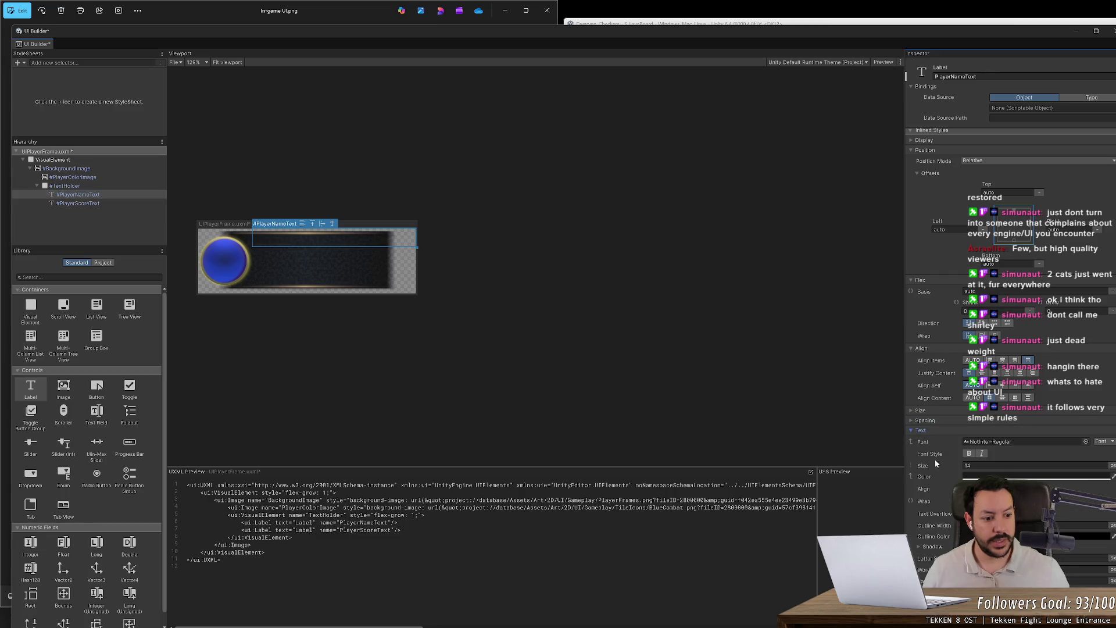
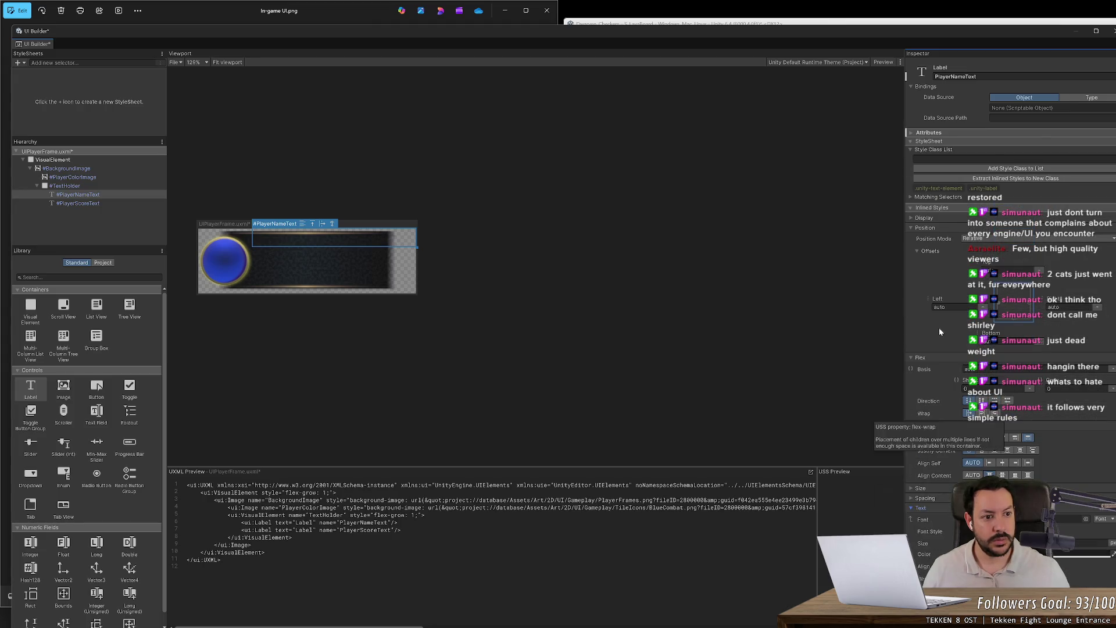
- Give the PlayerNameText label flex shrink 0, grow 0 and a column direction
left_click(912, 132)
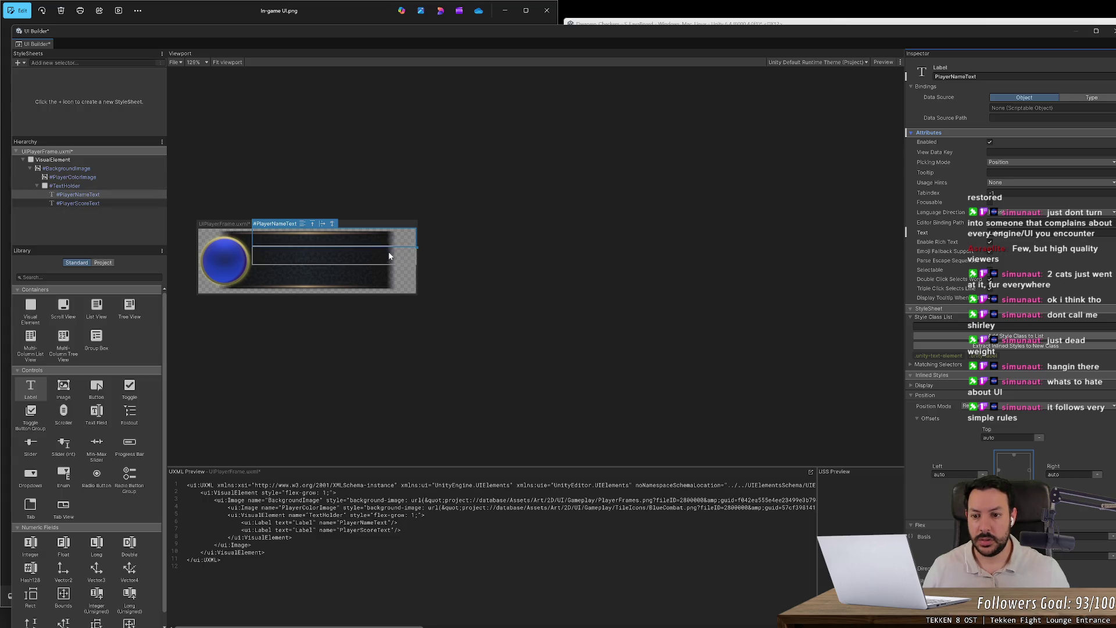
left_click(84, 195)
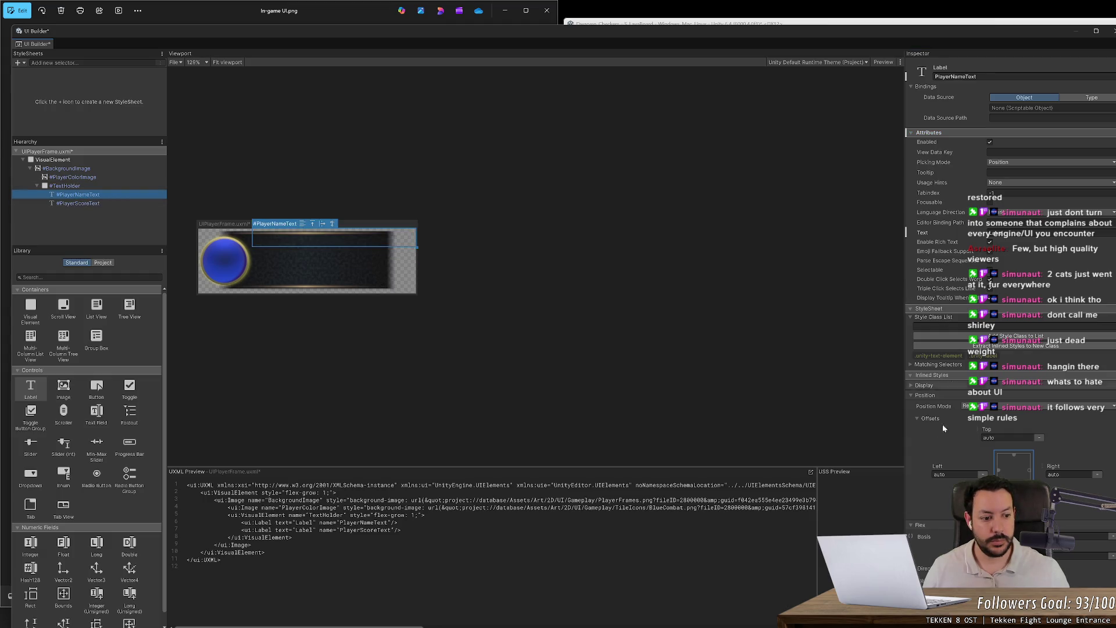
scroll(954, 467, "down", 1)
scroll(953, 467, "down", 1)
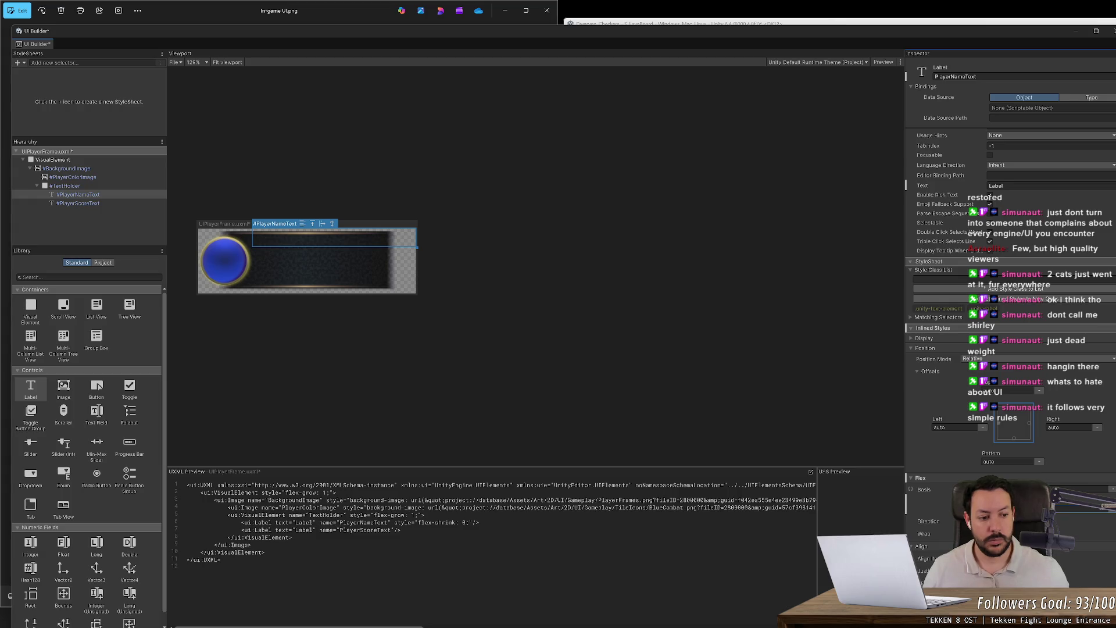
type("1")
key("Return")
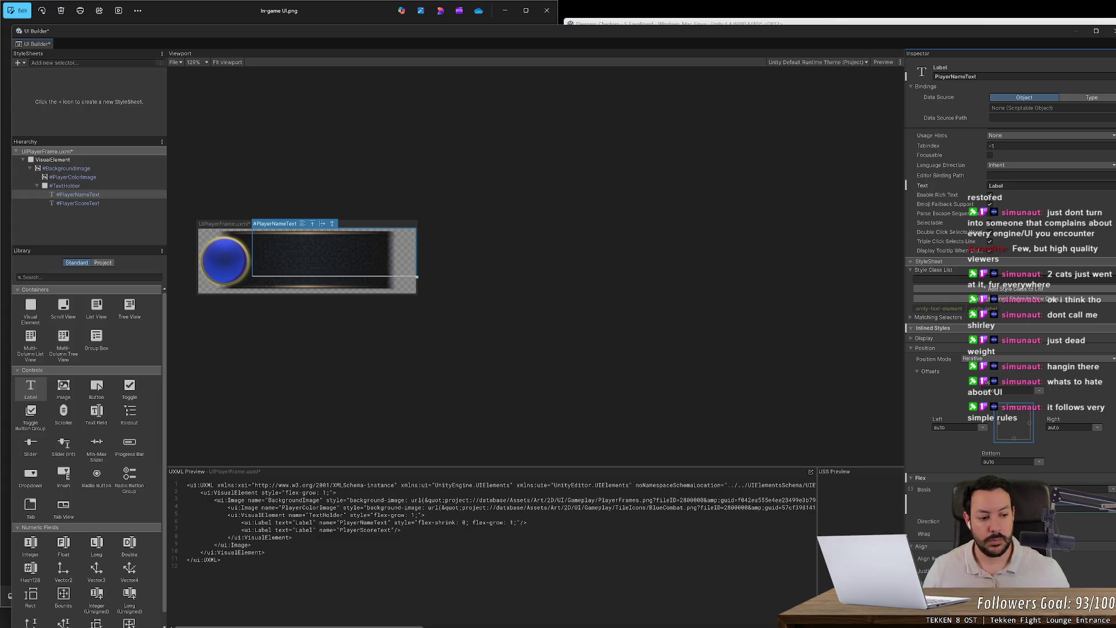
type("0")
key("Return")
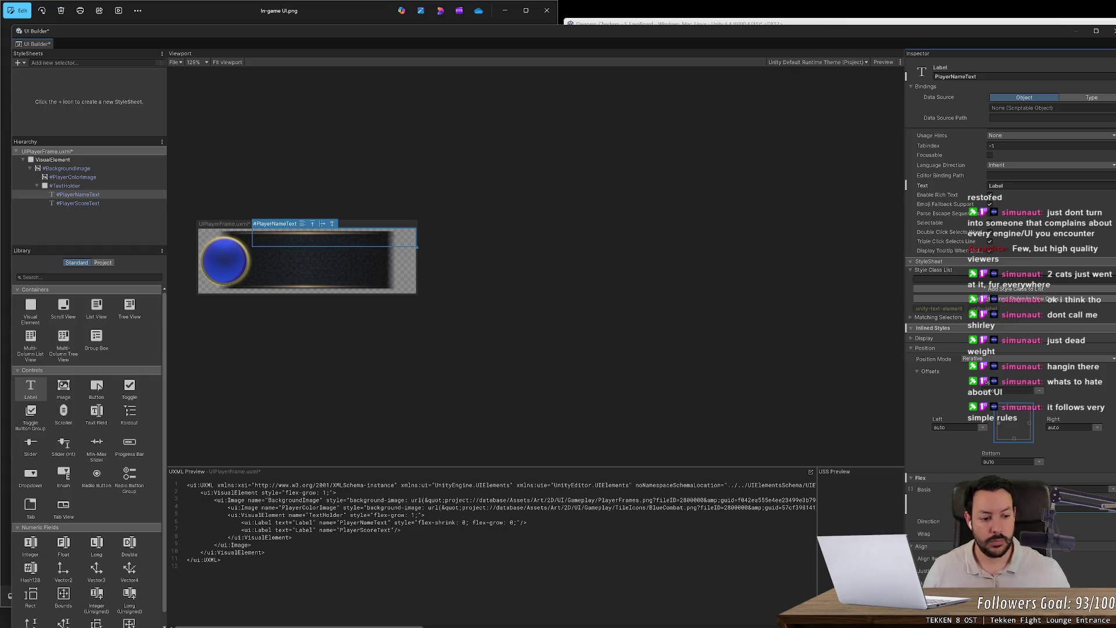
scroll(1011, 349, "down", 3)
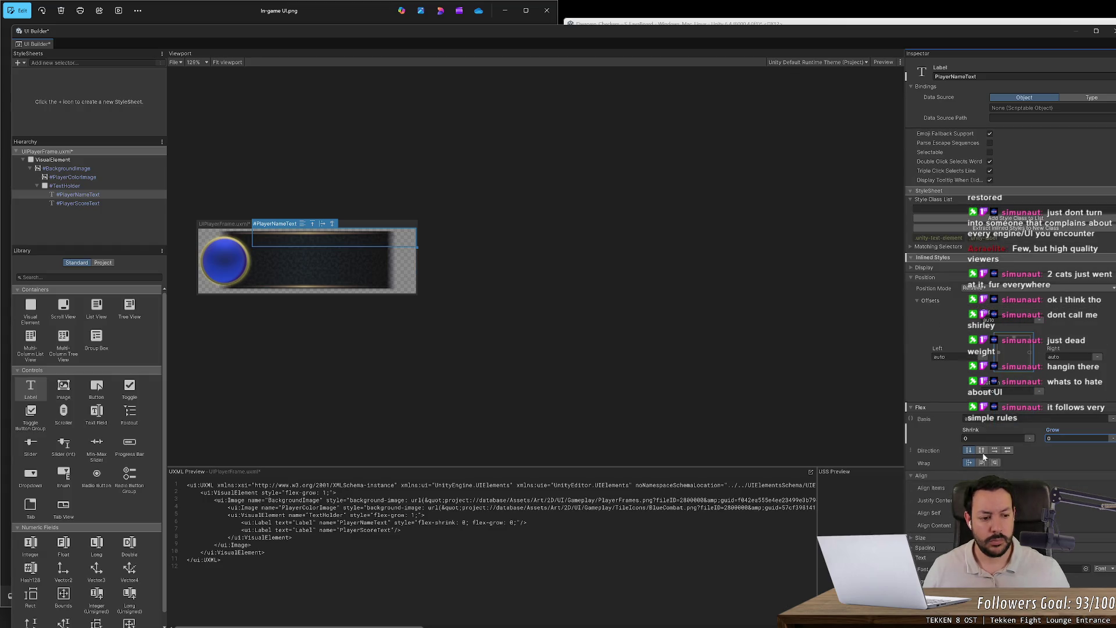
left_click(994, 450)
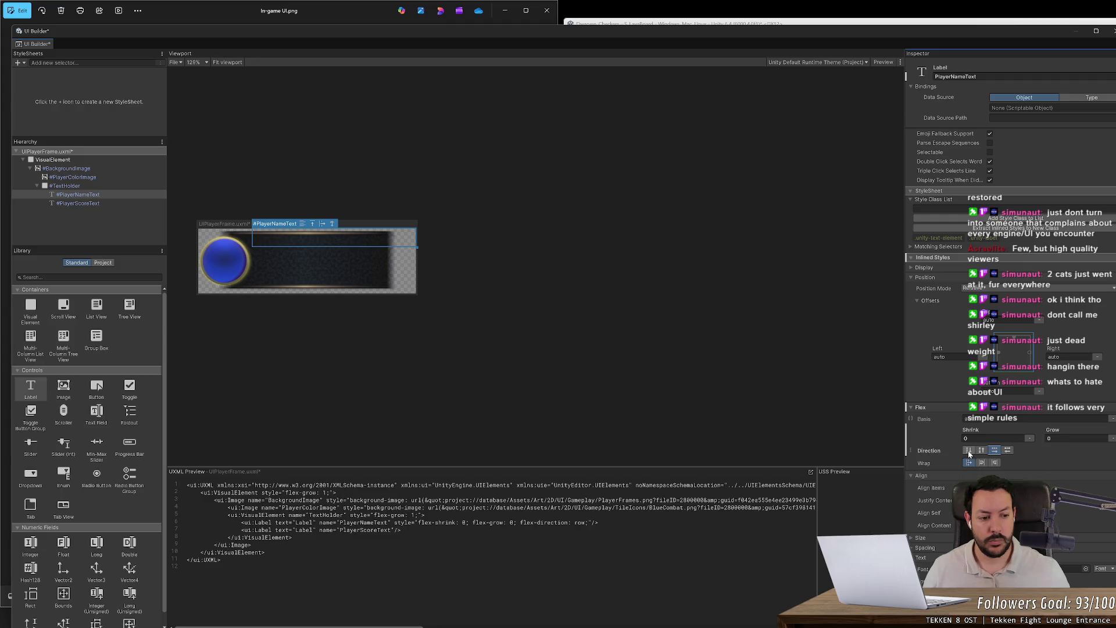
scroll(969, 454, "down", 3)
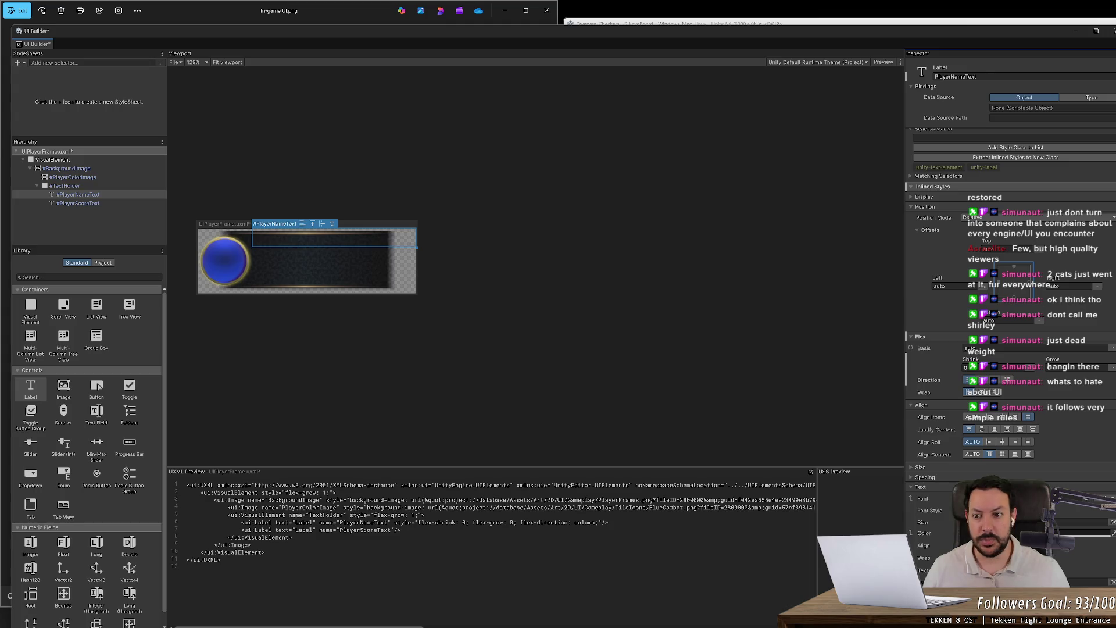
- Try a dark text colour on the name label
left_click(1092, 532)
mouse_move(1011, 410)
left_mouse_down()
mouse_move(1050, 412)
mouse_move(954, 337)
left_mouse_up()
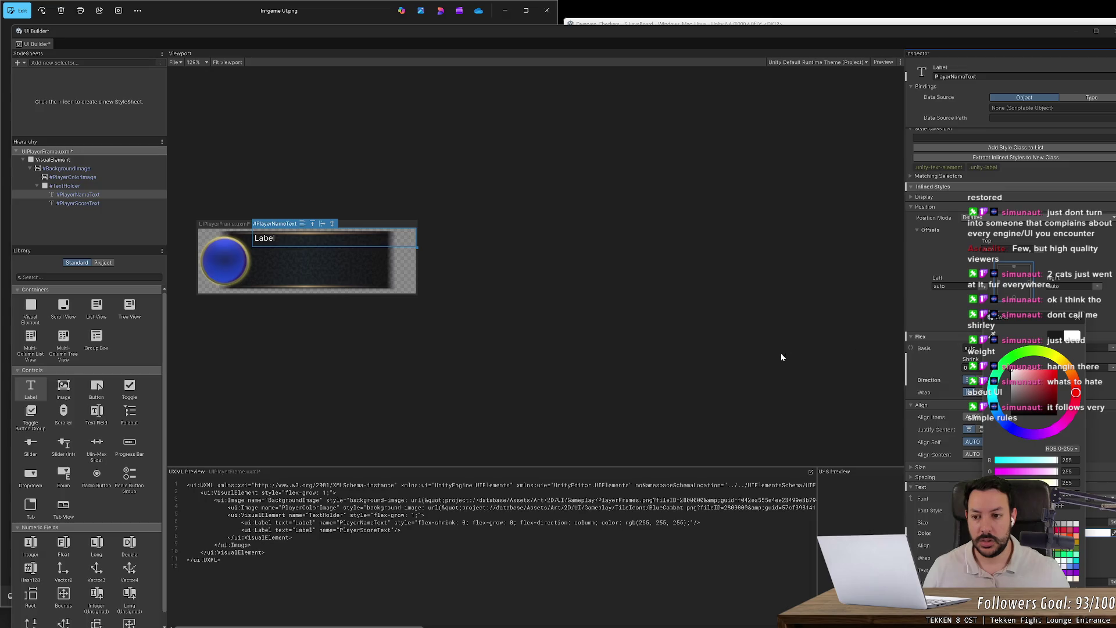
scroll(196, 341, "up", 3)
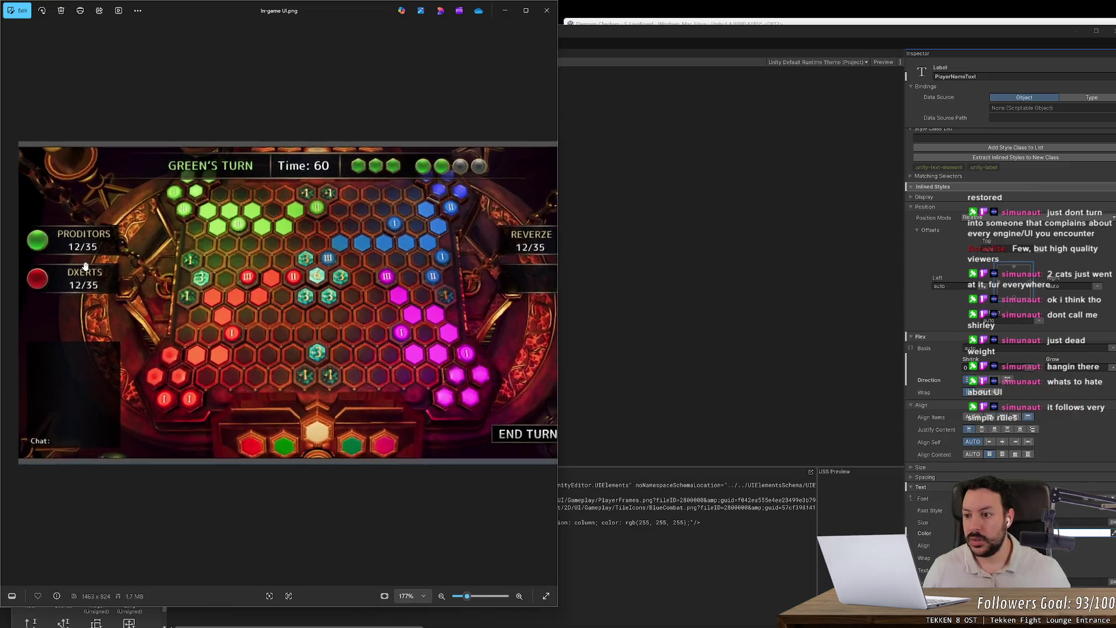
scroll(35, 297, "up", 5)
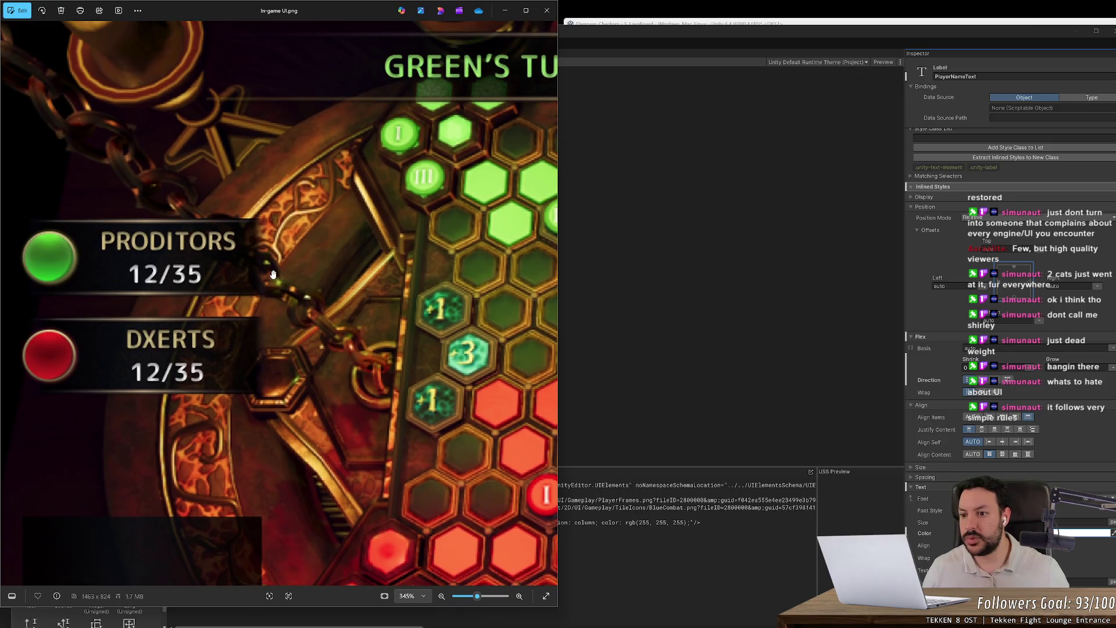
scroll(222, 251, "up", 2)
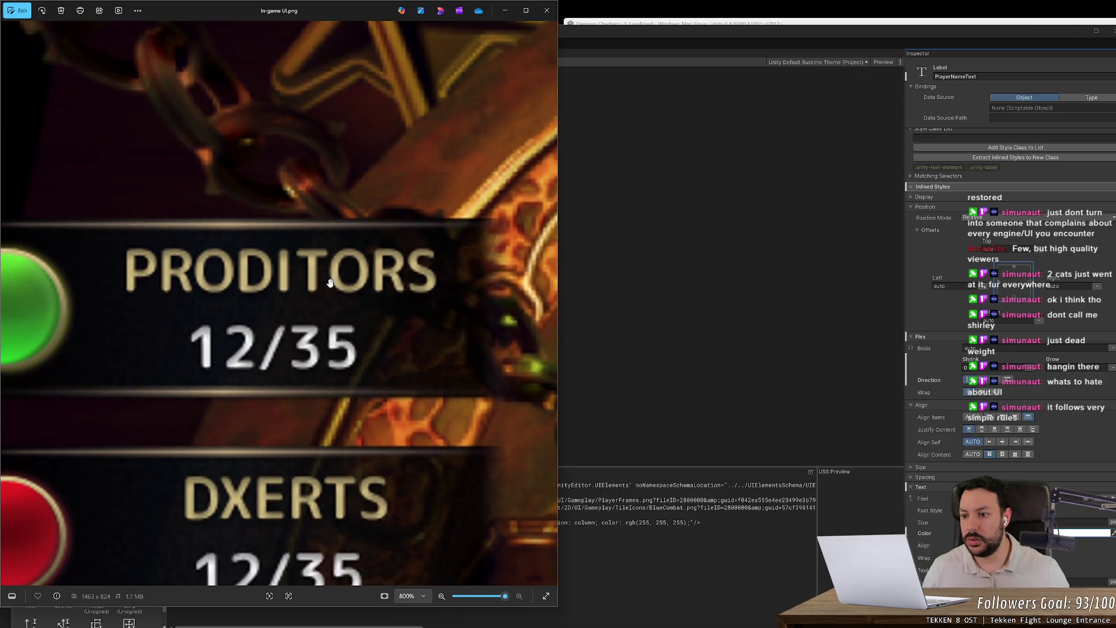
key("alt+Tab")
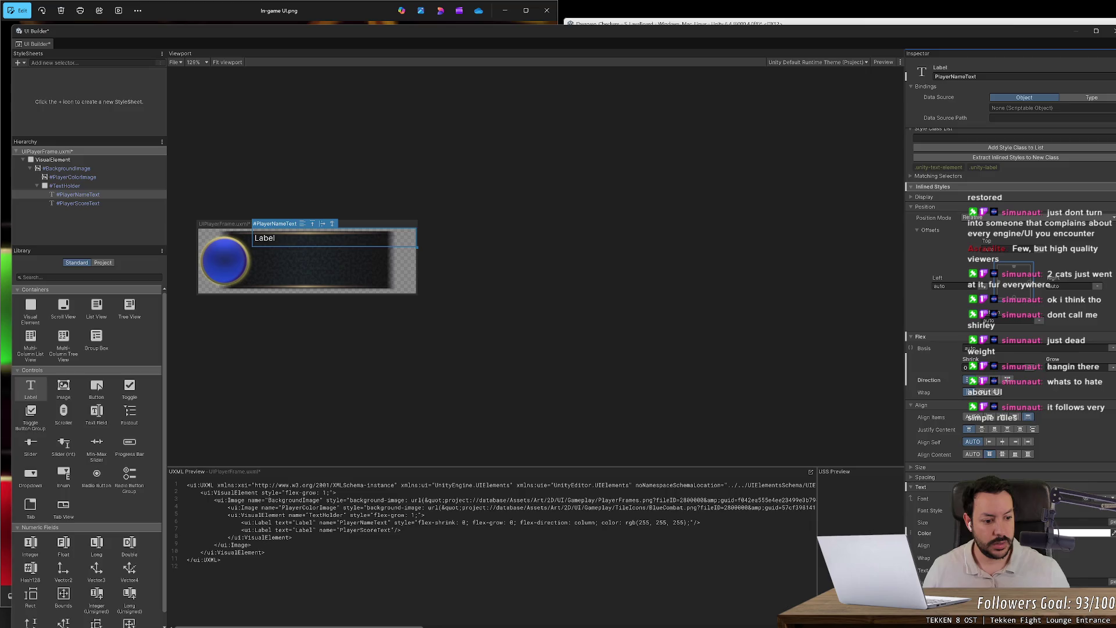
- Set the label's text colour to gold 218,165,32 and enter the text DUDEZORD
left_click(1081, 532)
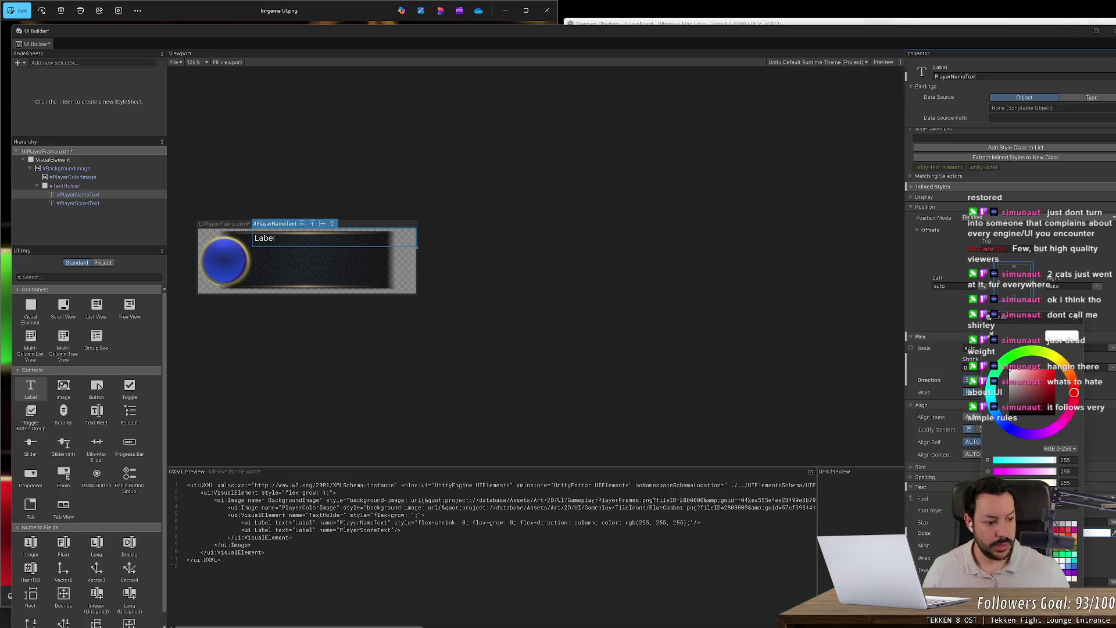
left_click(1074, 547)
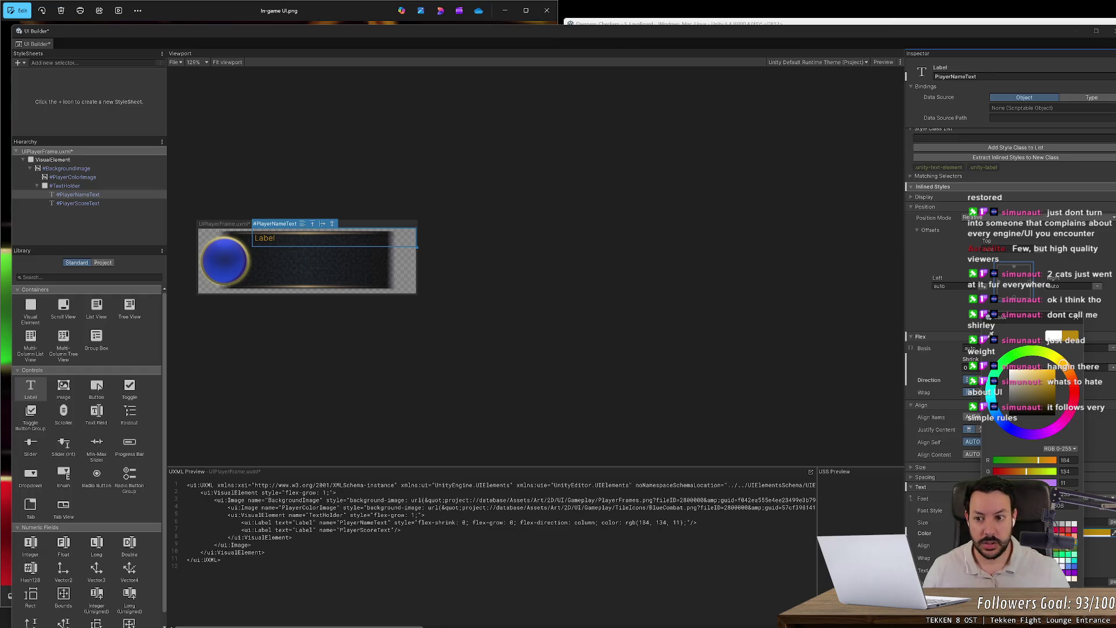
left_click(1049, 376)
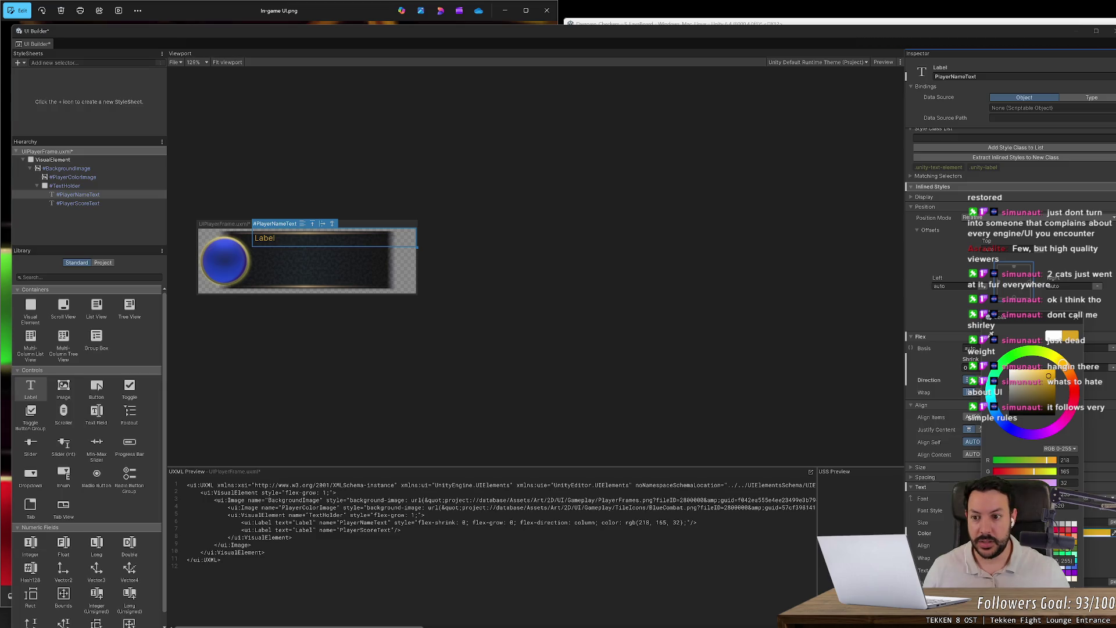
left_click(939, 388)
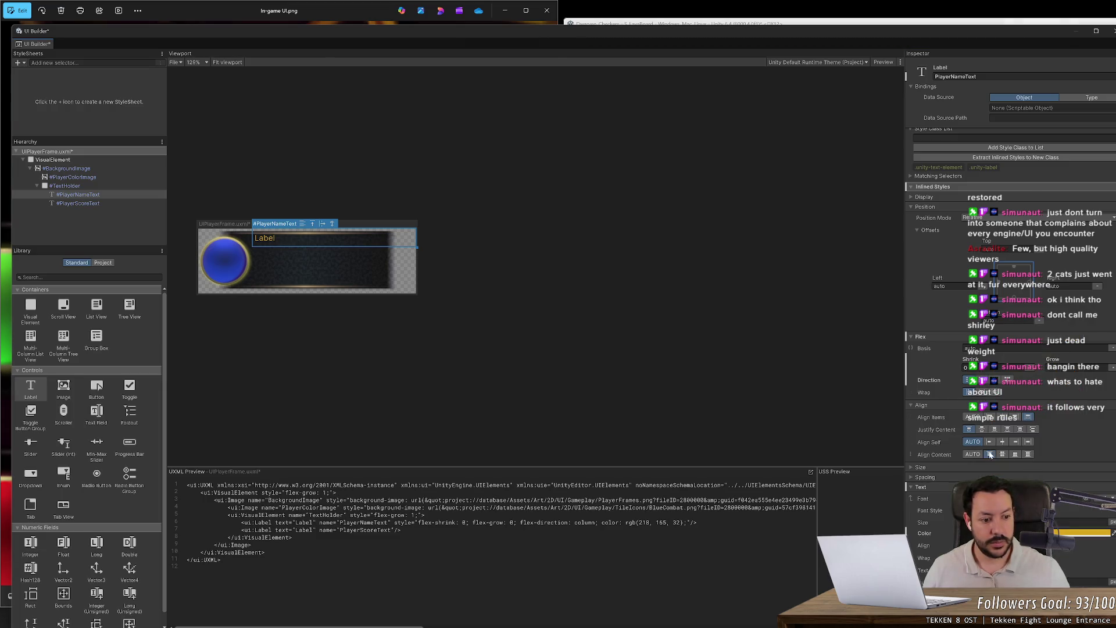
key("alt+Tab")
key("alt+Tab")
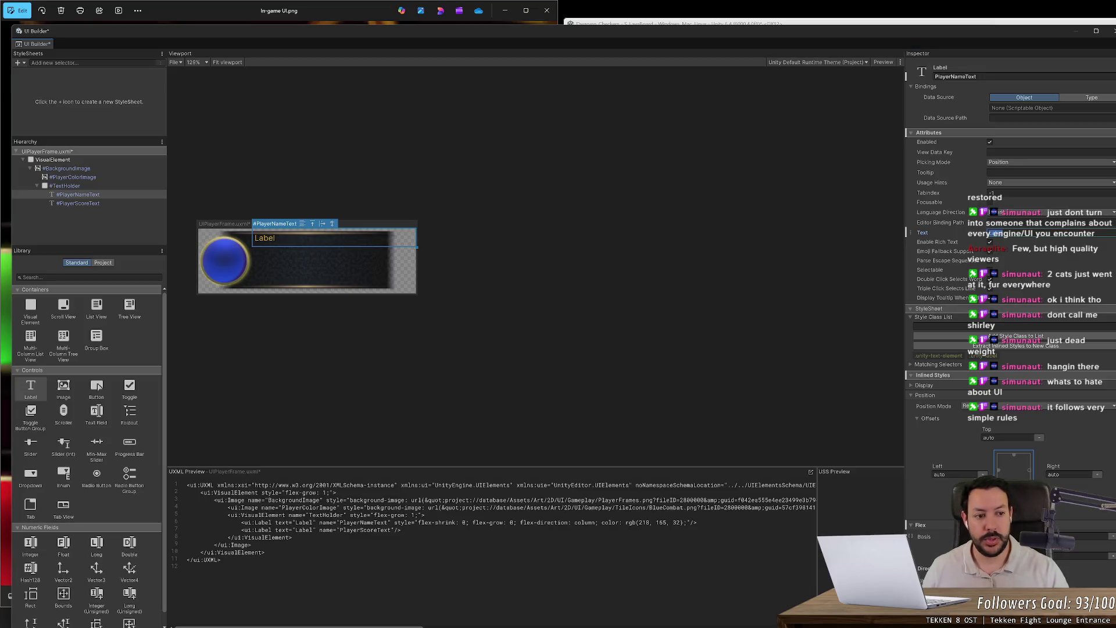
type("DUDEZORD")
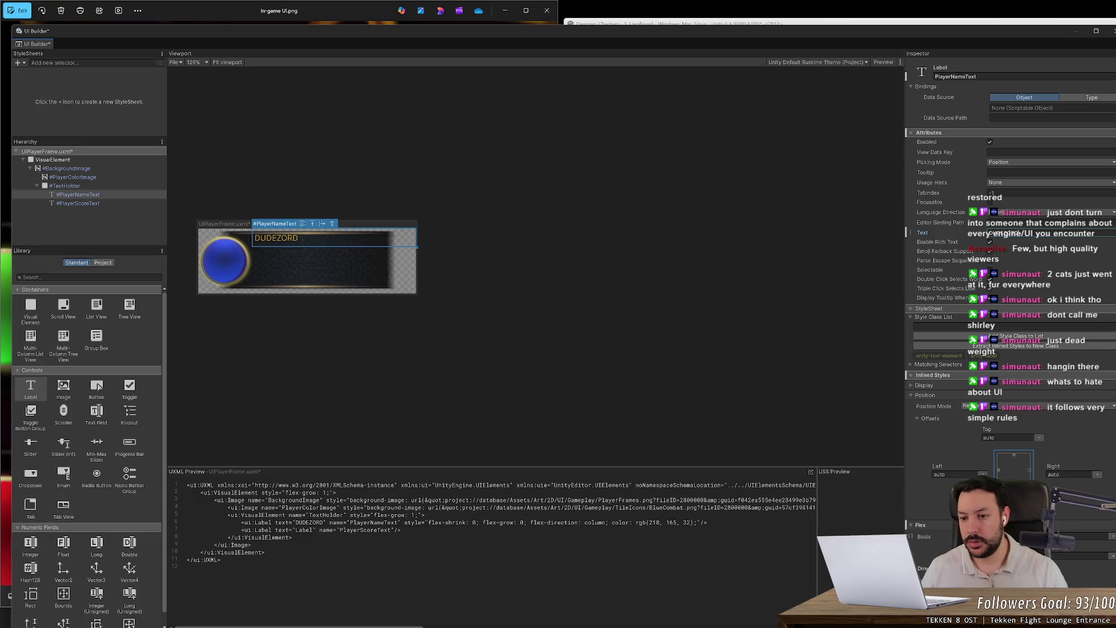
- Select the label text and try a brighter gold 255,215,0, checking against the reference
key("ctrl+a")
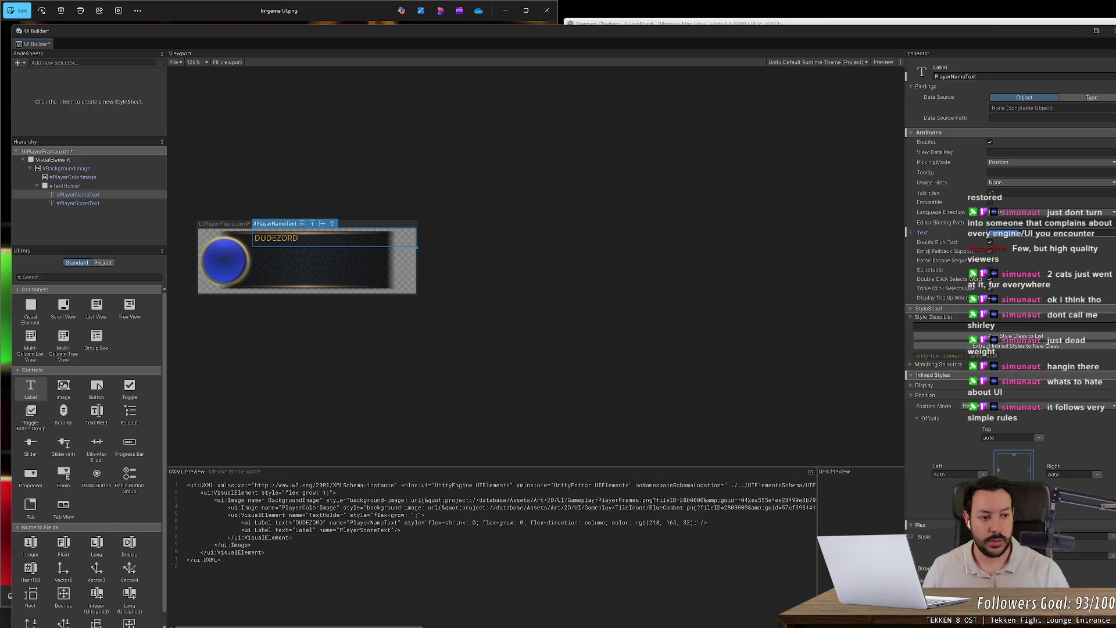
key("alt+Tab")
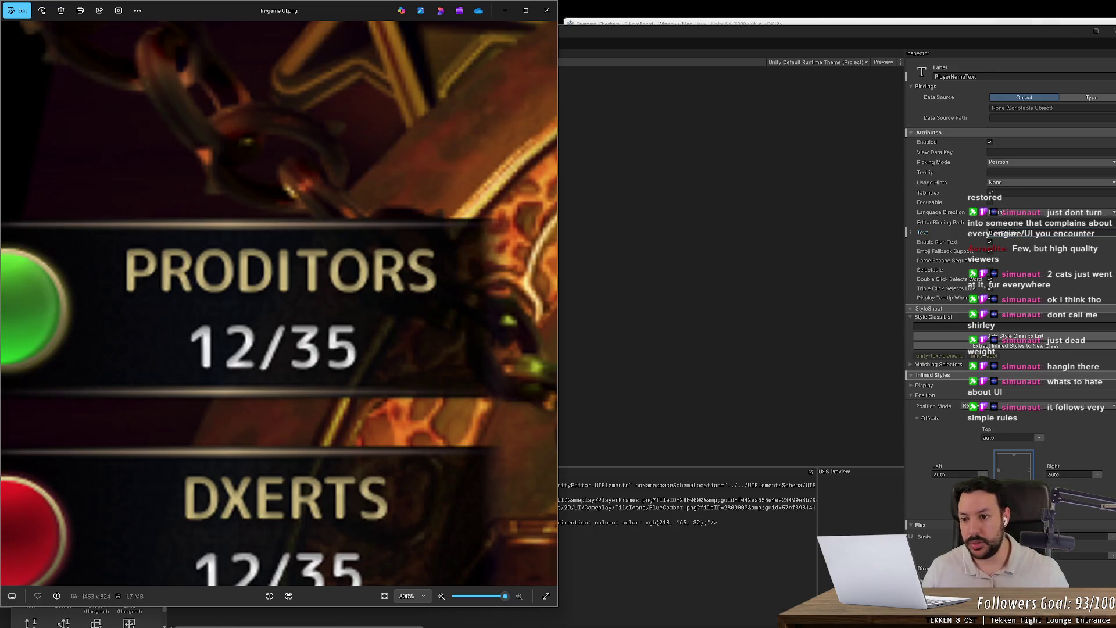
key("alt+Tab")
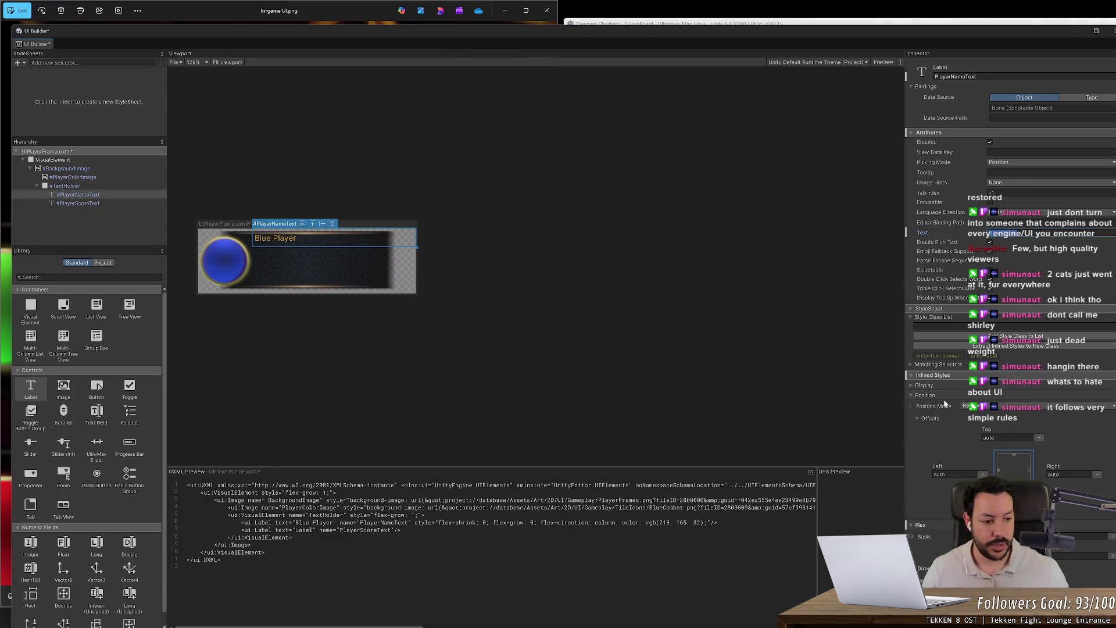
scroll(945, 403, "down", 5)
left_click(988, 509)
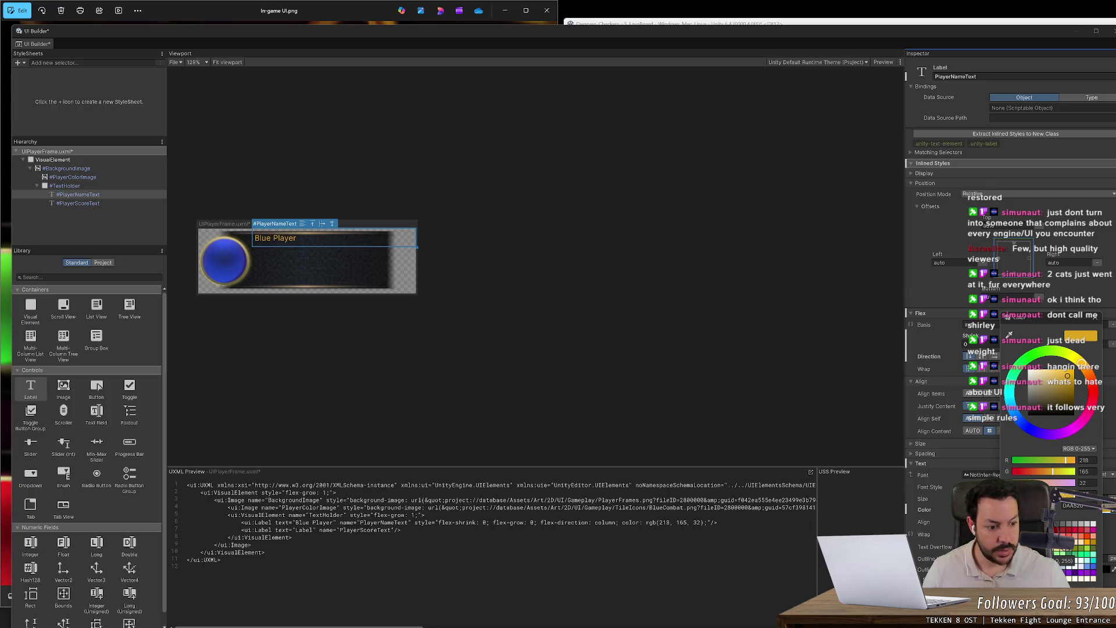
left_click(1068, 560)
key("alt+Tab")
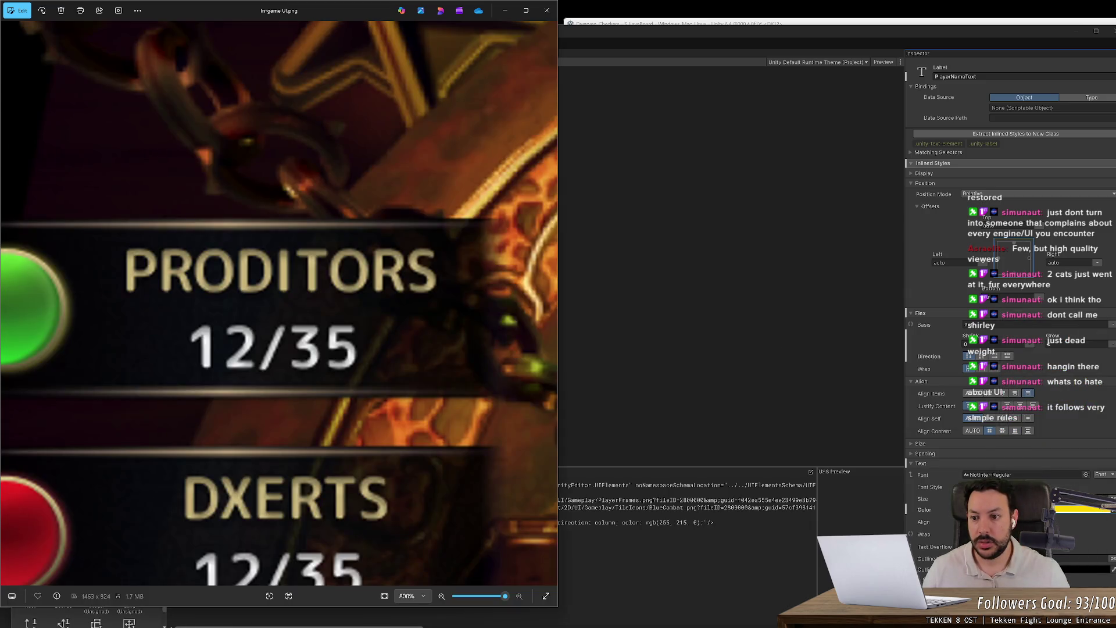
key("alt+Tab")
- Revert the name label's text colour to gold 218,165,32
left_click(988, 510)
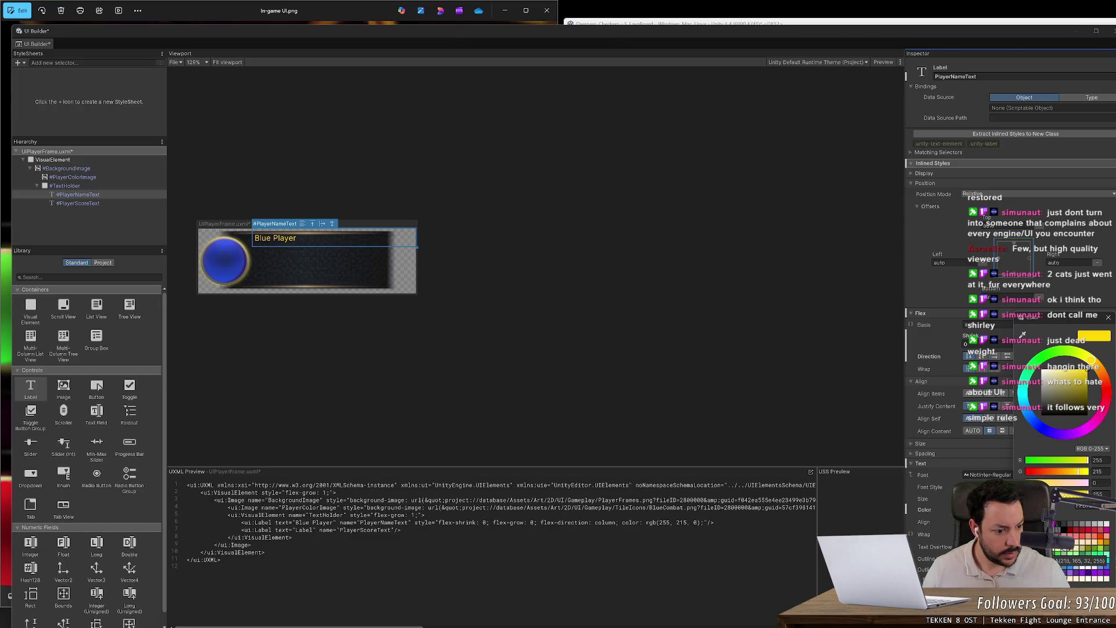
left_click(1069, 558)
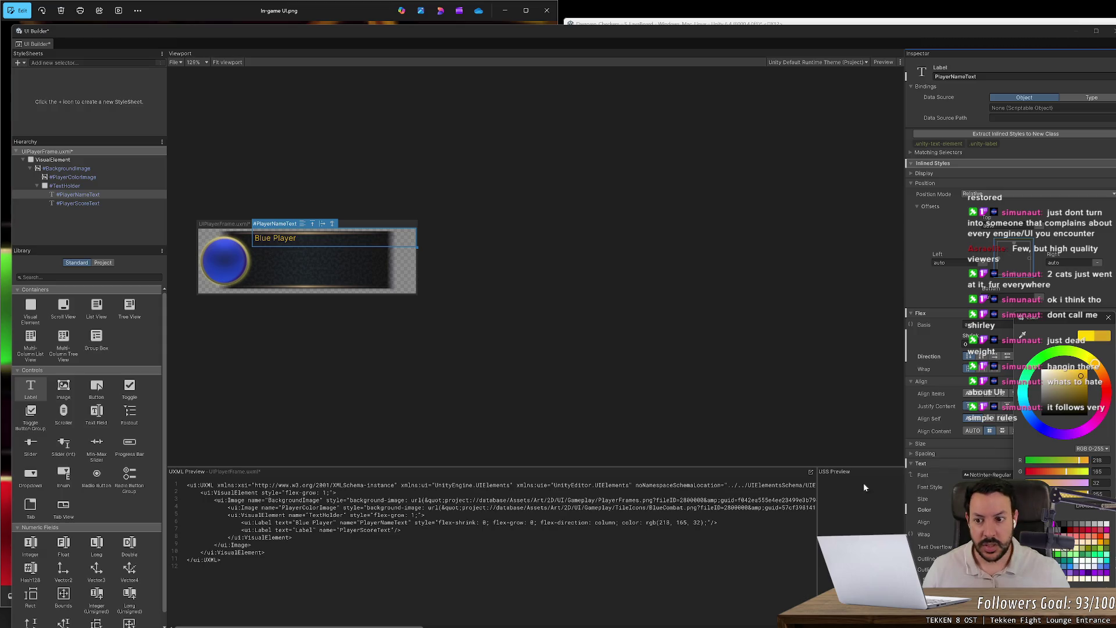
left_click(761, 391)
key("alt+Tab")
key("alt+Tab")
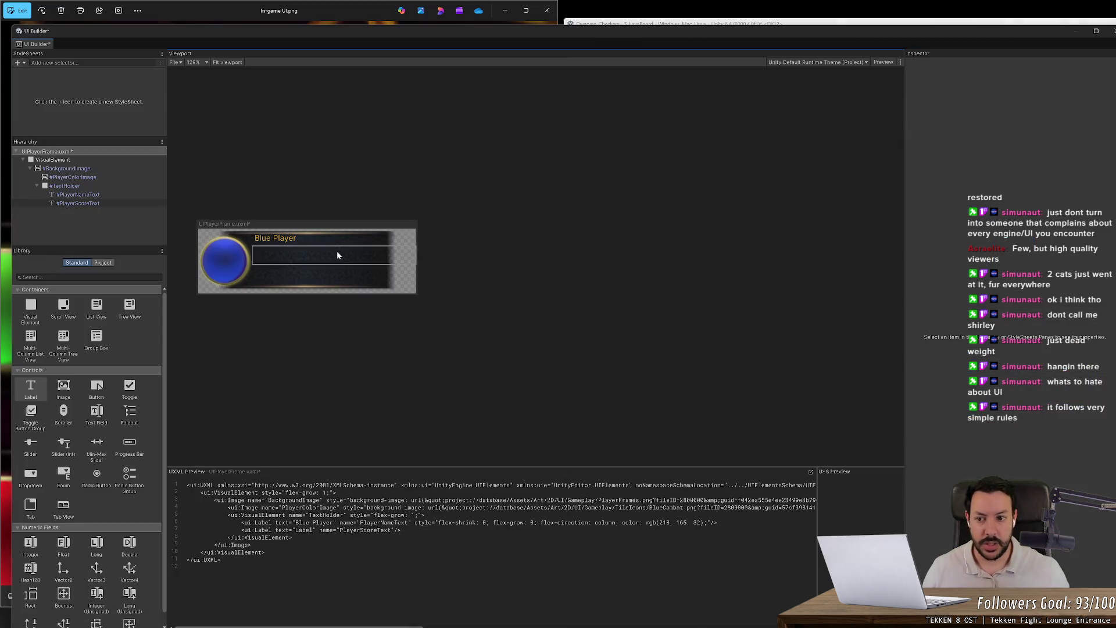
- Select the Blue Player label and enlarge its text, comparing with the reference screenshot
left_click(325, 241)
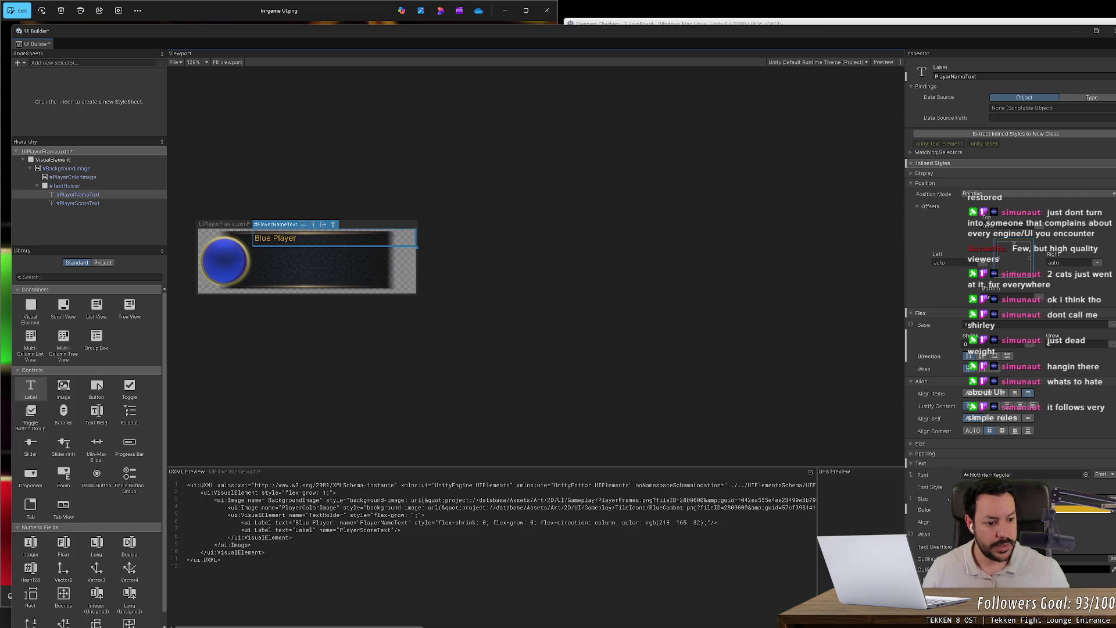
mouse_move(939, 500)
left_mouse_down()
mouse_move(977, 500)
mouse_move(953, 500)
left_mouse_up()
key("alt+Tab")
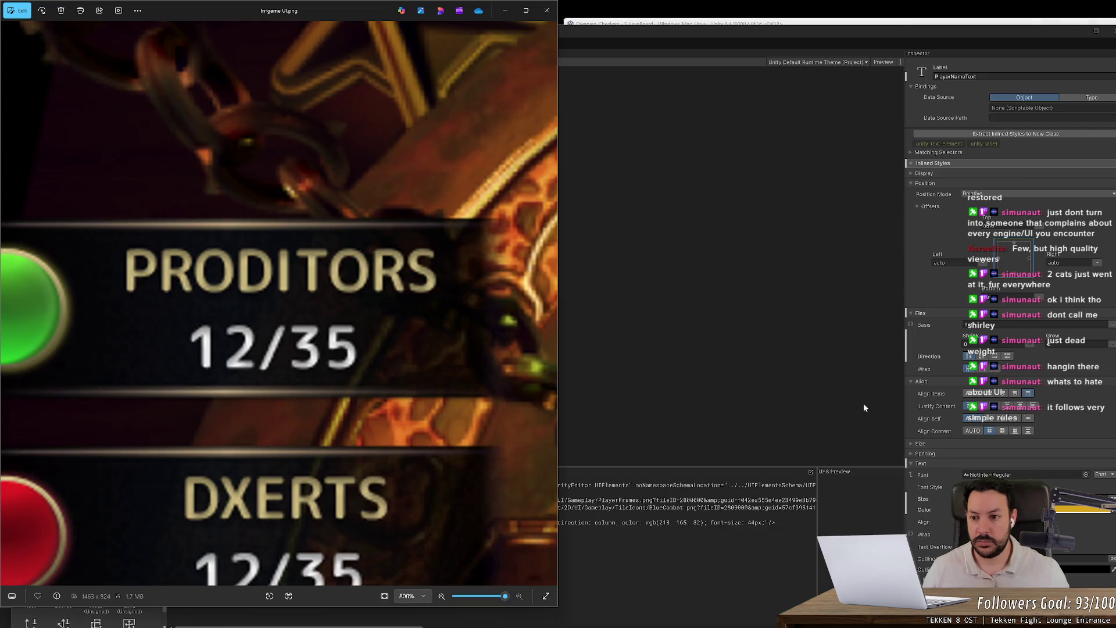
key("alt+Tab")
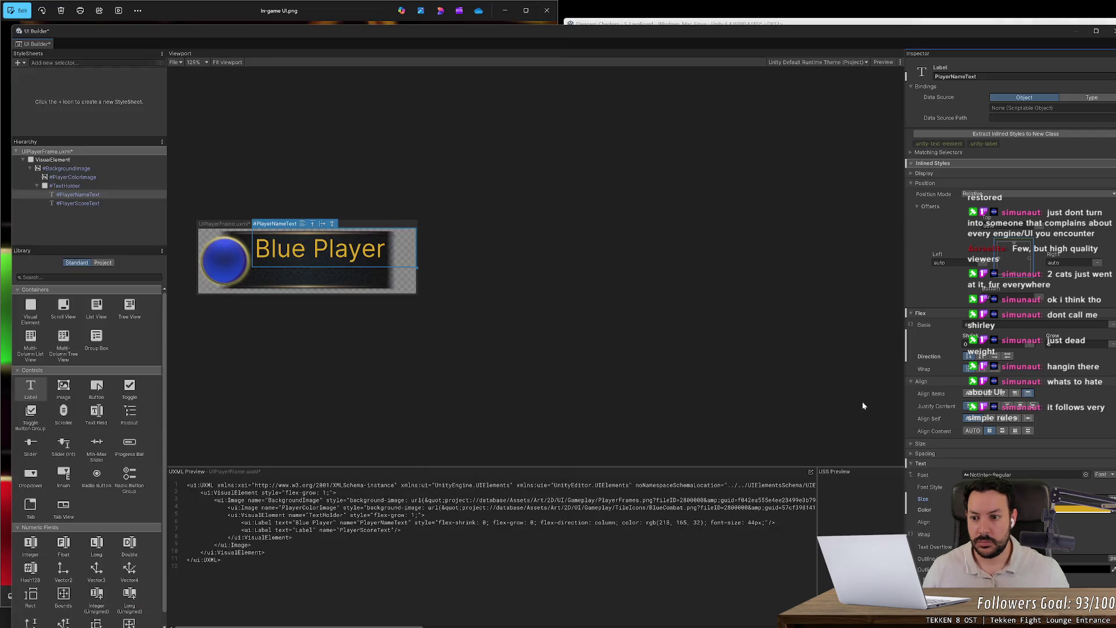
key("alt+Tab")
scroll(504, 323, "down", 5)
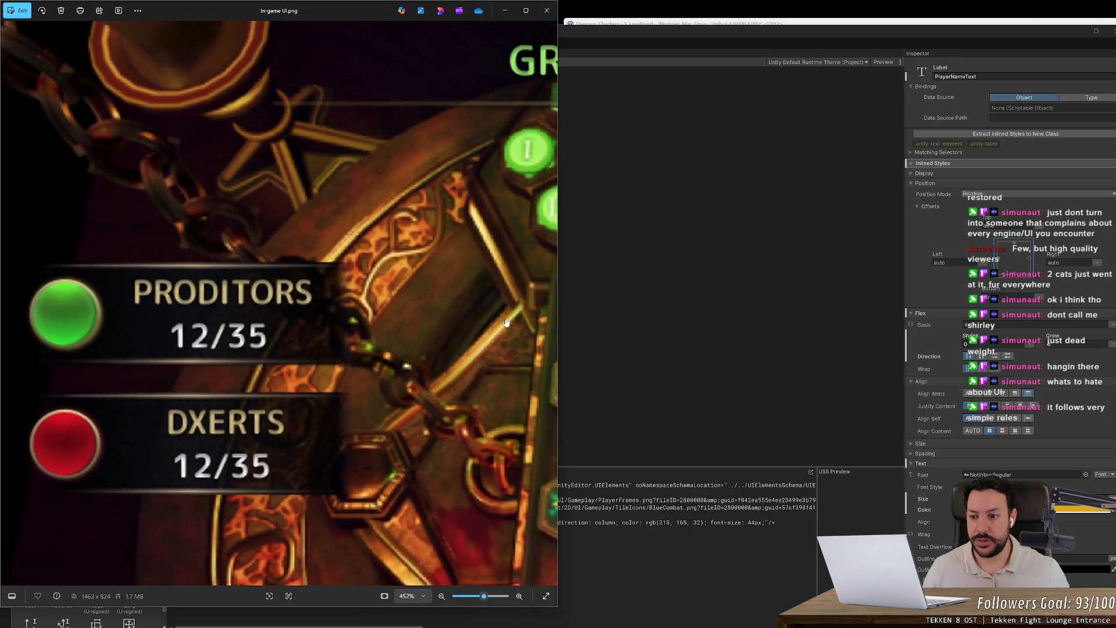
key("alt+Tab")
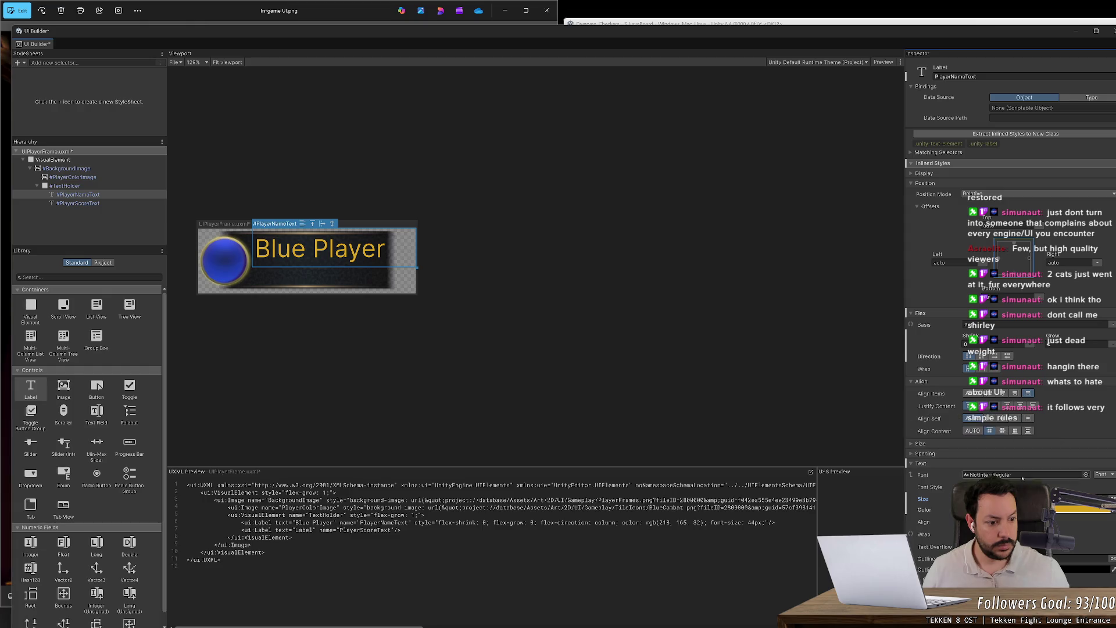
- Centre-align the Blue Player text and reduce its size to 41px
left_click(983, 521)
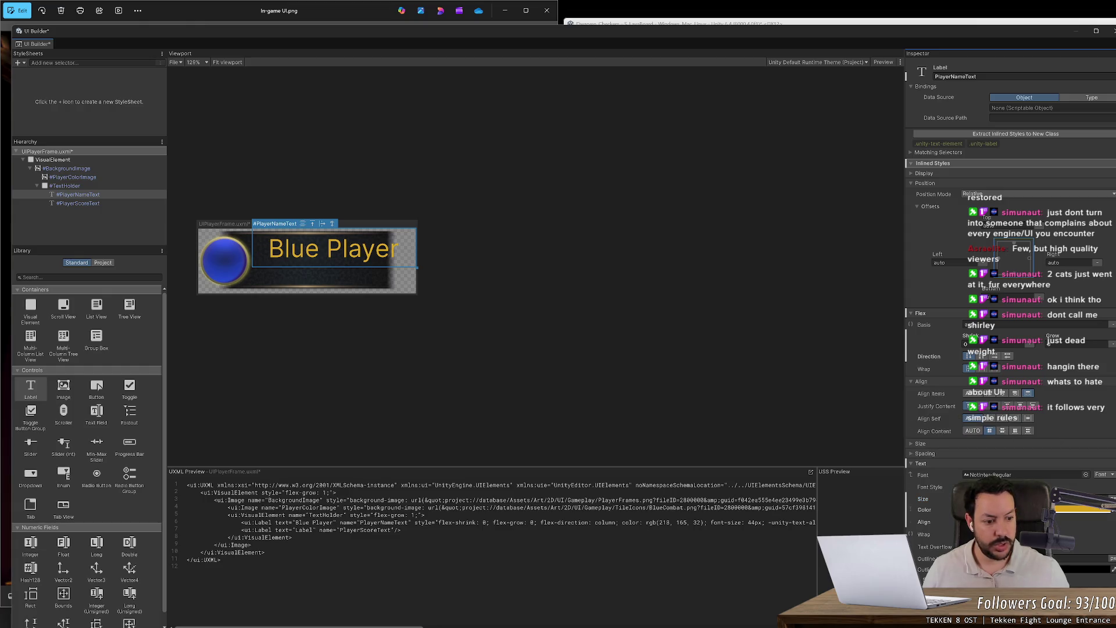
mouse_move(948, 498)
left_mouse_down()
mouse_move(936, 498)
mouse_move(949, 498)
left_mouse_up()
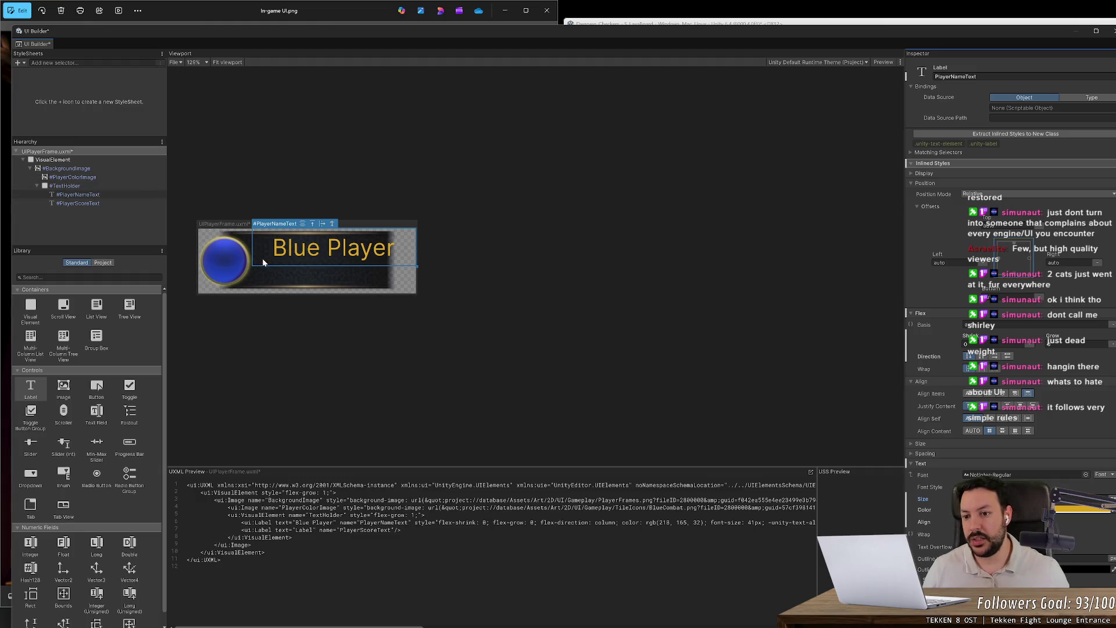
key("alt+Tab")
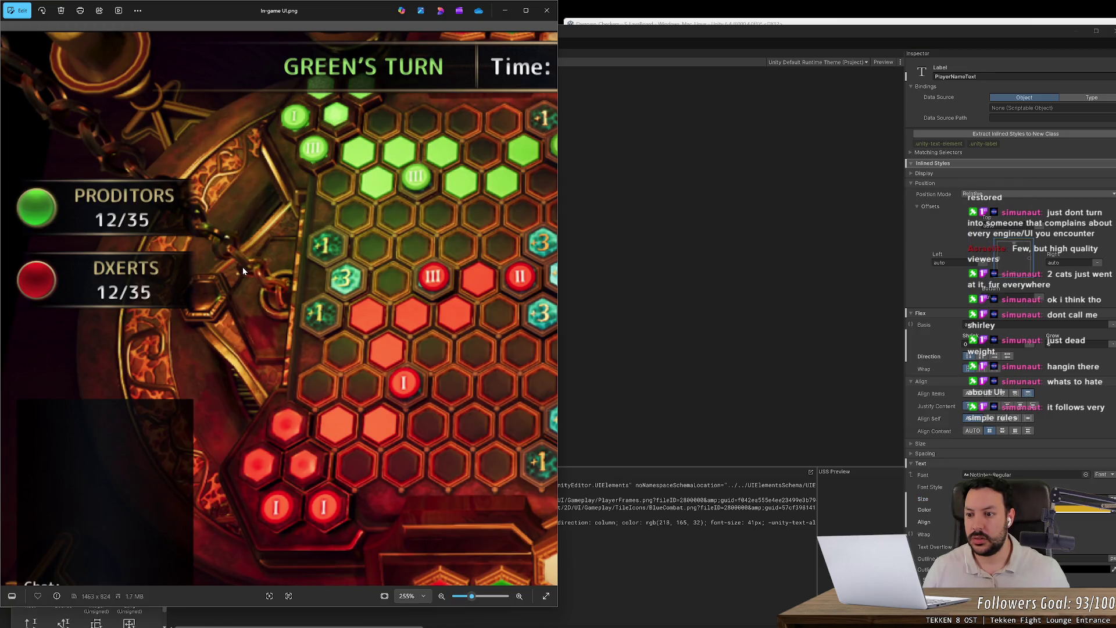
key("alt+Tab")
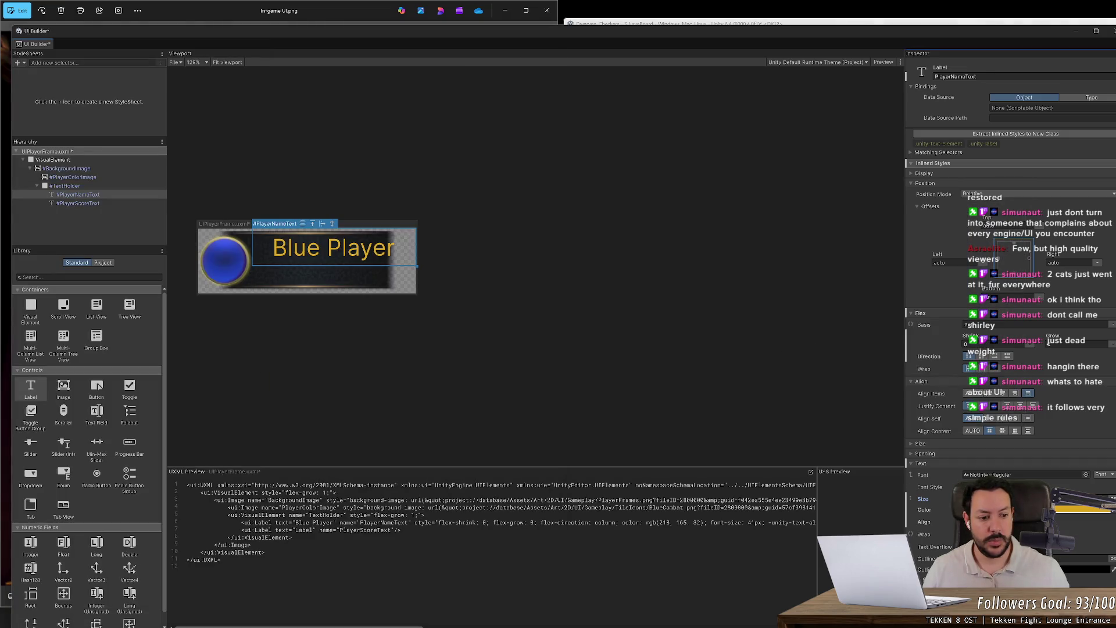
- Shrink the name text to 37px and nudge the label down and left
left_click_drag(930, 499, 923, 499)
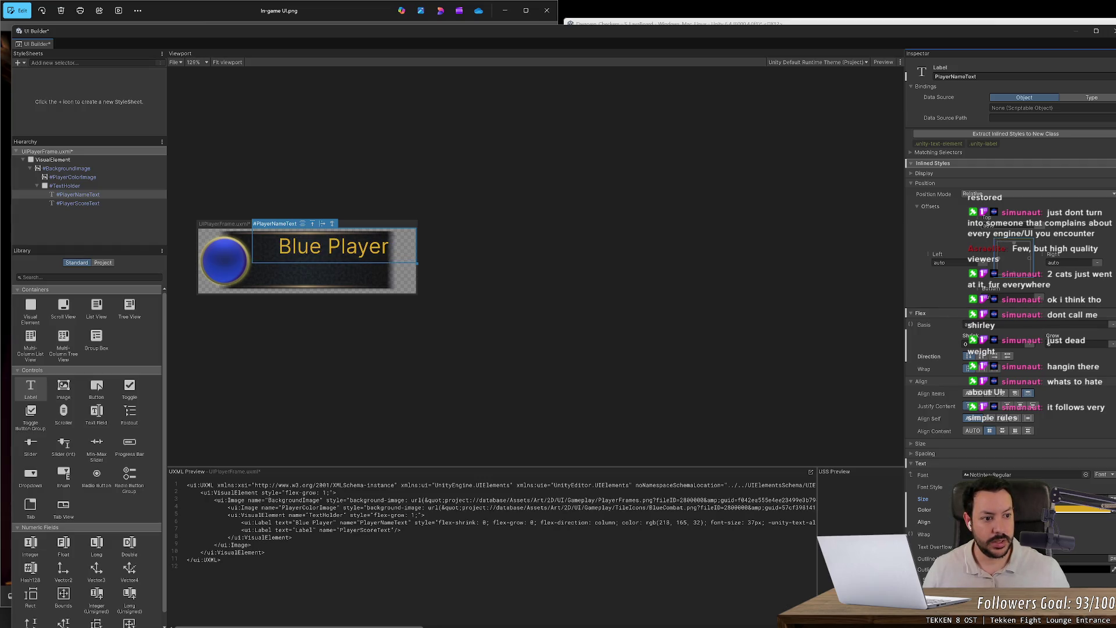
left_click_drag(988, 218, 989, 218)
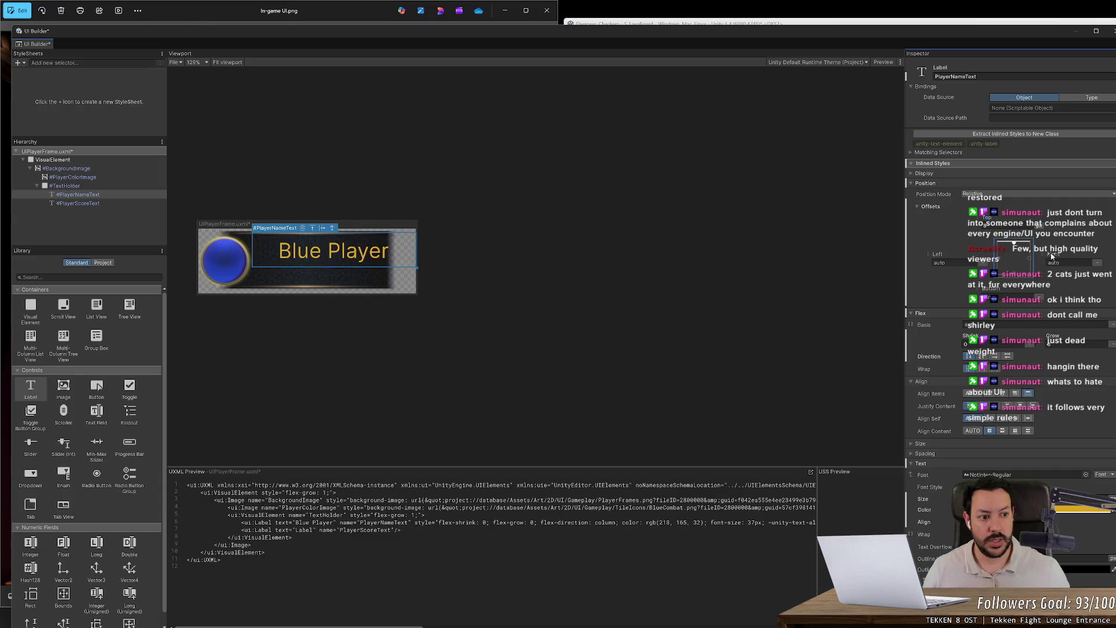
left_click_drag(937, 256, 928, 251)
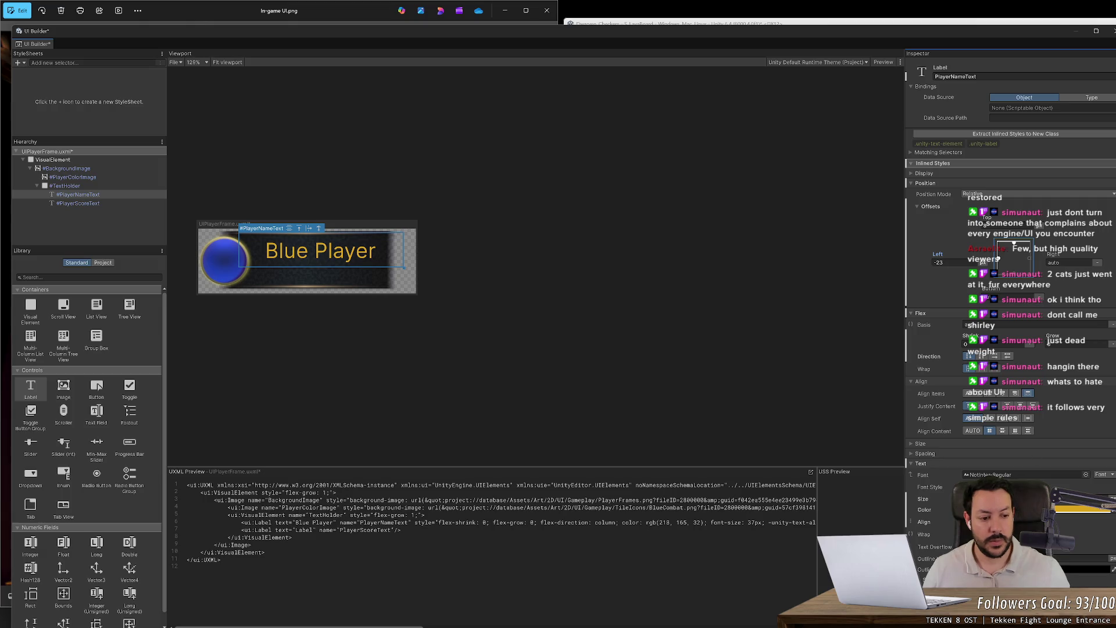
scroll(979, 237, "up", 5)
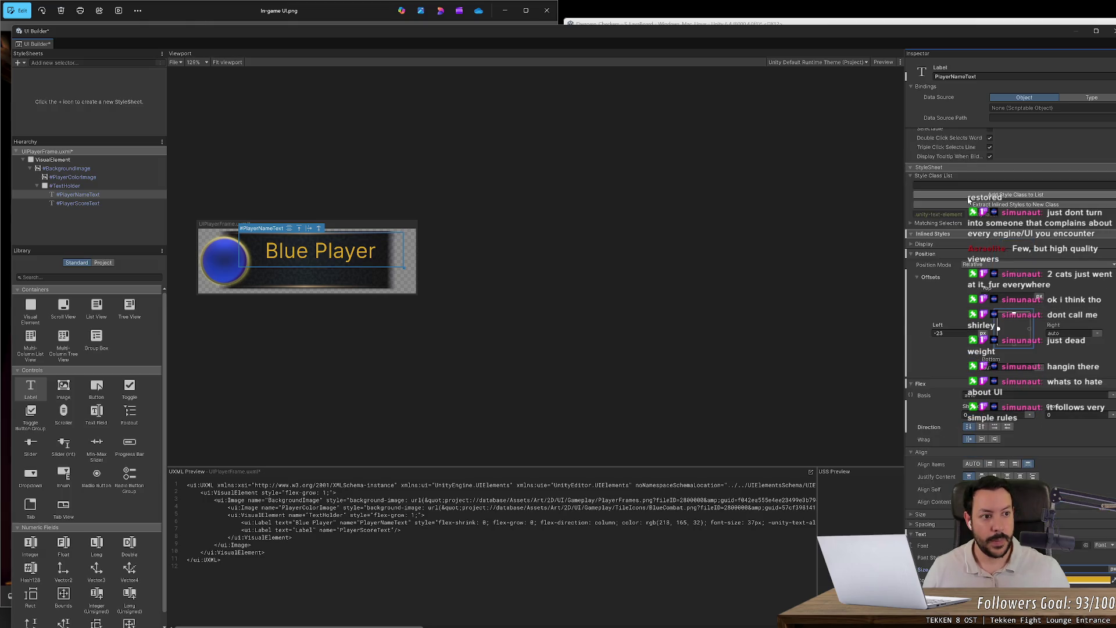
scroll(970, 238, "up", 2)
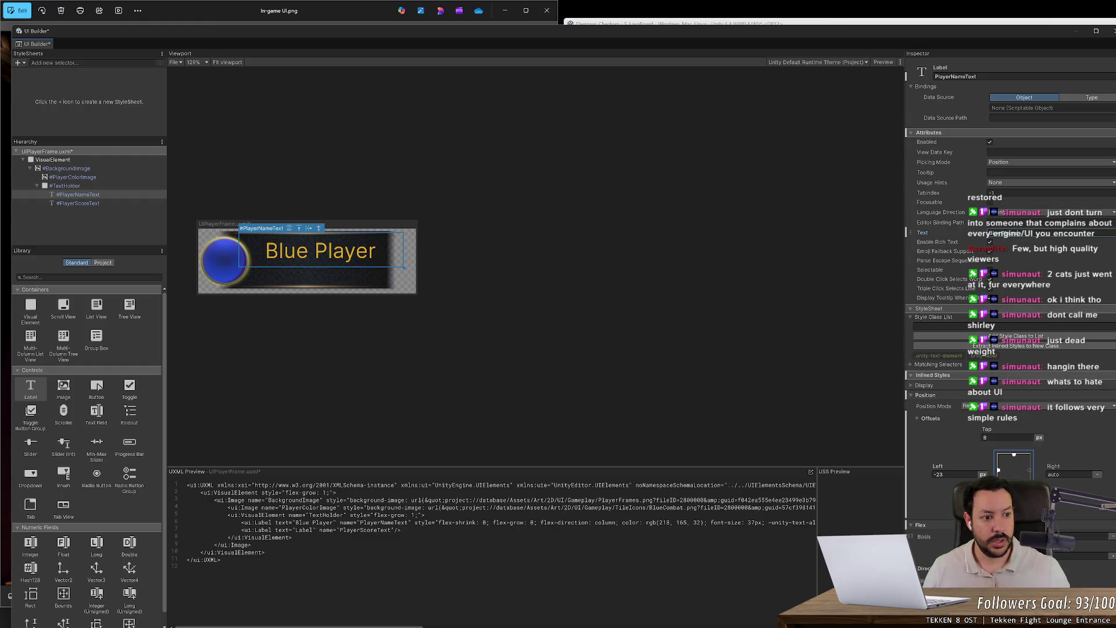
- Change the label text to AAAAAAAA and set its left offset to -24
type("AAAAAAA")
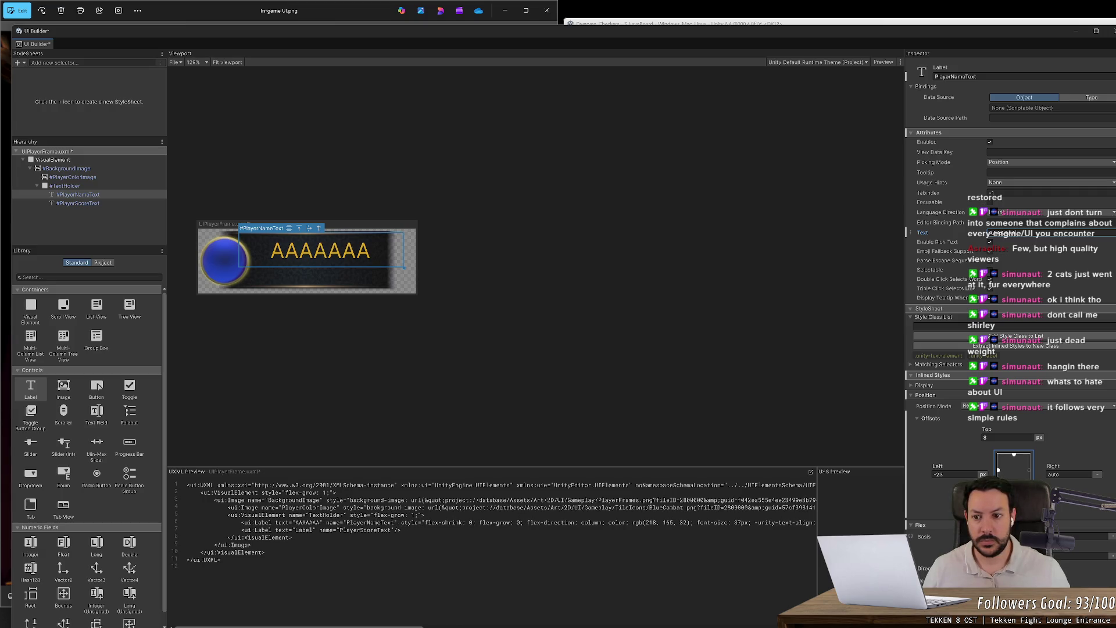
type("A")
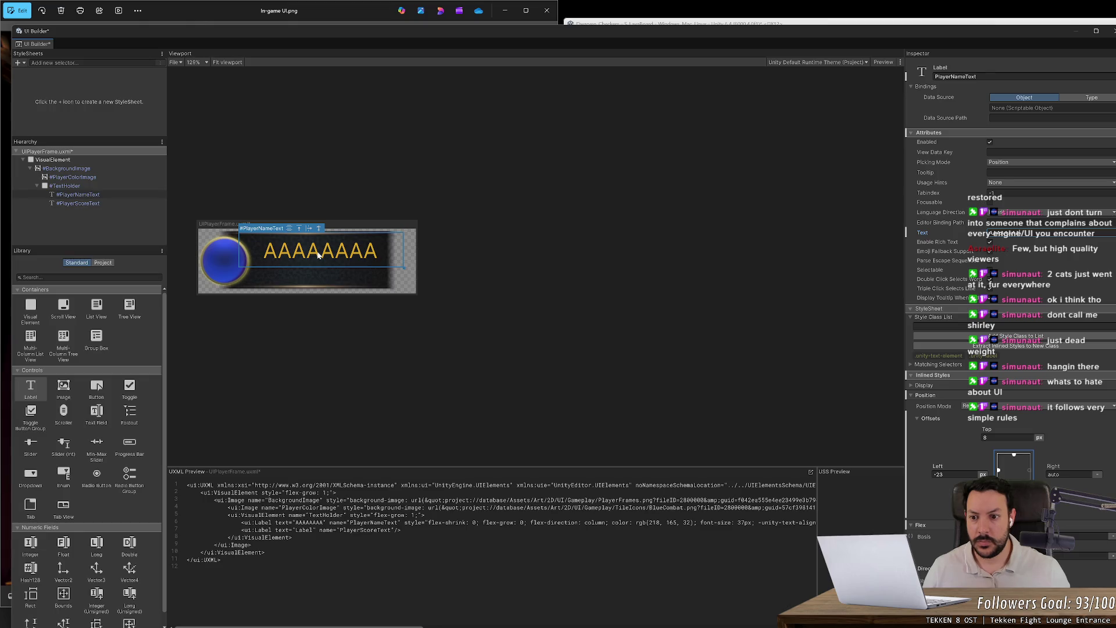
key("alt+Tab")
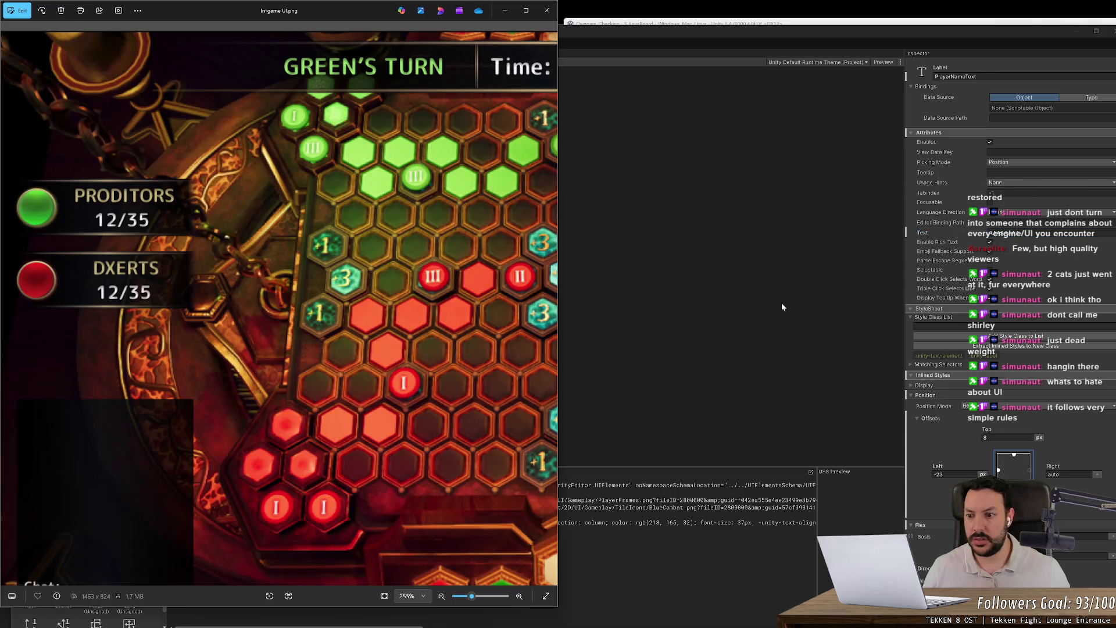
key("alt+Tab")
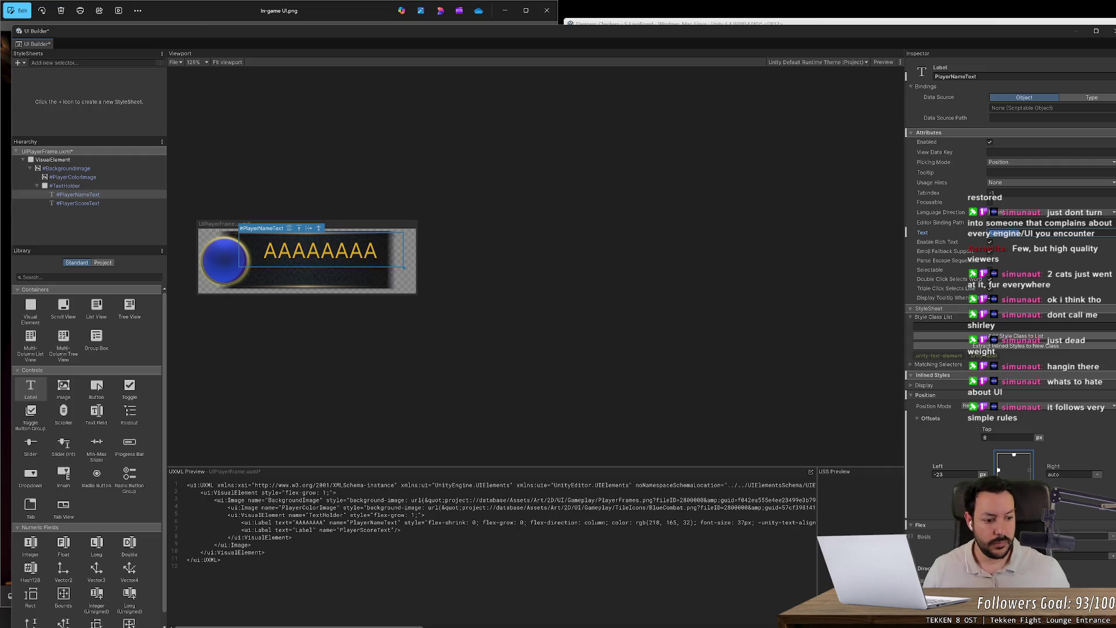
scroll(1012, 291, "down", 3)
left_click(938, 404)
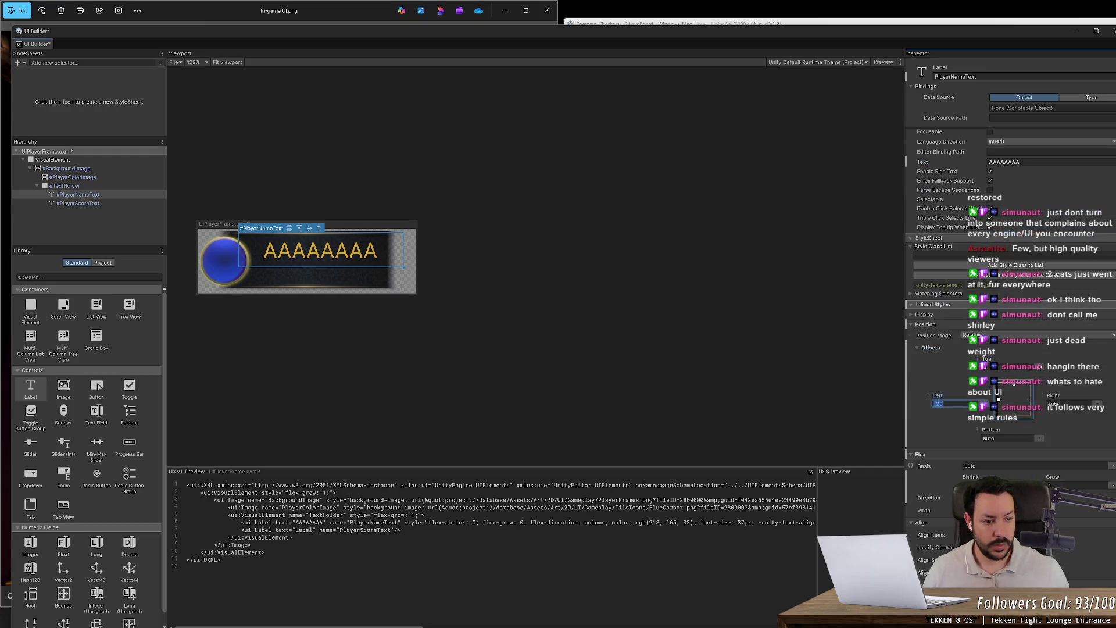
type("4")
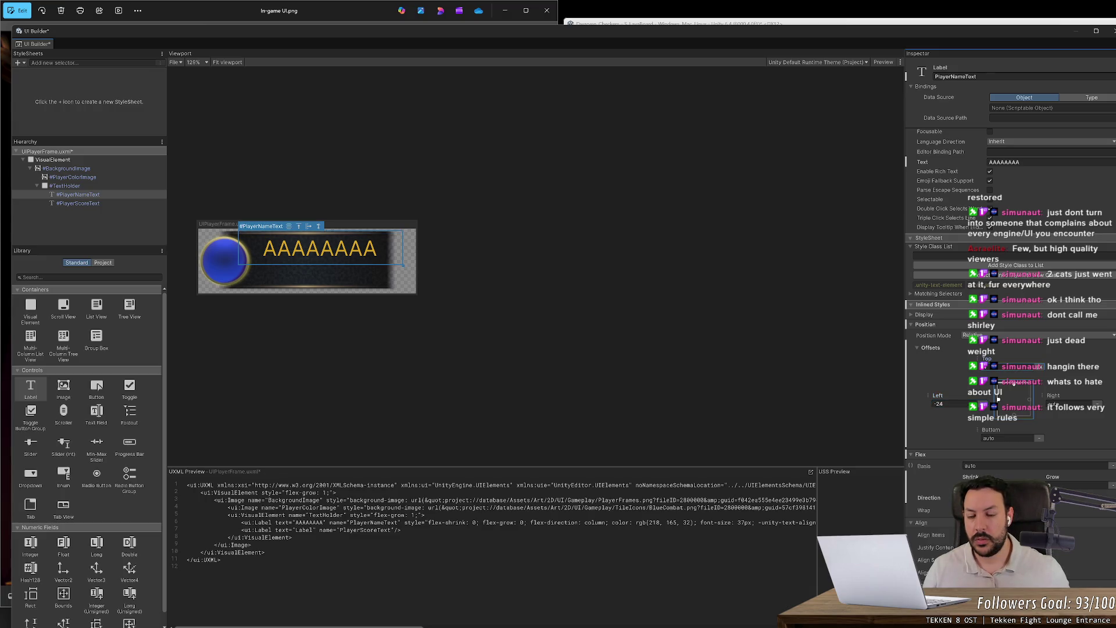
- Set the placeholder name text size to 32px
key("alt+Tab")
key("alt+Tab")
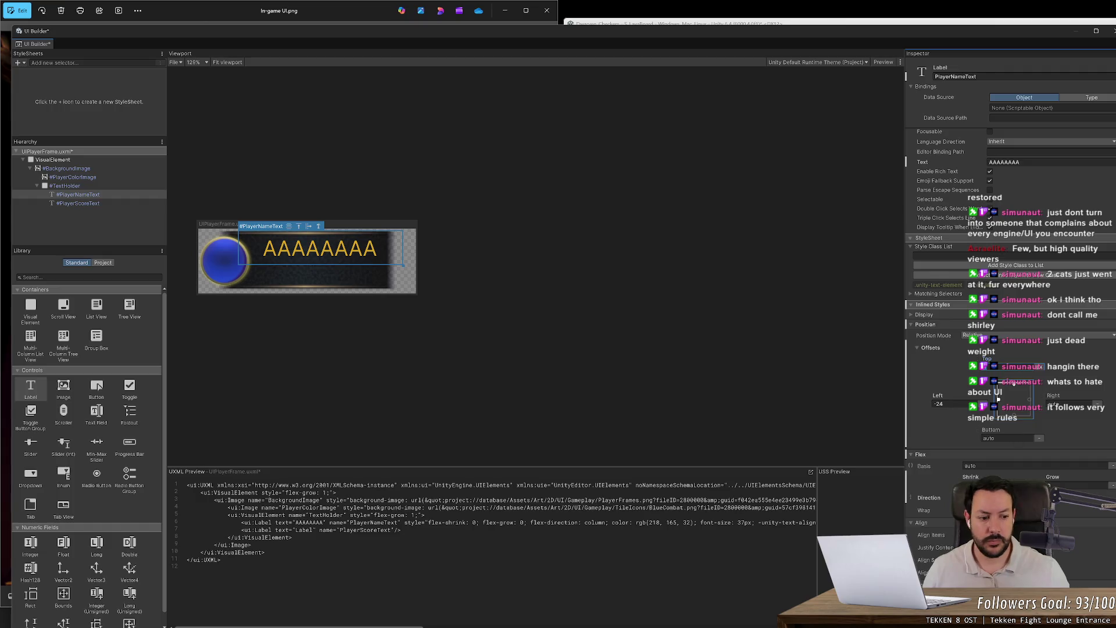
scroll(1011, 261, "down", 3)
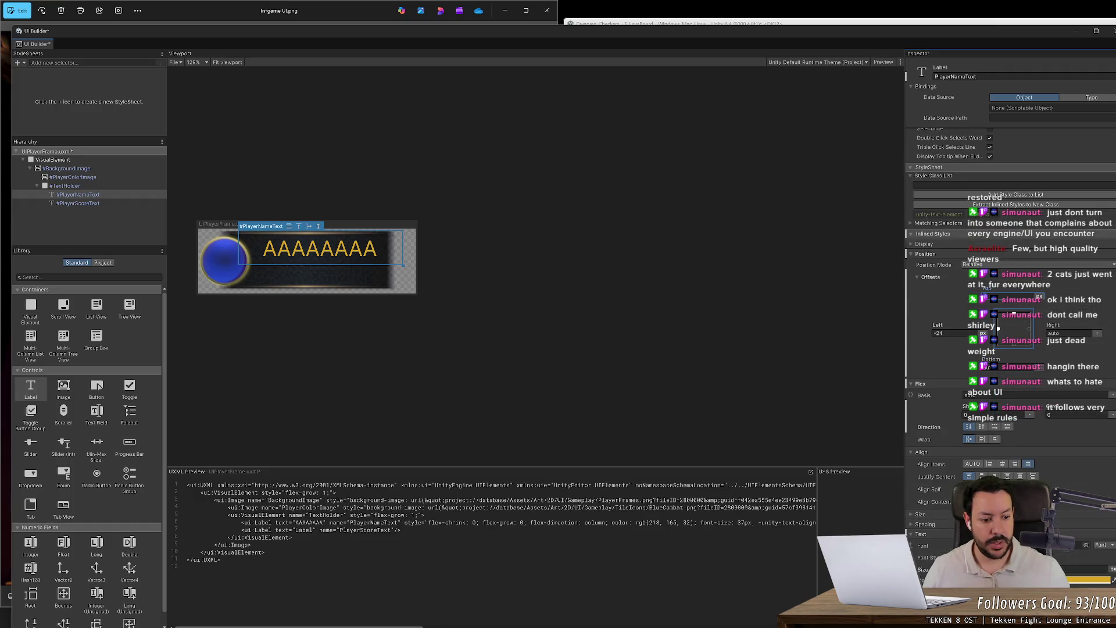
mouse_move(924, 569)
left_mouse_down()
mouse_move(947, 569)
mouse_move(925, 569)
left_mouse_up()
key("alt+Tab")
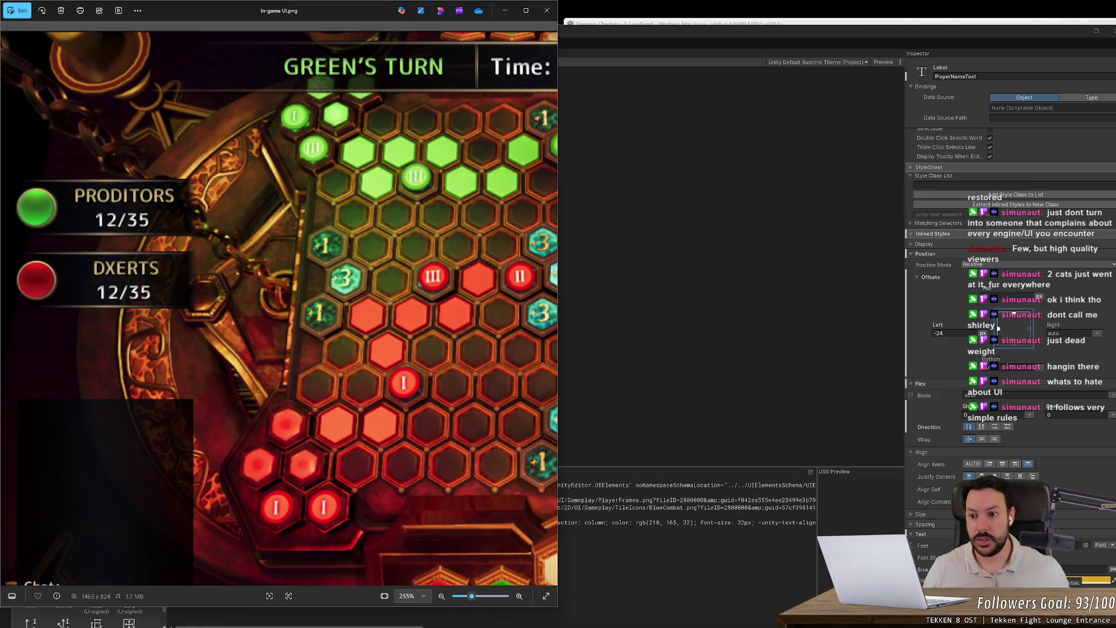
- Expand the Shadow settings in the name label's Text section
key("alt+Tab")
scroll(929, 566, "down", 8)
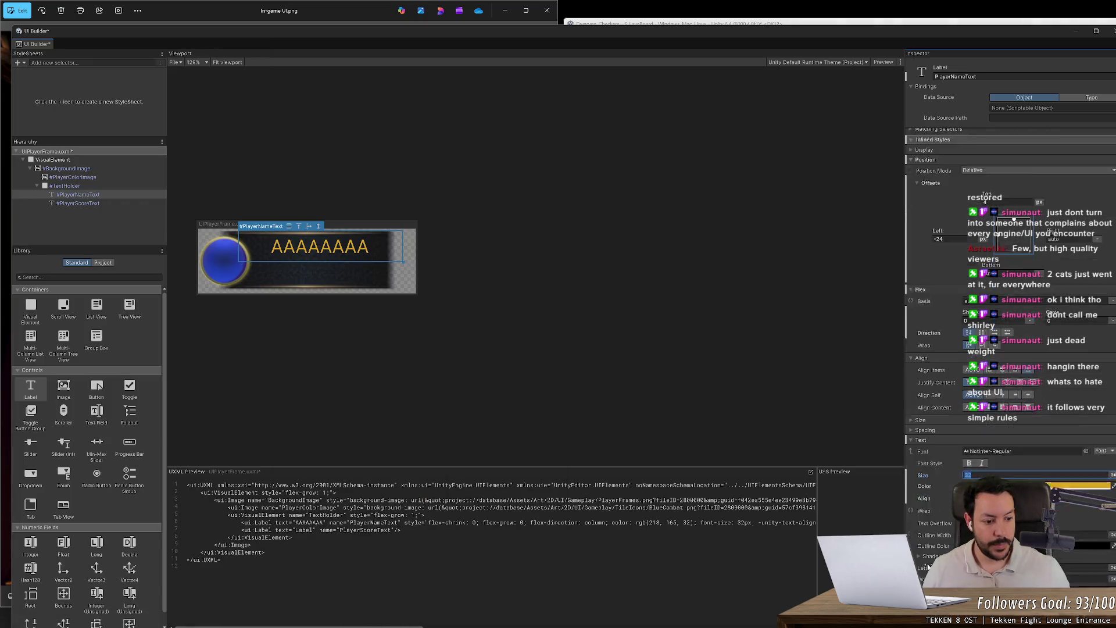
scroll(929, 567, "down", 5)
key("alt+Tab")
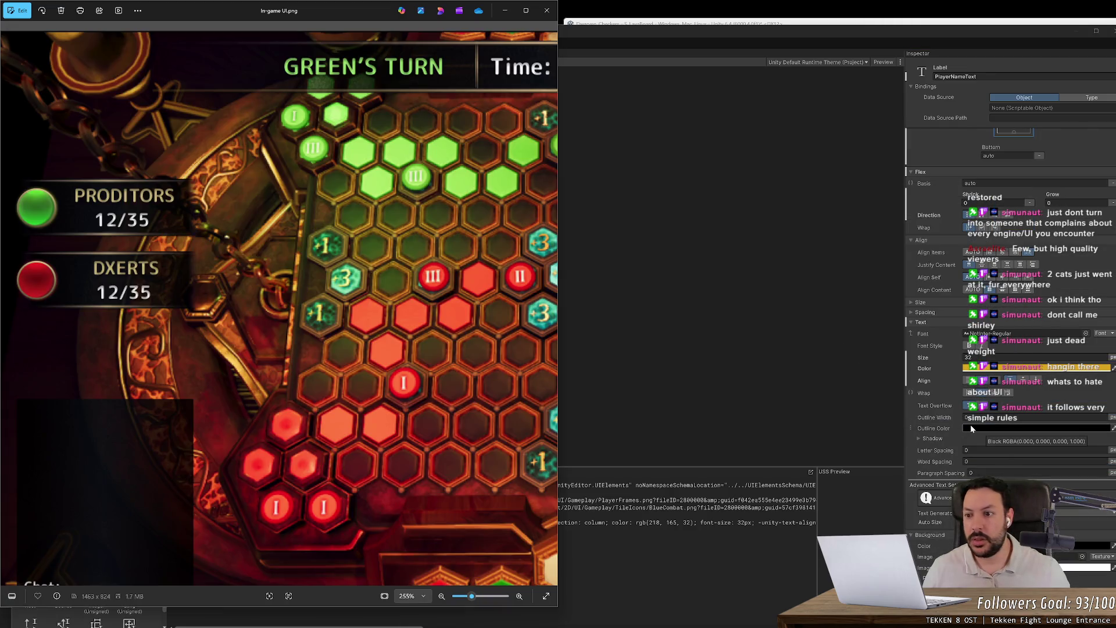
key("alt+Tab")
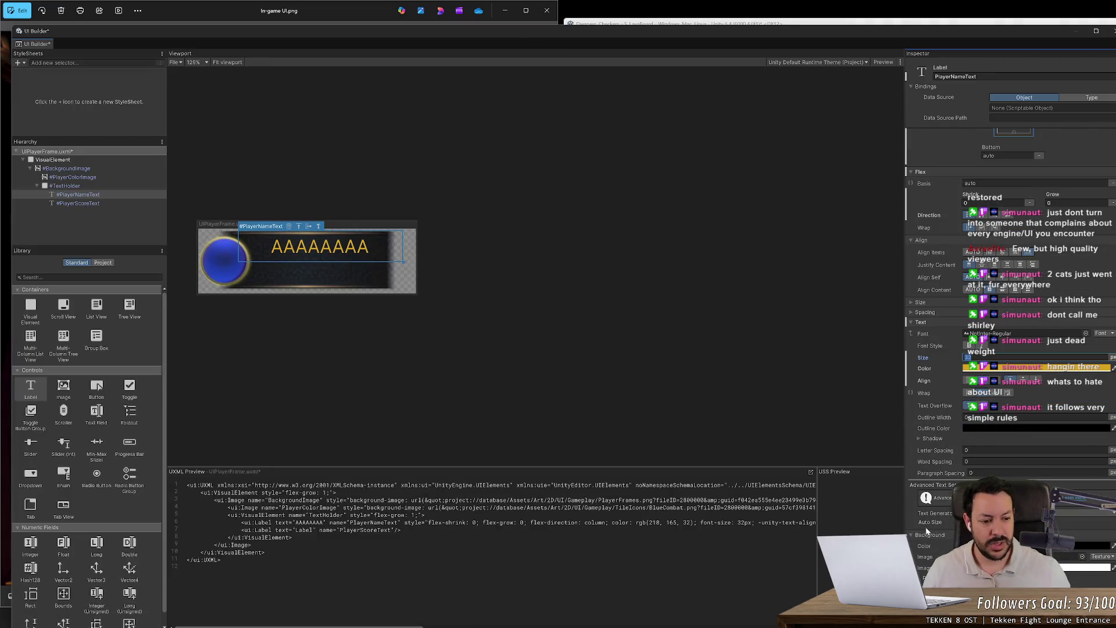
scroll(928, 534, "down", 5)
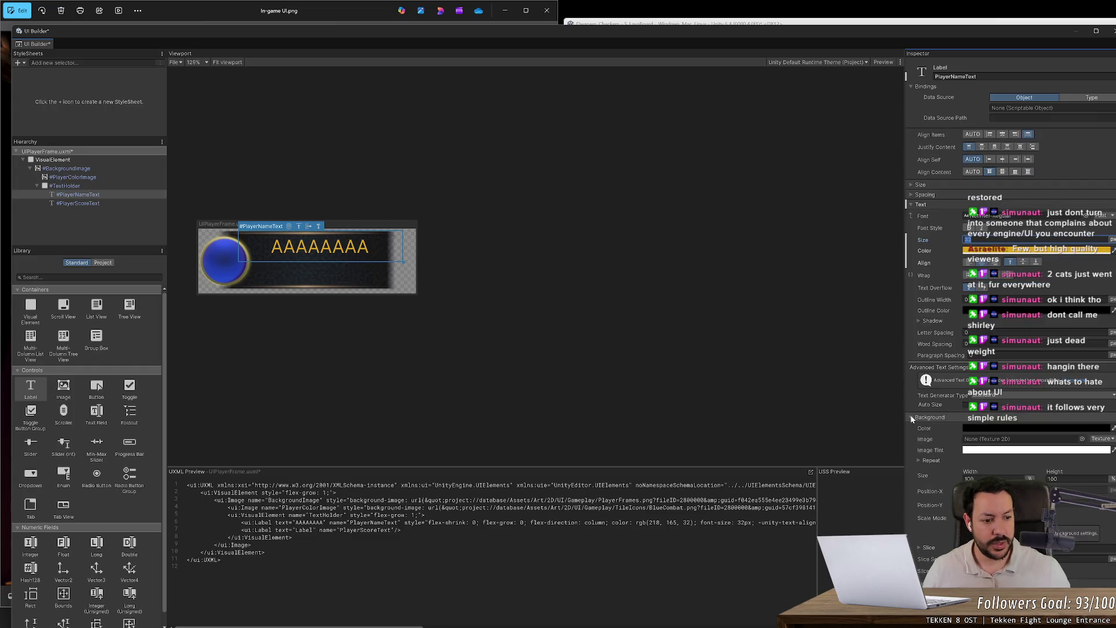
scroll(912, 419, "up", 5)
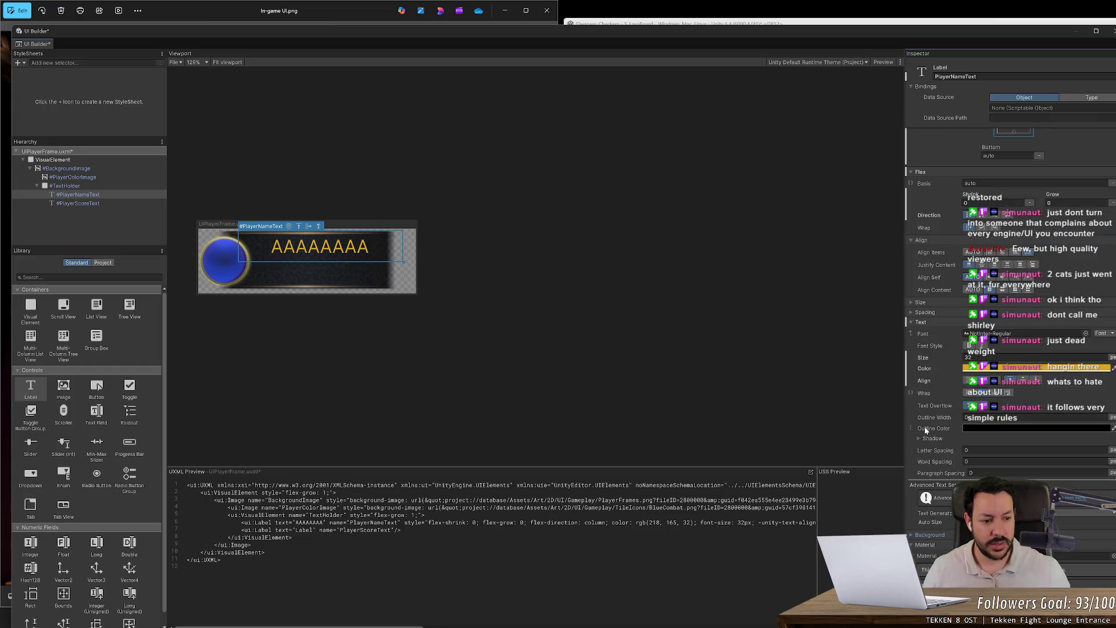
left_click(918, 439)
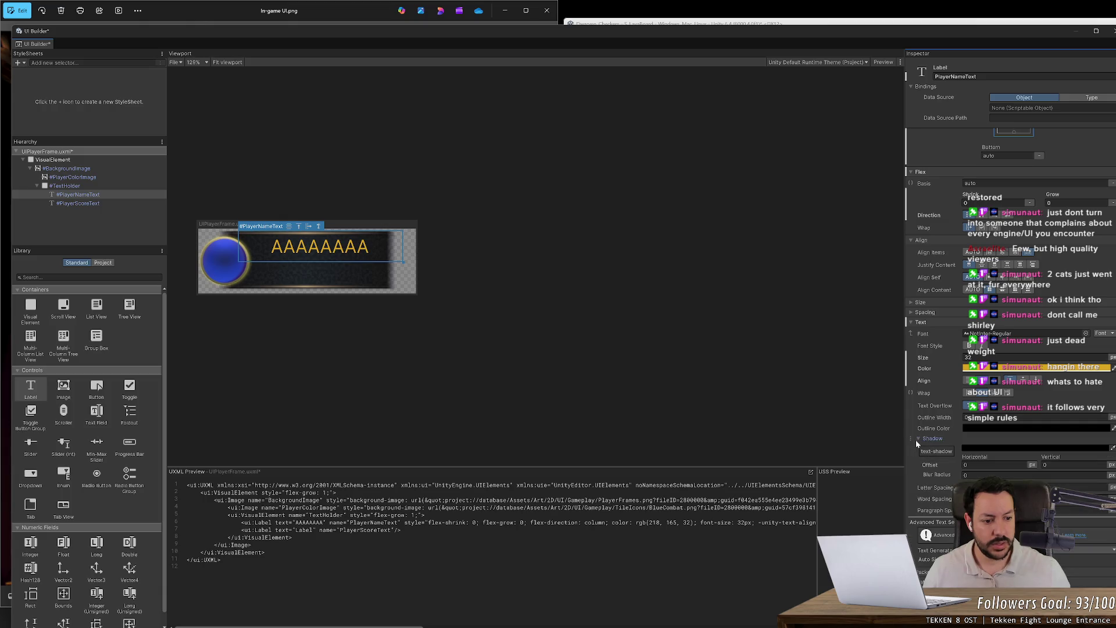
key("alt+Tab")
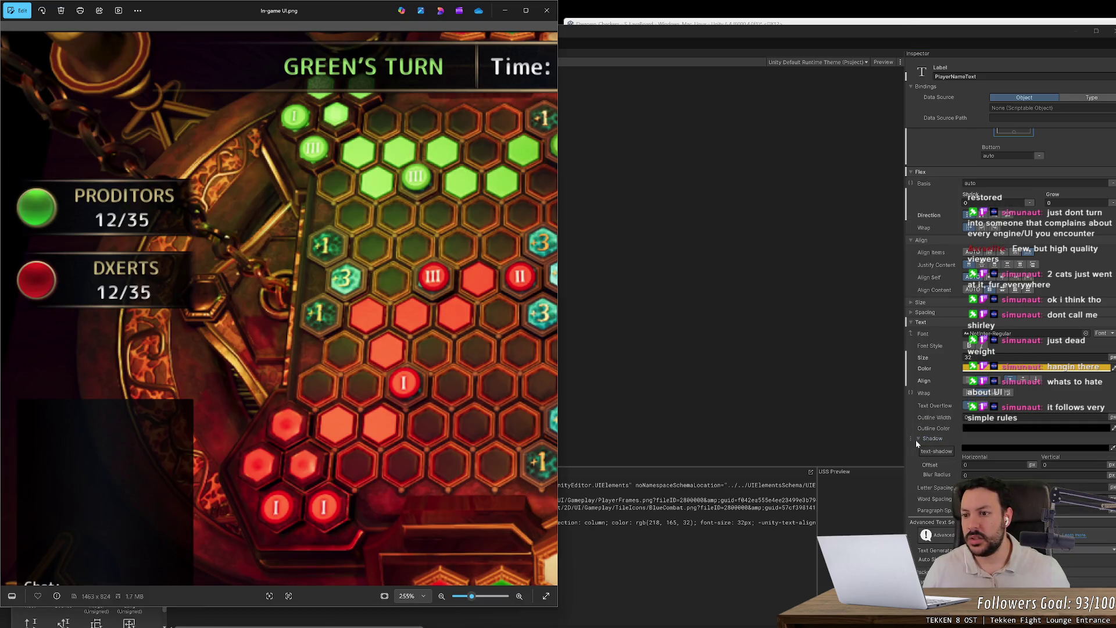
key("alt+Tab")
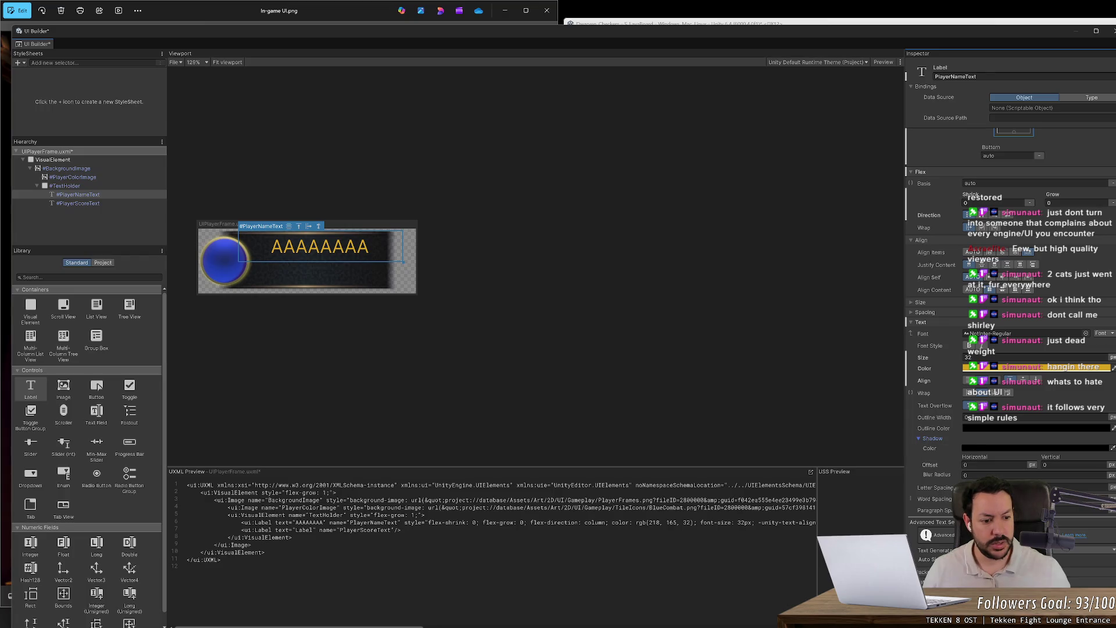
key("alt+Tab")
- Set the text shadow colour to white, 255,255,255
left_click(982, 449)
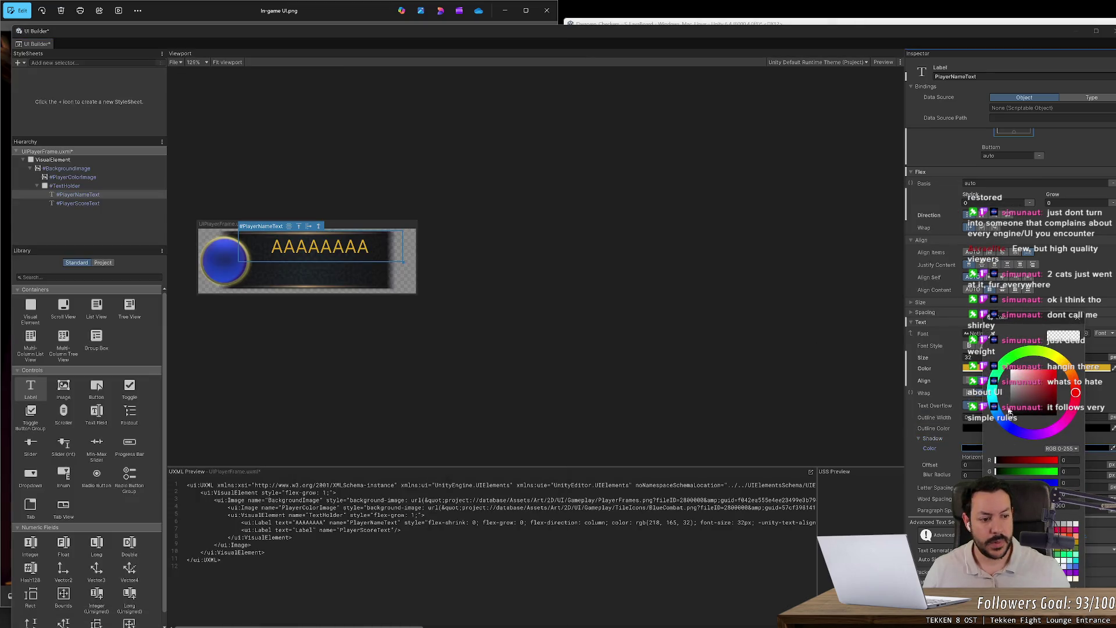
left_click_drag(1009, 412, 1004, 379)
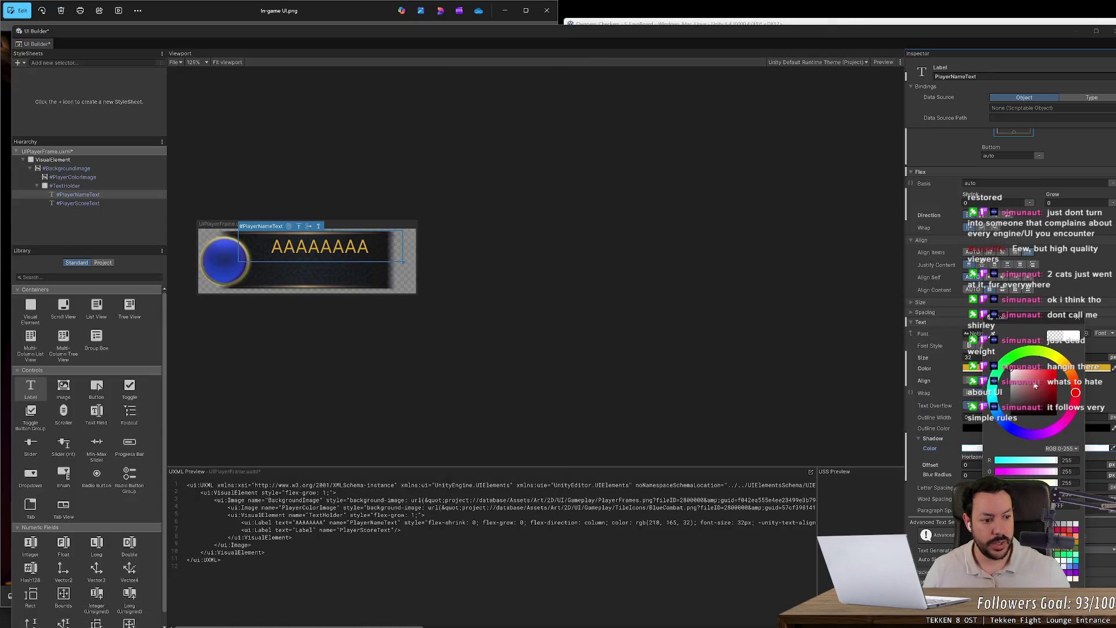
left_click(947, 450)
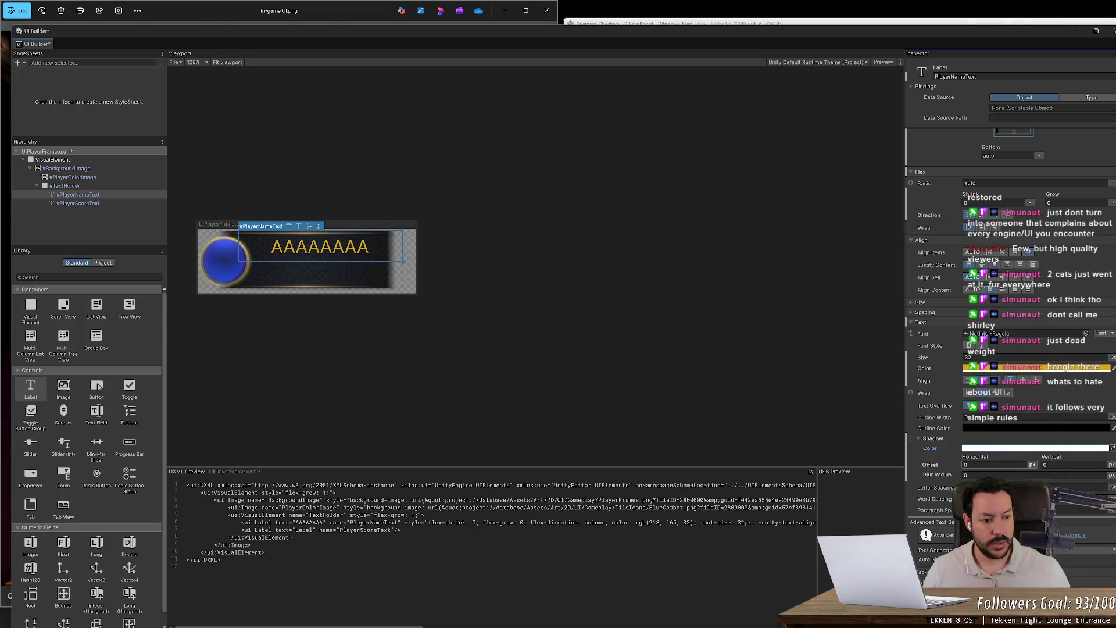
- Try several shadow offsets, then reset horizontal and vertical offsets to 0
left_click_drag(976, 457, 982, 459)
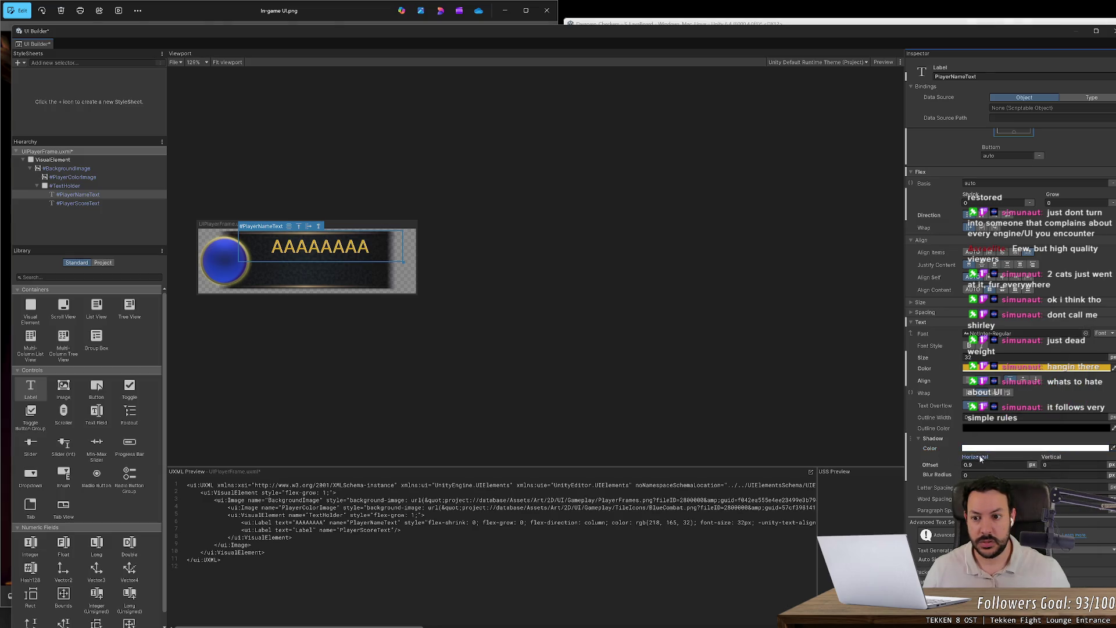
left_click_drag(980, 459, 969, 459)
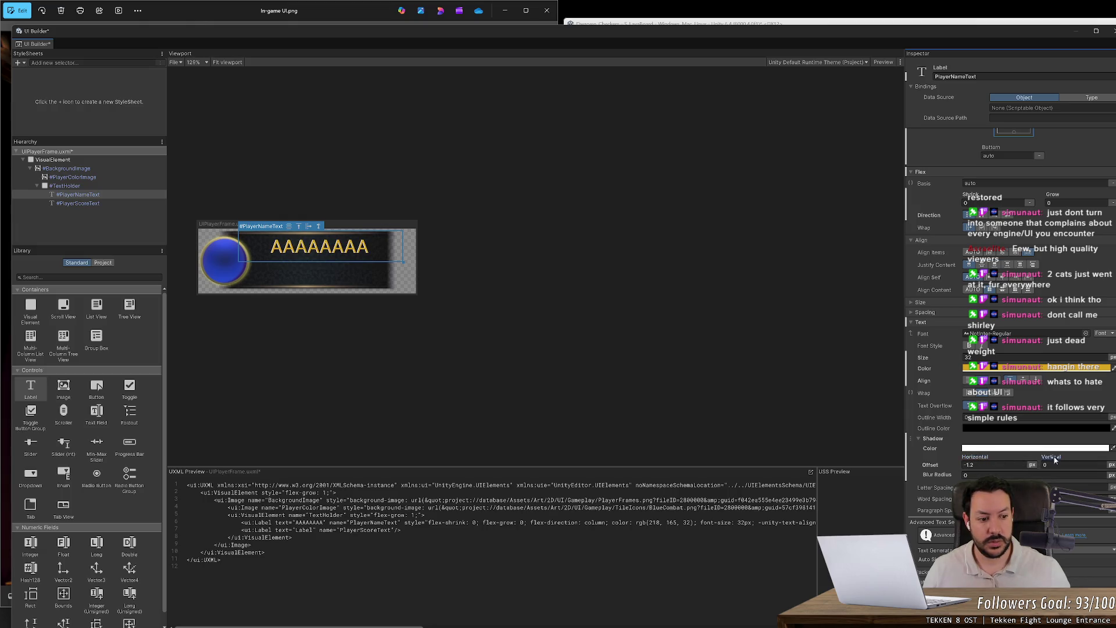
left_click_drag(1050, 461, 1074, 470)
left_click_drag(45, 494, 1066, 460)
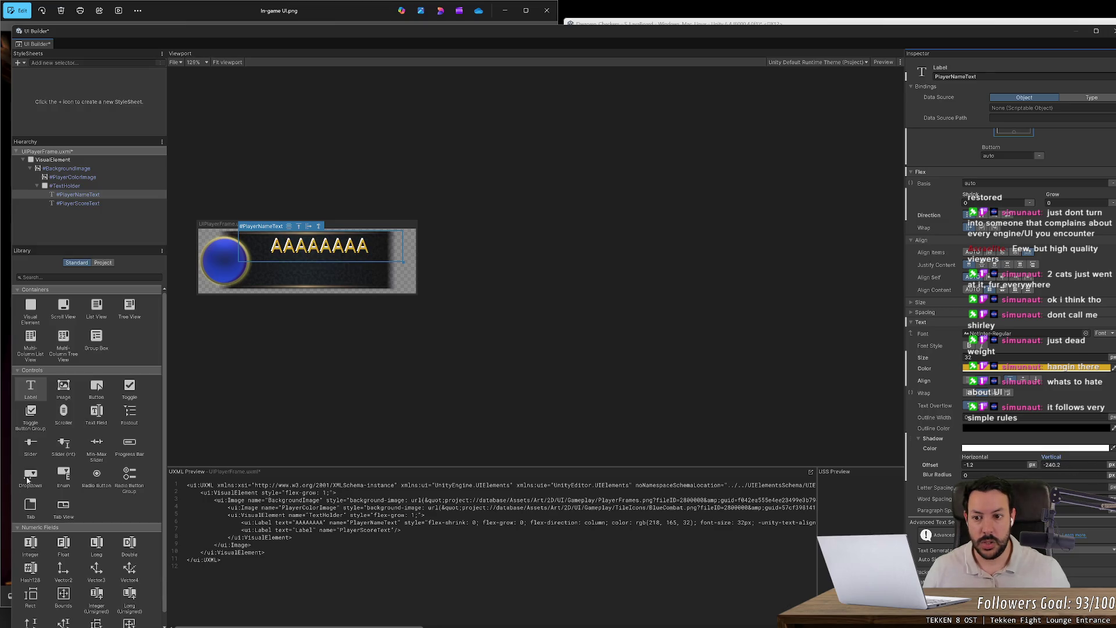
mouse_move(28, 480)
left_mouse_down()
mouse_move(14, 470)
mouse_move(1099, 459)
left_mouse_up()
mouse_move(1008, 458)
left_mouse_down()
mouse_move(45, 477)
mouse_move(1071, 467)
mouse_move(1032, 465)
left_mouse_up()
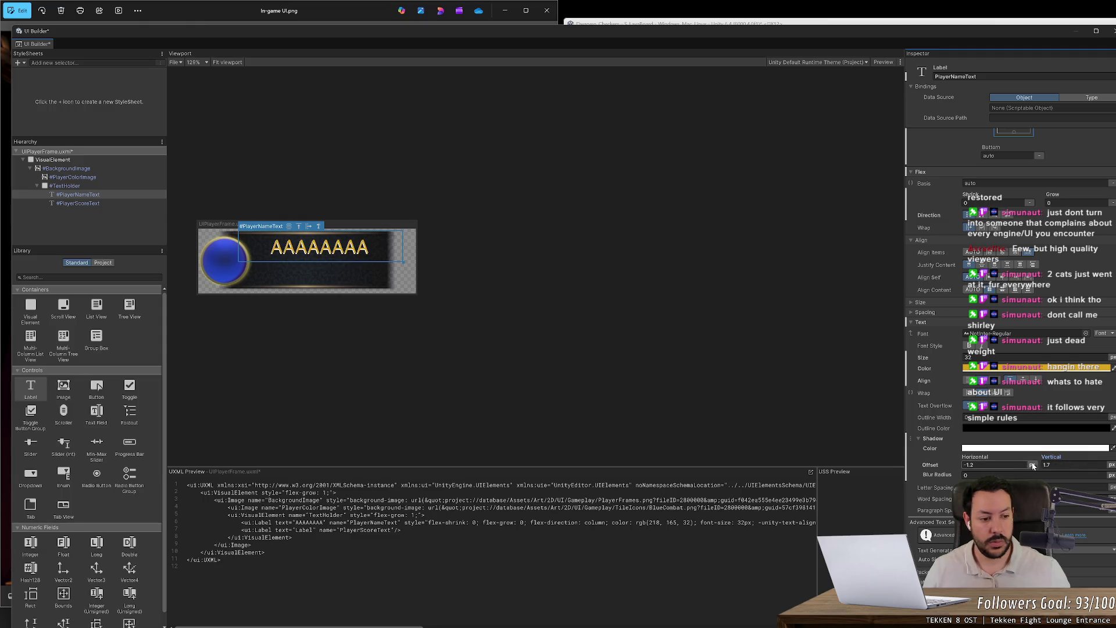
type("0")
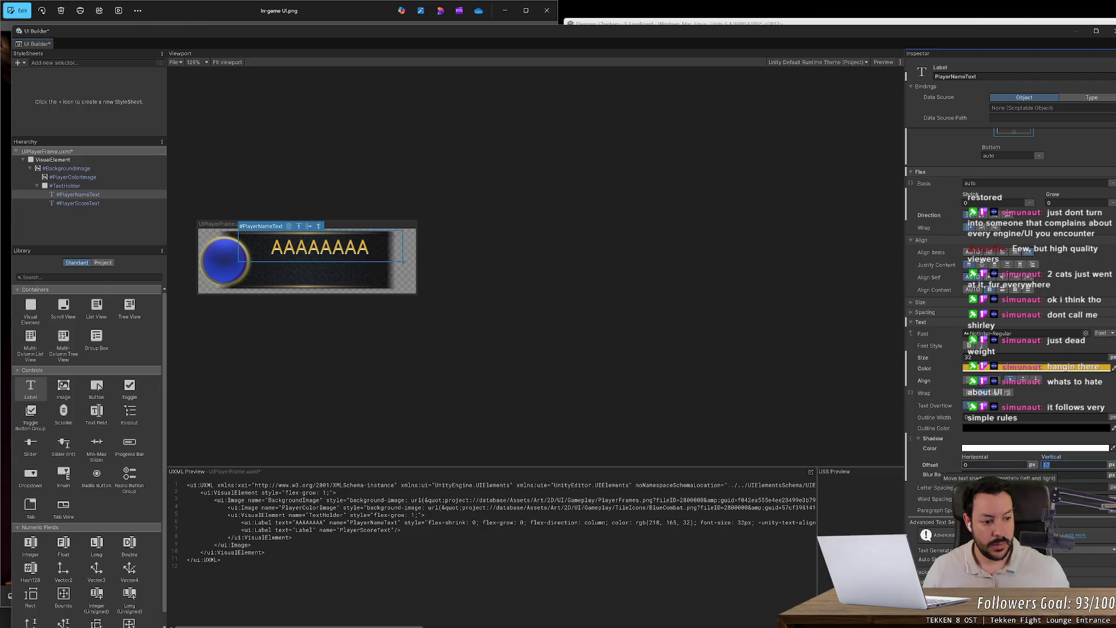
type("0")
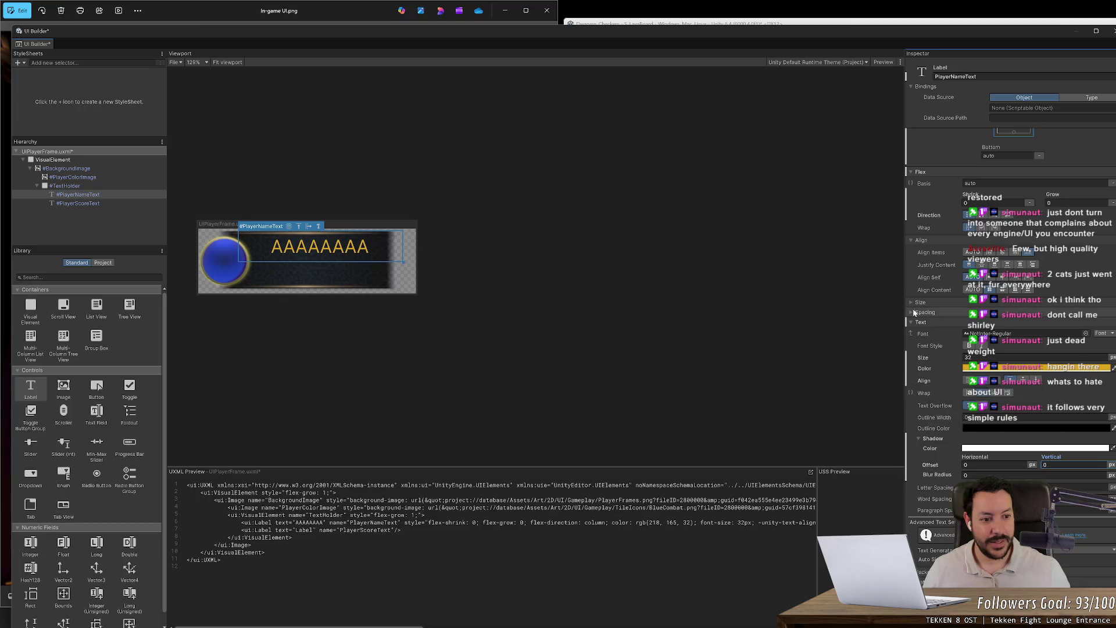
key("alt+Tab")
- Zoom the reference image to inspect the PRODITORS and DXERTS score panels, then return to UI Builder
scroll(228, 251, "up", 8)
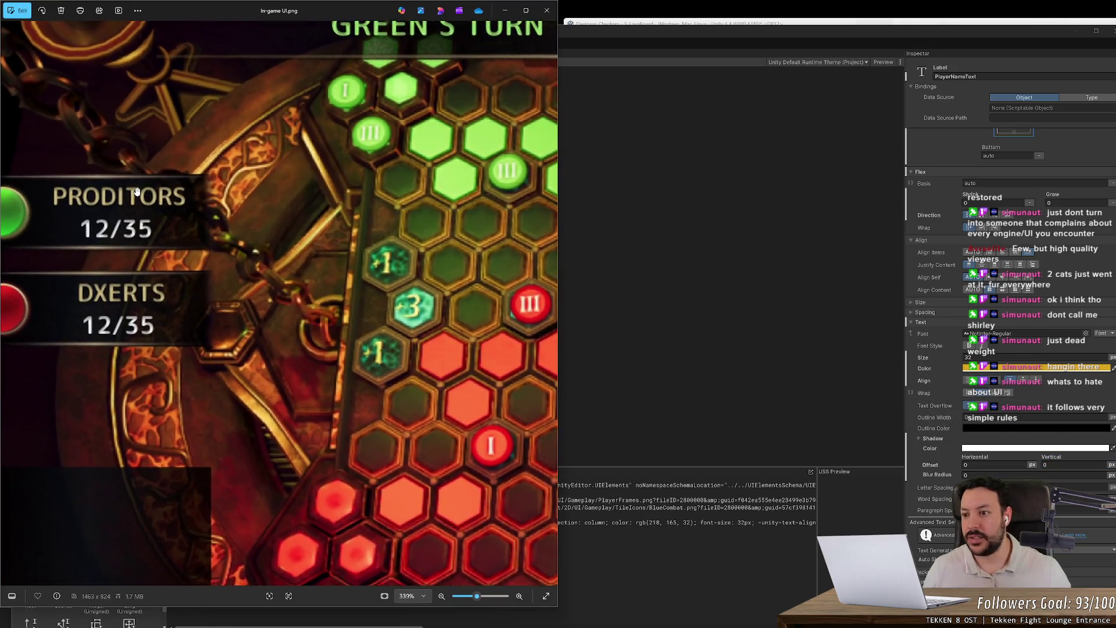
scroll(138, 192, "down", 8)
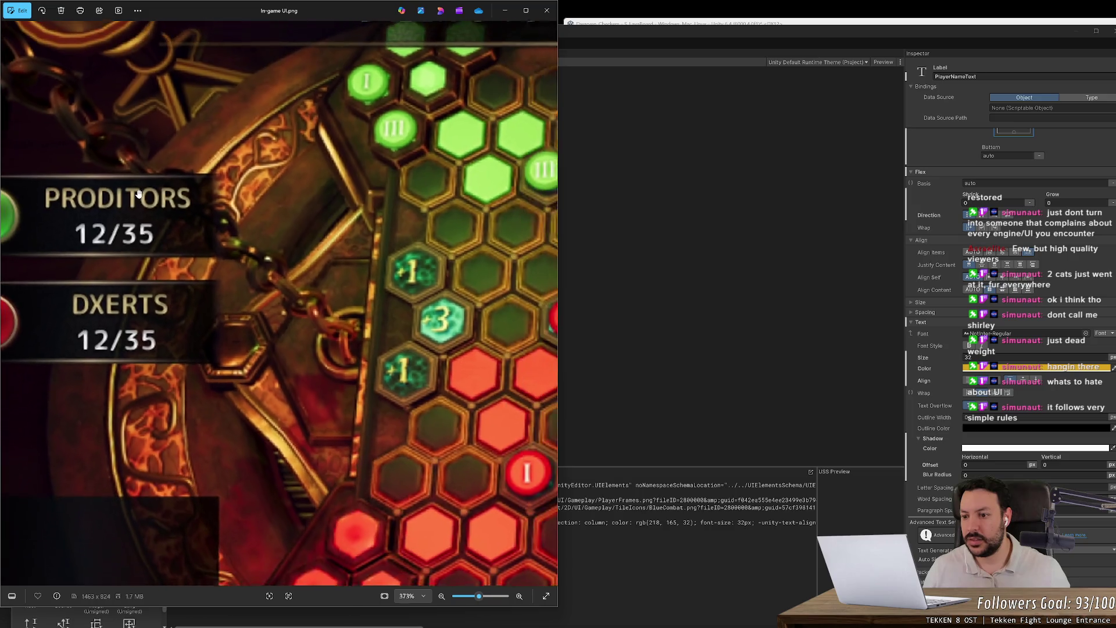
scroll(139, 193, "down", 4)
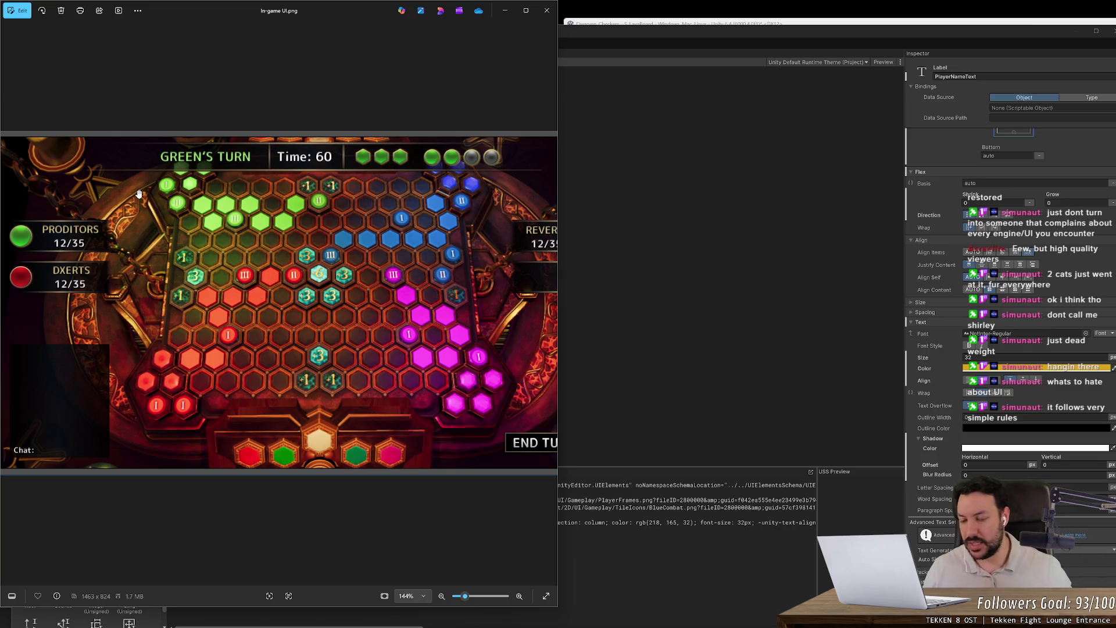
scroll(68, 212, "up", 2)
scroll(68, 213, "up", 4)
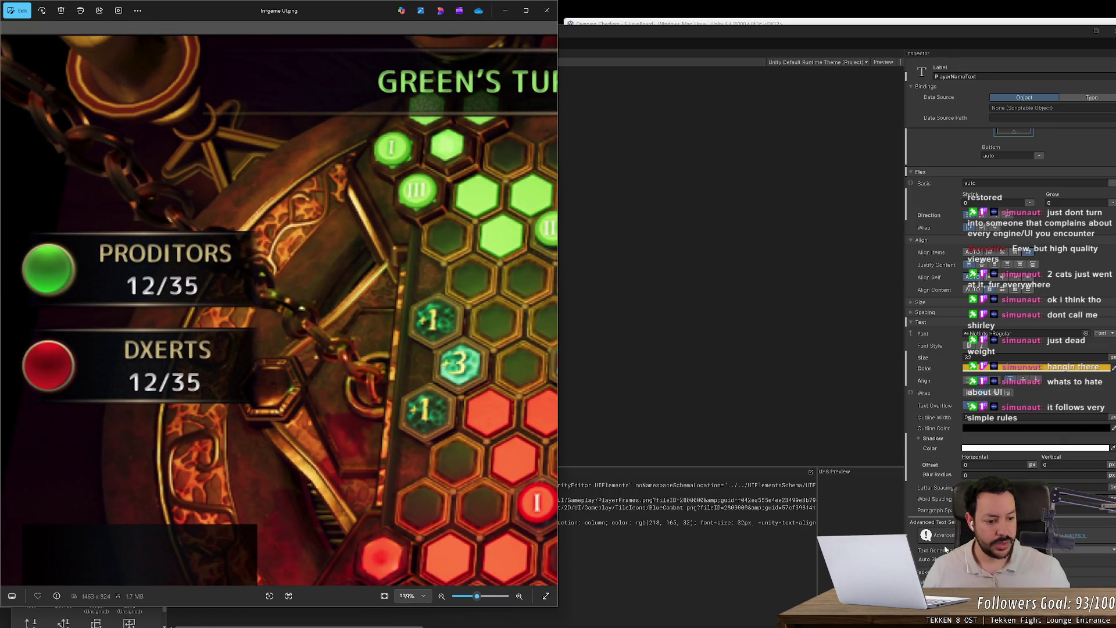
scroll(945, 551, "down", 2)
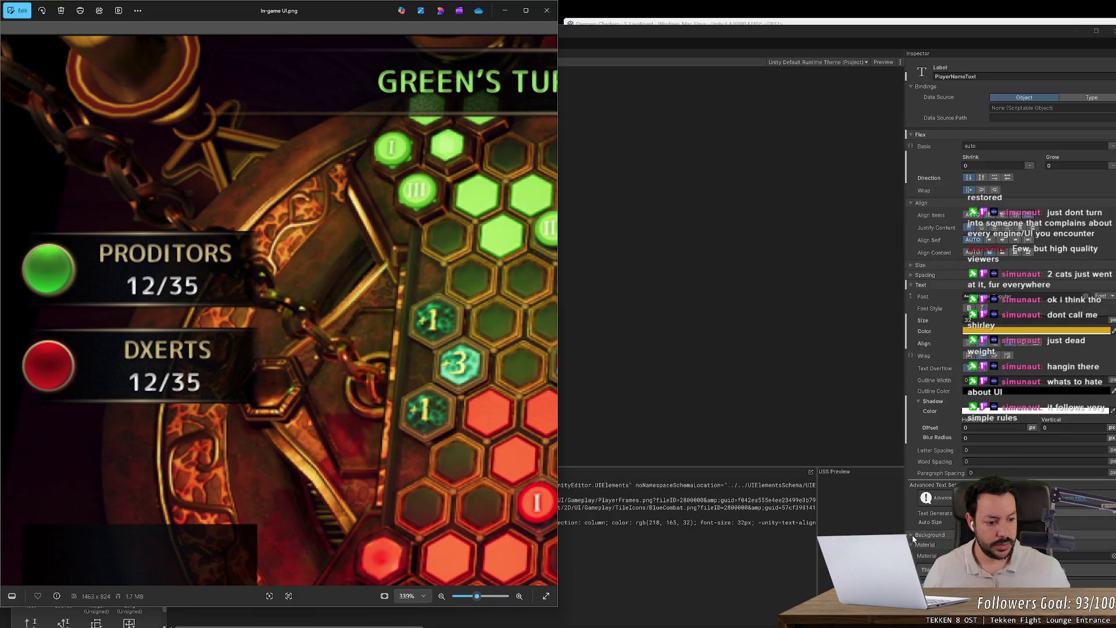
left_click(945, 551)
scroll(945, 551, "down", 6)
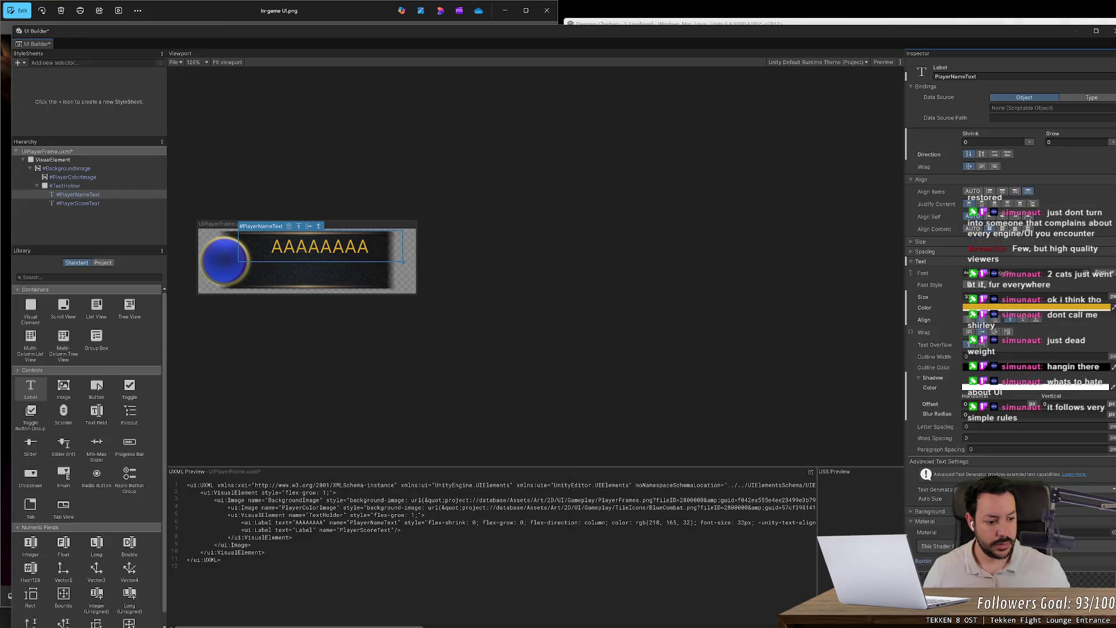
- Replace the AAAAAAAA placeholder with the text 'Blue Player'
key("alt+Tab")
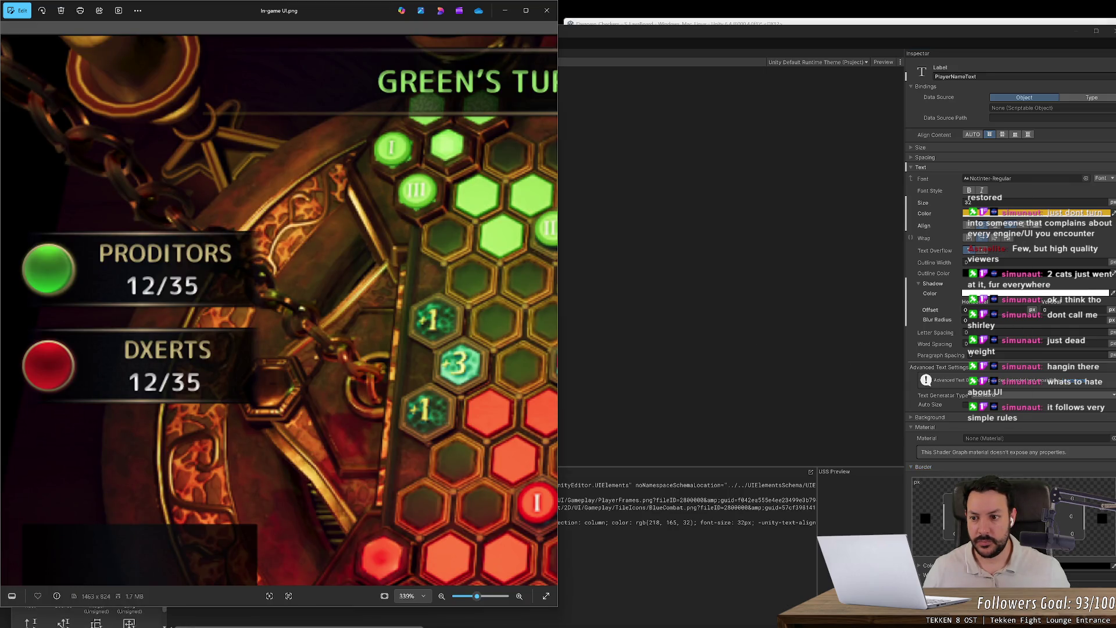
left_click(948, 540)
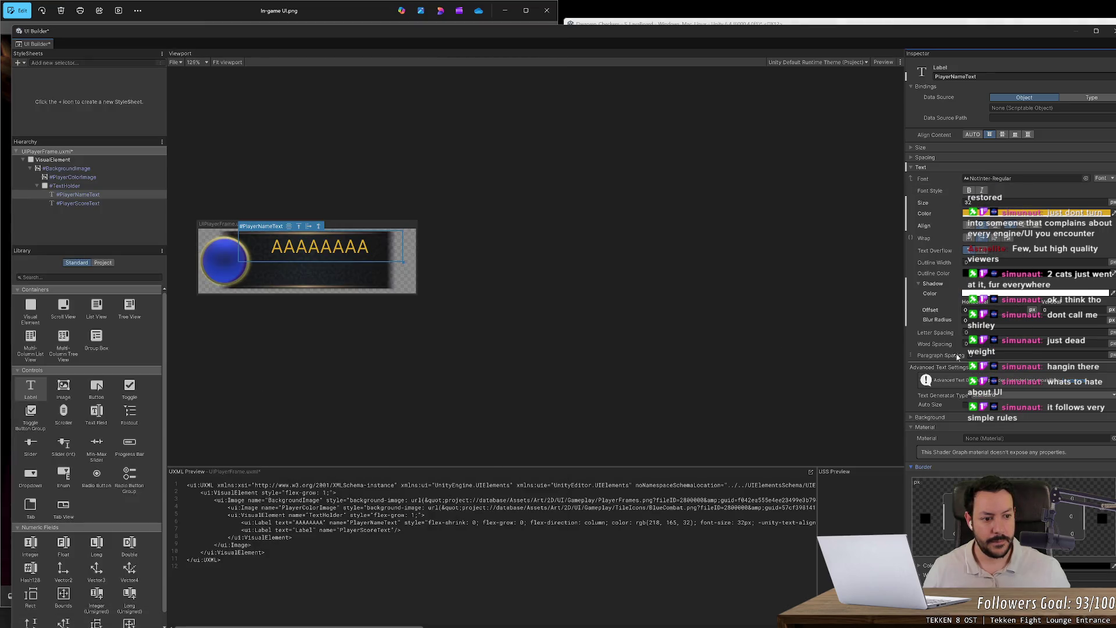
scroll(951, 324, "down", 1)
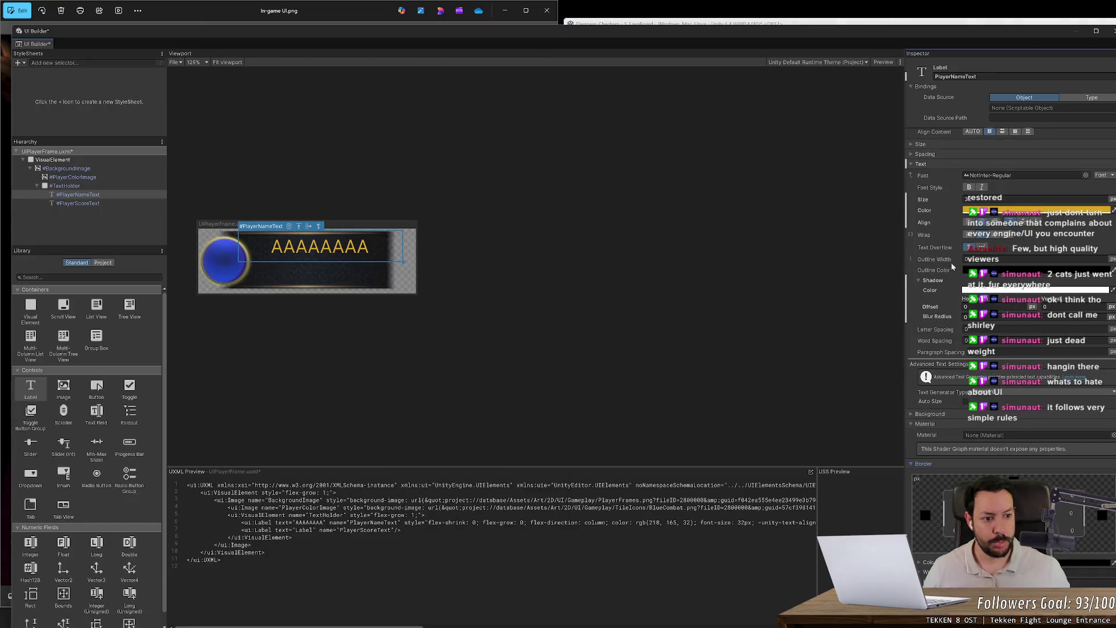
scroll(958, 233, "up", 3)
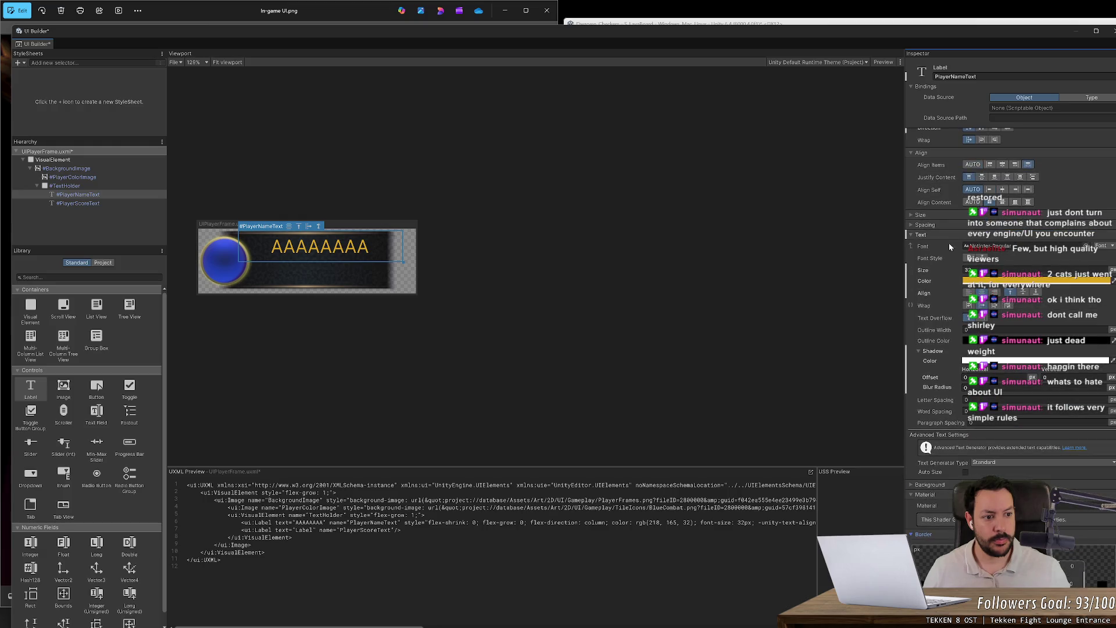
scroll(960, 272, "up", 9)
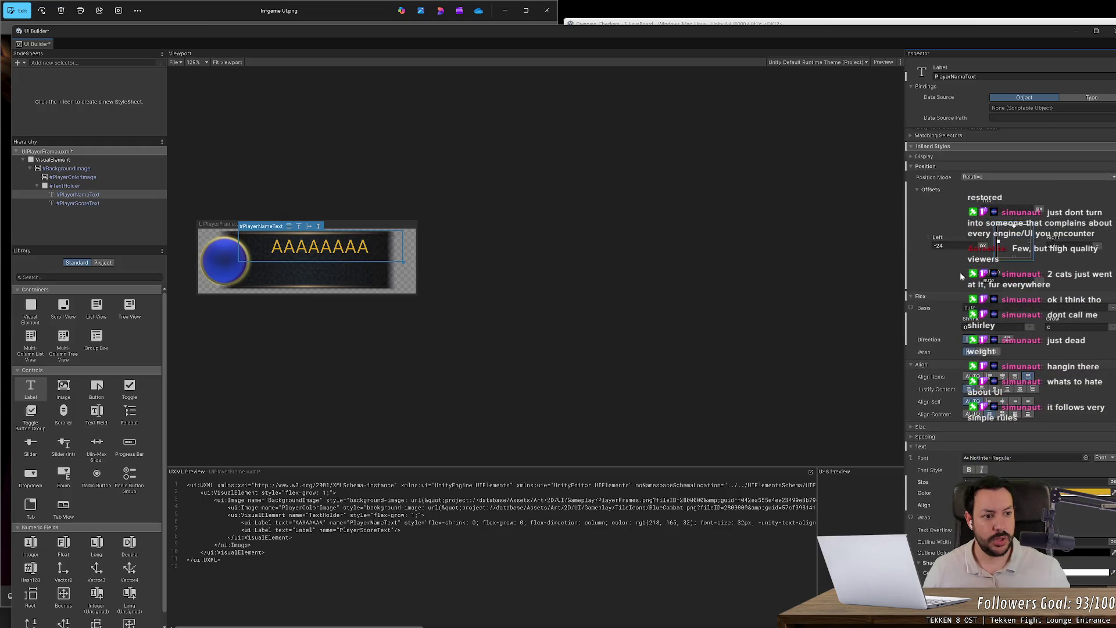
scroll(1092, 238, "up", 10)
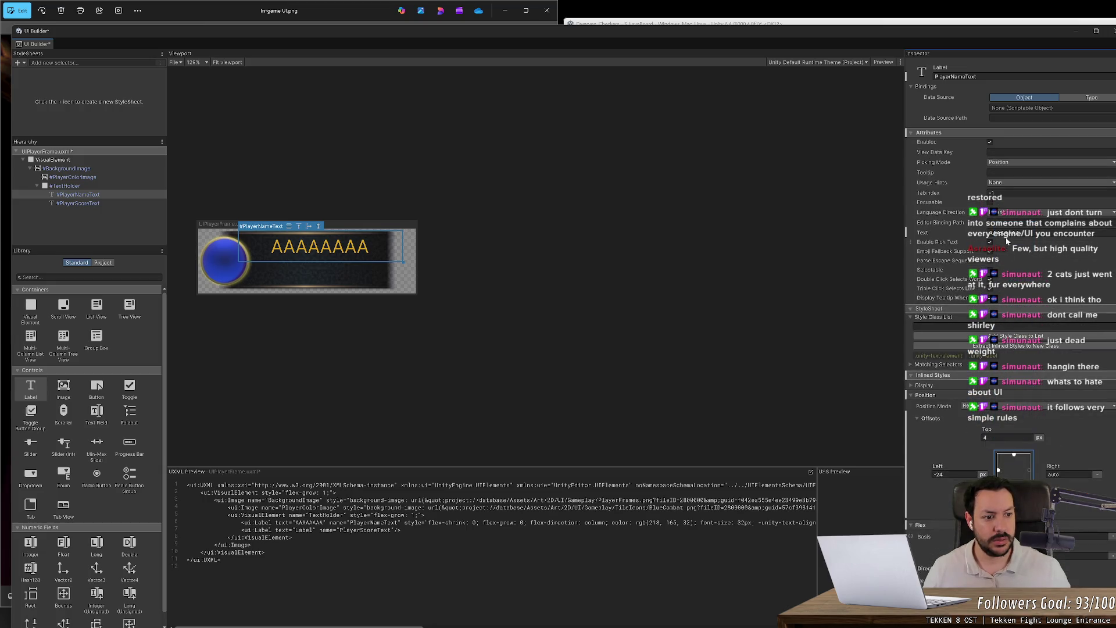
type("Blue Player")
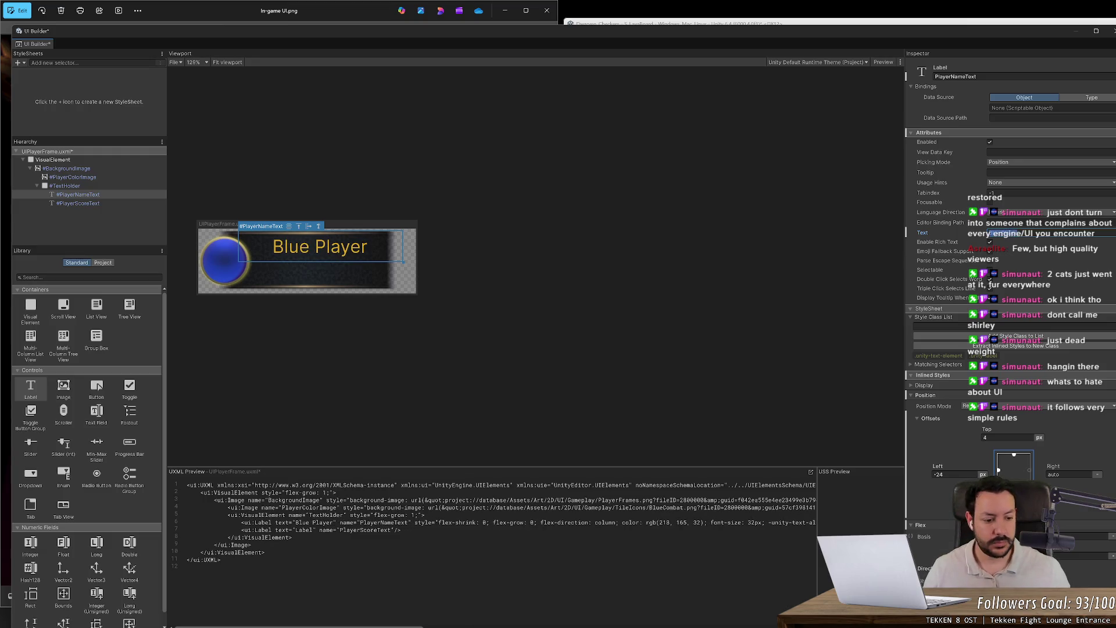
- Open the font picker for the name label
scroll(1011, 261, "down", 10)
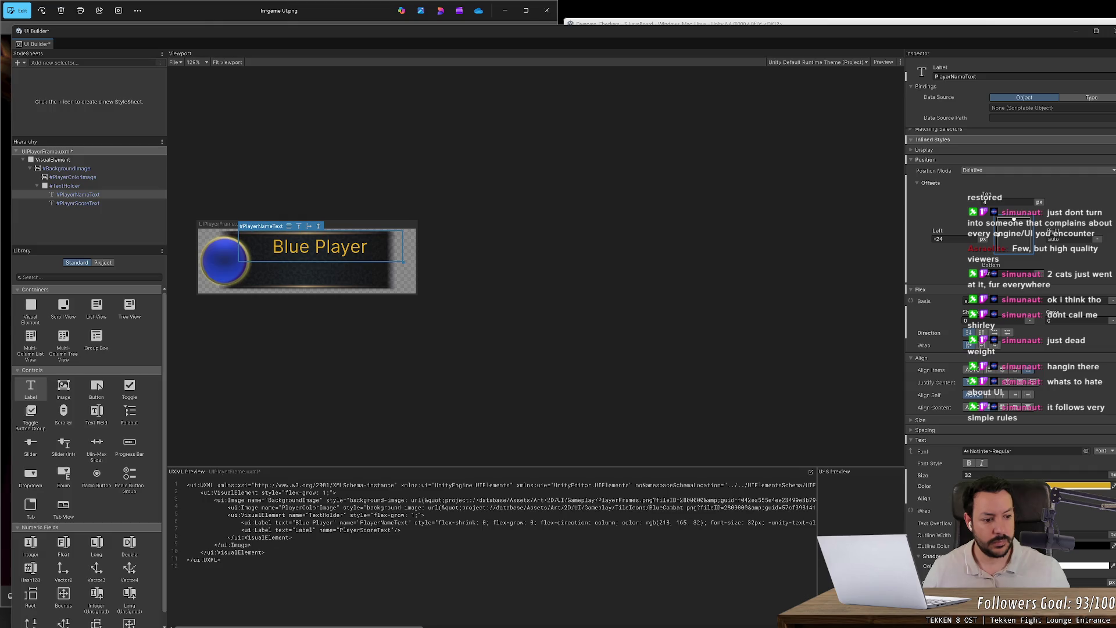
scroll(1011, 291, "down", 4)
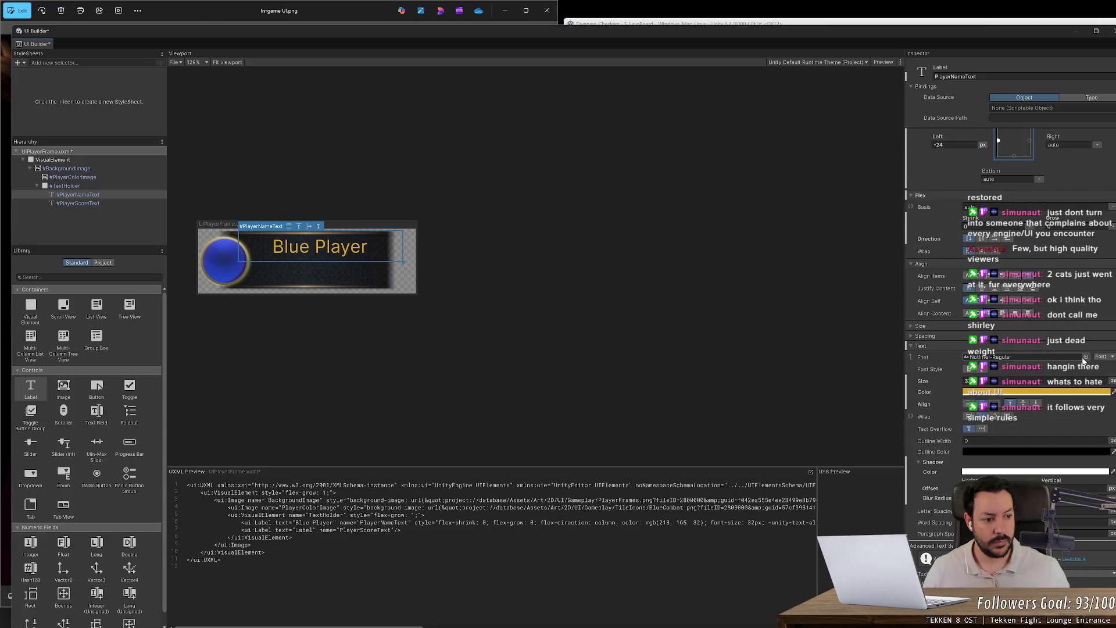
left_click(1085, 357)
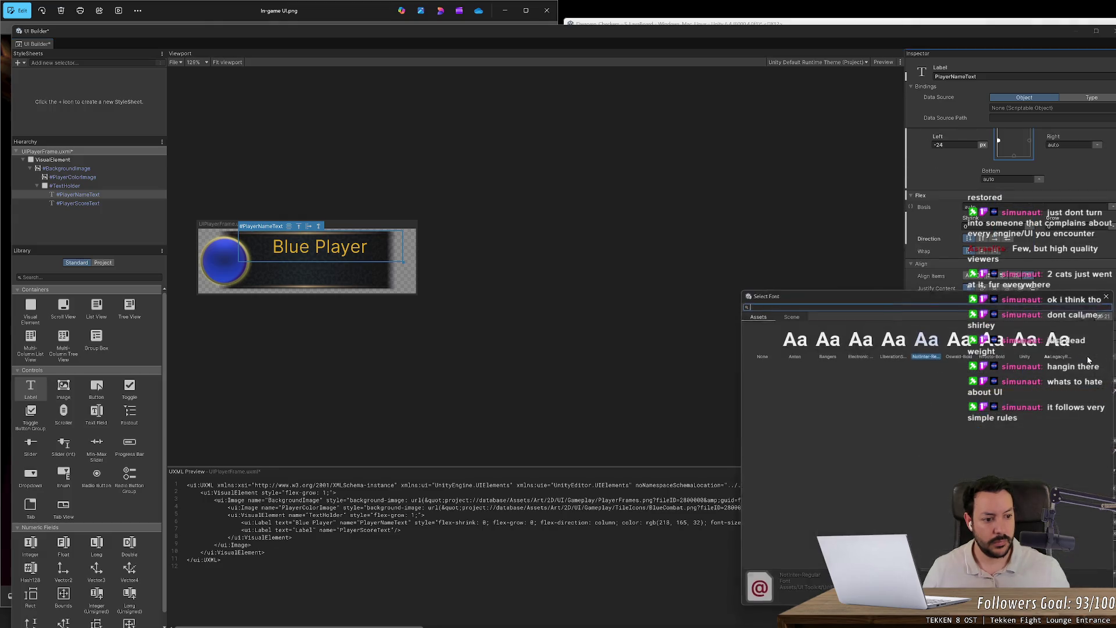
- Preview Anton, Bangers and Electronic Highway, then set the label font to Anton
left_click(796, 346)
left_click(828, 346)
left_click(862, 347)
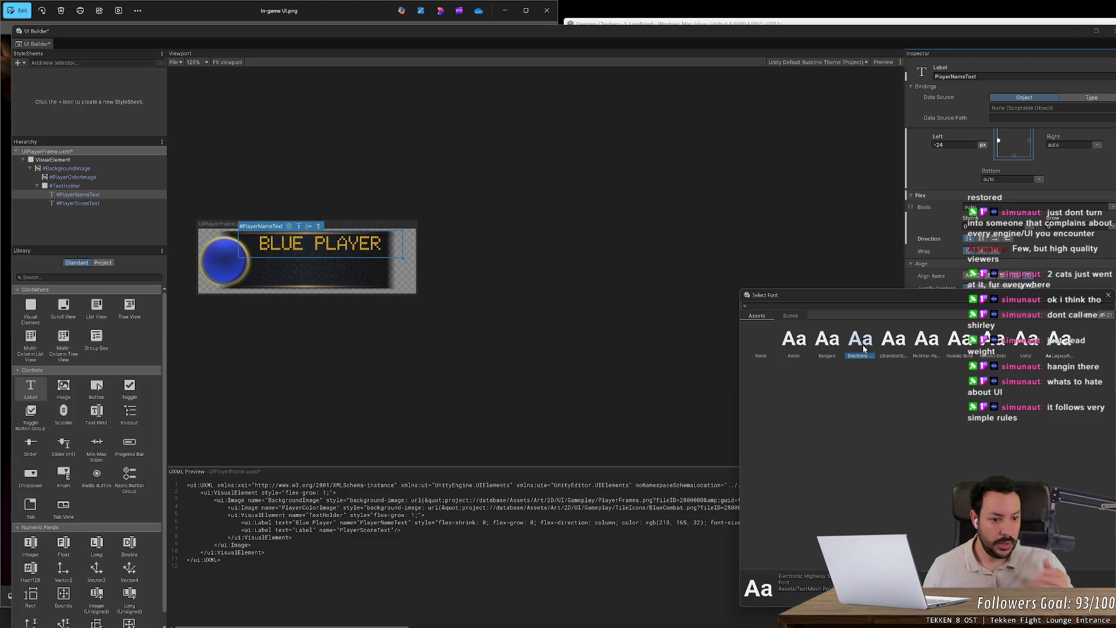
left_click(789, 316)
left_click(757, 315)
left_click(784, 336)
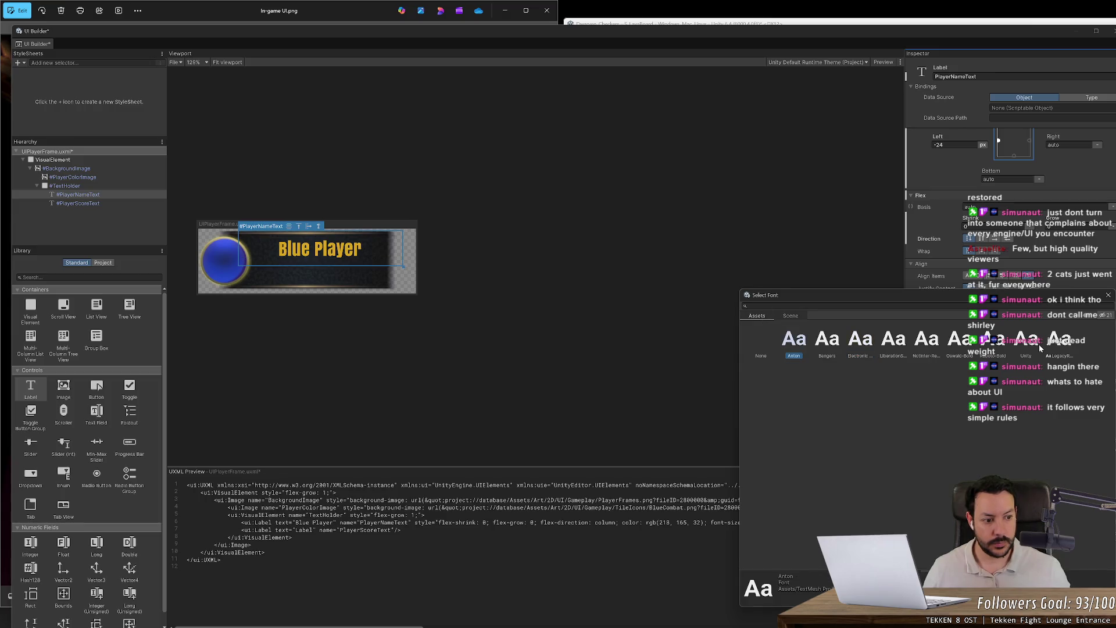
- Cycle through LiberationSans, NotInter-Regular, Oswald-Bold and LegacyRuntime, settling on the Unity font
key("Right")
key("Right")
key("Right")
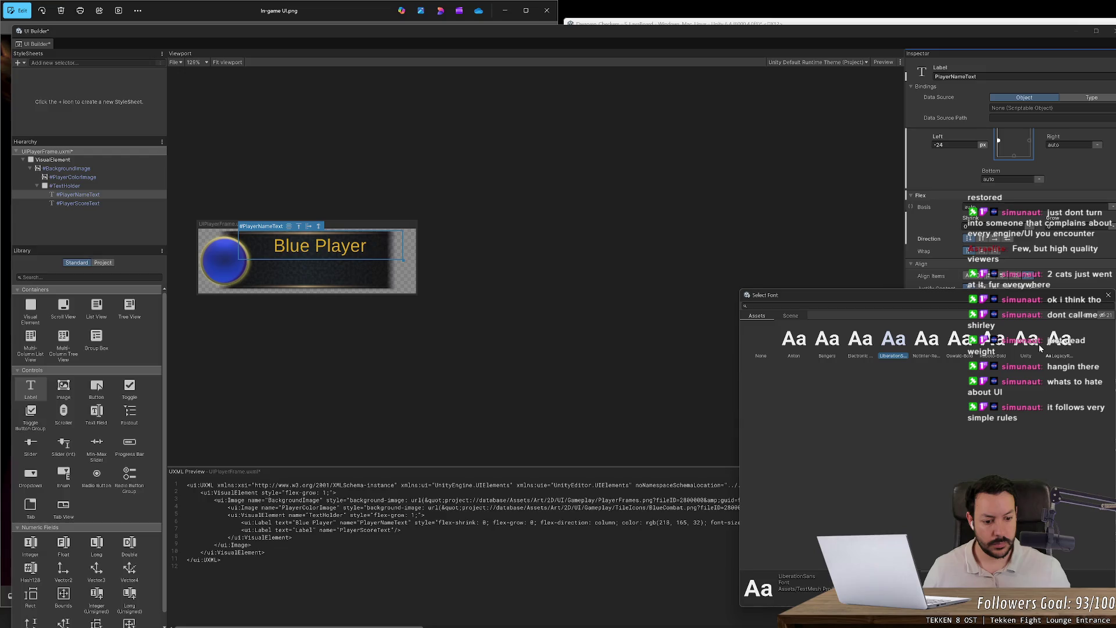
key("Right")
key("Left")
key("Left")
key("Left")
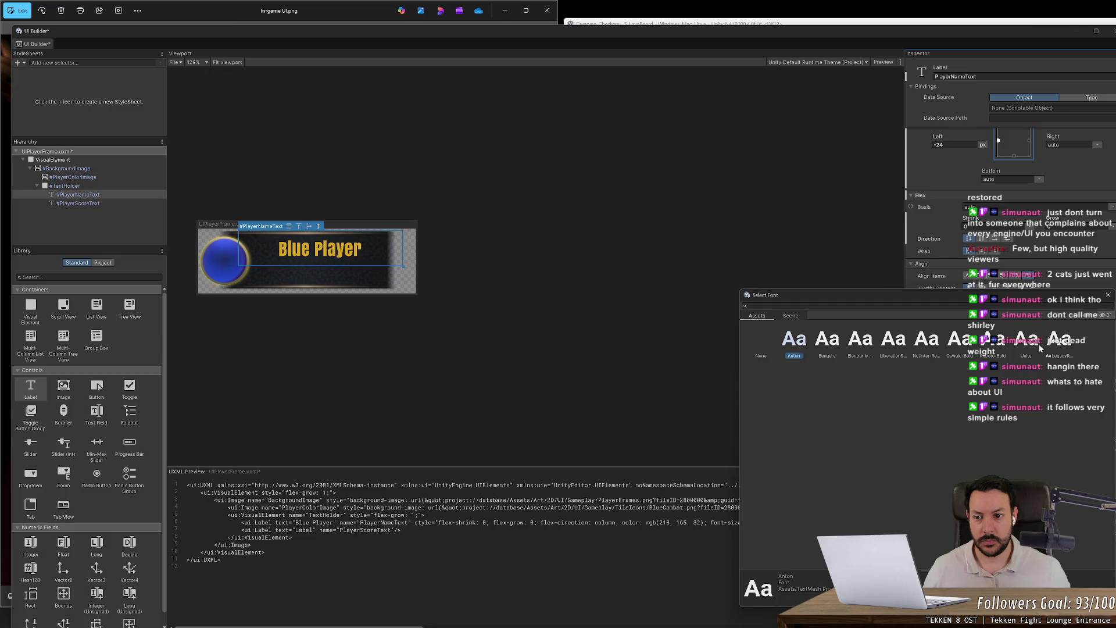
key("Right")
key("Right")
key("Right")
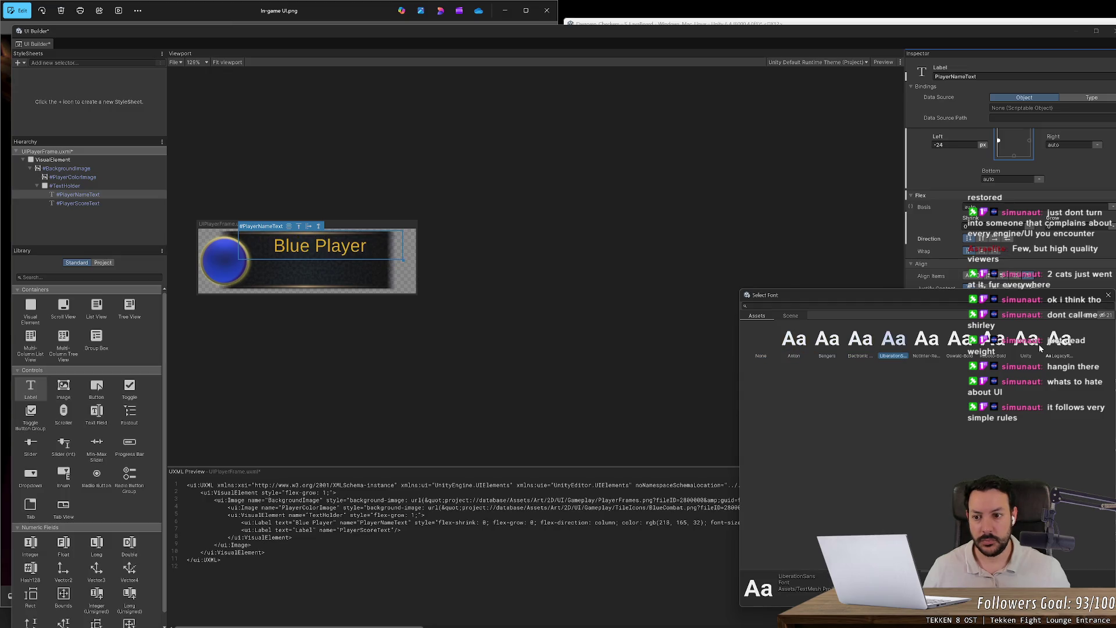
key("Right")
key("Right")
key("Right")
key("Right")
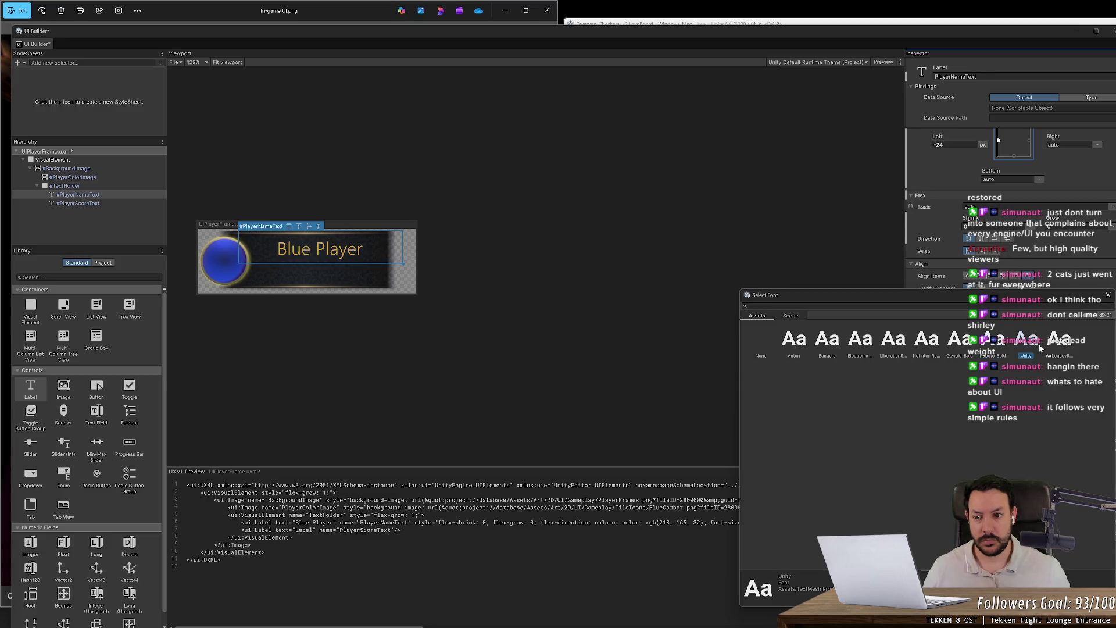
key("Right")
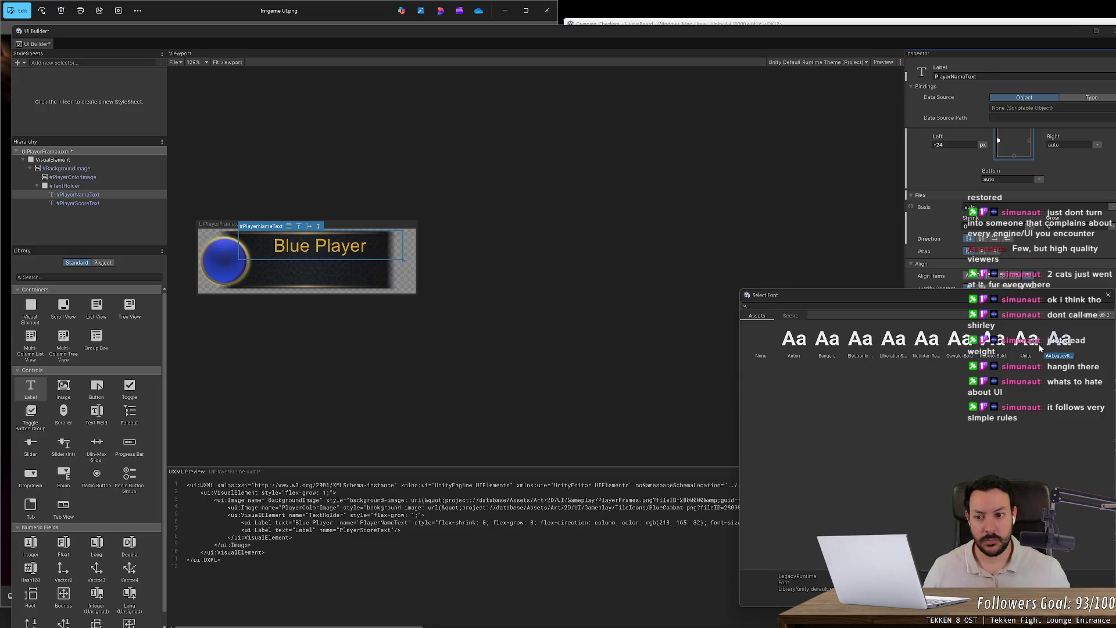
key("Left")
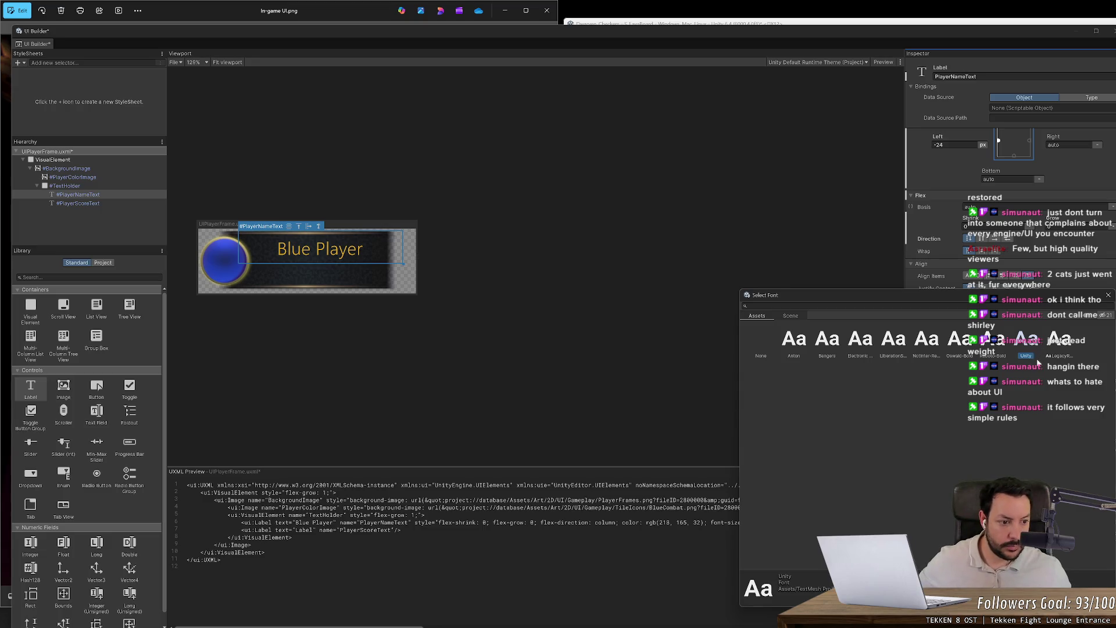
key("alt+Tab")
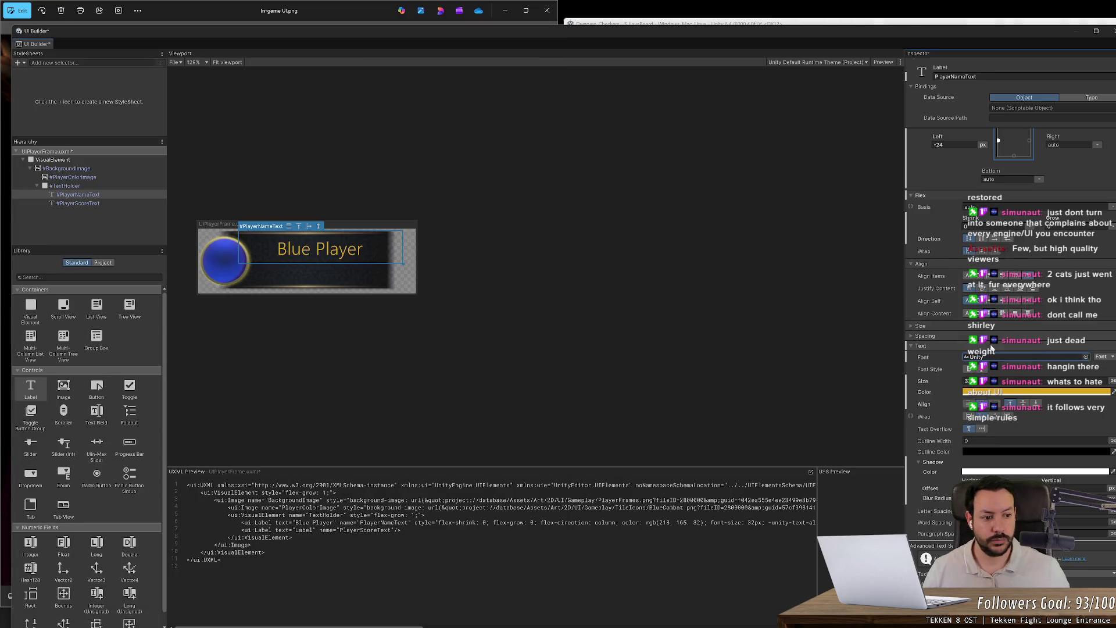
- Replace the name label's Text attribute with 'BLUE PLAYER' in capitals
scroll(978, 219, "up", 2)
scroll(979, 219, "up", 10)
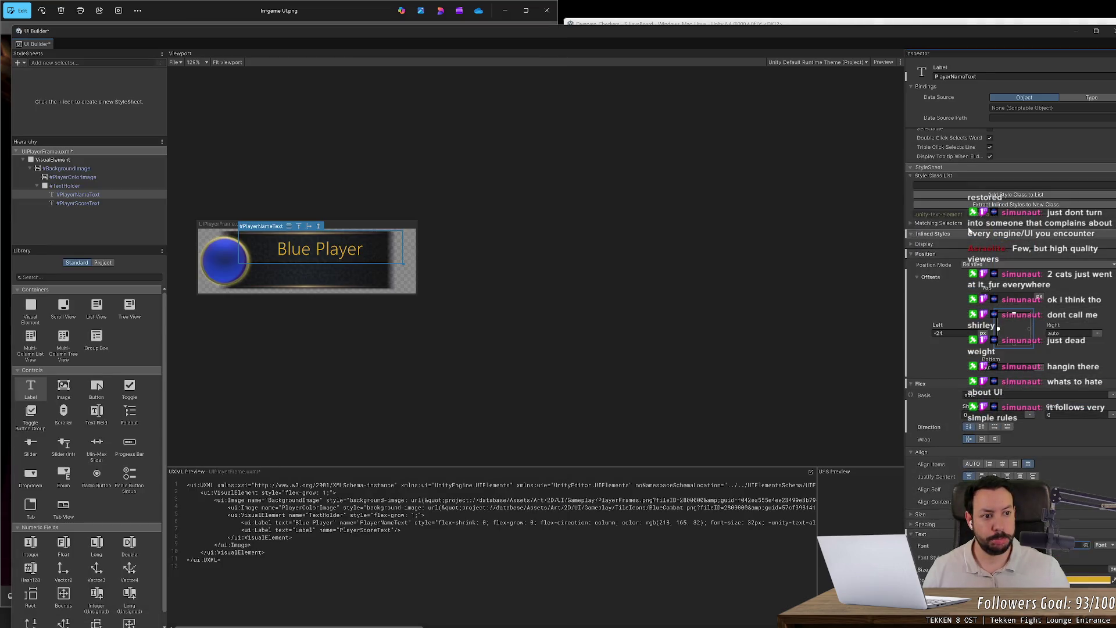
scroll(961, 226, "up", 1)
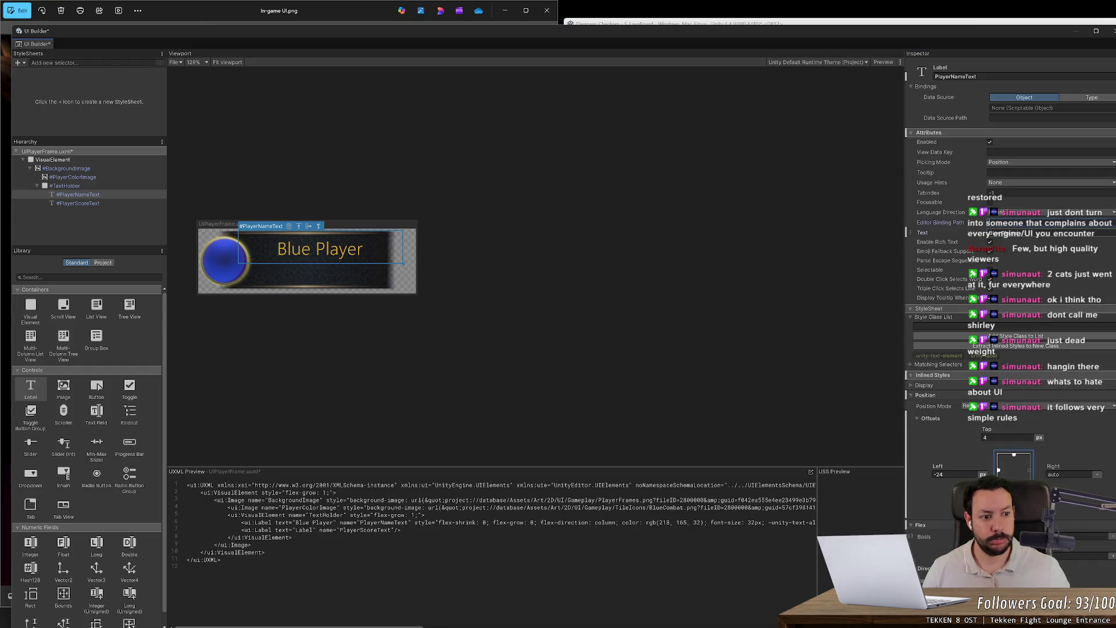
type("B")
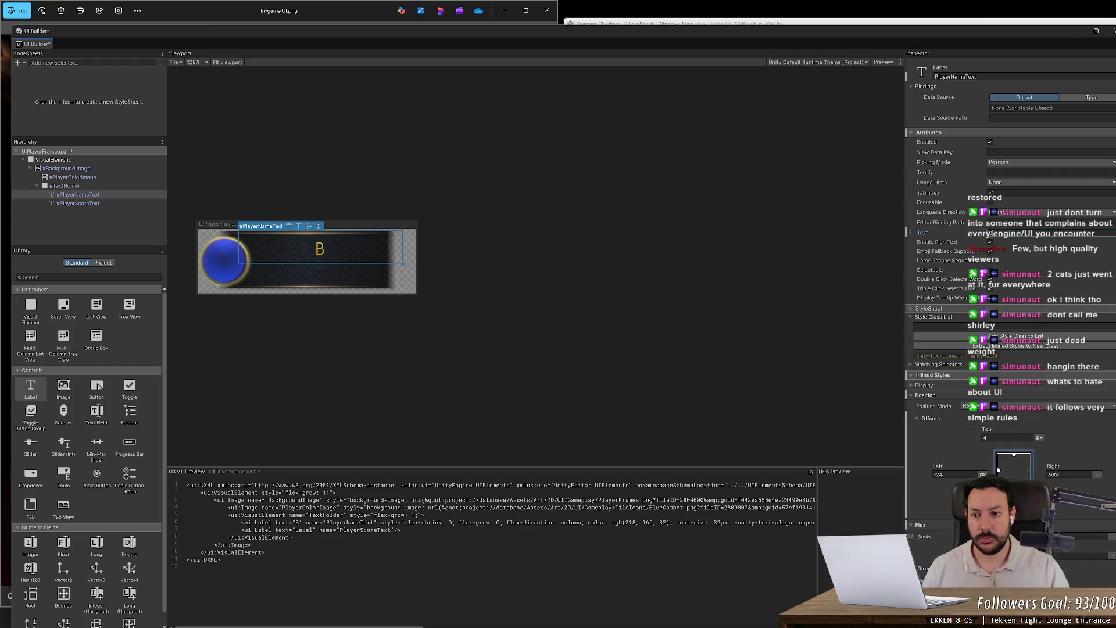
type("LUE PLAYER")
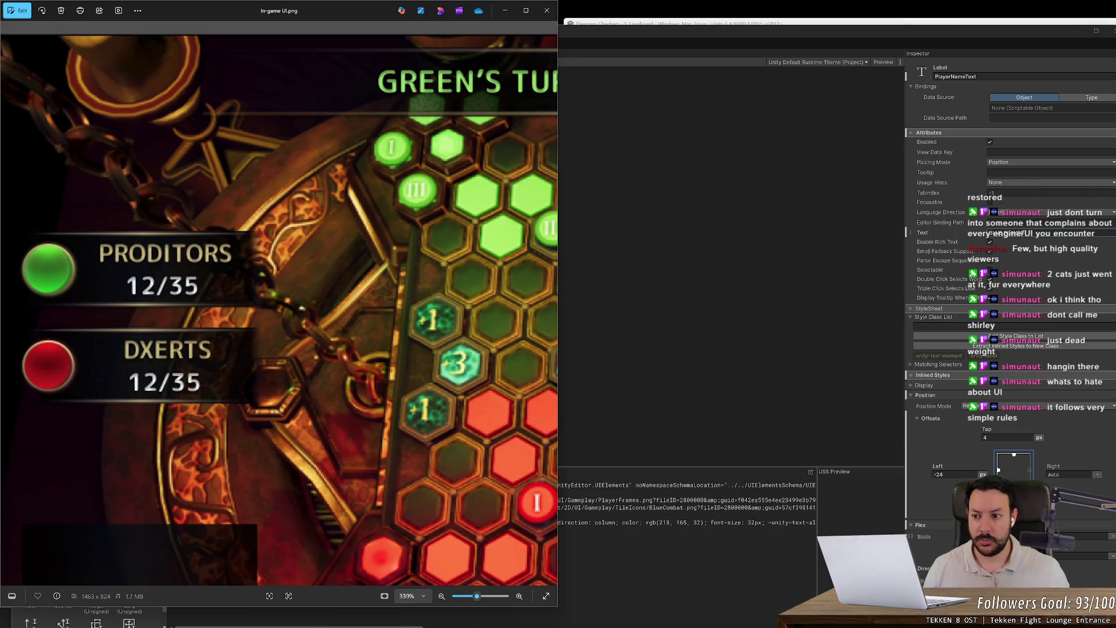
scroll(1030, 393, "down", 3)
scroll(1031, 393, "down", 5)
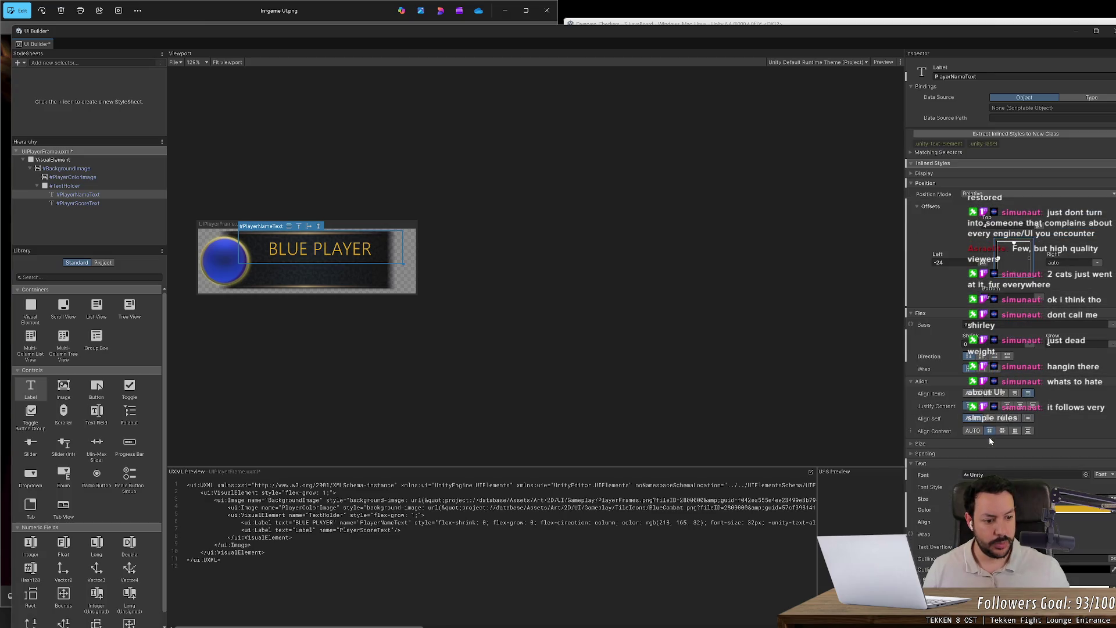
left_click(1085, 475)
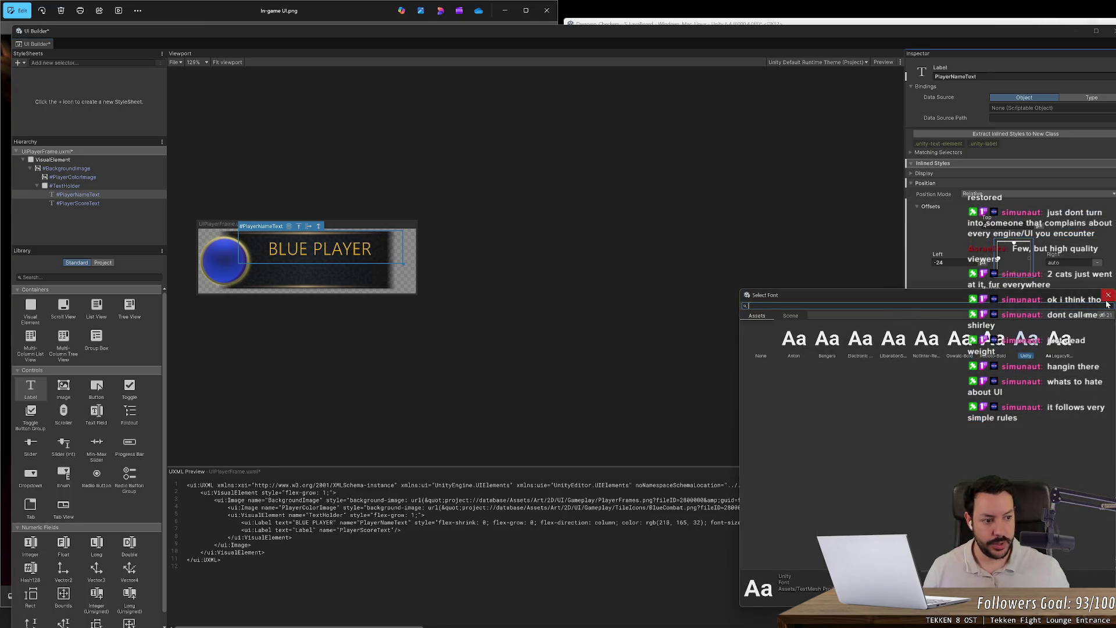
- Try the Anton and LiberationSans fonts on the BLUE PLAYER label against the reference screenshot
left_click(1108, 296)
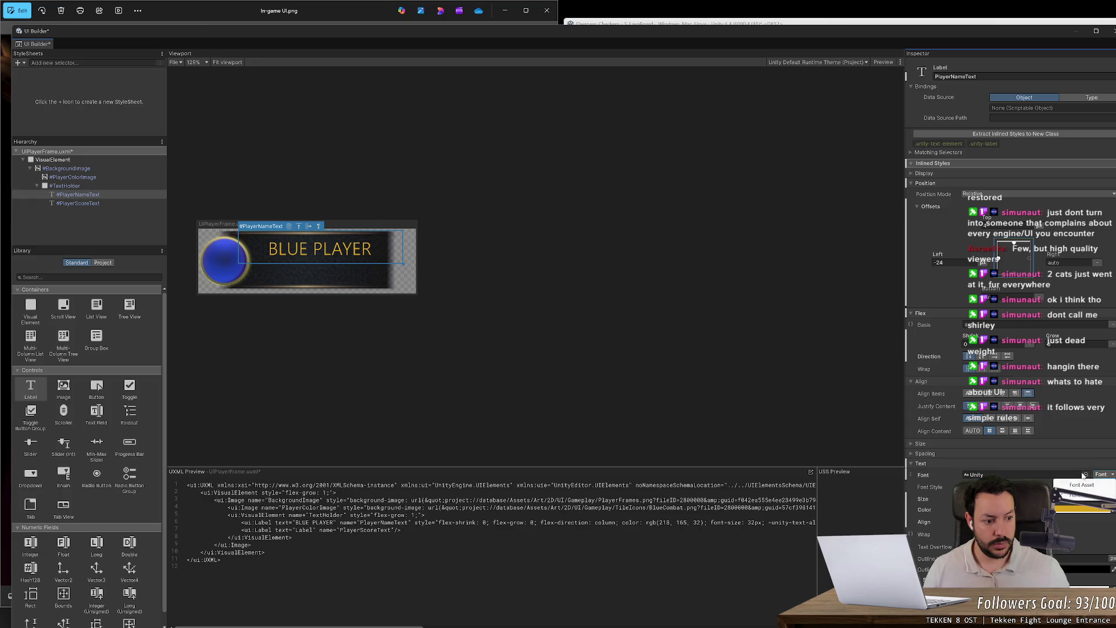
left_click(1084, 475)
left_click(798, 346)
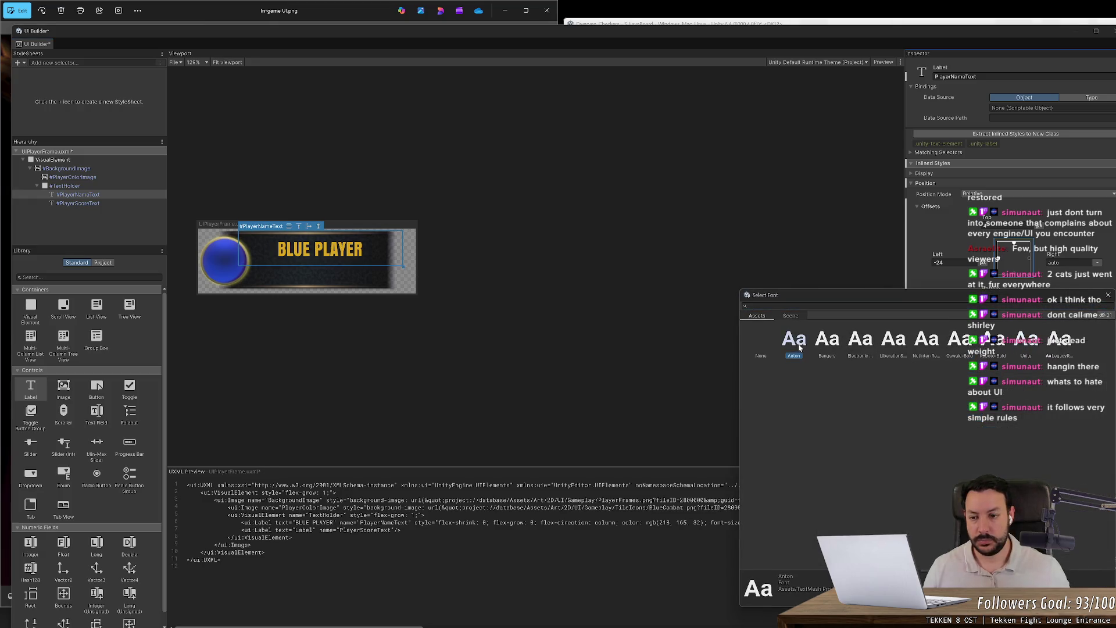
key("Right")
key("Right")
key("Right")
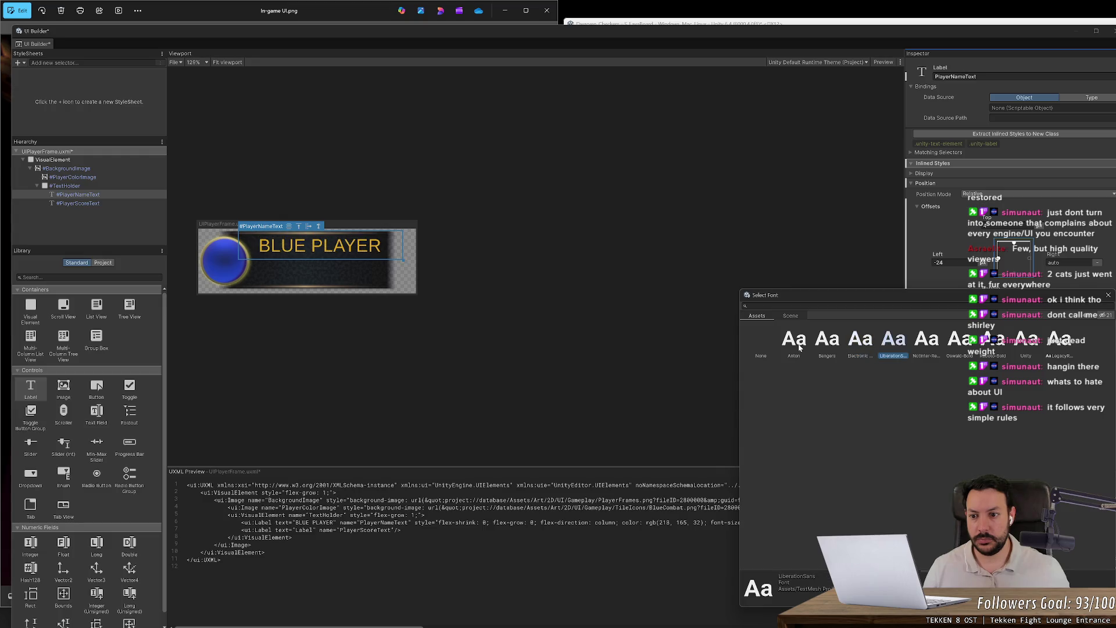
key("alt+Tab")
key("alt+Tab")
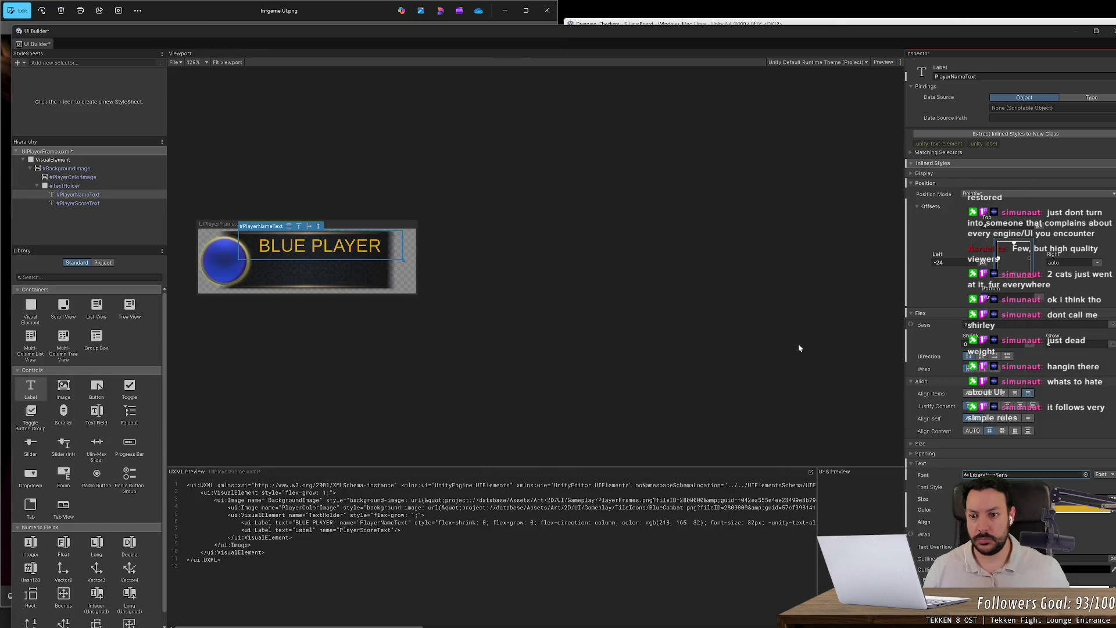
key("alt+Tab")
key("alt+Tab")
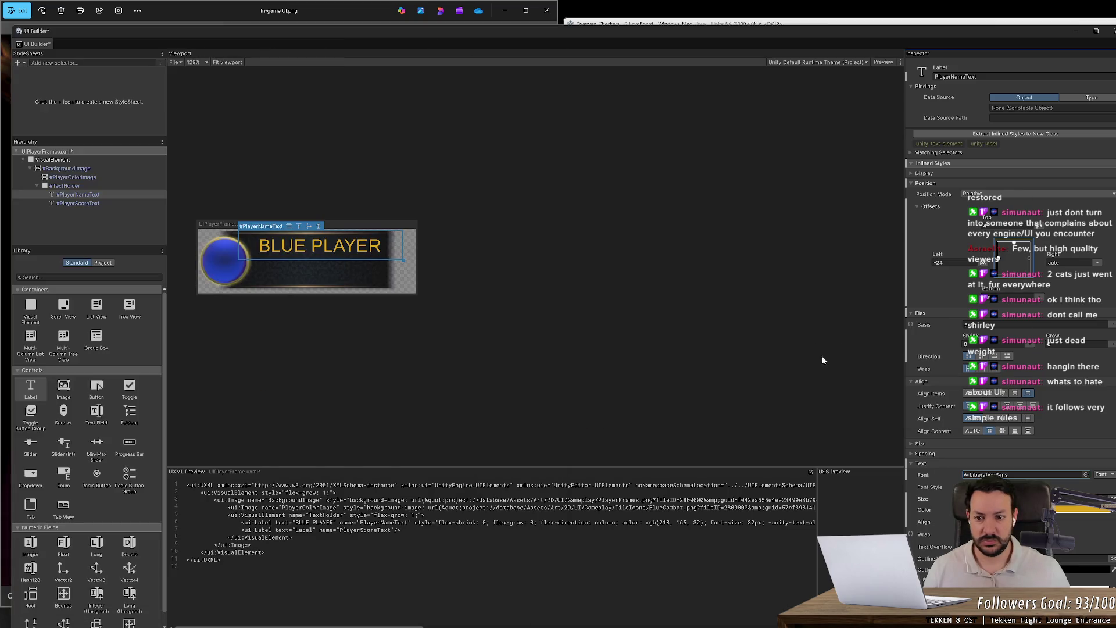
key("alt+Tab")
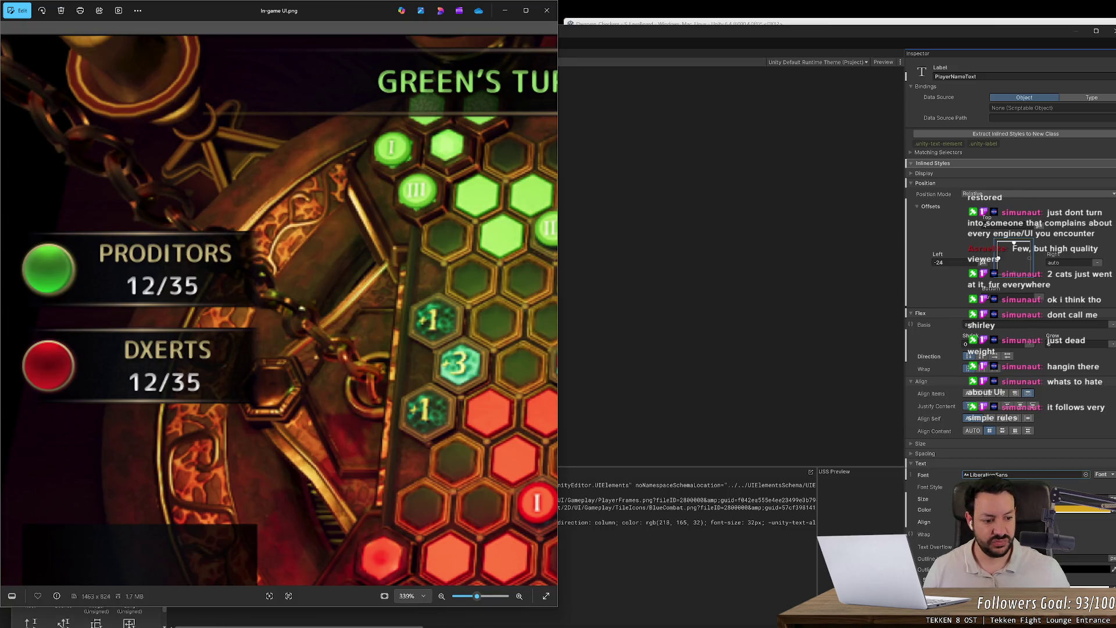
scroll(1012, 291, "down", 2)
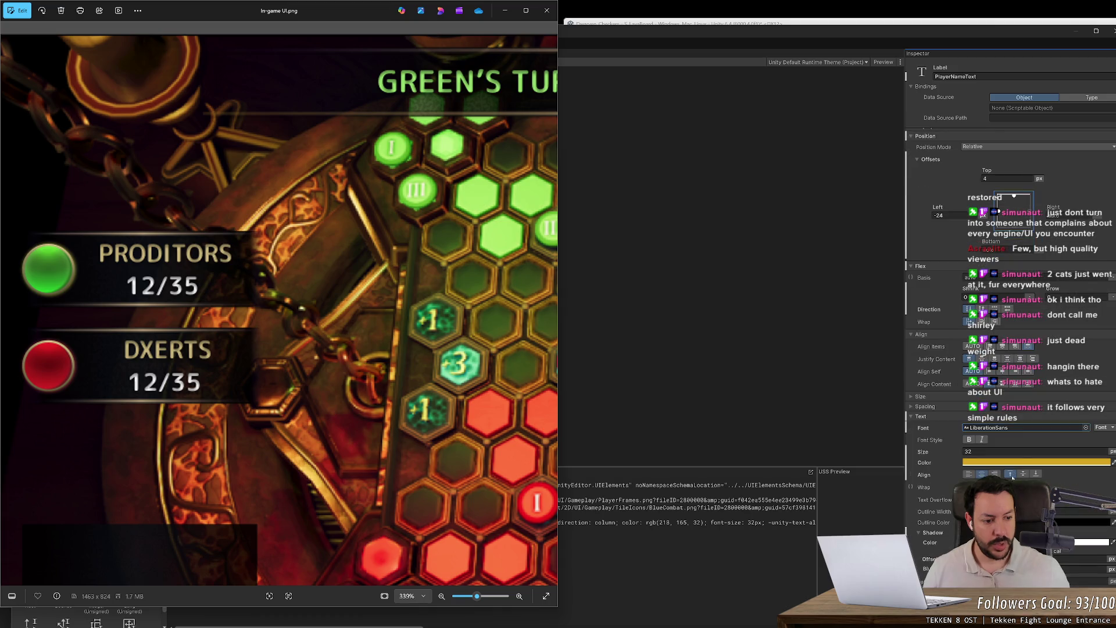
- Preview Roboto-Bold and Oswald-Bold, then set the label's font to NotInter-Regular
left_click(1084, 428)
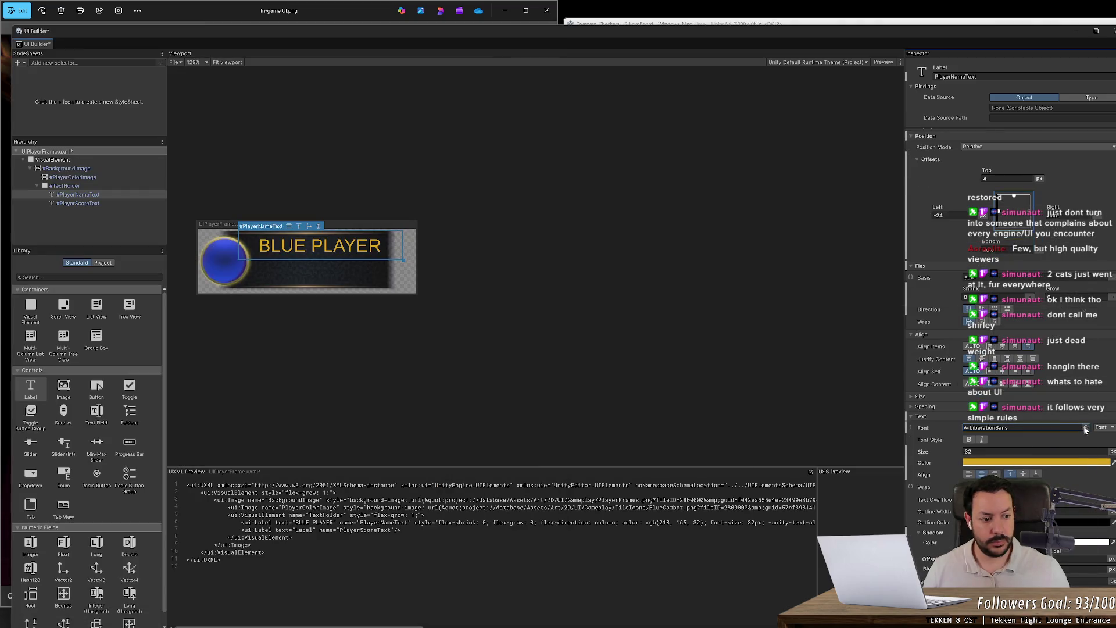
left_click(928, 343)
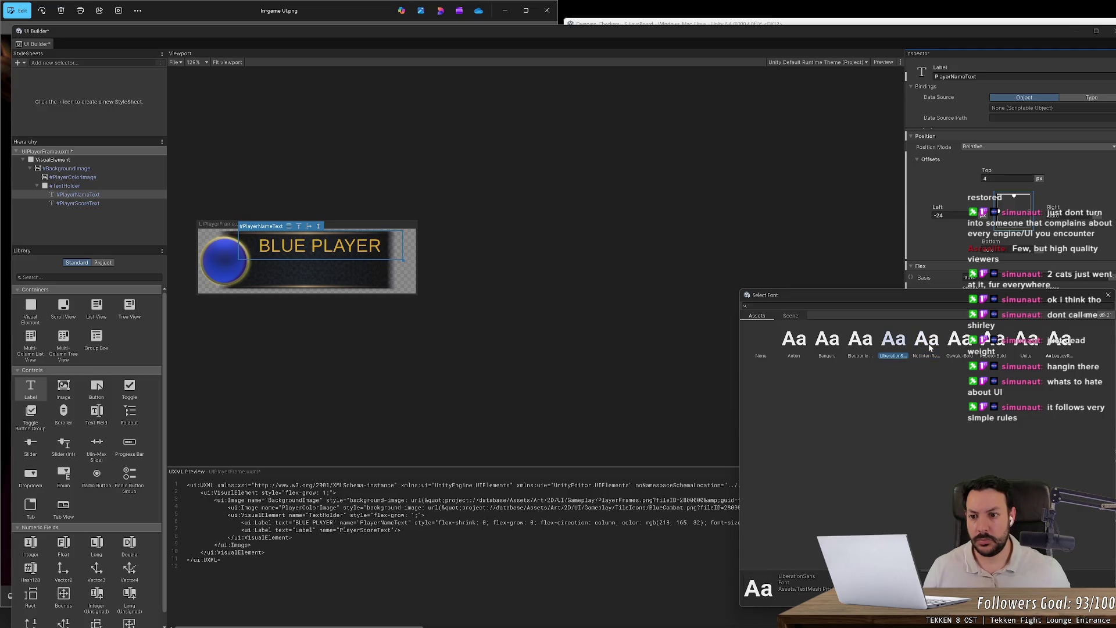
key("Right")
key("Right")
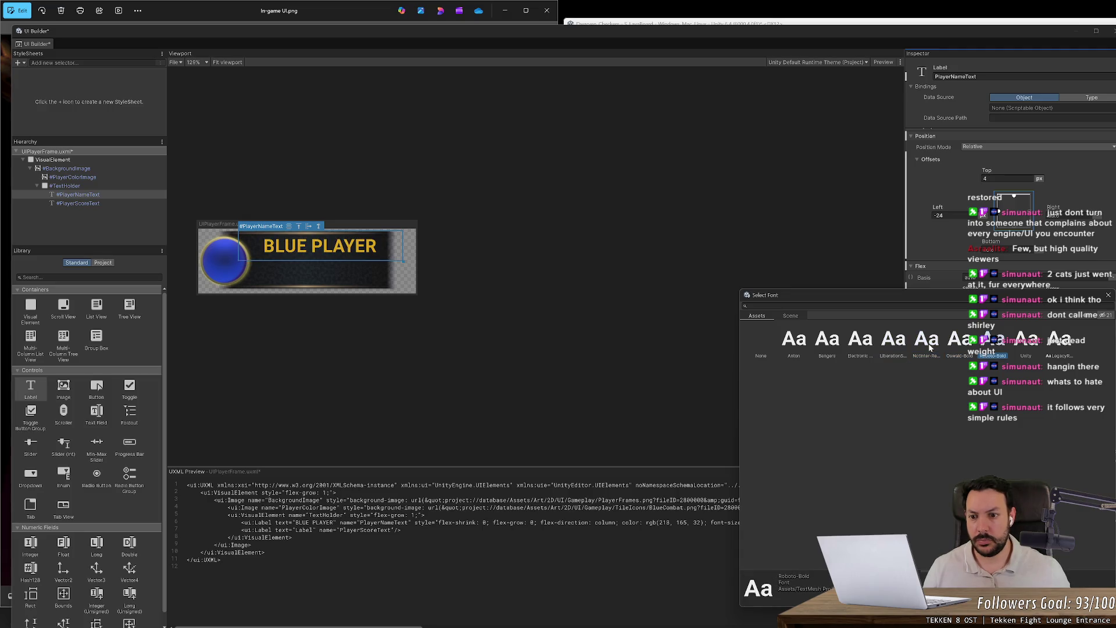
key("Right")
key("Right")
key("Left")
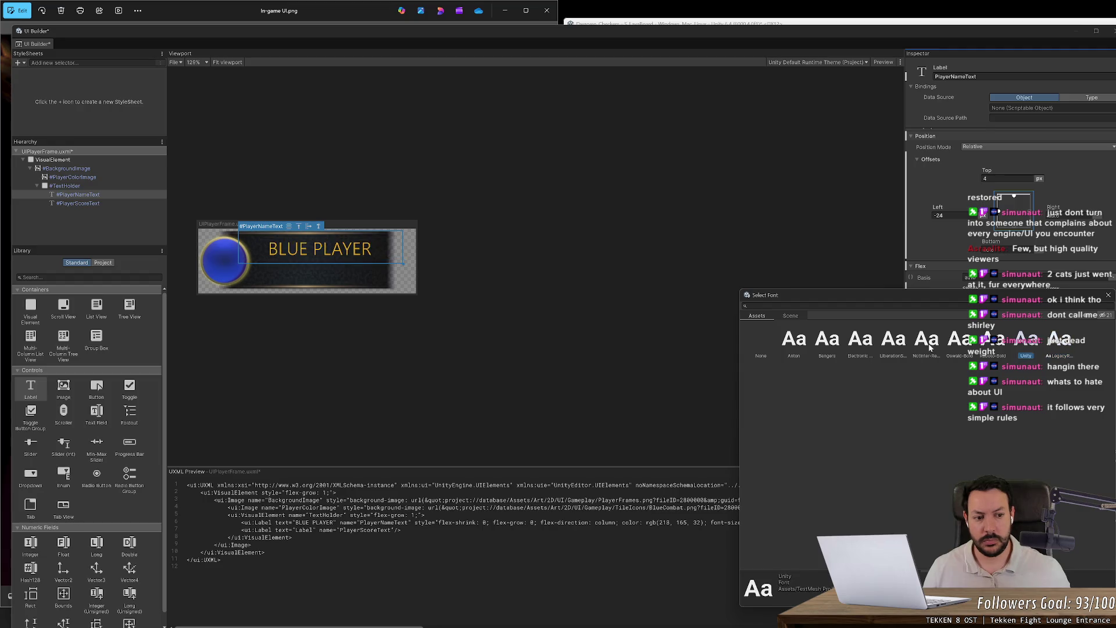
key("Left")
key("Left")
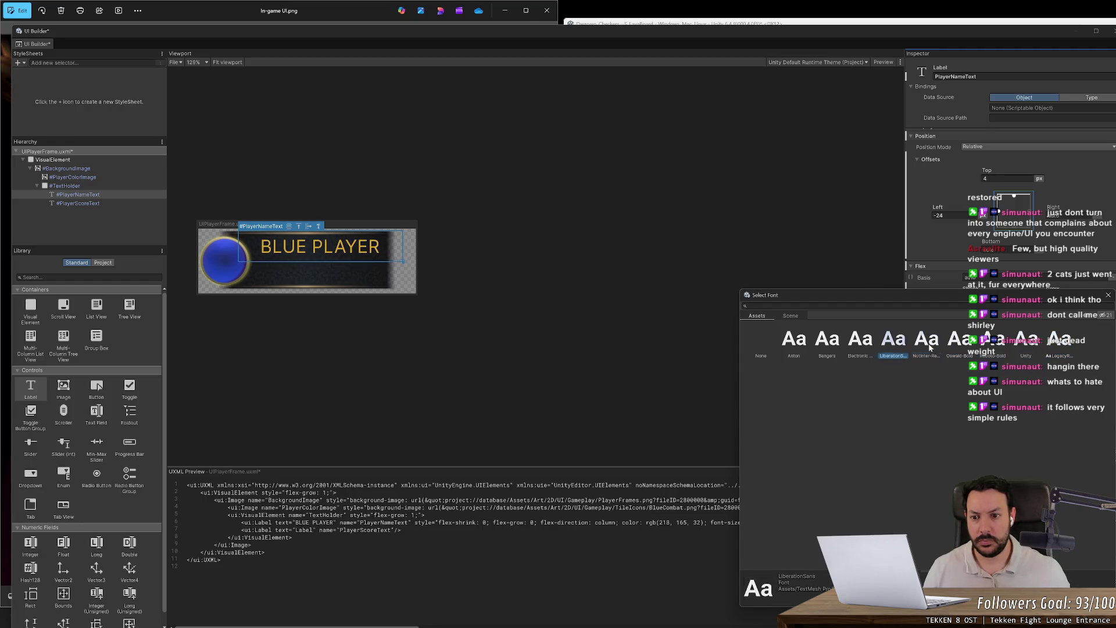
double_click(929, 348)
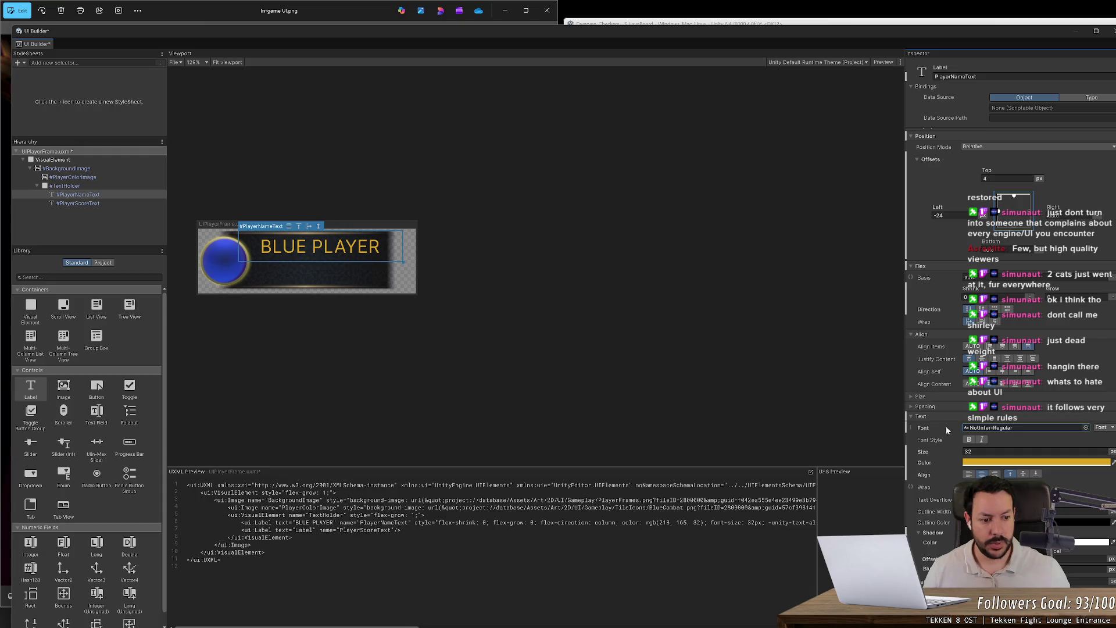
- Try bold on the BLUE PLAYER text, turn it back off, and compare with the reference
left_click(967, 441)
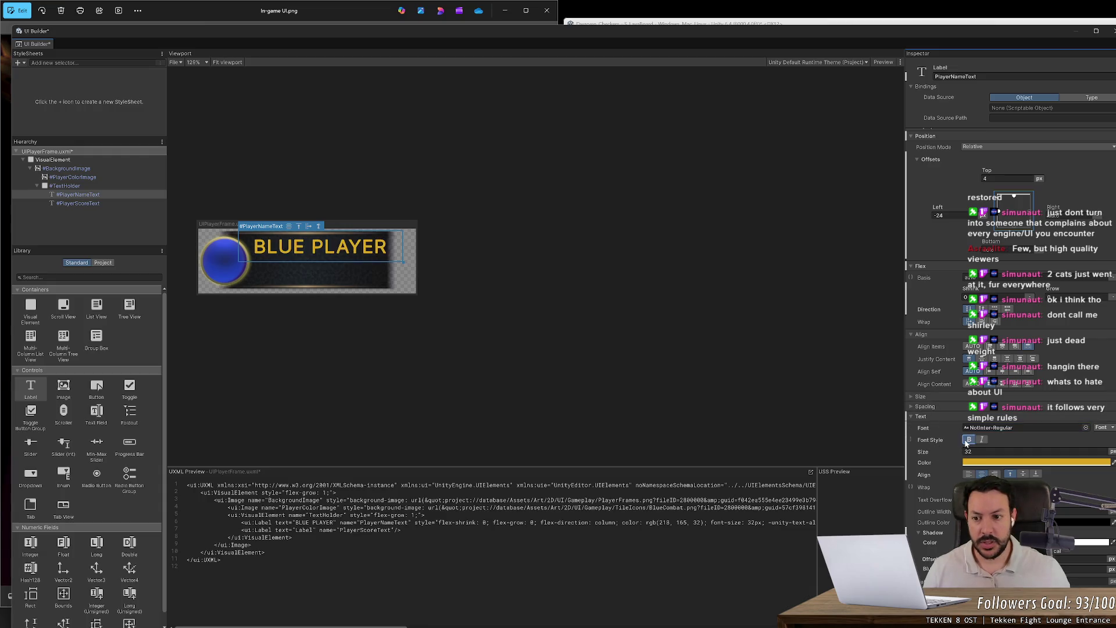
left_click(967, 442)
key("alt+Tab")
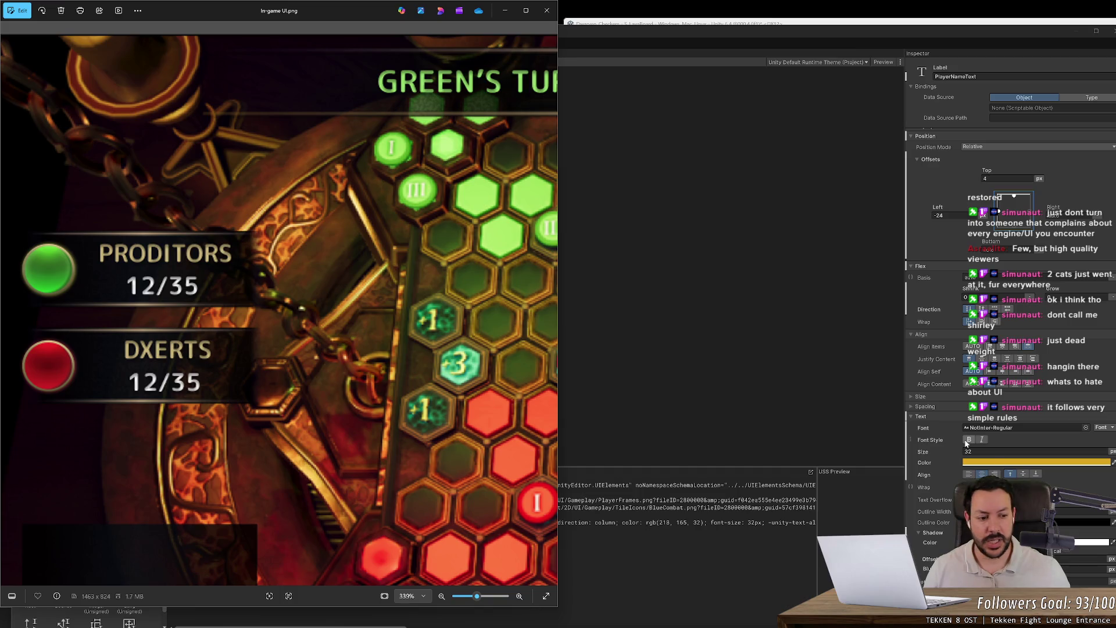
left_click(1035, 462)
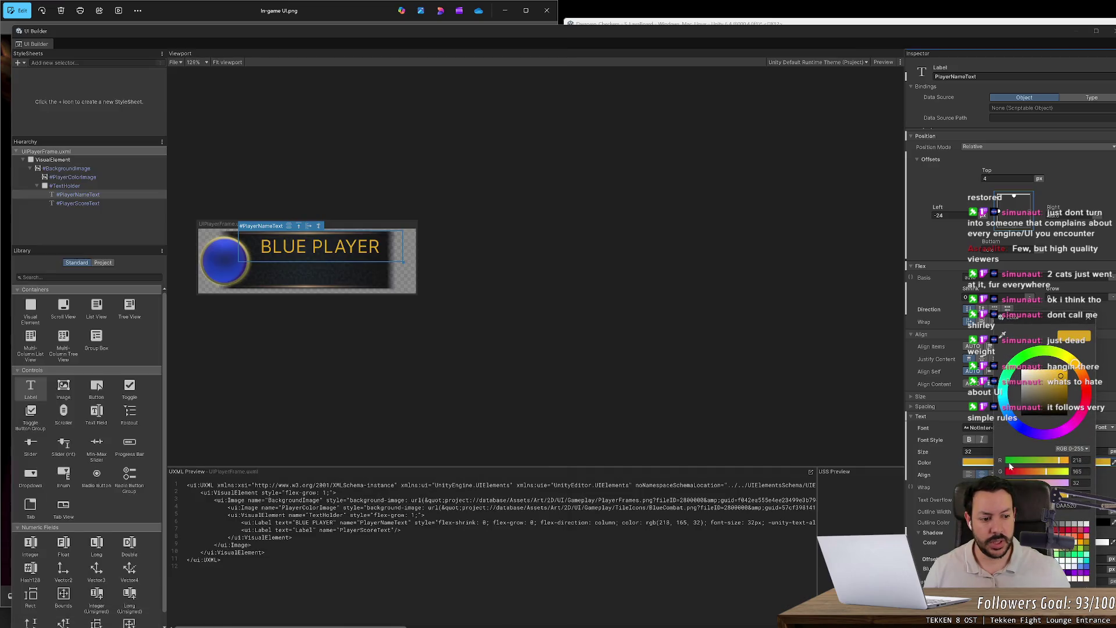
- Colour the BLUE PLAYER text gold, rgb(188,169,84), matching it to the reference screenshot
left_click(1055, 460)
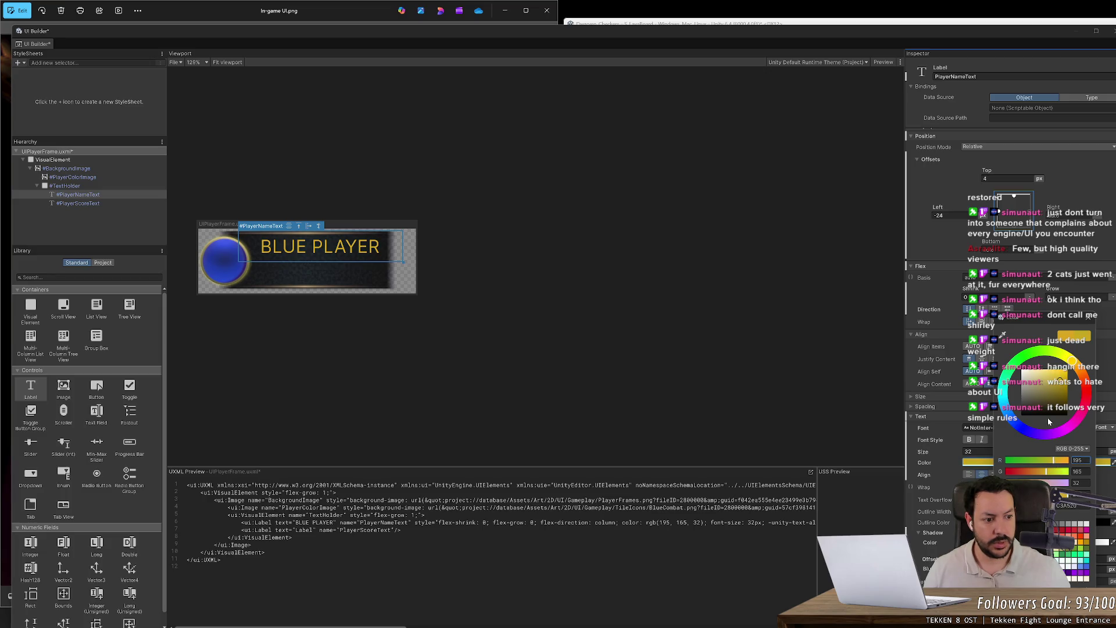
left_click_drag(1046, 407, 1045, 383)
key("alt+Tab")
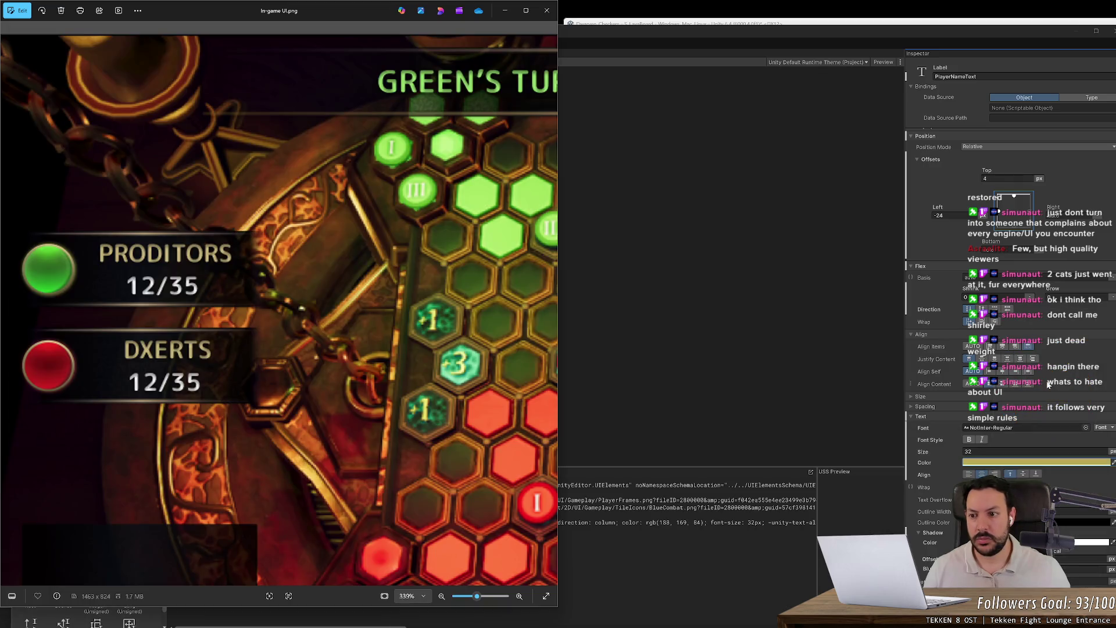
key("alt+Tab")
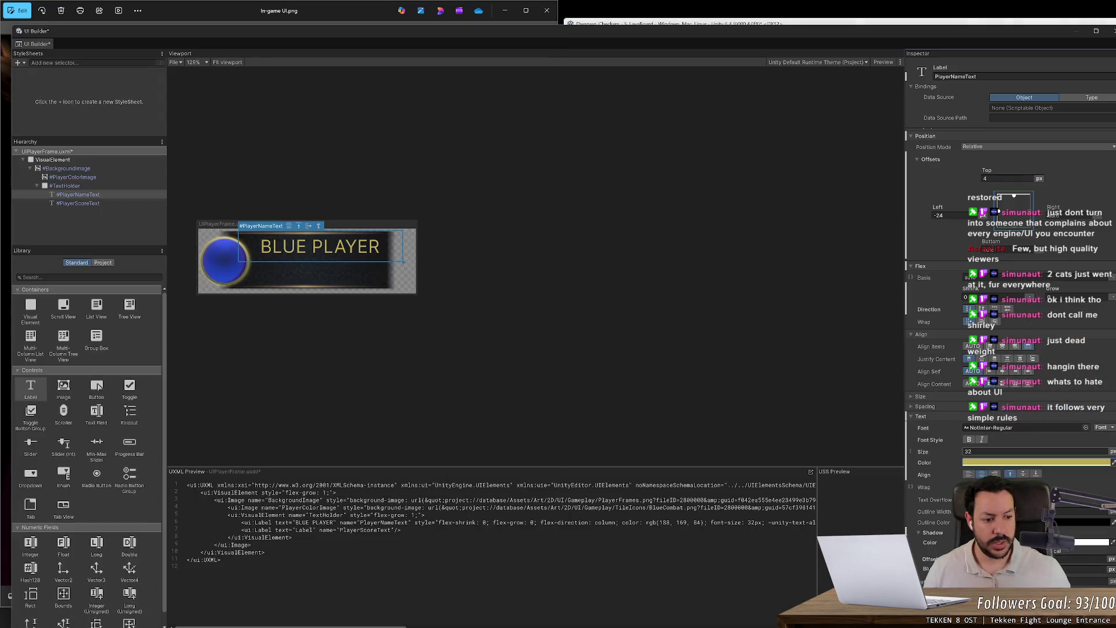
key("alt+Tab")
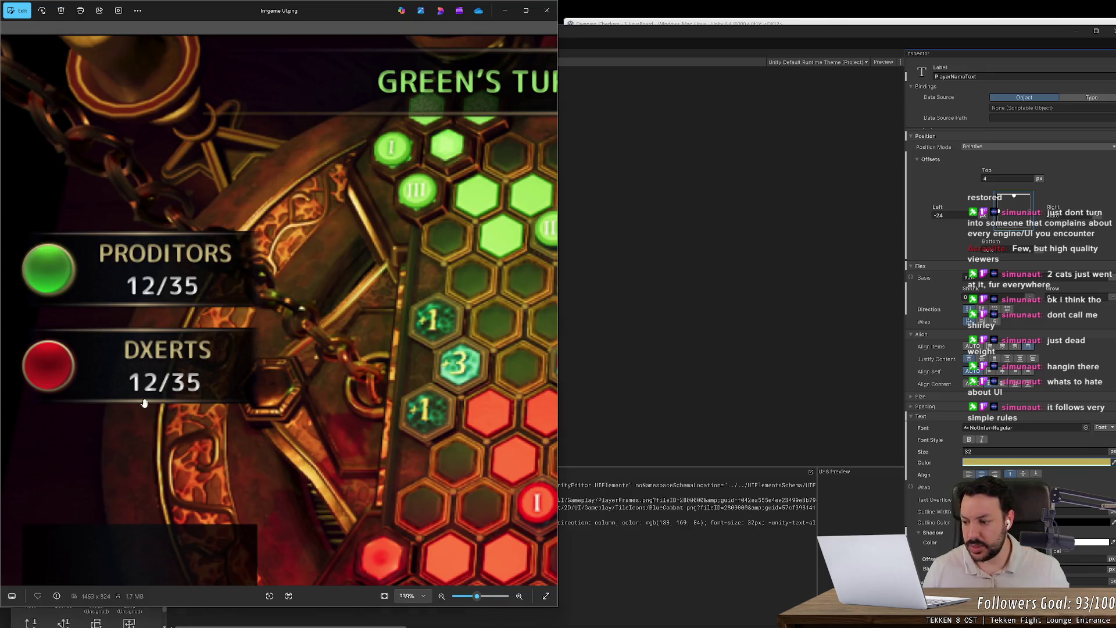
scroll(145, 402, "up", 5)
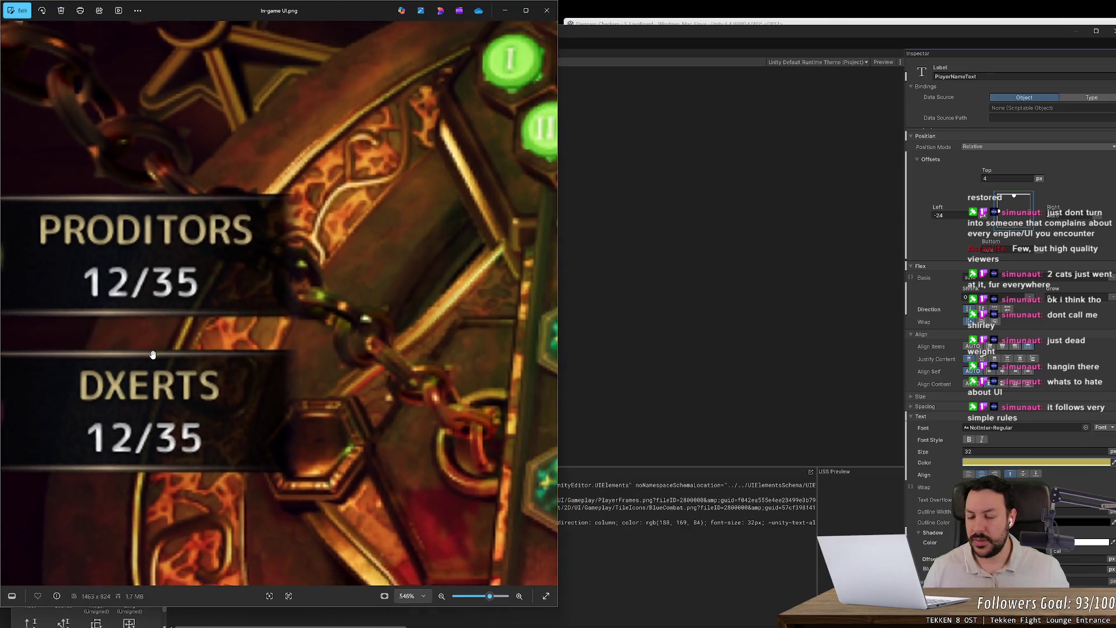
scroll(152, 354, "down", 8)
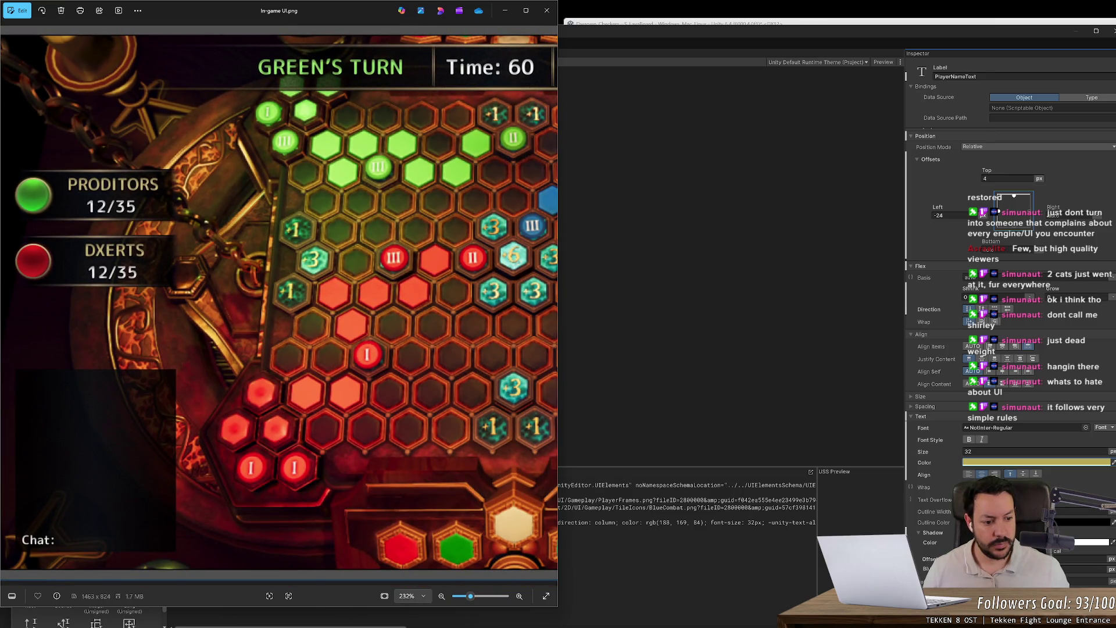
key("alt+Tab")
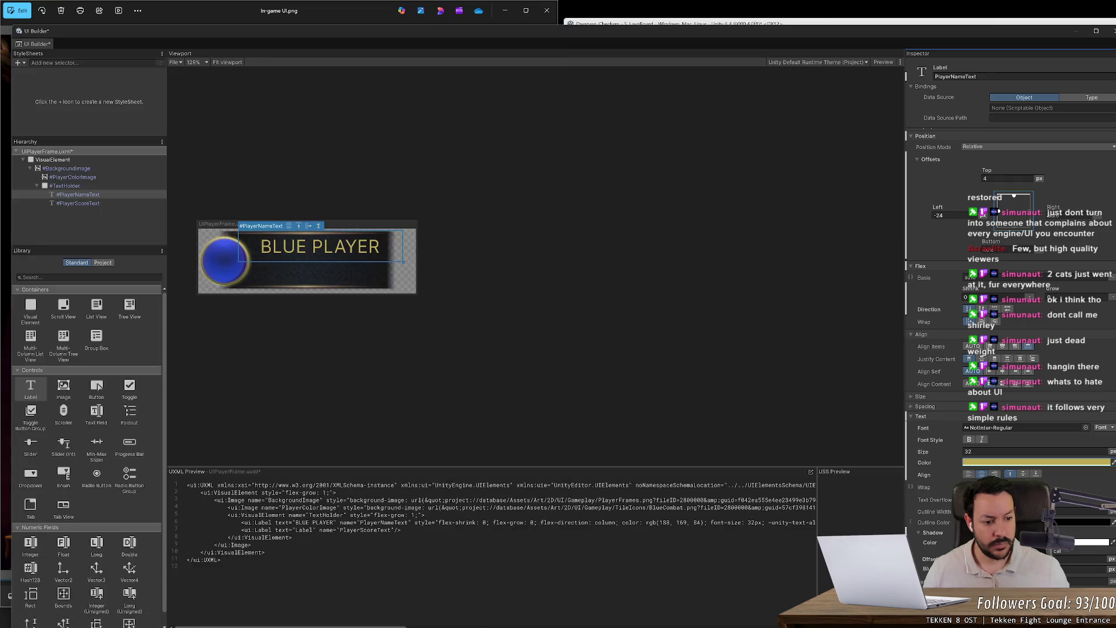
left_click(1035, 462)
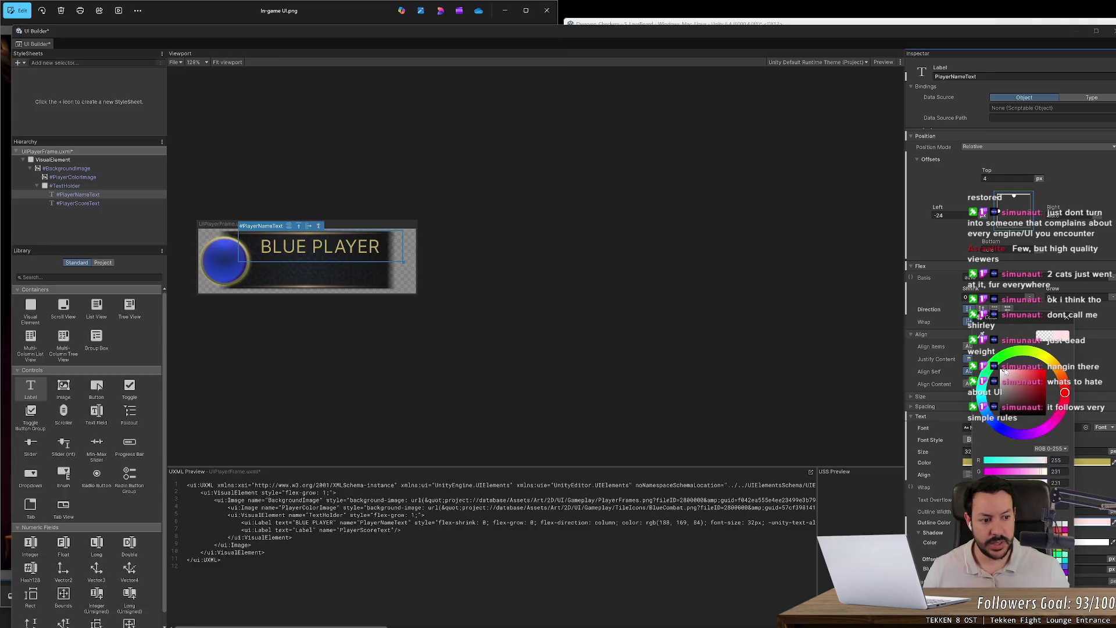
- Give the BLUE PLAYER name a light-coloured, thick text outline
left_click(1064, 314)
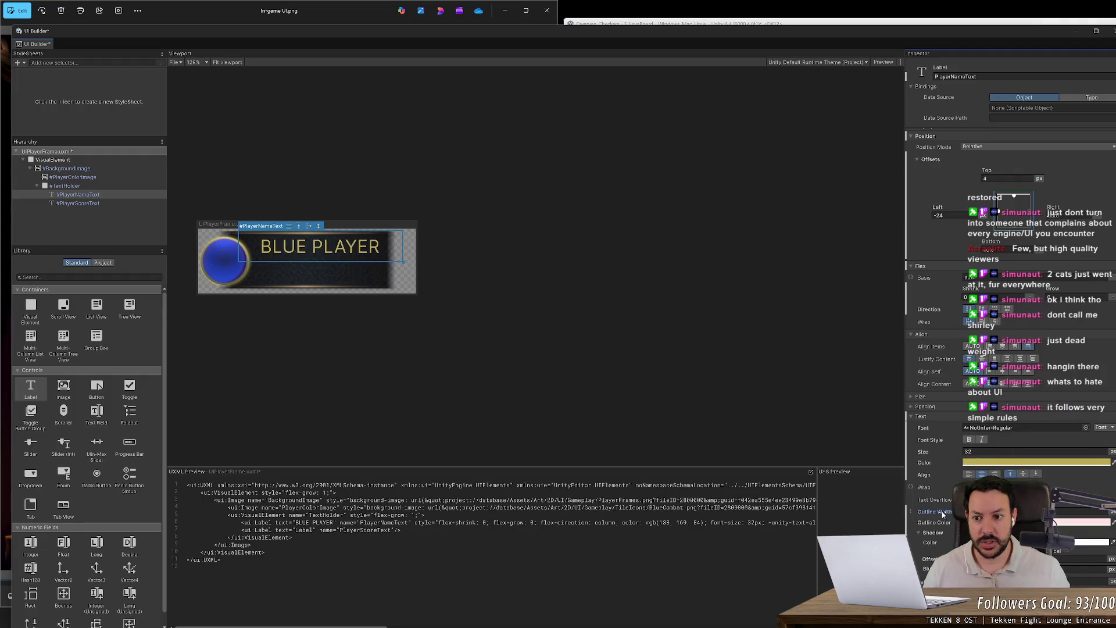
left_click_drag(943, 515, 949, 515)
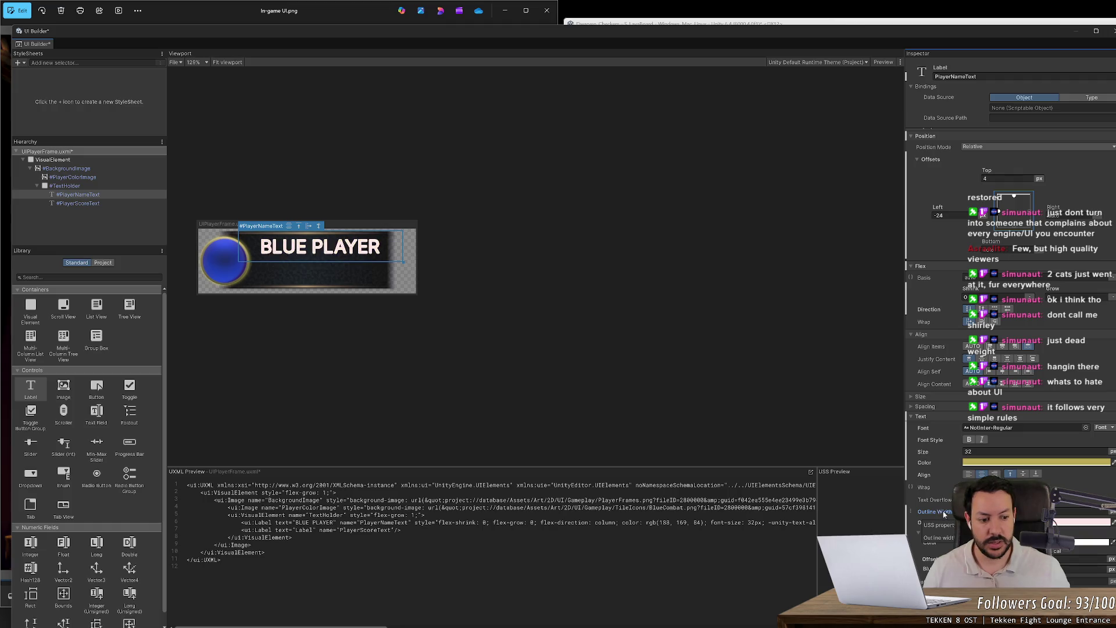
scroll(1011, 348, "down", 2)
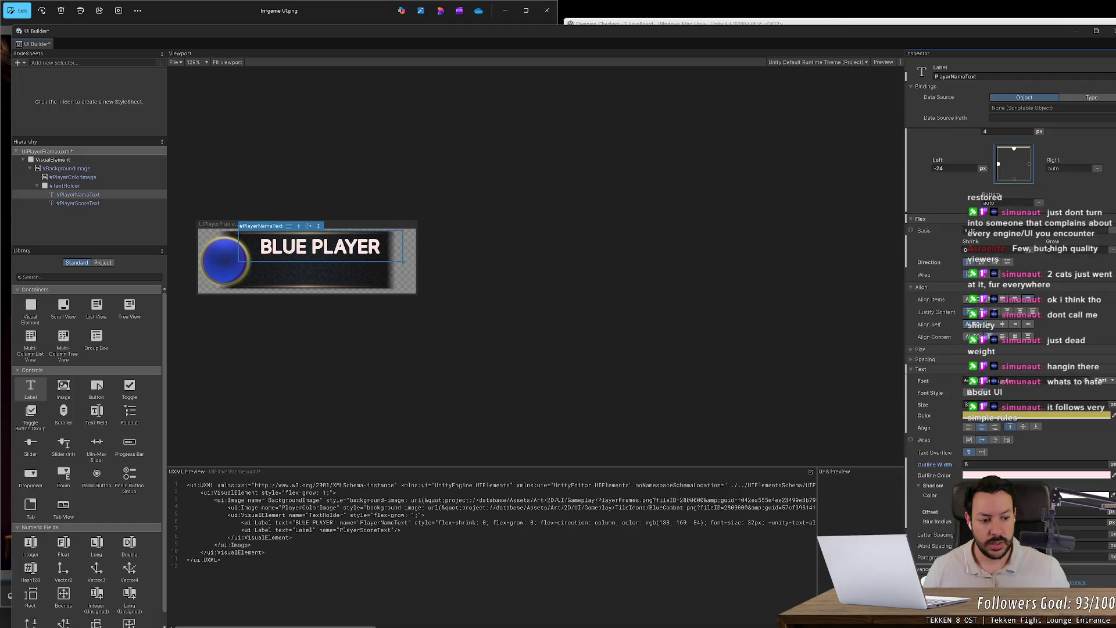
- Try a letter-spacing change, undo it, and change the Text Generator Type
mouse_move(928, 538)
left_mouse_down()
mouse_move(965, 540)
mouse_move(907, 541)
mouse_move(921, 542)
left_mouse_up()
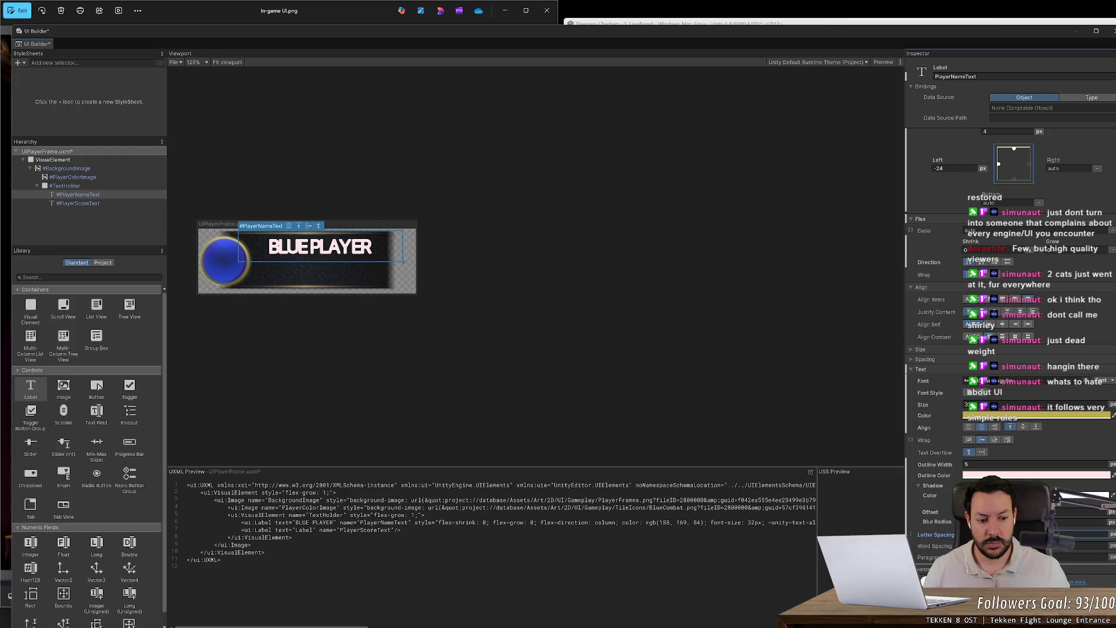
key("ctrl+z")
scroll(1011, 349, "down", 3)
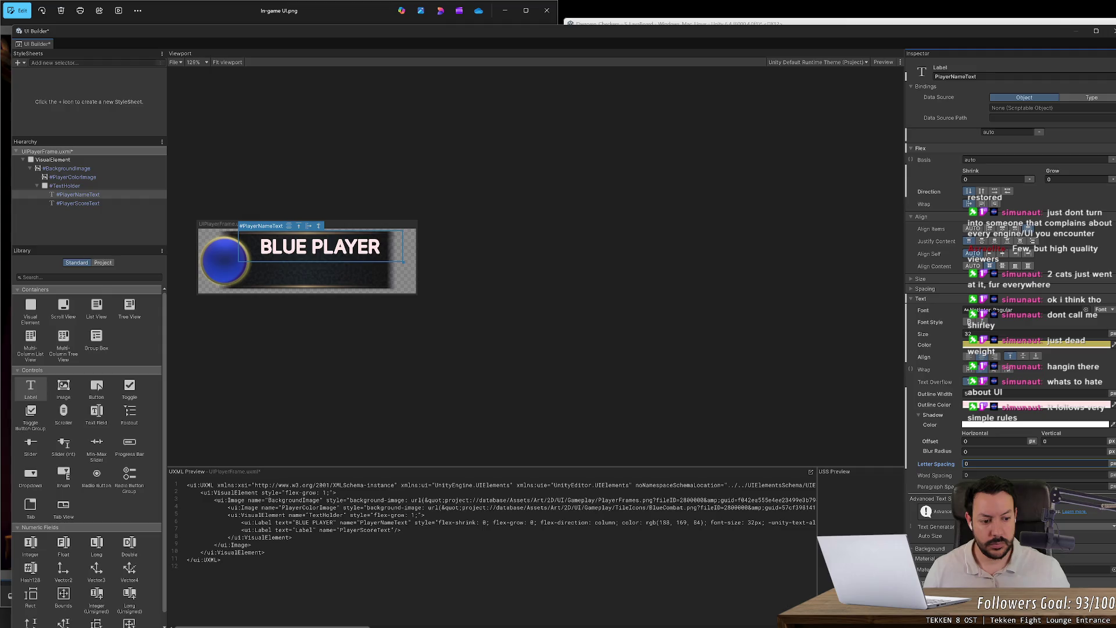
left_click(1035, 526)
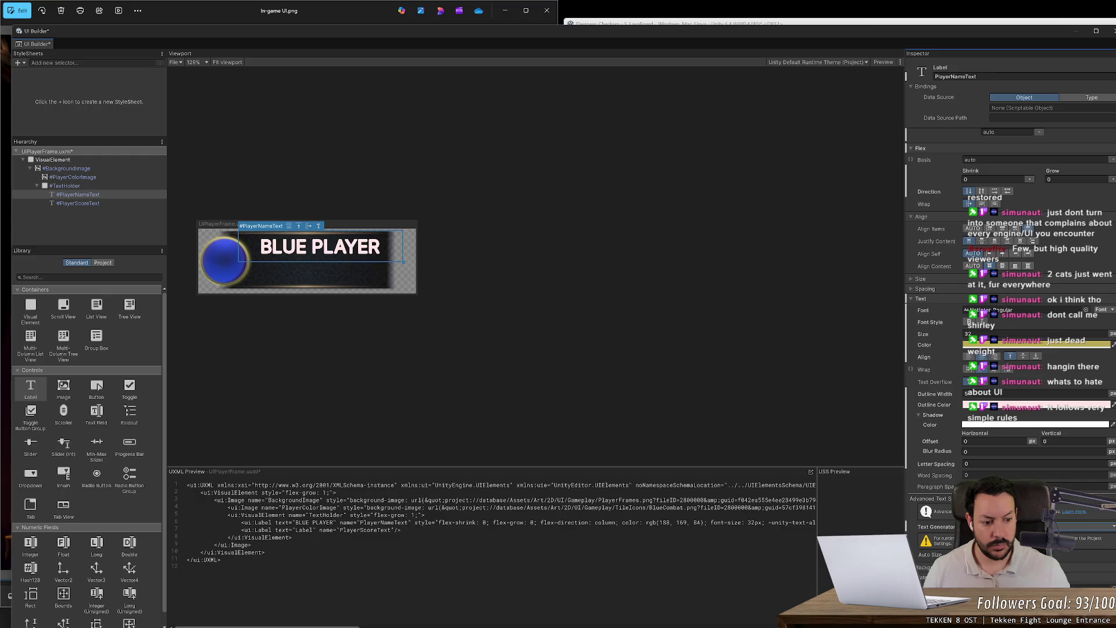
- Read the 'Enable and use Advanced Text Generator' docs page, then return to its overview
left_click(1071, 515)
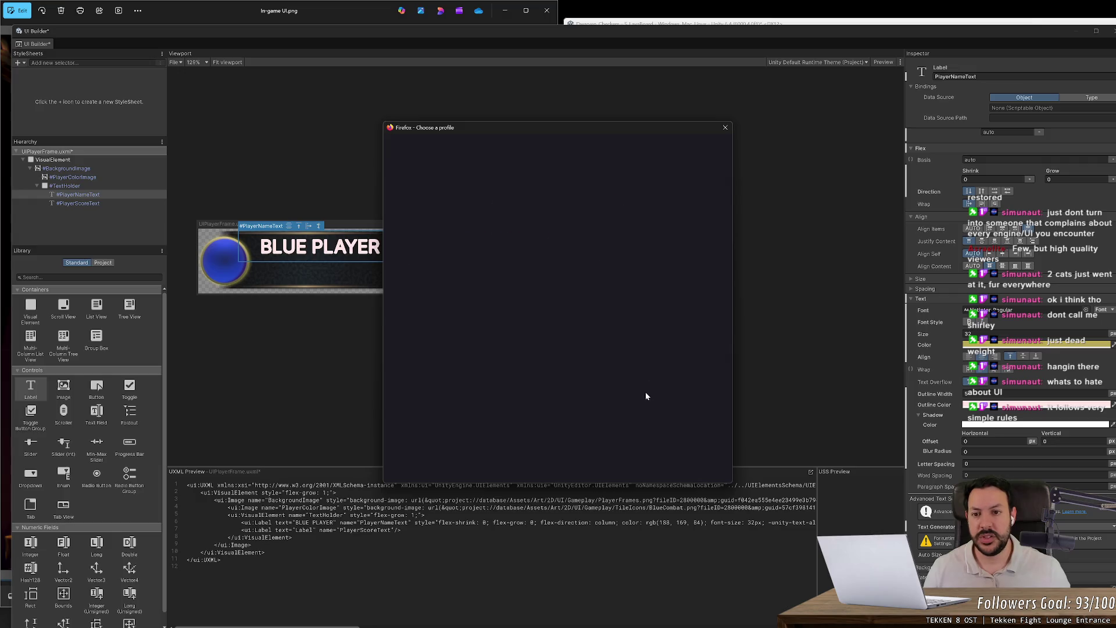
left_click(448, 308)
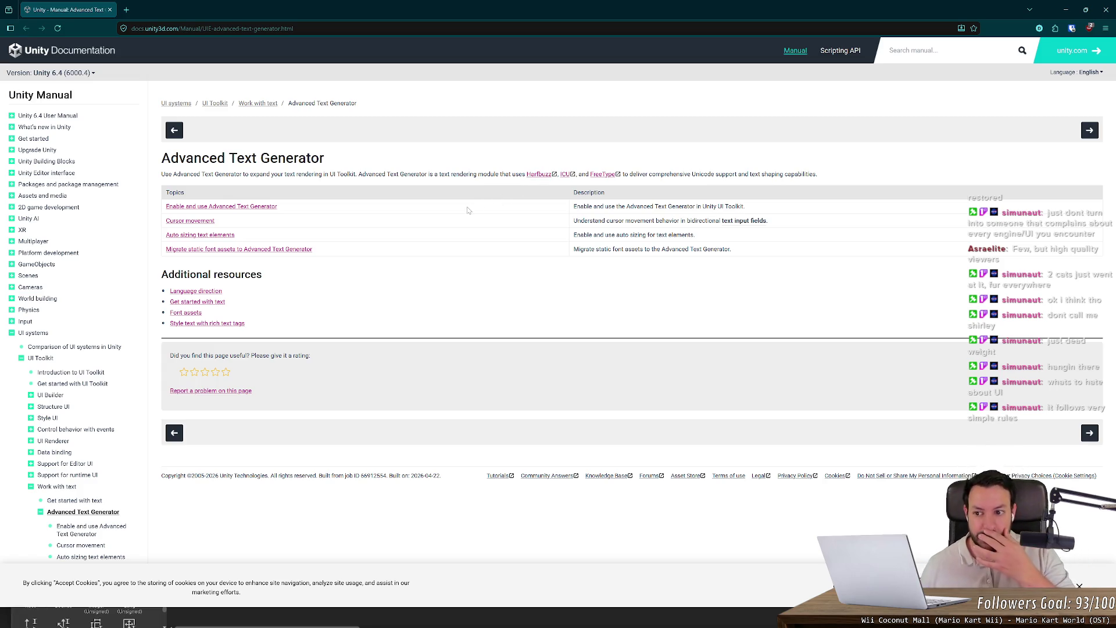
left_click(225, 208)
scroll(343, 315, "down", 2)
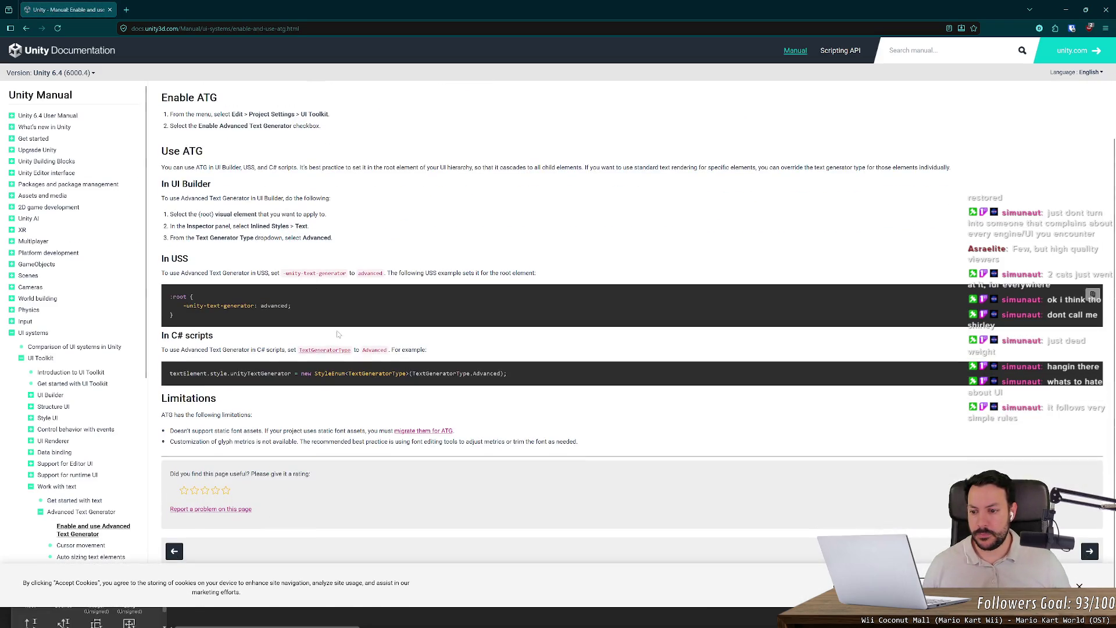
key("alt+Left")
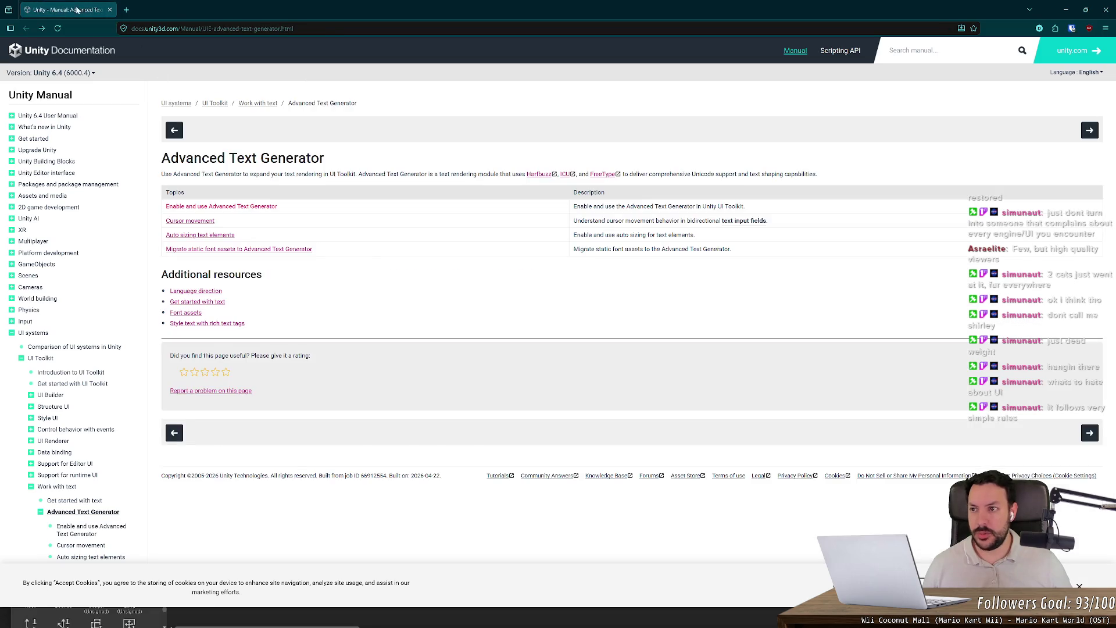
key("alt+Tab")
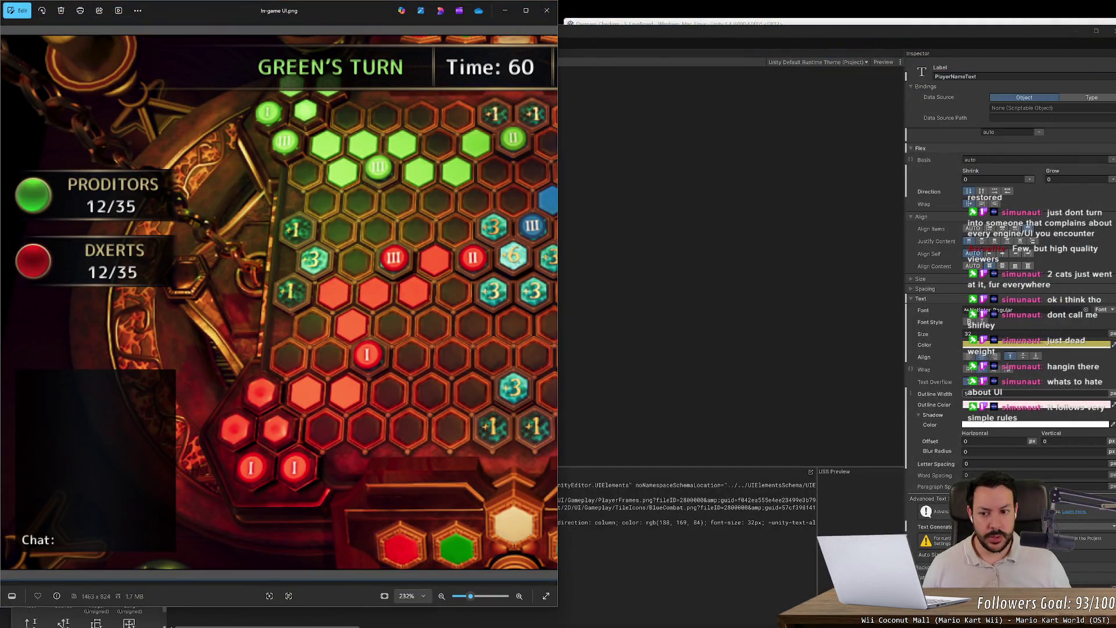
- Undo the name's outline, check the Outline Color picker, and compare with the reference
key("alt+Tab")
key("Return")
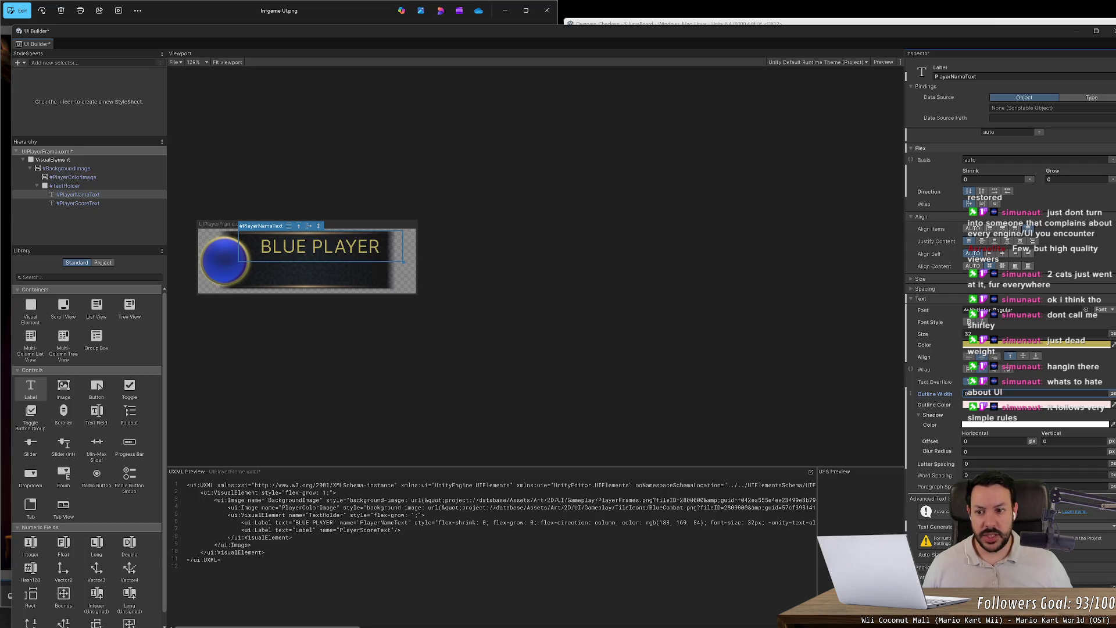
left_click(991, 406)
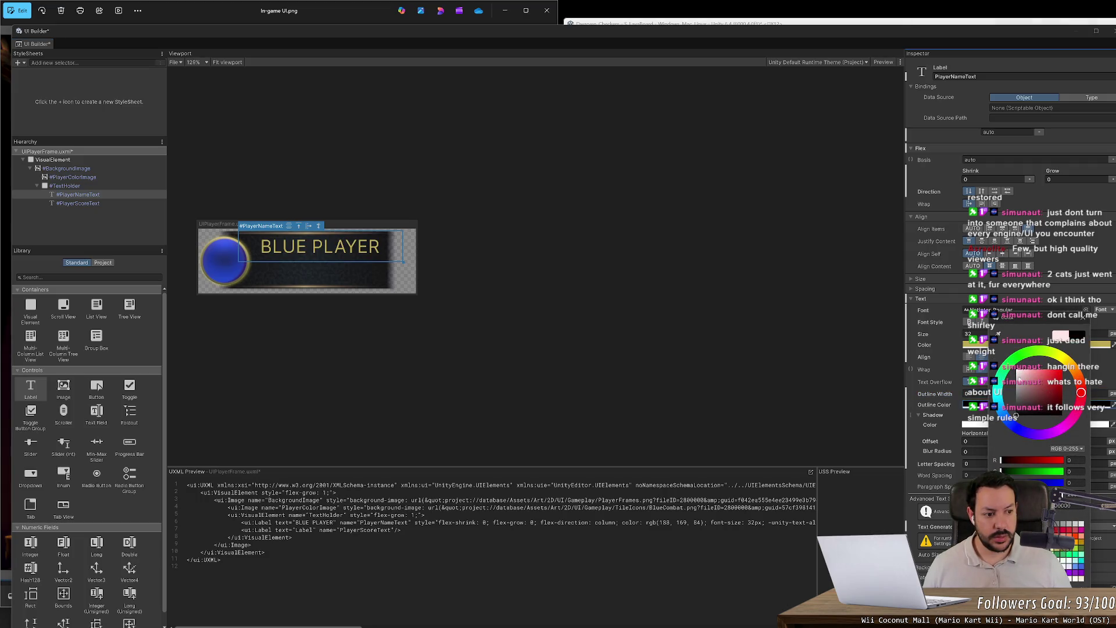
left_click(1084, 318)
scroll(933, 486, "down", 3)
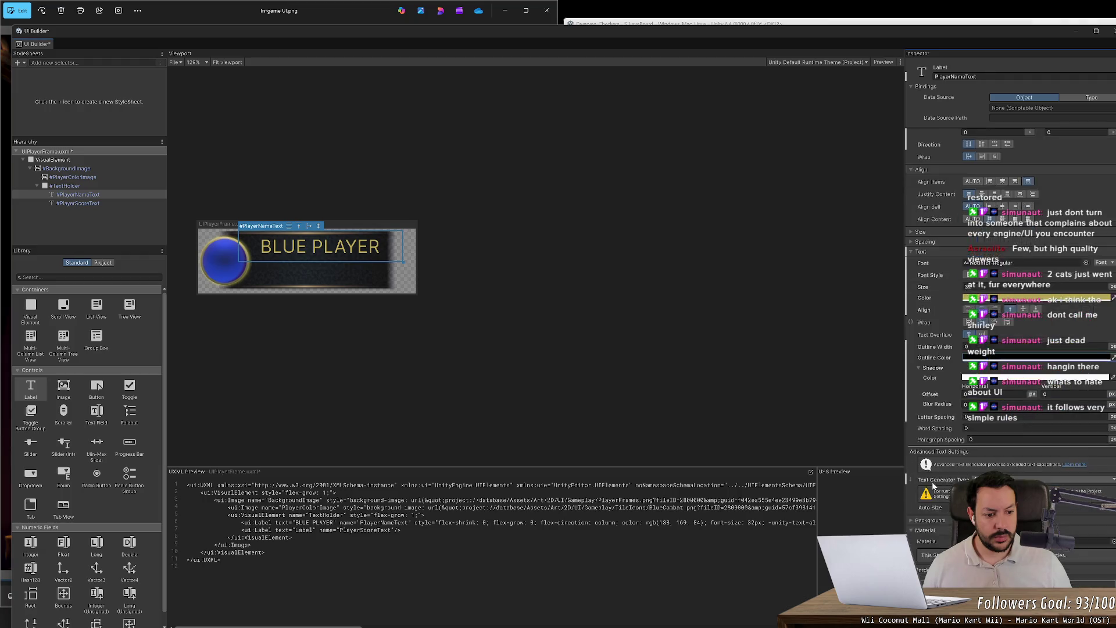
scroll(933, 486, "down", 2)
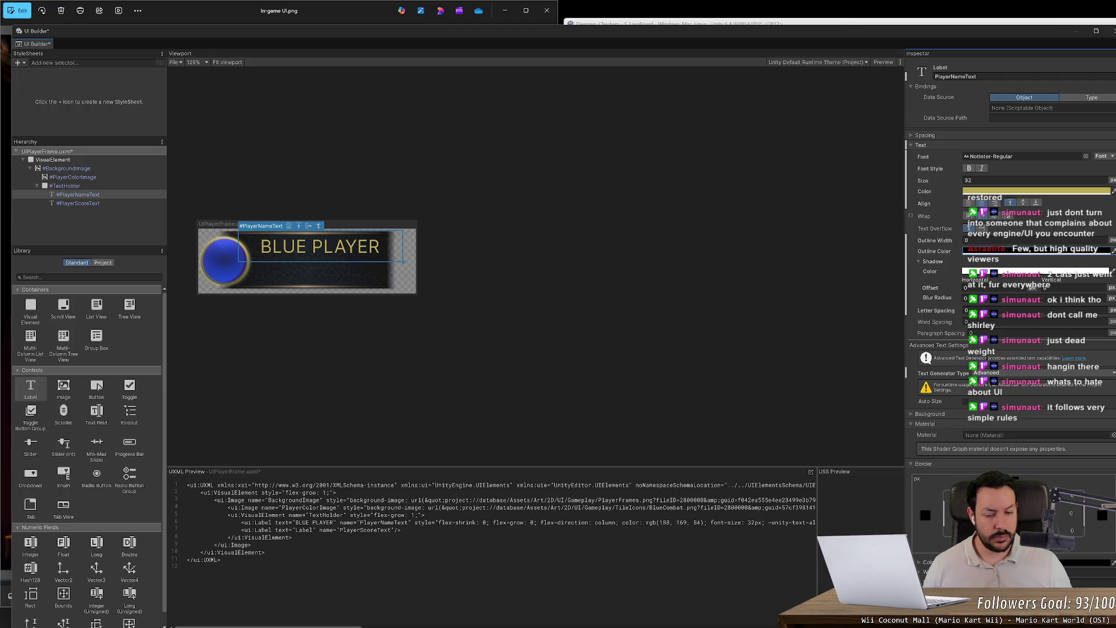
key("alt+Tab")
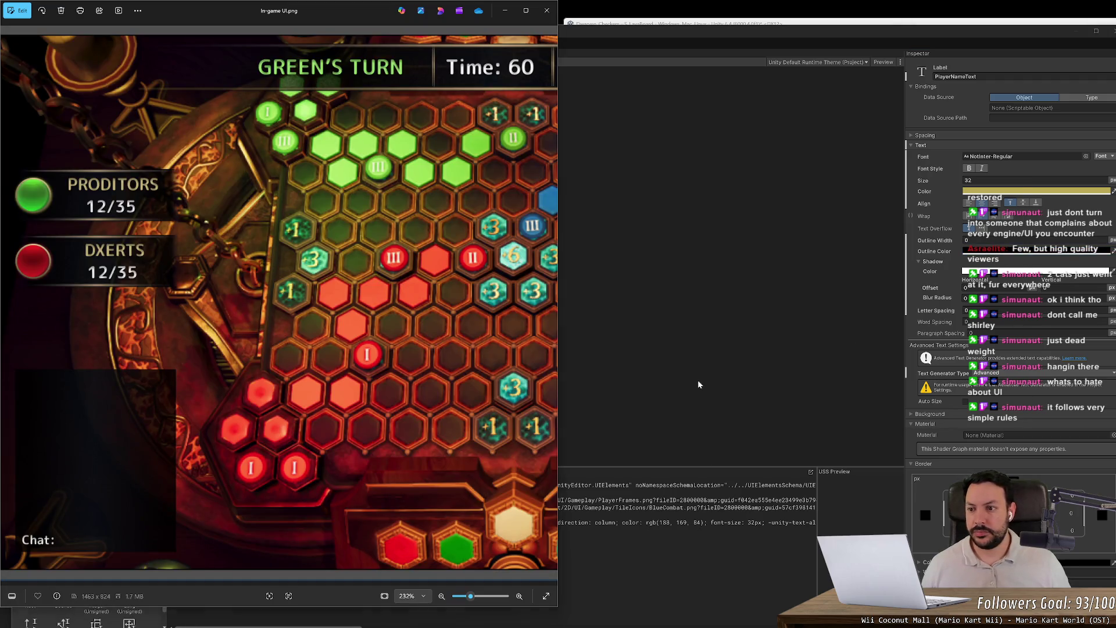
- Set the BLUE PLAYER name's letter spacing to -0.2, comparing against the reference screenshot
key("alt+Tab")
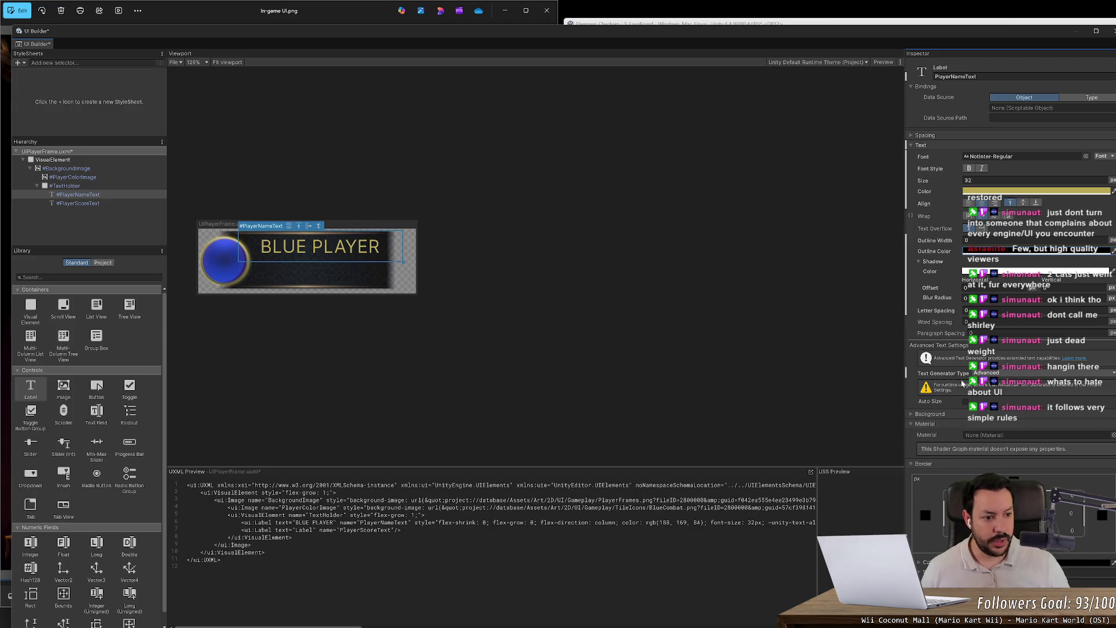
left_click_drag(939, 319, 937, 316)
key("alt+Tab")
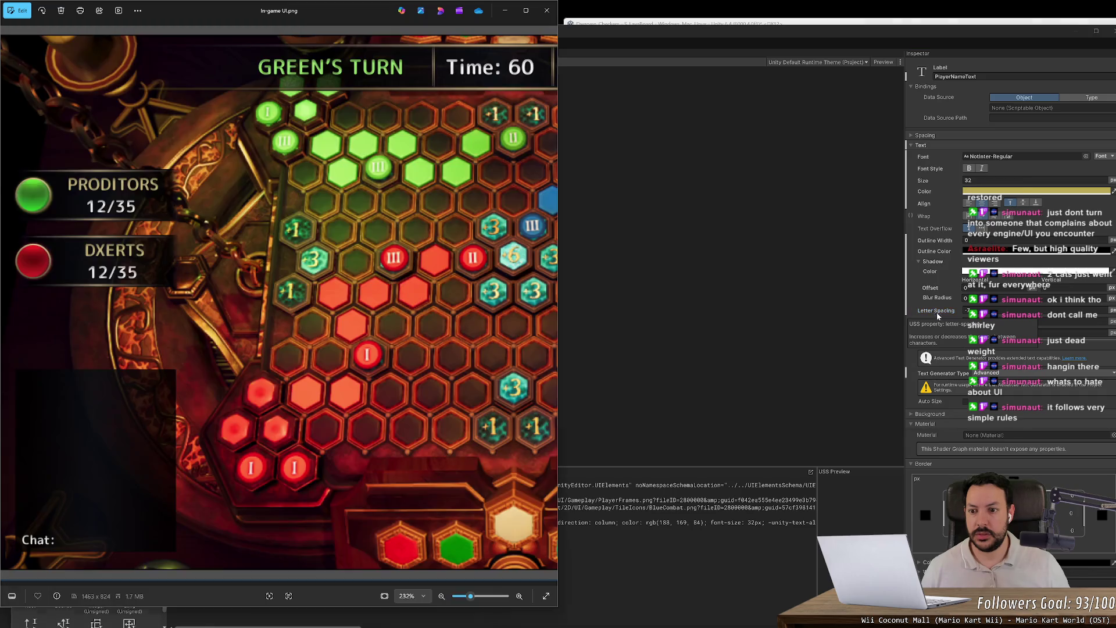
key("alt+Tab")
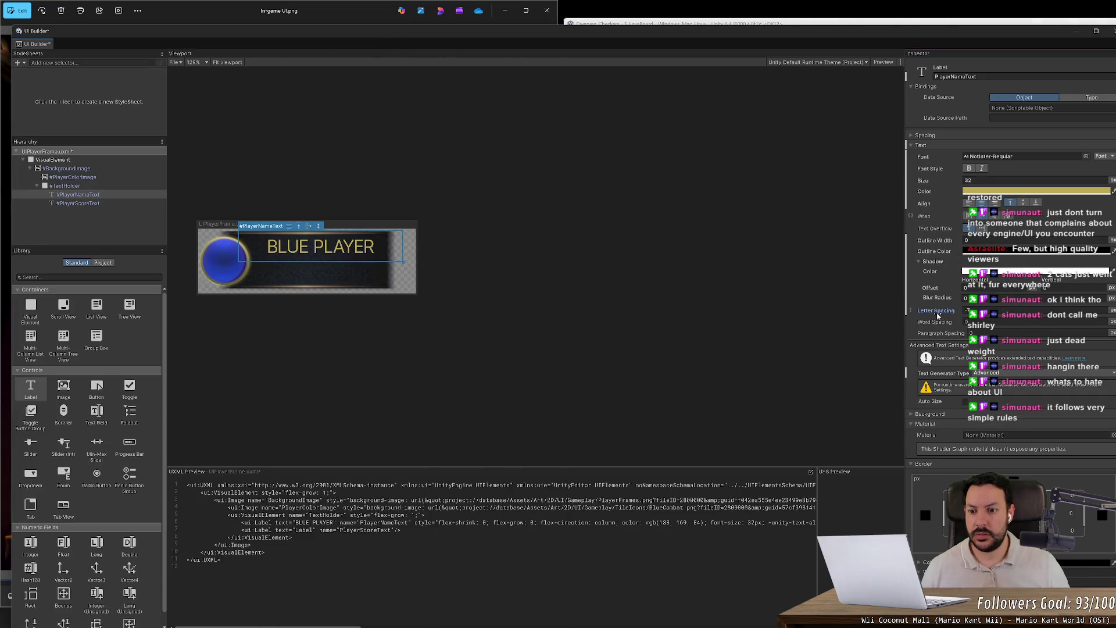
key("alt+Tab")
key("alt+Tab")
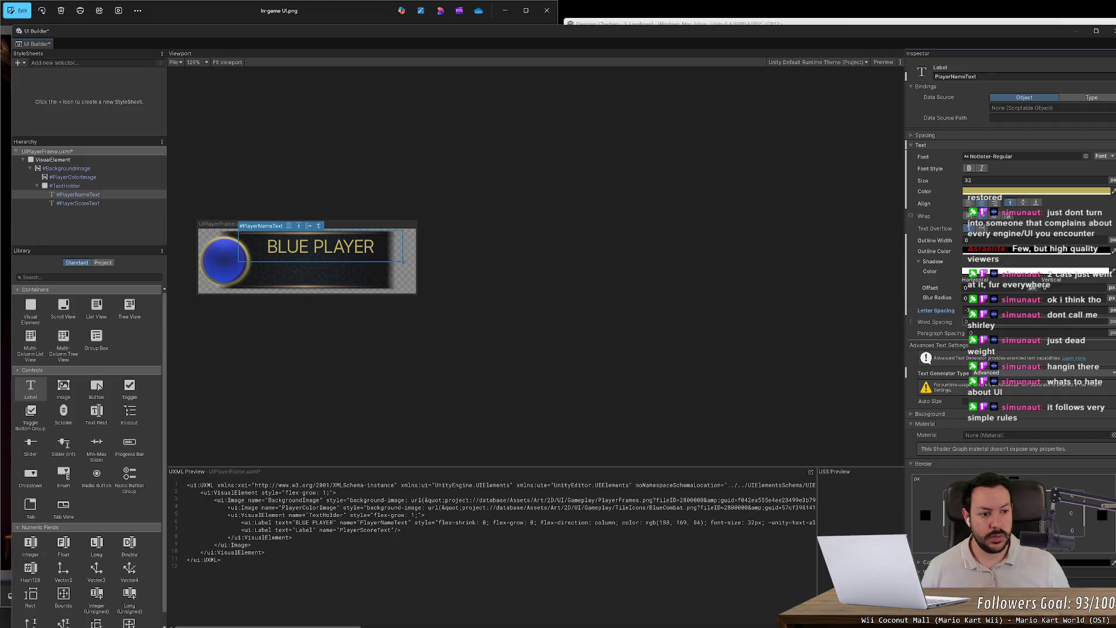
type("-0.2")
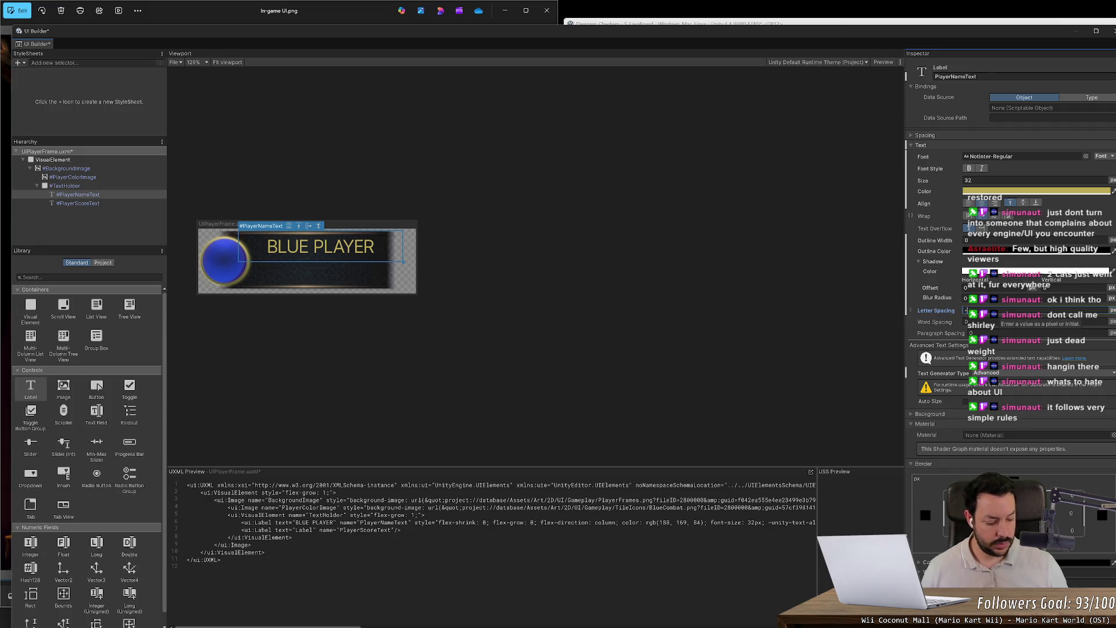
key("Return")
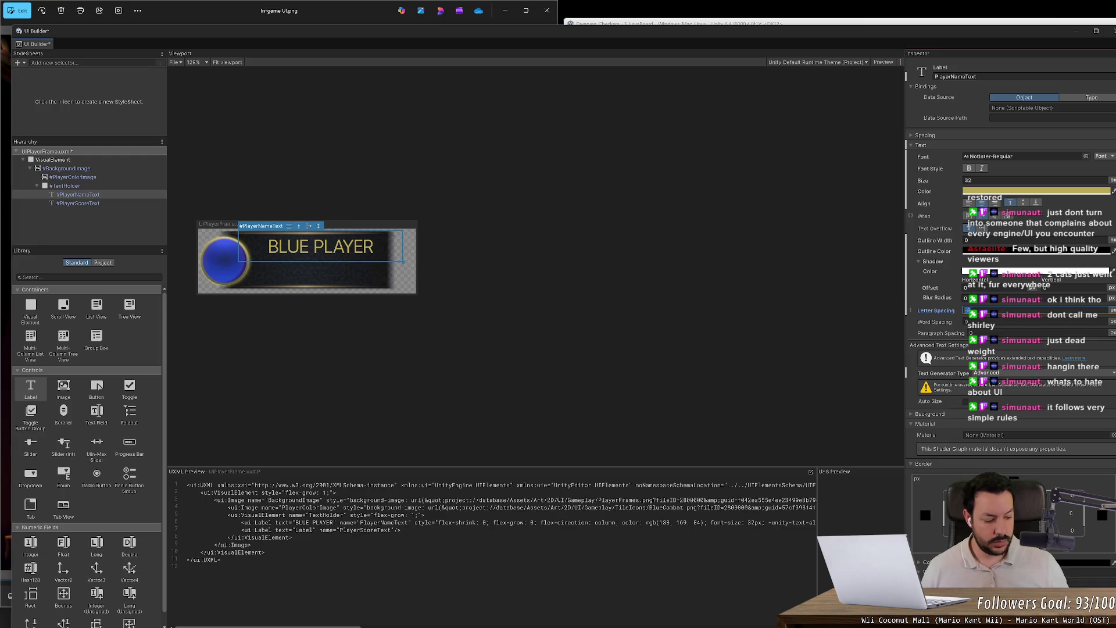
key("Return")
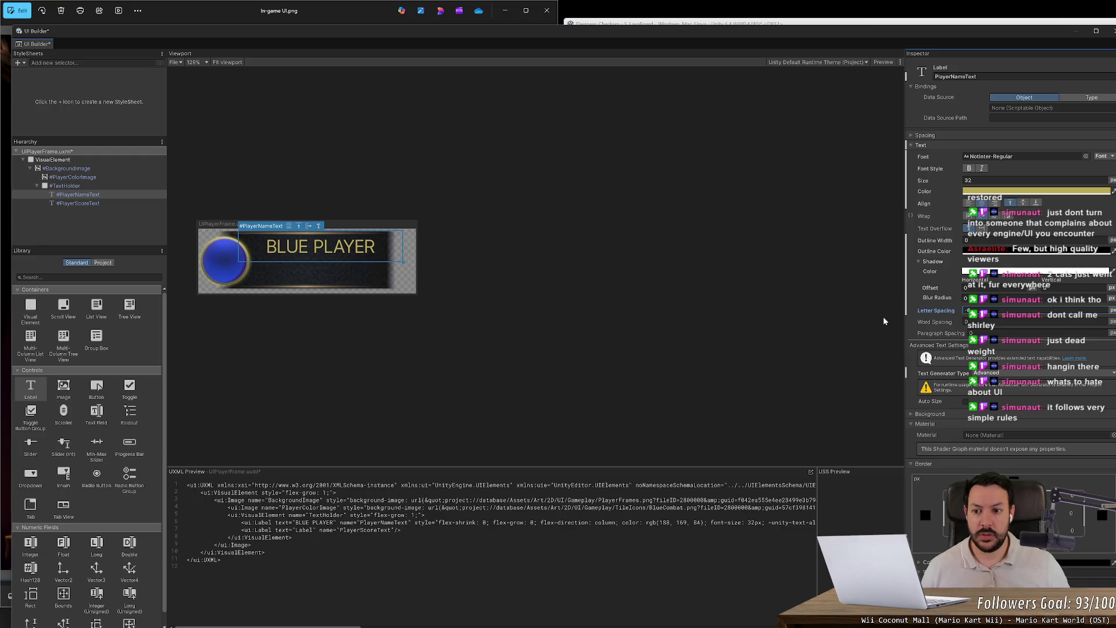
- Reduce the name label's font size to 30
scroll(929, 267, "up", 3)
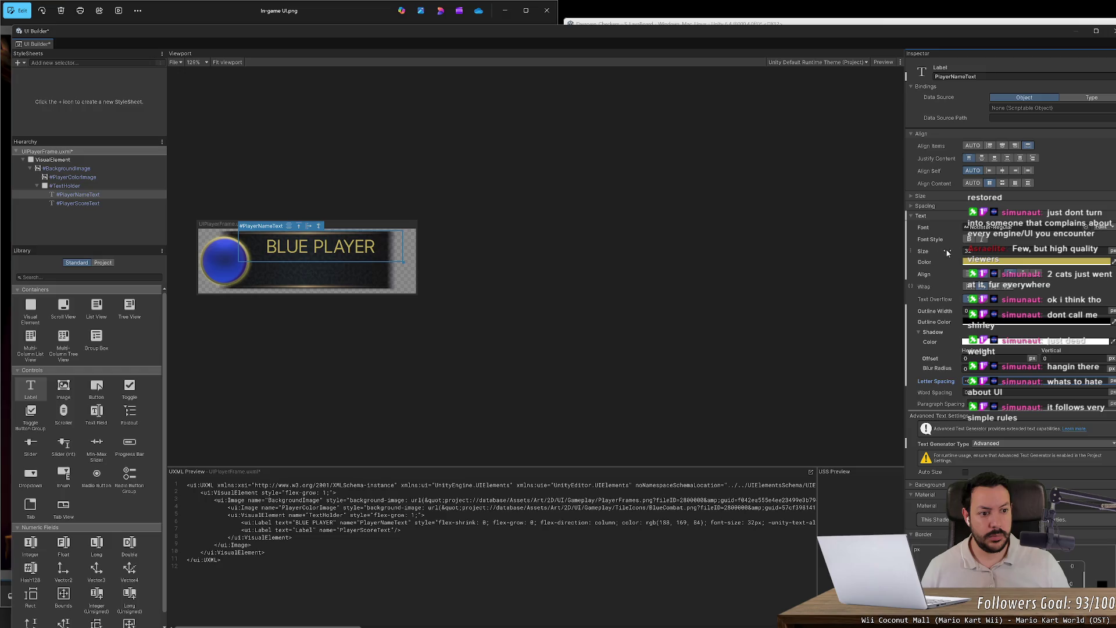
left_click(967, 251)
type("30")
key("Return")
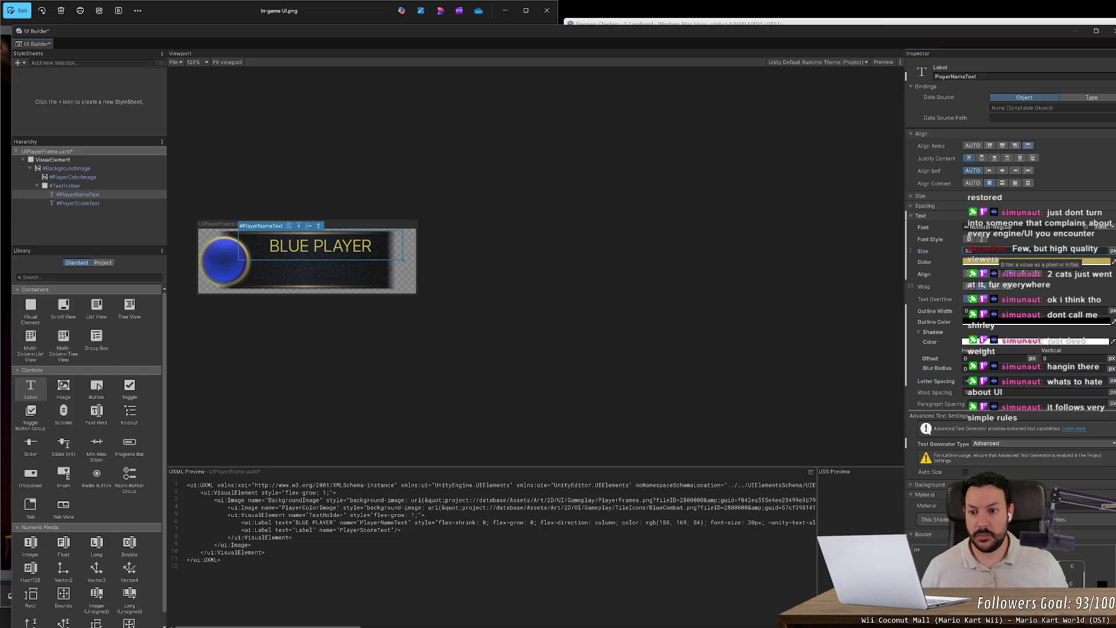
key("alt+Tab")
key("alt+Tab")
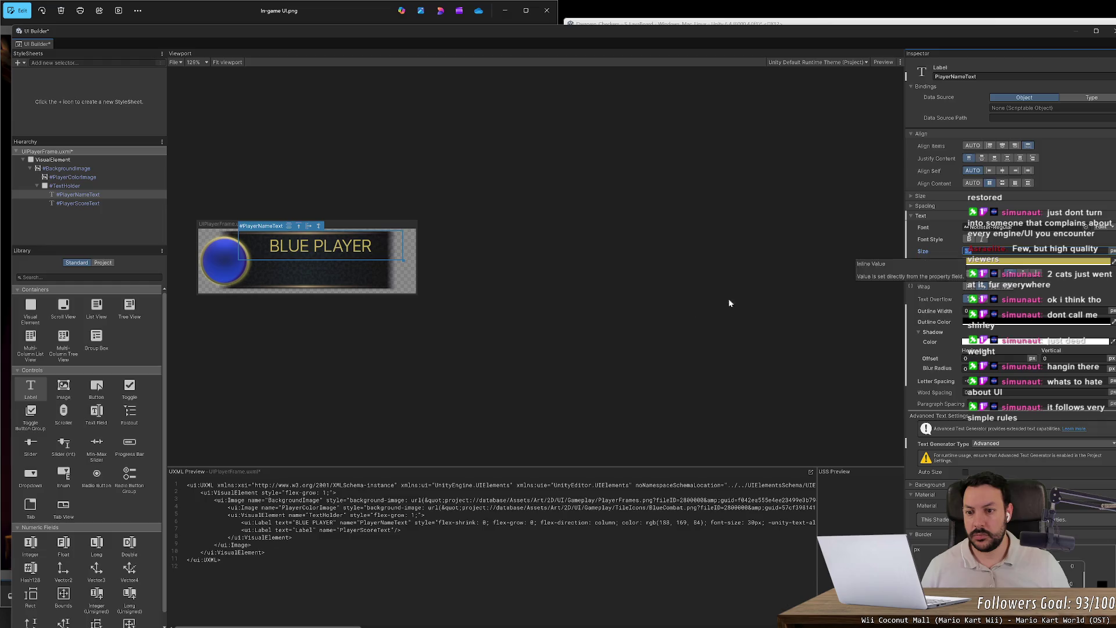
left_click(570, 324)
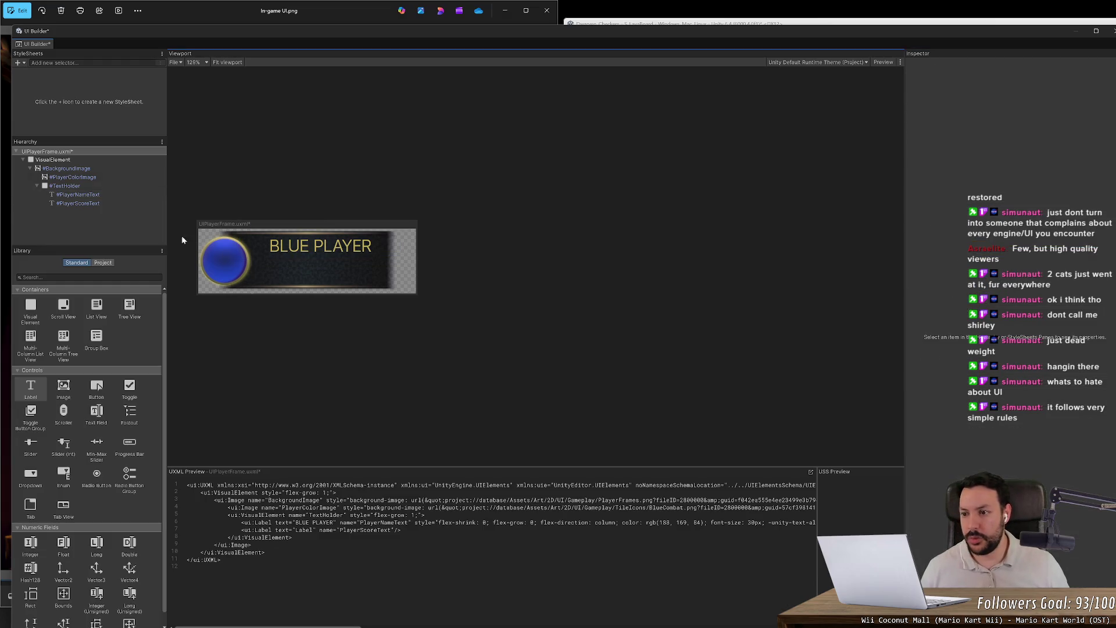
- Delete the old PlayerScoreText, duplicate PlayerNameText, and rename the copy PlayerScoreText
left_click(118, 202)
key("Delete")
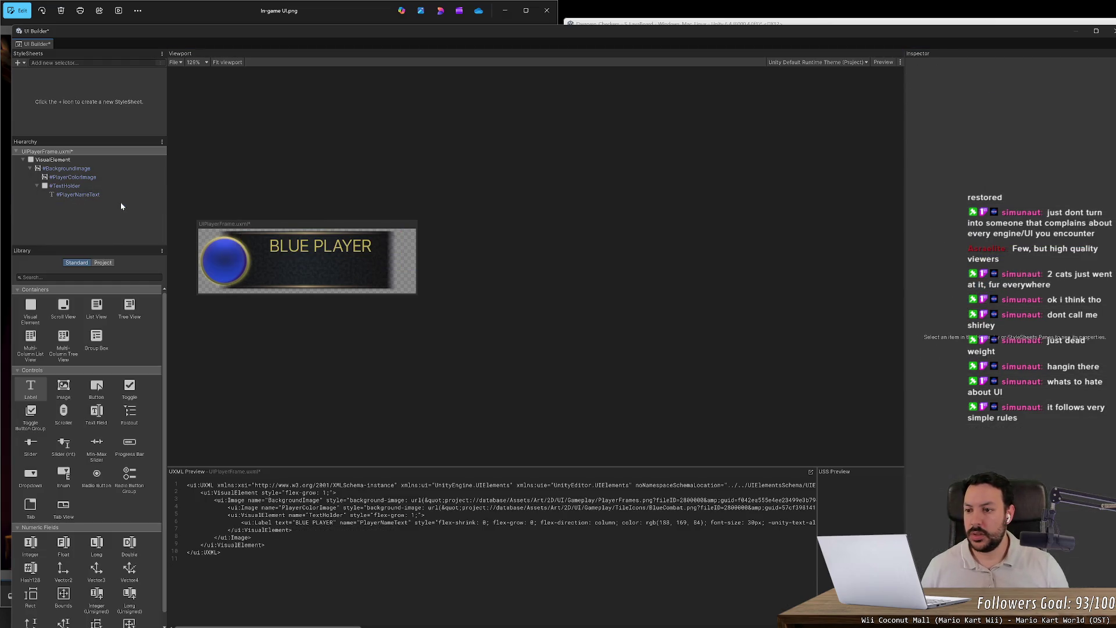
left_click(100, 195)
key("ctrl+d")
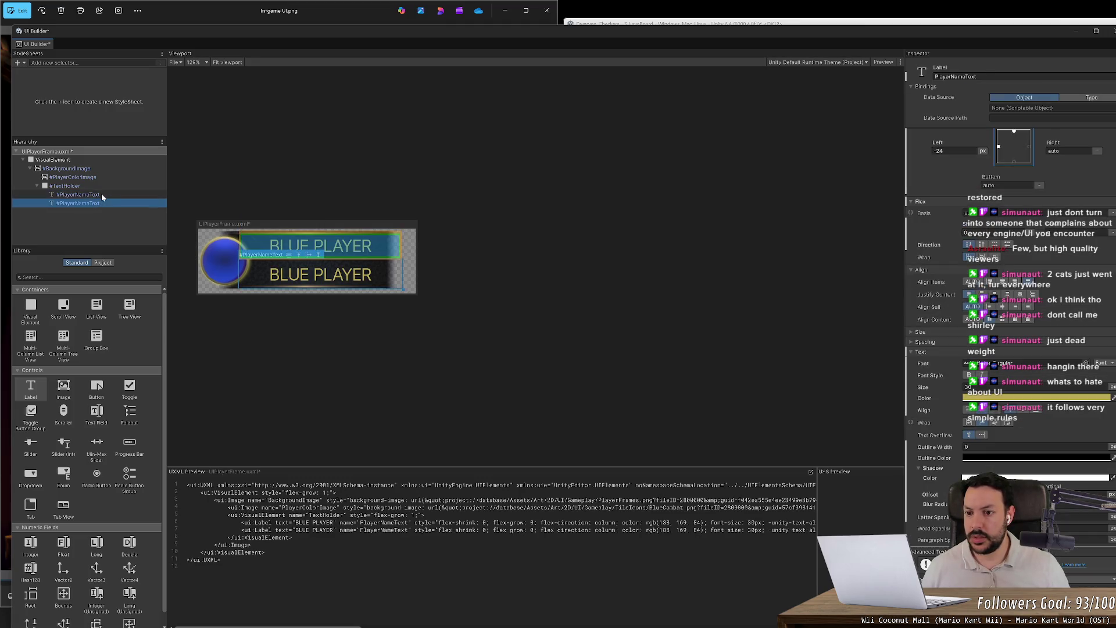
key("alt+Tab")
key("alt+Tab")
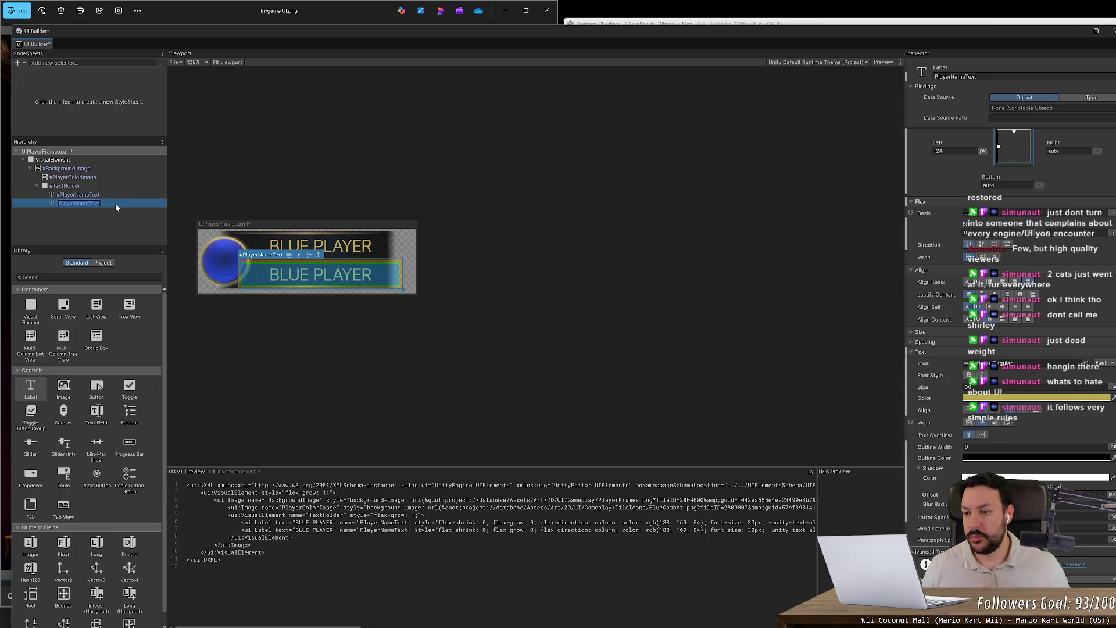
key("End")
type("s")
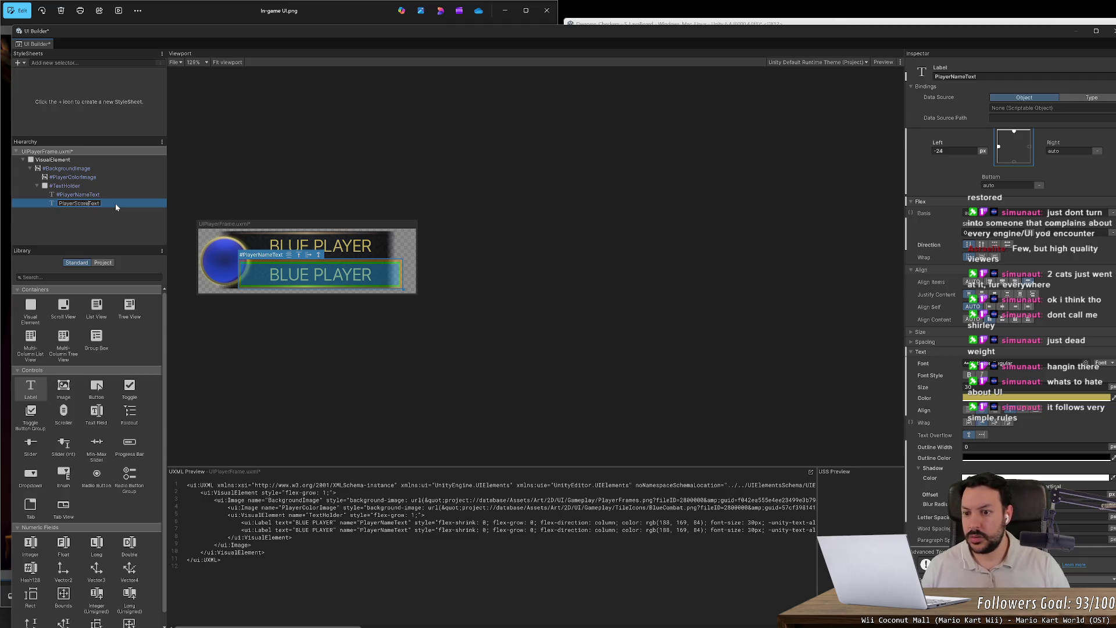
key("Return")
- Set the PlayerScoreText text colour to off-white rgb(252, 252, 252)
left_click(1035, 397)
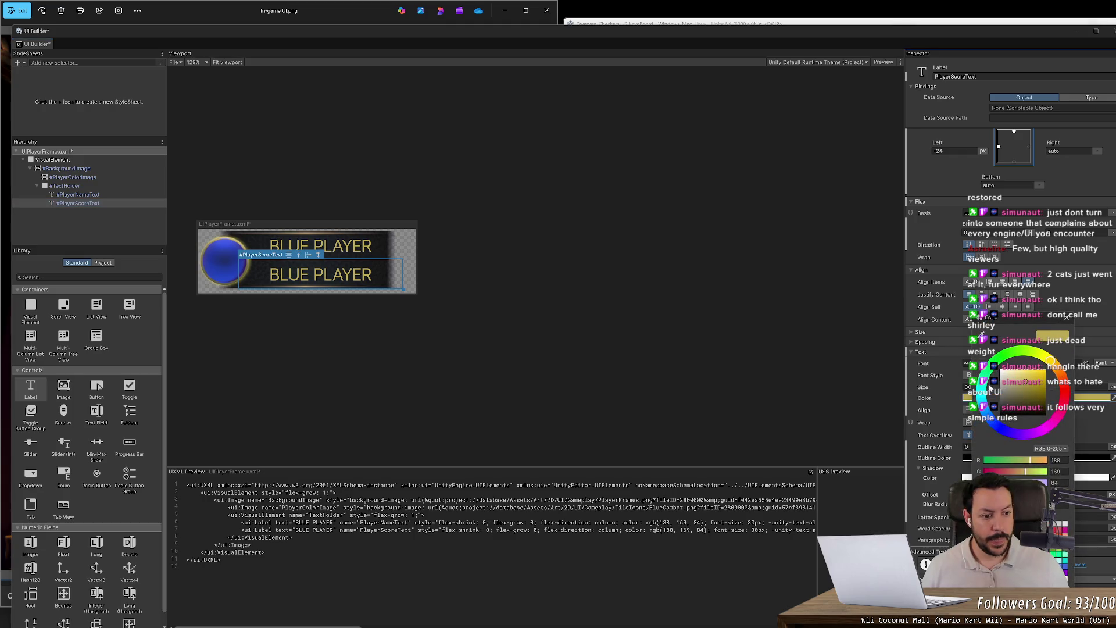
left_click(976, 356)
key("alt+Tab")
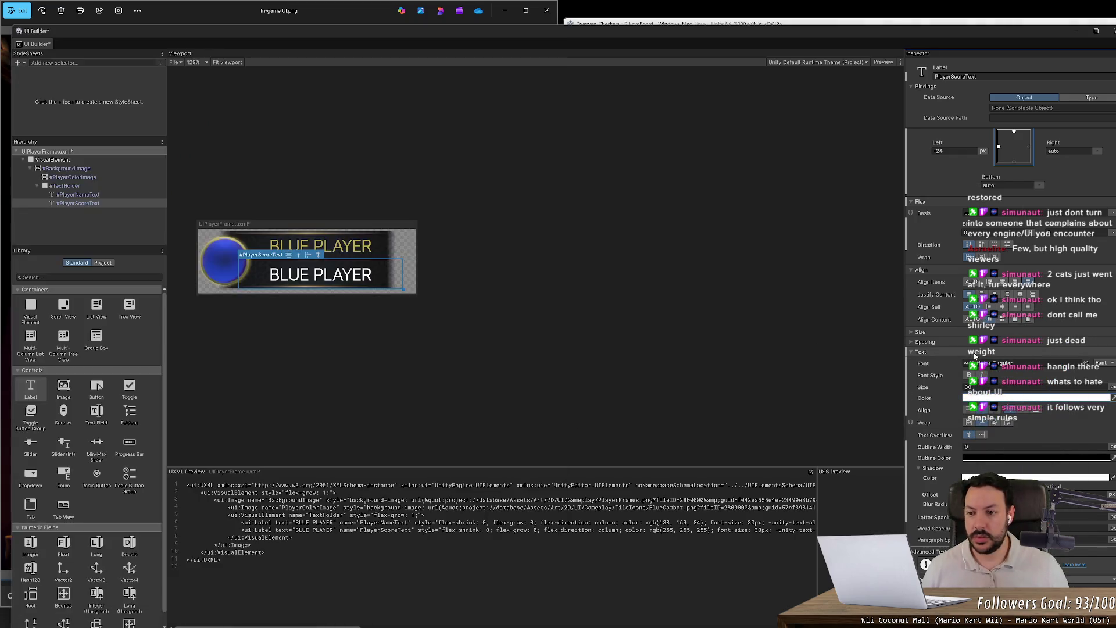
left_click(1023, 397)
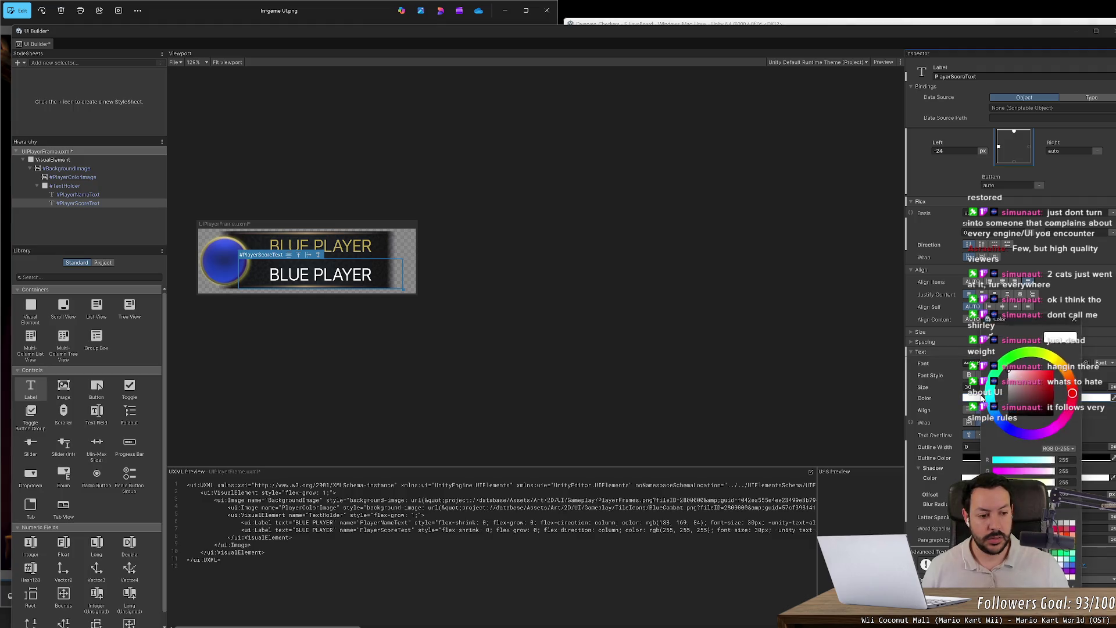
left_click(1057, 360)
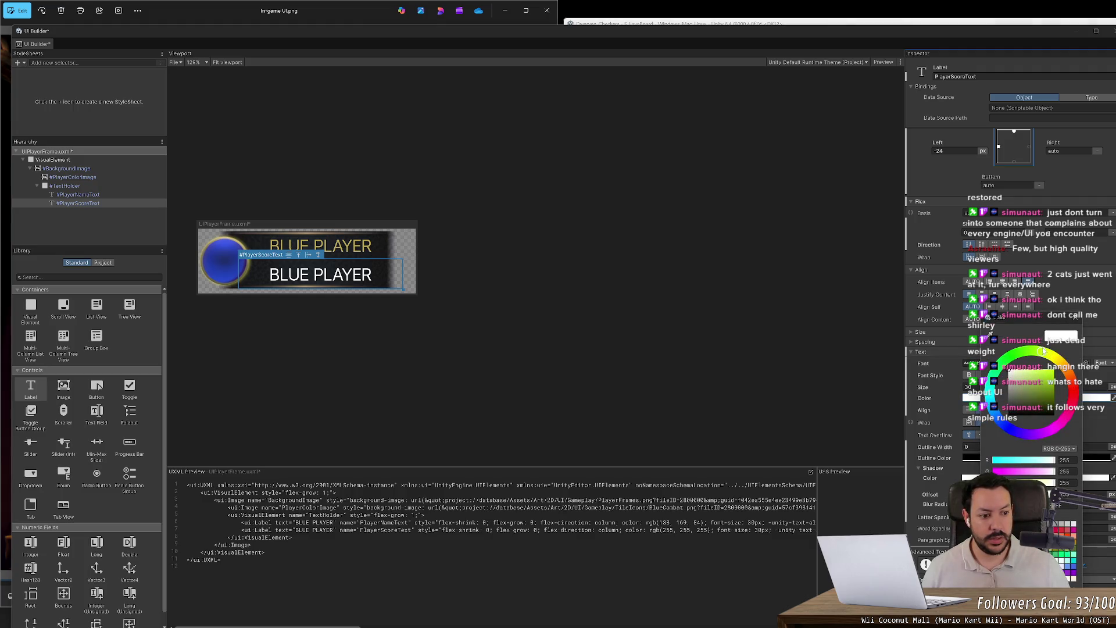
left_click(1010, 372)
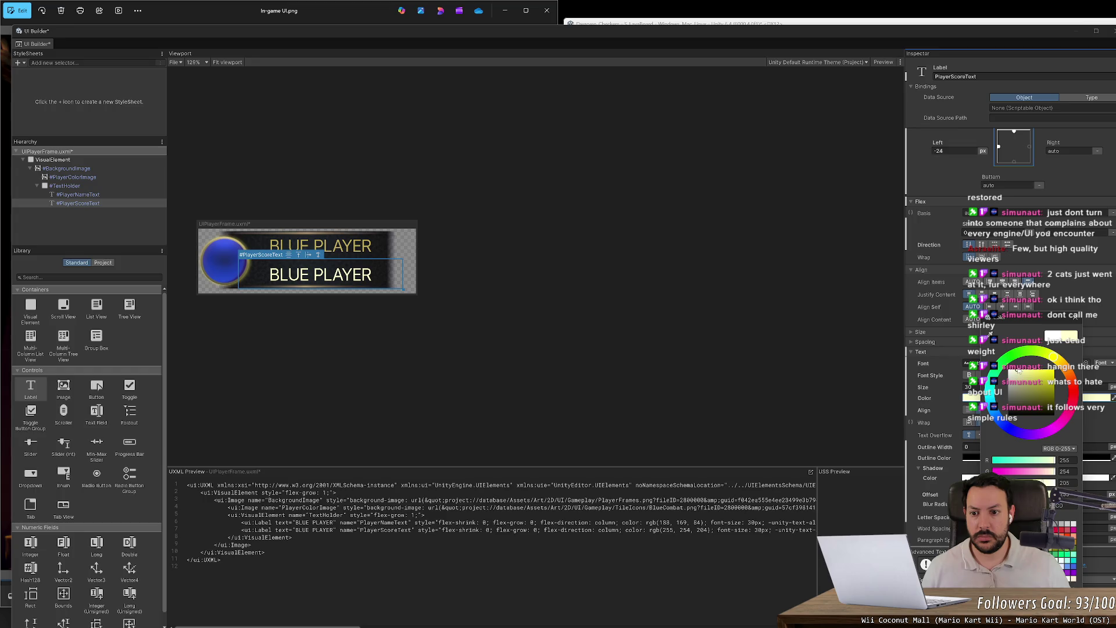
left_click(655, 337)
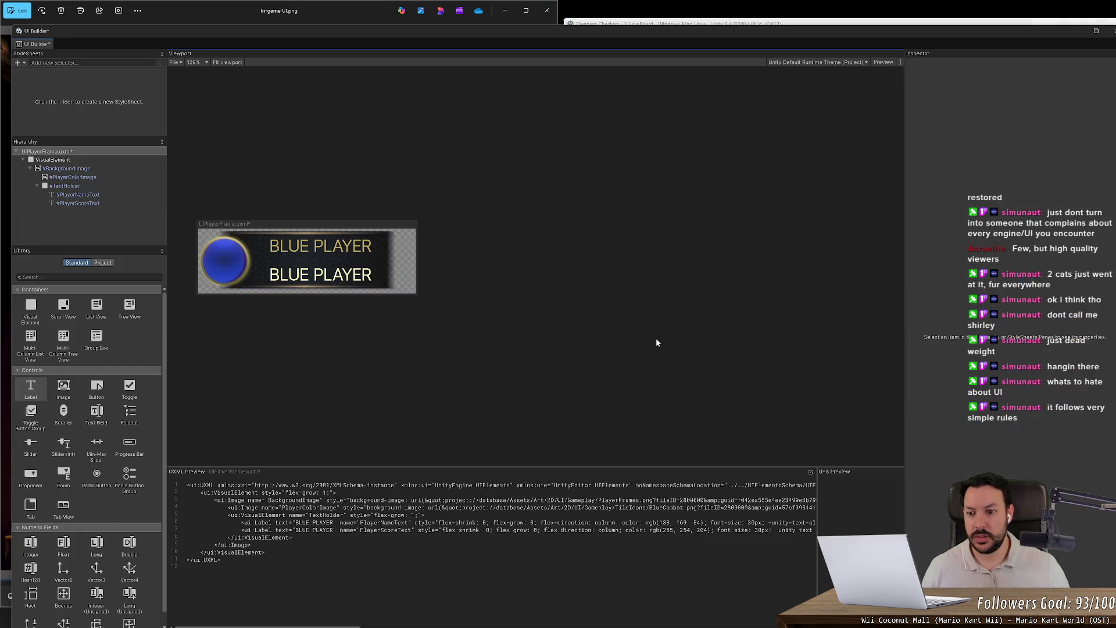
- Move the name label down about 8 px and the score label up about 12 px
key("alt+Tab")
left_click(584, 333)
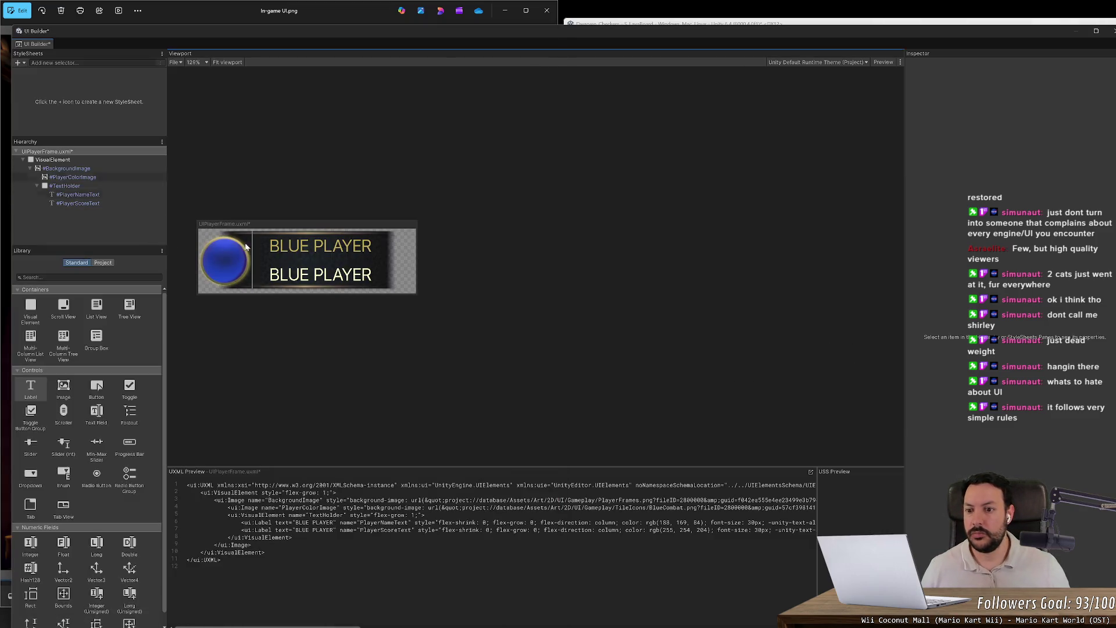
key("alt+Tab")
key("alt+Tab")
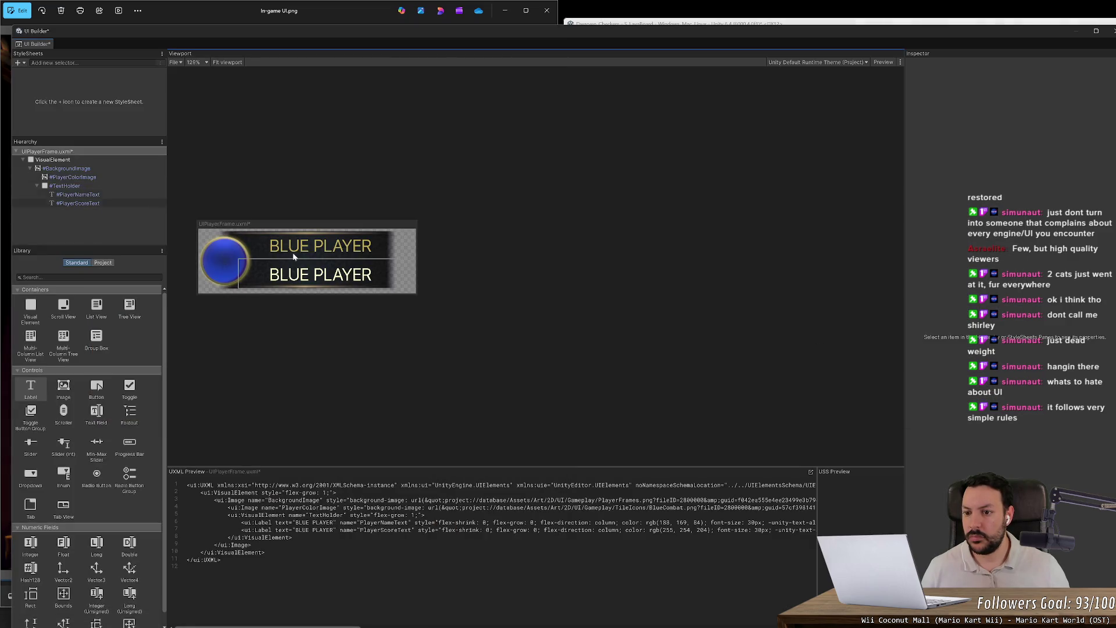
left_click(294, 257)
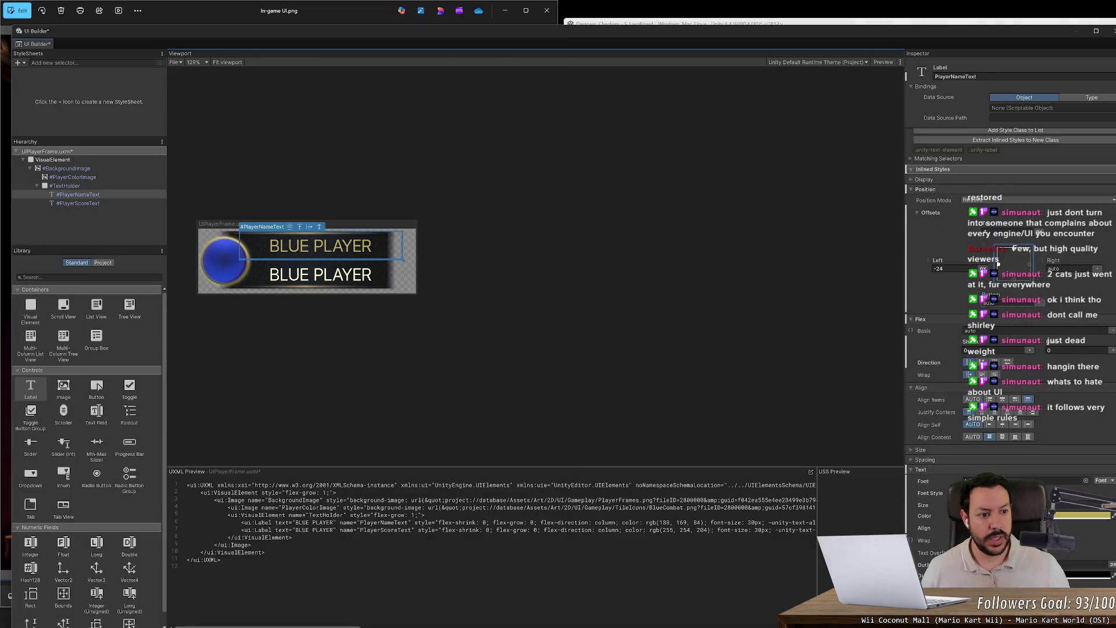
left_click_drag(985, 226, 984, 224)
left_click(366, 274)
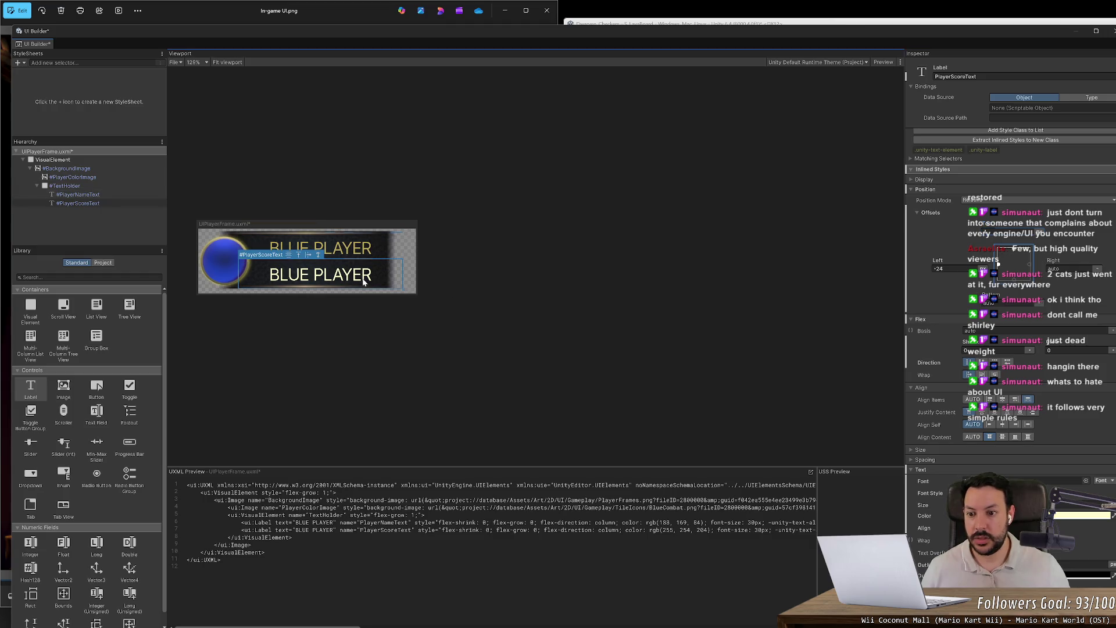
left_click(997, 264)
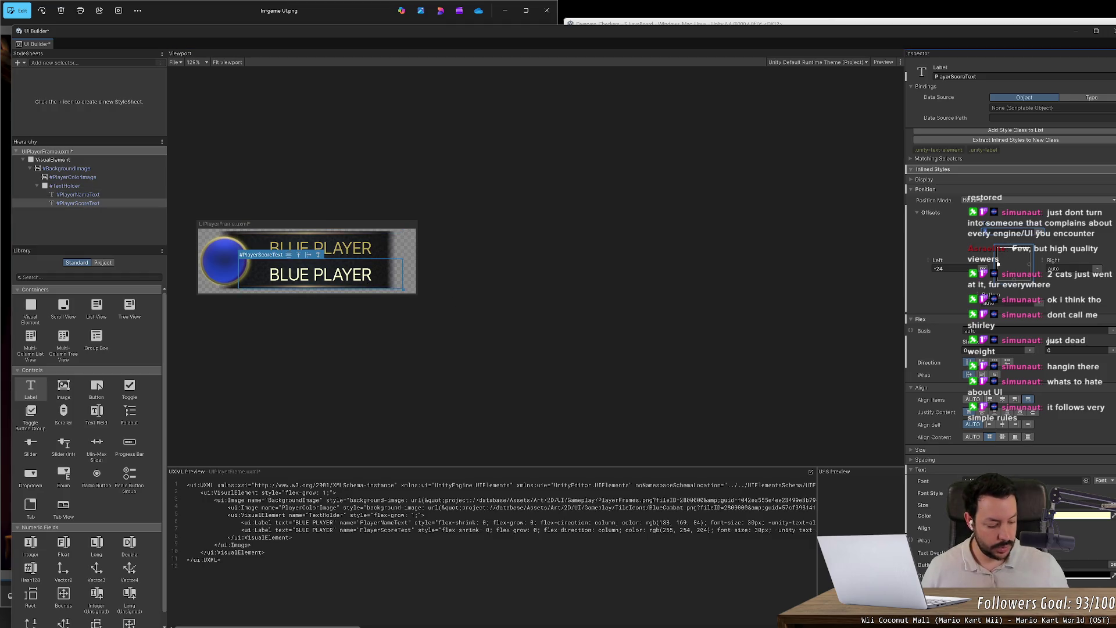
key("Return")
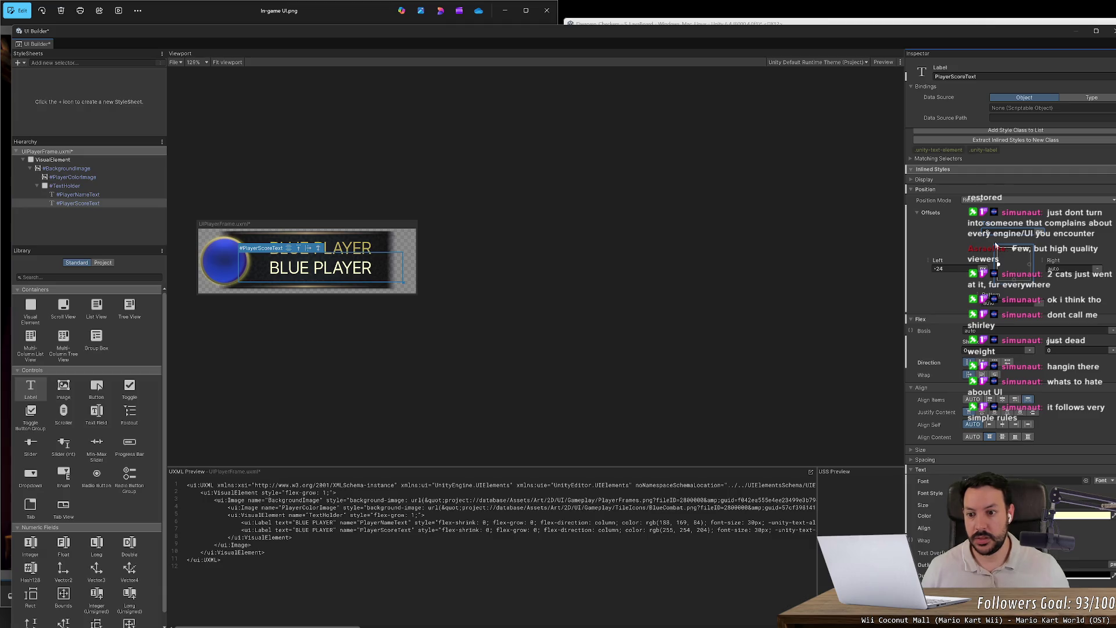
left_click(741, 348)
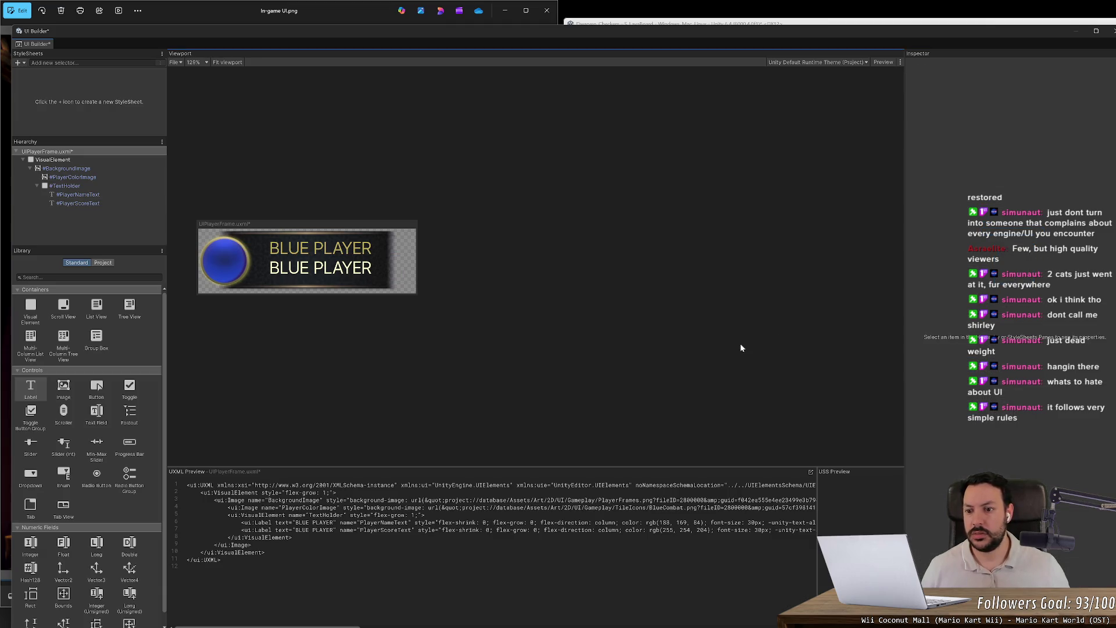
- Nudge the score label back down about 8 px and compare the spacing with the reference
left_click(351, 272)
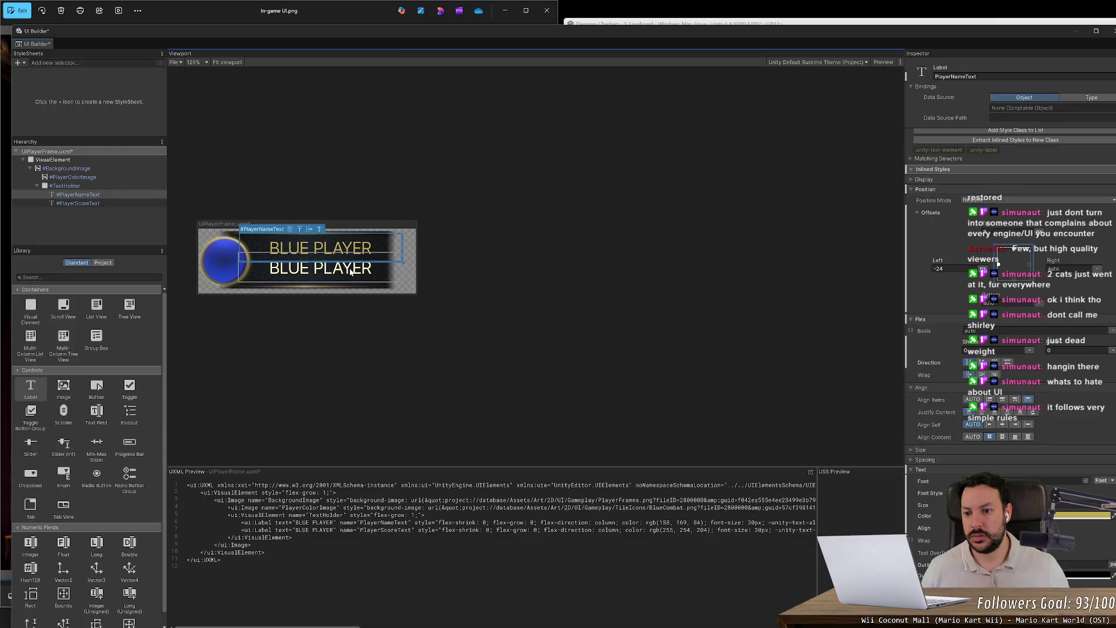
left_click(361, 256)
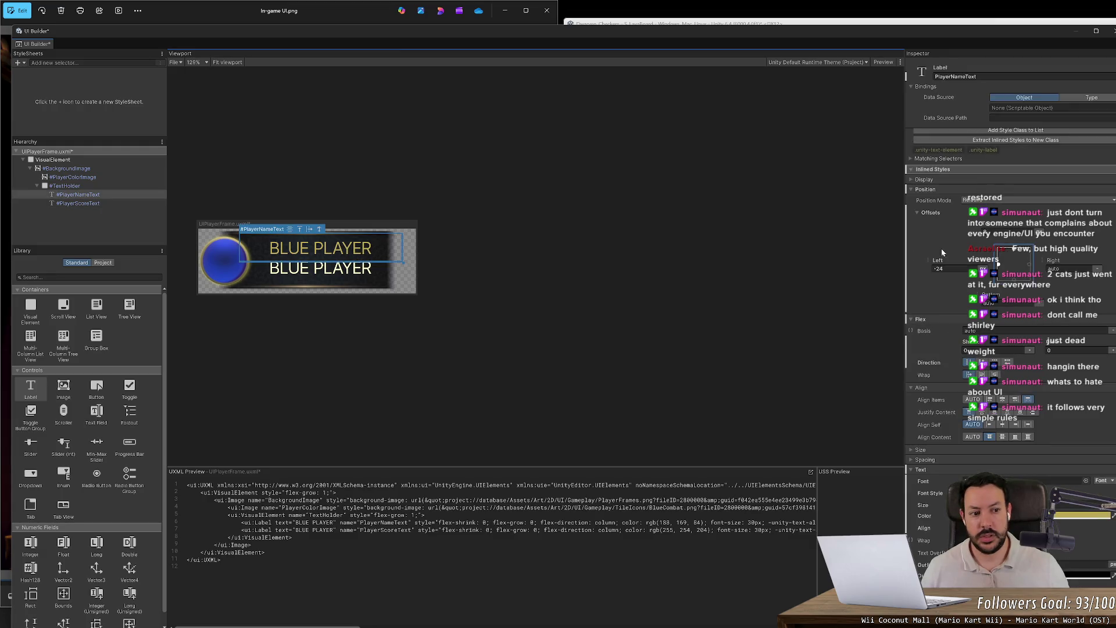
left_click(997, 264)
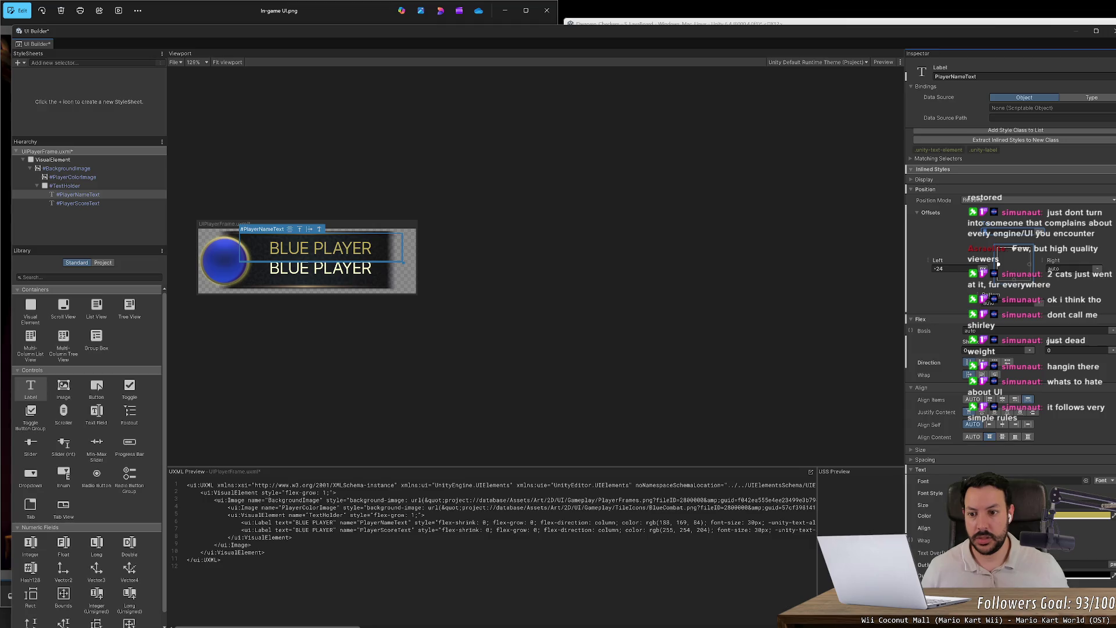
left_click(373, 274)
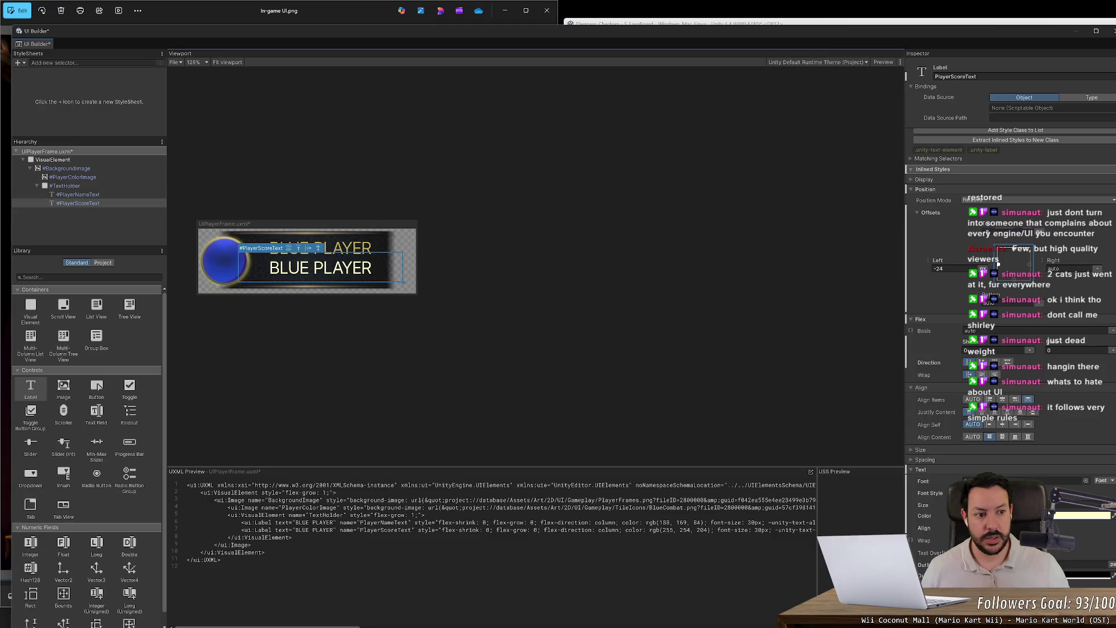
left_click(998, 265)
left_click(563, 319)
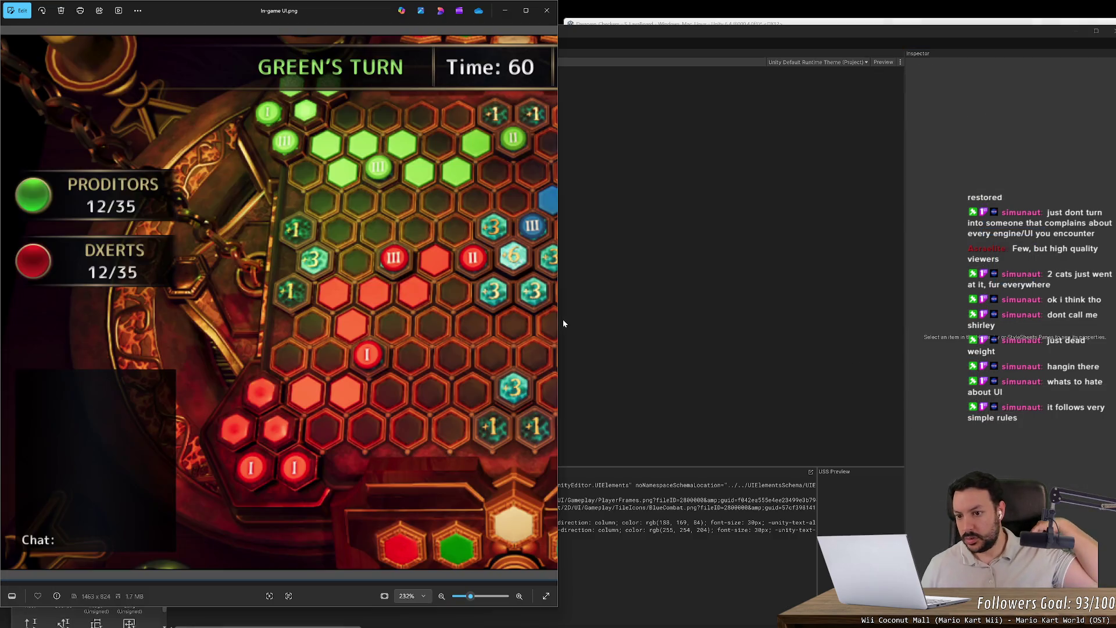
key("alt+Tab")
left_click(562, 324)
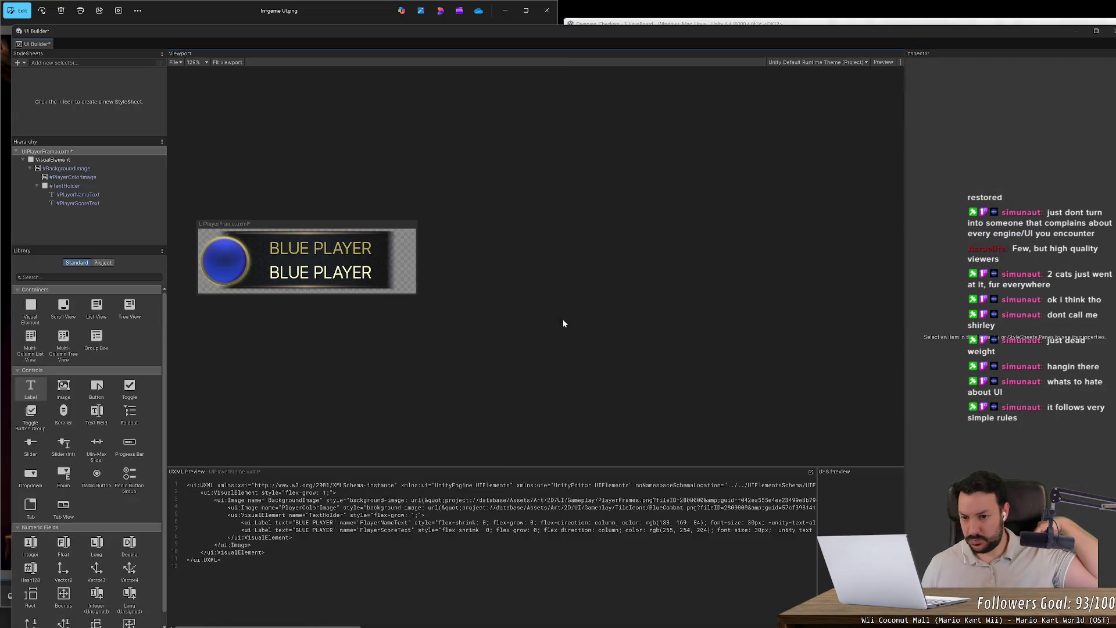
left_click(375, 283)
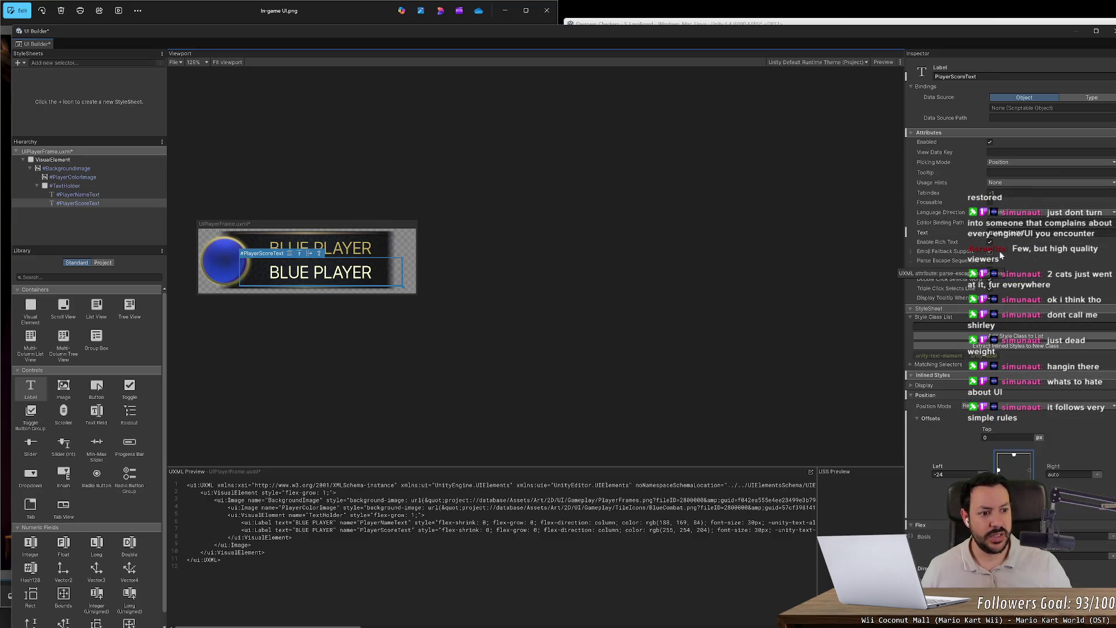
- Set the score label's text to '12 / 35', then try removing the spaces around the slash
left_click(1005, 233)
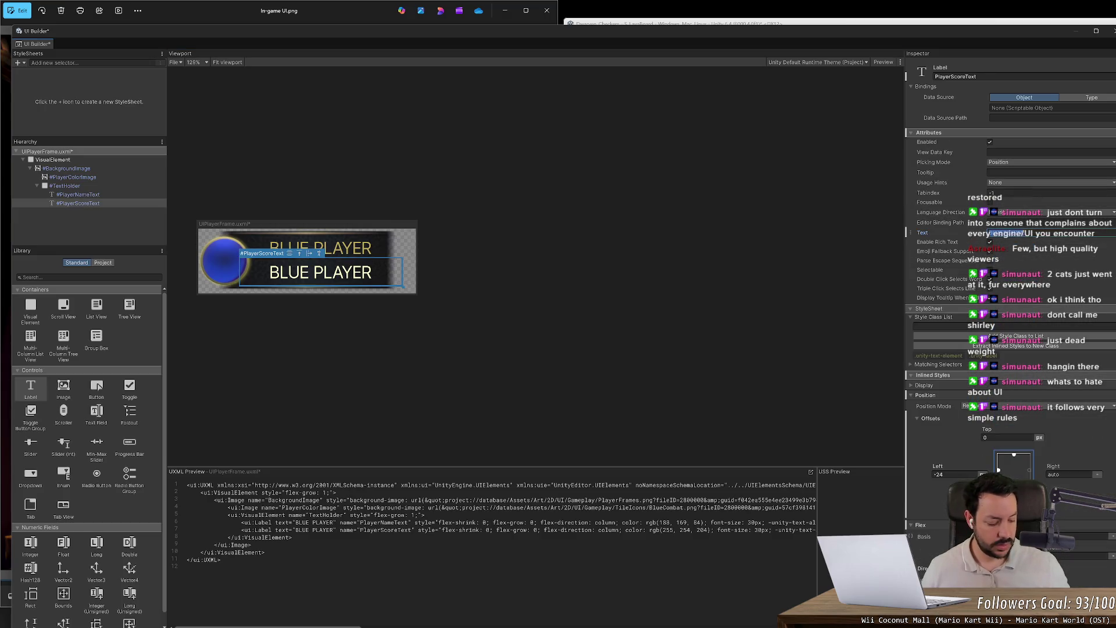
type("12 / 35")
key("alt+Tab")
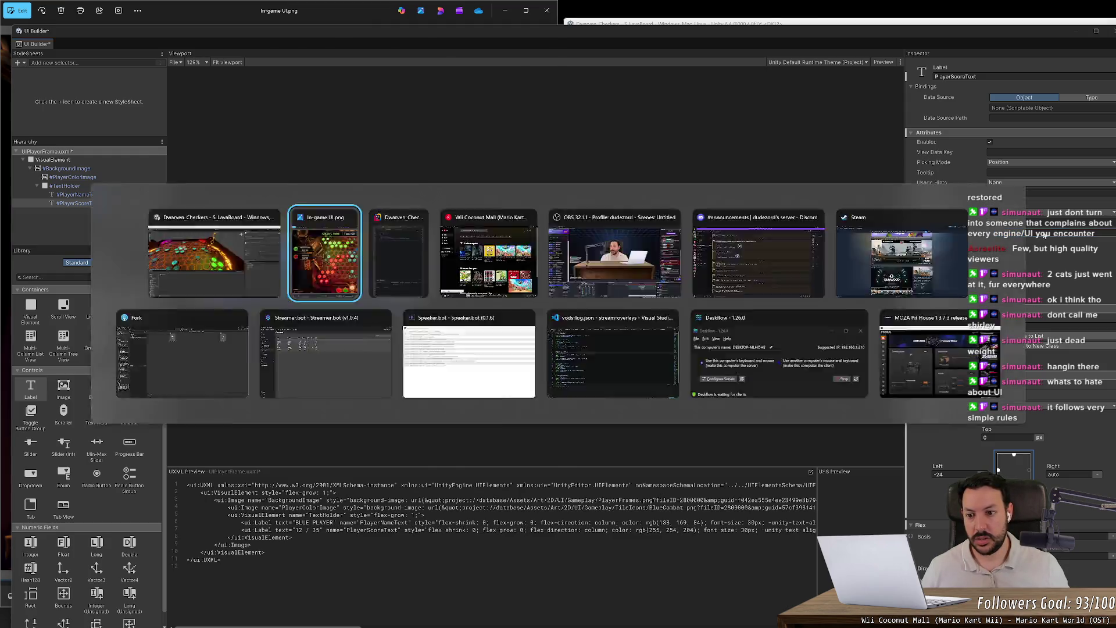
key("alt+Tab")
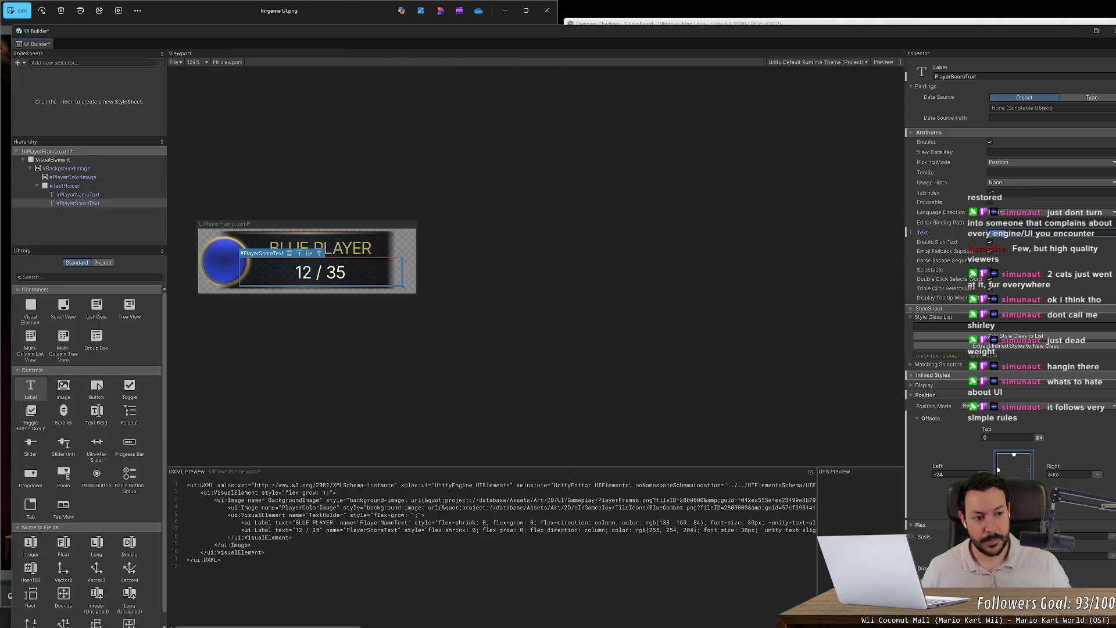
key("BackSpace")
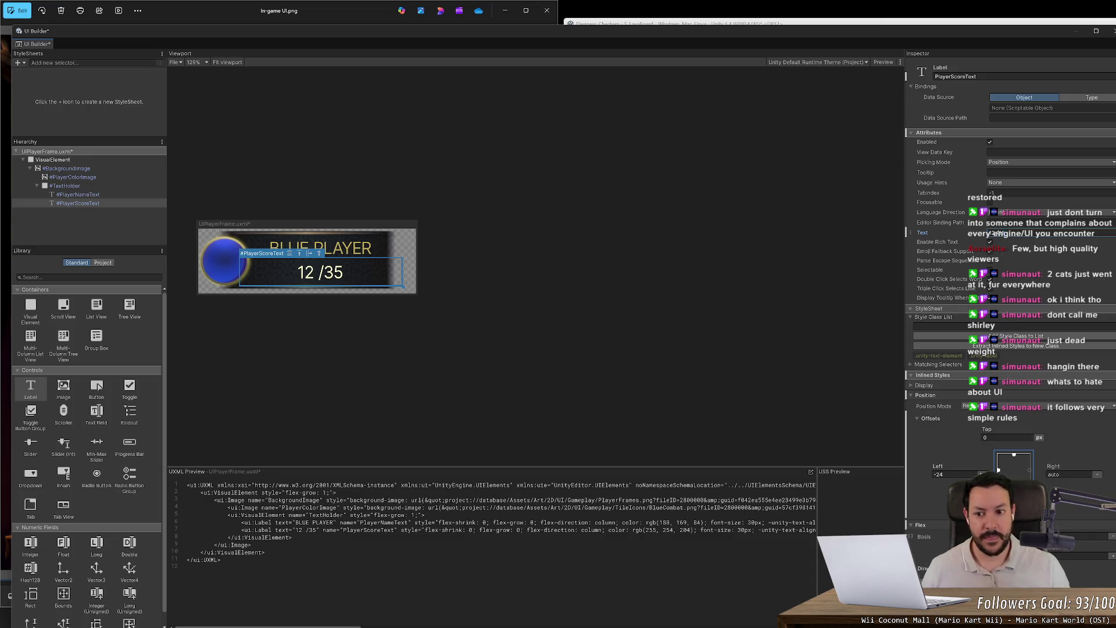
key("Left")
key("BackSpace")
scroll(936, 493, "down", 5)
scroll(936, 494, "down", 5)
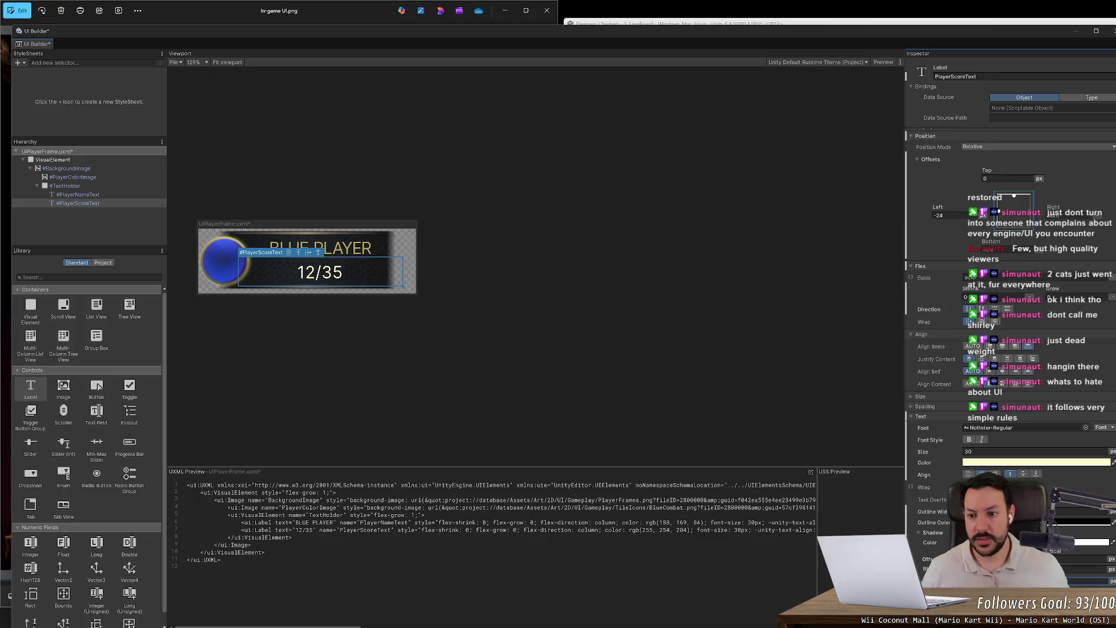
- Restore the spaces so the score reads '12 / 35', checking against the reference screenshot
key("alt+Tab")
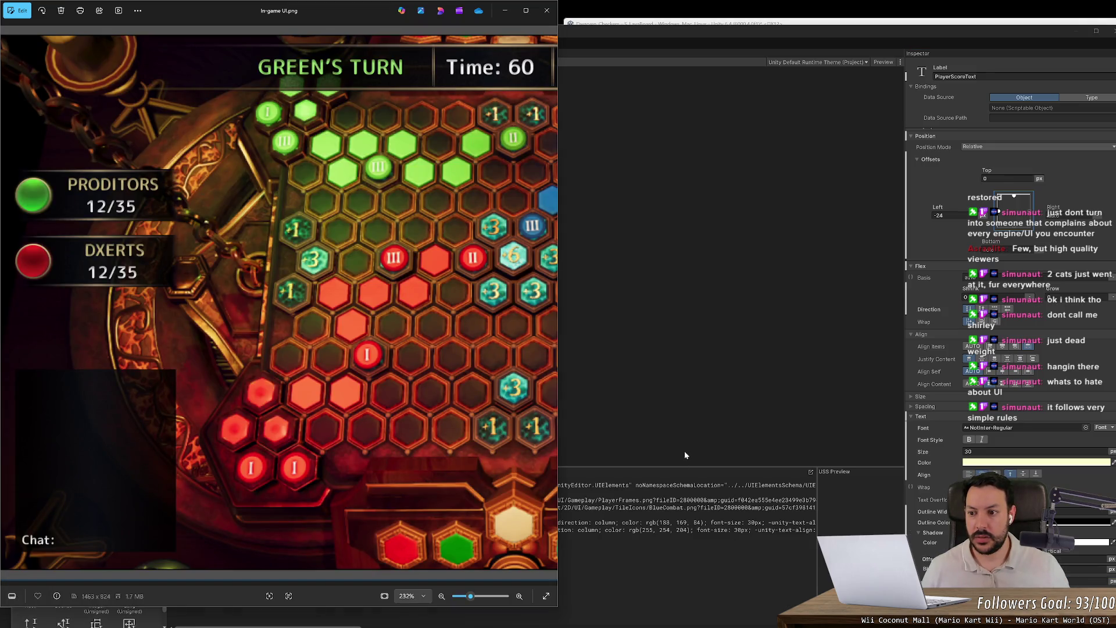
left_click(685, 451)
scroll(933, 310, "up", 5)
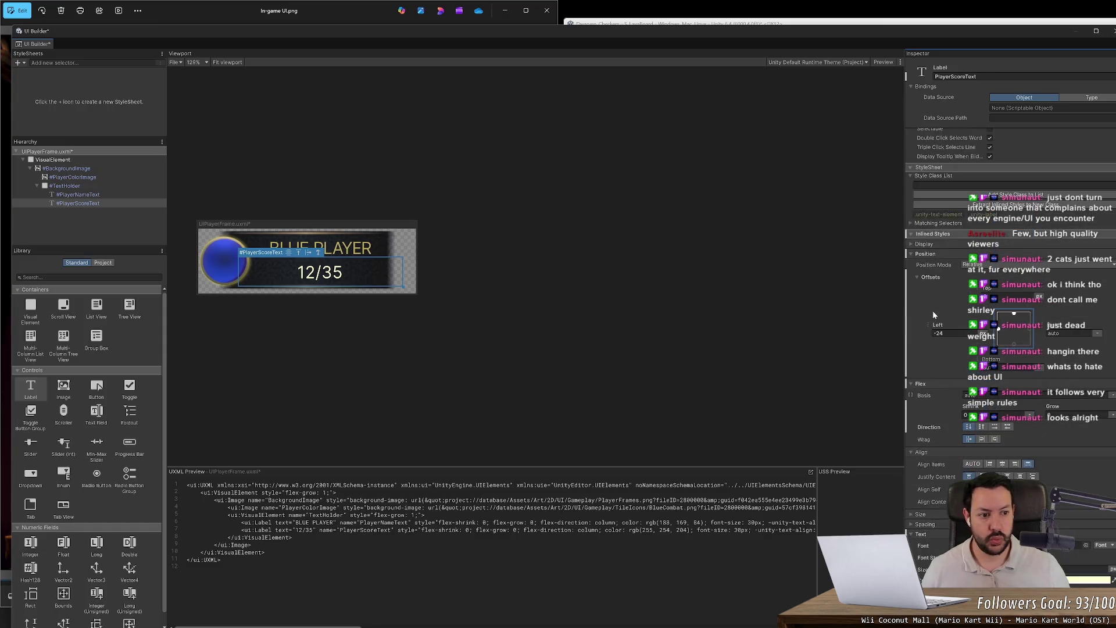
scroll(932, 311, "up", 5)
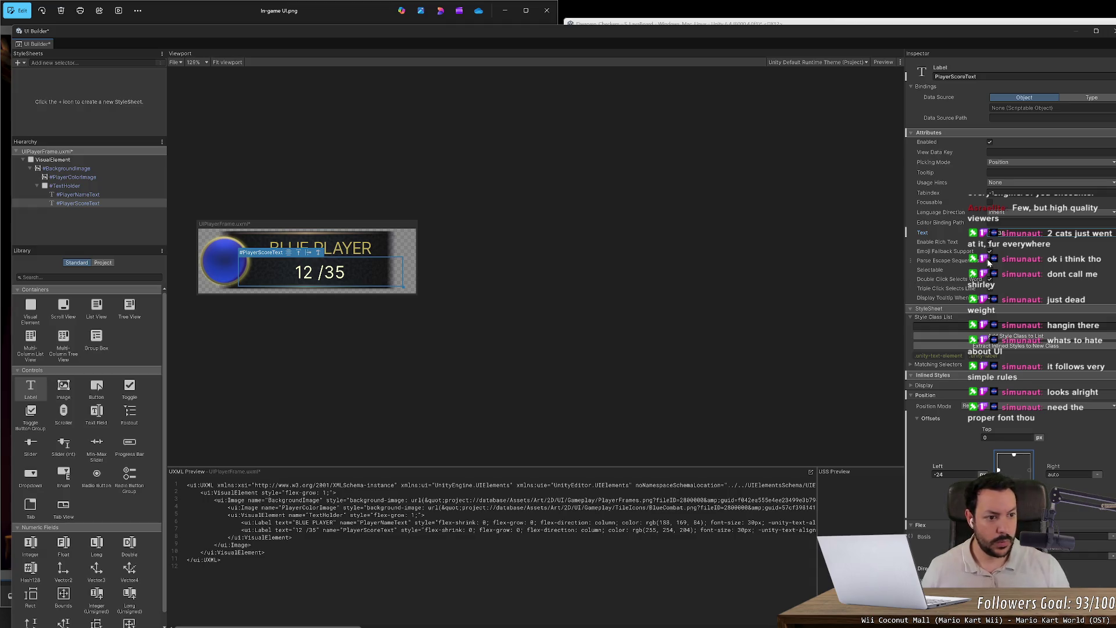
key("BackSpace")
key("BackSpace")
key("BackSpace")
key("BackSpace")
key("BackSpace")
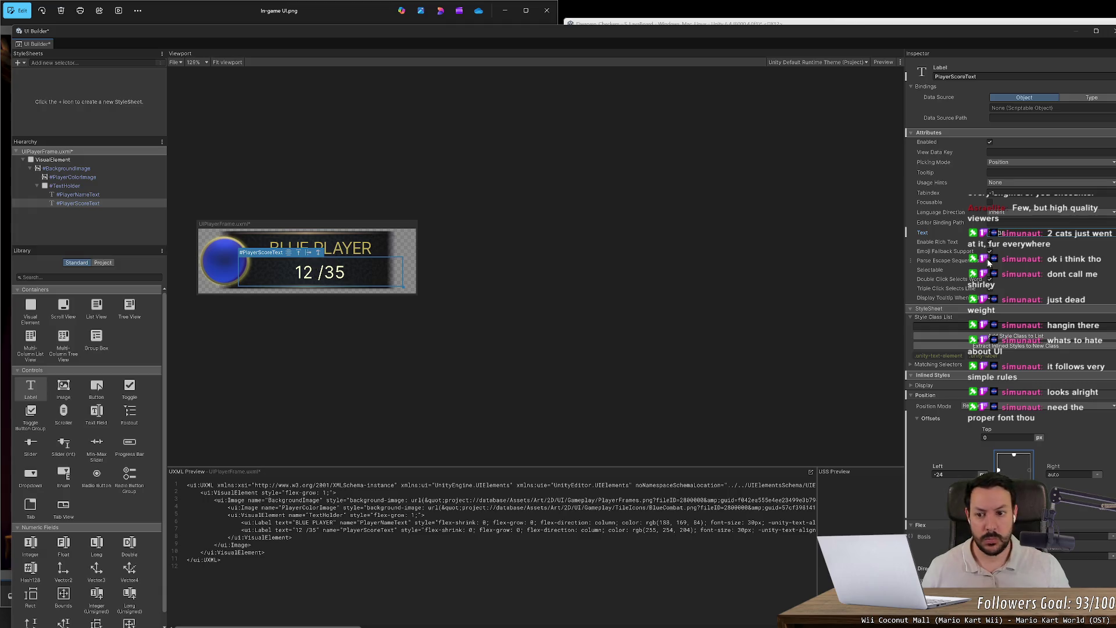
key("Right")
left_click(772, 303)
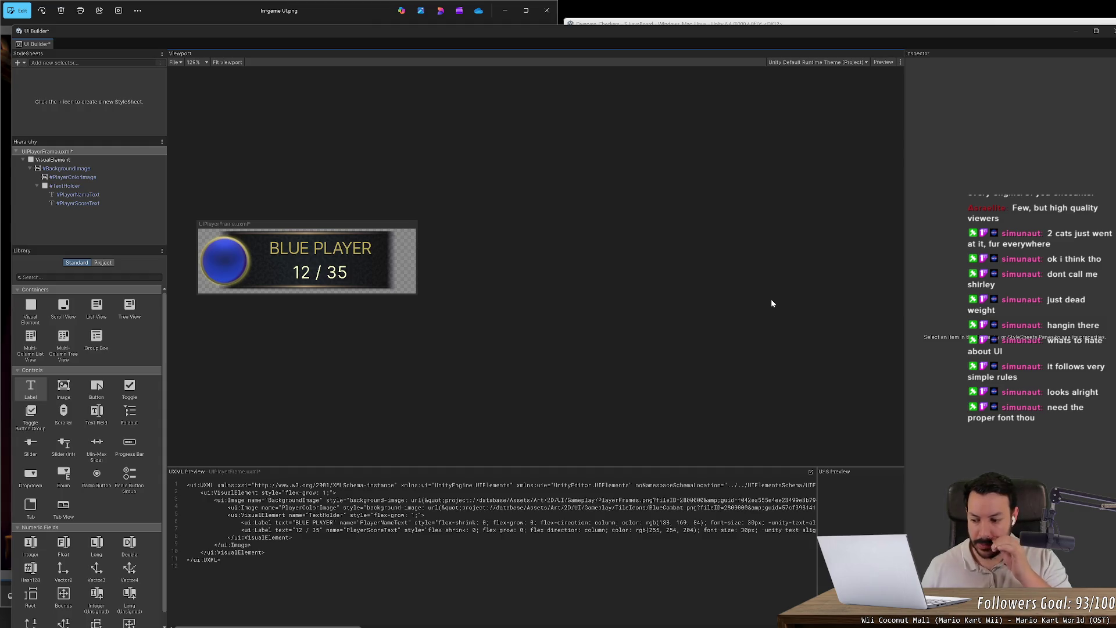
key("alt+Tab")
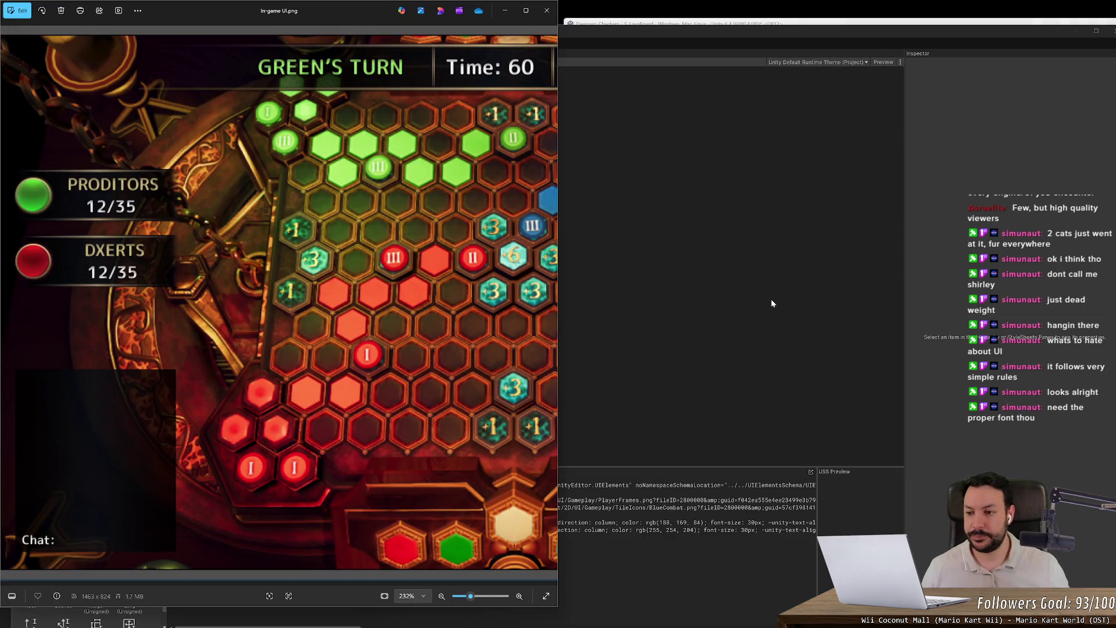
- Try a -12 left offset on PlayerScoreText, then put it back to -24
key("alt+Tab")
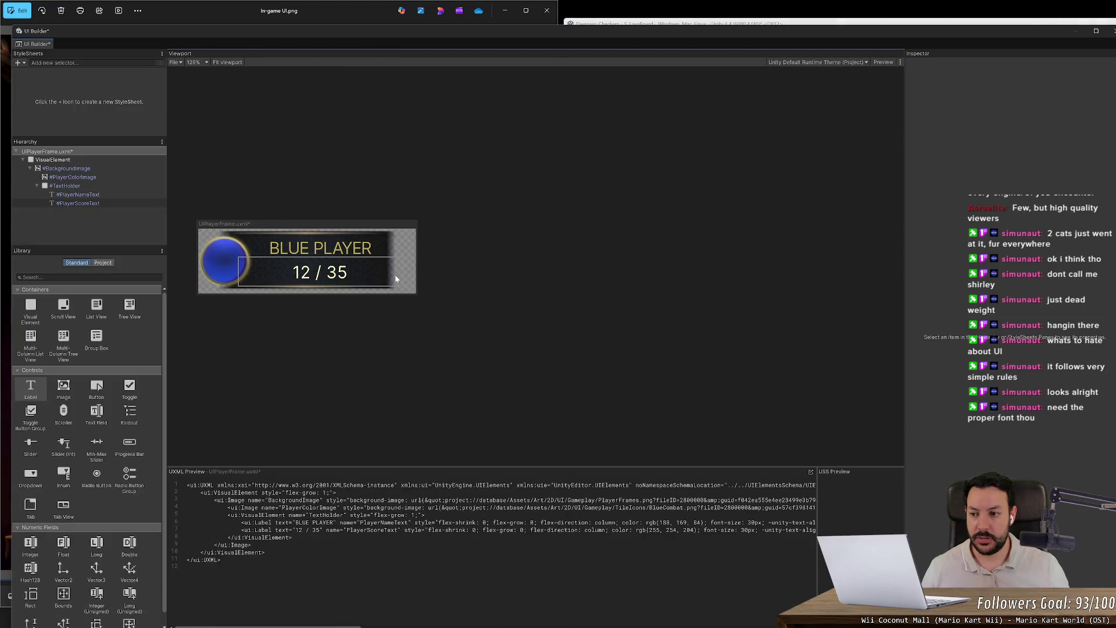
left_click(71, 203)
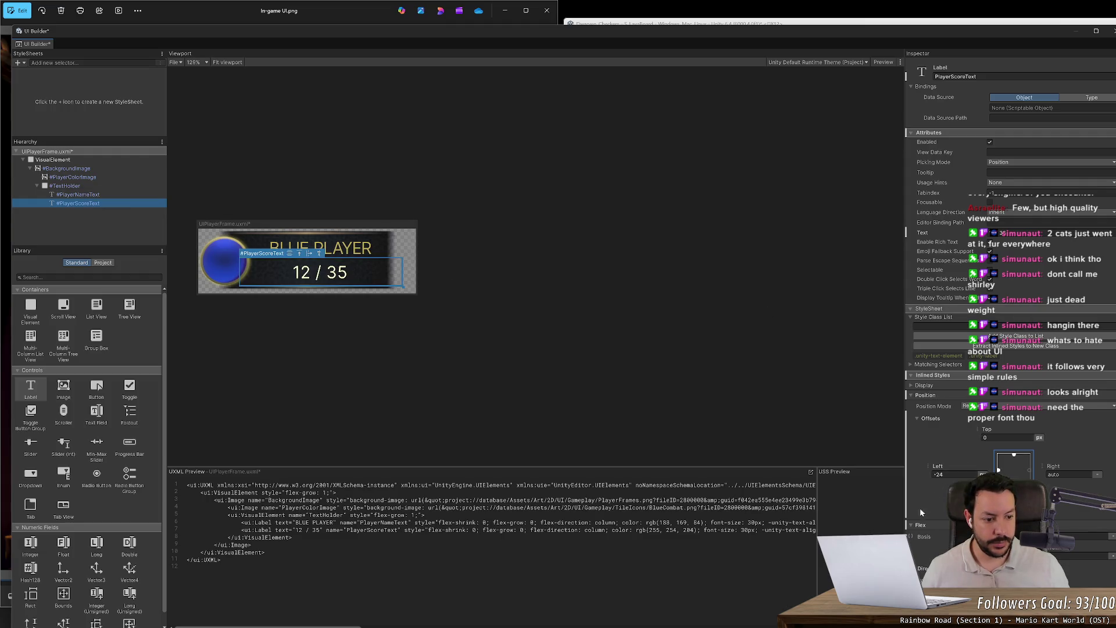
scroll(920, 513, "down", 3)
left_click(940, 403)
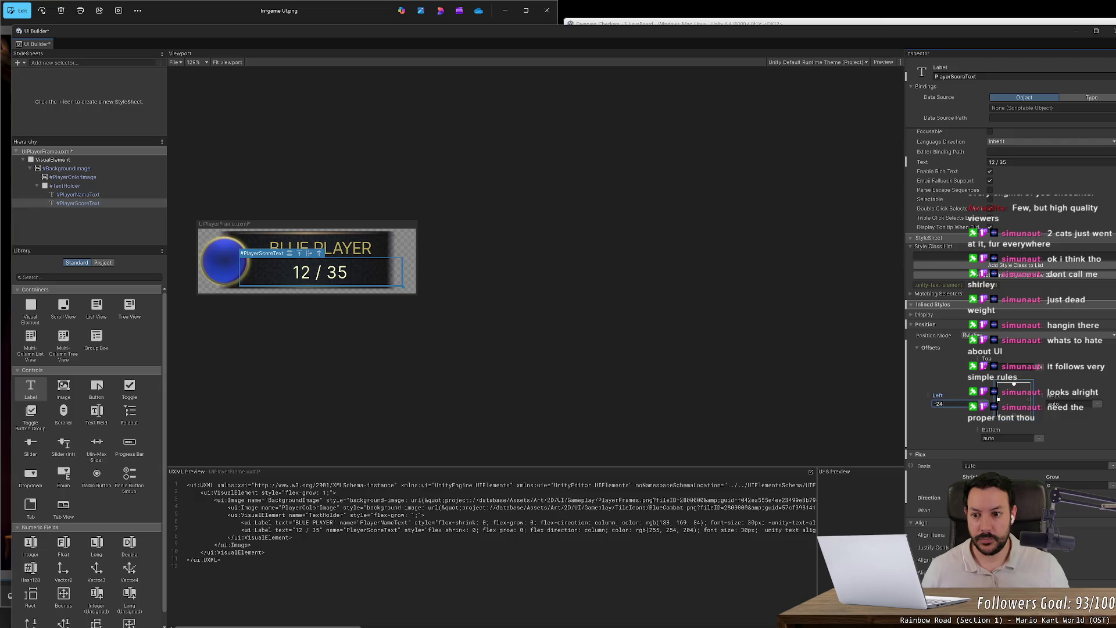
type("-12")
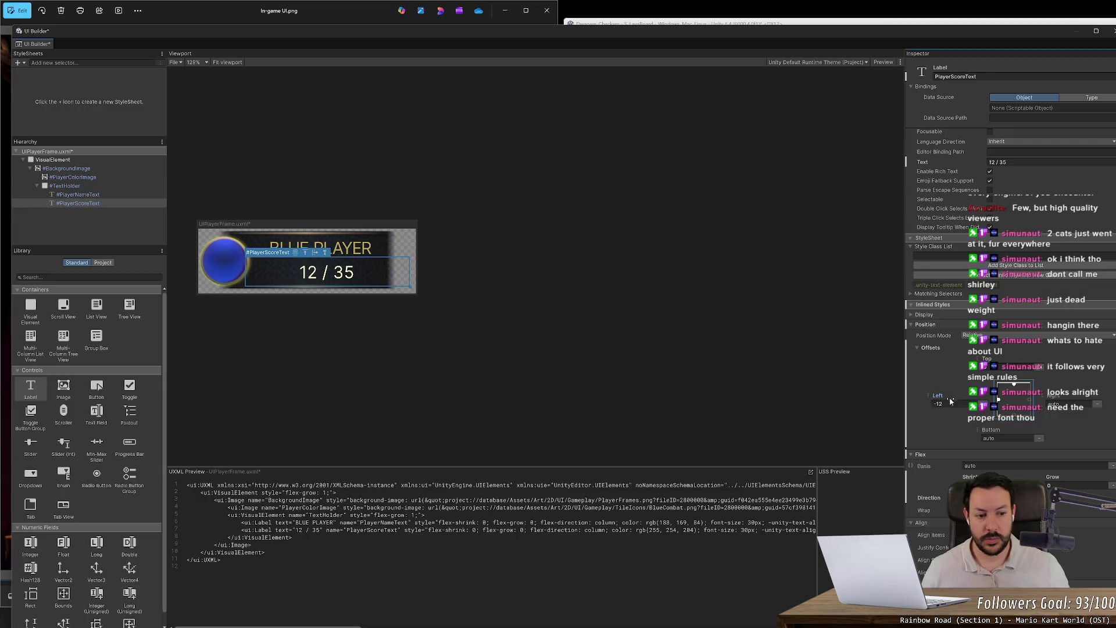
key("Return")
type("4")
key("Return")
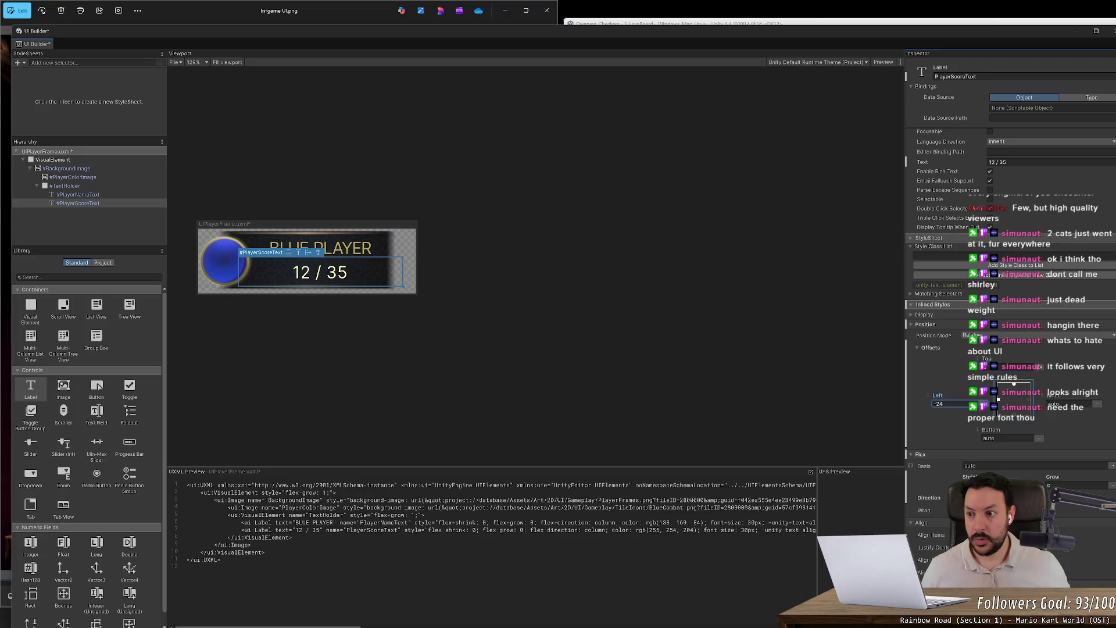
key("alt+Tab")
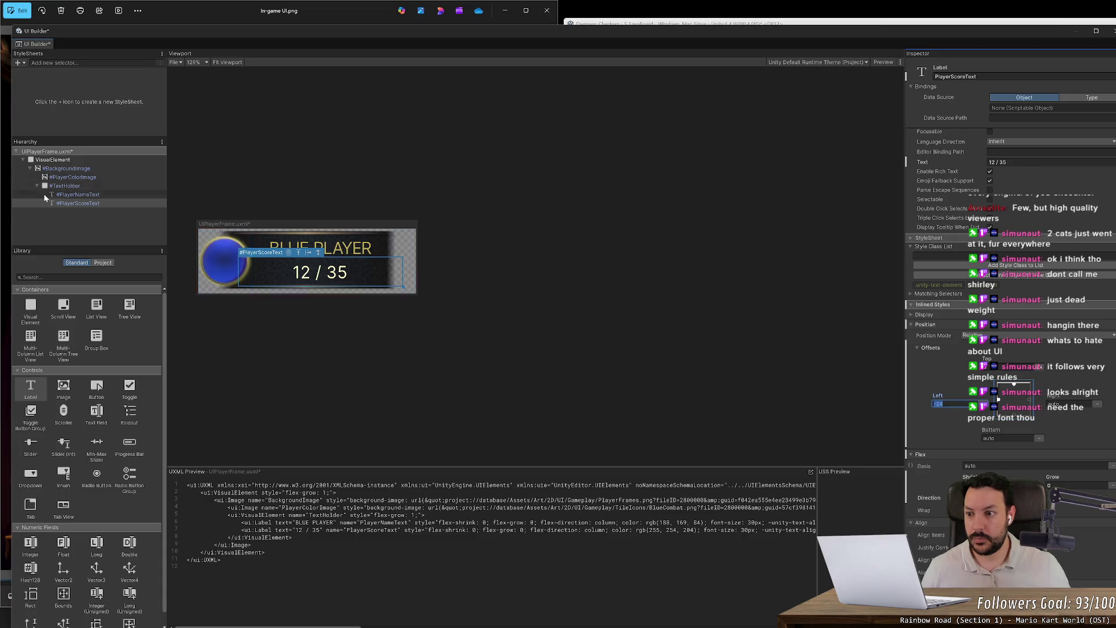
- Give the TextHolder container a -24 px left offset
left_click(66, 186)
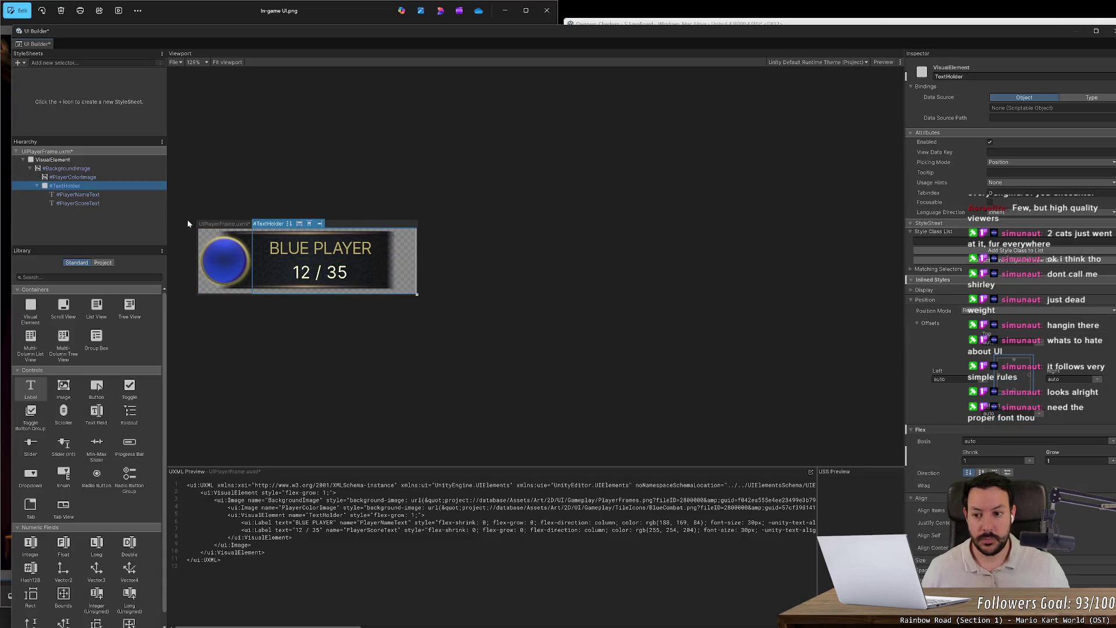
left_click(938, 379)
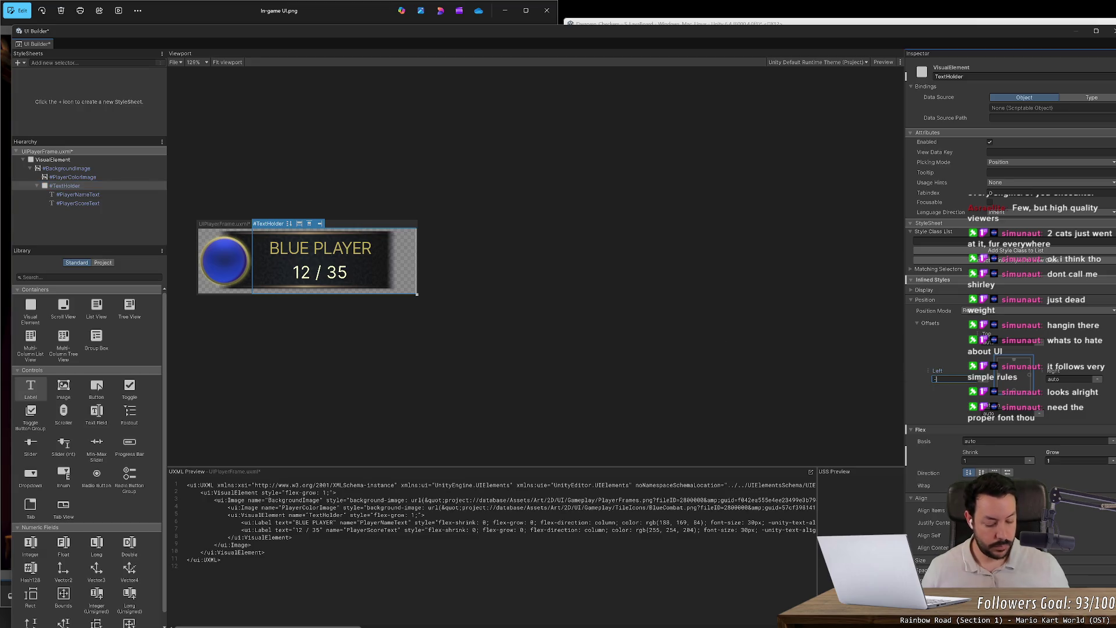
type("-24")
key("Return")
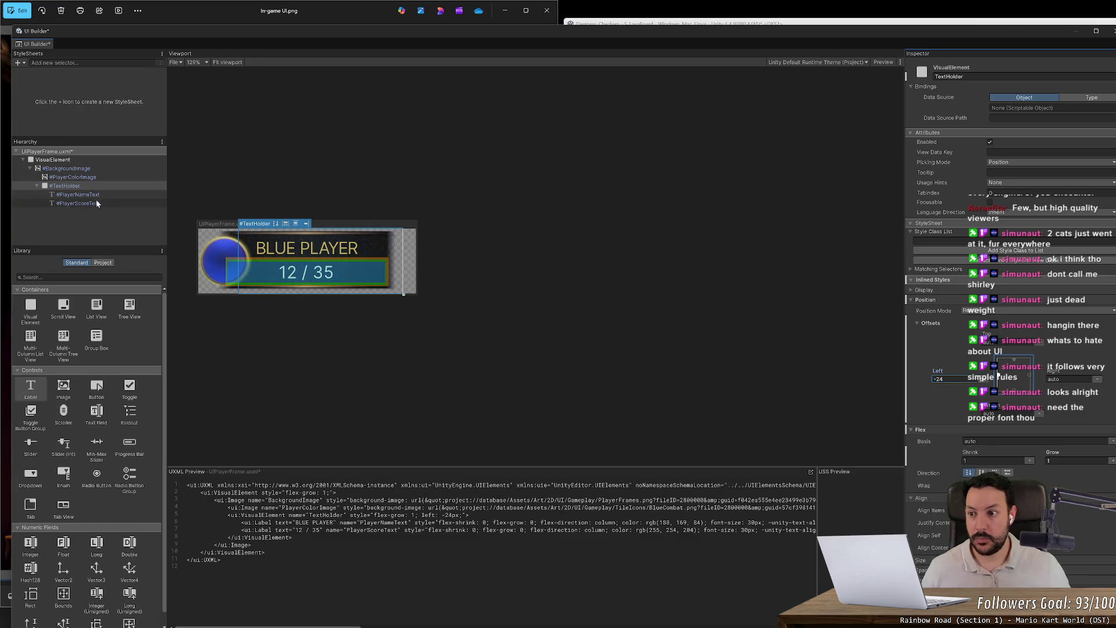
- Set the Left offset of PlayerNameText and PlayerScoreText to auto
left_click(100, 194)
left_click(987, 408)
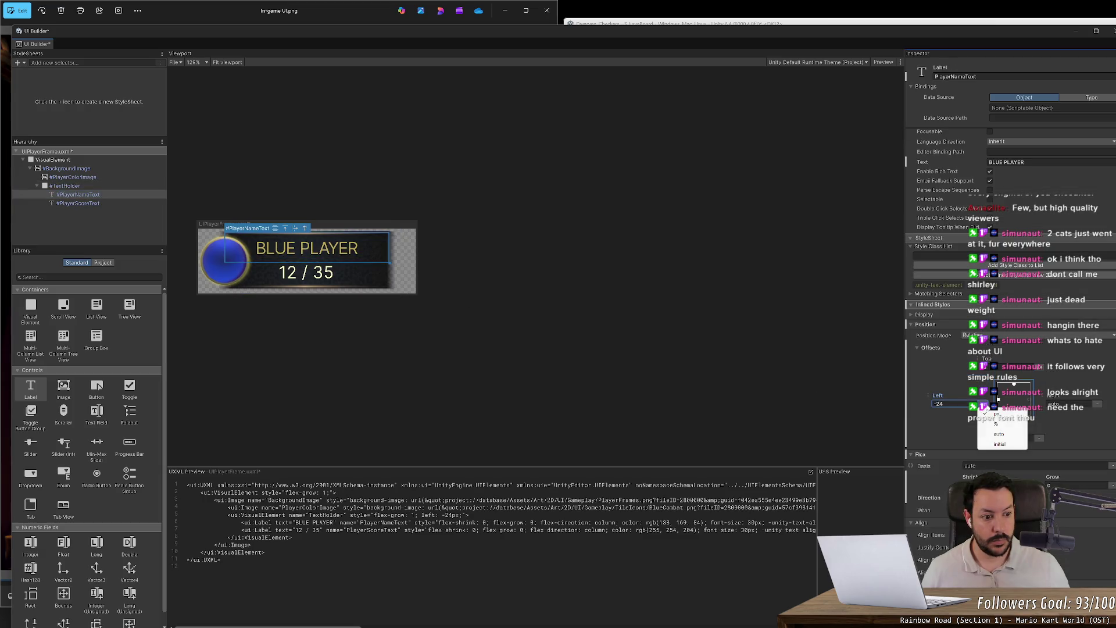
left_click(959, 405)
type("0")
key("Return")
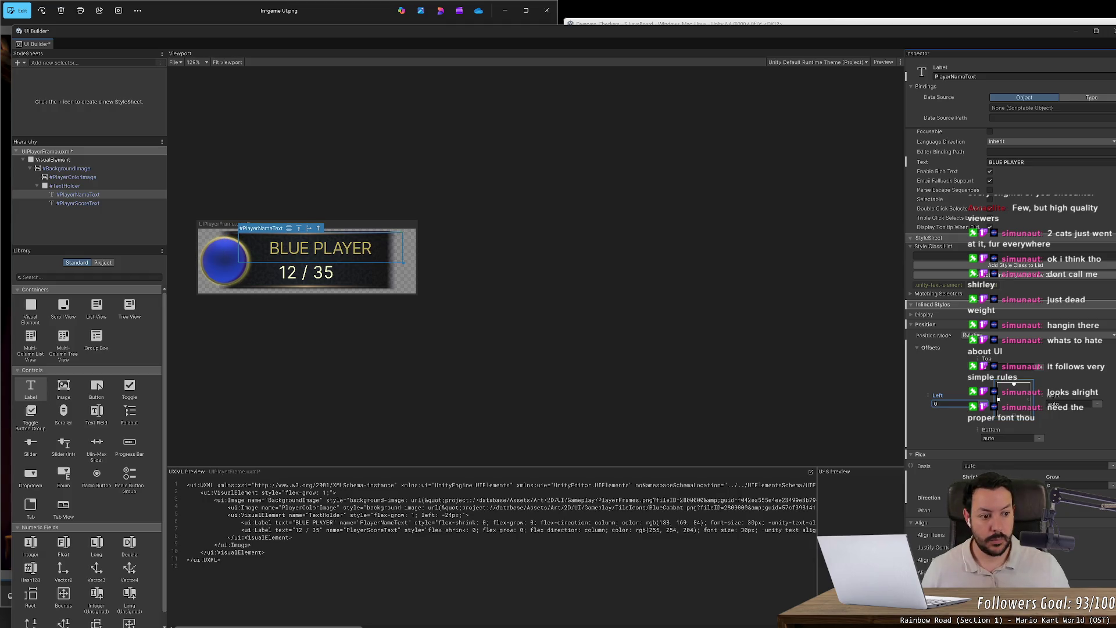
left_click(998, 400)
left_click(1010, 433)
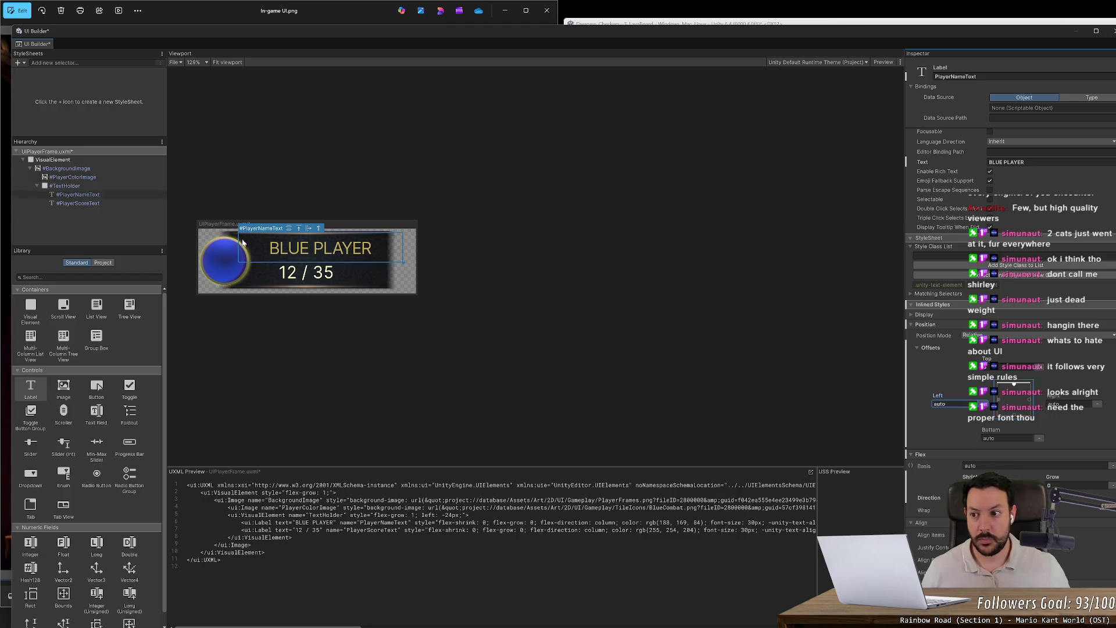
left_click(137, 204)
left_click(998, 400)
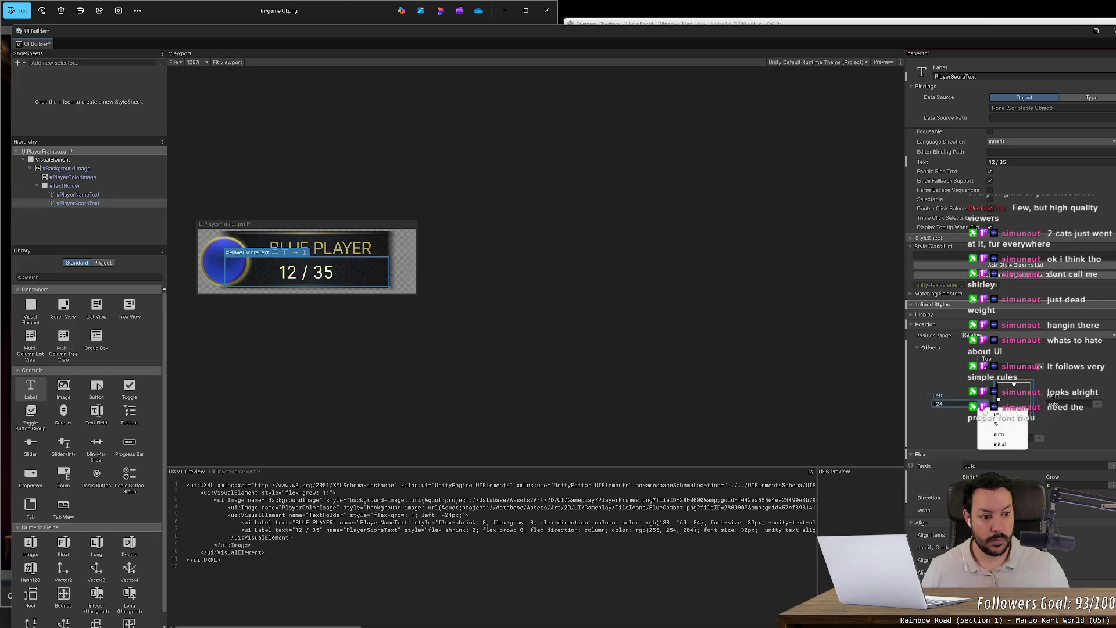
left_click(998, 433)
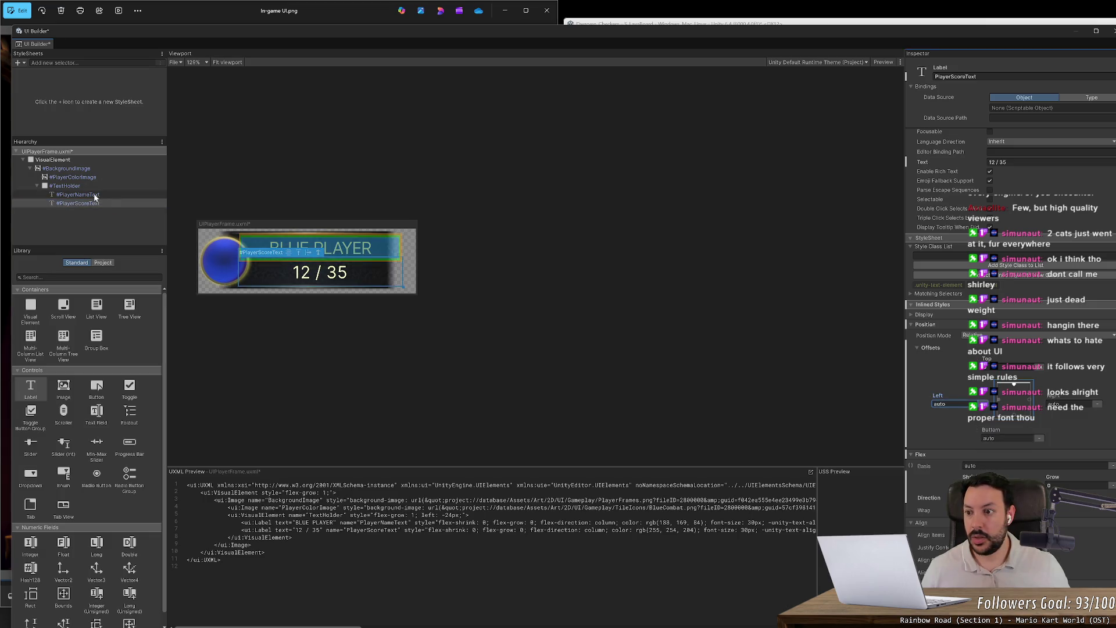
- Fine-tune the TextHolder's left offset to 7 px, centring '12 / 35' under BLUE PLAYER
left_click(65, 186)
left_click_drag(939, 373, 956, 373)
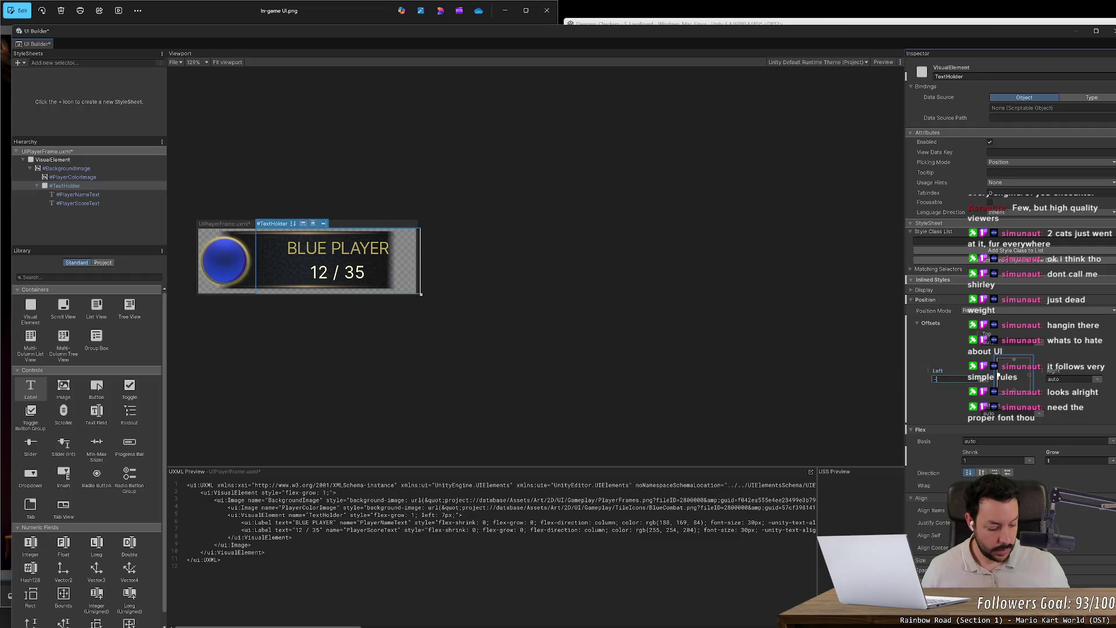
type("24")
key("Return")
left_click(663, 283)
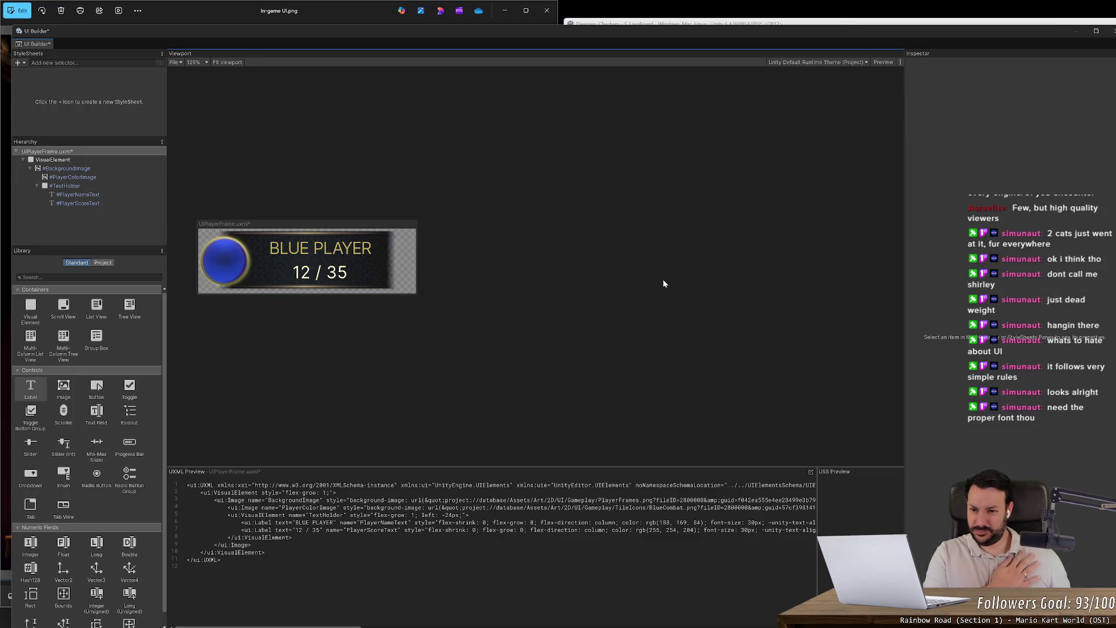
- Compare the player frame layout against the reference game screenshot
key("alt+Tab")
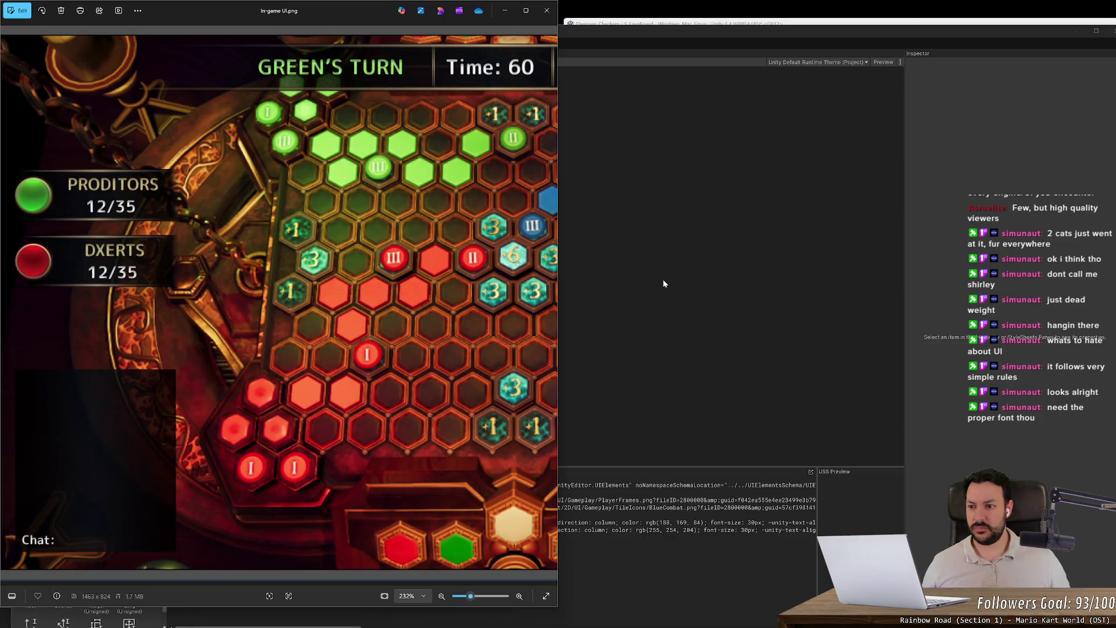
key("alt+Tab")
key("alt+Tab")
key("alt+Tab")
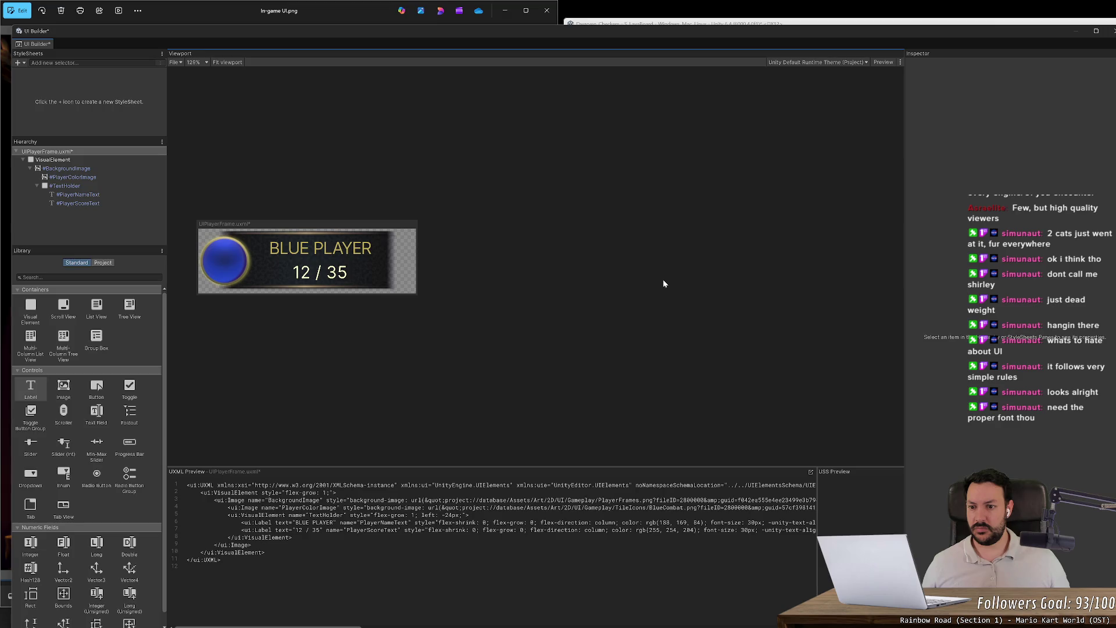
key("alt+Tab")
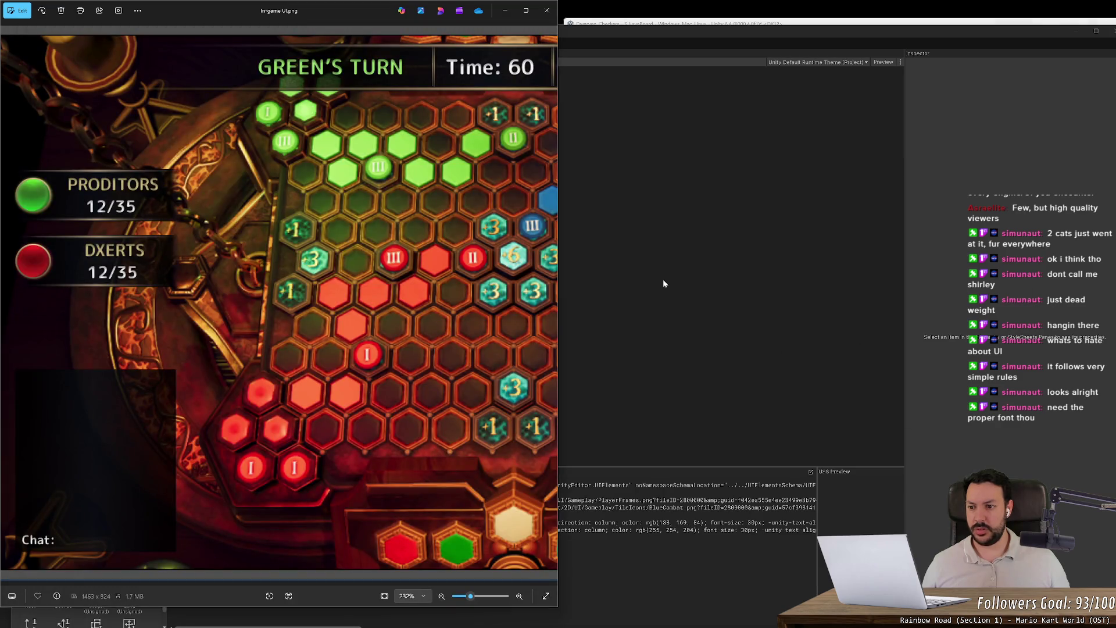
key("alt+Tab")
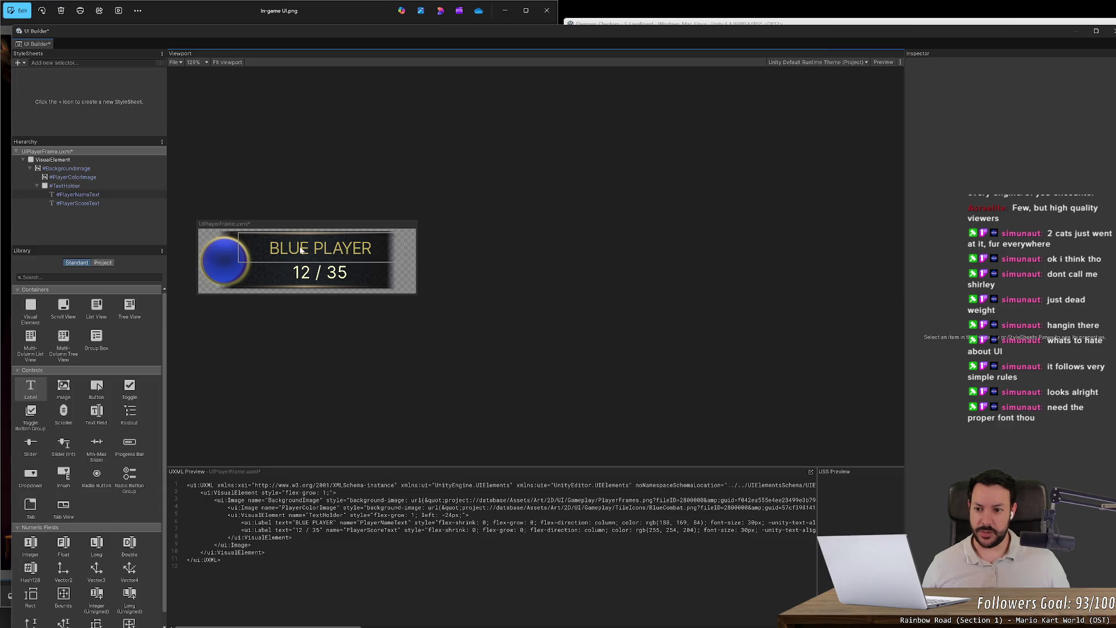
- Set TextHolder's Left position to -32 px and save the UXML with Ctrl+S
left_click(86, 186)
left_click_drag(940, 373, 936, 373)
left_click(938, 378)
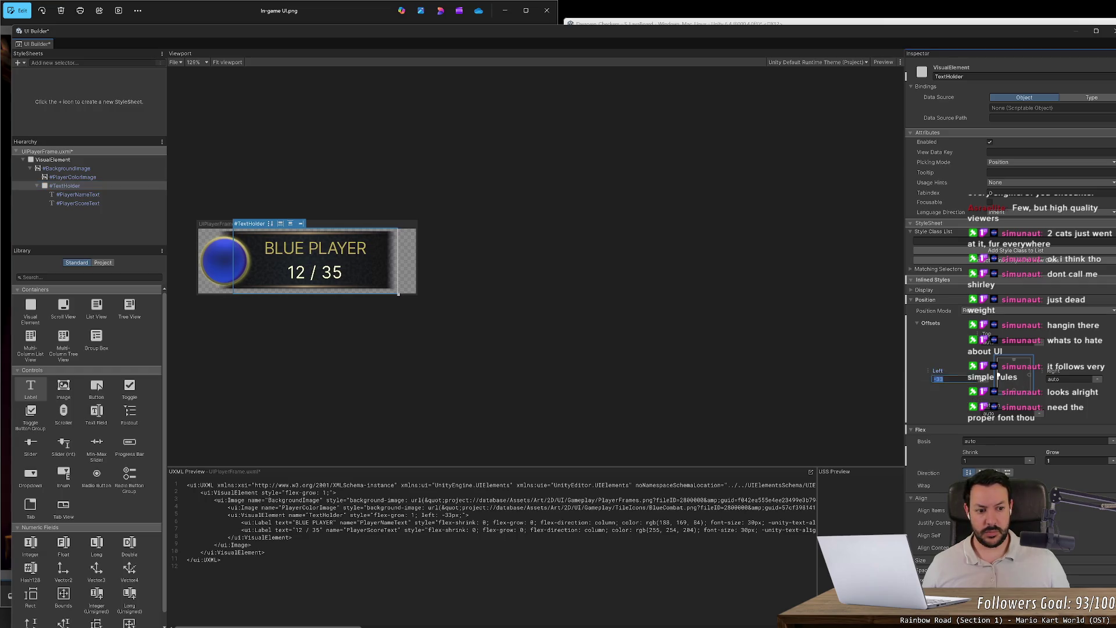
type("-32")
key("Return")
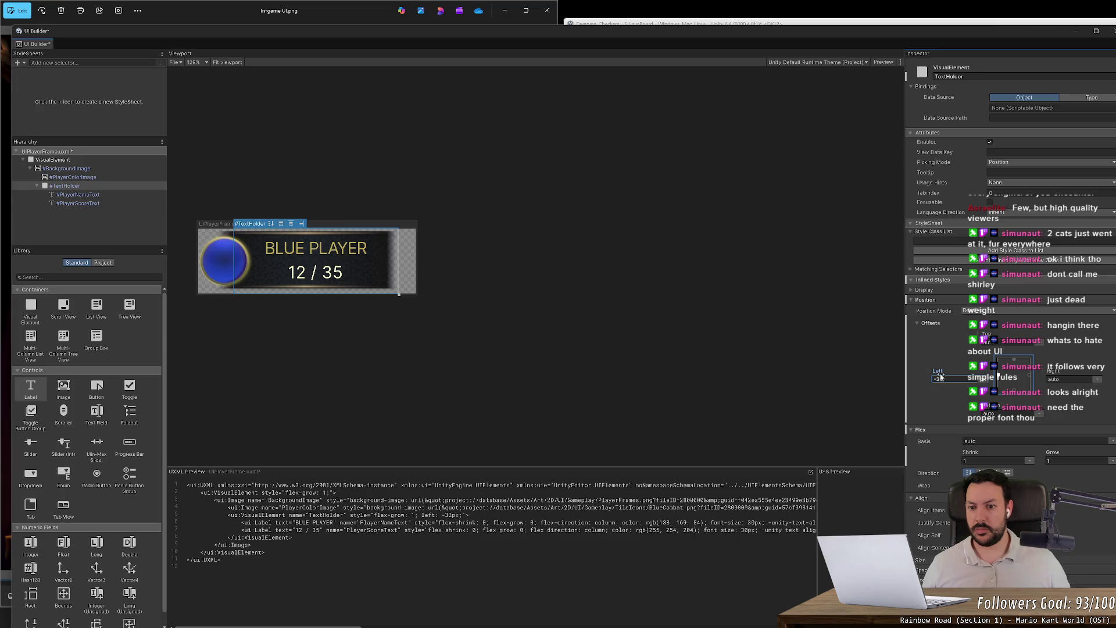
left_click(695, 334)
key("ctrl+s")
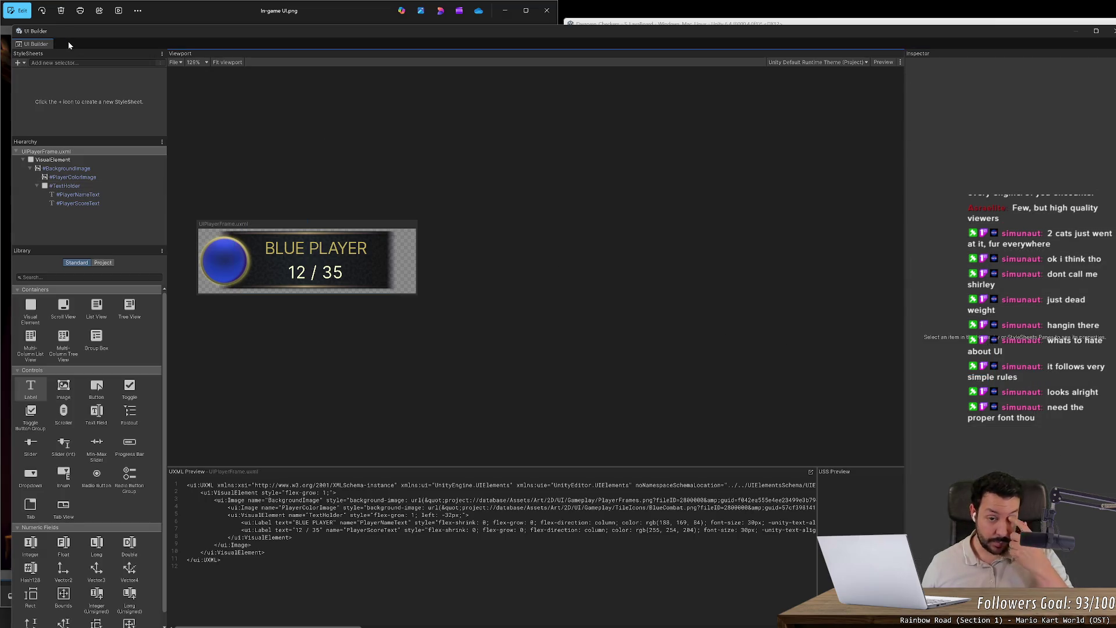
mouse_move(112, 34)
left_mouse_down()
mouse_move(357, 64)
mouse_move(343, 37)
mouse_move(329, 38)
left_mouse_up()
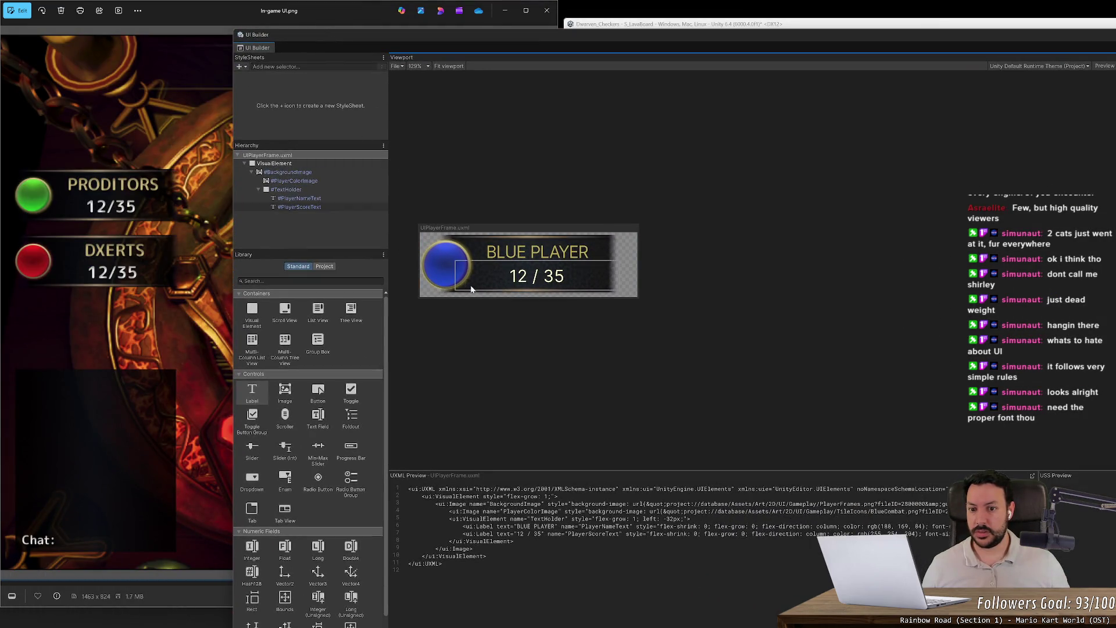
- Widen PlayerColorImage's flex basis so the name and score text shift right
left_click(446, 262)
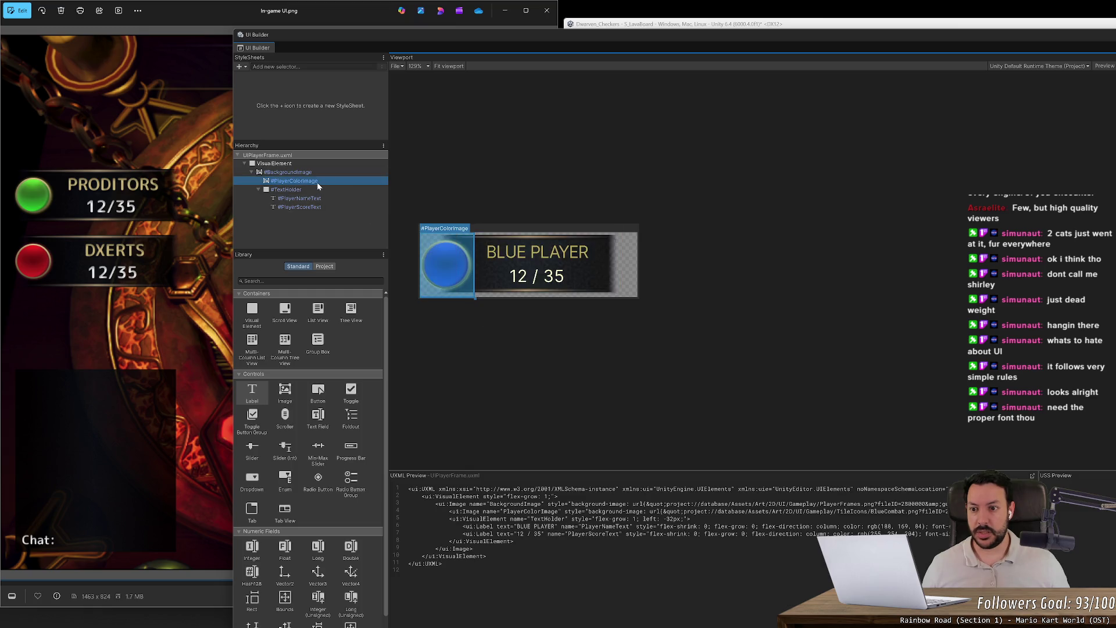
left_click_drag(507, 42, 293, 42)
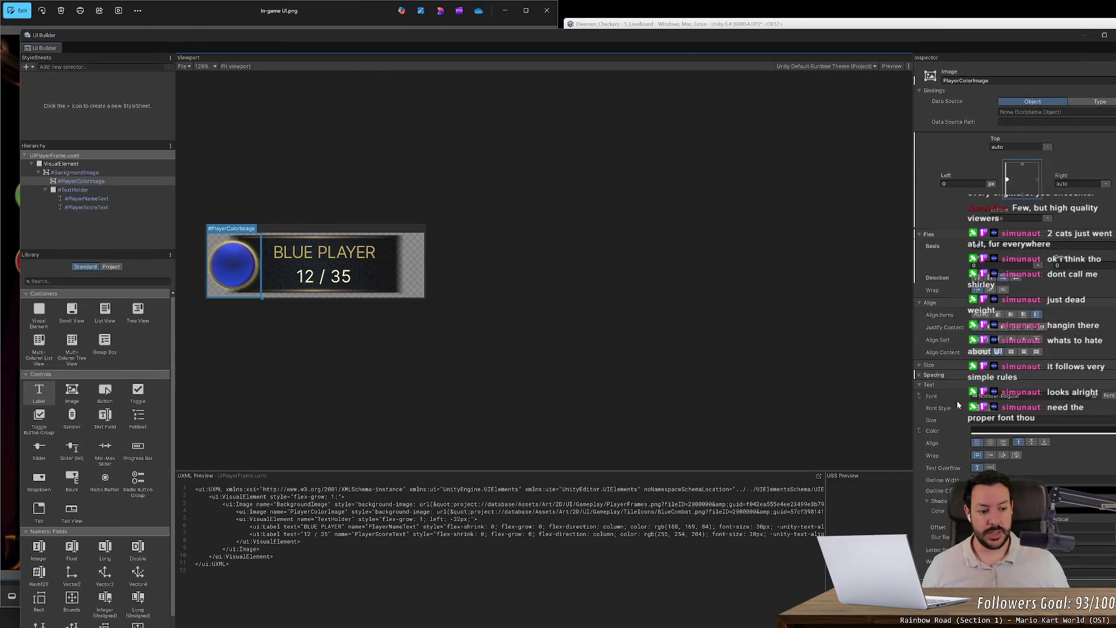
left_click(921, 420)
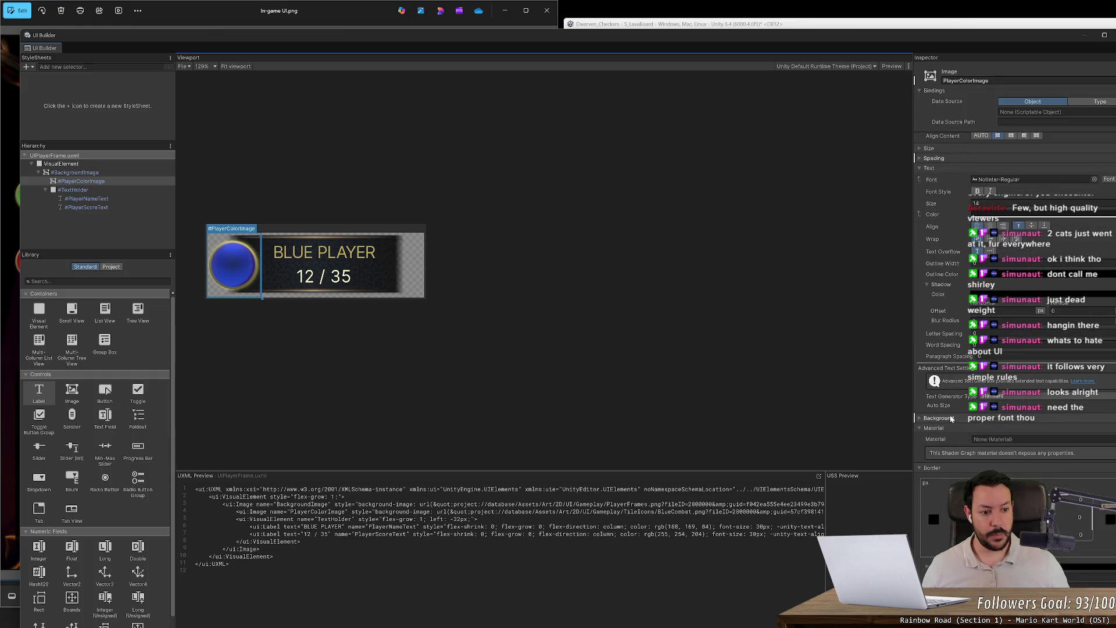
scroll(922, 428, "down", 1)
scroll(935, 348, "up", 8)
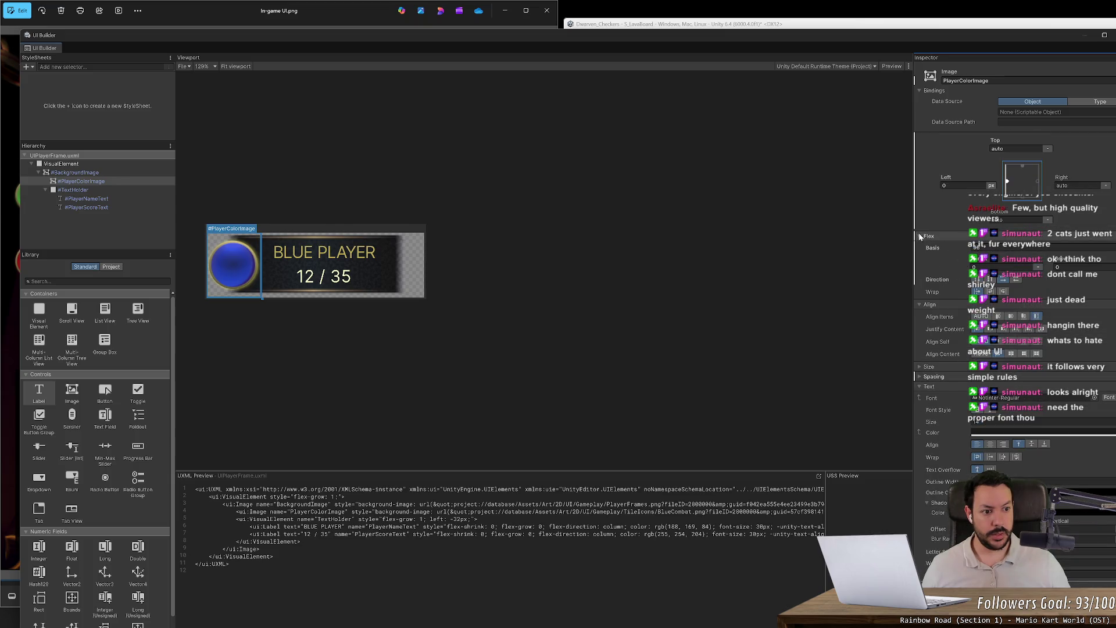
left_click_drag(963, 250, 958, 249)
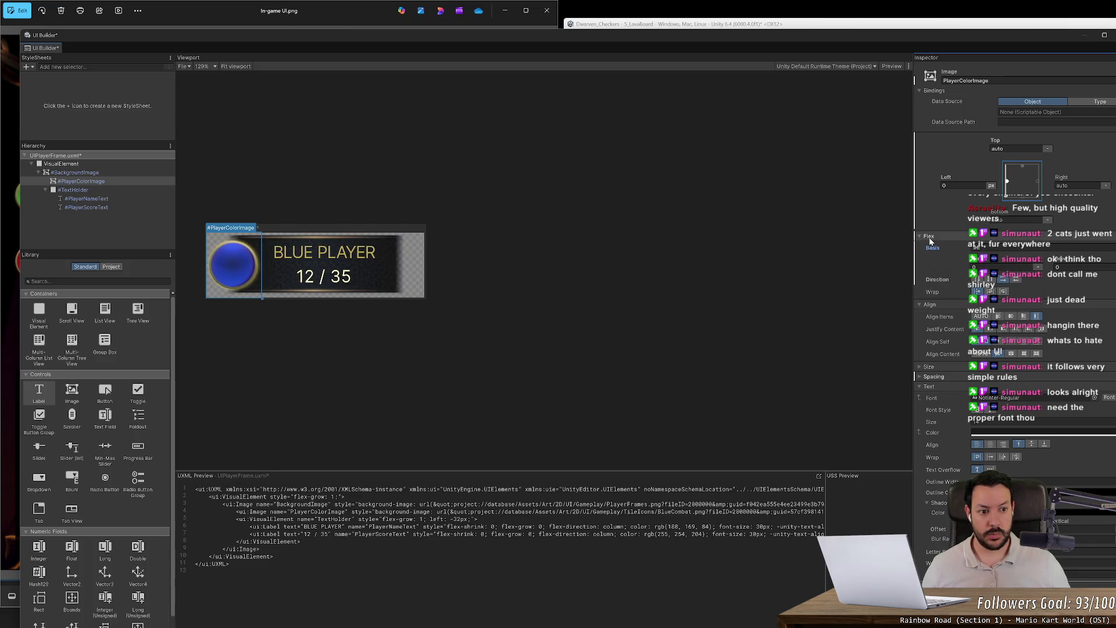
left_click(920, 235)
- Shrink the orb's background image size to 84
left_click(920, 309)
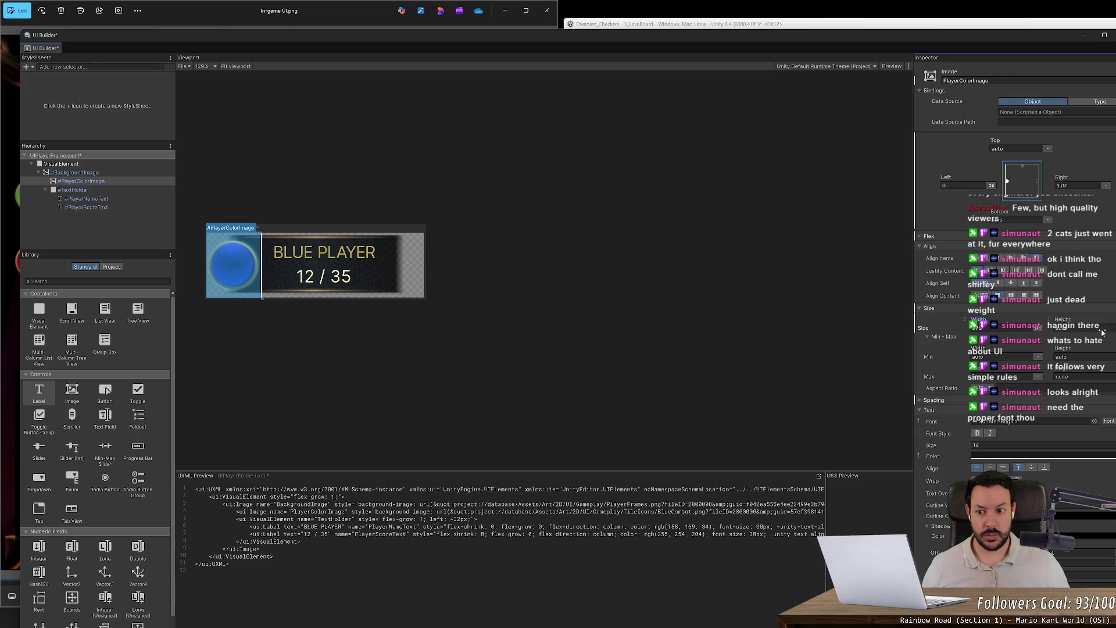
left_click(1038, 327)
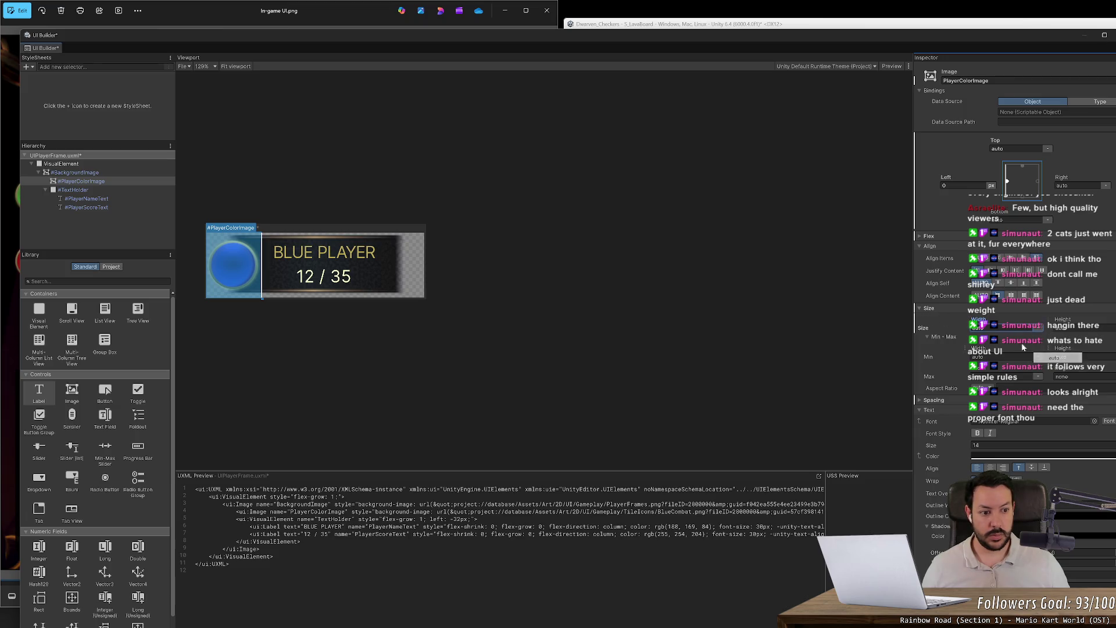
left_click(920, 308)
left_click(918, 328)
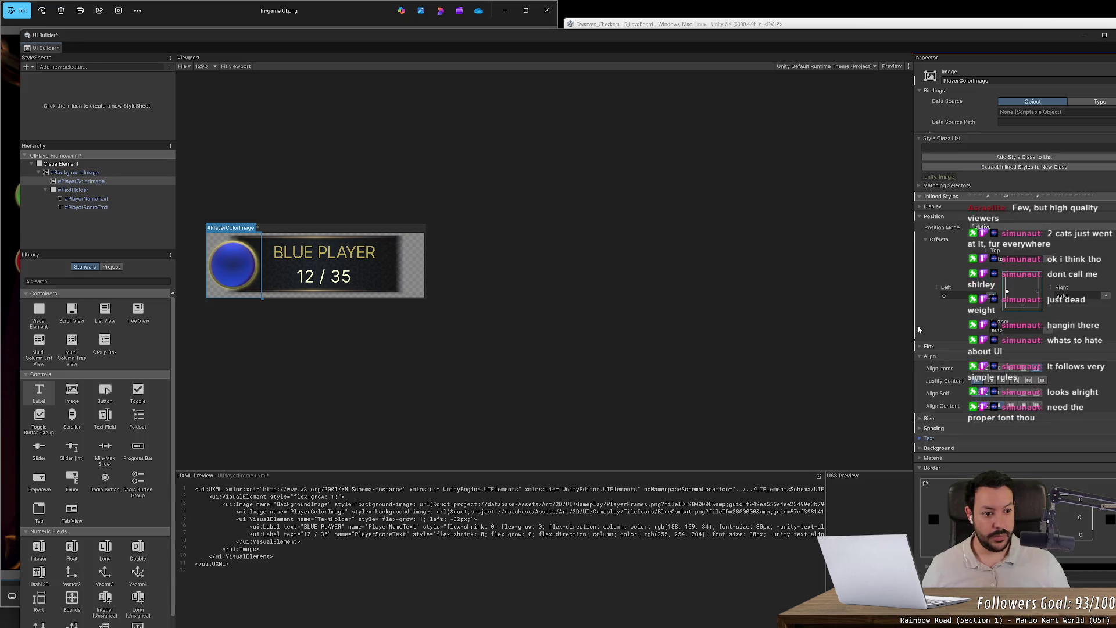
left_click(921, 448)
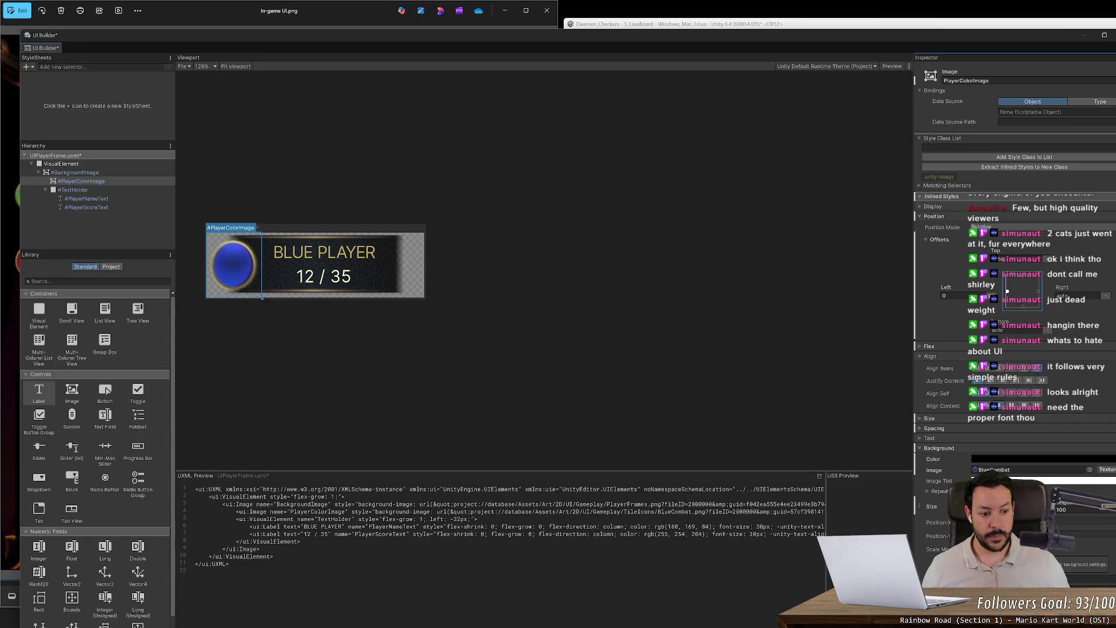
left_click_drag(1053, 503, 1063, 505)
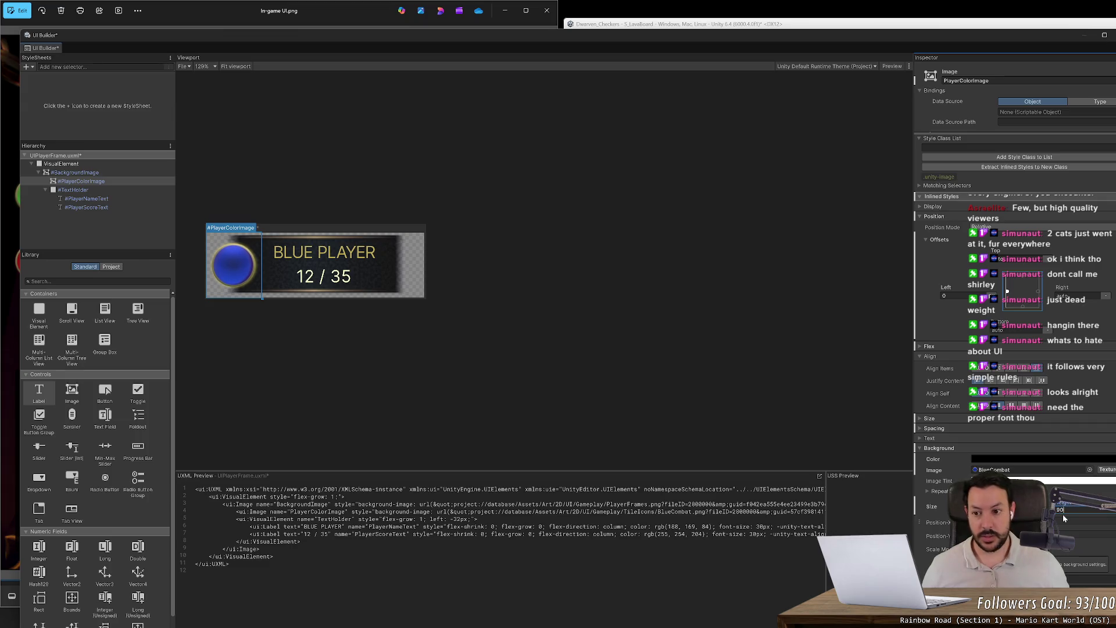
left_click(446, 346)
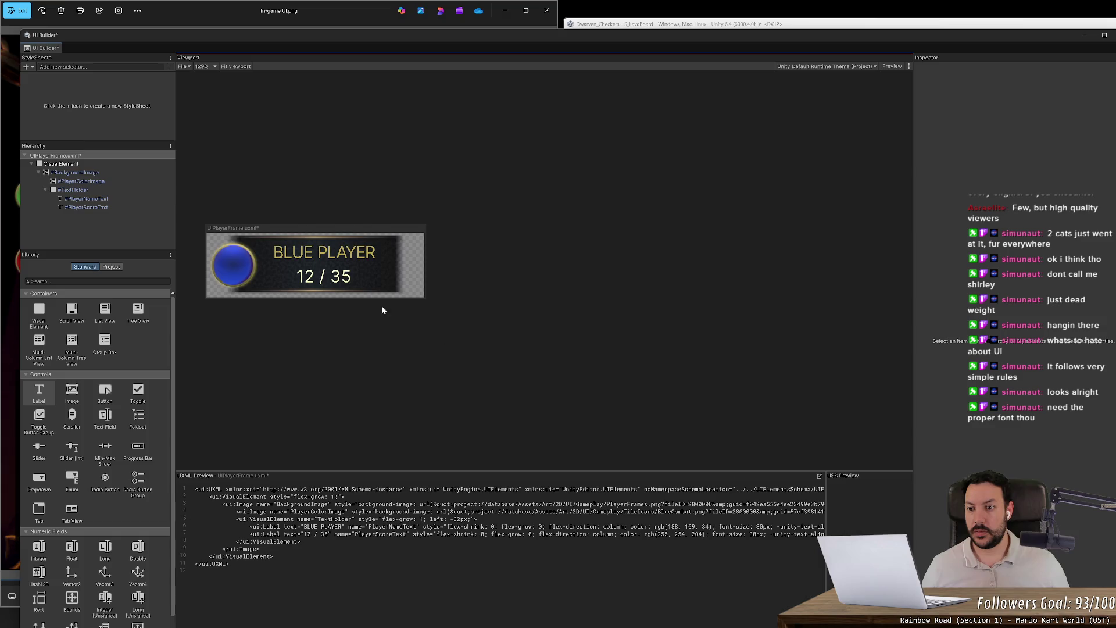
mouse_move(270, 40)
left_mouse_down()
mouse_move(461, 57)
mouse_move(708, 48)
mouse_move(797, 71)
mouse_move(800, 121)
mouse_move(465, 72)
left_mouse_up()
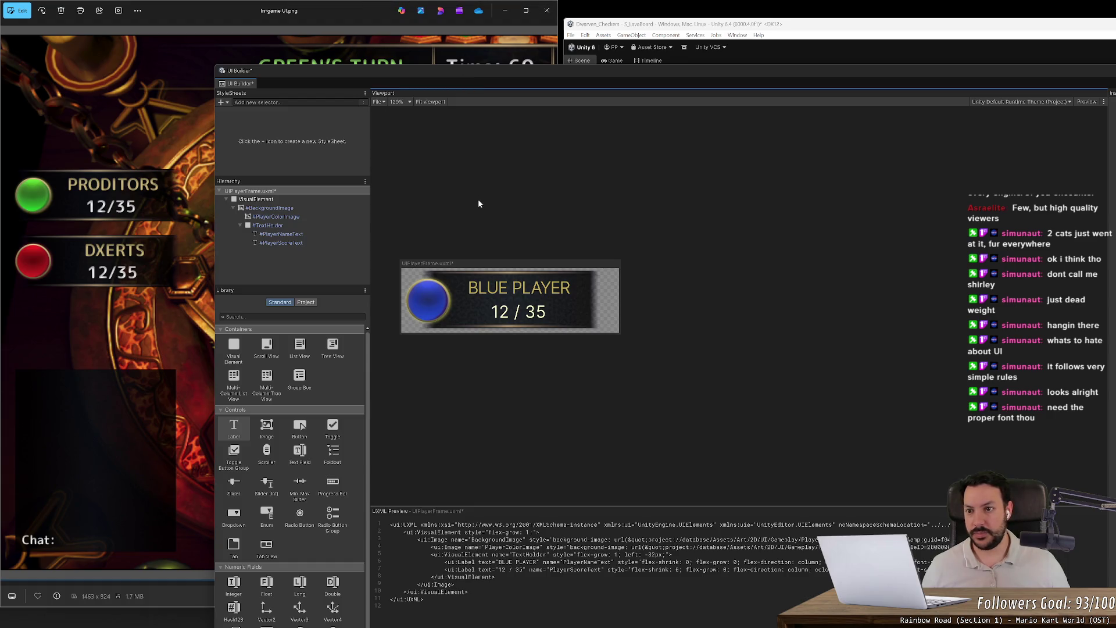
- Close UI Builder and open UIGame.uxml from the Assets > UI folder
mouse_move(603, 78)
left_mouse_down()
mouse_move(249, 215)
mouse_move(272, 215)
left_mouse_up()
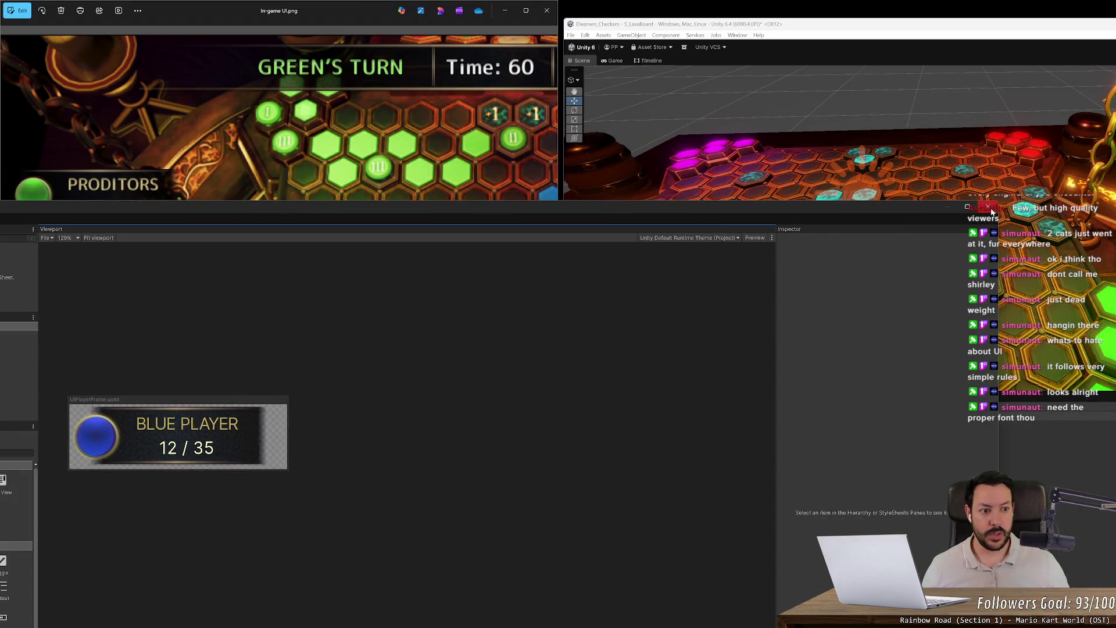
left_click(987, 207)
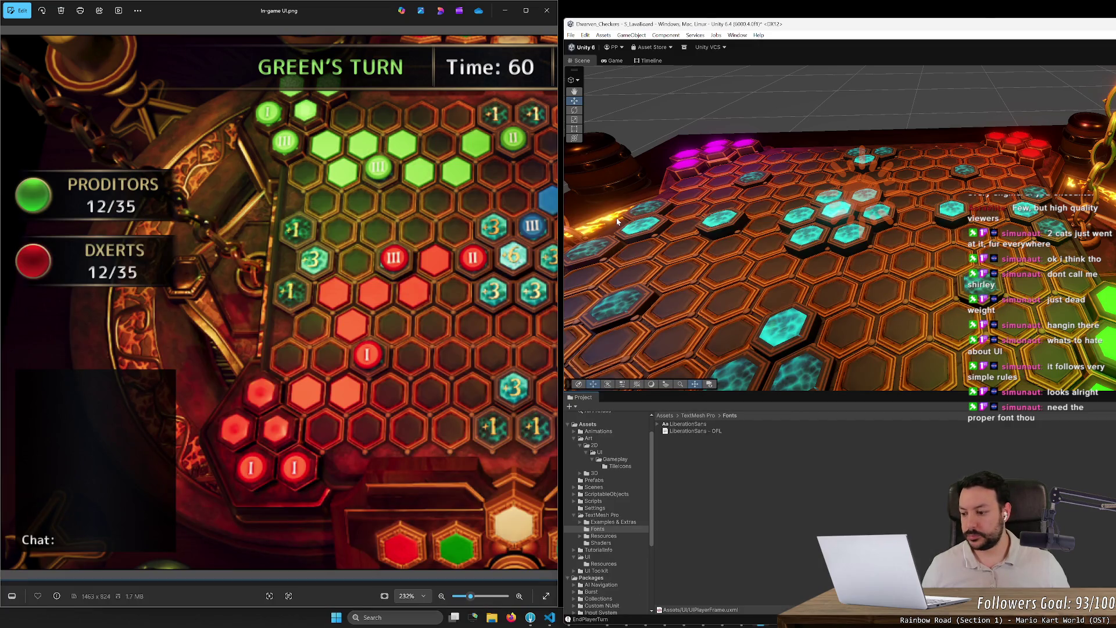
left_click(716, 462)
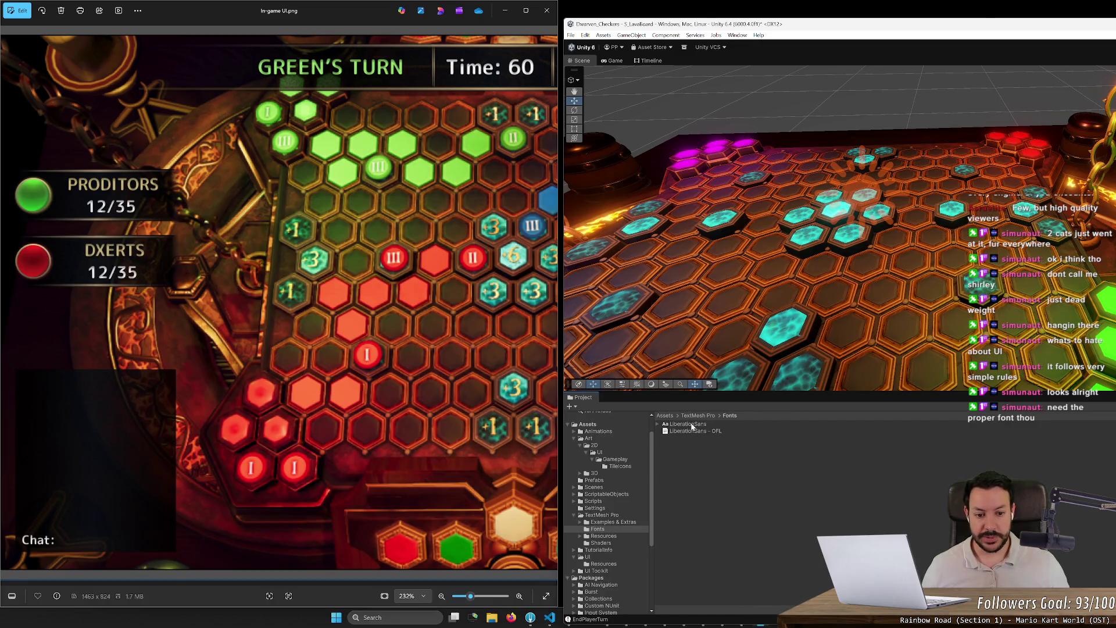
left_click(595, 453)
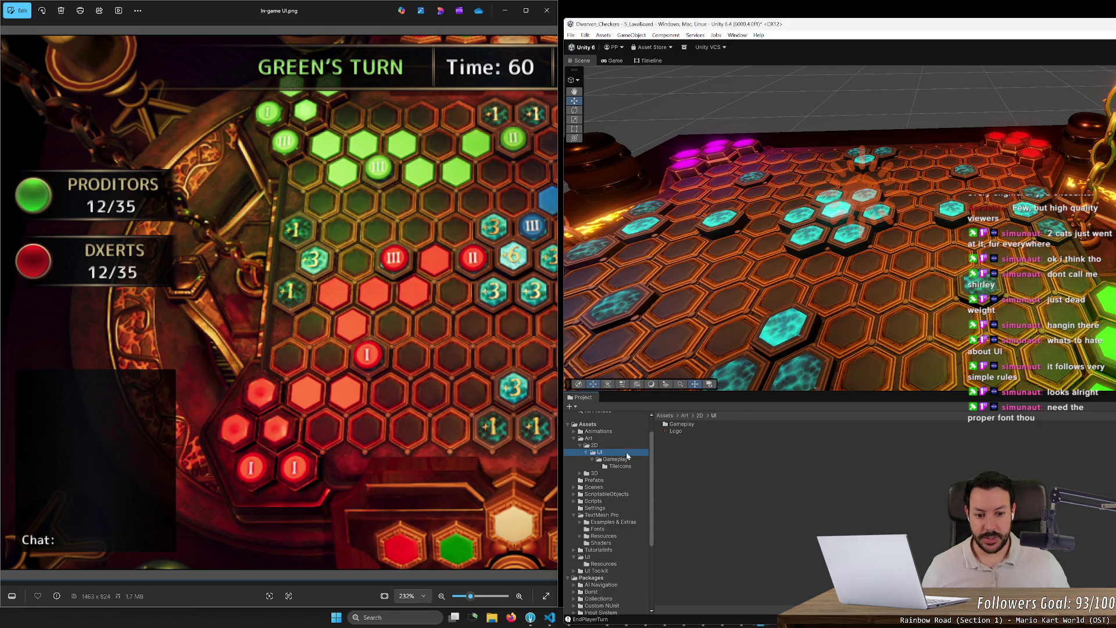
left_click(575, 437)
left_click(590, 522)
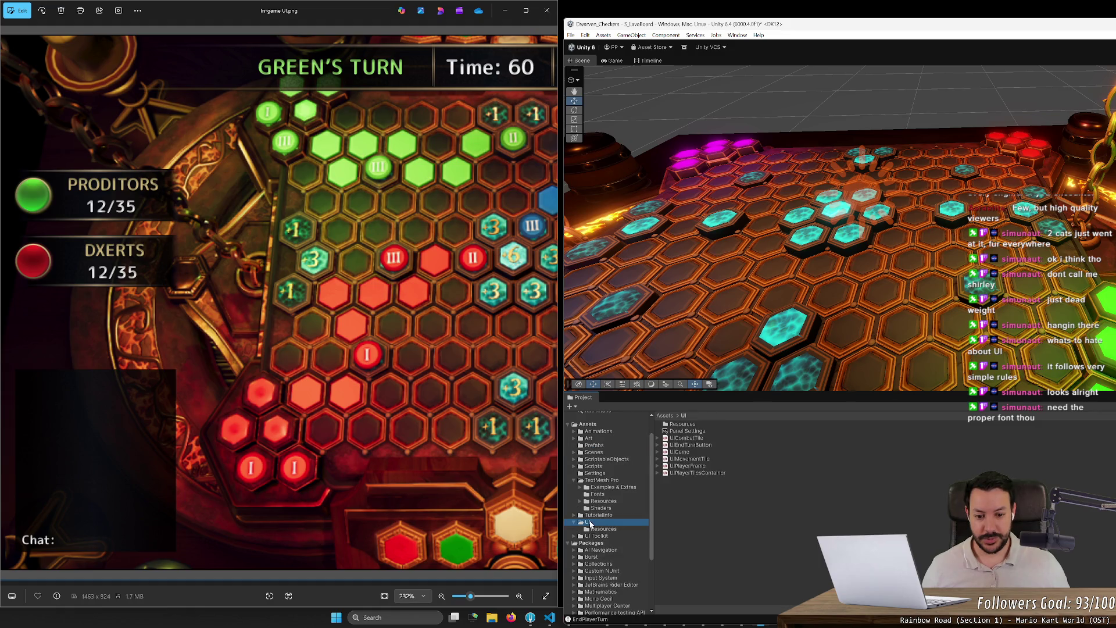
double_click(679, 452)
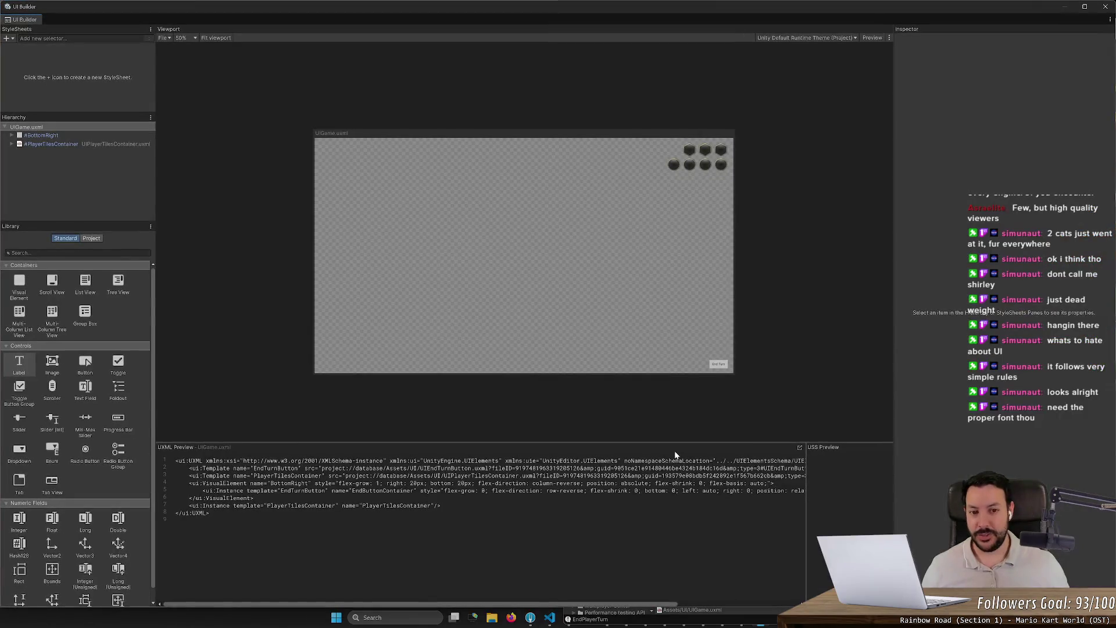
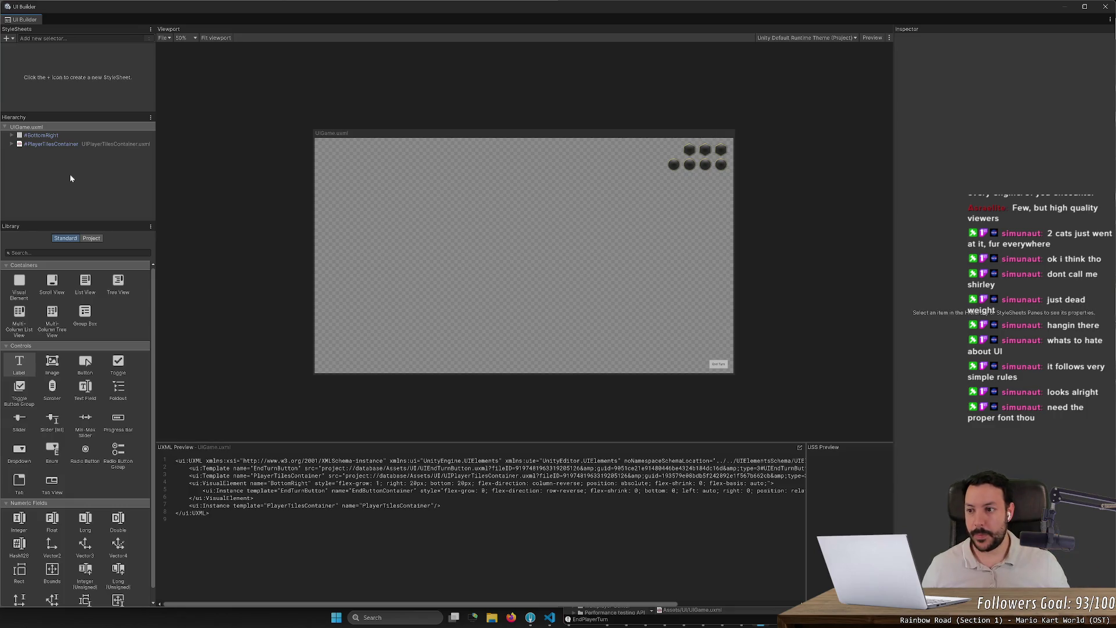
- Uncover the windows behind the UI Builder and bring the In-game UI.png viewer forward at 100%
mouse_move(149, 7)
left_mouse_down()
mouse_move(637, 164)
mouse_move(585, 164)
mouse_move(643, 221)
mouse_move(584, 190)
left_mouse_up()
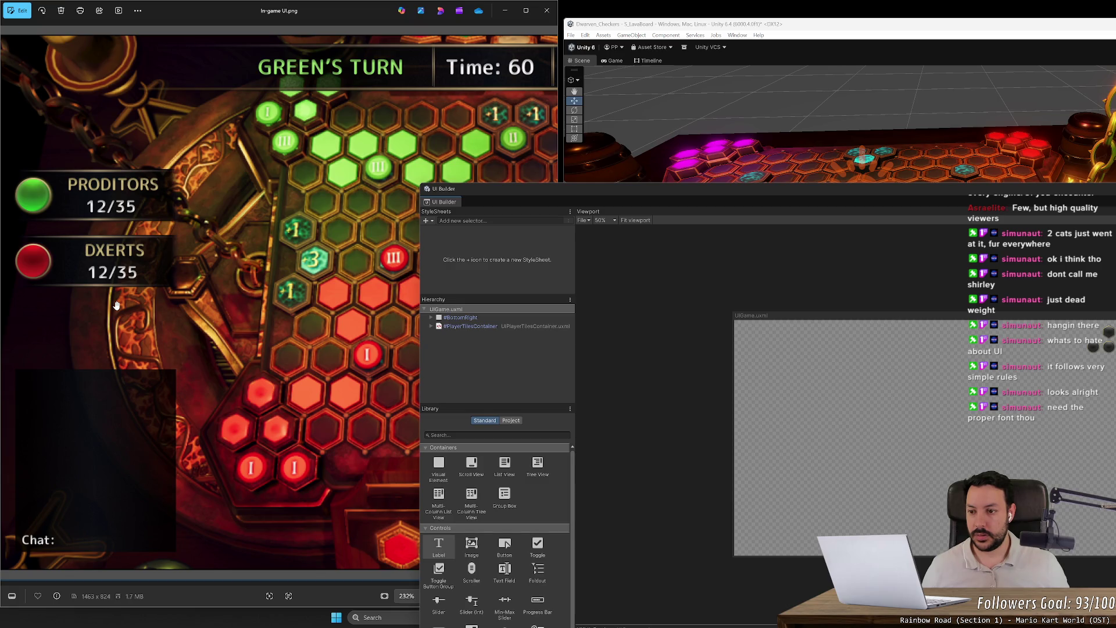
scroll(180, 299, "down", 5)
left_click(204, 229)
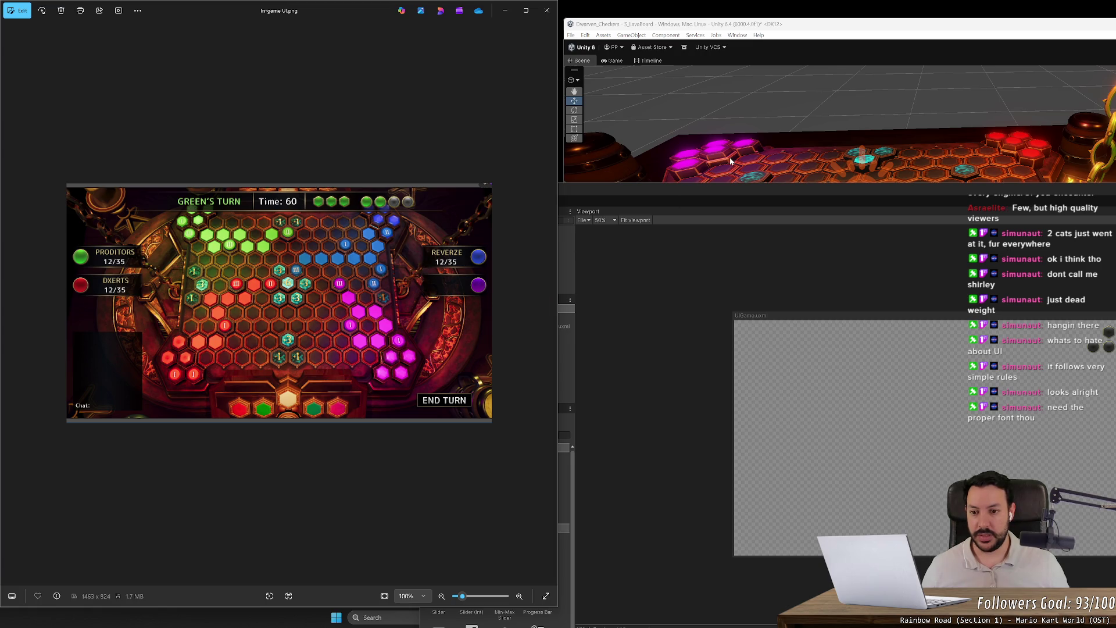
- Orbit and zoom out the Scene view to see the whole board, then move the UI Builder back up
mouse_move(730, 188)
left_mouse_down()
mouse_move(641, 335)
mouse_move(639, 371)
left_mouse_up()
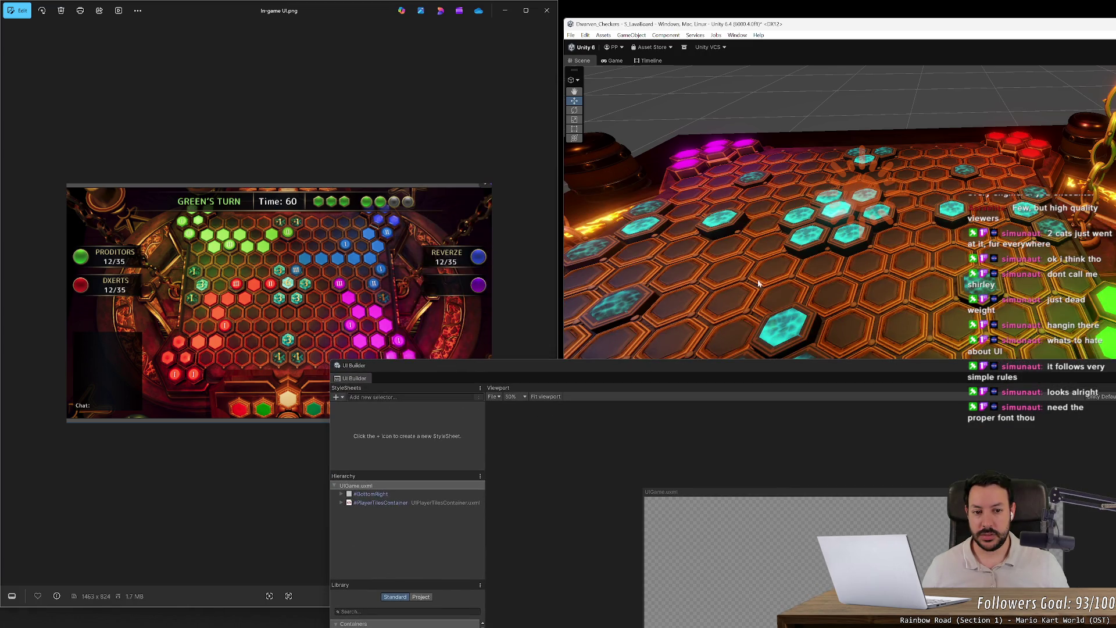
mouse_move(758, 283)
left_mouse_down()
mouse_move(849, 275)
mouse_move(833, 342)
mouse_move(400, 349)
left_mouse_up()
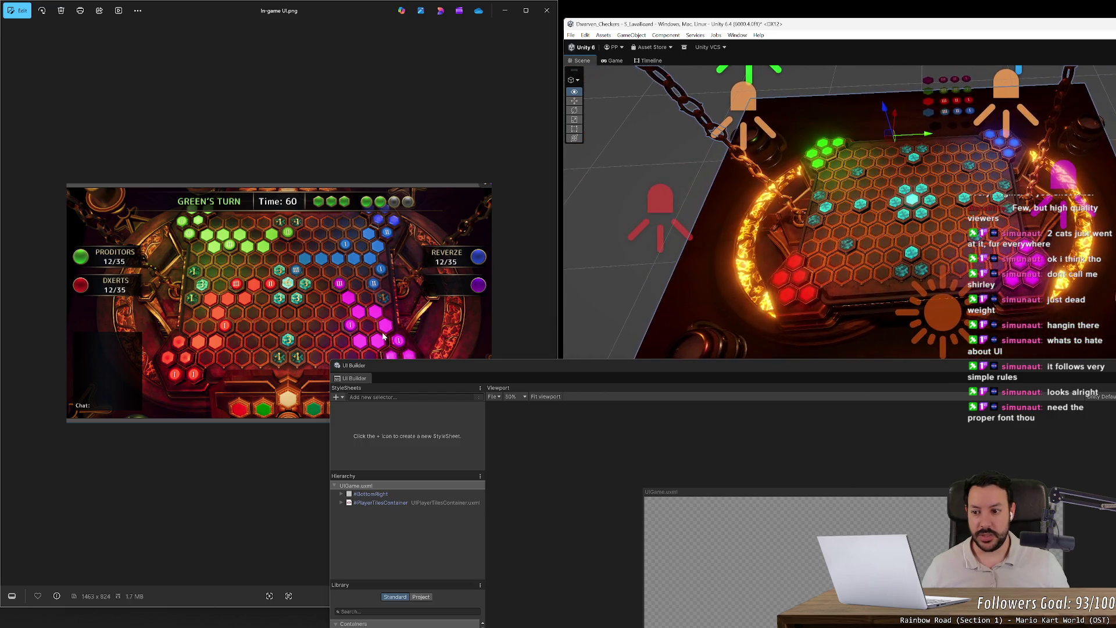
left_click_drag(860, 310, 828, 328)
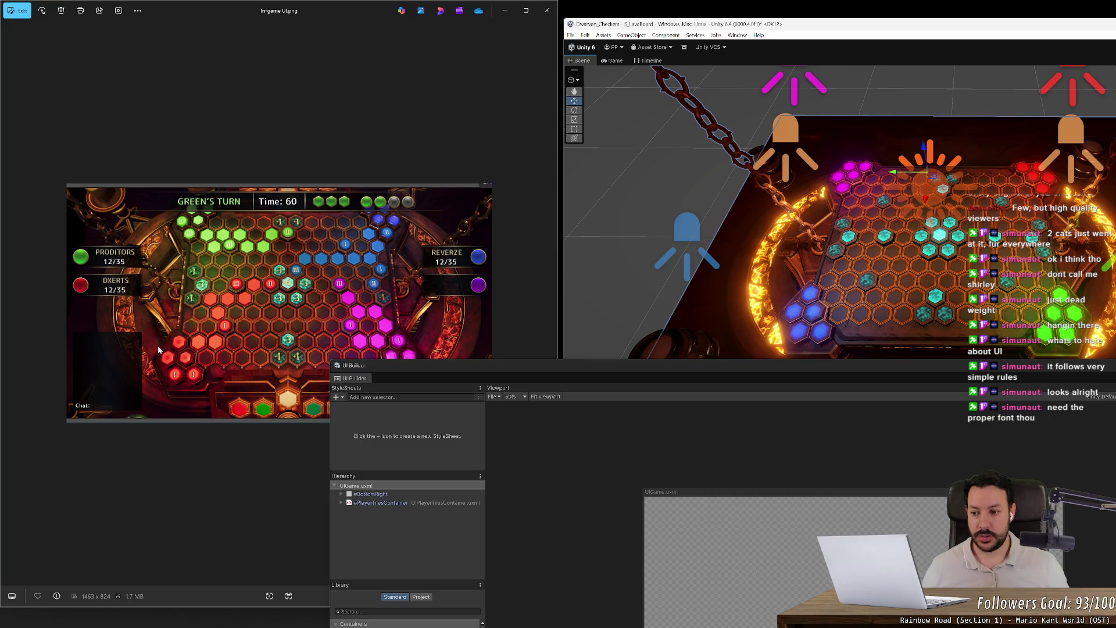
mouse_move(597, 368)
left_mouse_down()
mouse_move(343, 308)
mouse_move(269, 386)
mouse_move(319, 284)
mouse_move(729, 142)
mouse_move(733, 109)
mouse_move(723, 109)
left_mouse_up()
- Inspect the BottomRight, UIGame.uxml root and PlayerTilesContainer elements in the Hierarchy
left_click(499, 237)
left_click(504, 229)
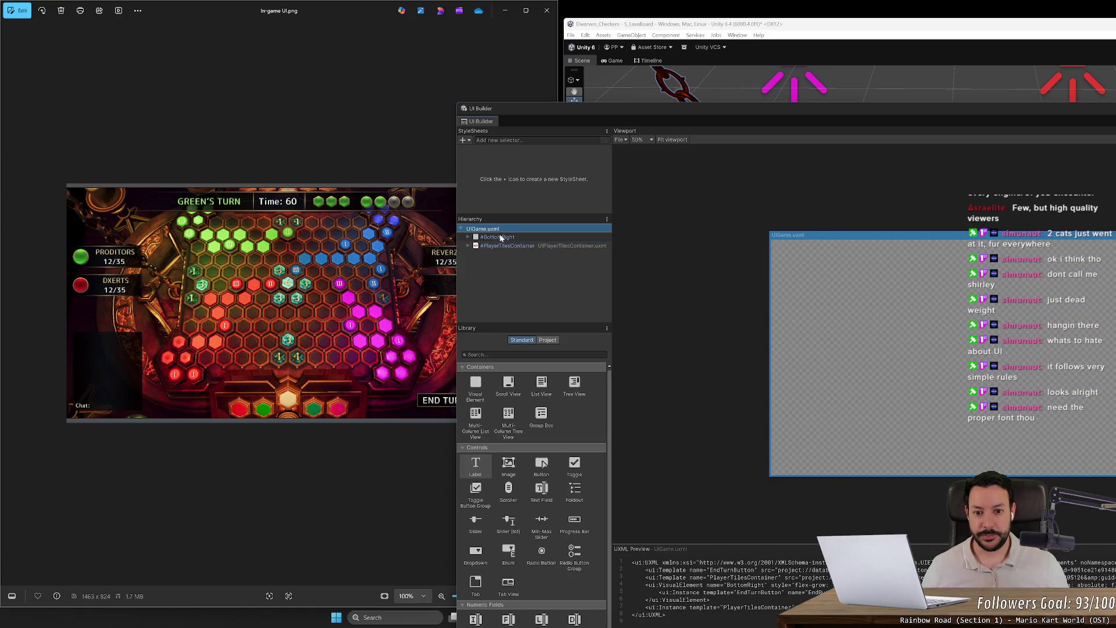
left_click(504, 246)
left_click(504, 241)
left_click(504, 246)
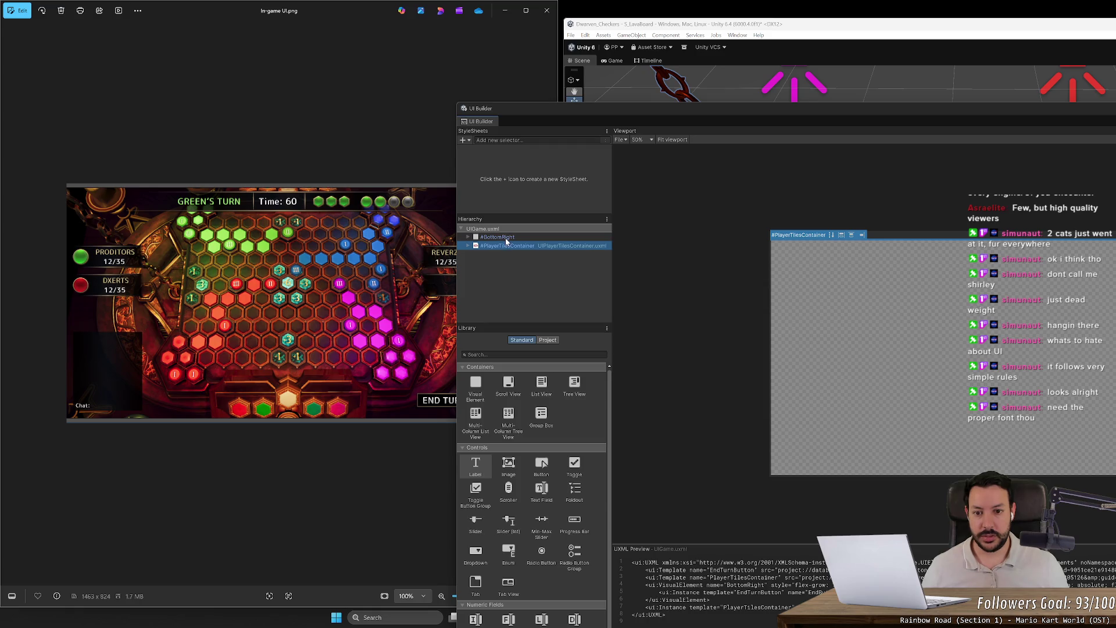
mouse_move(637, 106)
left_mouse_down()
mouse_move(316, 70)
mouse_move(341, 72)
left_mouse_up()
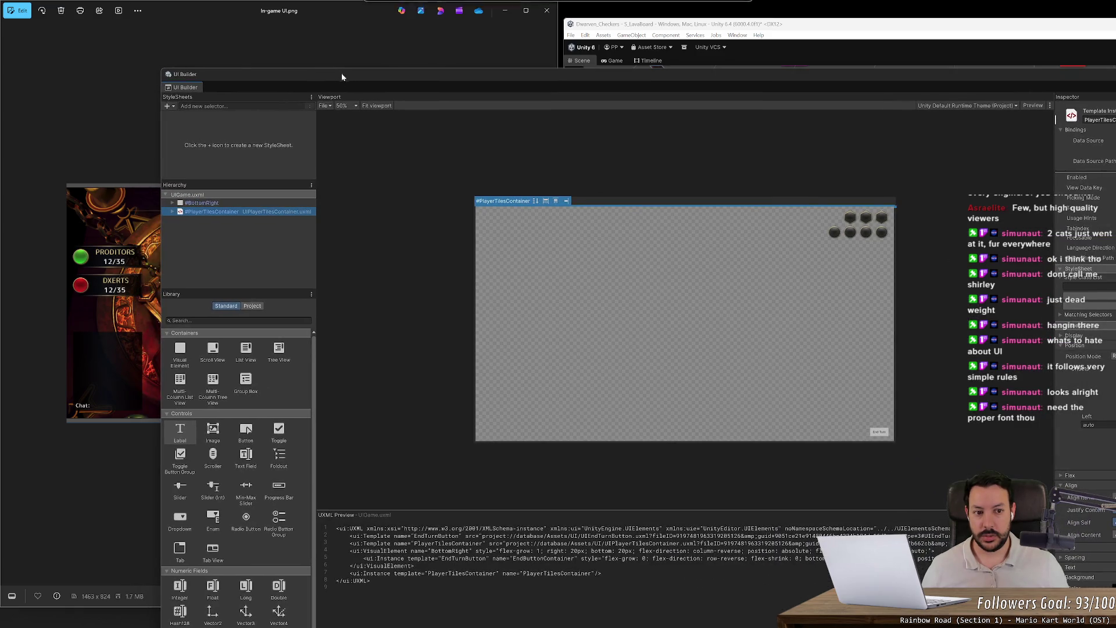
- Expand PlayerTilesContainer, inspect its inner child, then clear the selection
left_click(176, 212)
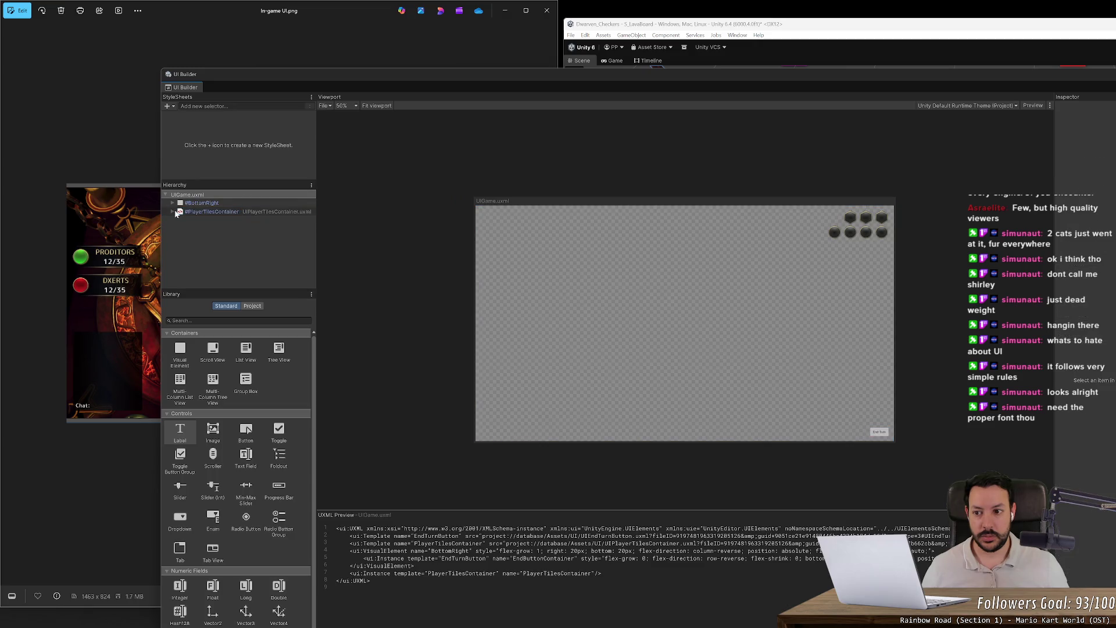
left_click(201, 221)
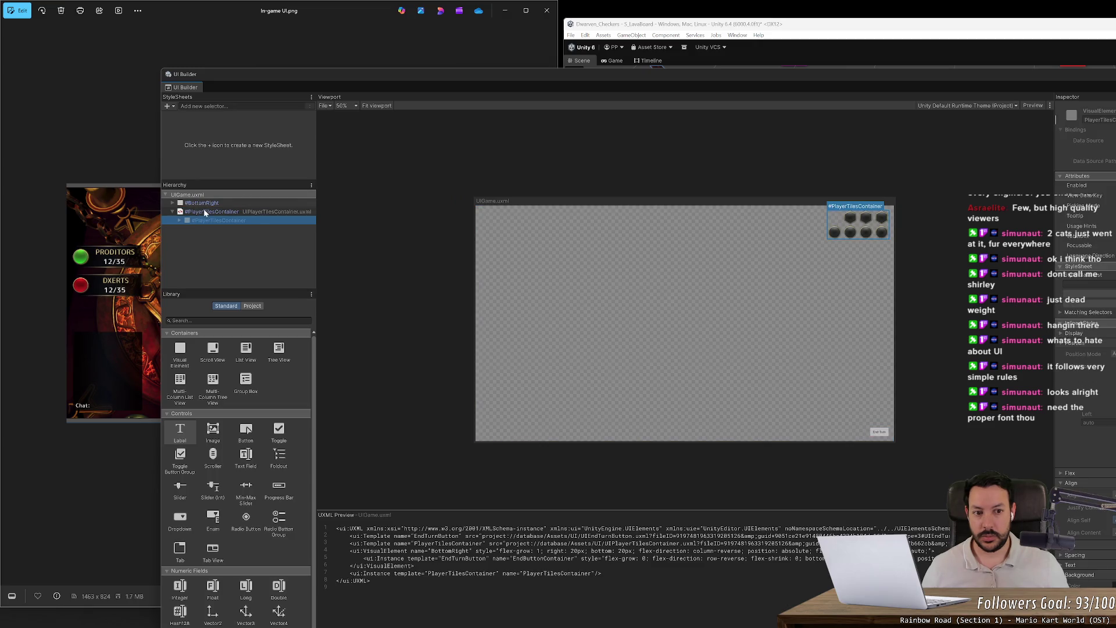
left_click(203, 210)
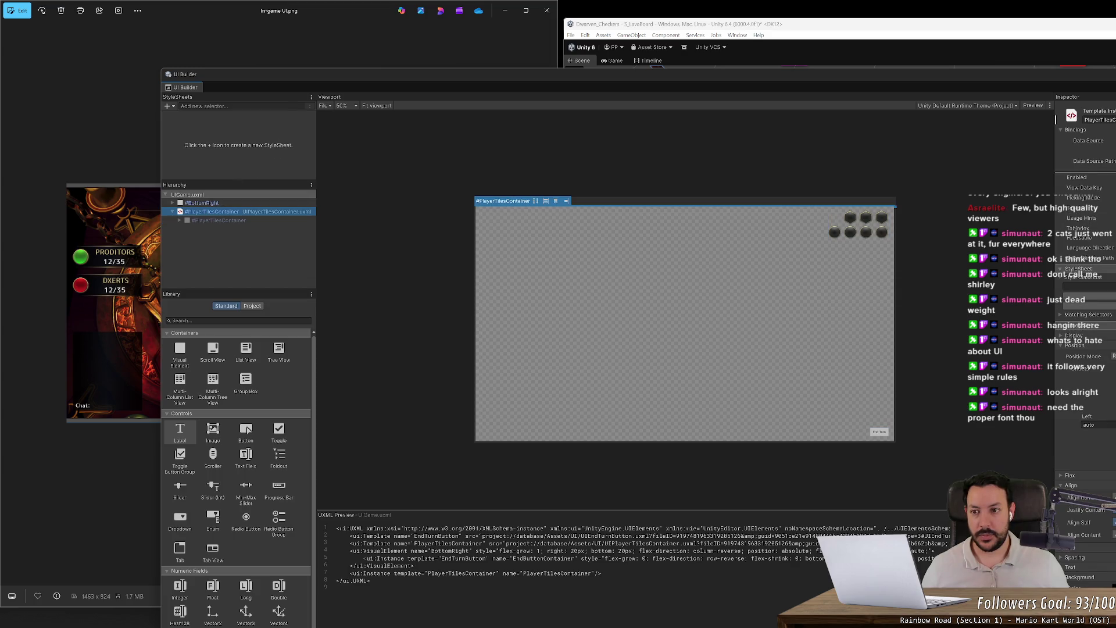
left_click_drag(308, 78, 343, 67)
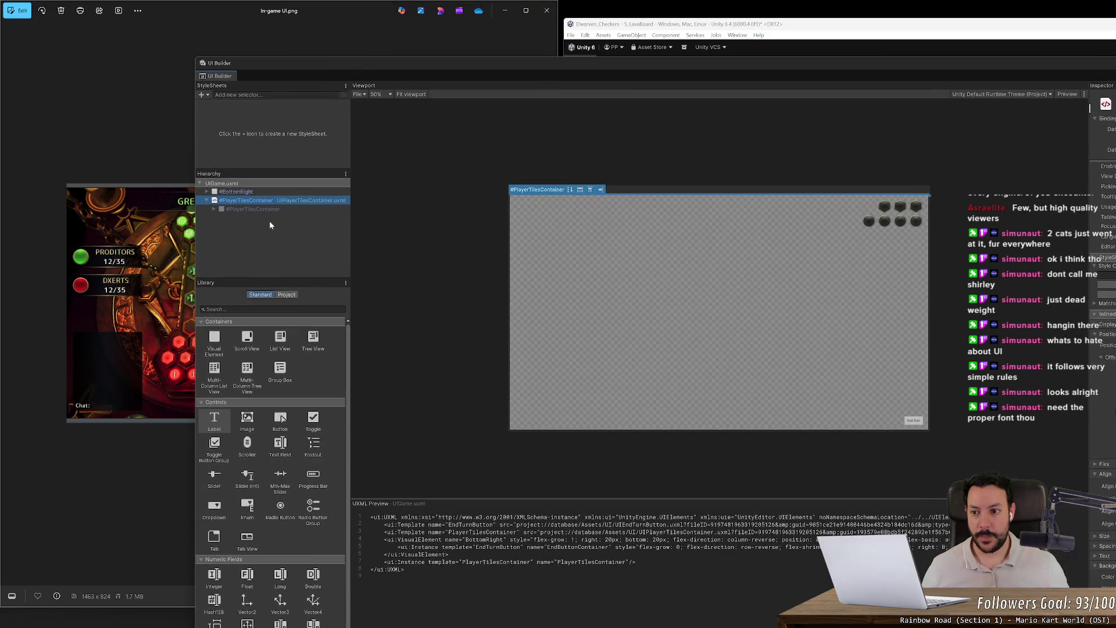
left_click(269, 222)
right_click(267, 225)
left_click(255, 229)
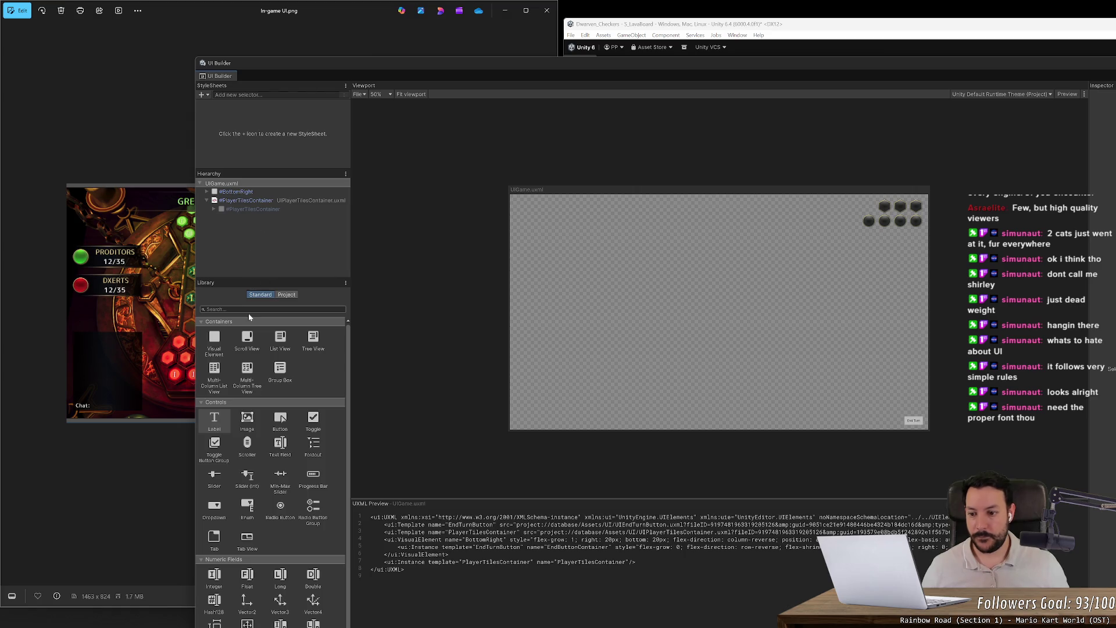
- Drag UIPlayerFrame.uxml from the Project library's Assets folder into UIGame.uxml's Hierarchy
left_click(280, 296)
left_click(210, 332)
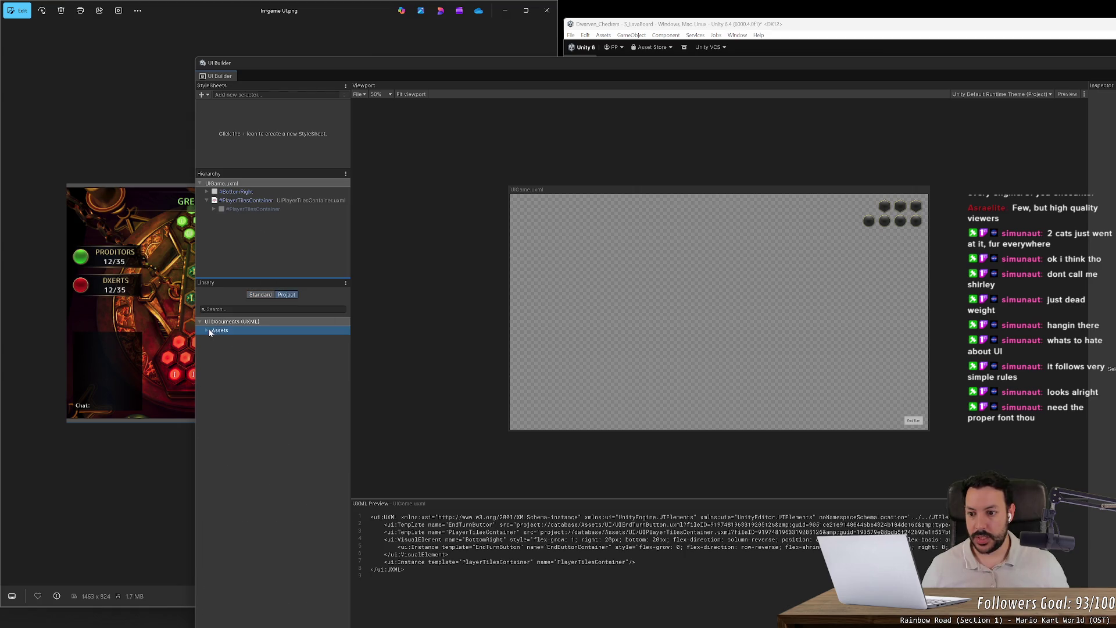
left_click(208, 330)
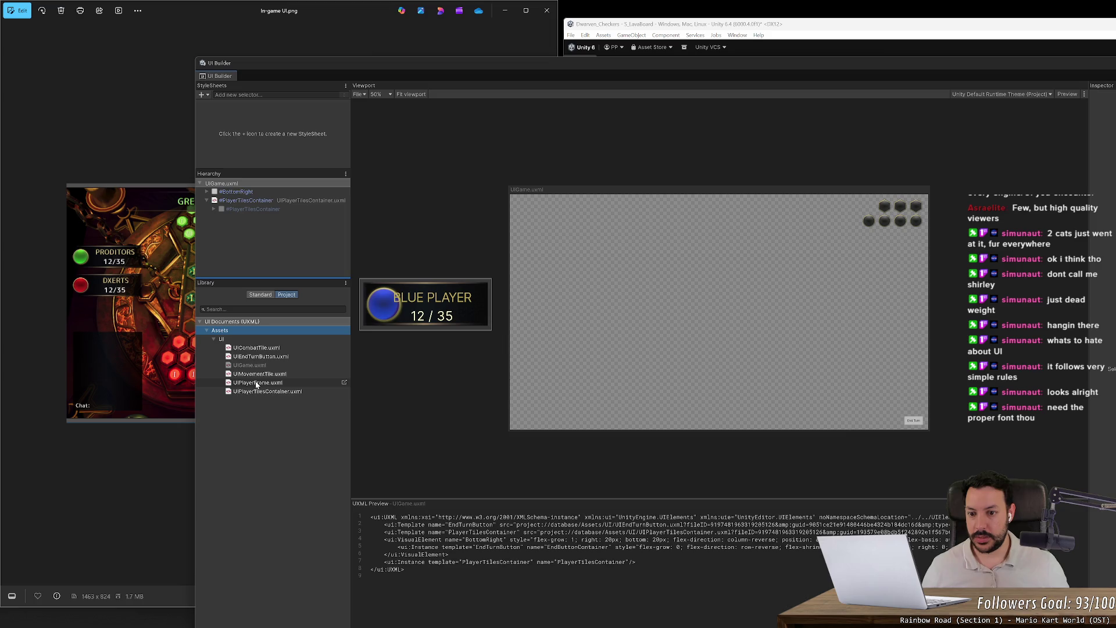
mouse_move(256, 384)
left_mouse_down()
mouse_move(252, 205)
mouse_move(249, 229)
left_mouse_up()
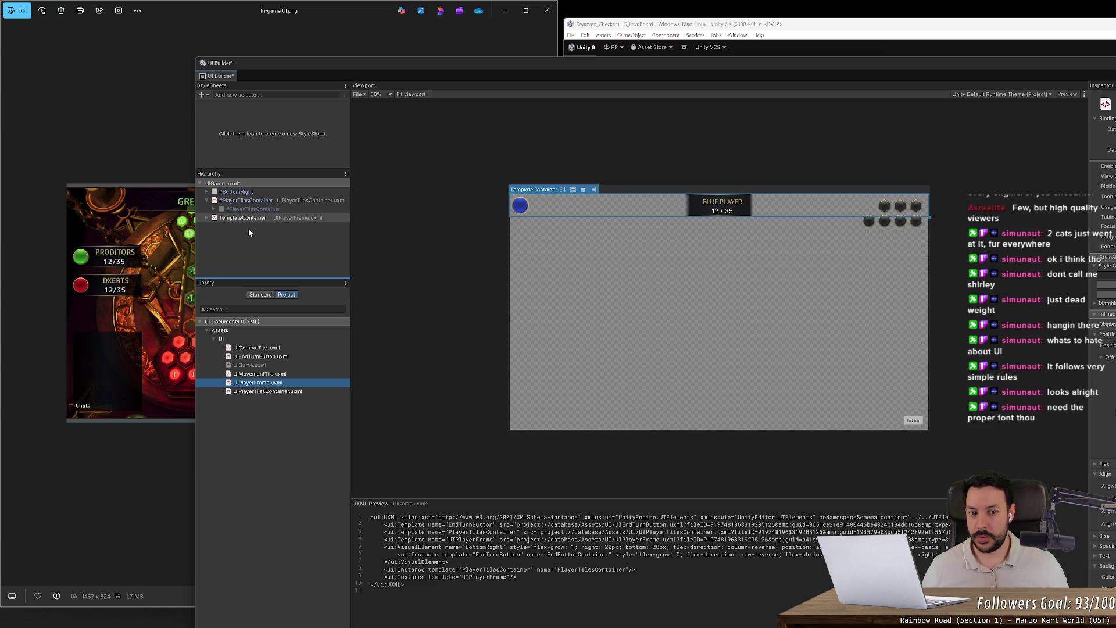
left_click(207, 200)
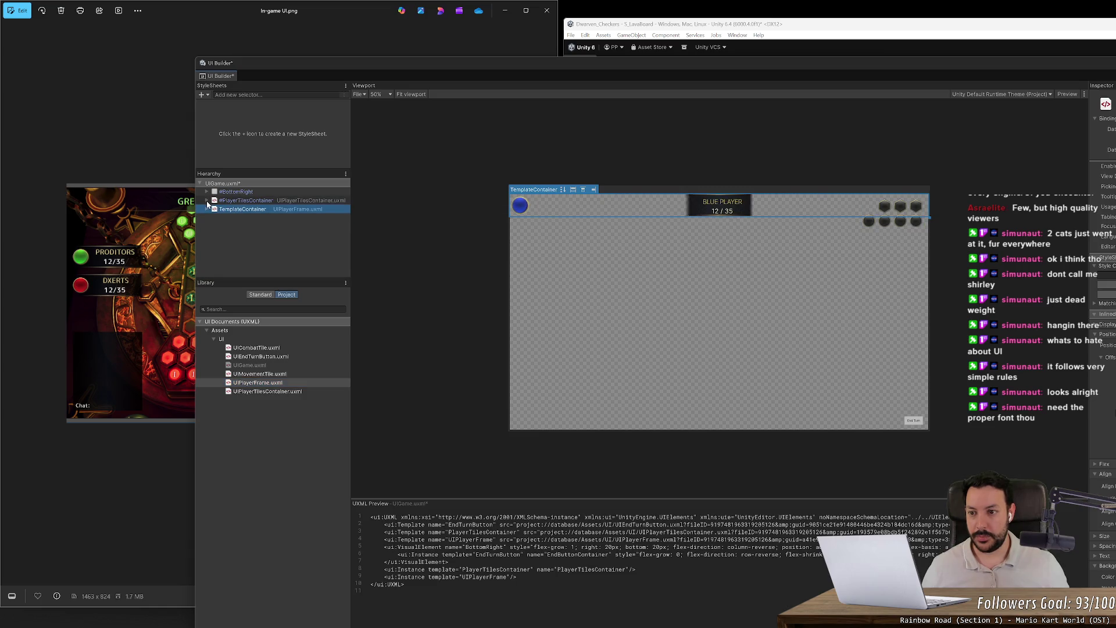
left_click(208, 209)
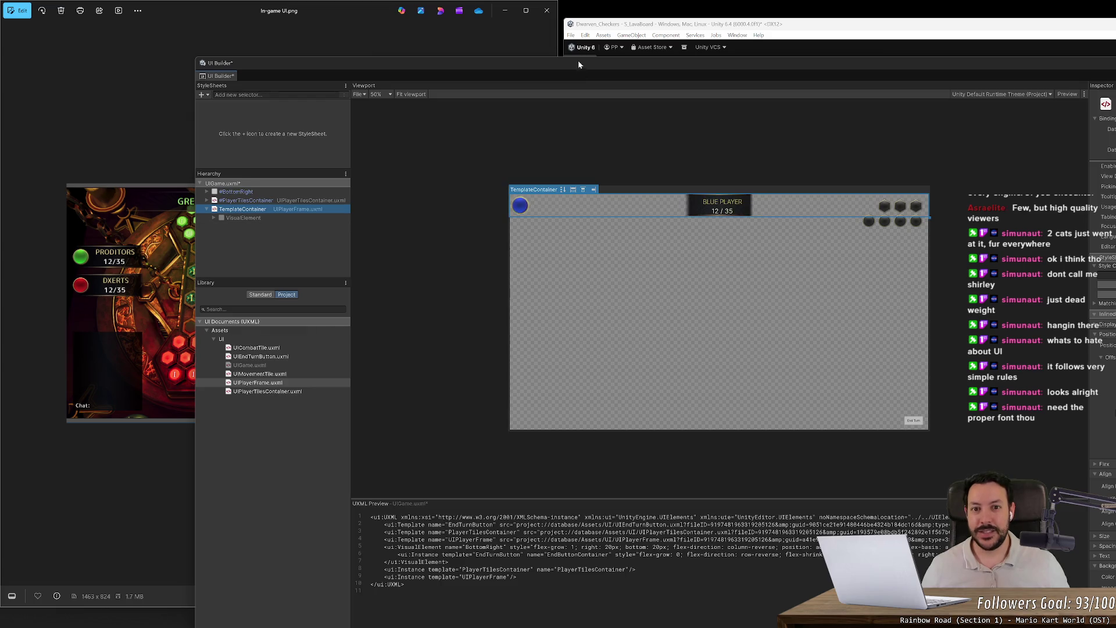
mouse_move(575, 67)
left_mouse_down()
mouse_move(593, 327)
mouse_move(484, 337)
left_mouse_up()
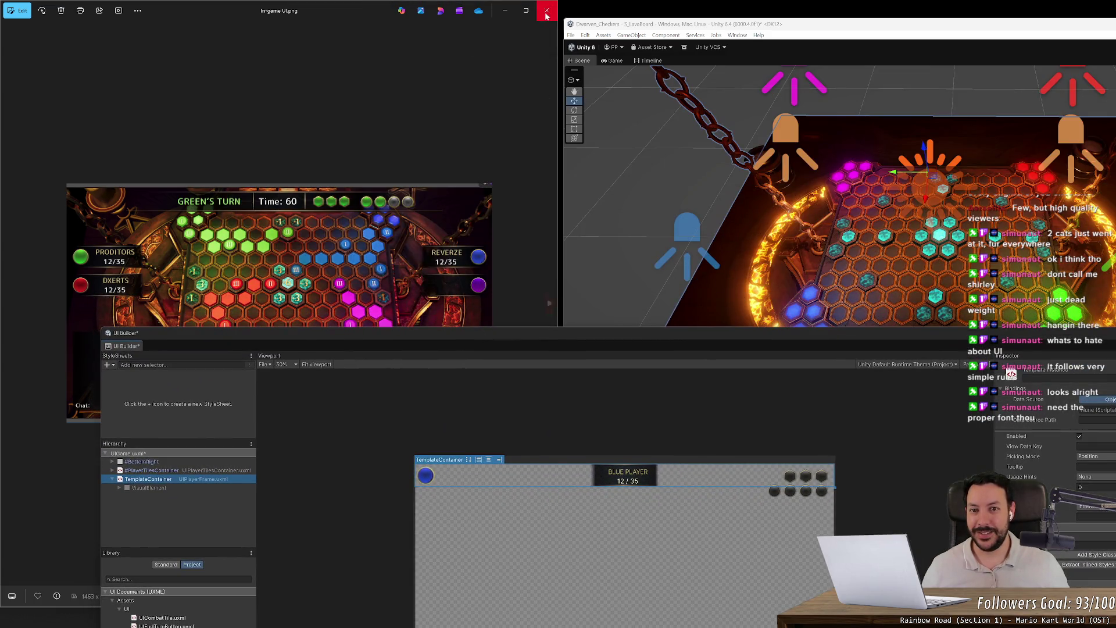
- Close the Photos viewer, maximize Unity, and preview the HUD in the Game view
left_click(546, 9)
double_click(639, 24)
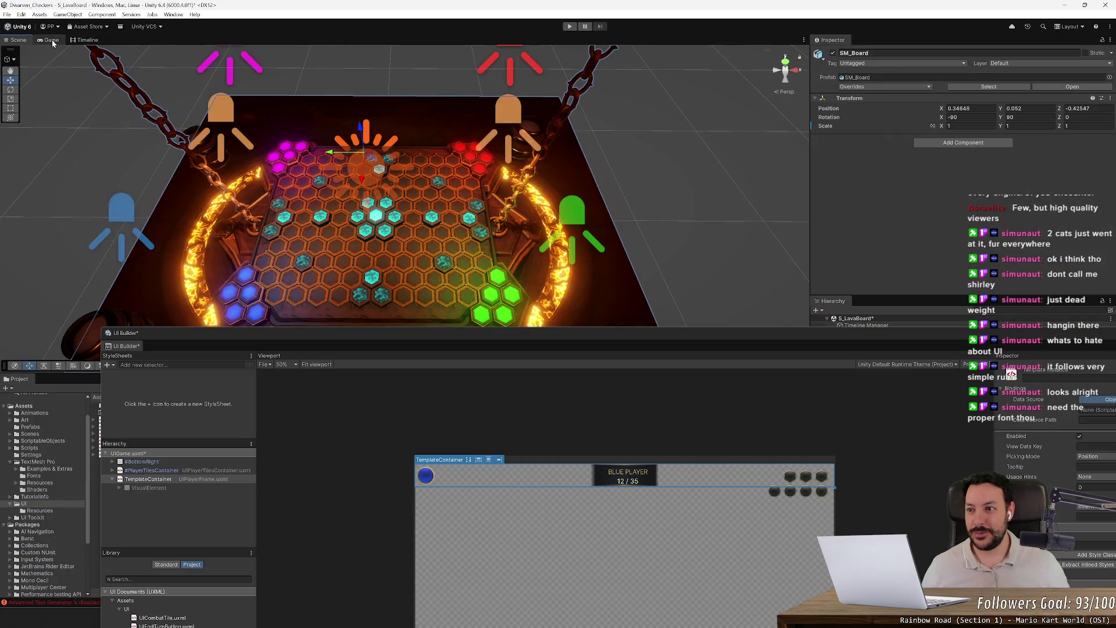
left_click(51, 40)
left_click_drag(400, 333, 458, 292)
- Rename the TemplateContainer instance to BluePlayerFrame
left_click(205, 437)
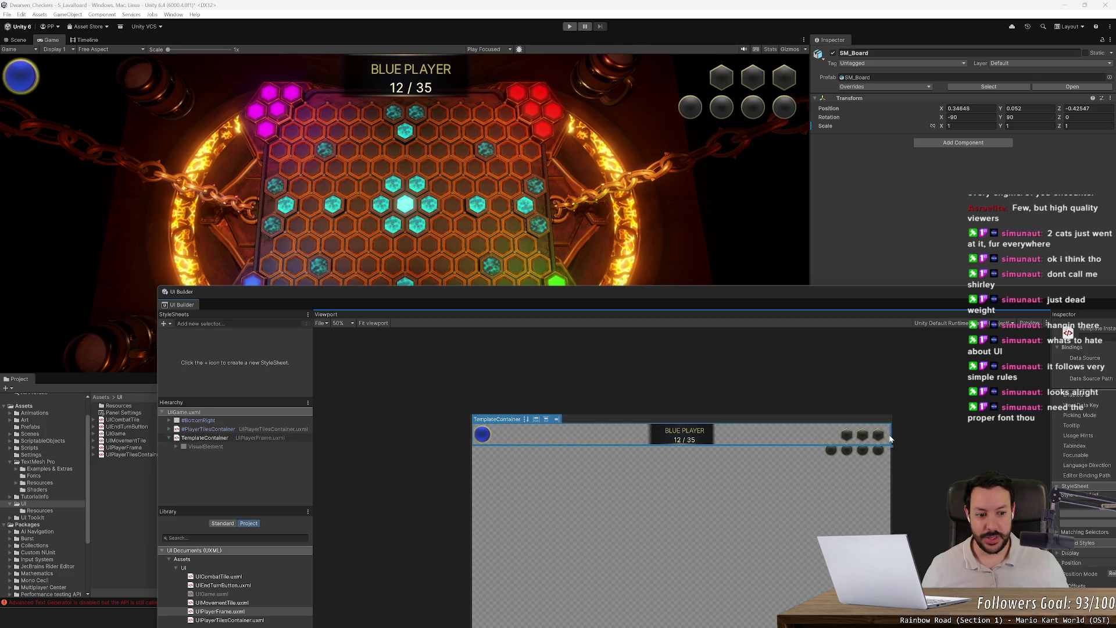
left_click(221, 438)
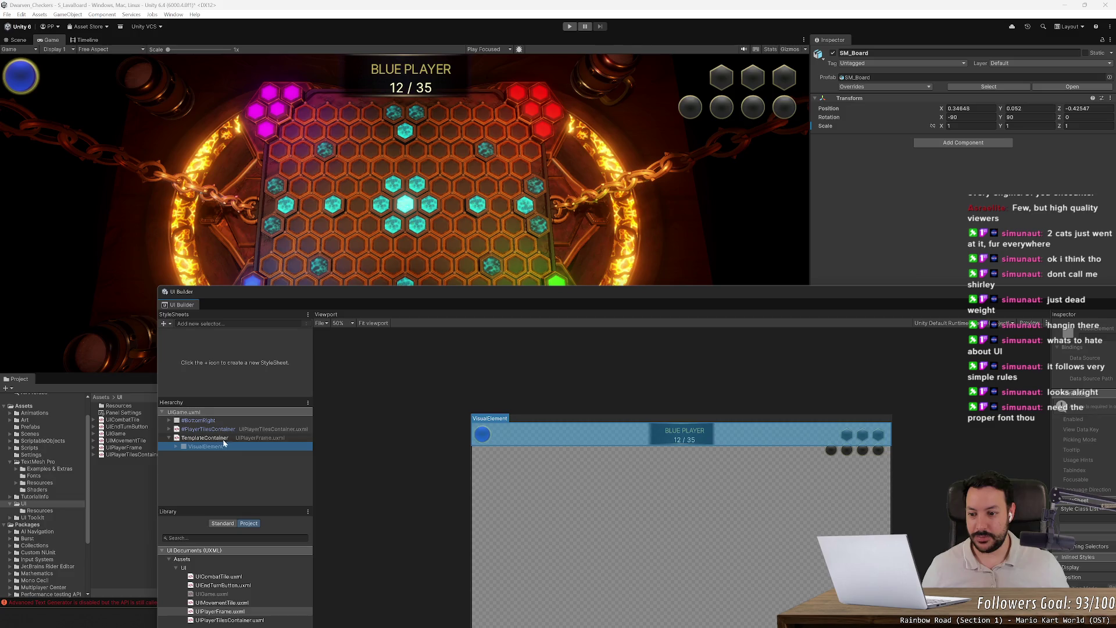
double_click(262, 440)
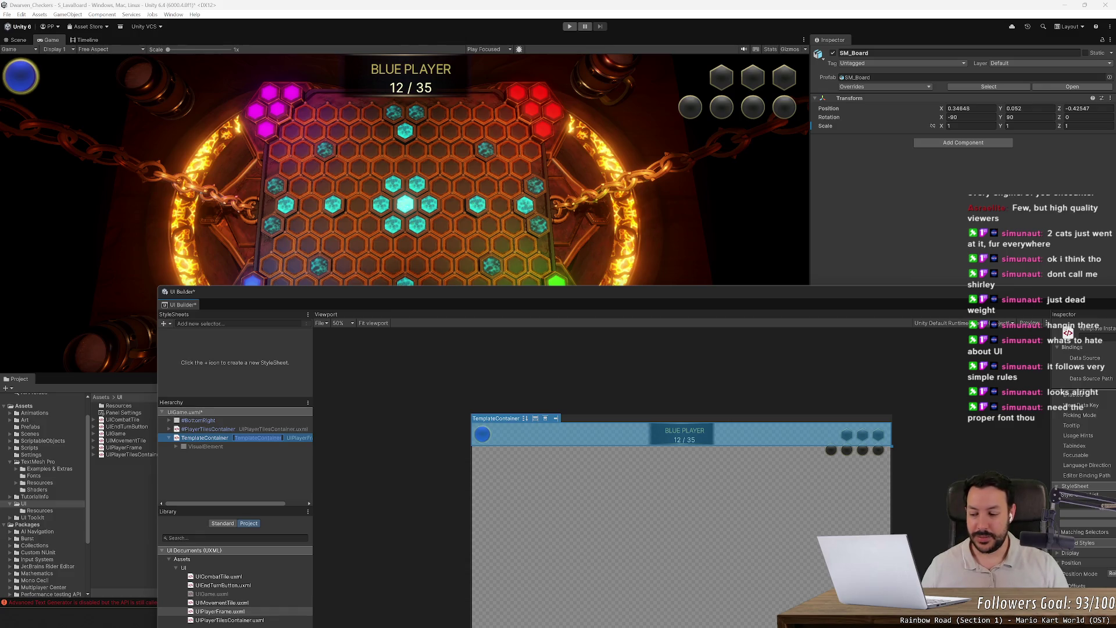
type("Blue")
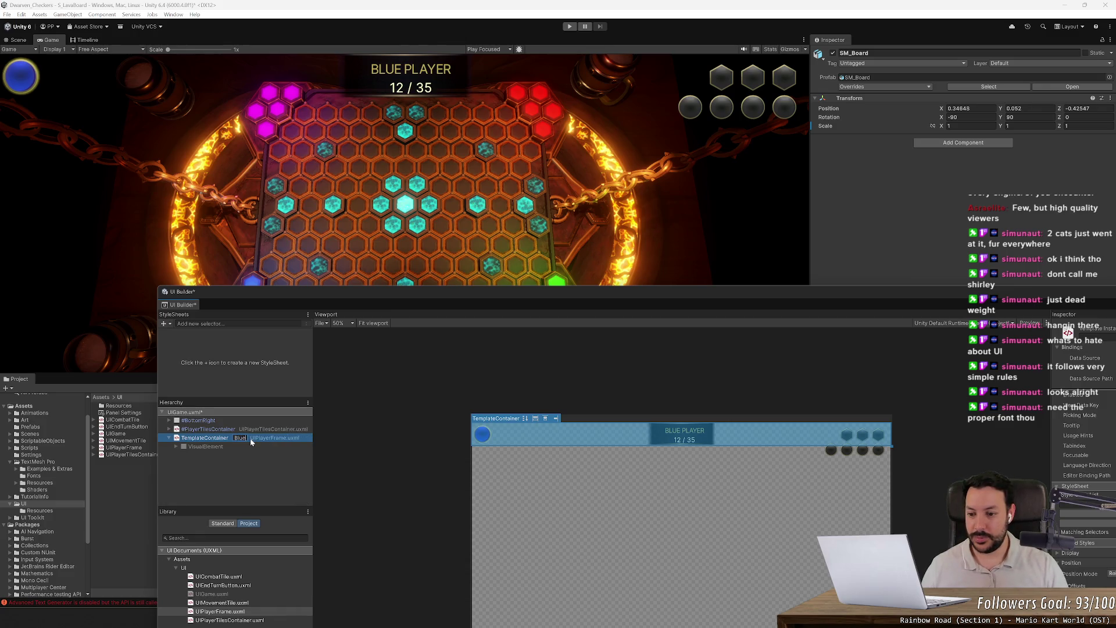
type("Pla")
type("yerFrame")
key("Return")
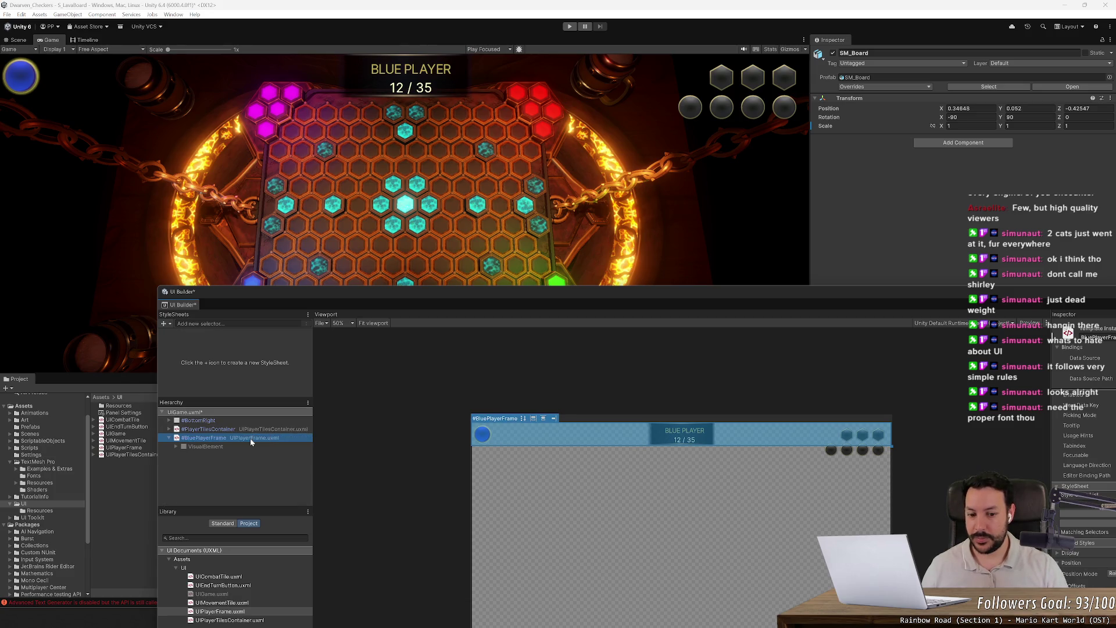
left_click_drag(413, 292, 302, 144)
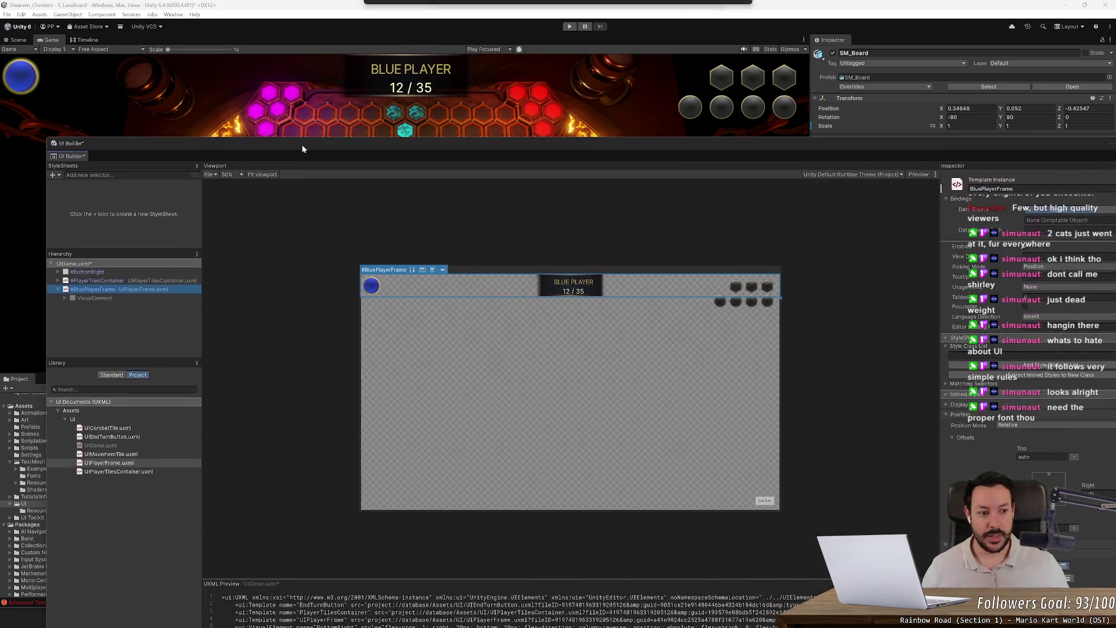
- Set BluePlayerFrame's inlined Flex Shrink to 0
scroll(965, 448, "down", 5)
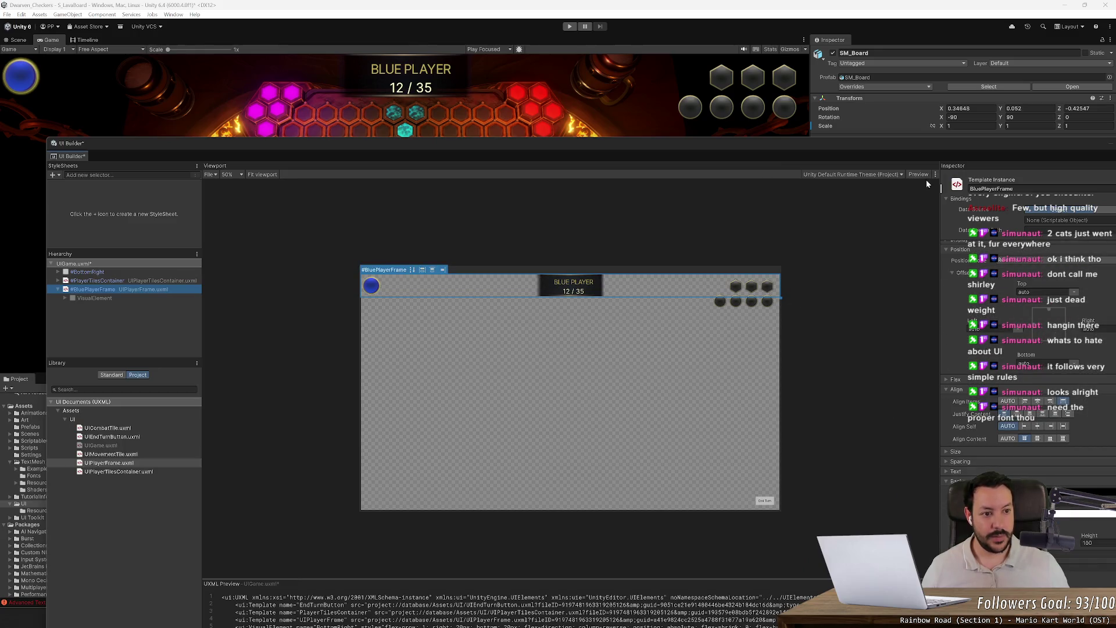
mouse_move(929, 145)
left_mouse_down()
mouse_move(724, 204)
mouse_move(794, 266)
left_mouse_up()
scroll(902, 378, "up", 10)
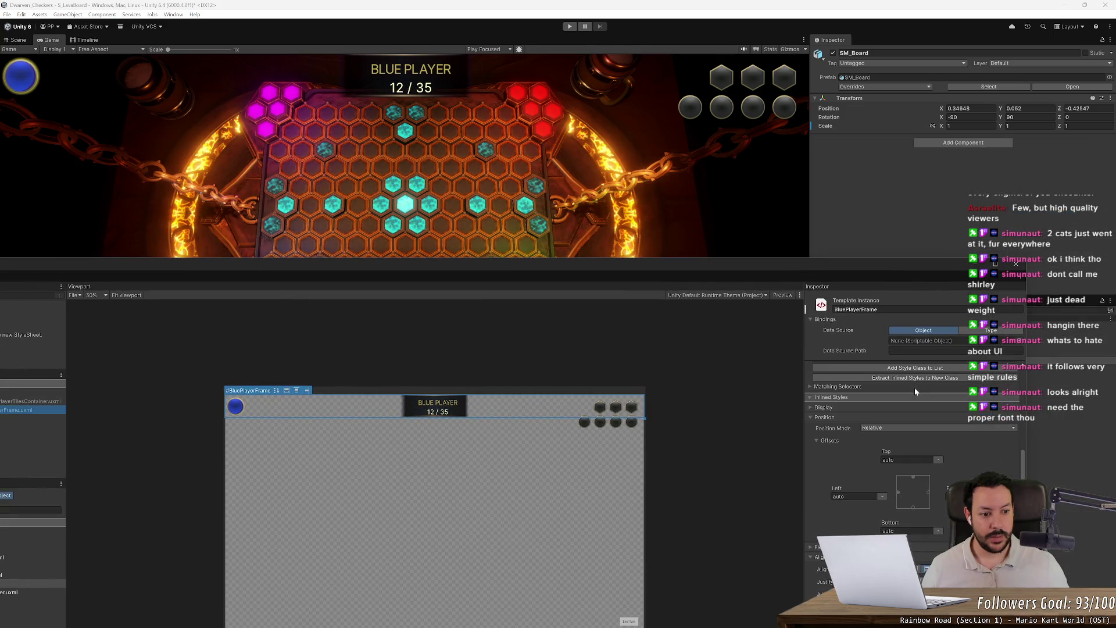
scroll(834, 465, "down", 3)
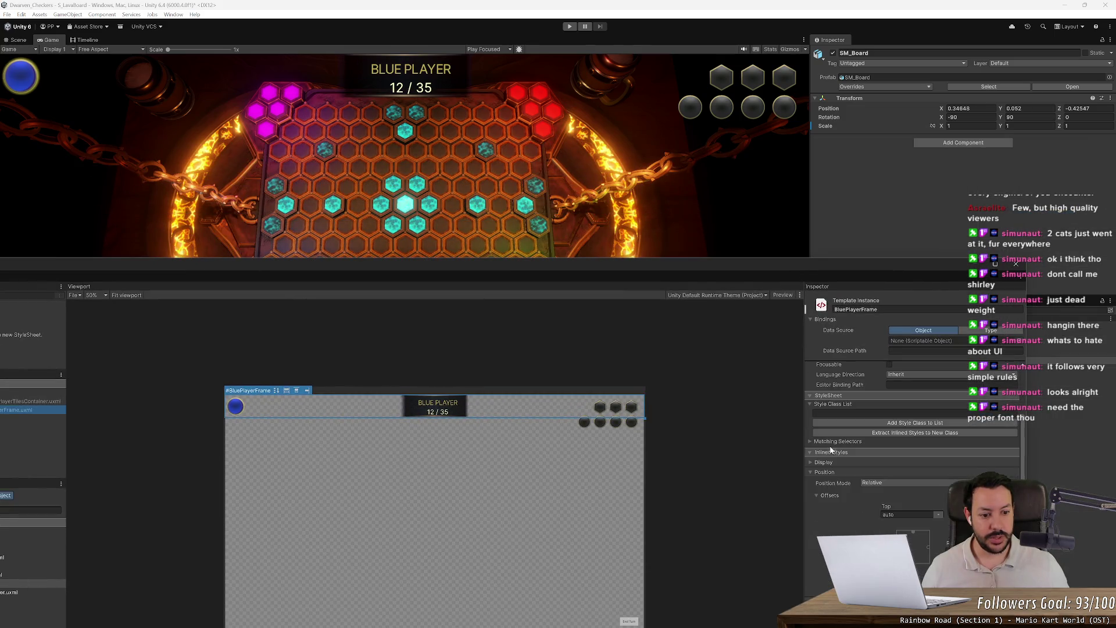
left_click(810, 462)
left_click(811, 463)
left_click(811, 472)
left_click(810, 483)
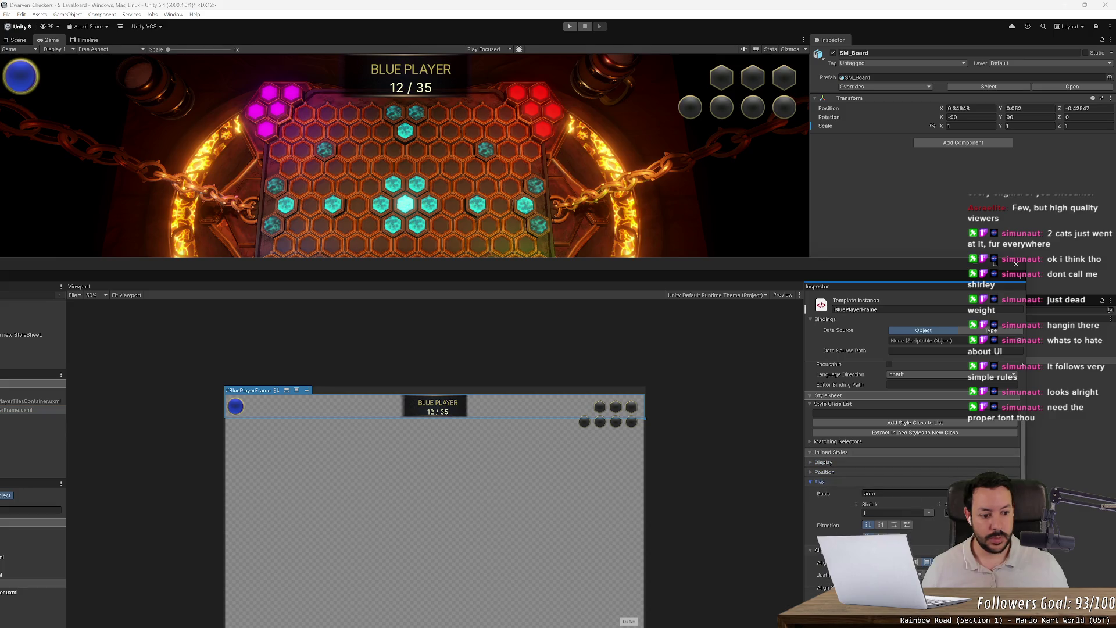
type("0")
key("Return")
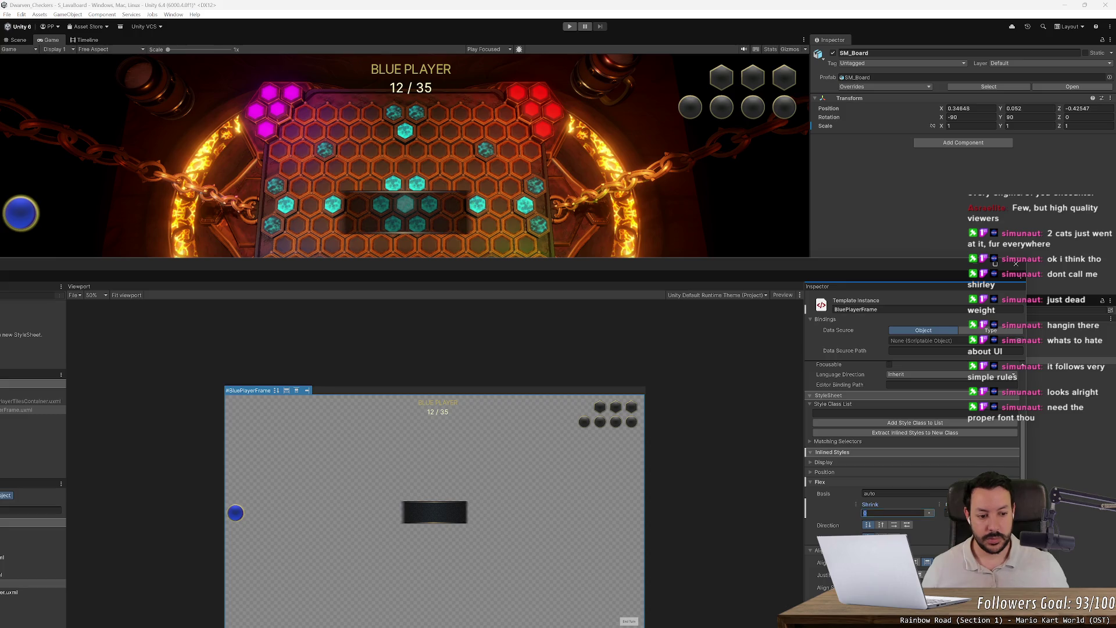
key("Return")
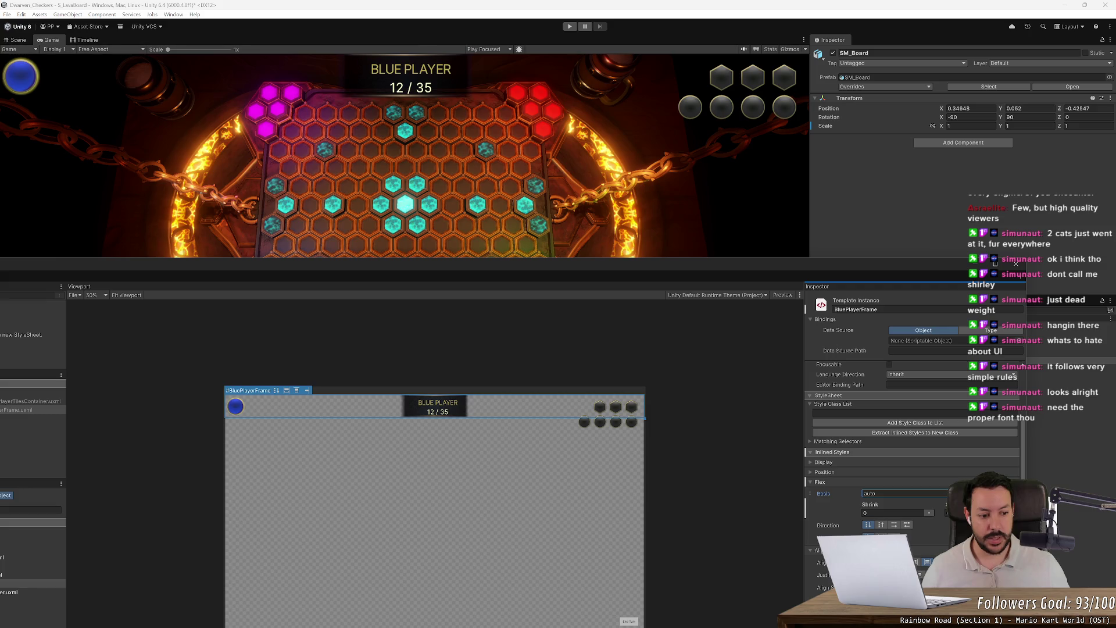
- Try Flex Basis values initial and 0, then set Basis back to auto
type("initial")
type("0")
key("Return")
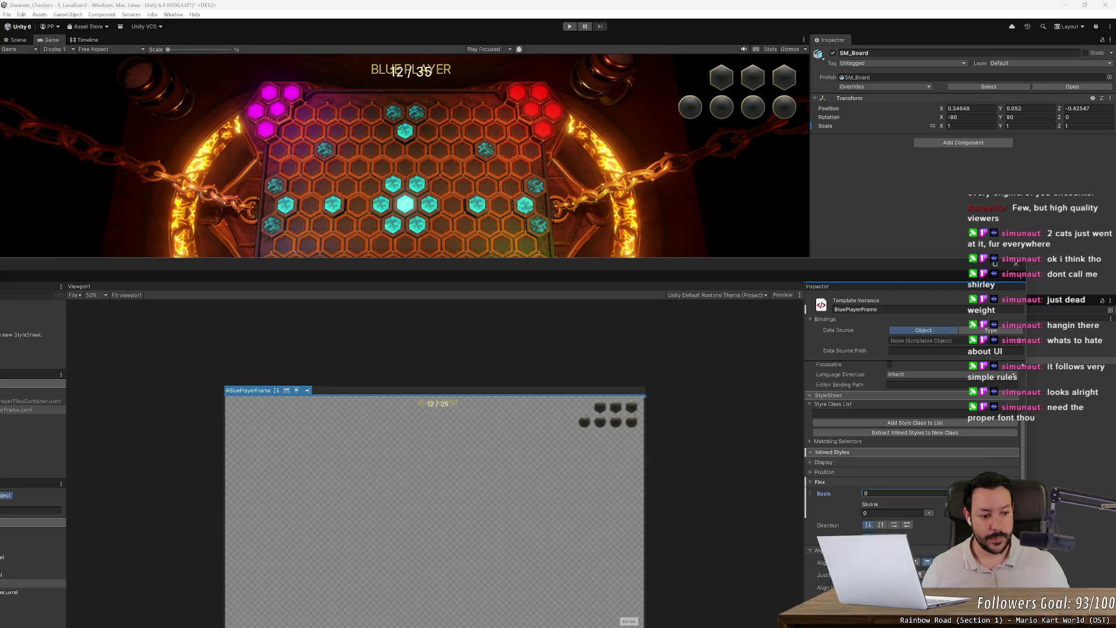
type("auto")
key("Return")
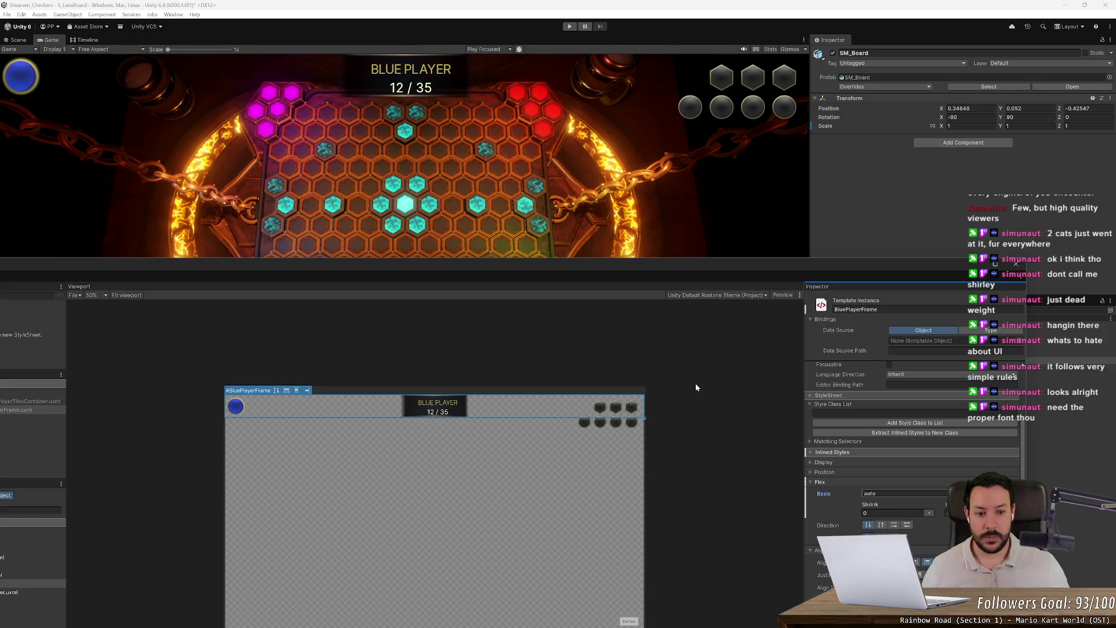
scroll(849, 524, "down", 5)
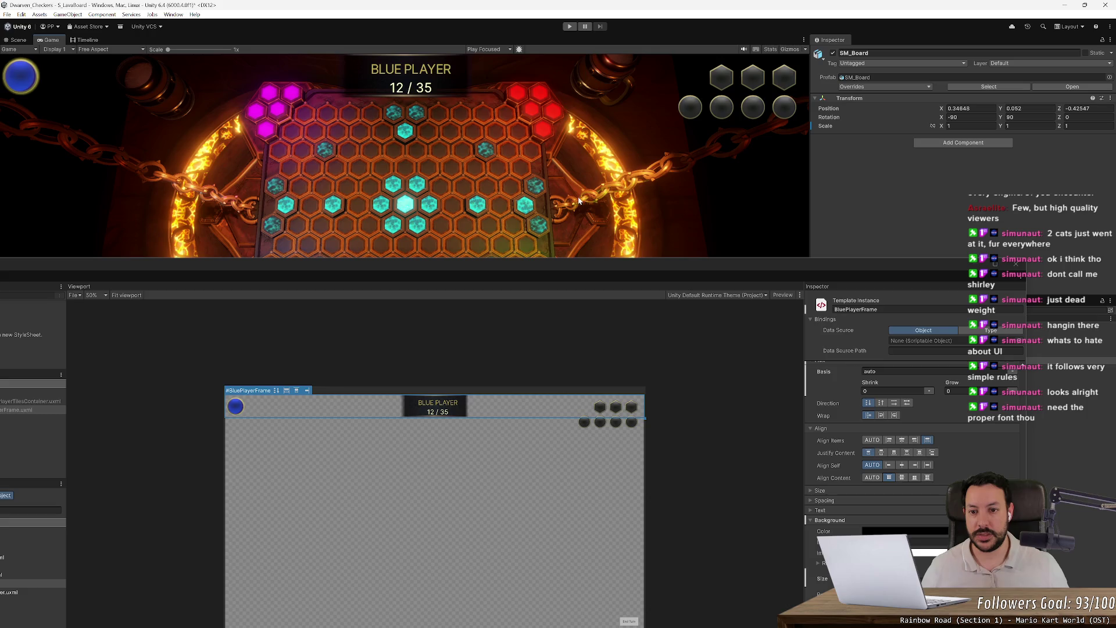
mouse_move(514, 268)
left_mouse_down()
mouse_move(634, 169)
mouse_move(718, 121)
mouse_move(691, 101)
mouse_move(646, 96)
left_mouse_up()
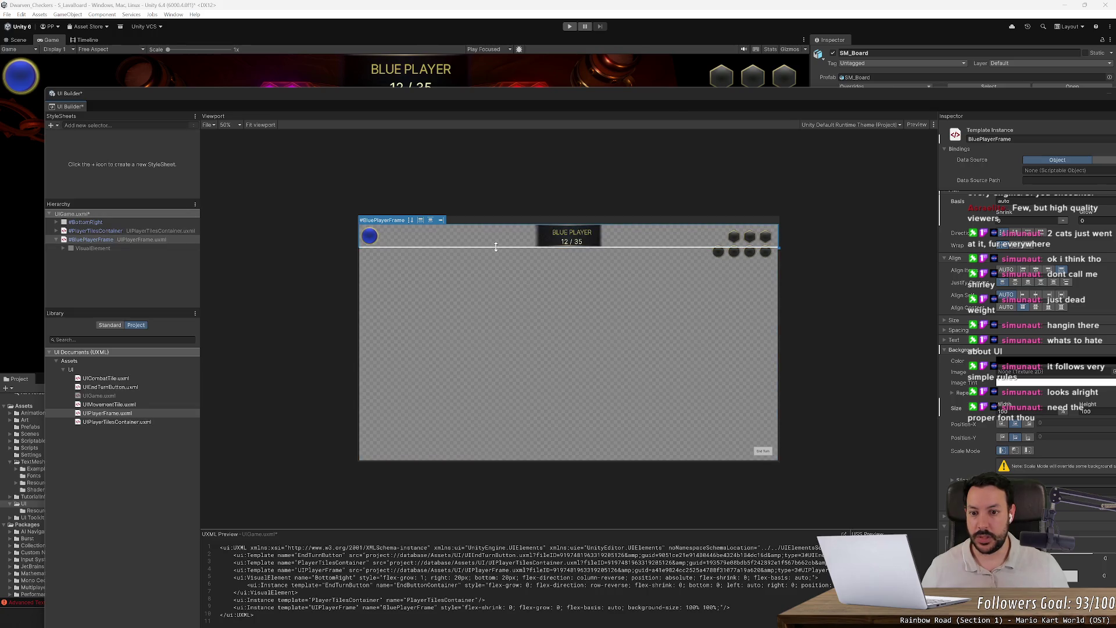
- Resize BluePlayerFrame into a tall, narrow left-side column of about 312 × 715 px
left_click_drag(496, 246, 506, 380)
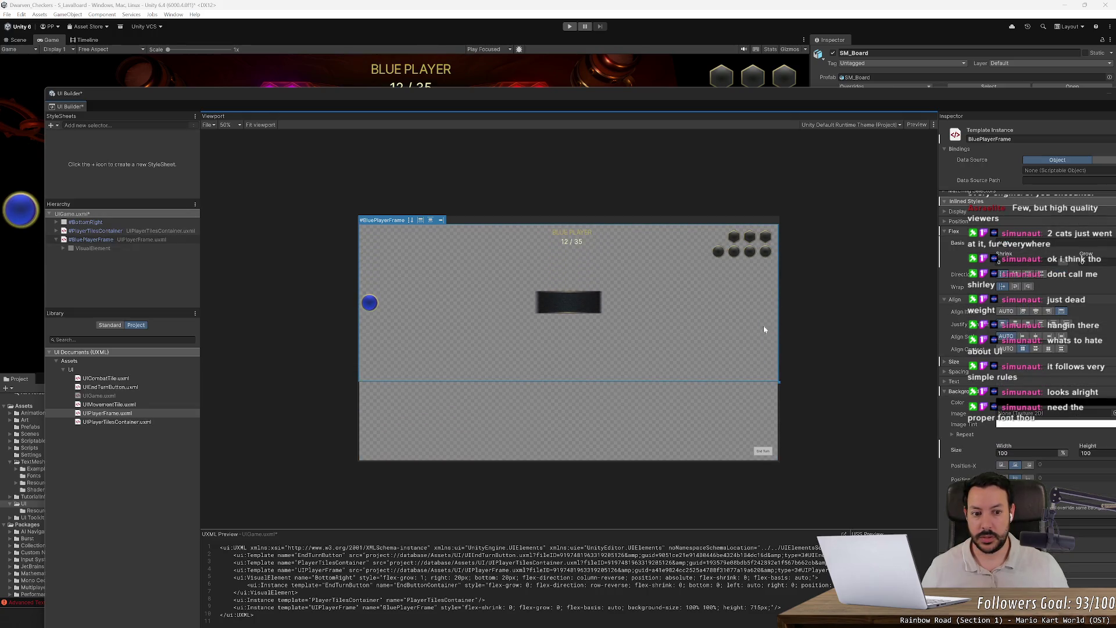
left_click_drag(778, 322, 428, 303)
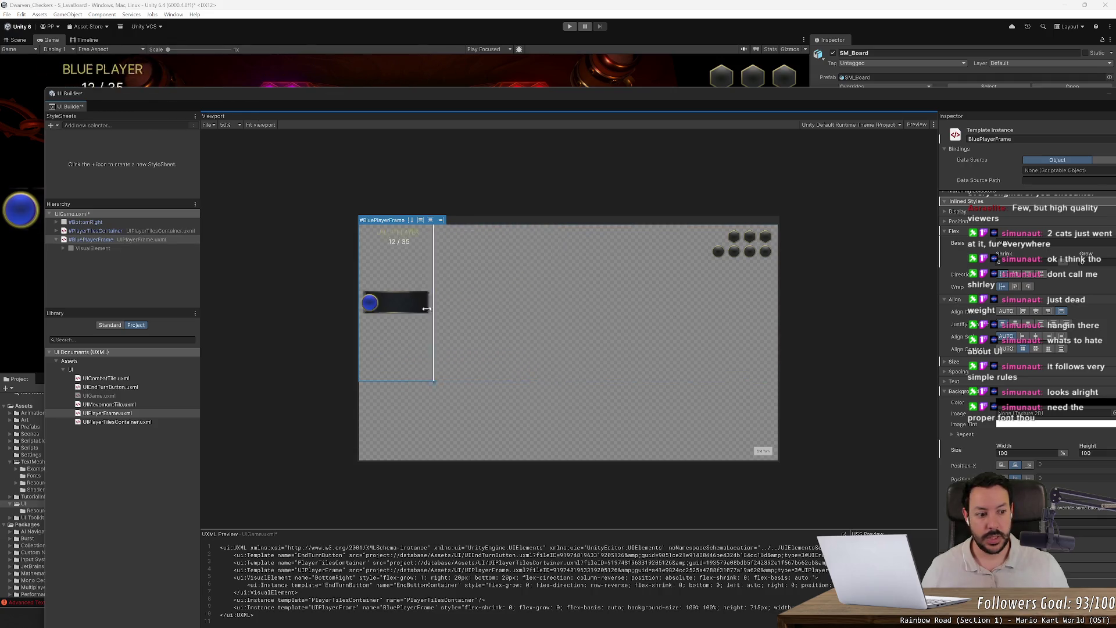
scroll(1027, 347, "up", 5)
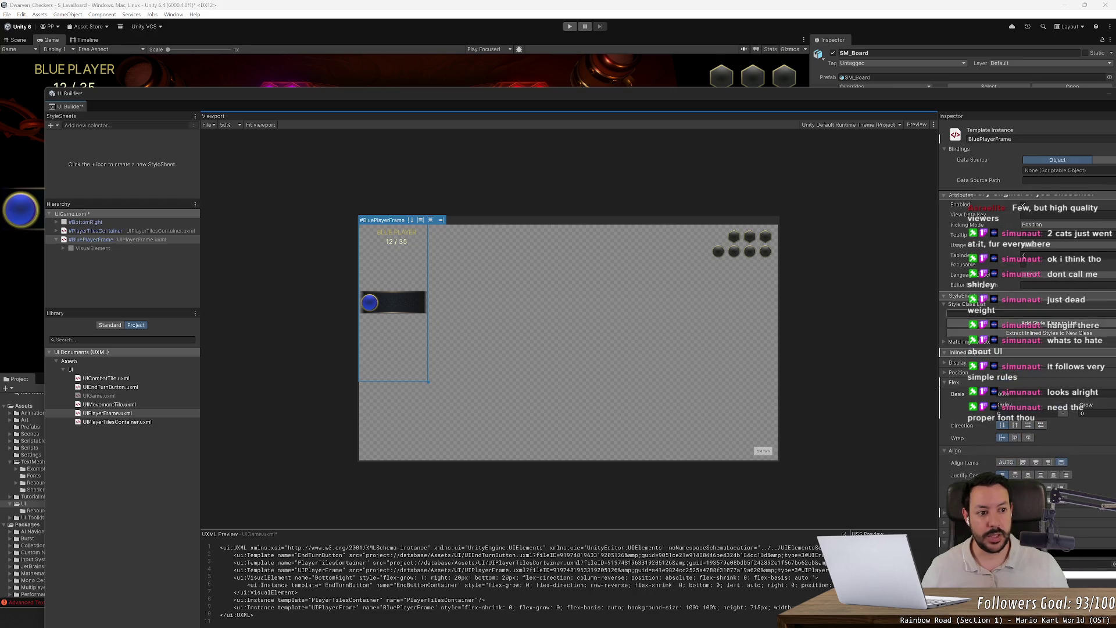
- Maximize the UI Builder and show the frame's Size settings in the Inspector
double_click(952, 96)
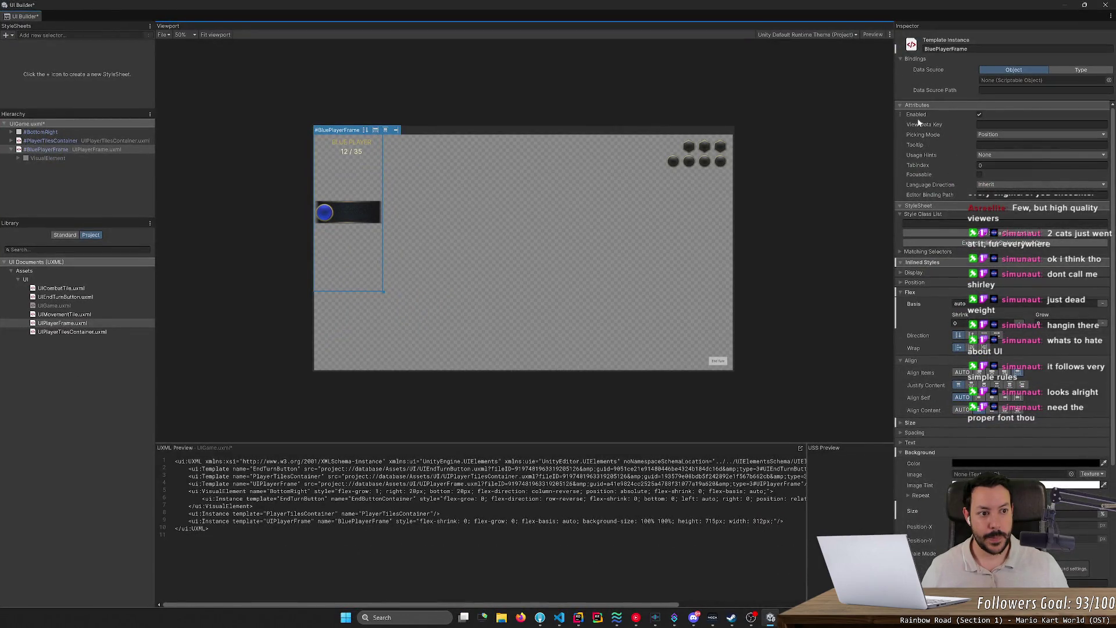
left_click(900, 251)
left_click(900, 251)
left_click(901, 272)
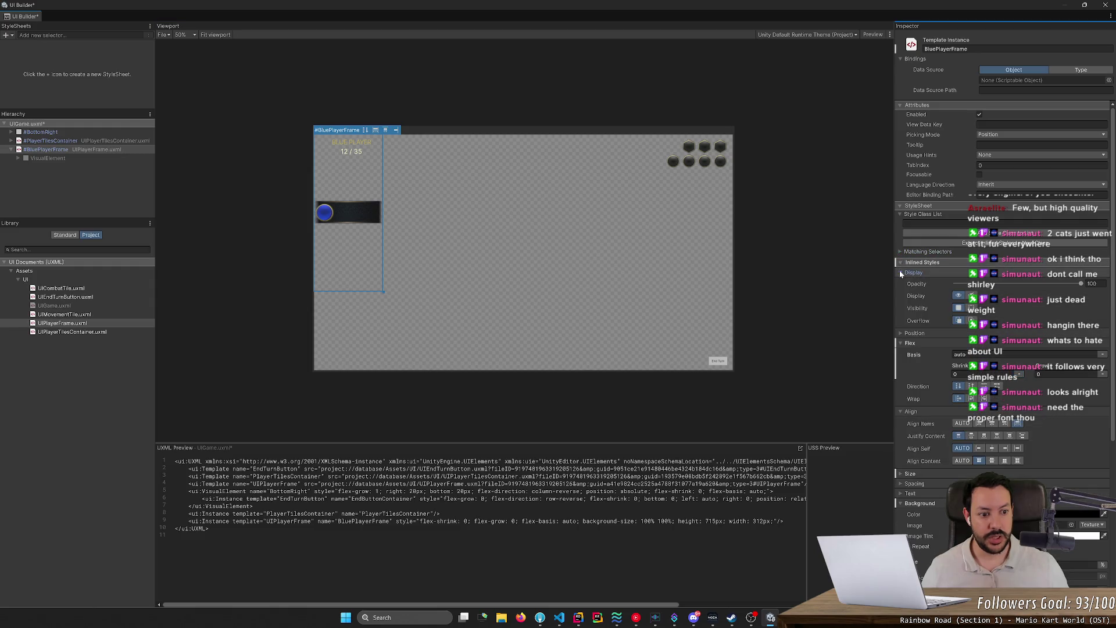
left_click(900, 272)
left_click(899, 282)
left_click(900, 282)
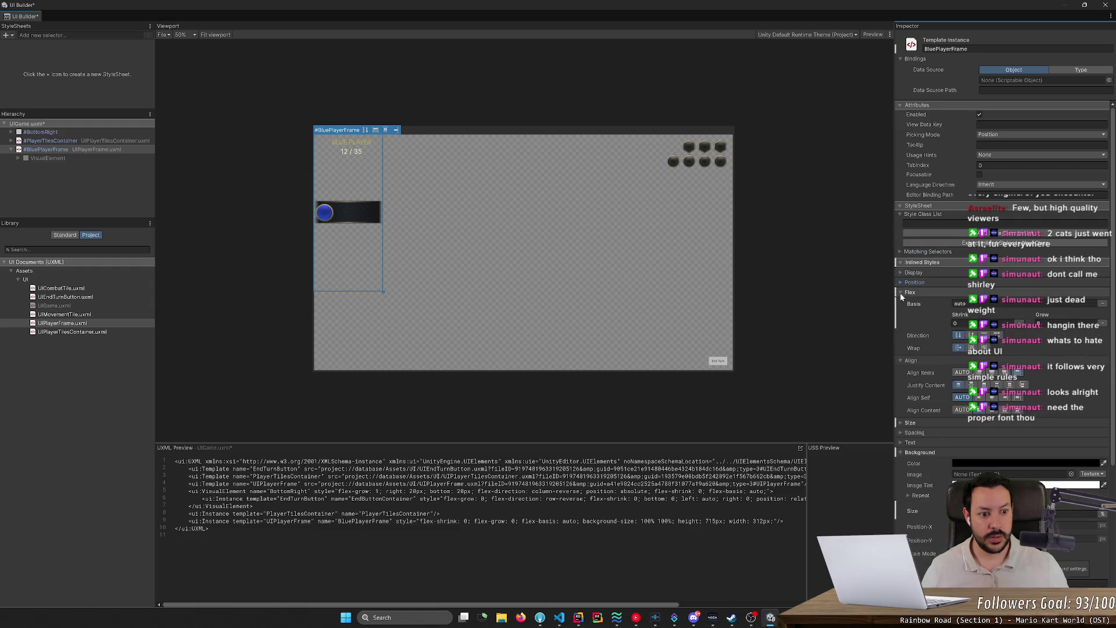
left_click(901, 293)
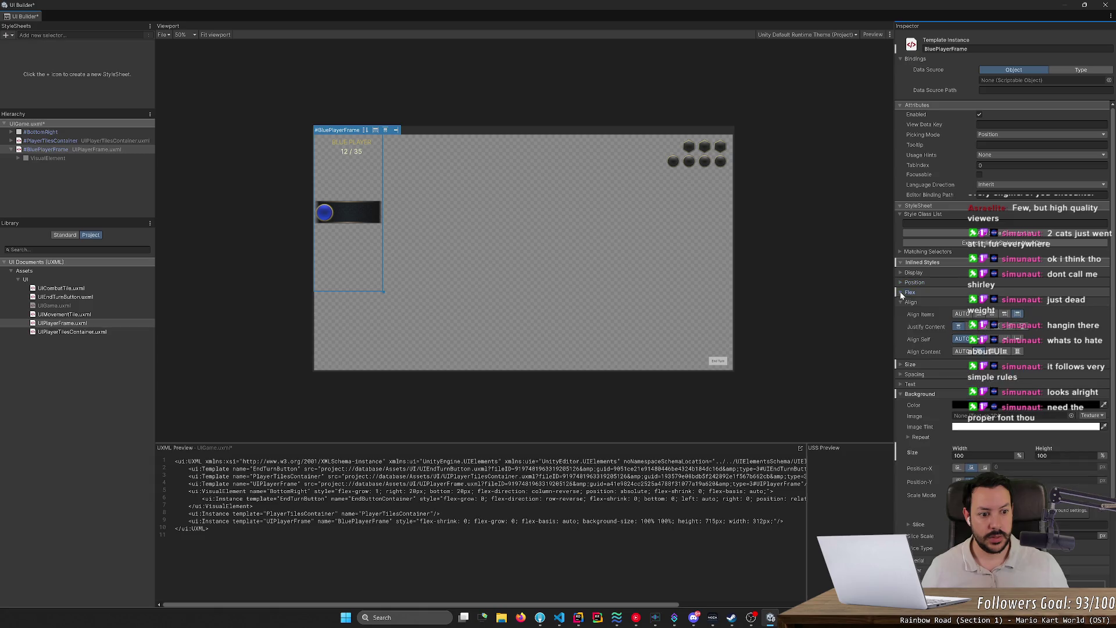
left_click(902, 365)
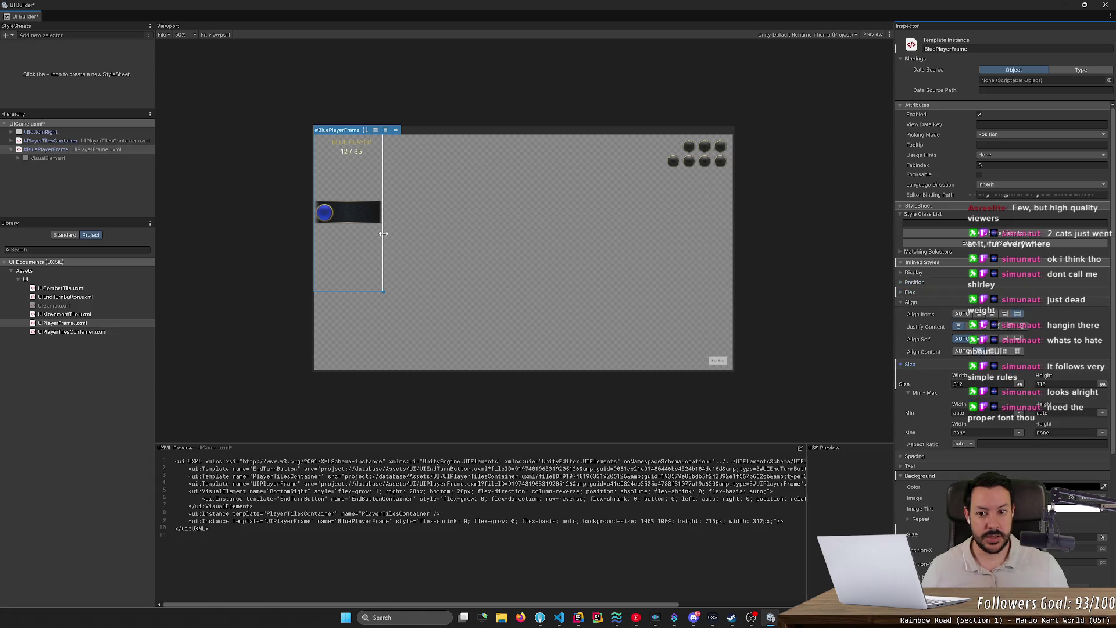
- Try BluePlayerFrame width as initial and 100%, then switch the unit back to pixels
mouse_move(383, 233)
left_mouse_down()
mouse_move(560, 244)
mouse_move(386, 259)
left_mouse_up()
left_click(1019, 384)
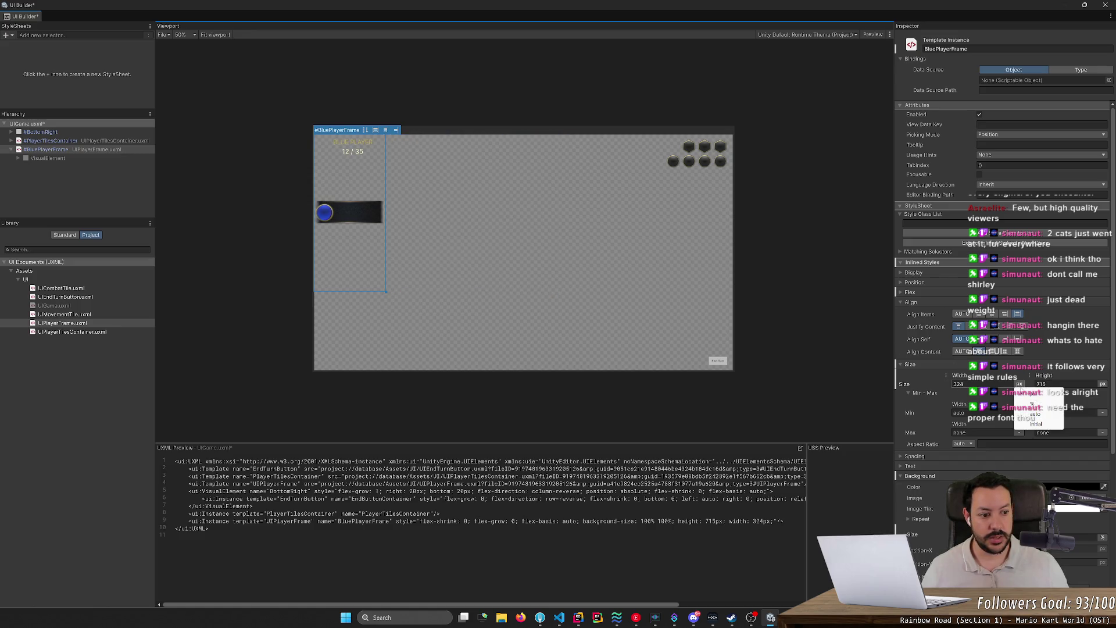
left_click(1032, 425)
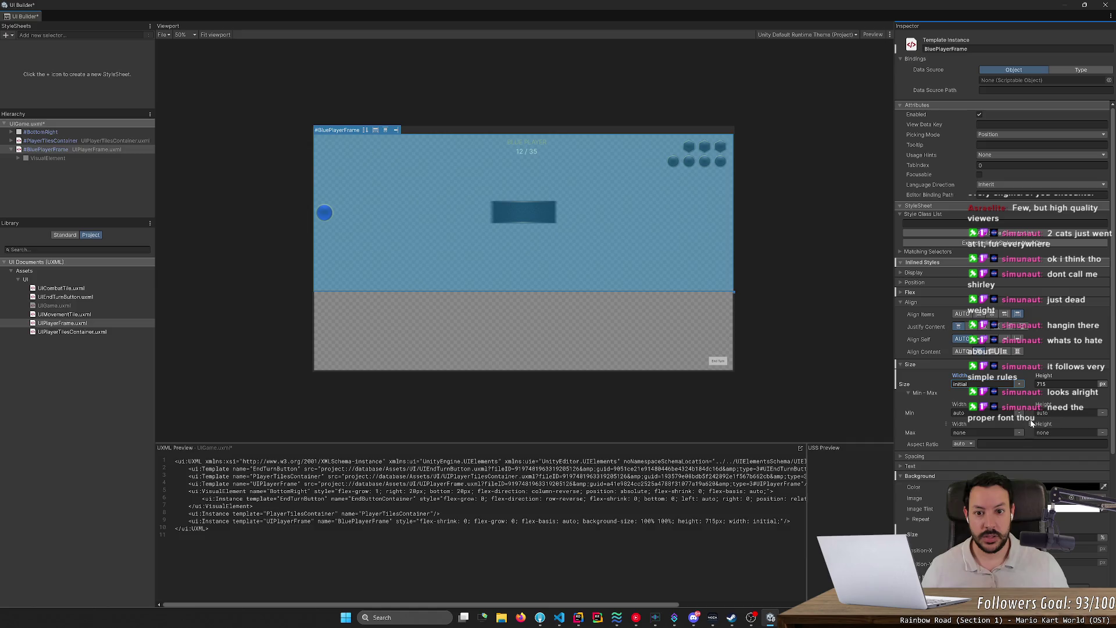
left_click(1018, 384)
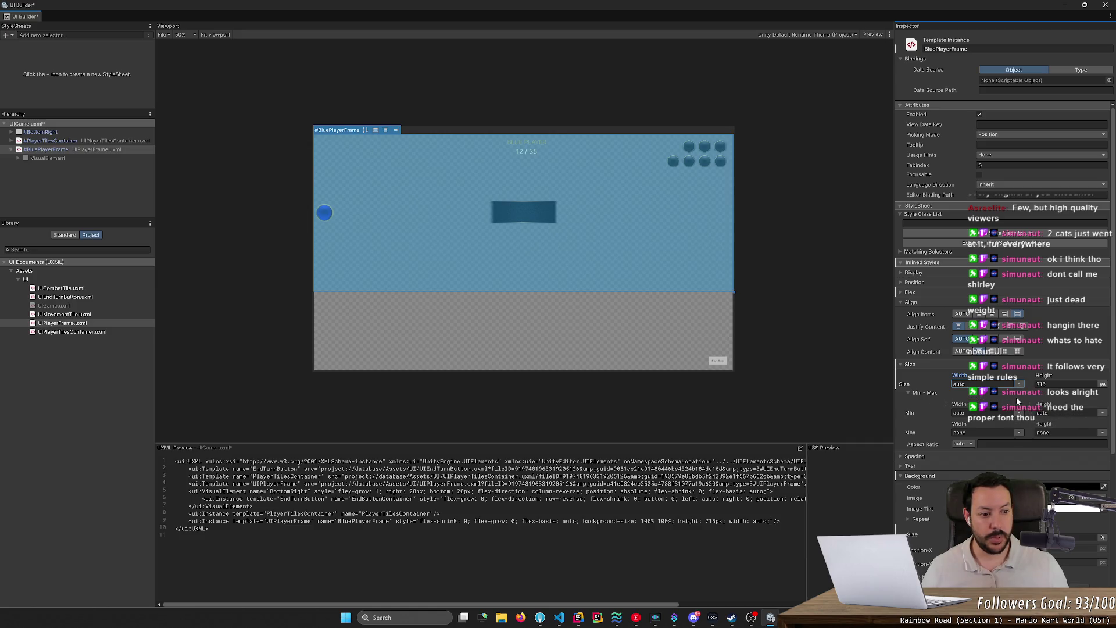
left_click(1034, 403)
type("100")
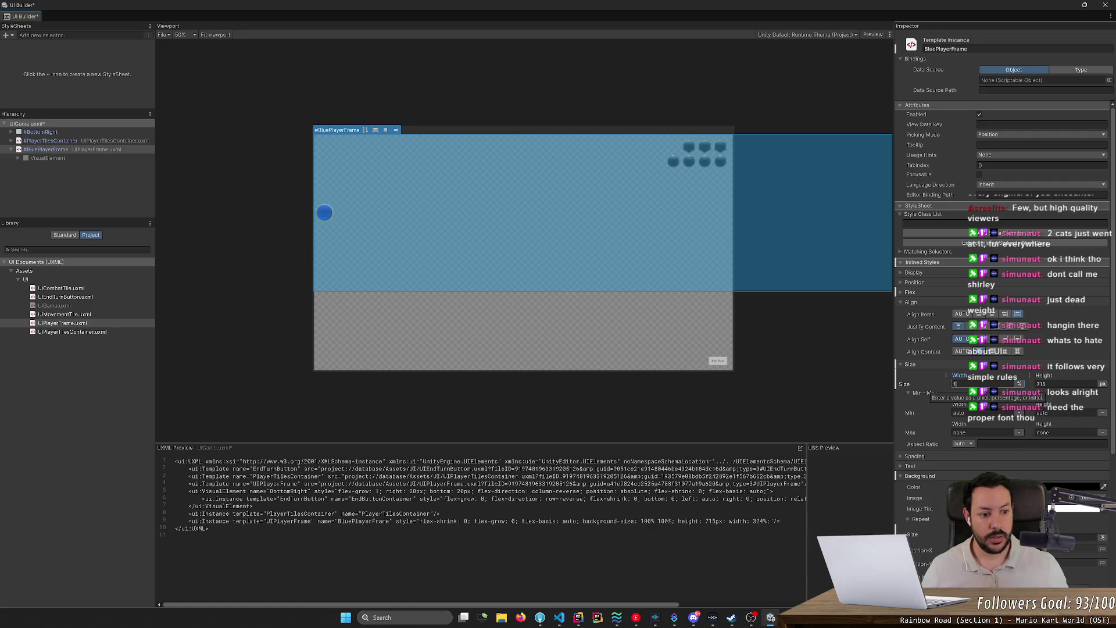
key("Return")
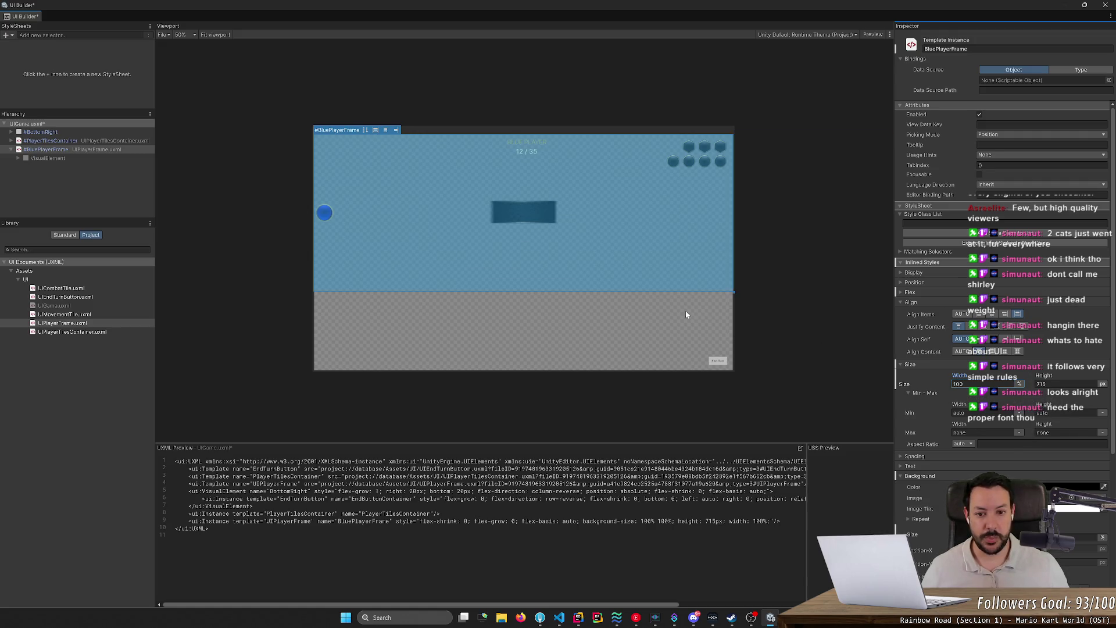
left_click(1019, 384)
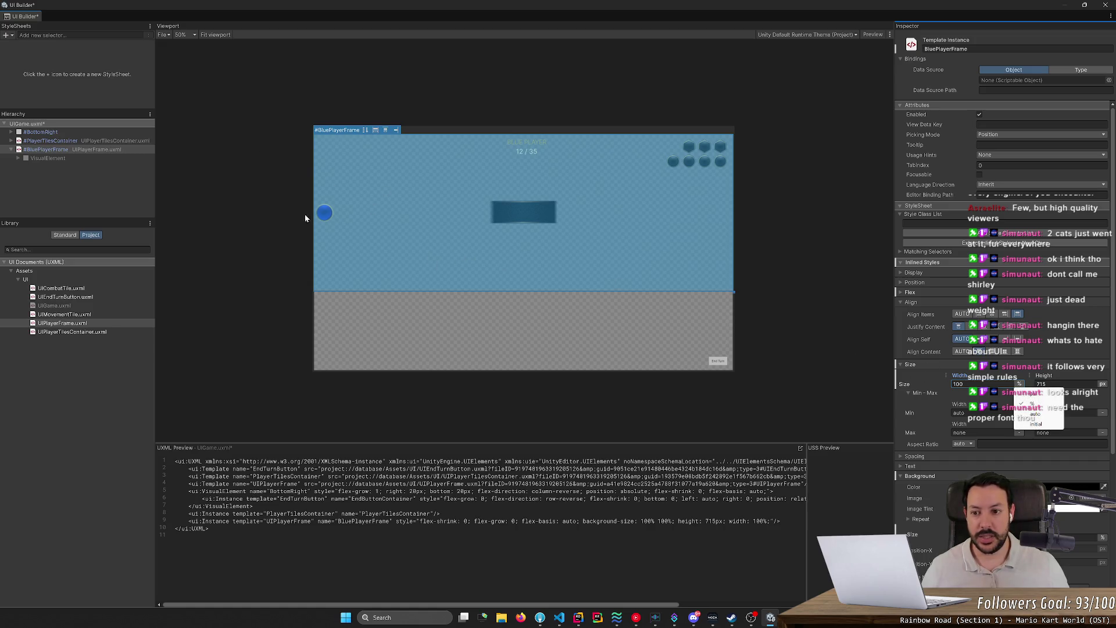
left_click(350, 181)
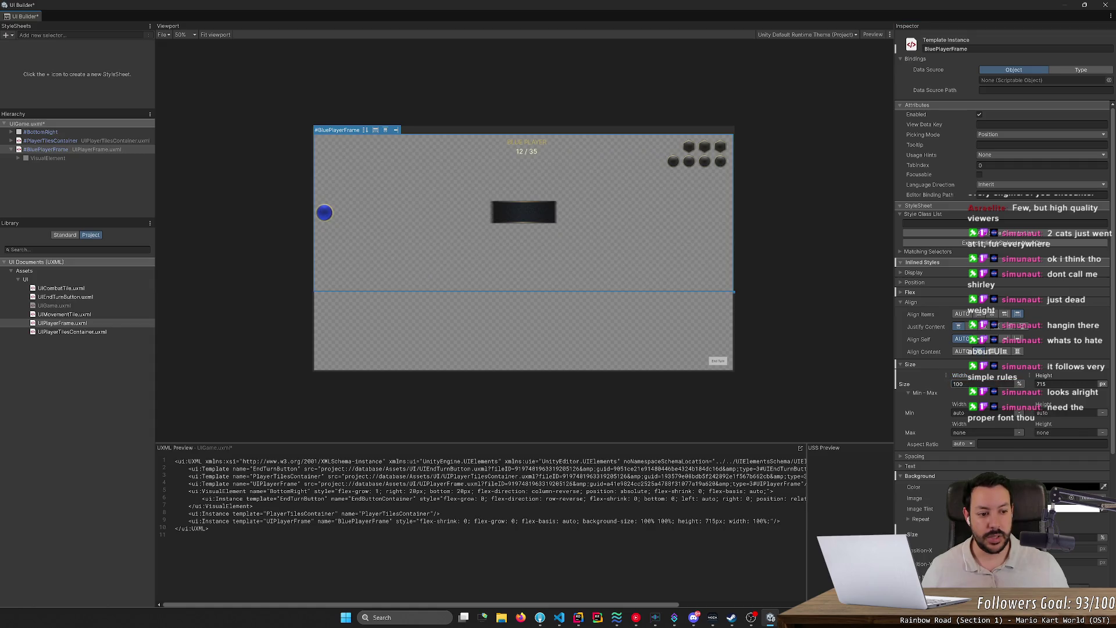
left_click(1019, 384)
left_click(1023, 392)
- Set BluePlayerFrame's width to 400 px after trying 320 and 360
left_click_drag(959, 378, 1095, 399)
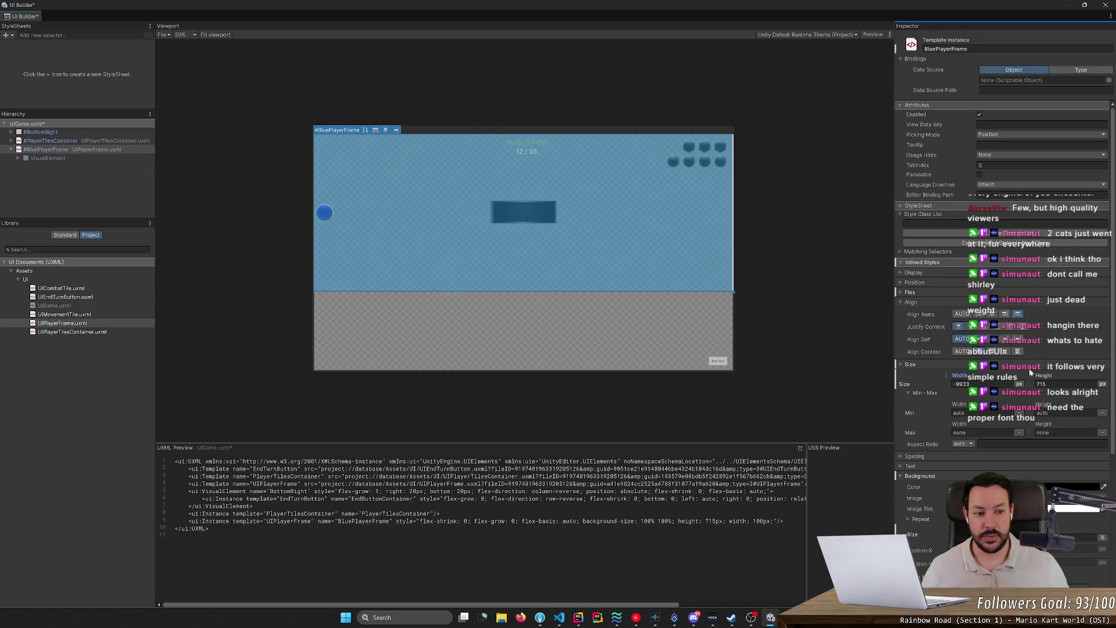
mouse_move(1030, 372)
left_mouse_down()
mouse_move(416, 417)
mouse_move(465, 500)
mouse_move(350, 500)
left_mouse_up()
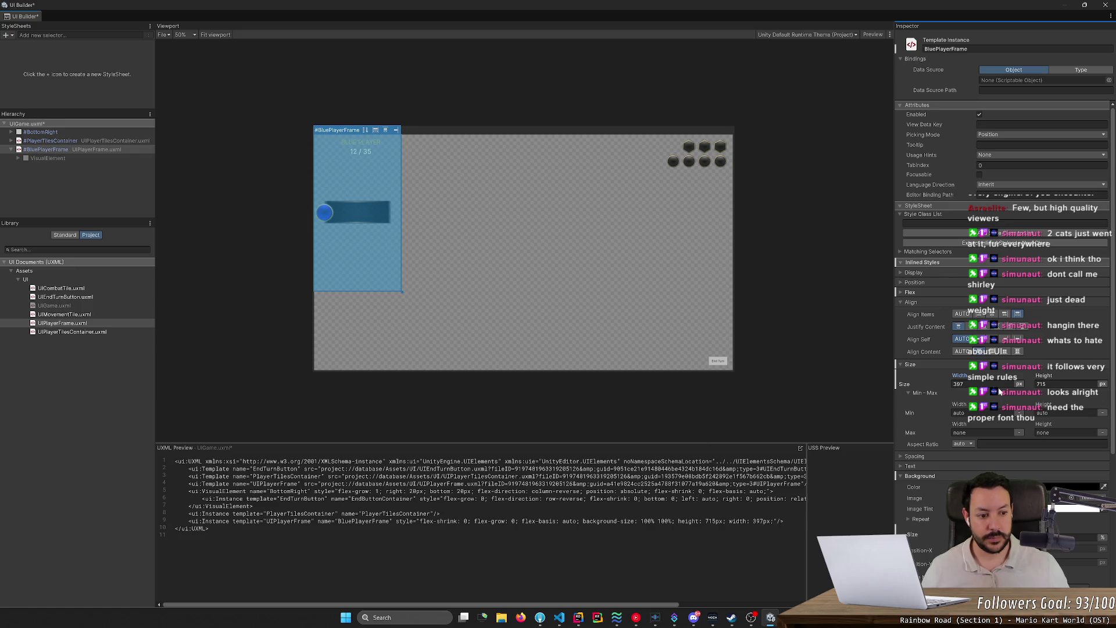
left_click(959, 385)
type("400")
key("Return")
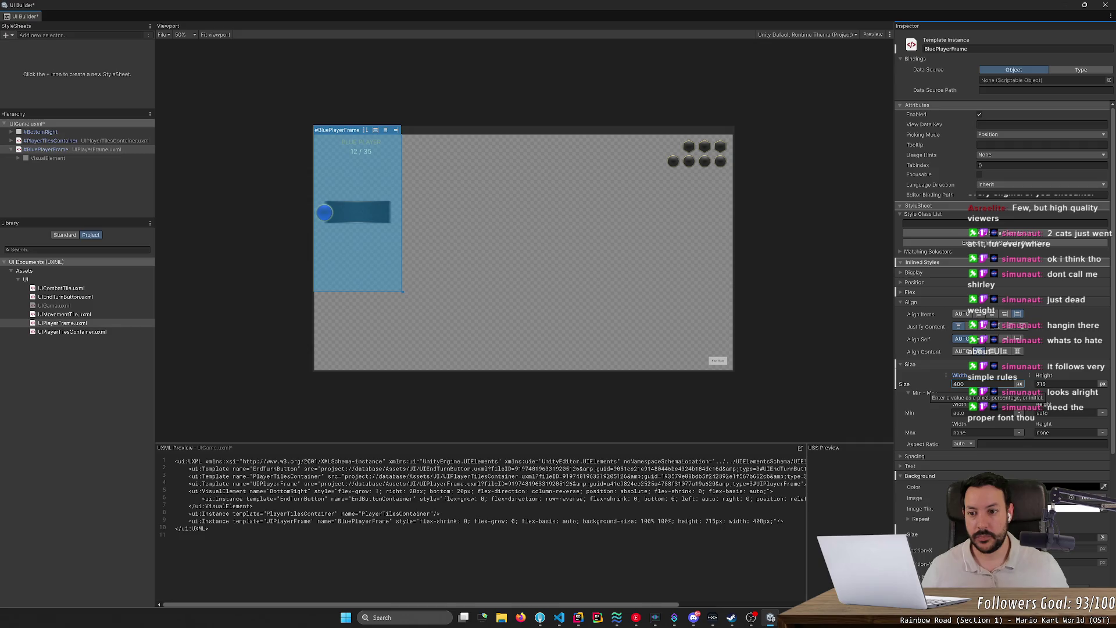
type("320")
key("Return")
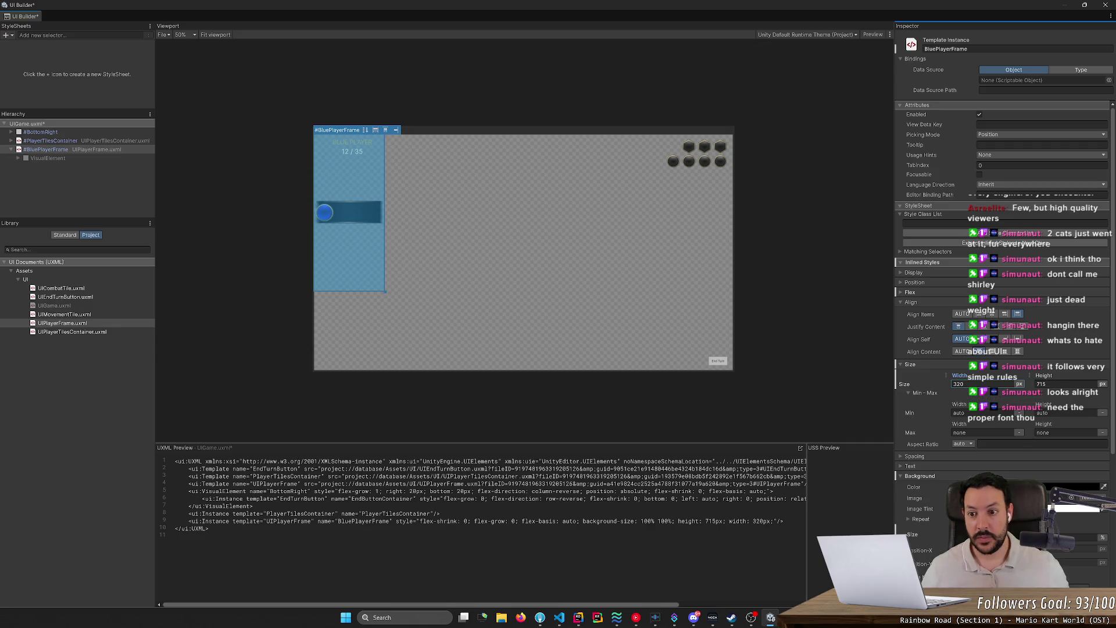
type("360")
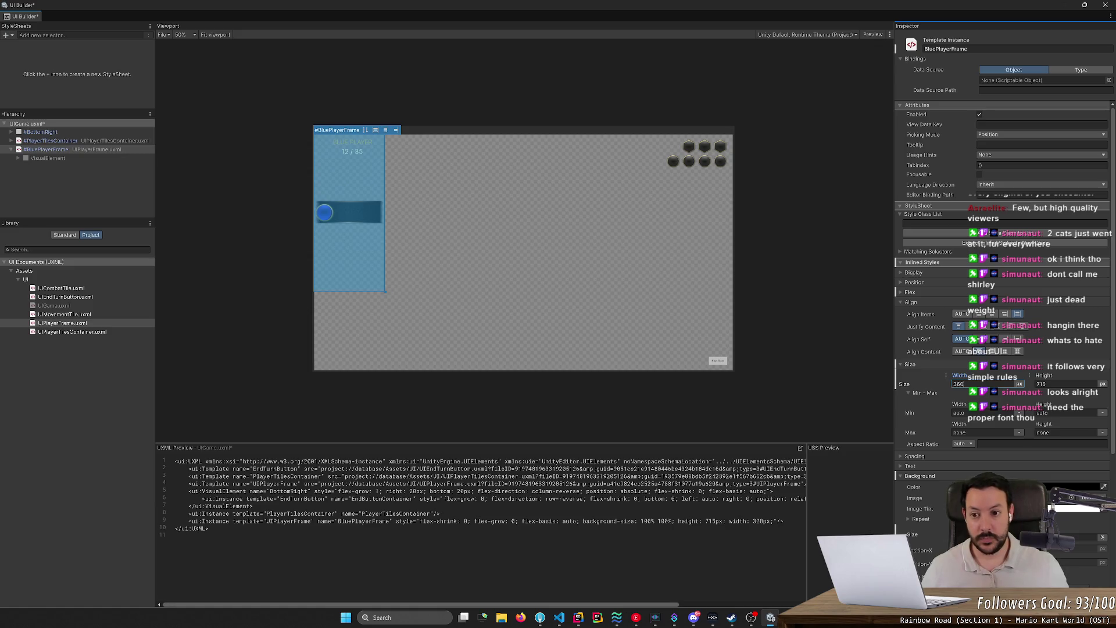
key("Return")
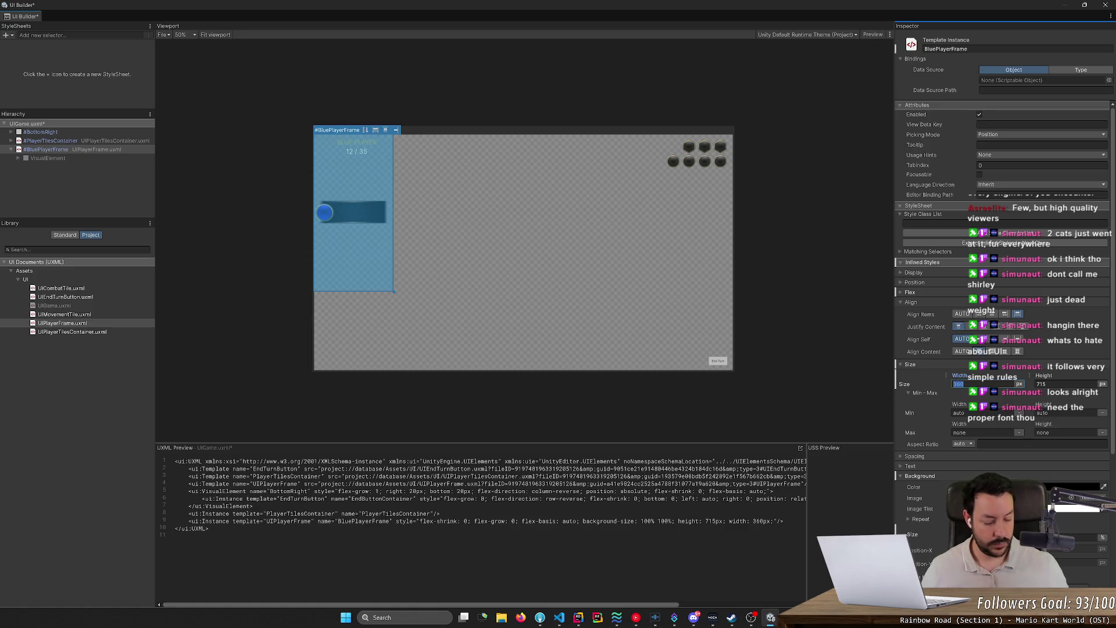
type("400")
key("Return")
- Set the frame's height to 120 px and zoom the Viewport in
mouse_move(1043, 376)
left_mouse_down()
mouse_move(842, 379)
mouse_move(786, 392)
left_mouse_up()
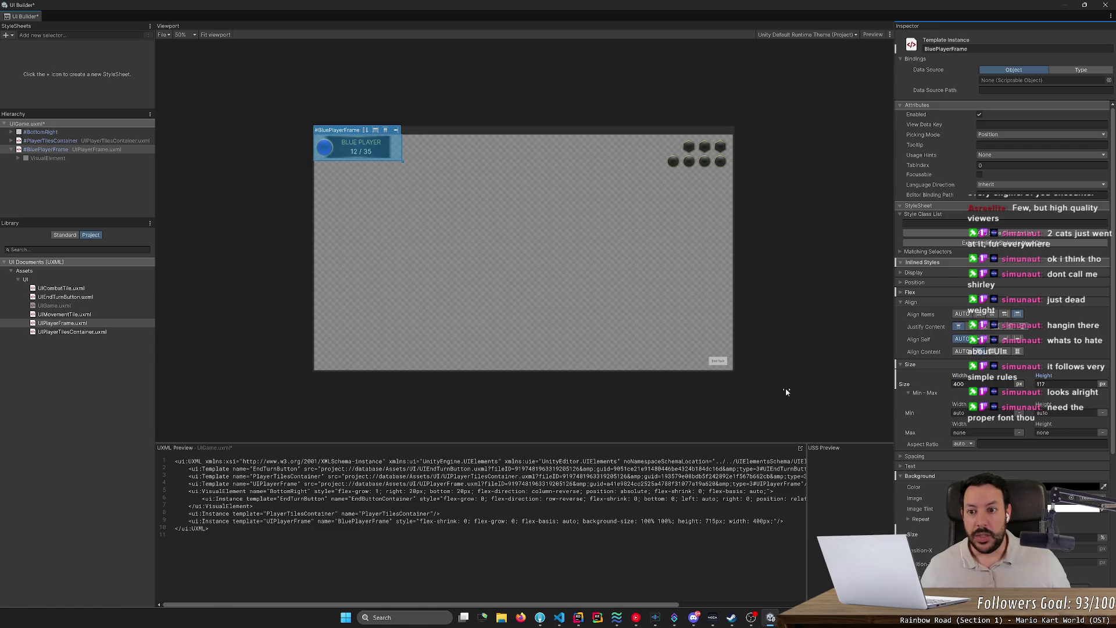
left_click(1043, 383)
type("120")
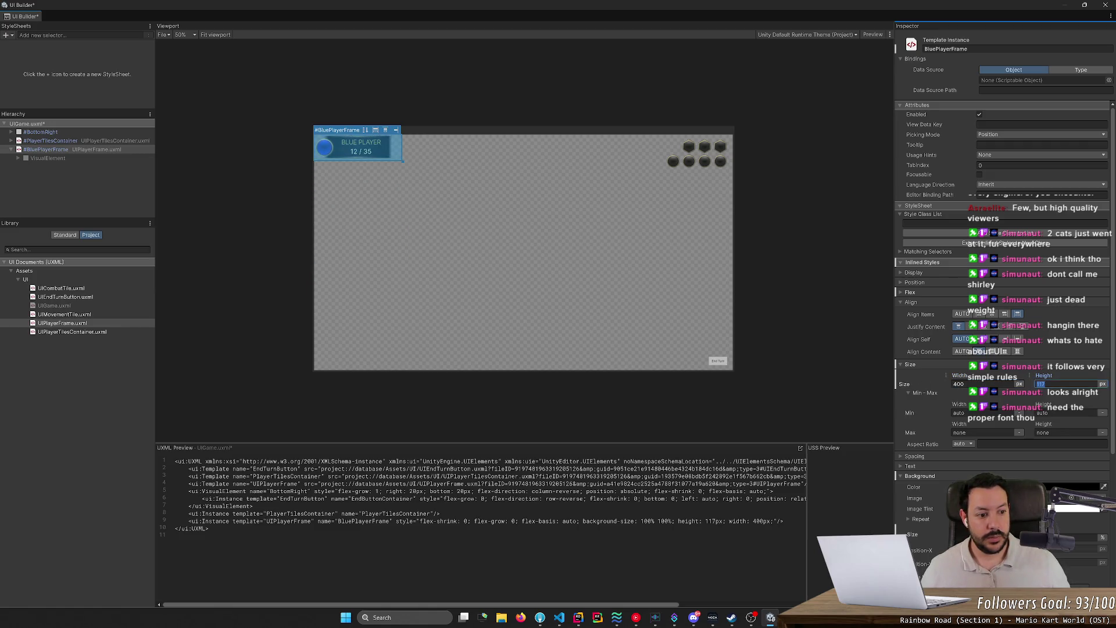
key("Return")
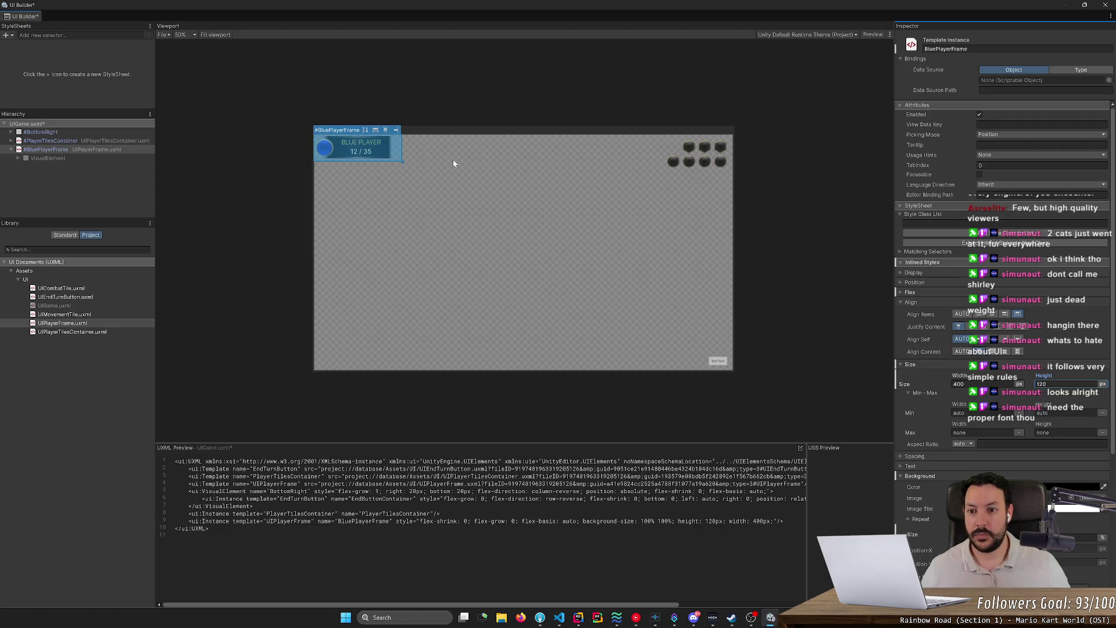
scroll(453, 159, "up", 1)
left_click(439, 158)
right_click(409, 145)
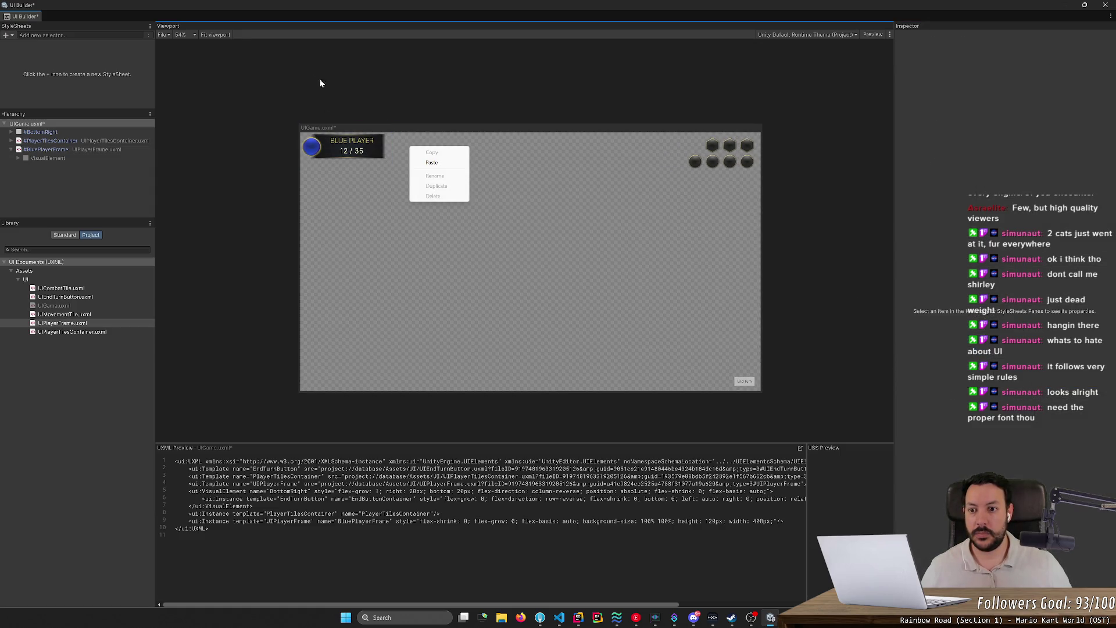
scroll(277, 139, "up", 4)
scroll(277, 141, "up", 7)
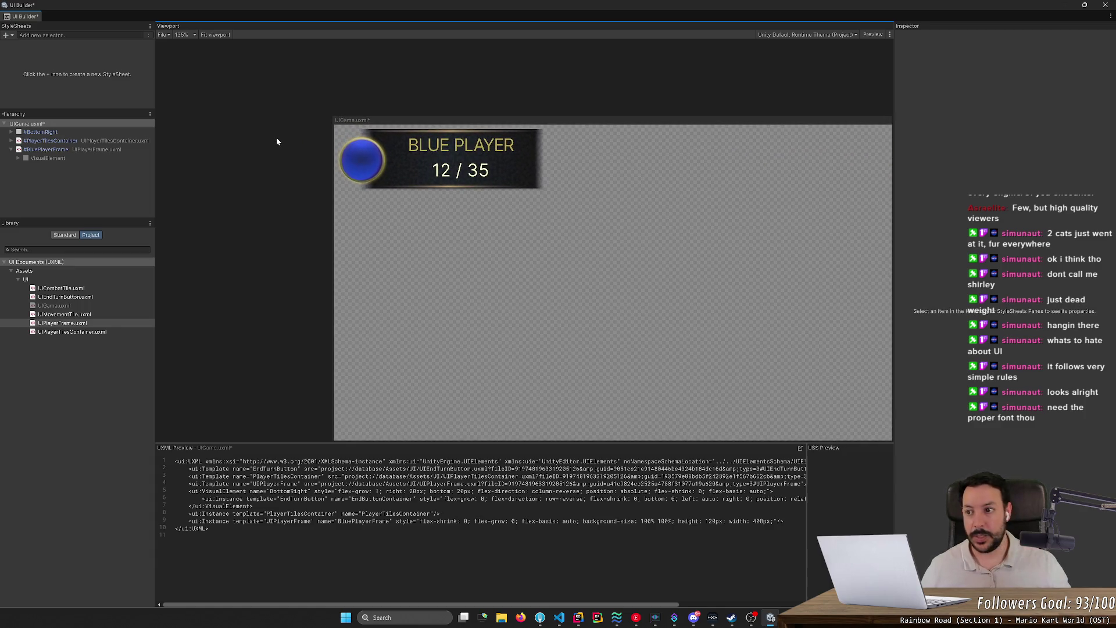
left_click(11, 149)
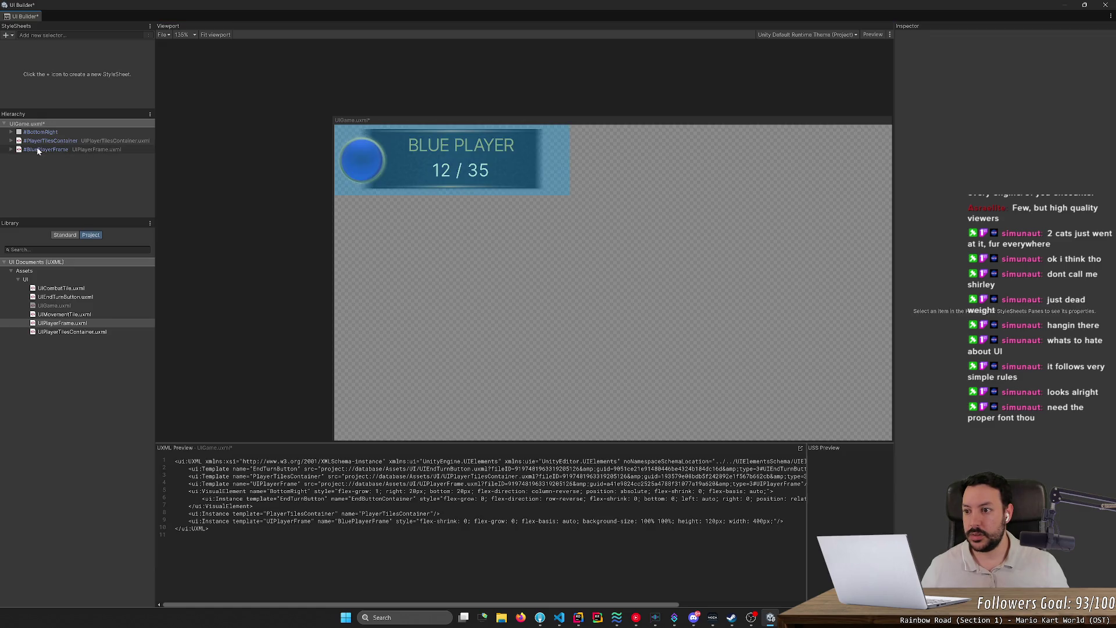
- Duplicate BluePlayerFrame and name the copy RedPlayerFrame
left_click(41, 150)
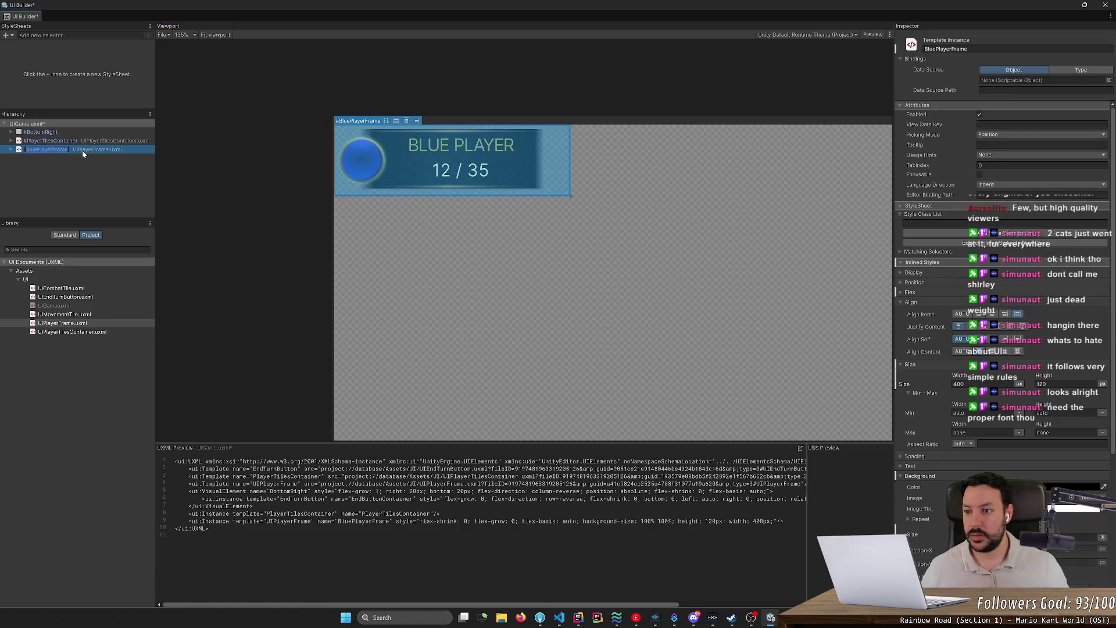
right_click(102, 150)
left_click(129, 192)
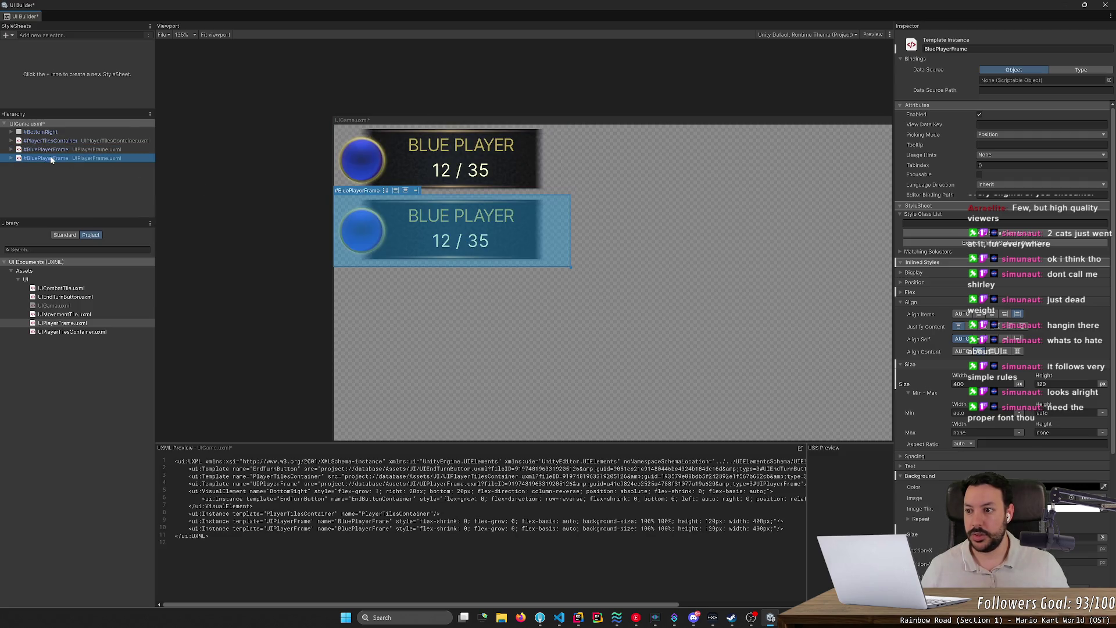
double_click(47, 158)
type("Red")
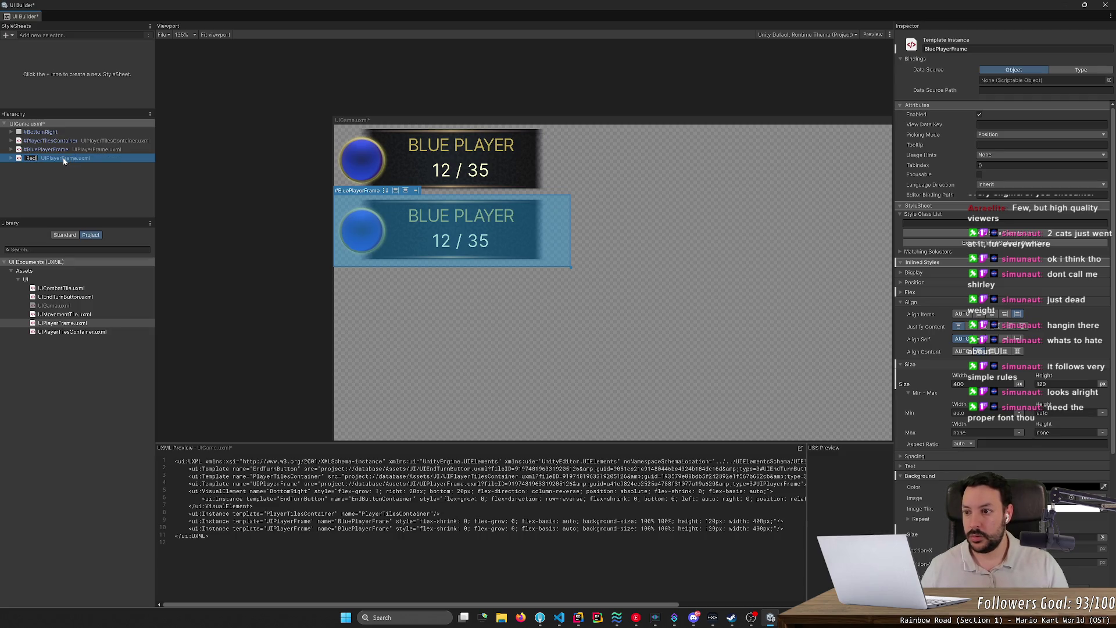
type("PlayerFrame")
key("Return")
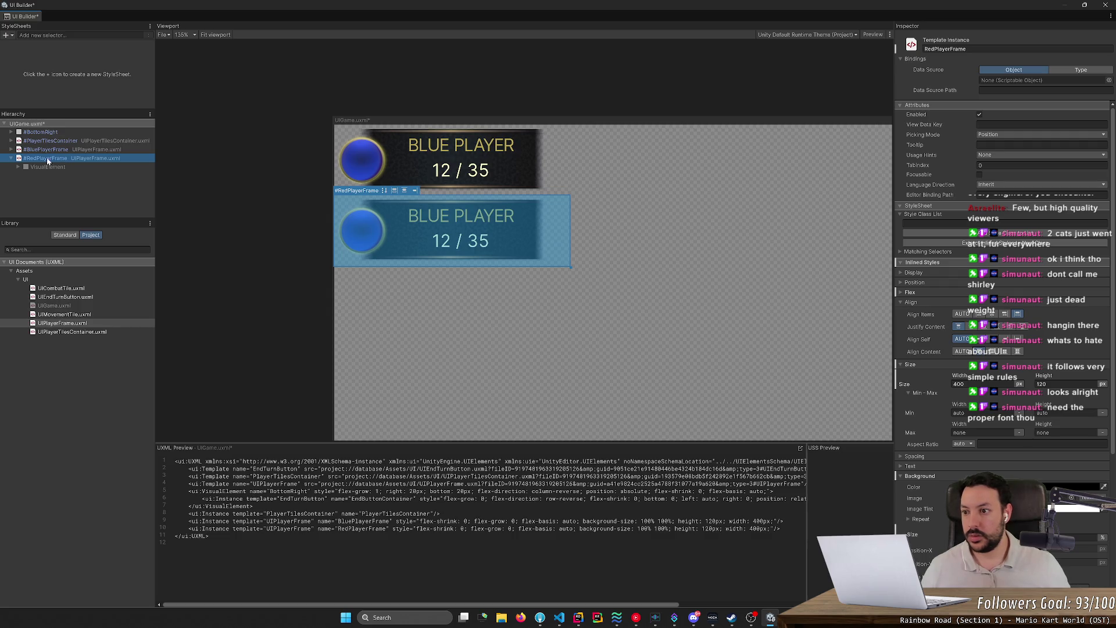
- Inspect RedPlayerFrame's BackgroundImage and TextHolder children, then deselect it
left_click(18, 167)
left_click(25, 175)
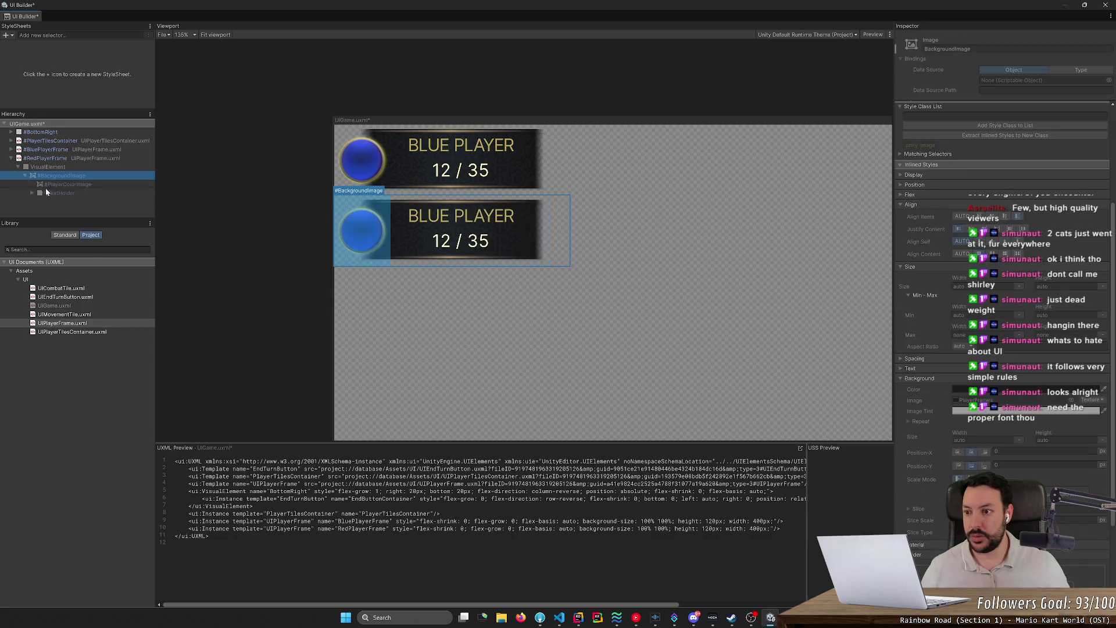
left_click(33, 189)
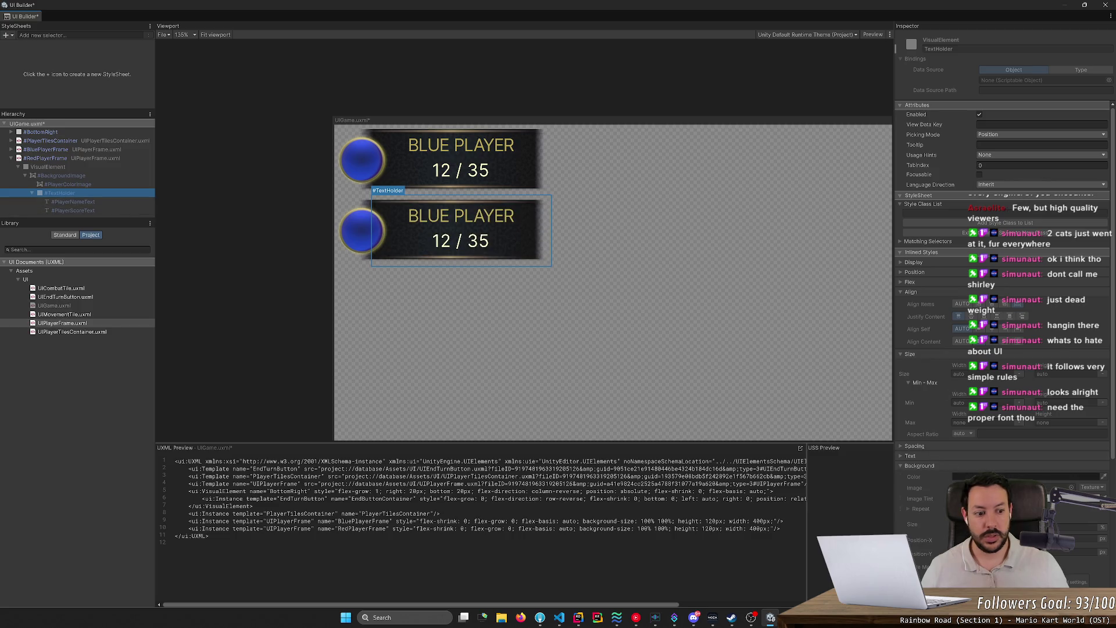
left_click(35, 158)
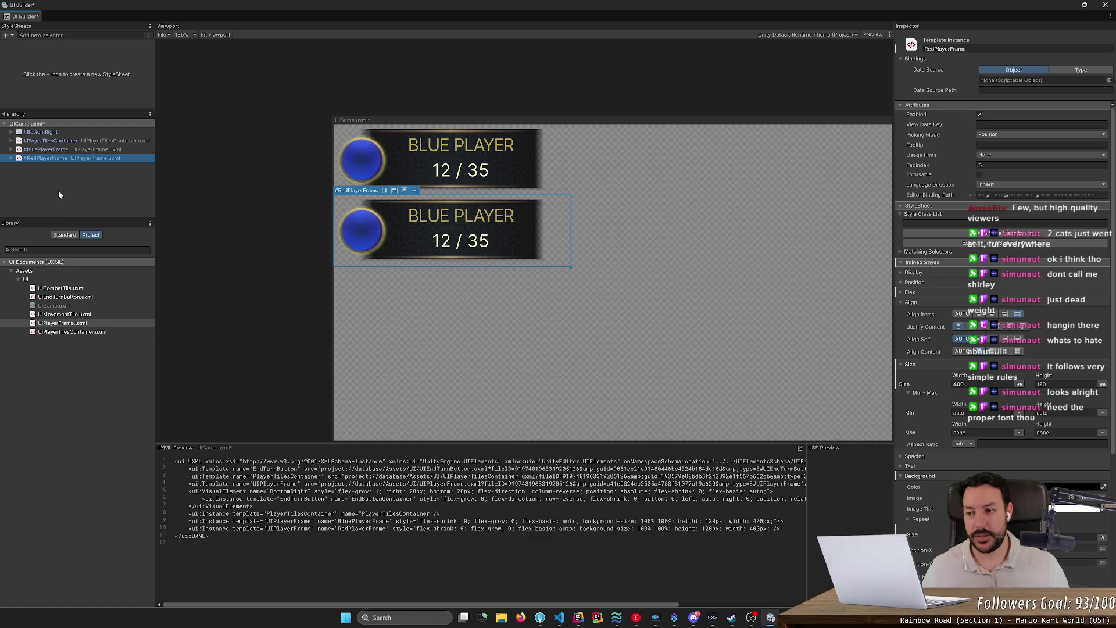
left_click(84, 165)
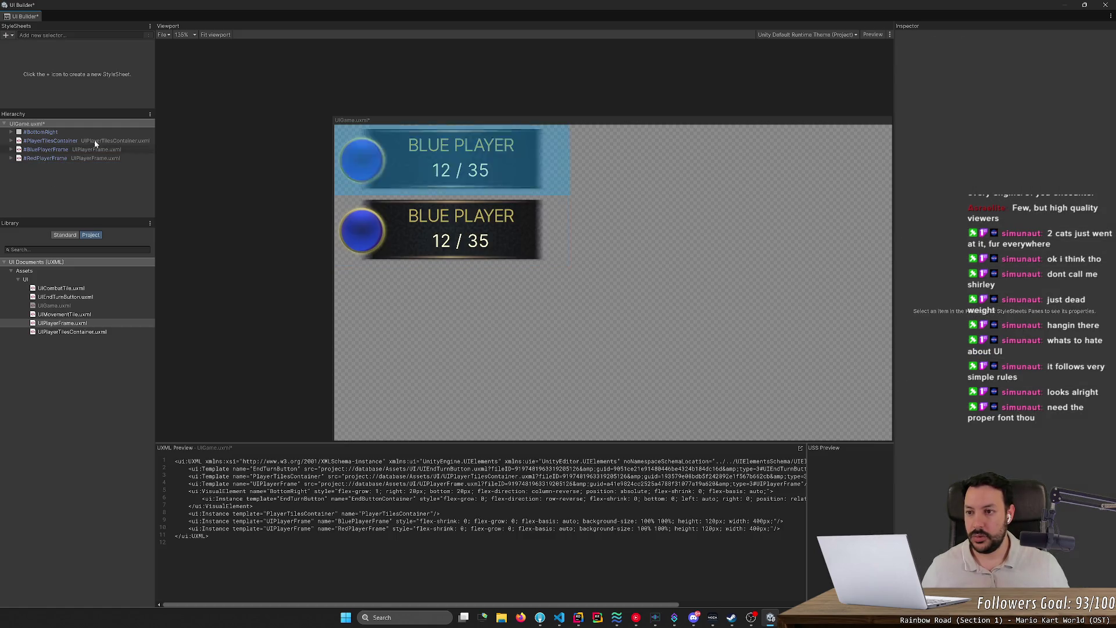
- Duplicate BluePlayerFrame as GreenPlayerFrame and confirm the bottom copy's RedPlayerFrame name
left_click(52, 150)
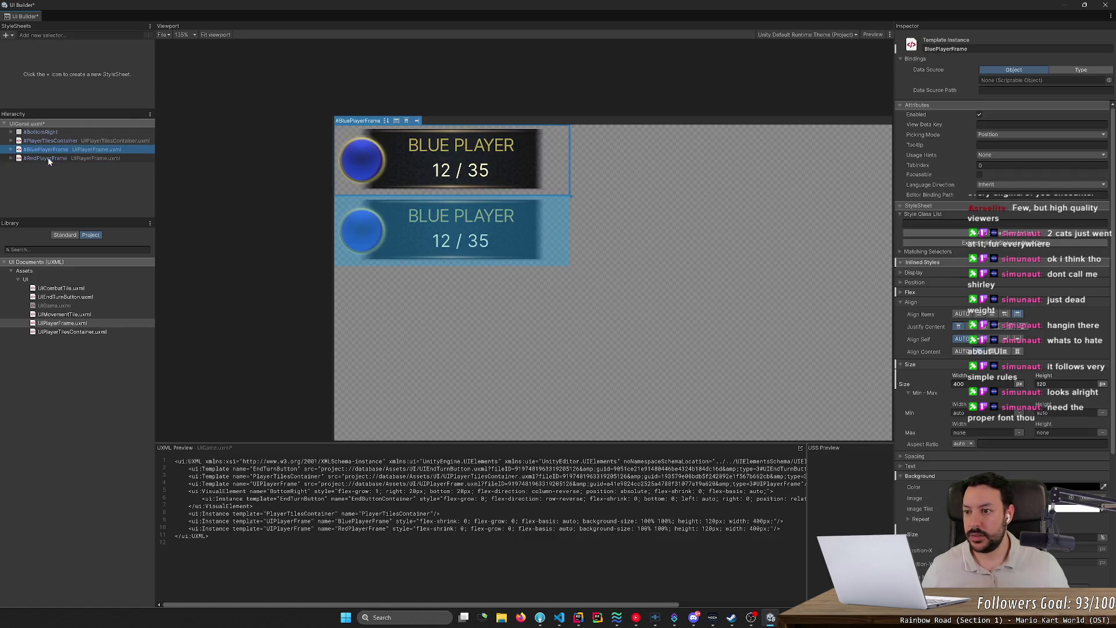
key("ctrl+d")
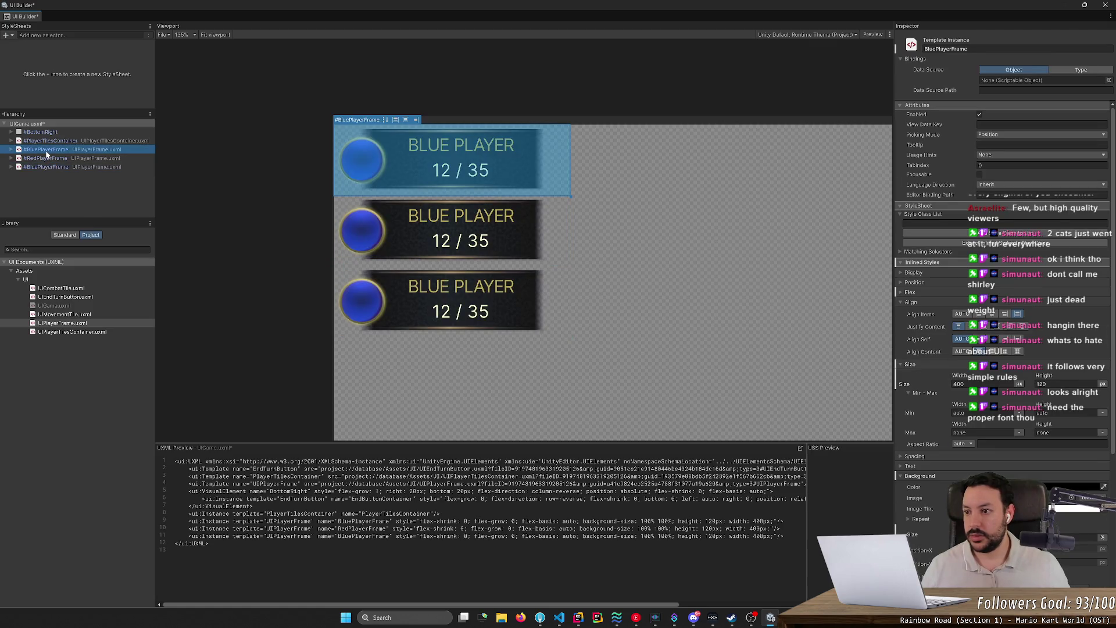
double_click(47, 155)
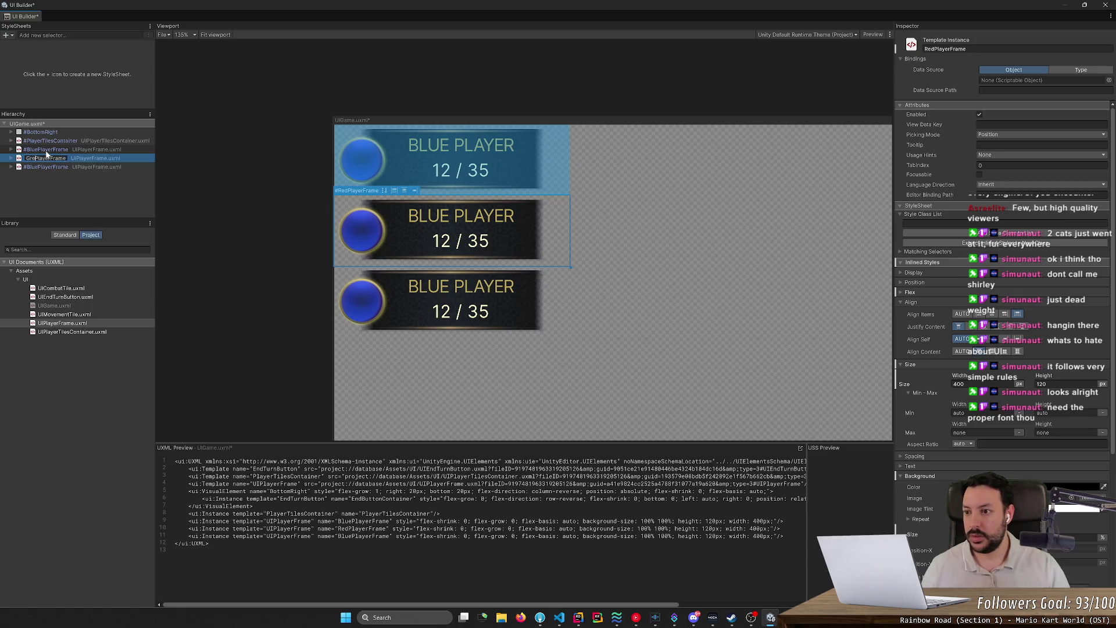
type("en")
key("Return")
left_click(46, 150)
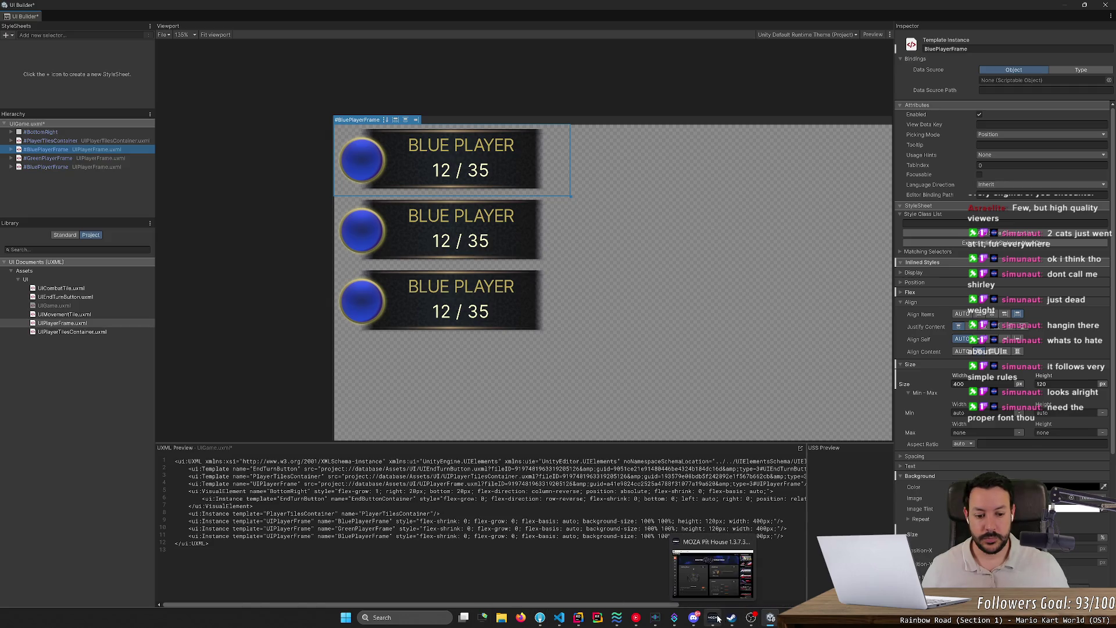
mouse_move(676, 618)
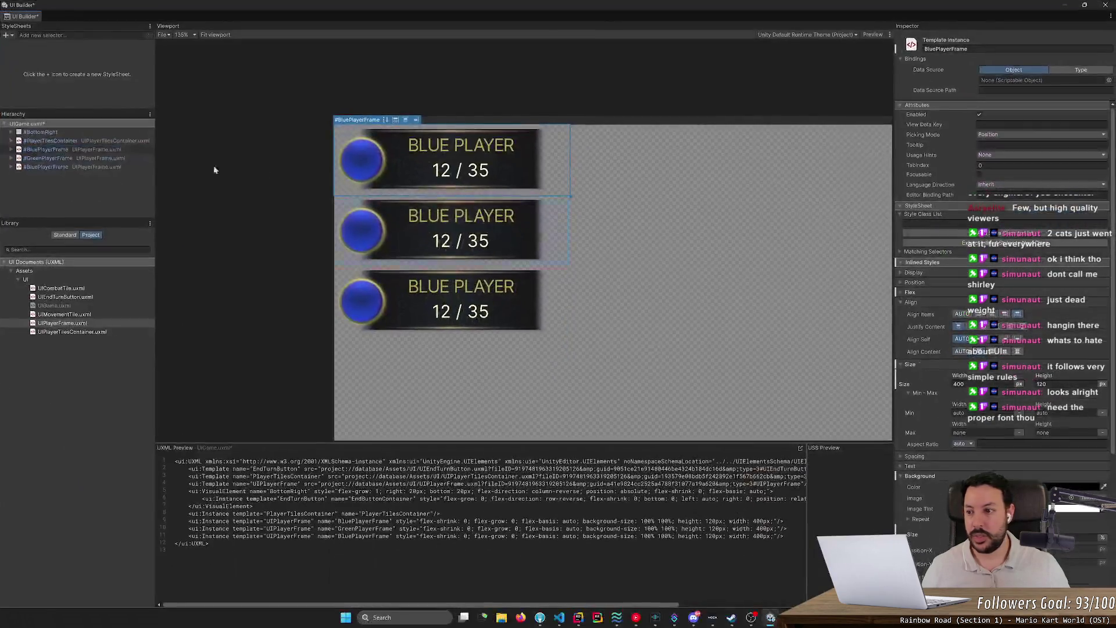
left_click(41, 167)
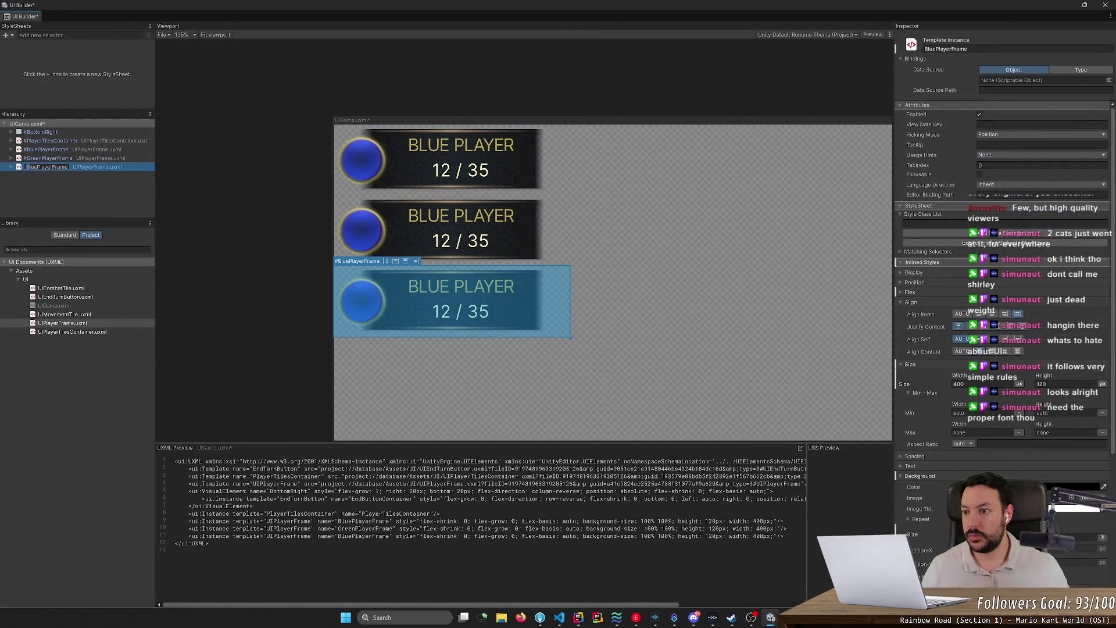
type("Red")
key("Return")
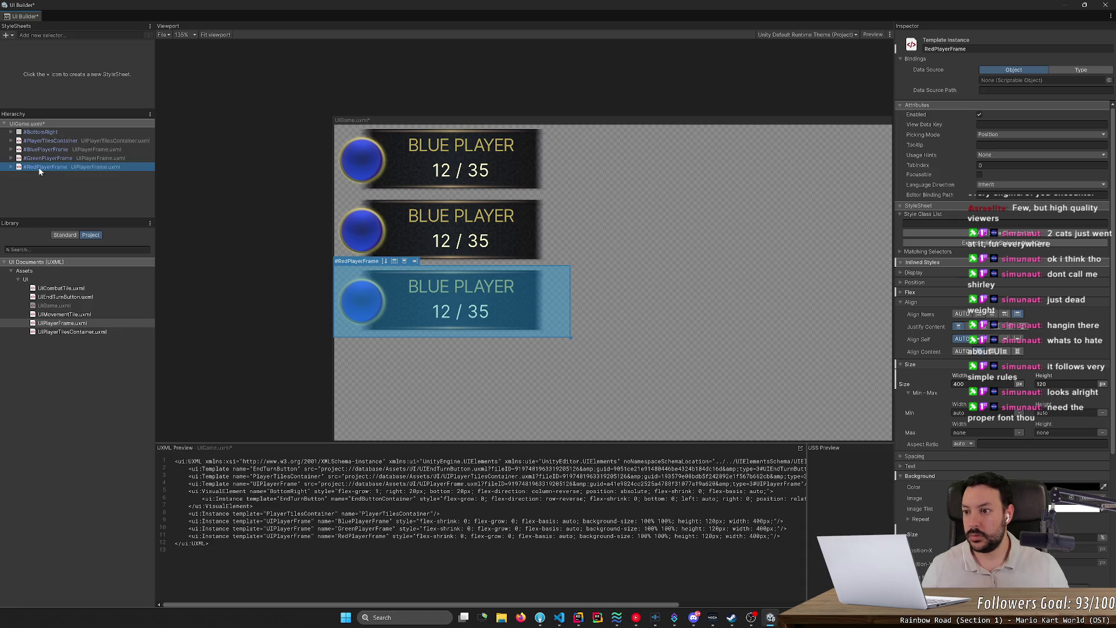
- Duplicate the red frame as PurblePlayerFrame and select all four frames
key("ctrl+d")
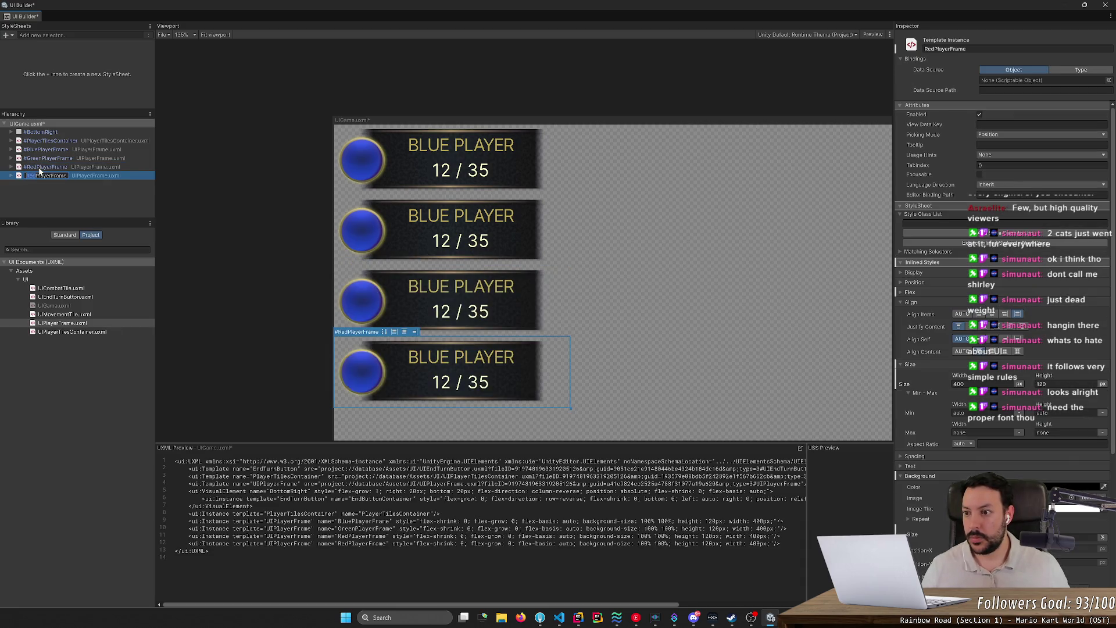
type("Purble")
key("Return")
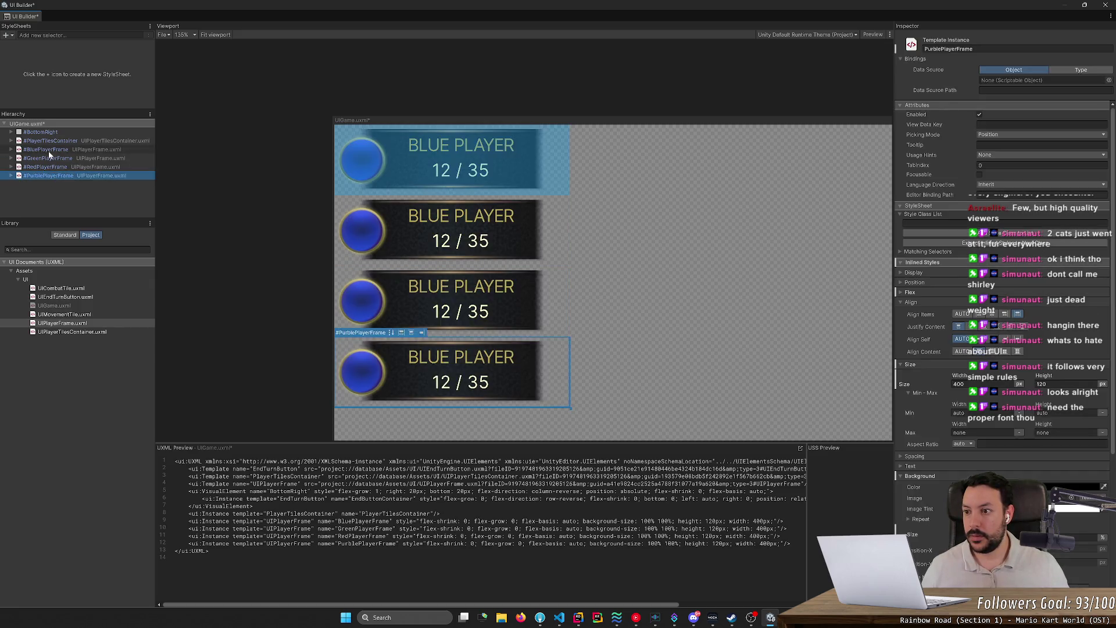
left_click(50, 149, "shift")
right_click(51, 164)
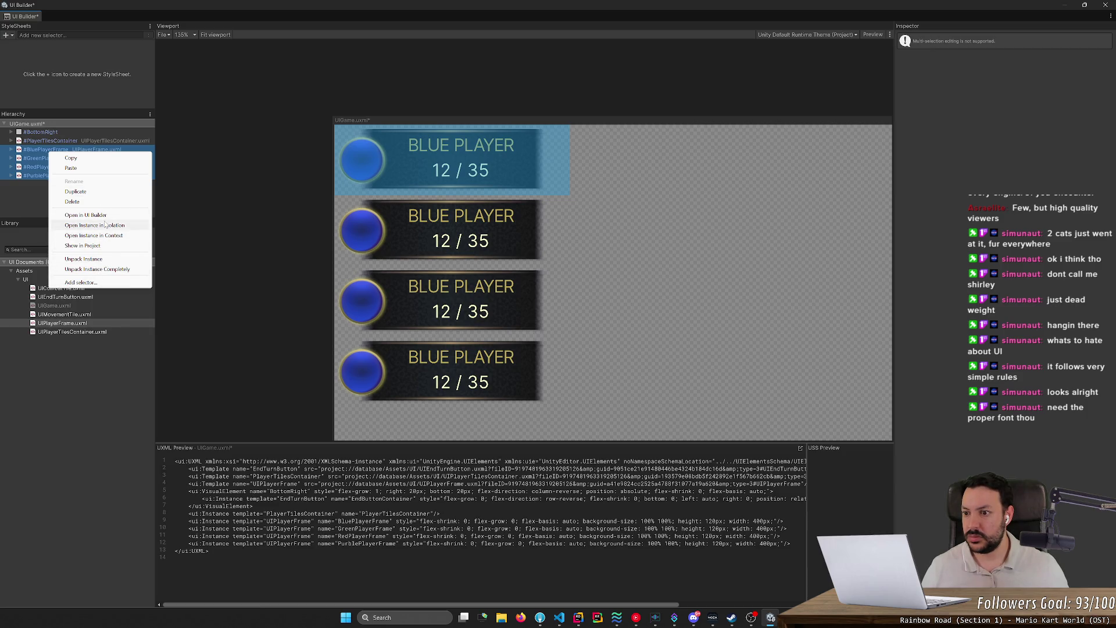
- Add a new Visual Element from the standard controls Library to the Hierarchy
left_click(46, 209)
left_click(57, 234)
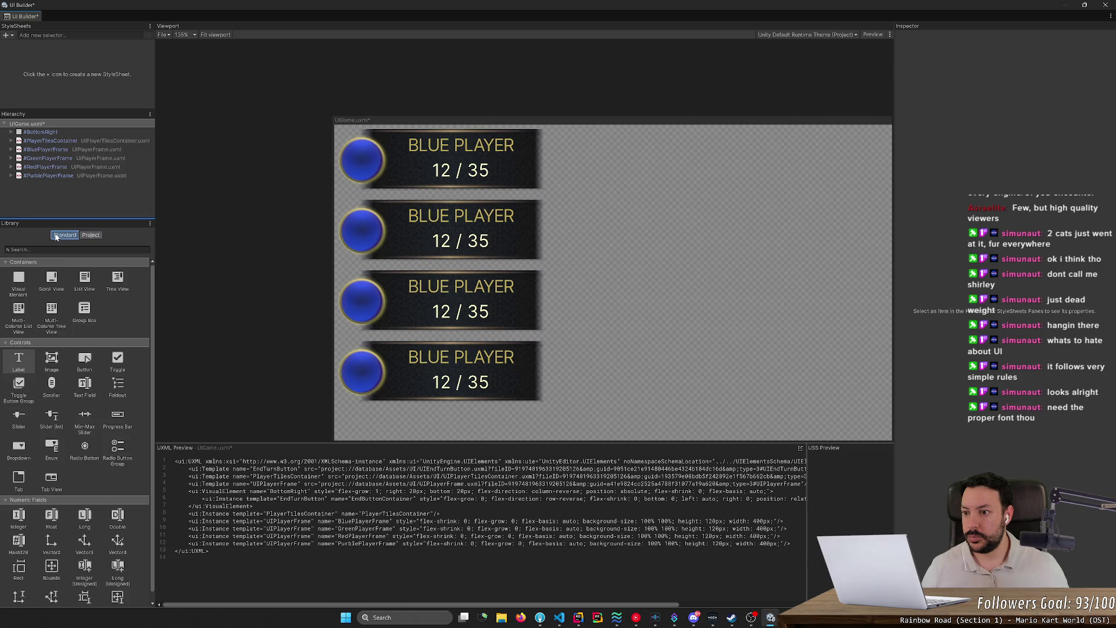
left_click(49, 149)
left_click(54, 175, "shift")
right_click(56, 176)
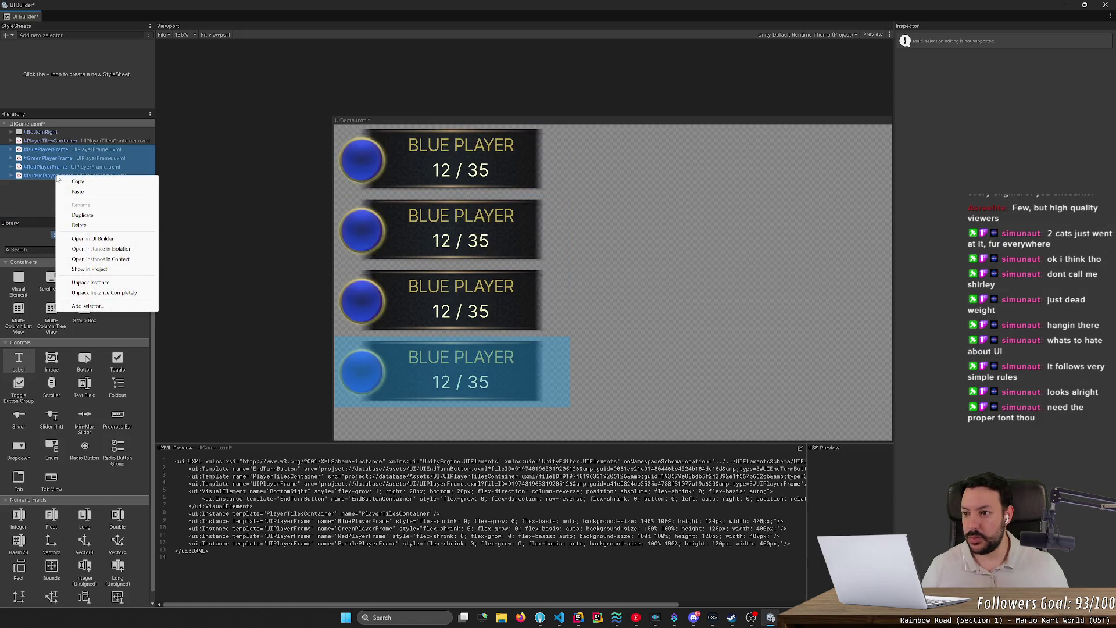
left_click(43, 189)
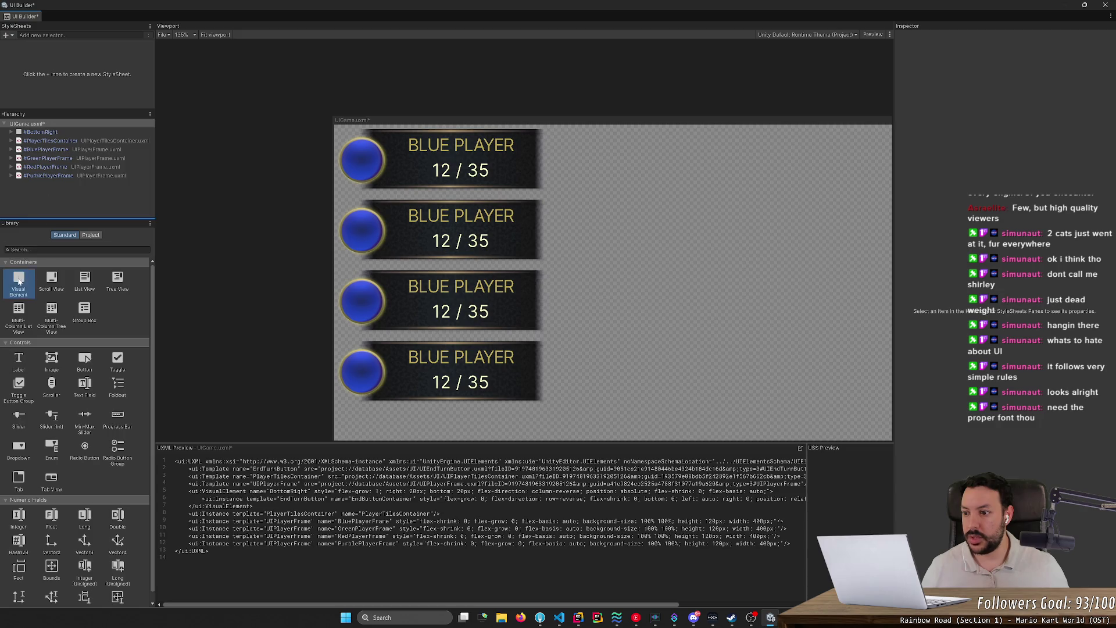
left_click_drag(19, 279, 50, 190)
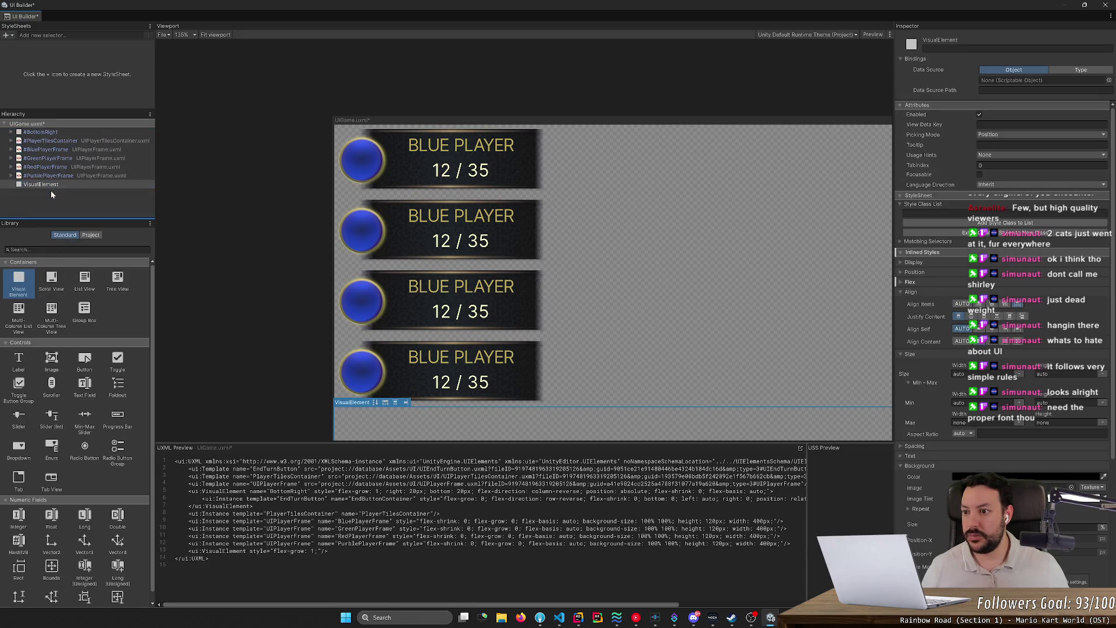
- Move the four player frames into the new VisualElement and name it PlayerFramesContainer
left_click(53, 175)
left_click(59, 151, "shift")
left_click_drag(59, 150, 51, 184)
left_click(55, 151)
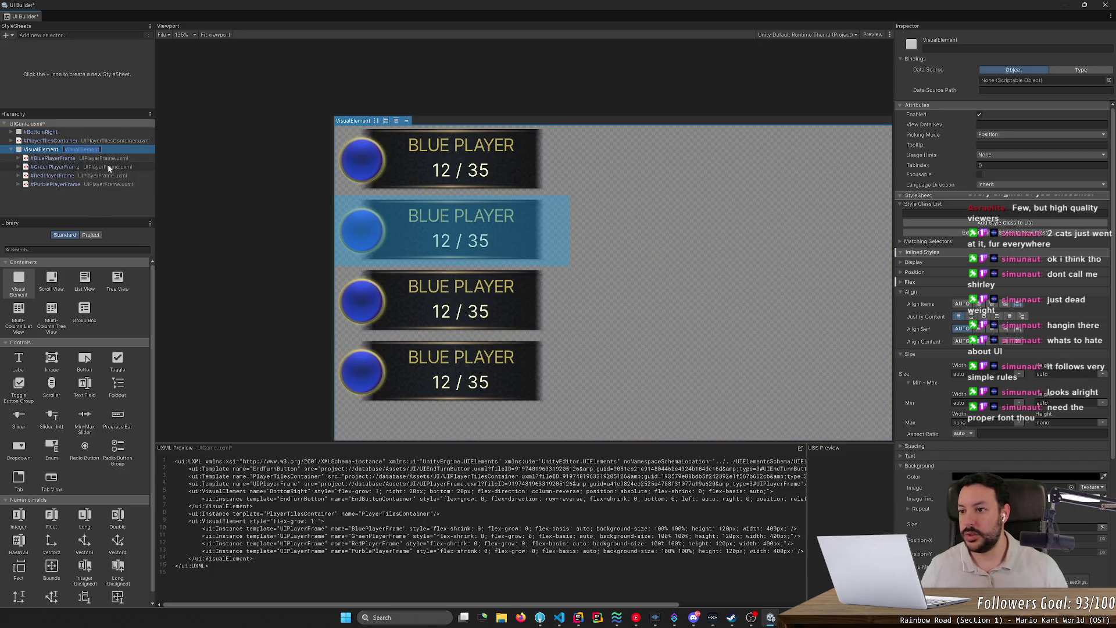
type("P")
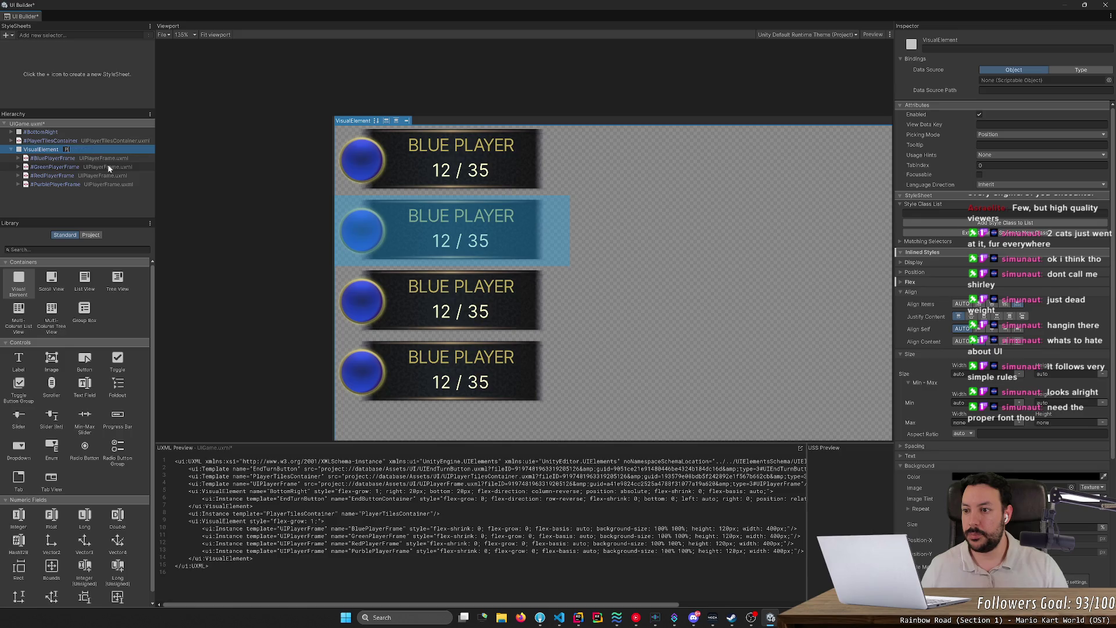
type("layerFrame")
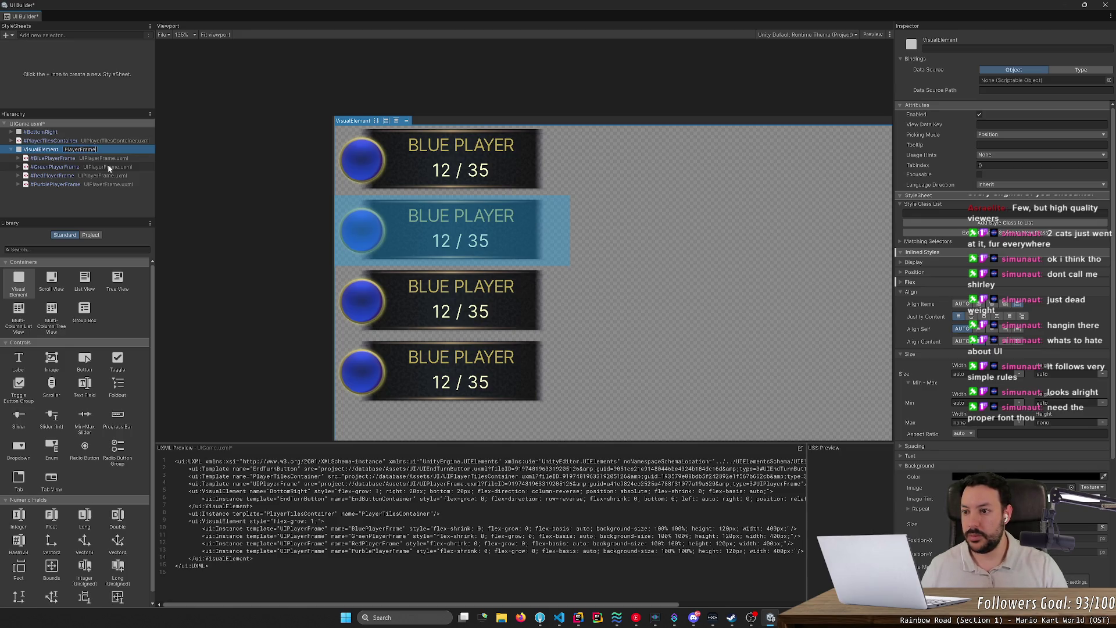
type("sContainer")
key("Return")
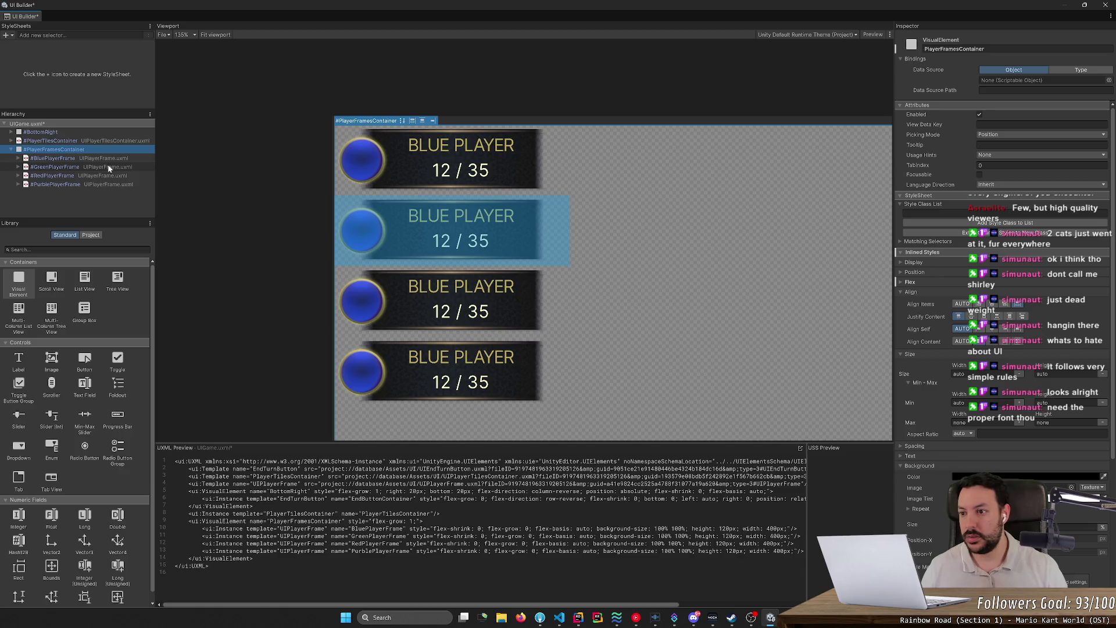
left_click(67, 149)
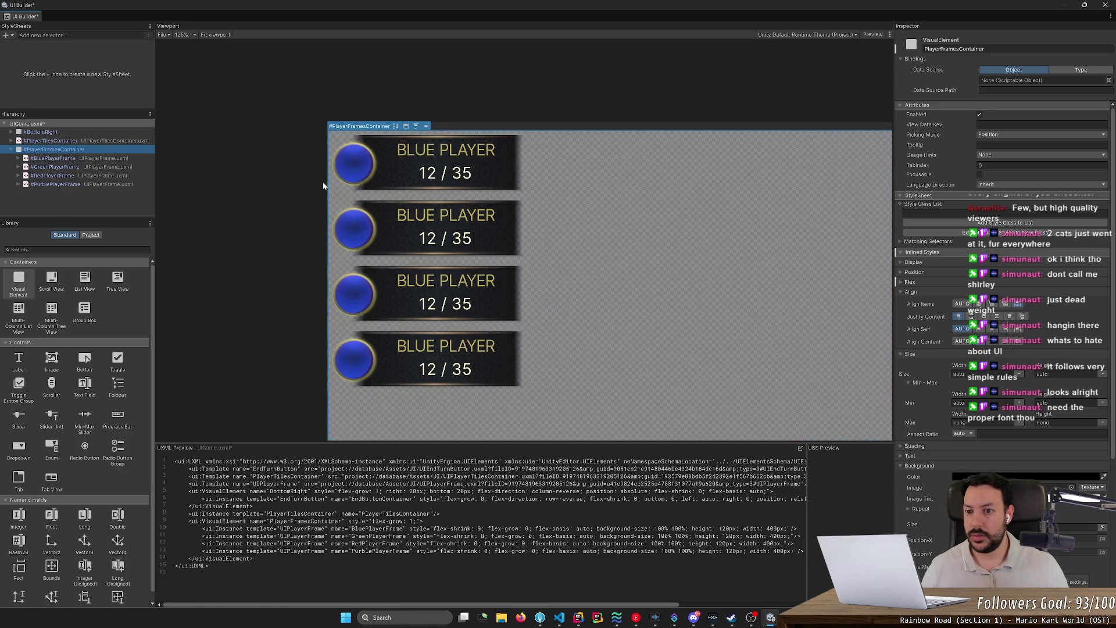
- Zoom the viewport out, collapse the Background styles, and shrink the builder window to reveal the stacked player frames
scroll(448, 244, "down", 10)
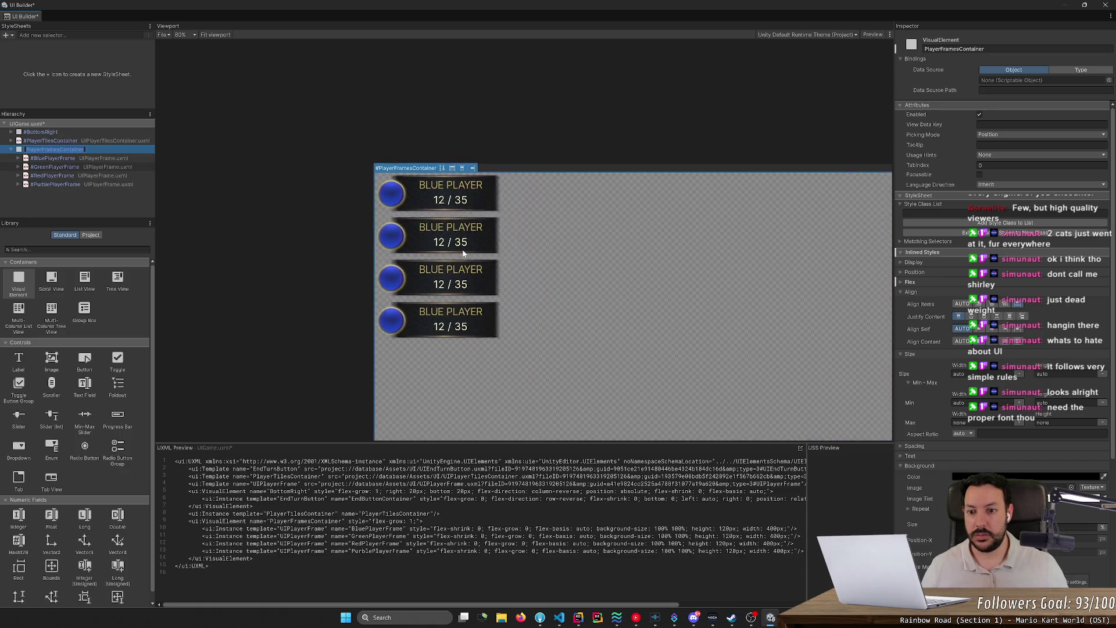
scroll(591, 322, "down", 4)
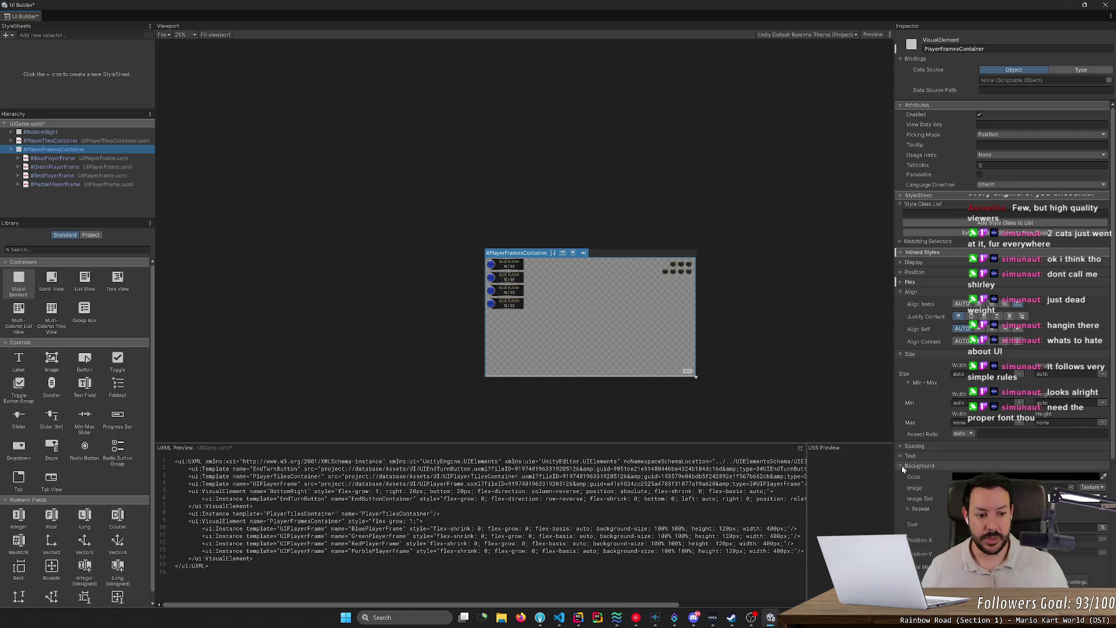
left_click(919, 465)
mouse_move(854, 6)
left_mouse_down()
mouse_move(749, 340)
mouse_move(767, 436)
mouse_move(758, 348)
left_mouse_up()
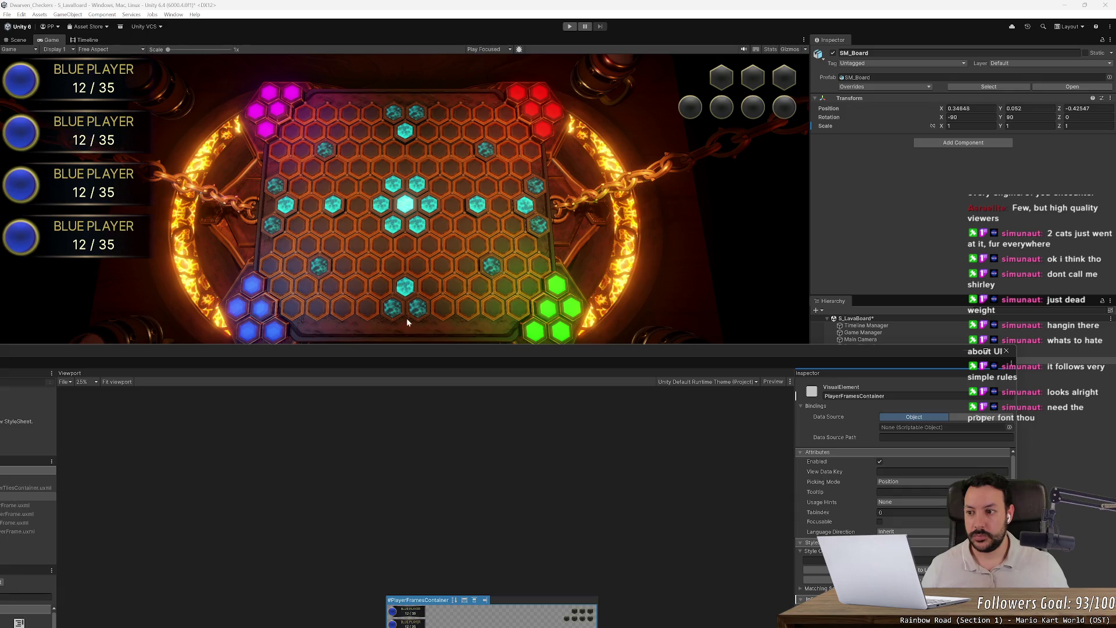
- Reposition the UI Builder, toggle between BluePlayerFrame and all four frames in the Hierarchy, then close the window
mouse_move(154, 333)
left_mouse_down()
mouse_move(243, 334)
mouse_move(421, 280)
left_mouse_up()
left_click(259, 400)
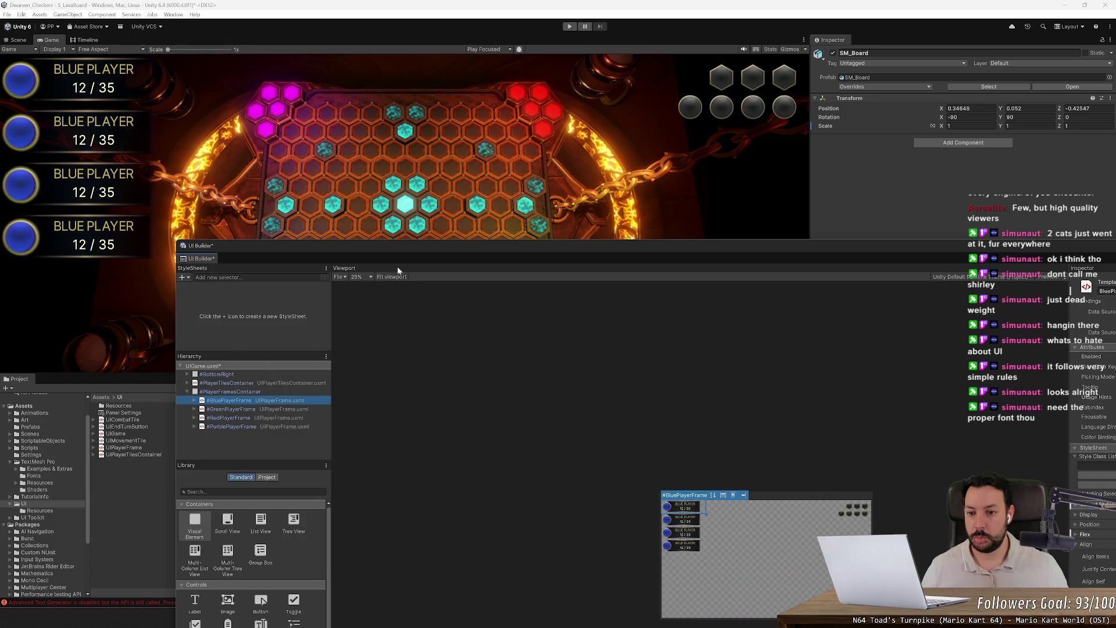
mouse_move(398, 252)
left_mouse_down()
mouse_move(375, 230)
mouse_move(338, 93)
mouse_move(248, 121)
mouse_move(318, 163)
left_mouse_up()
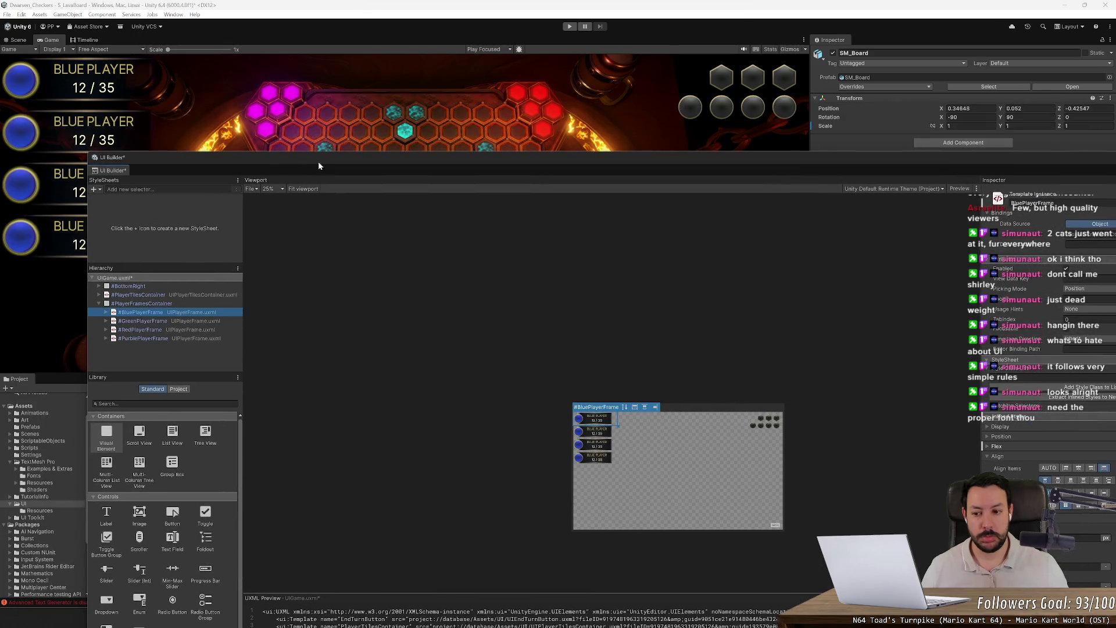
left_click(176, 337, "shift")
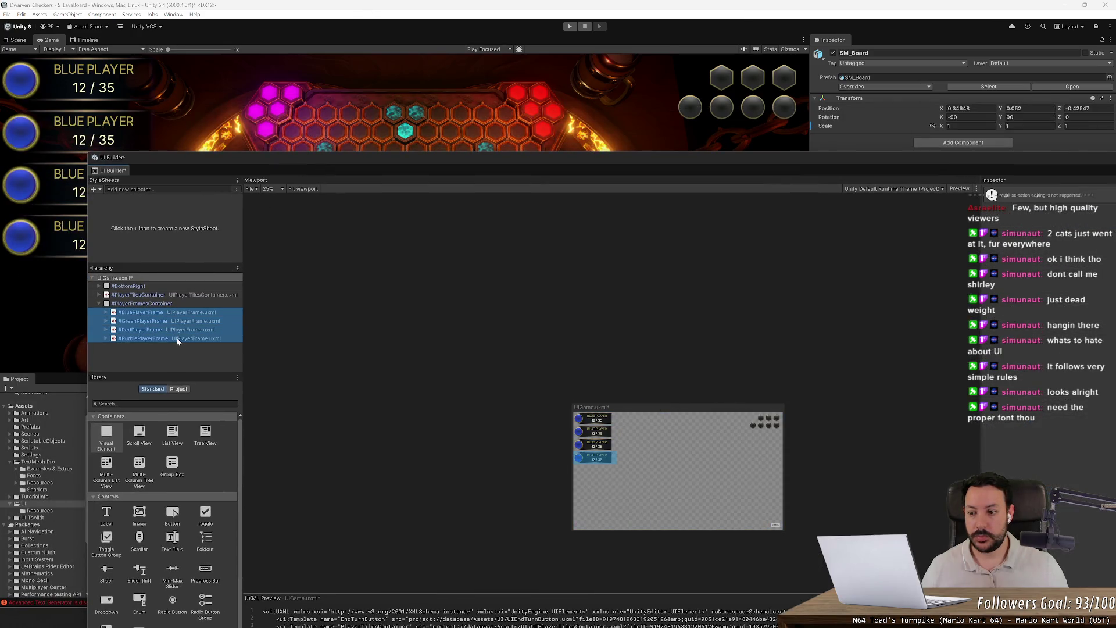
double_click(192, 312)
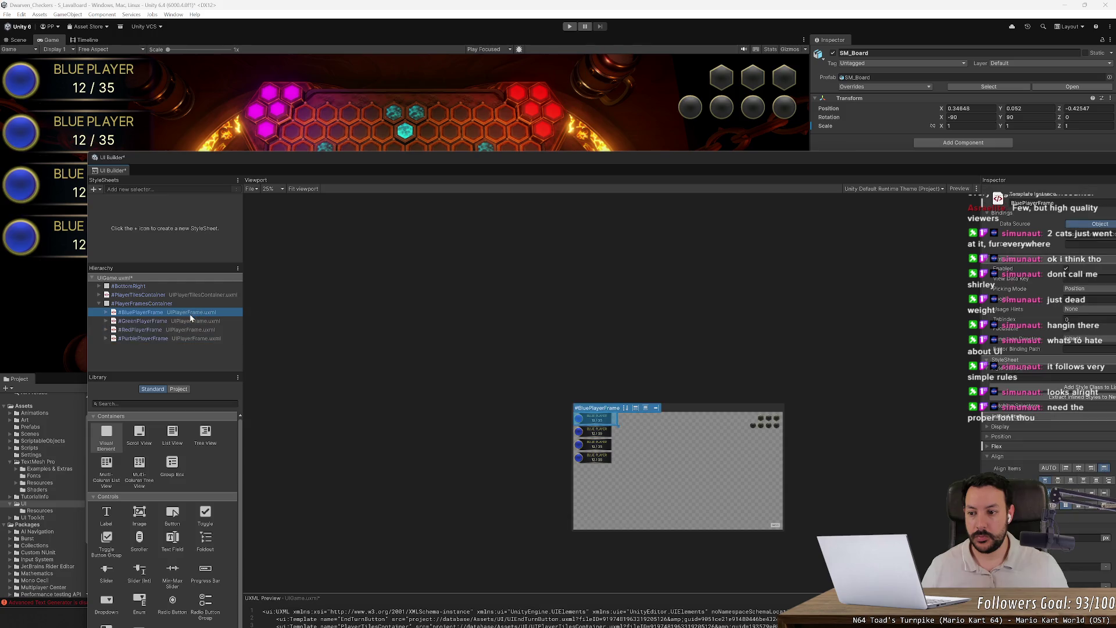
left_click(231, 330, "shift")
left_click(221, 337, "shift")
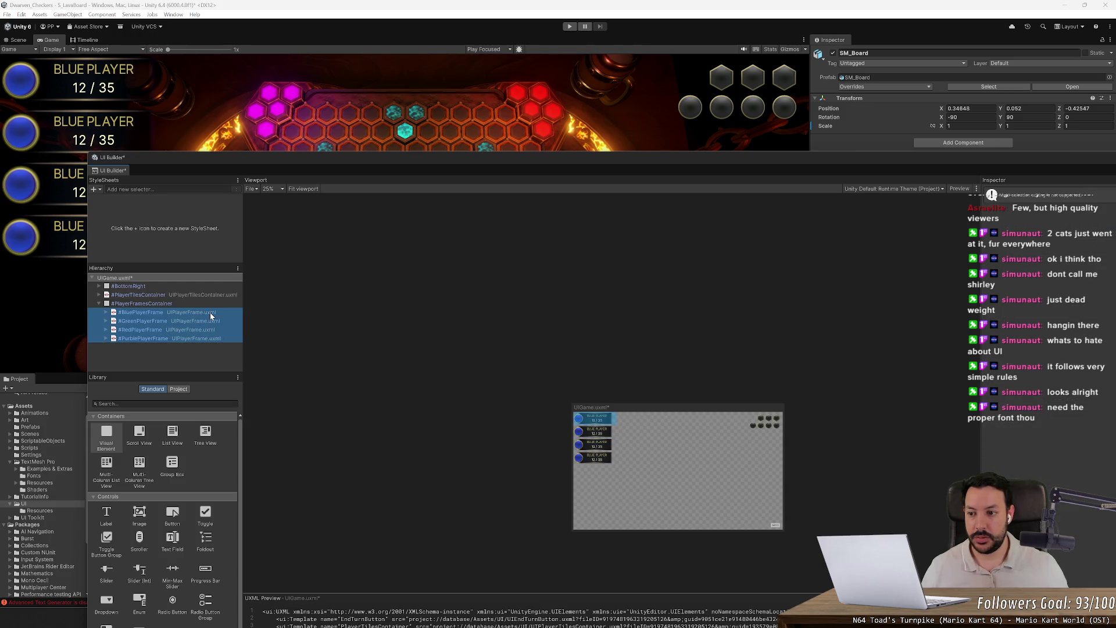
left_click(210, 313)
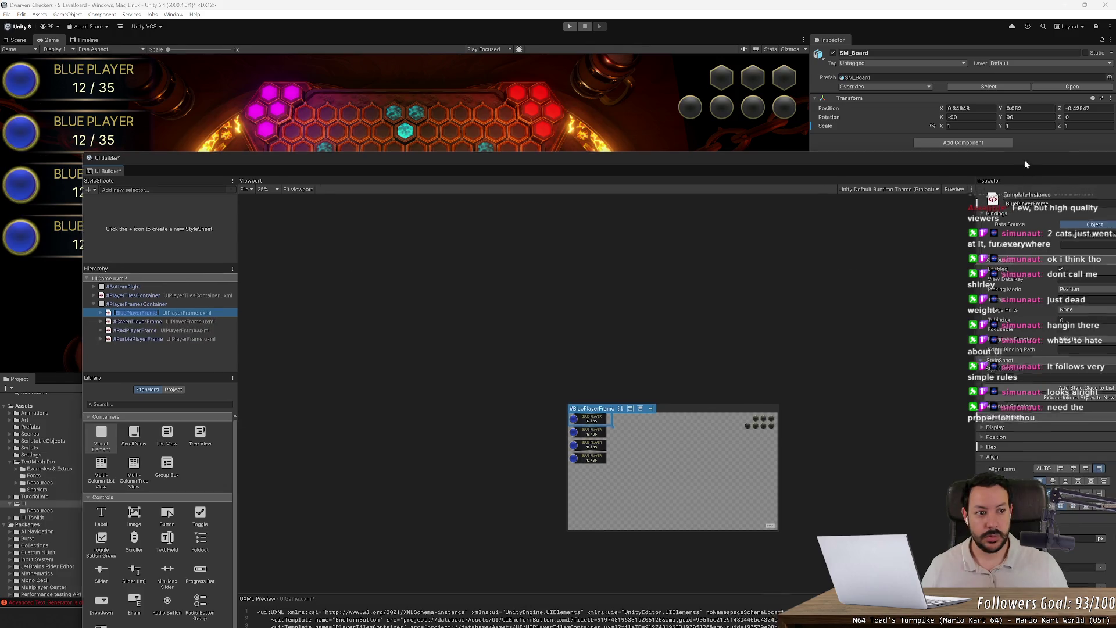
left_click_drag(1025, 165, 885, 220)
left_click(921, 215)
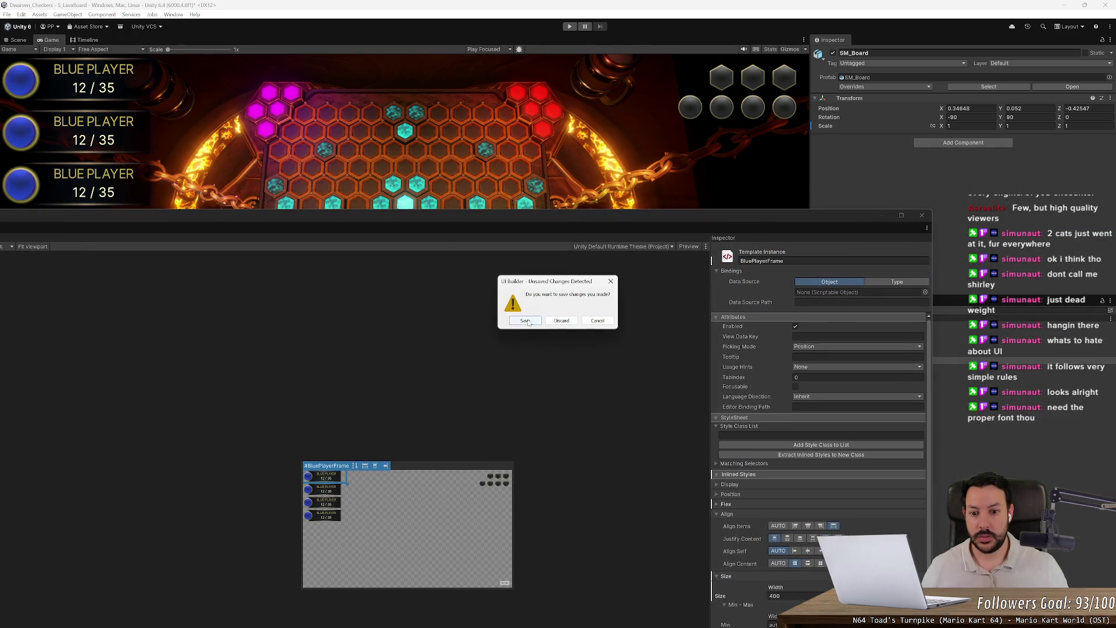